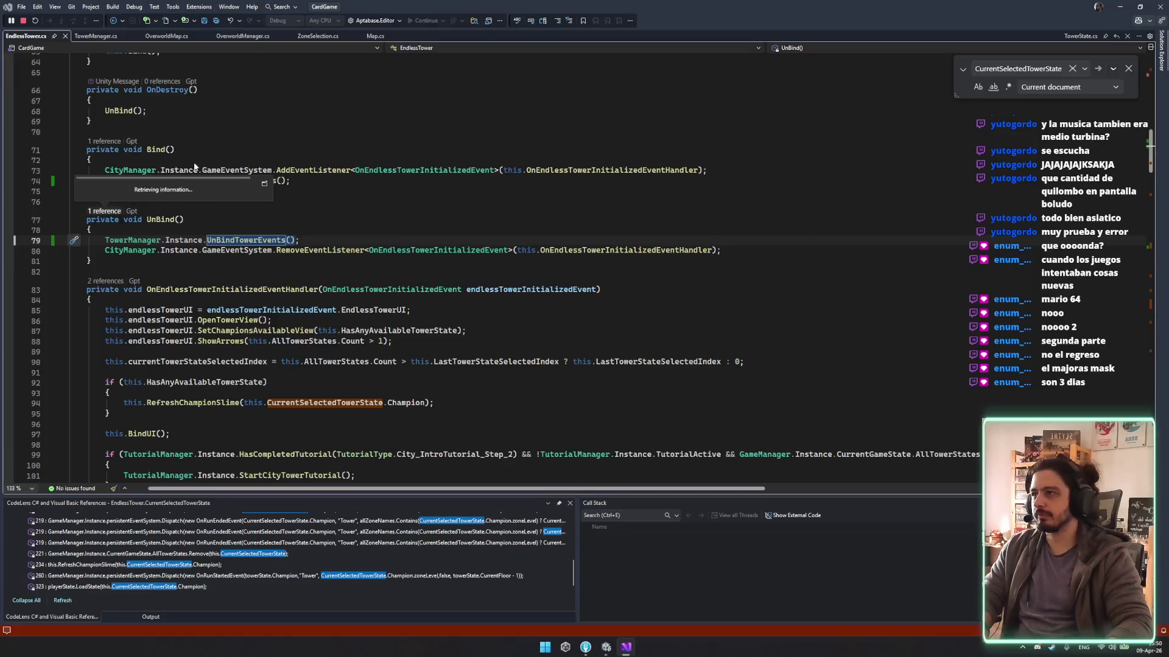
# Move UnBind's CityManager RemoveEventListener line above TowerManager.UnBindTowerEvents(), save EndlessTower.cs, and switch to Unity.
pyautogui.click(351, 297)
pyautogui.hotkey('ctrl', 's')
pyautogui.click(322, 419)
pyautogui.press('Down')
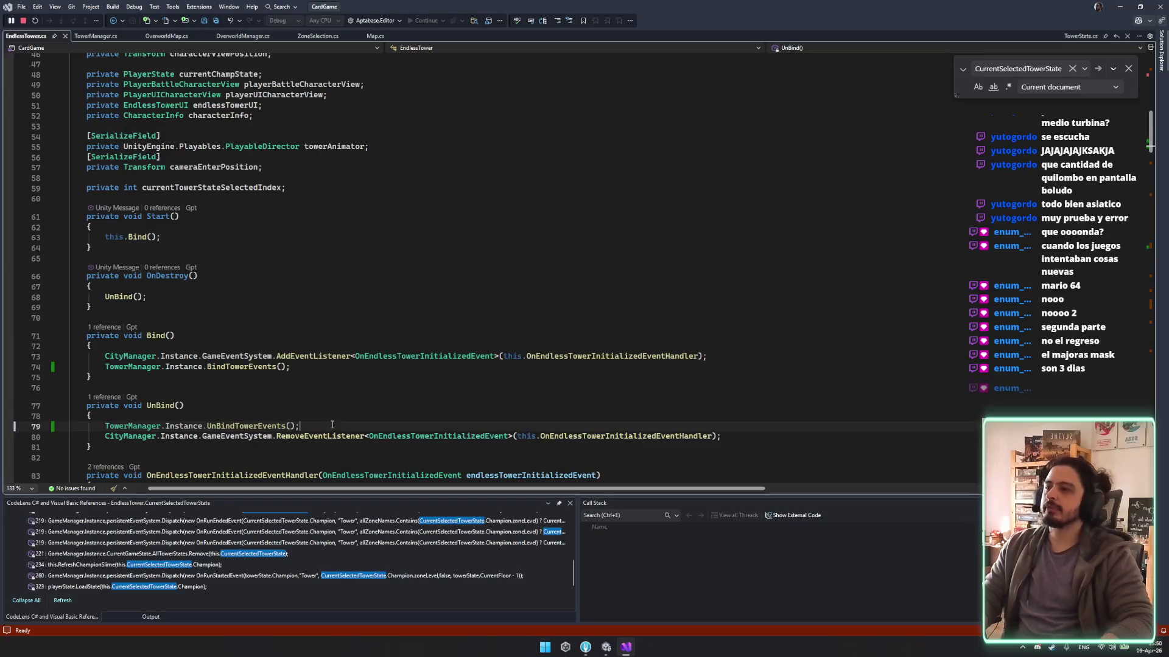
pyautogui.hotkey('alt', 'Down')
pyautogui.hotkey('ctrl', 's')
pyautogui.click(433, 405)
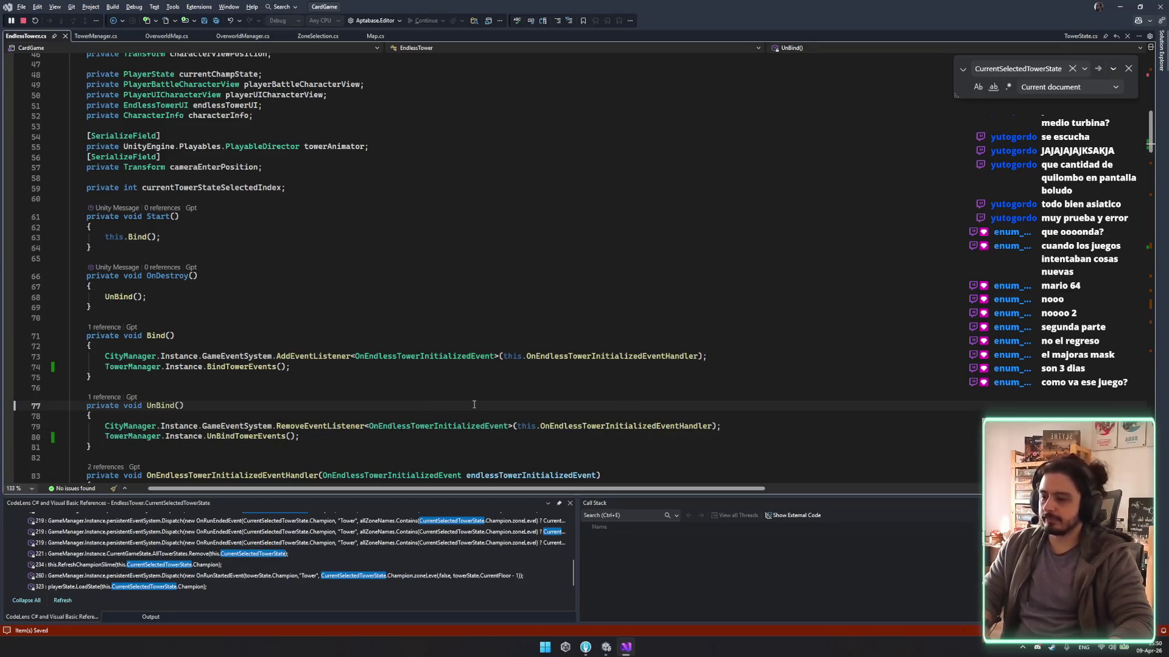
pyautogui.click(604, 648)
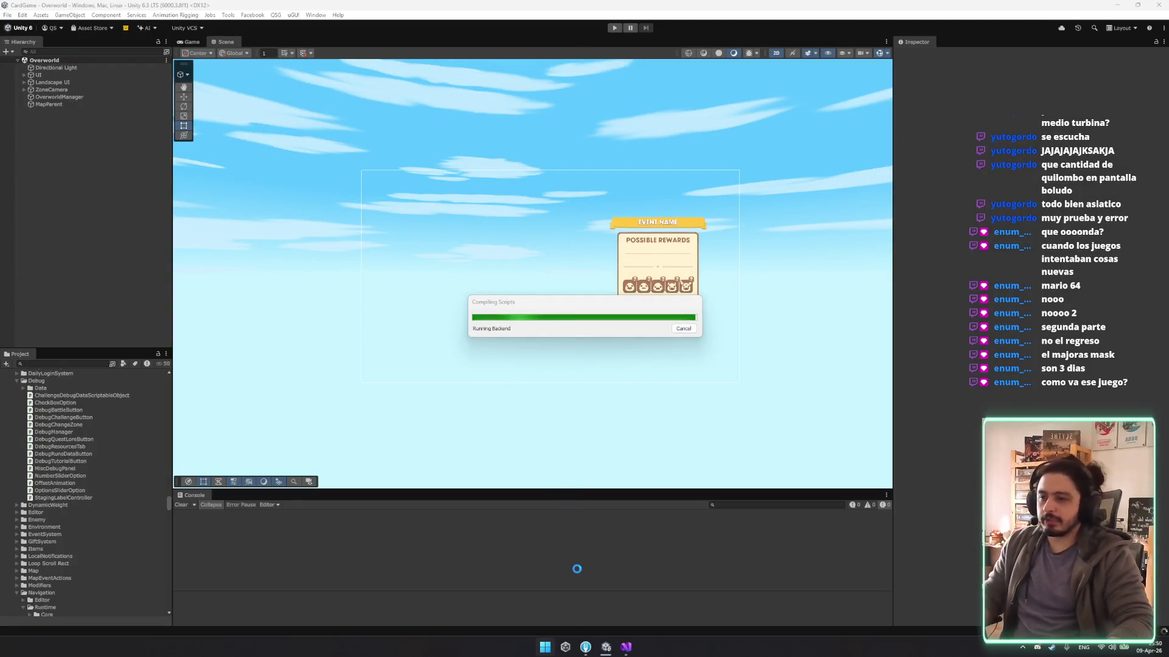
pyautogui.press('super')
pyautogui.write('g')
pyautogui.press('Return')
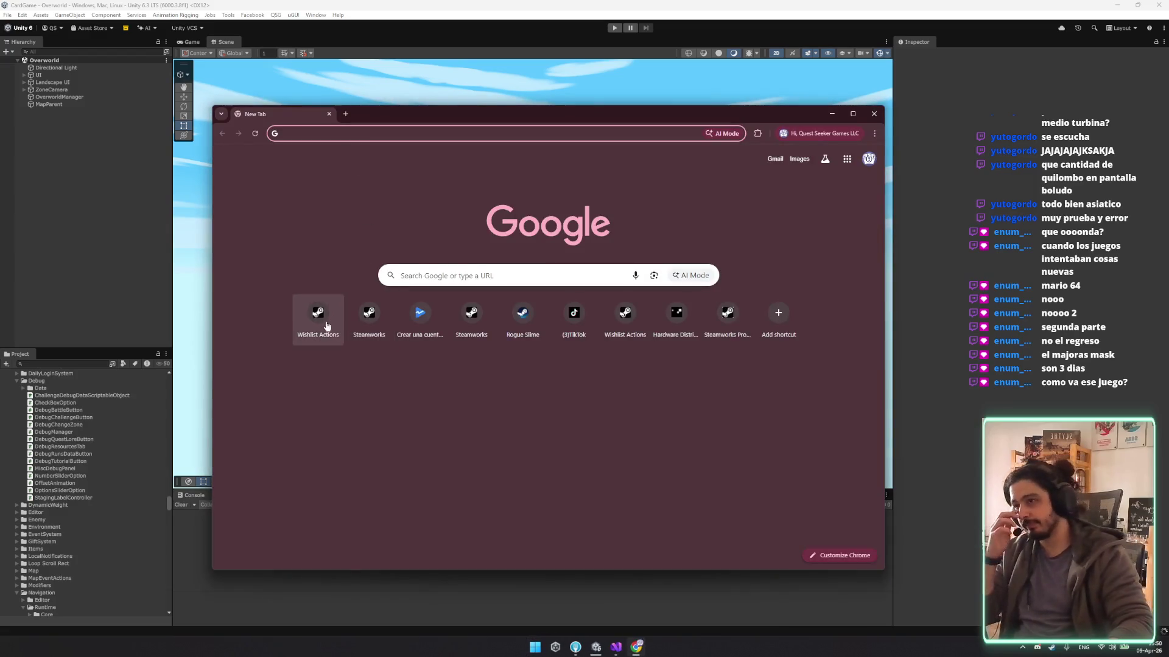
pyautogui.middleClick(286, 115)
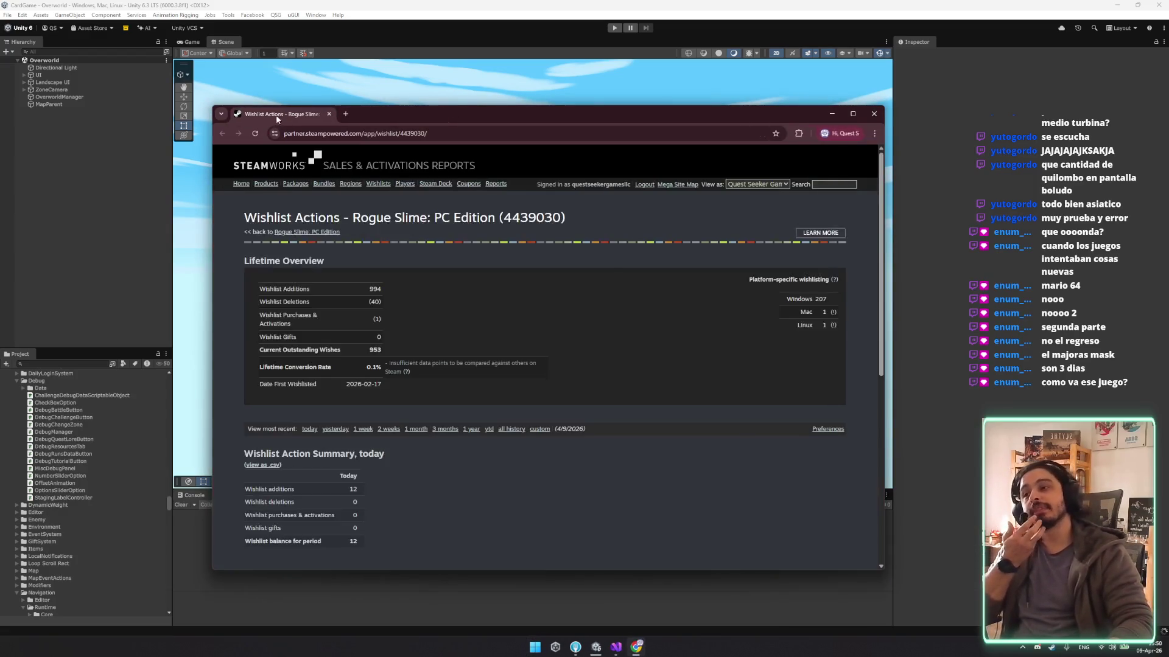
pyautogui.doubleClick(375, 350)
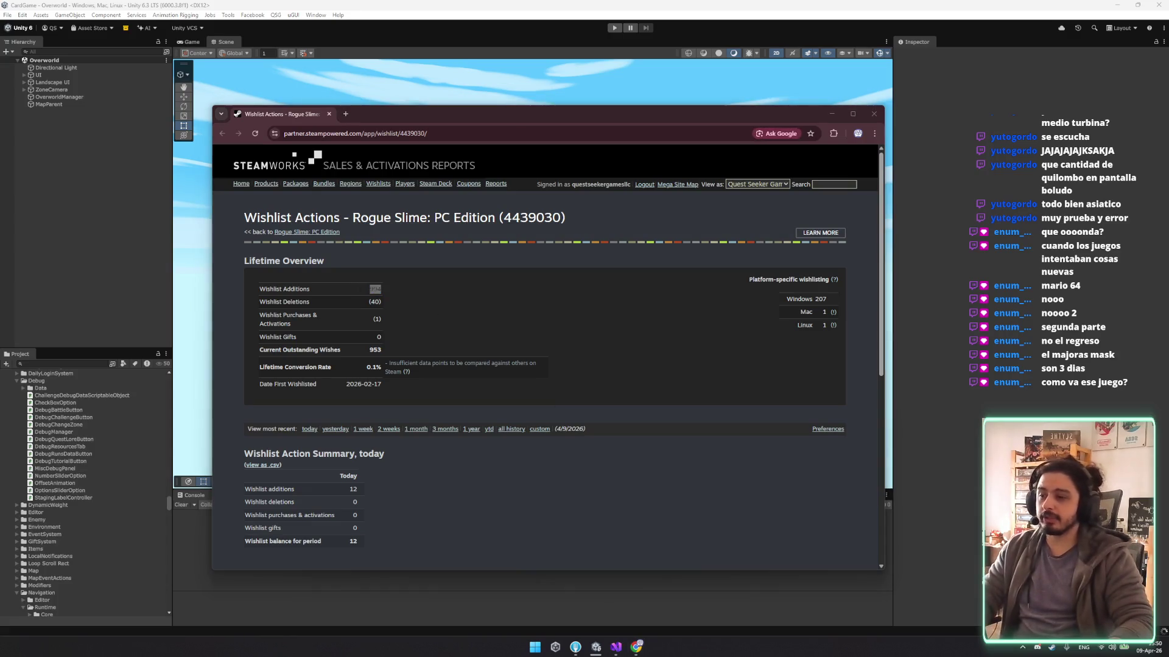
pyautogui.click(425, 300)
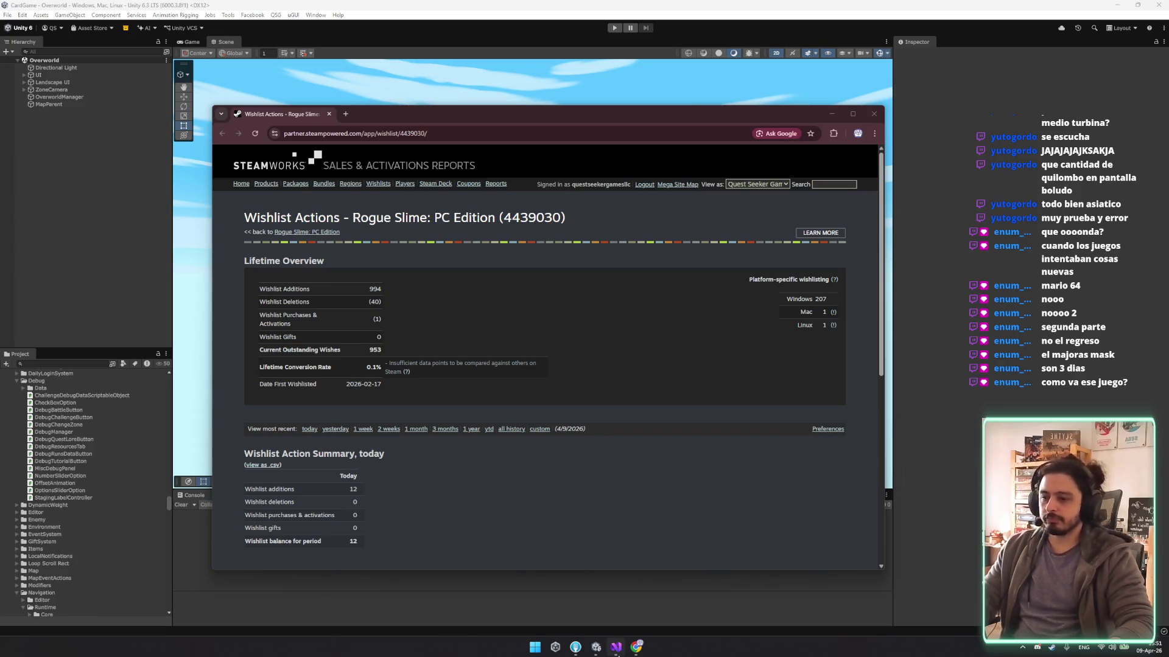
pyautogui.click(874, 113)
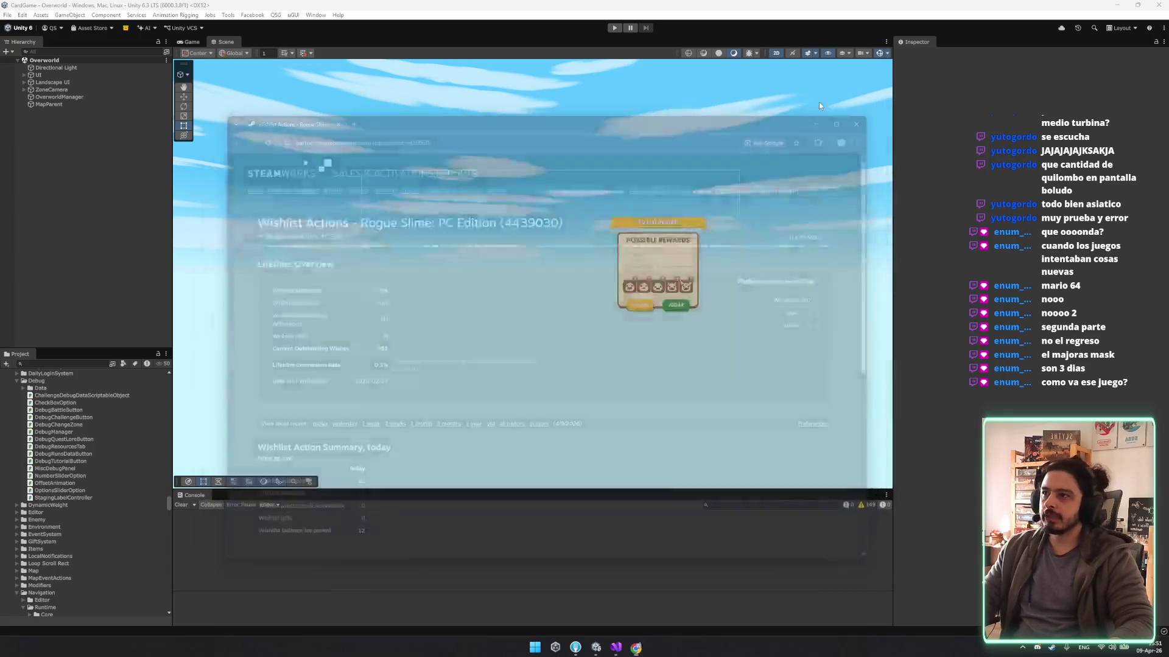
# Start Play mode, read the X profile's Under review explanation, then close the browser.
pyautogui.click(611, 29)
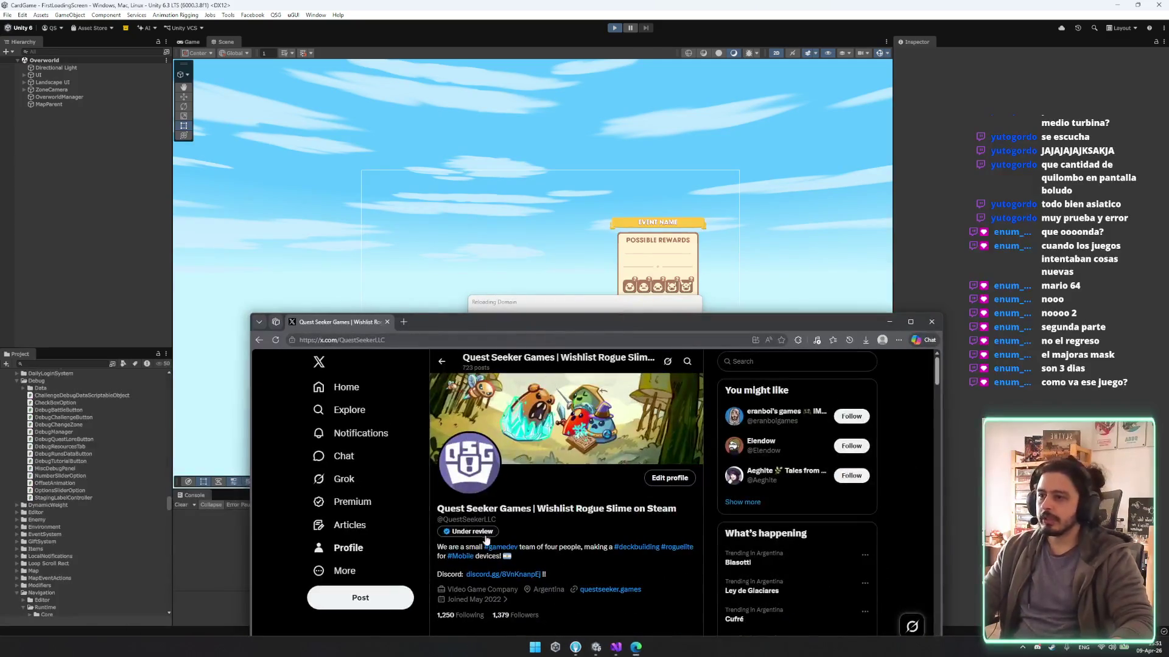
pyautogui.click(454, 533)
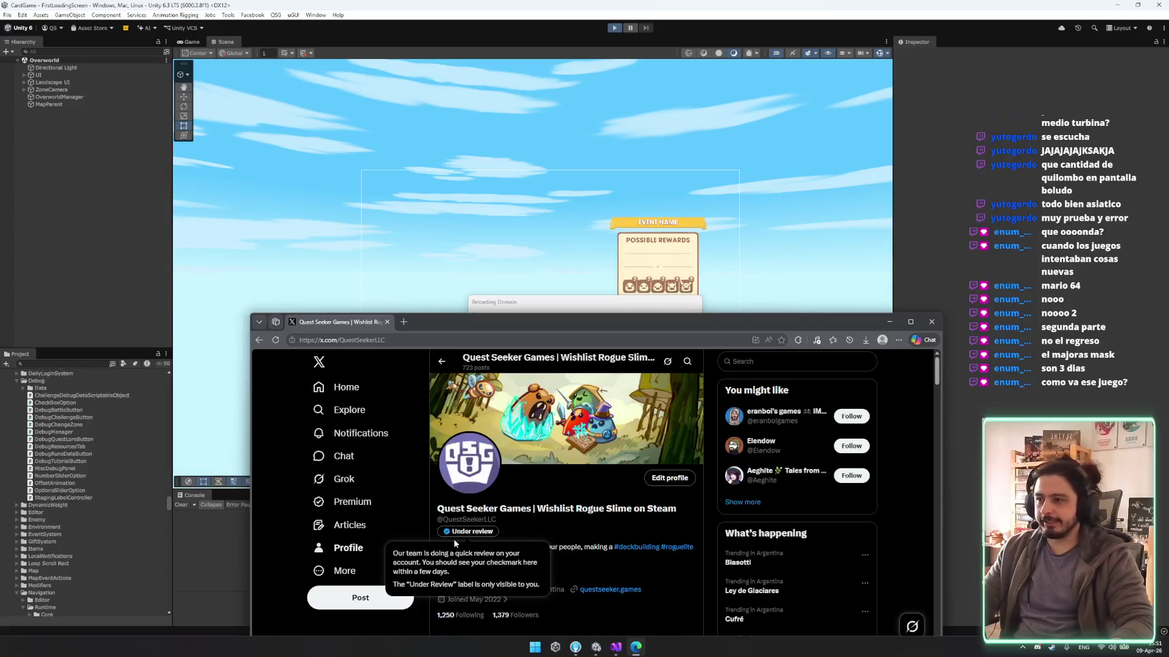
pyautogui.scroll(-3, 493, 538)
pyautogui.scroll(3, 481, 537)
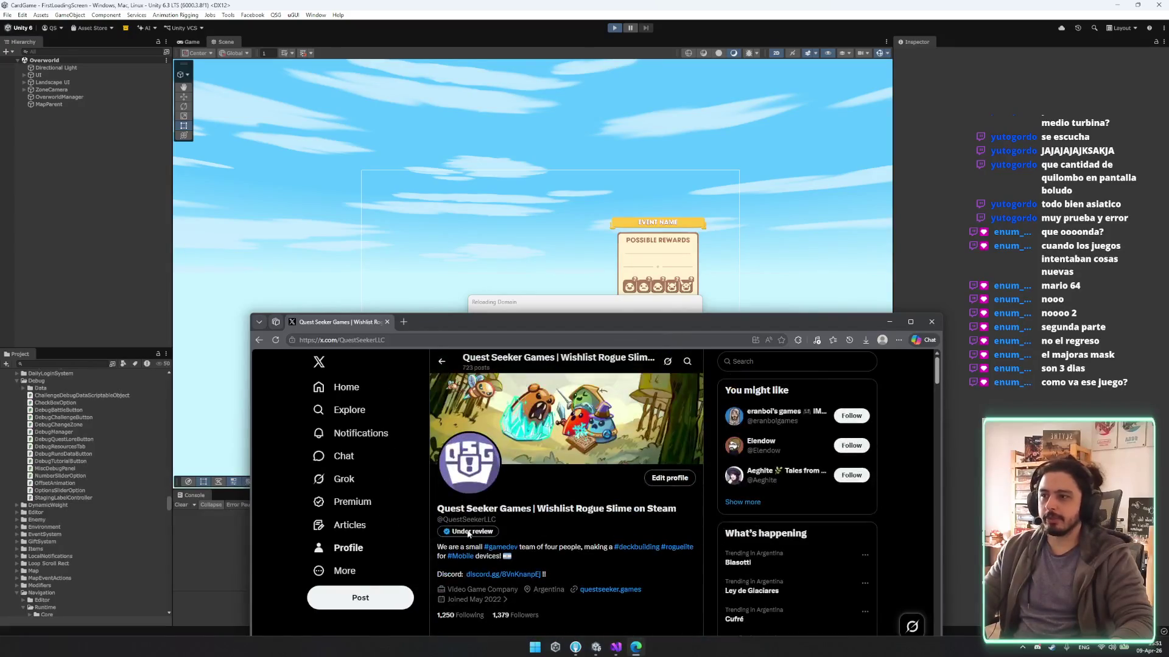
pyautogui.click(474, 534)
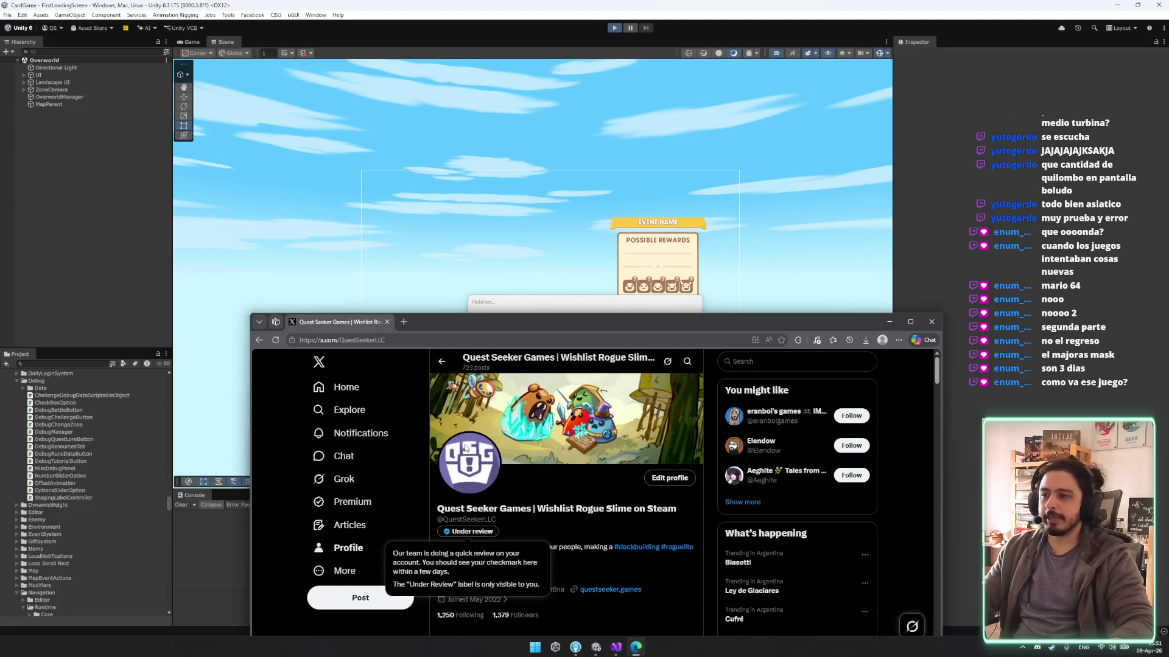
pyautogui.middleClick(345, 326)
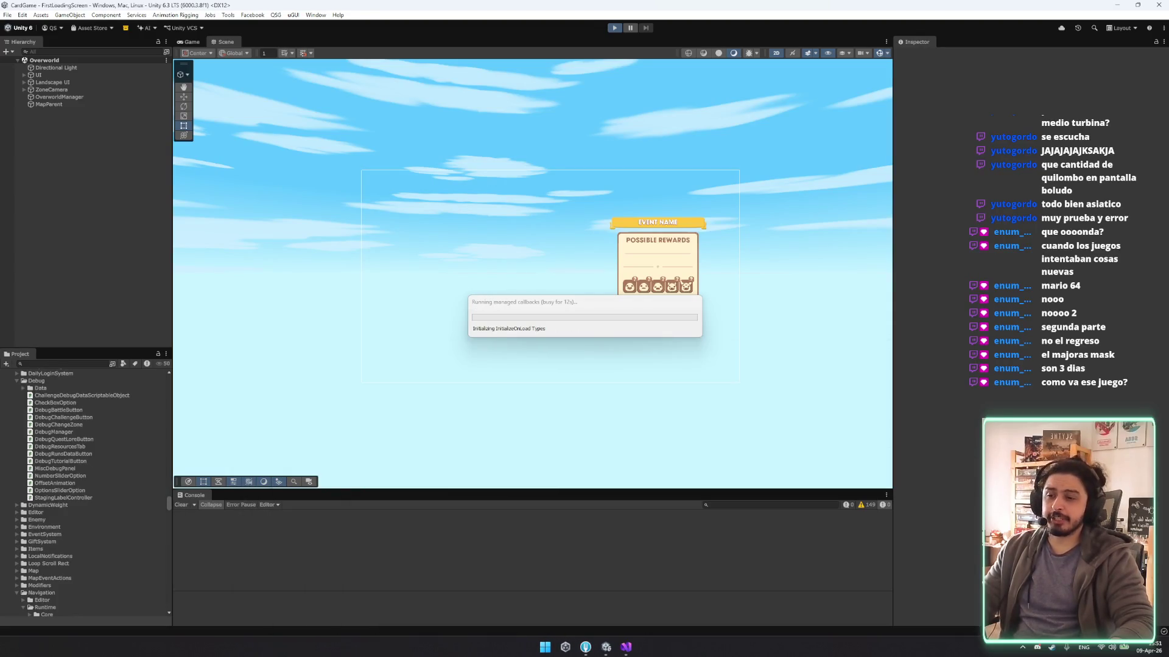
# Start the game from its main menu, stop the Visual Studio debugger, and return to Unity.
pyautogui.moveTo(582, 651)
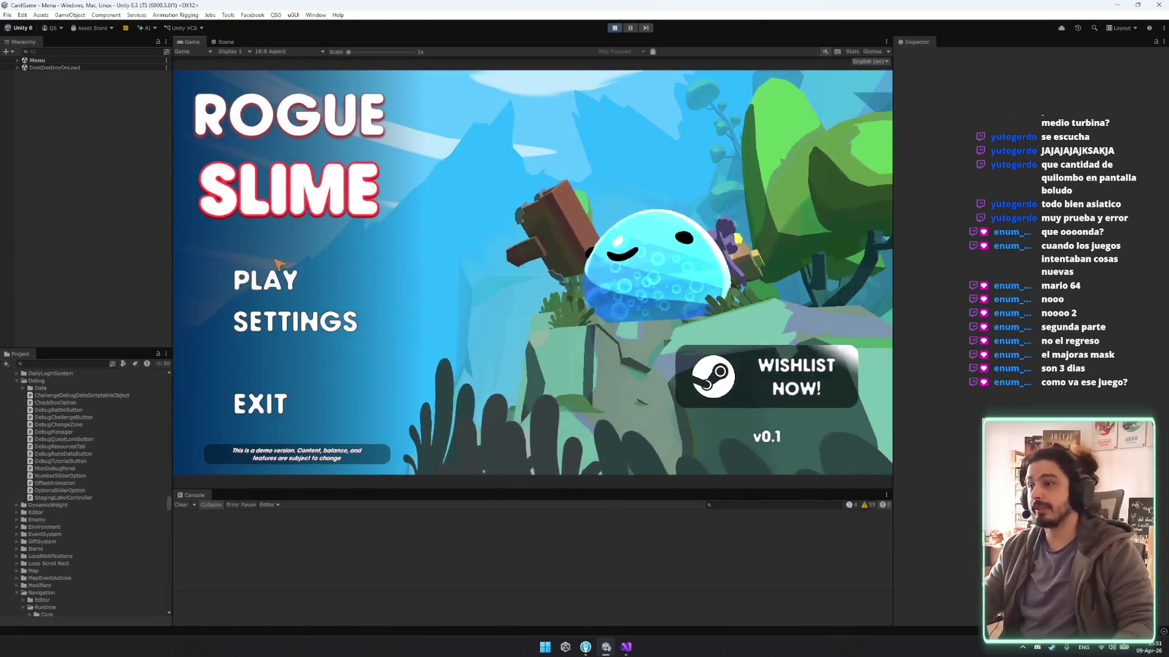
pyautogui.click(278, 291)
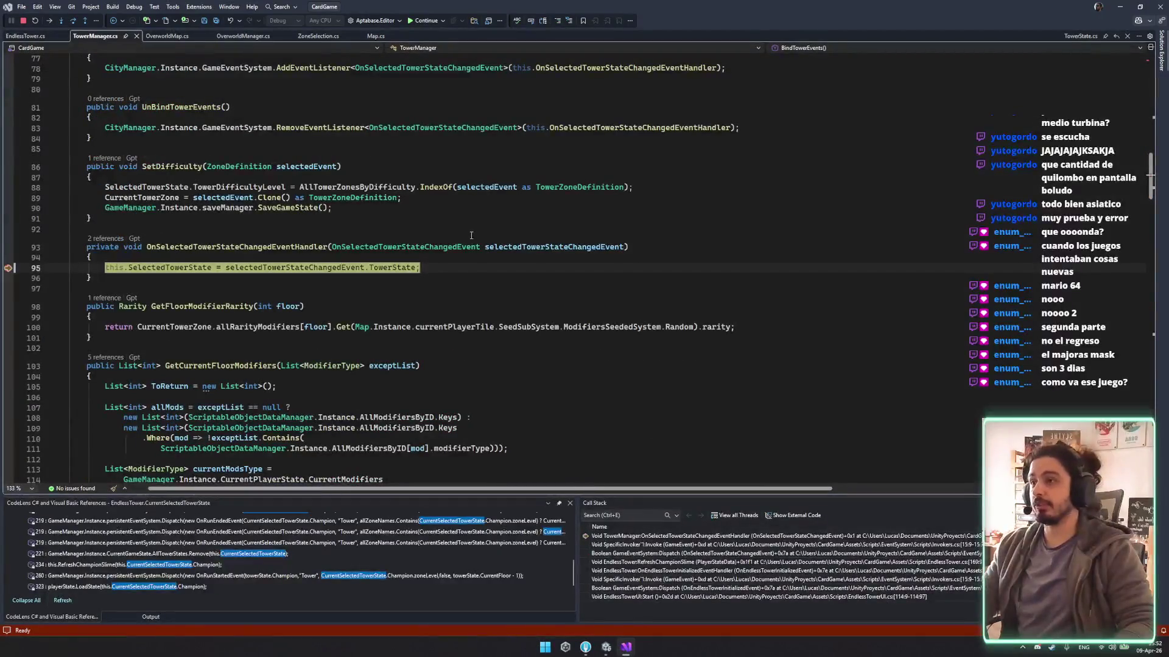
pyautogui.hotkey('shift', 'F5')
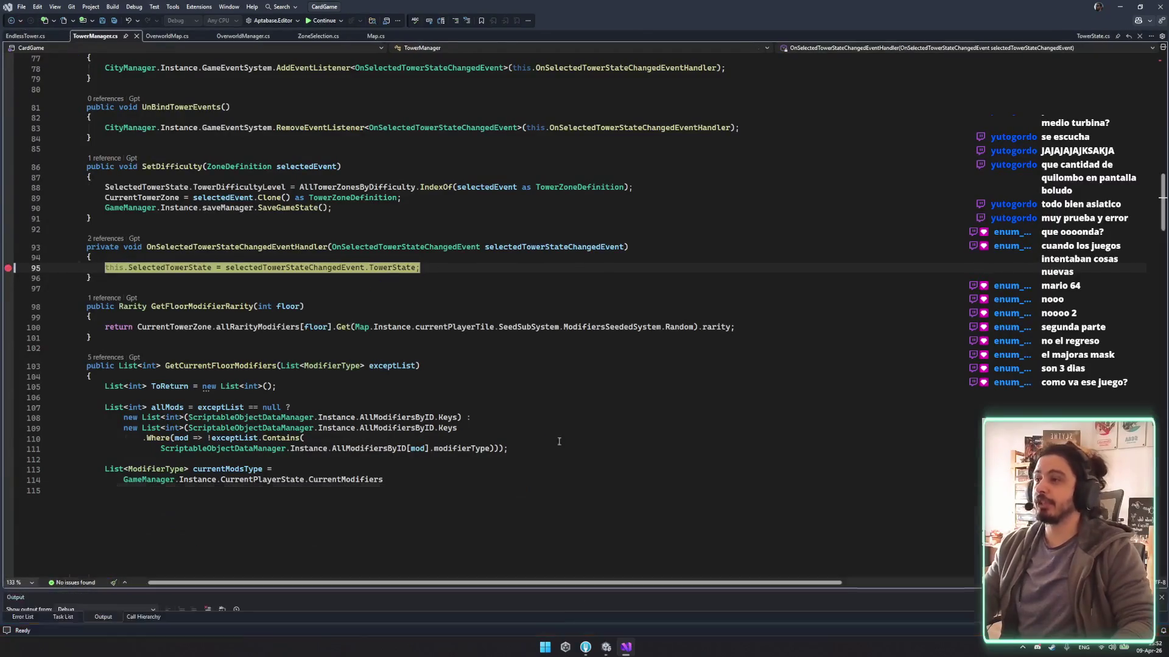
pyautogui.click(607, 645)
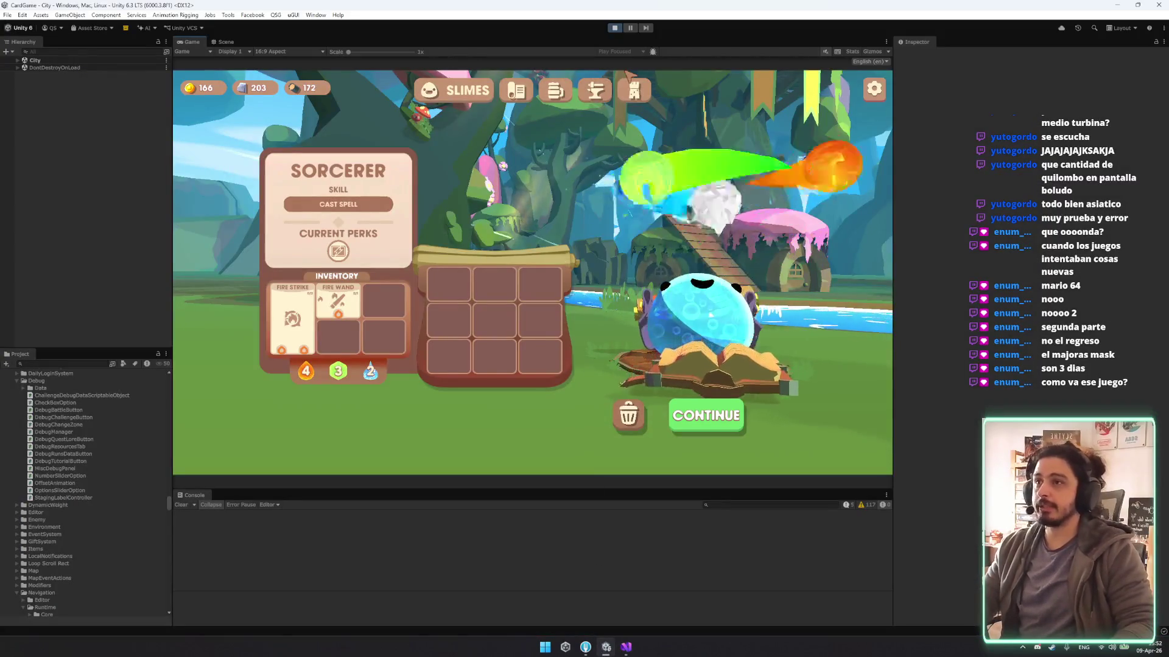
pyautogui.click(612, 330)
pyautogui.click(610, 331)
pyautogui.click(609, 338)
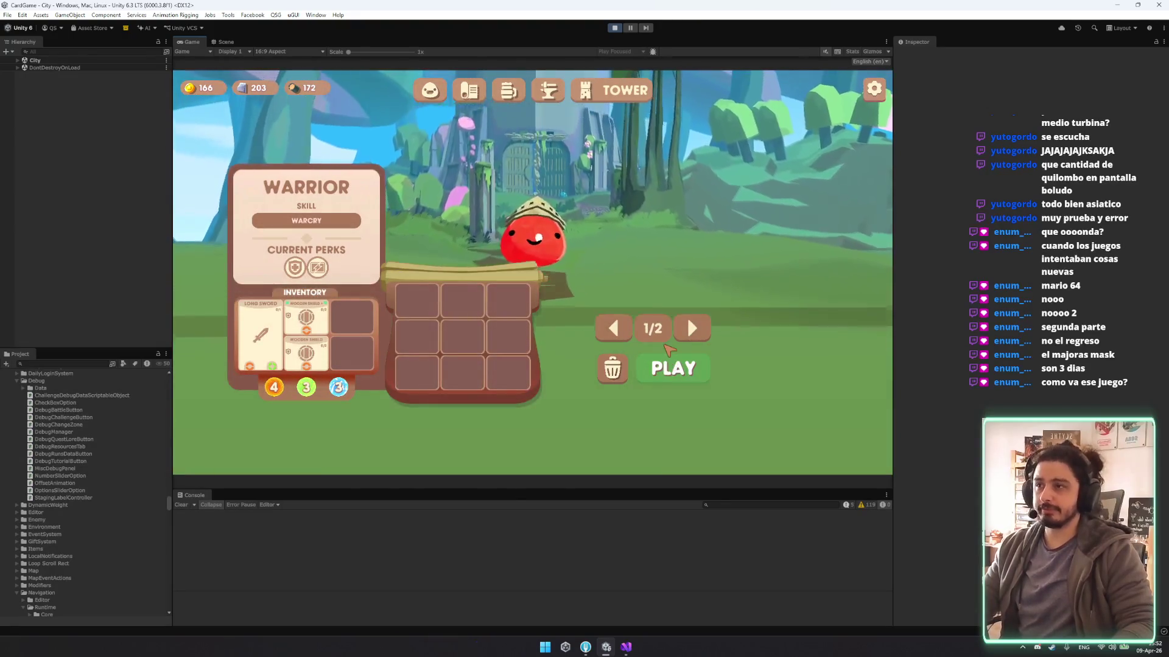
pyautogui.click(666, 368)
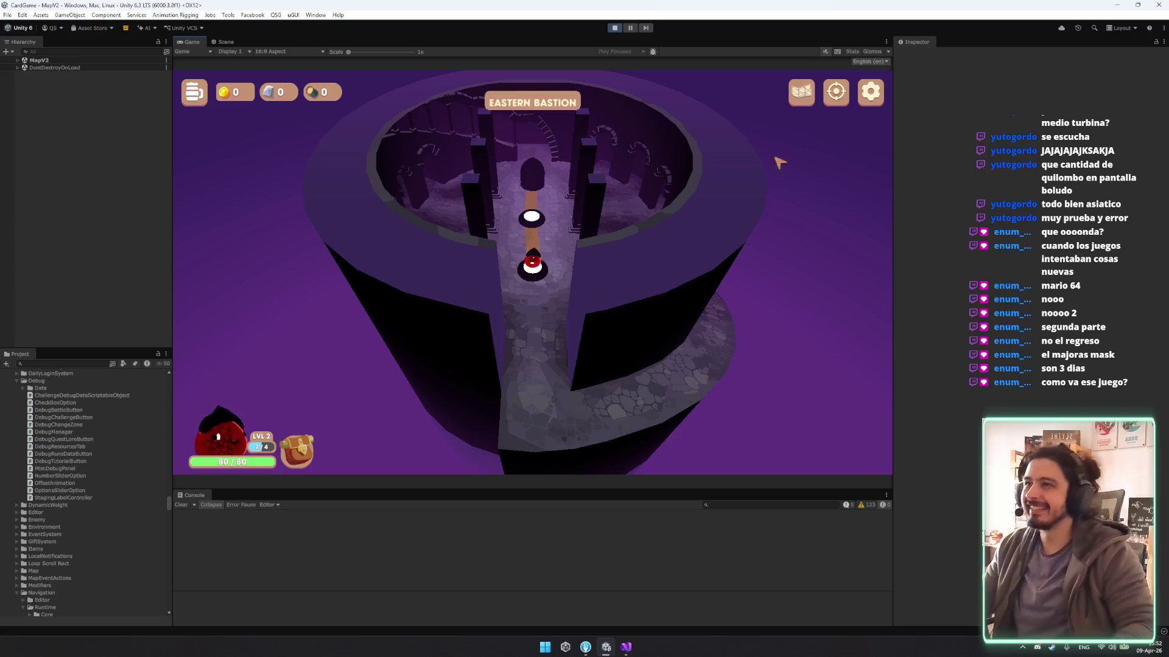
pyautogui.click(808, 101)
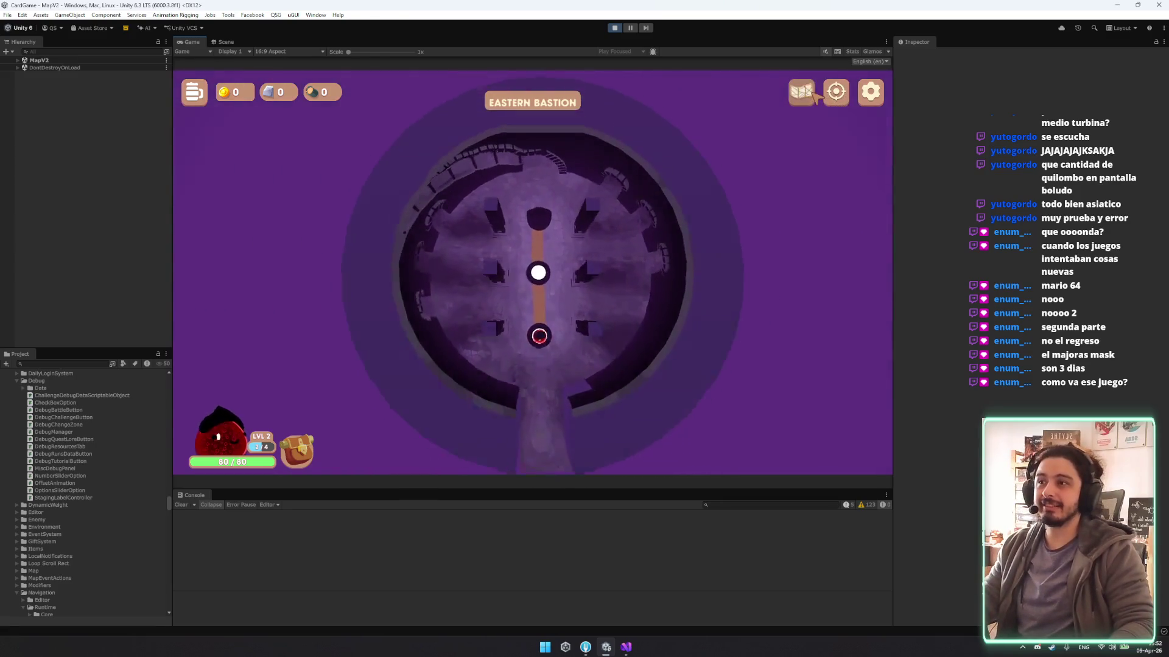
pyautogui.click(807, 102)
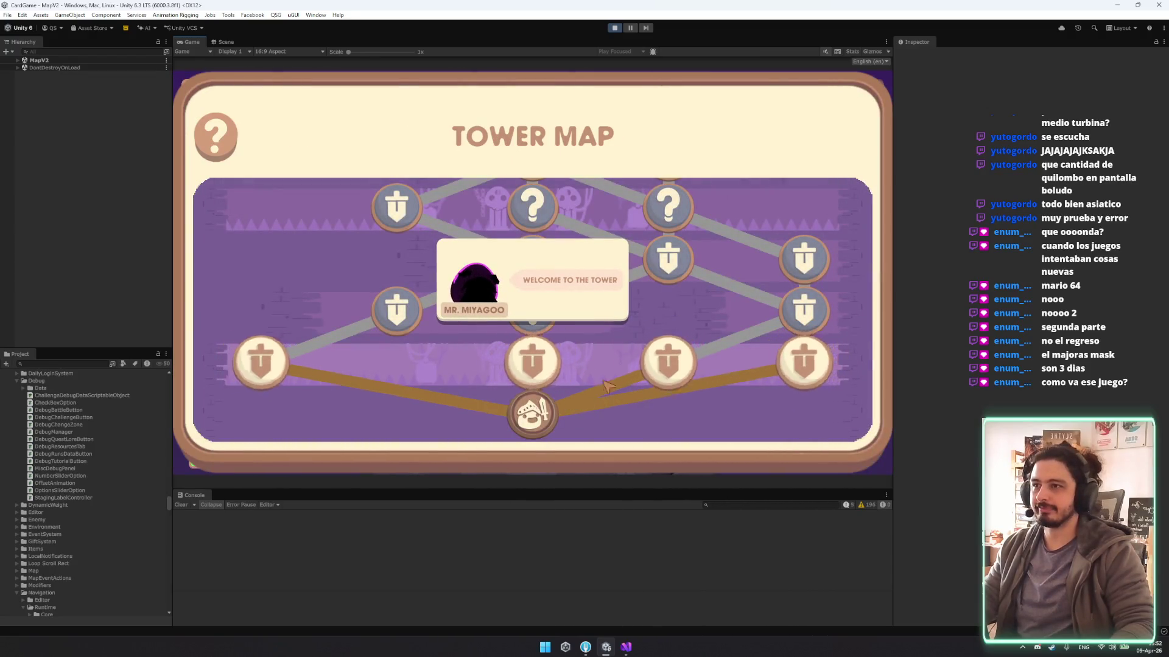
pyautogui.click(494, 297)
pyautogui.click(494, 297)
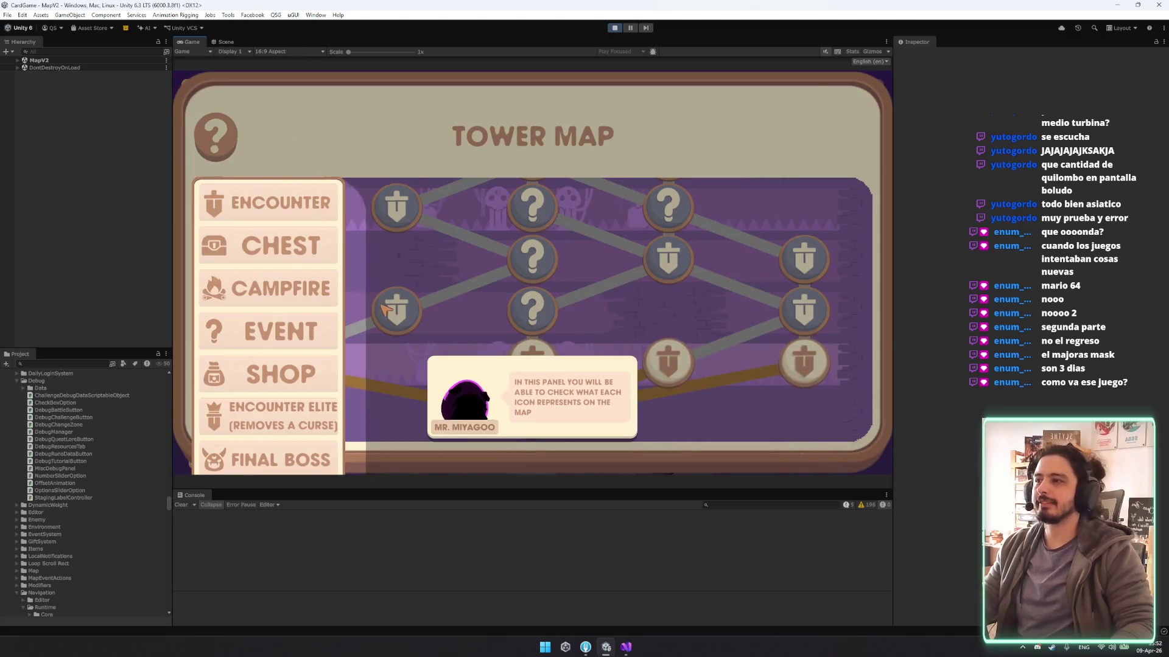
pyautogui.click(426, 286)
pyautogui.click(364, 279)
pyautogui.click(363, 279)
pyautogui.click(483, 373)
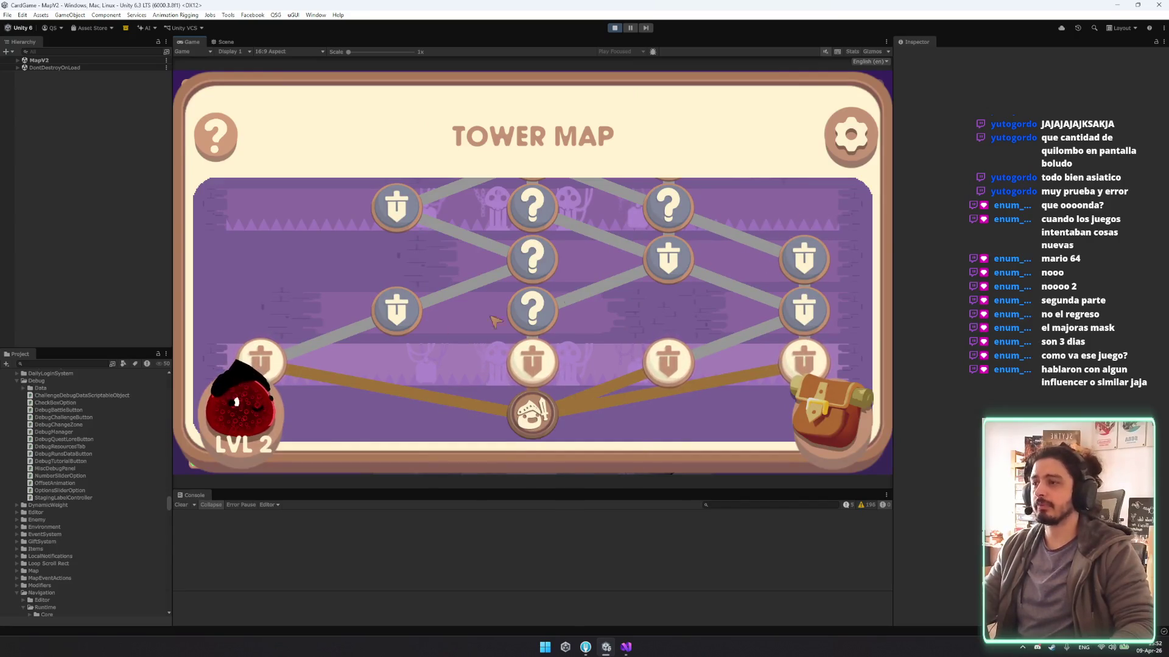
pyautogui.click(851, 135)
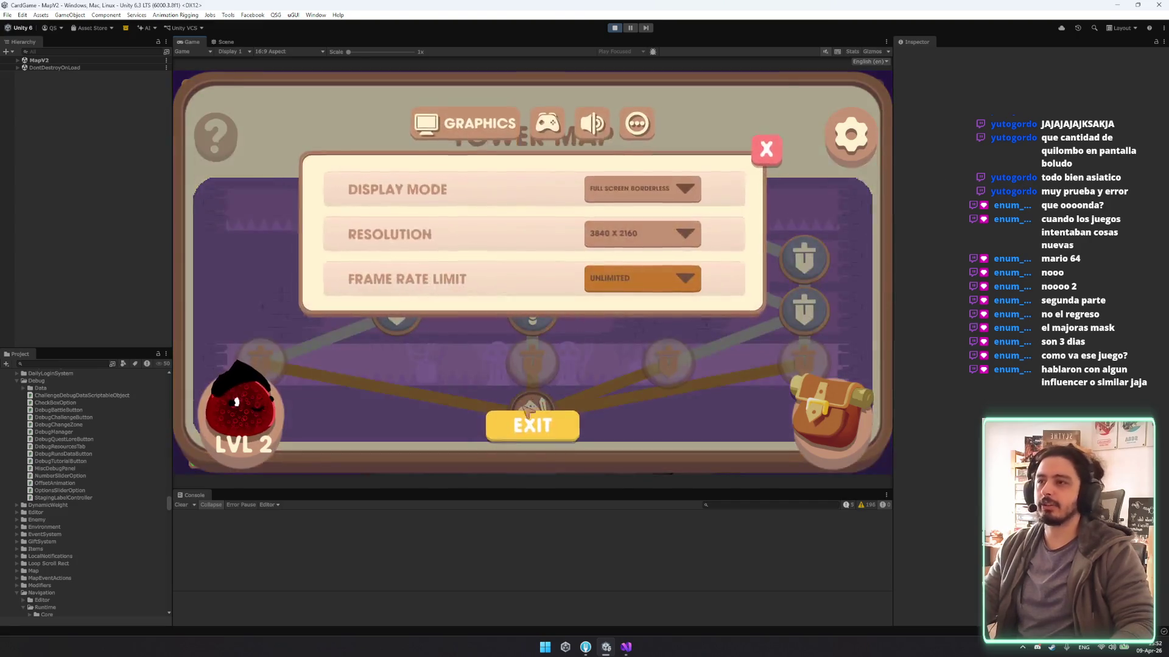
pyautogui.click(533, 420)
pyautogui.click(567, 317)
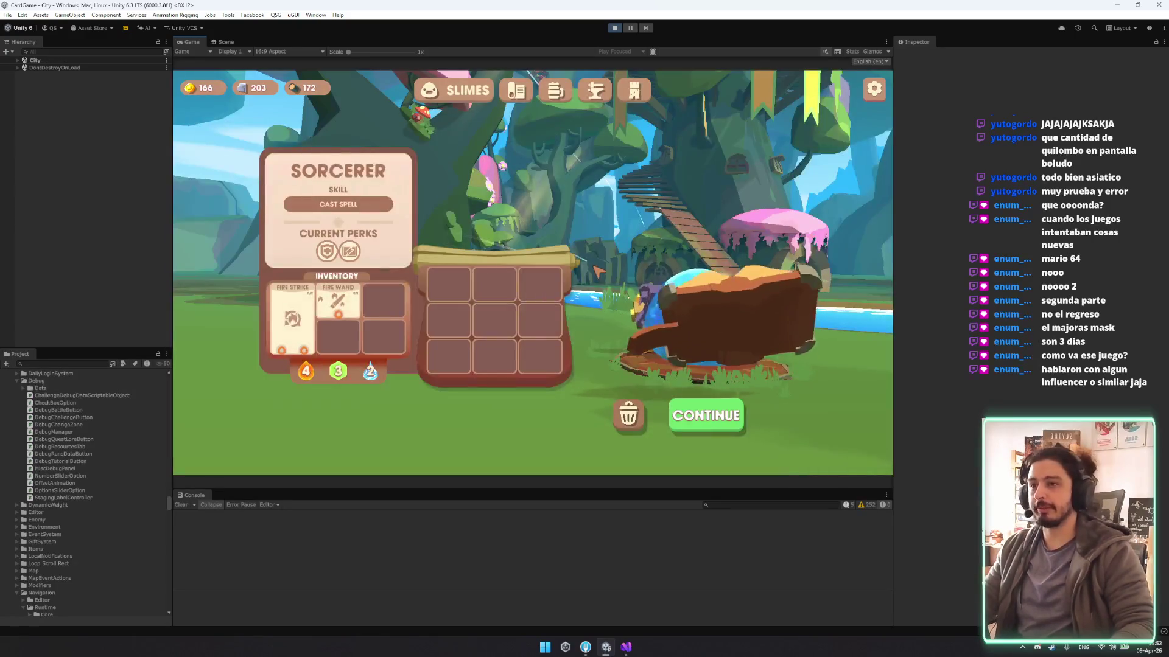
# Open the Tower champion selection and flip between the Warrior and Sorcerer pages.
pyautogui.click(636, 89)
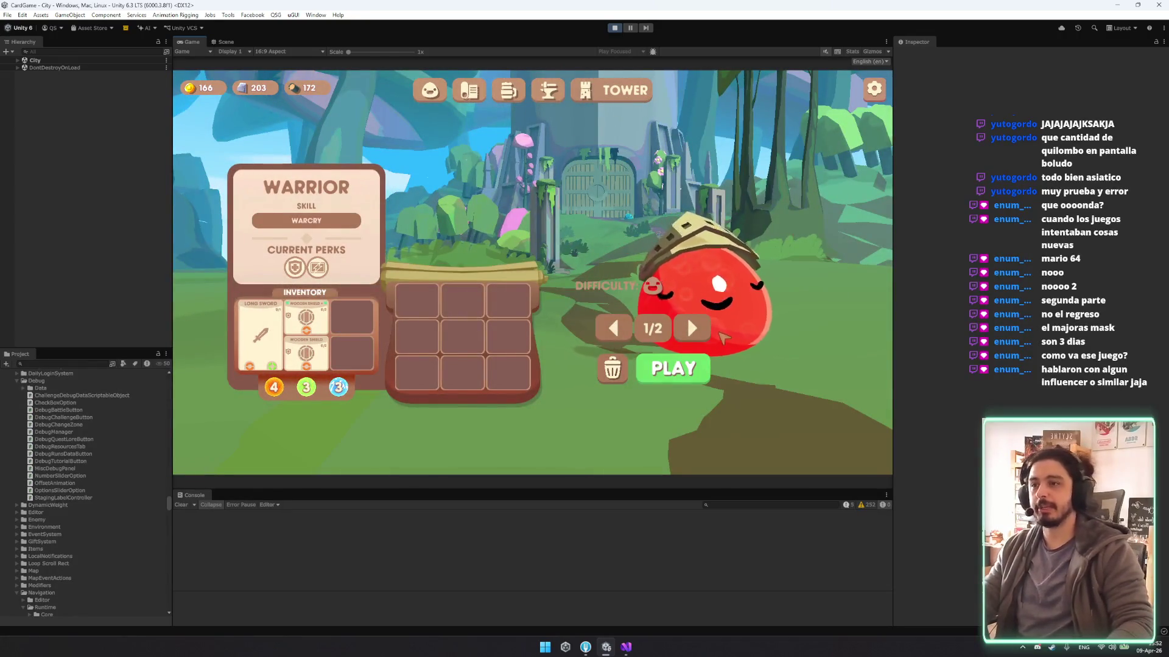
pyautogui.click(693, 328)
pyautogui.click(693, 329)
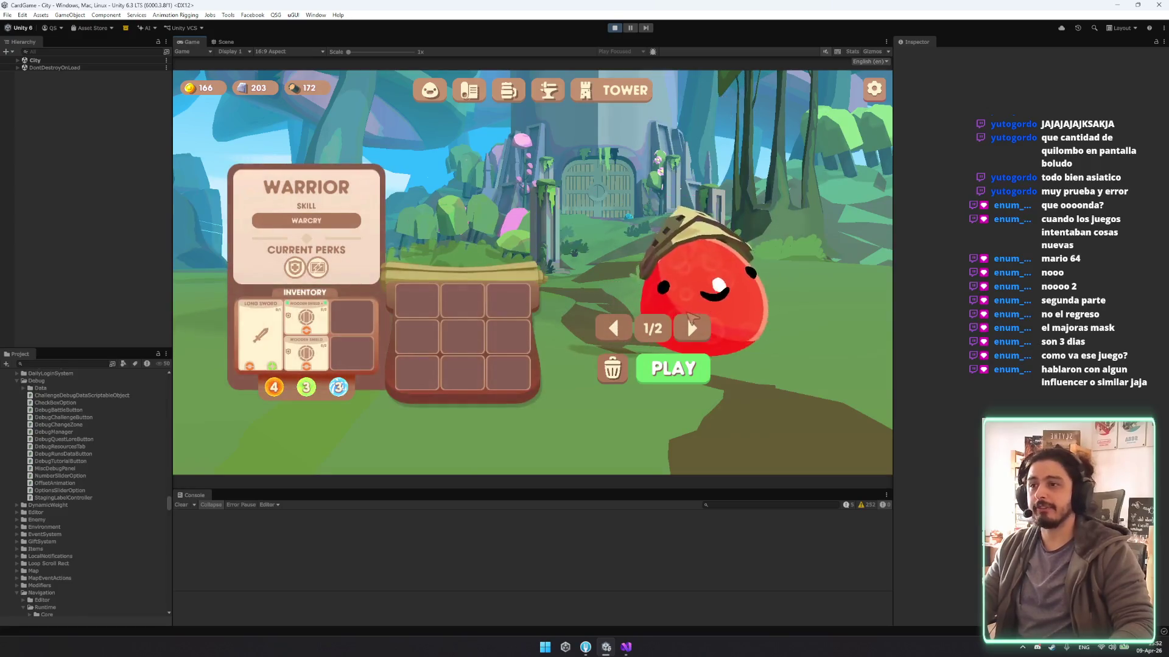
pyautogui.click(694, 329)
pyautogui.click(699, 334)
pyautogui.click(708, 339)
pyautogui.click(708, 340)
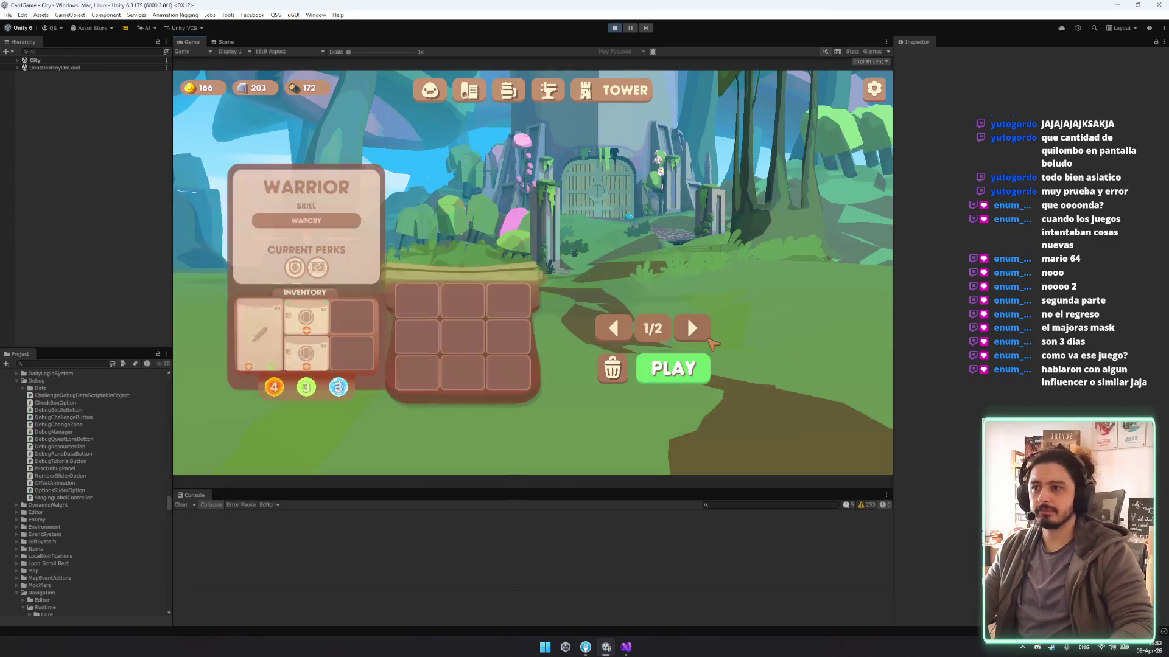
pyautogui.click(708, 339)
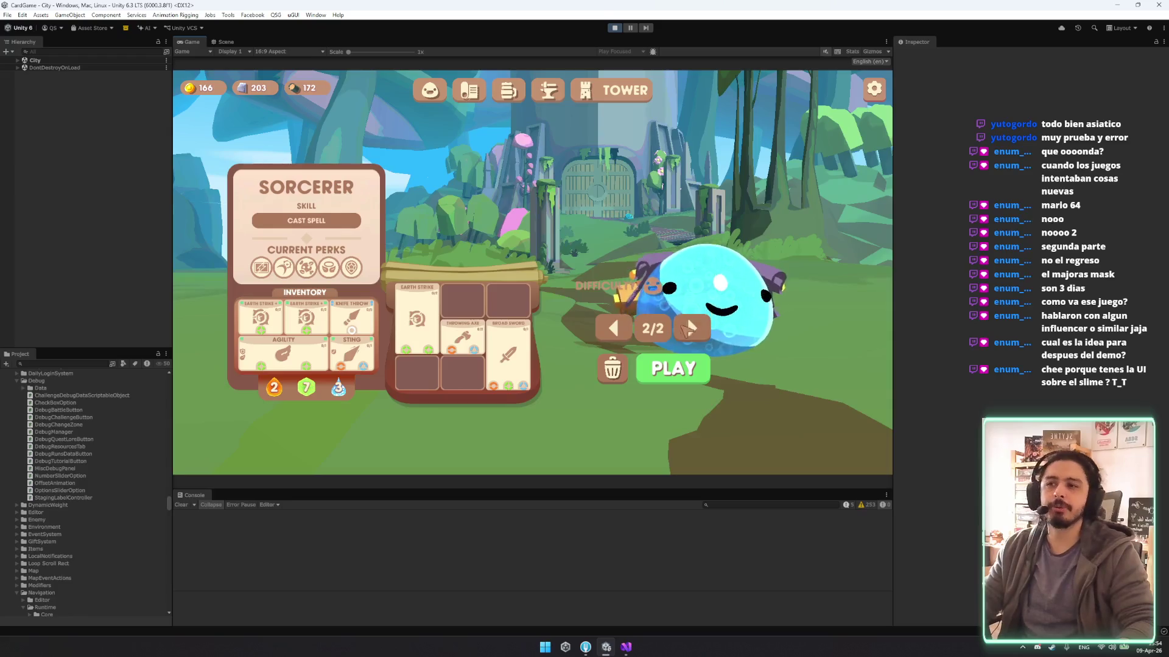
# Cycle the champion back to Warrior and start the Eastern Bastion tower run.
pyautogui.click(613, 328)
pyautogui.click(614, 329)
pyautogui.click(613, 328)
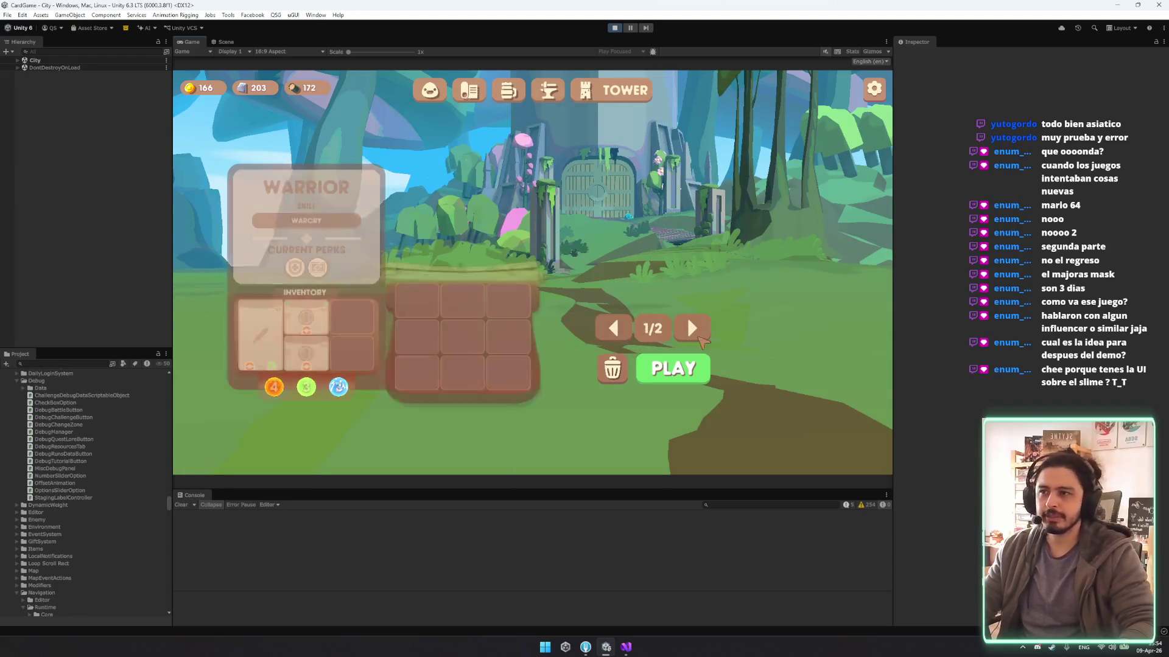
pyautogui.click(468, 90)
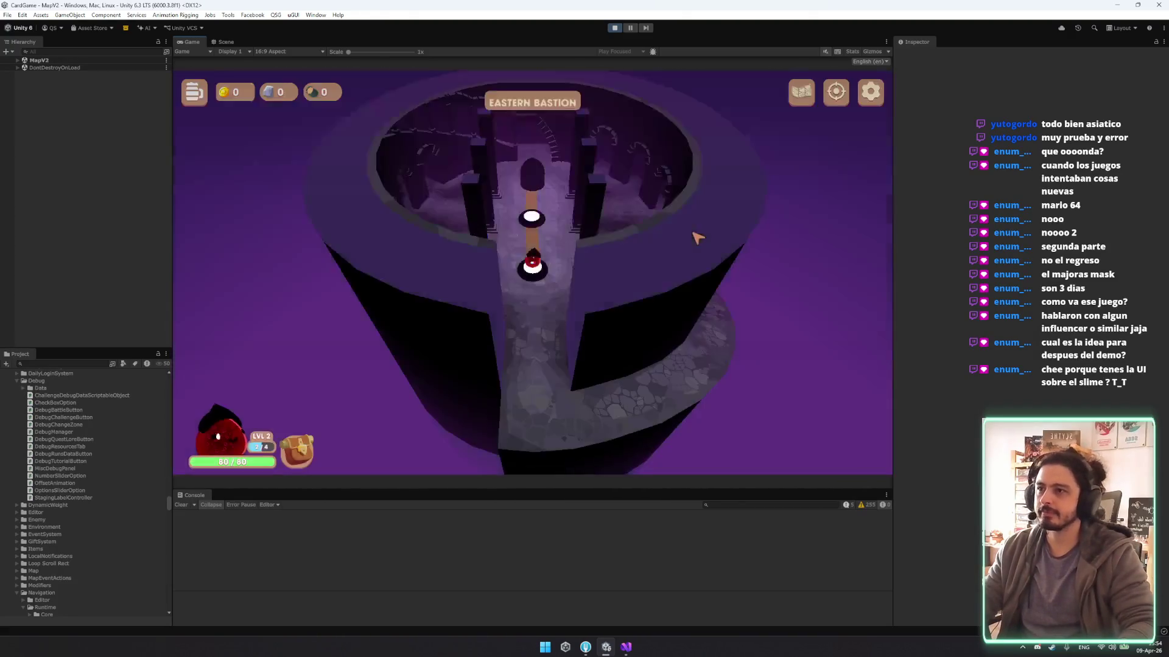
# Open and close the settings, quest panel, backpack and overhead map view during the run.
pyautogui.click(869, 101)
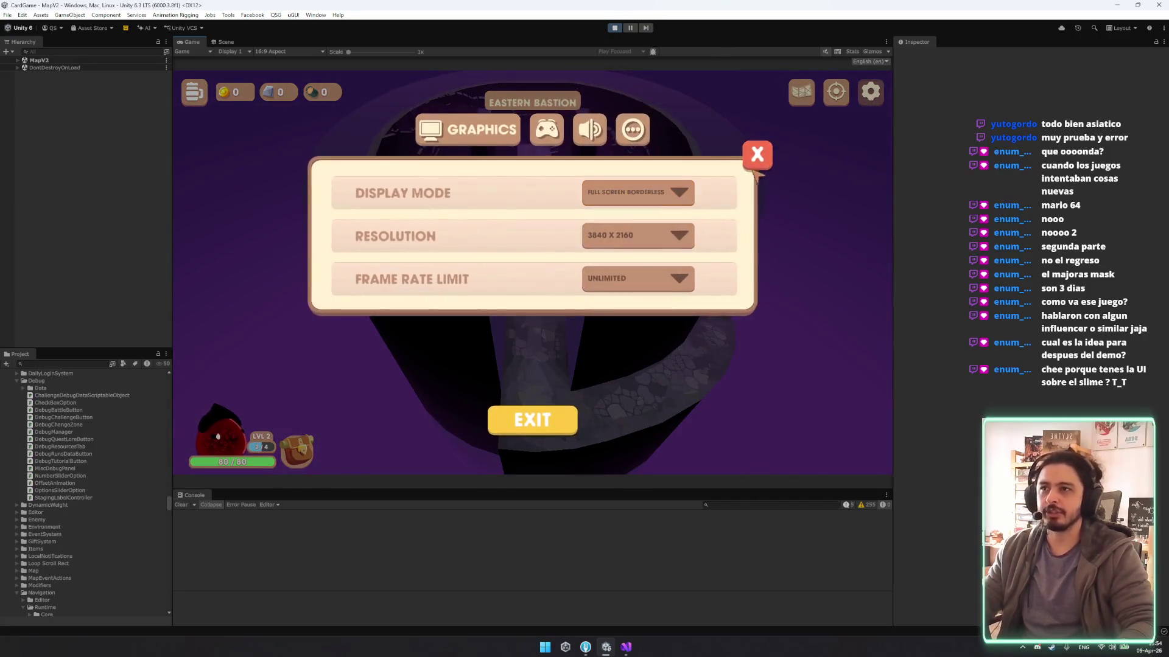
pyautogui.click(758, 151)
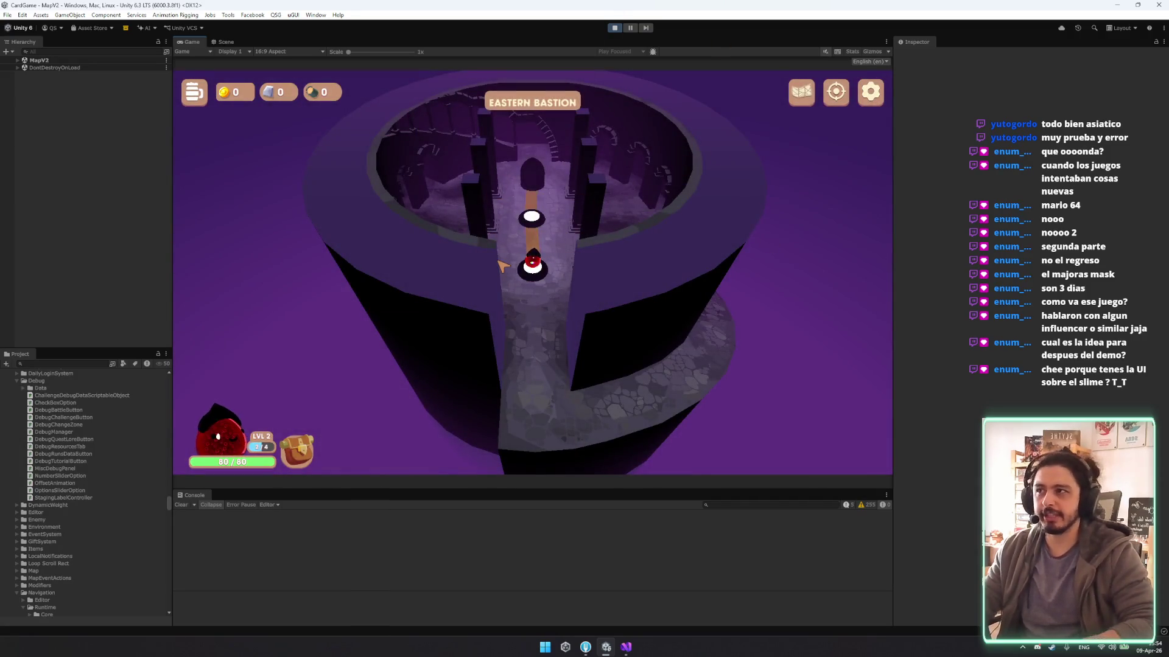
pyautogui.click(198, 101)
pyautogui.click(203, 93)
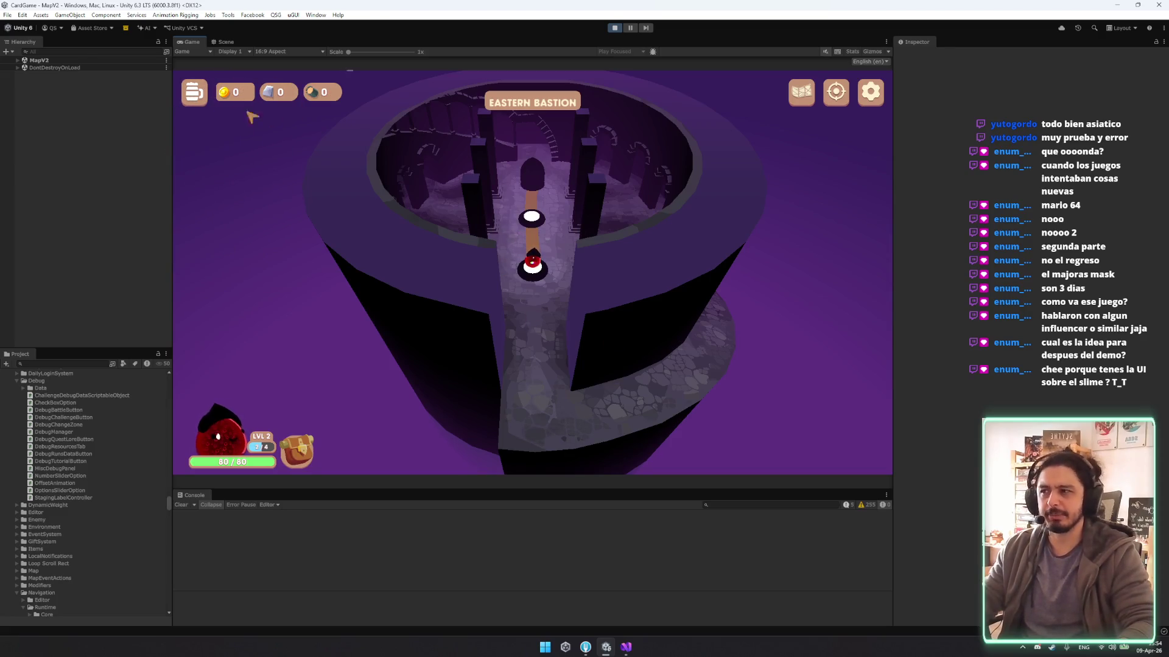
pyautogui.click(297, 450)
pyautogui.click(297, 451)
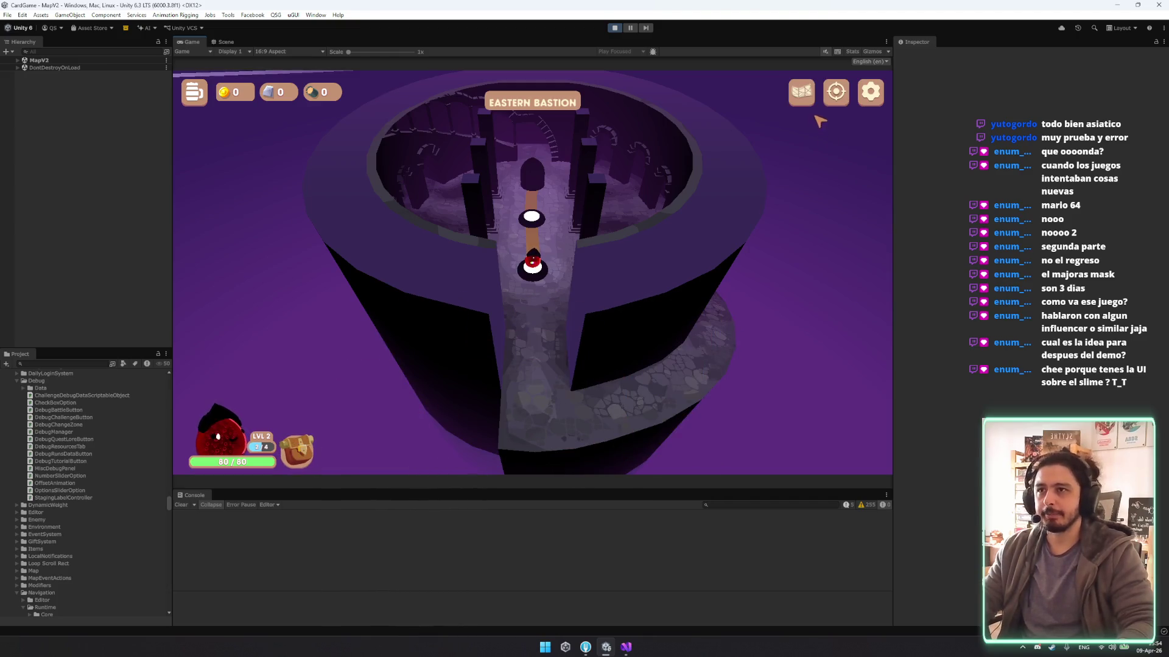
pyautogui.click(803, 91)
pyautogui.click(803, 92)
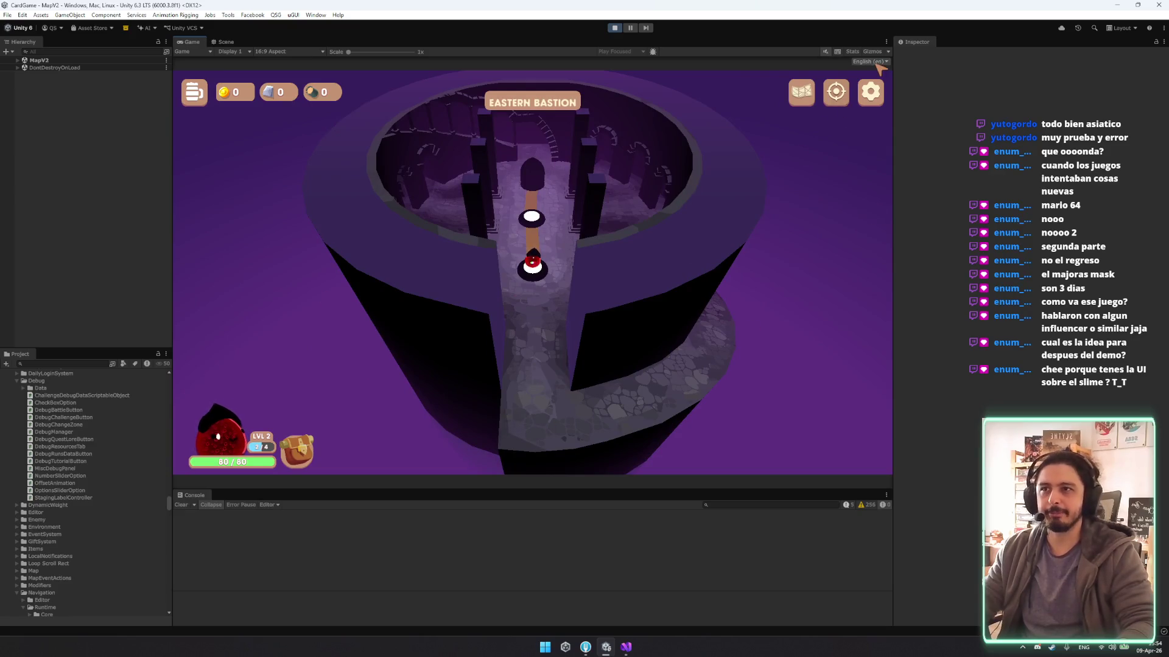
# Exit the Eastern Bastion run to the city and clear the system notifications.
pyautogui.click(870, 91)
pyautogui.click(534, 420)
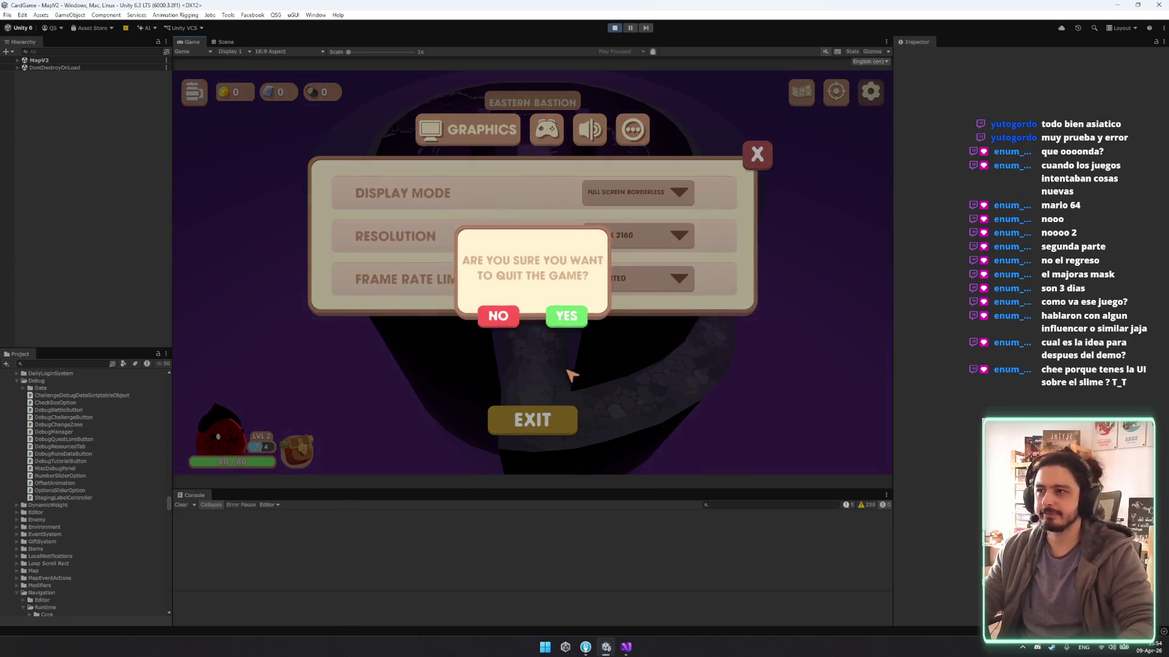
pyautogui.click(564, 322)
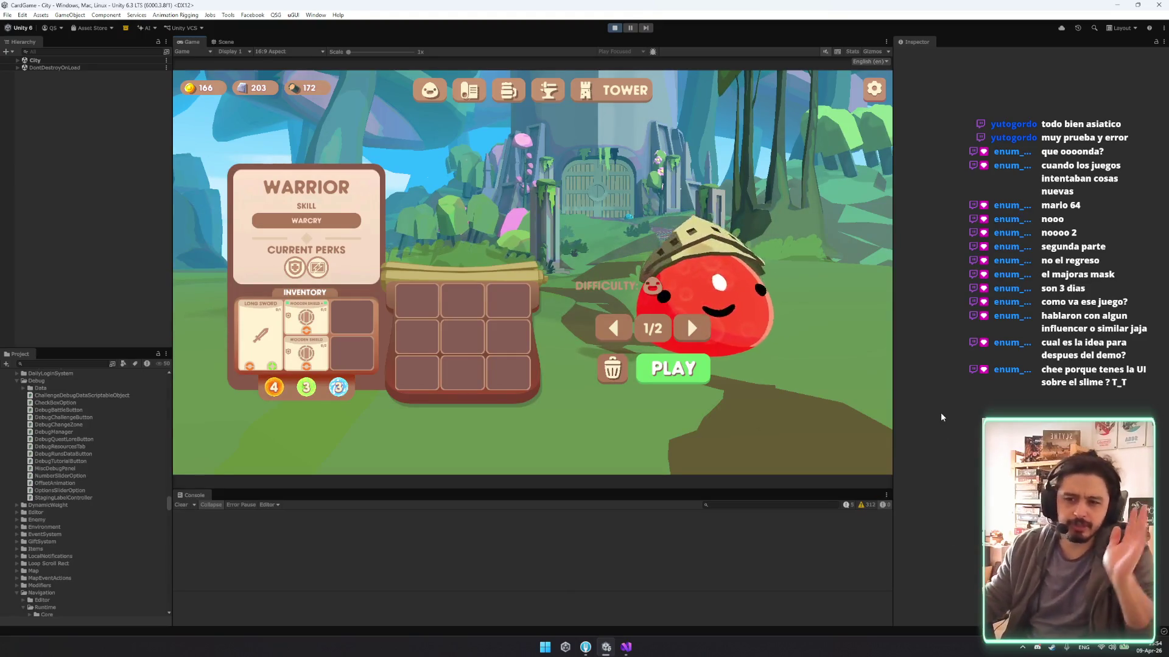
pyautogui.press('super+n')
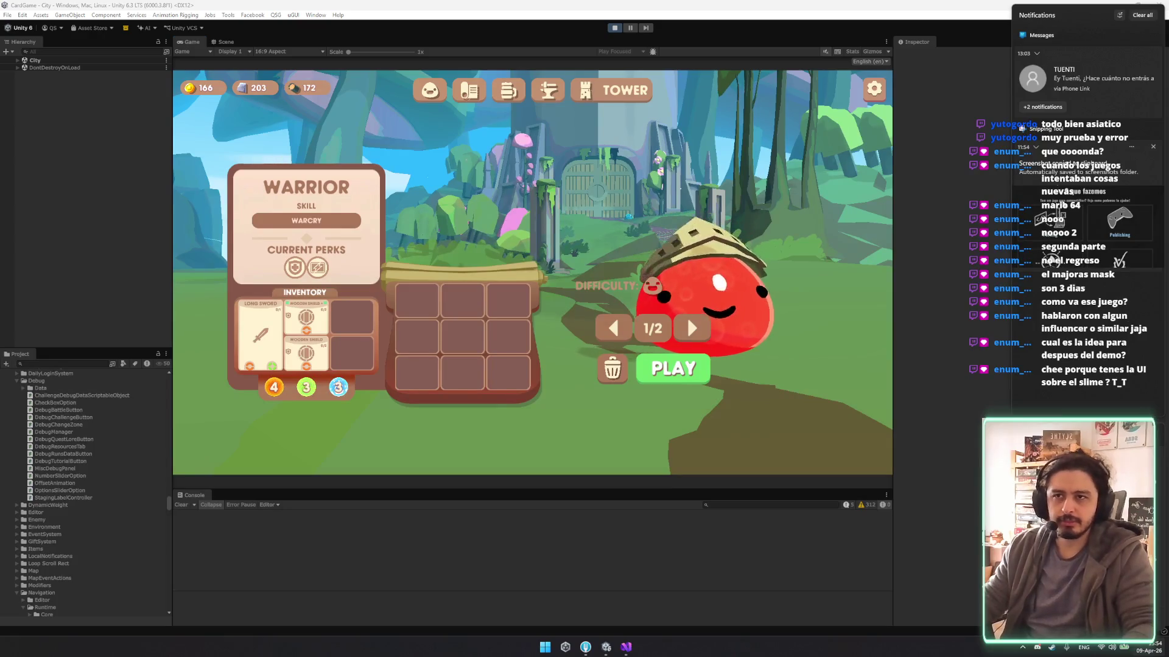
pyautogui.click(1143, 14)
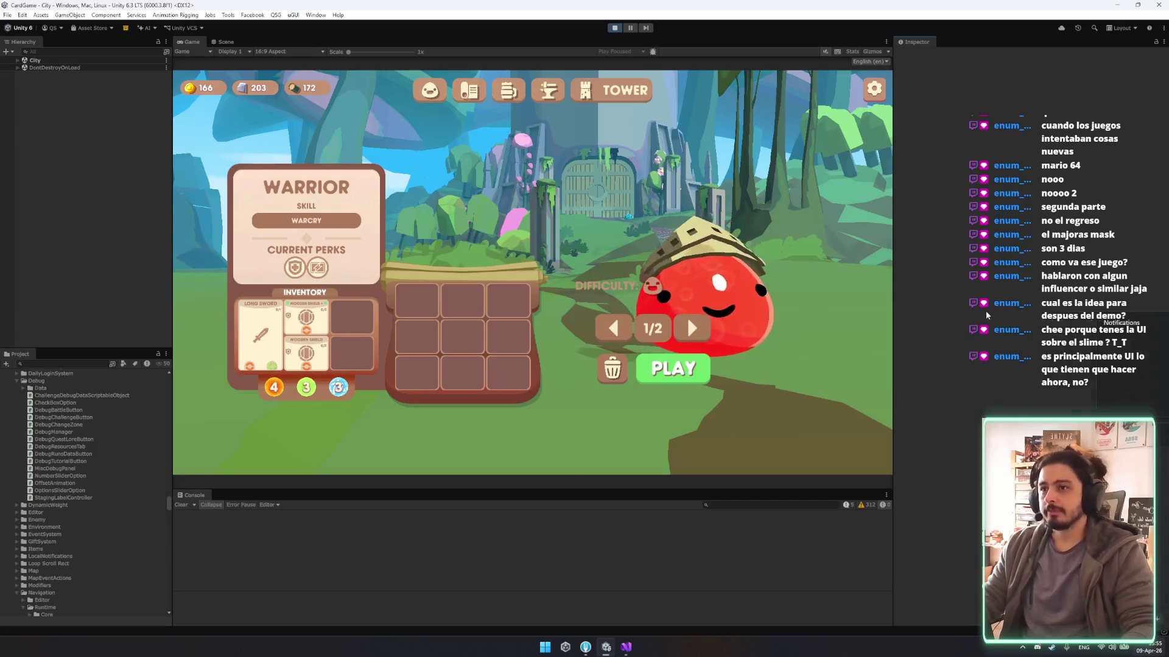
# Check the Warrior's perks, then visit the Slimes and town hall screens.
pyautogui.click(704, 317)
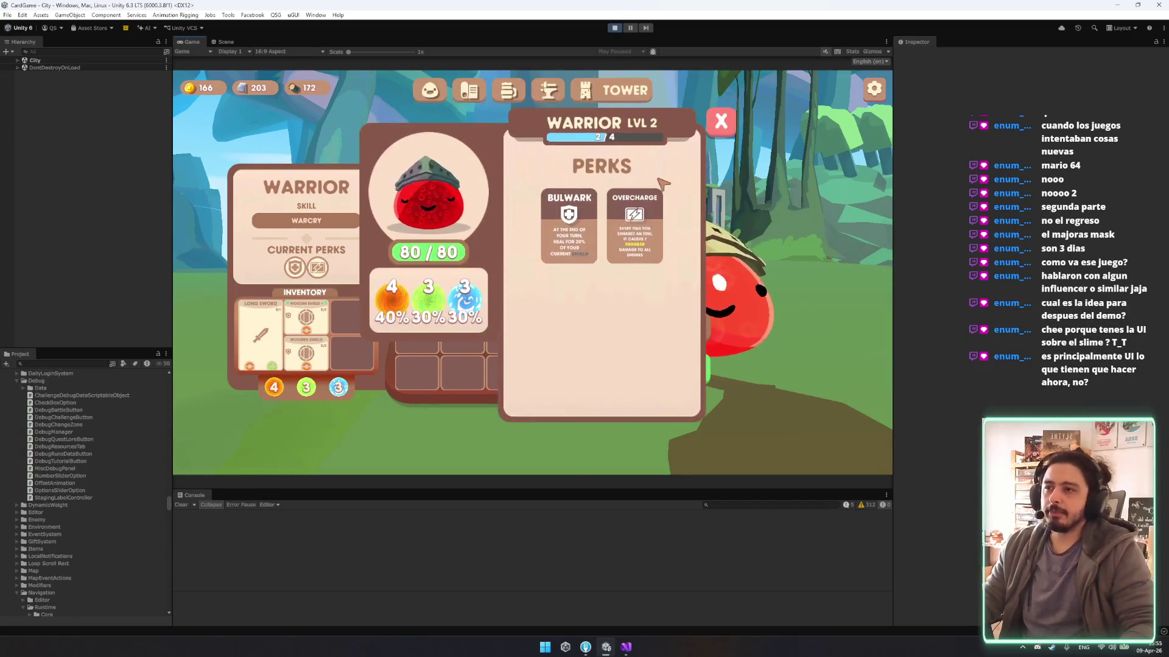
pyautogui.click(721, 120)
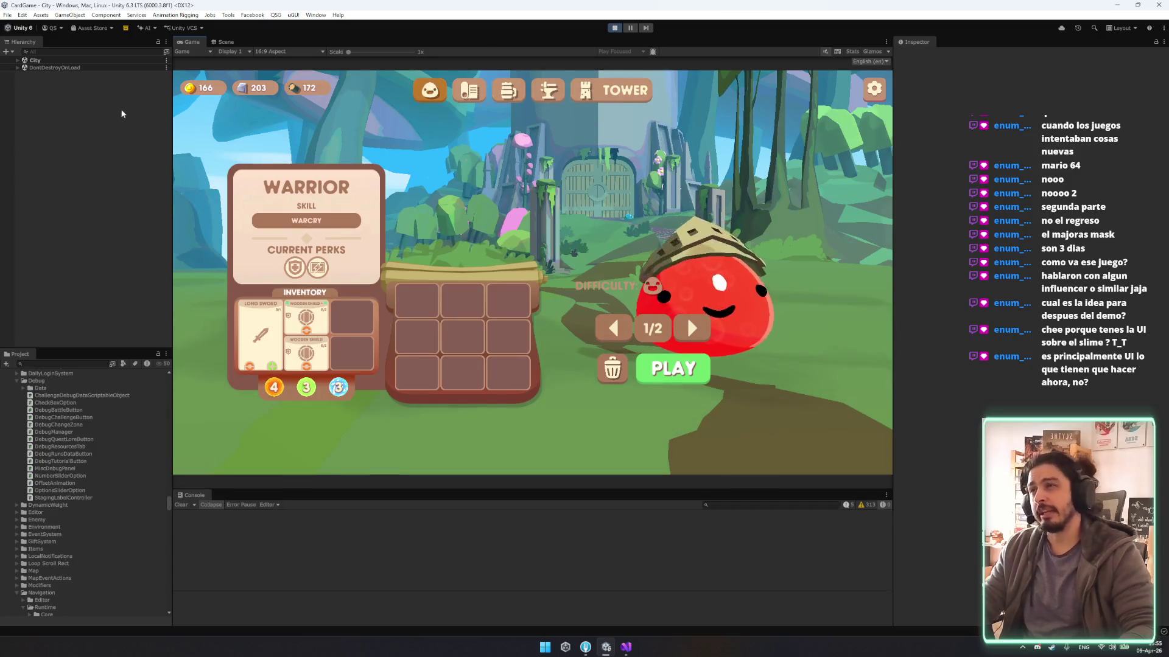
pyautogui.click(447, 89)
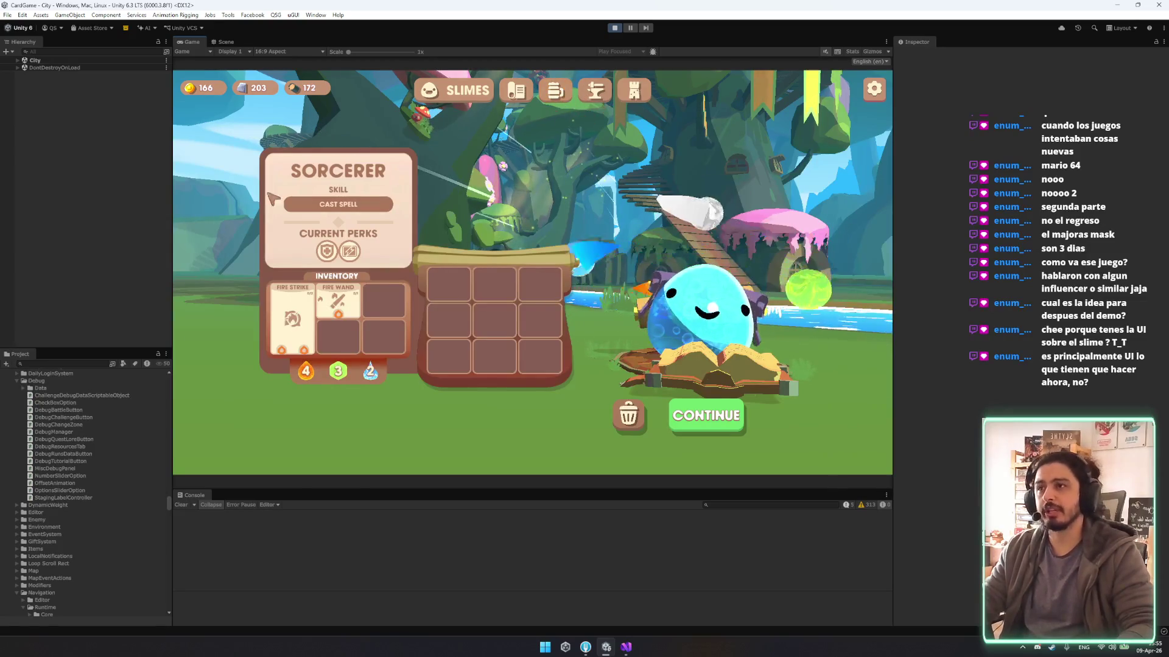
pyautogui.click(528, 93)
# Look at the Tavern and Armory tabs, then start a Sorcerer run into Marshy Ruins.
pyautogui.click(575, 90)
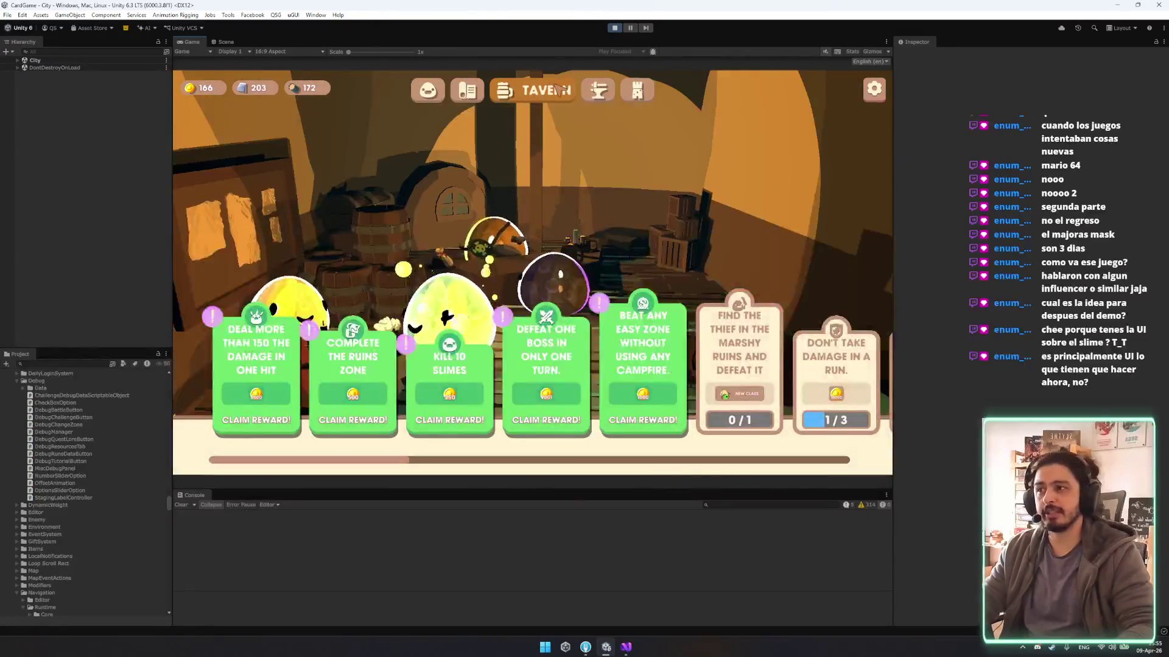
pyautogui.click(598, 90)
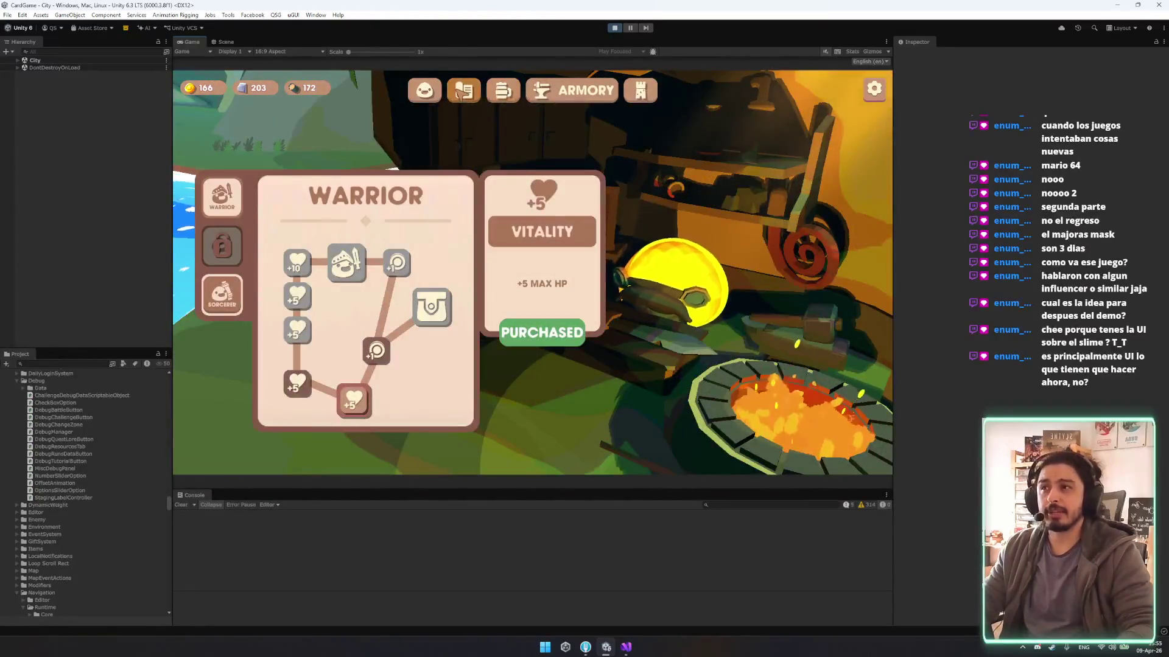
pyautogui.click(428, 90)
pyautogui.click(558, 144)
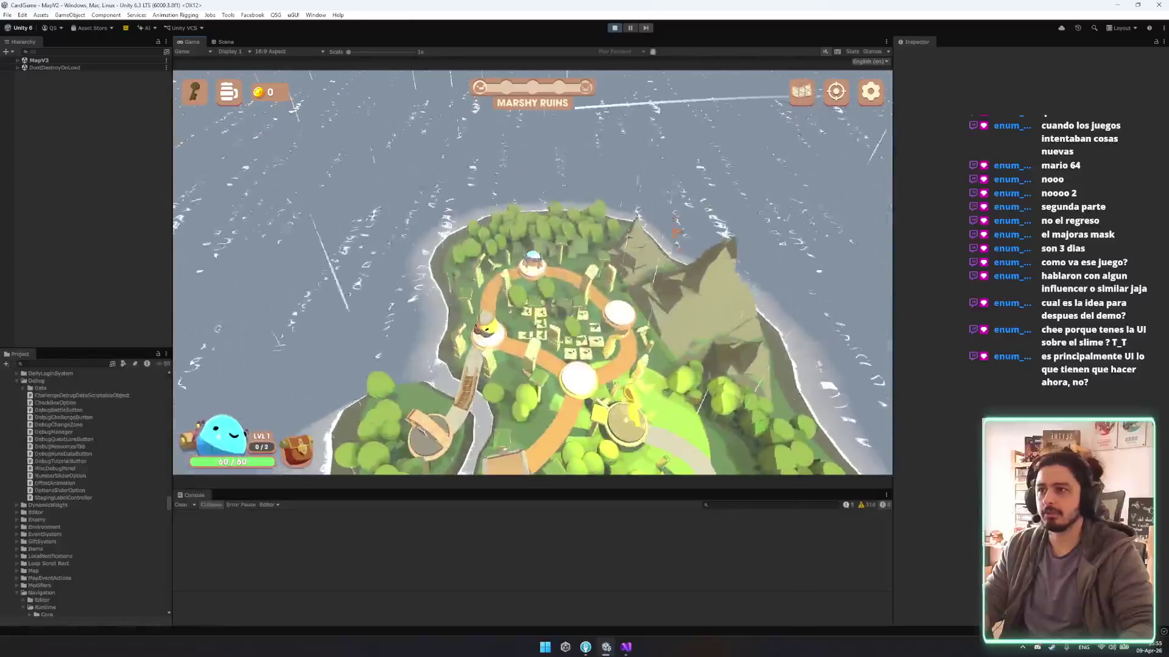
# Quit the Marshy Ruins run from settings with EXIT and confirm YES.
pyautogui.click(870, 91)
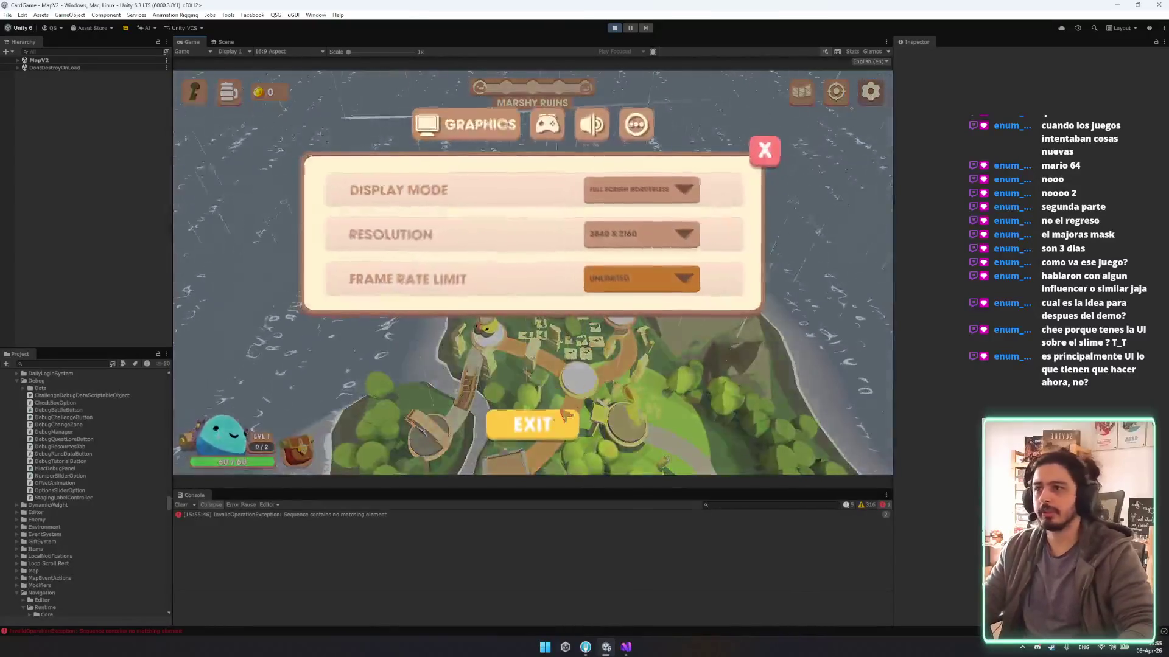
pyautogui.click(535, 425)
pyautogui.click(570, 315)
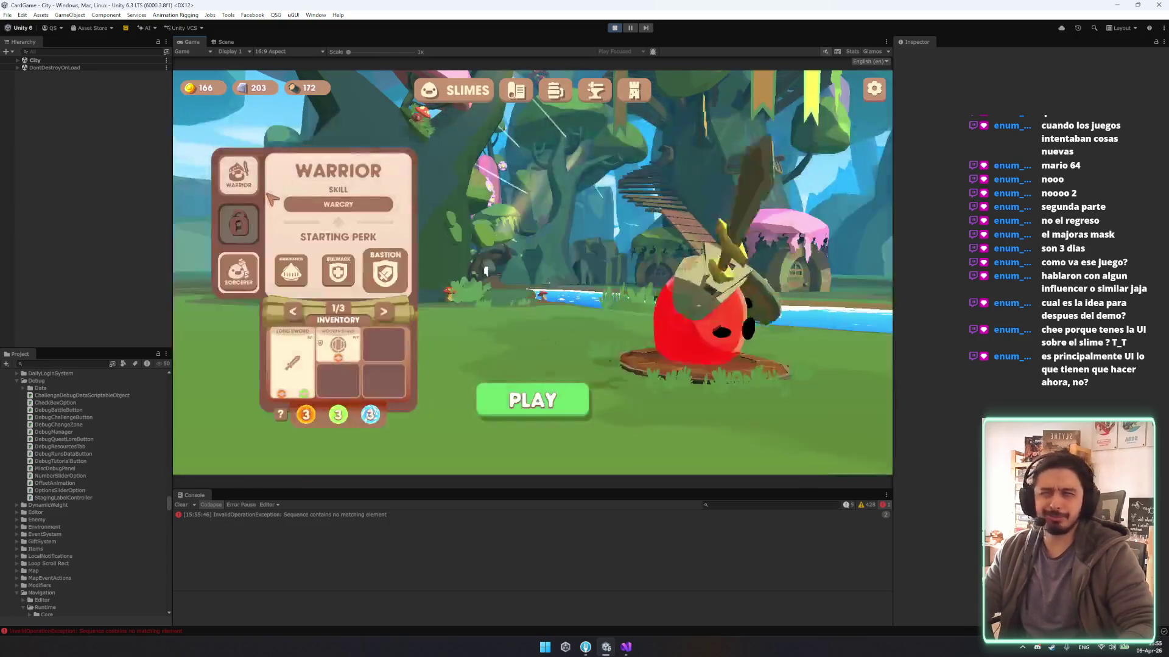
# Select the Sorcerer slime and toggle the class between Warrior and Sorcerer twice.
pyautogui.click(246, 272)
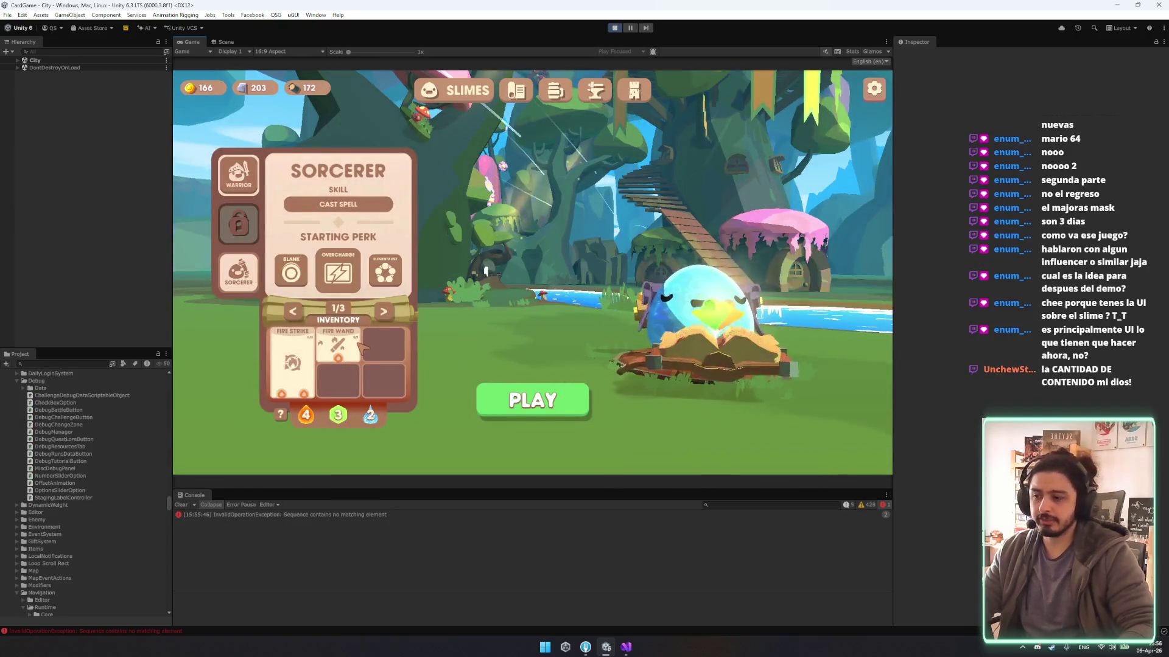
pyautogui.moveTo(359, 343)
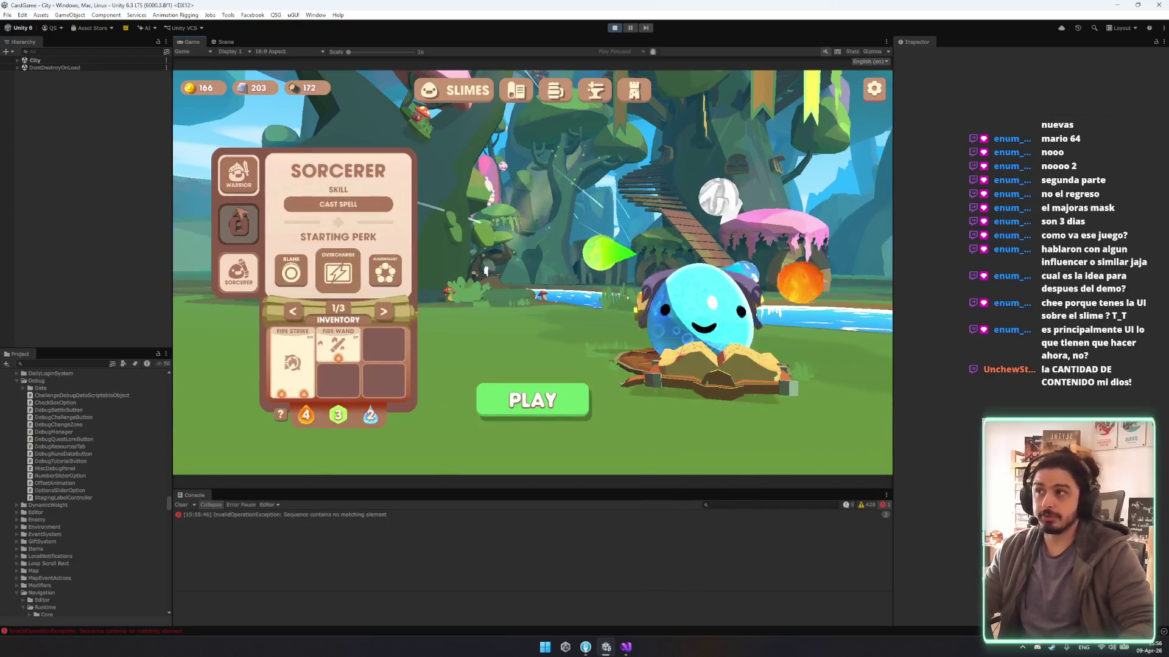
pyautogui.click(238, 175)
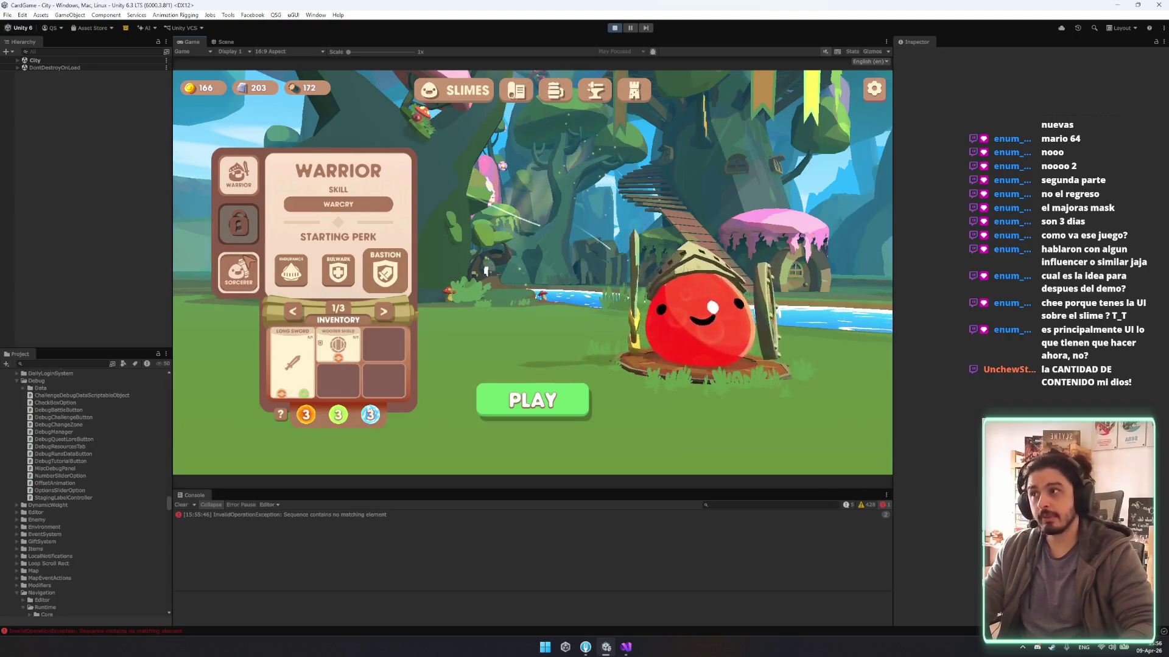
pyautogui.click(247, 262)
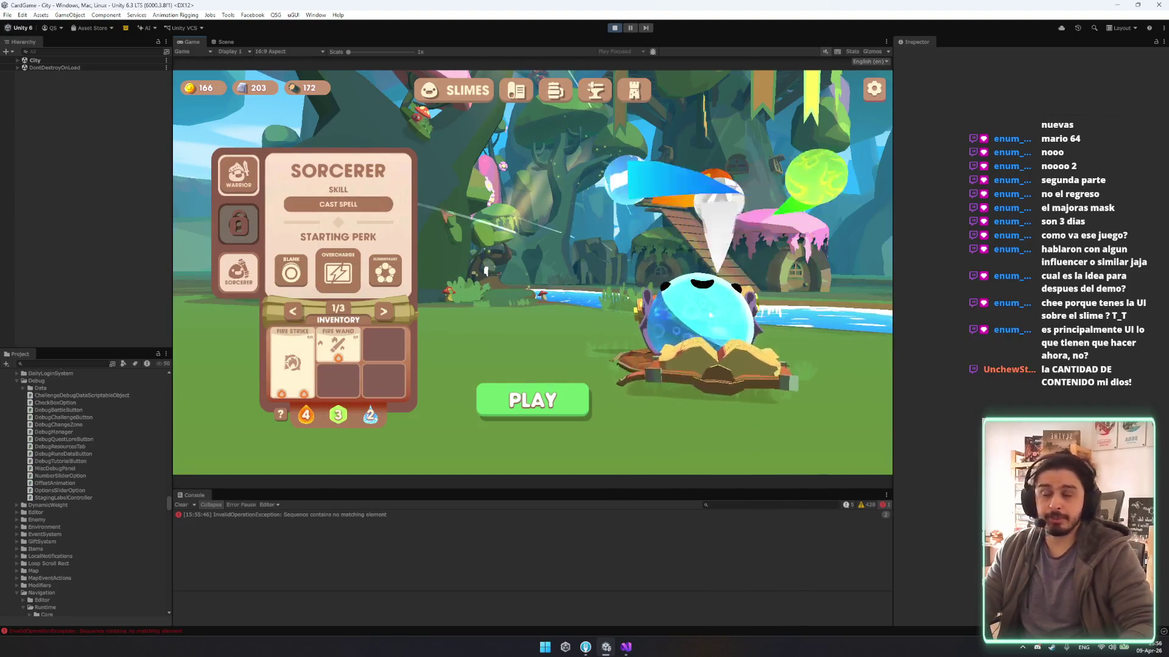
pyautogui.click(244, 177)
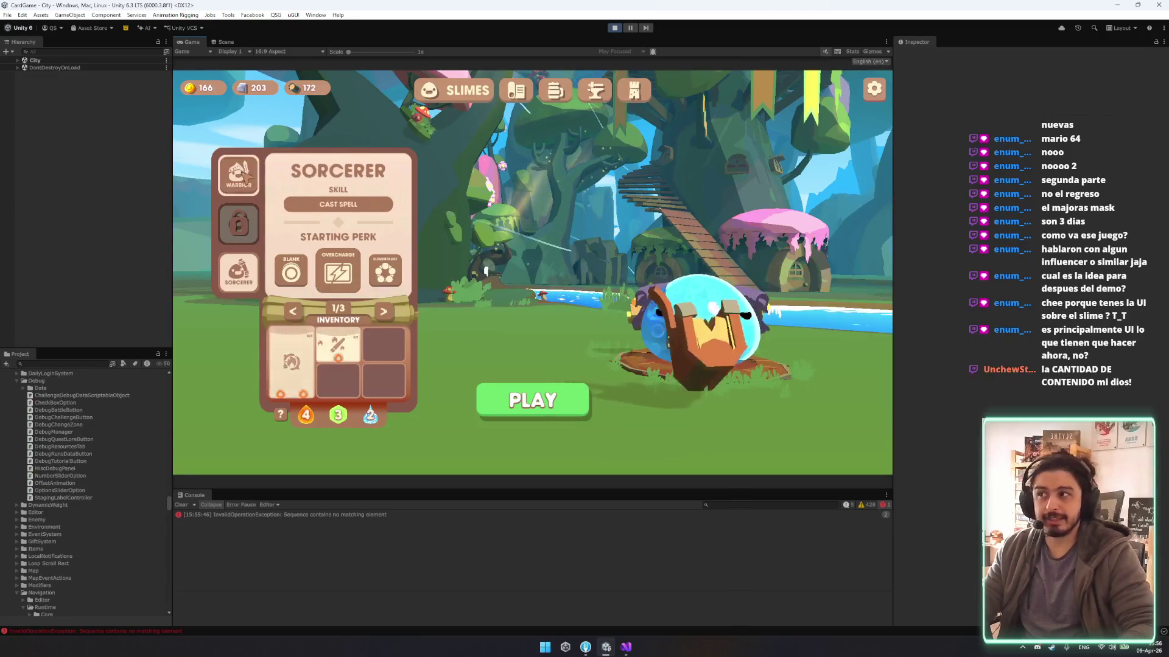
pyautogui.click(246, 287)
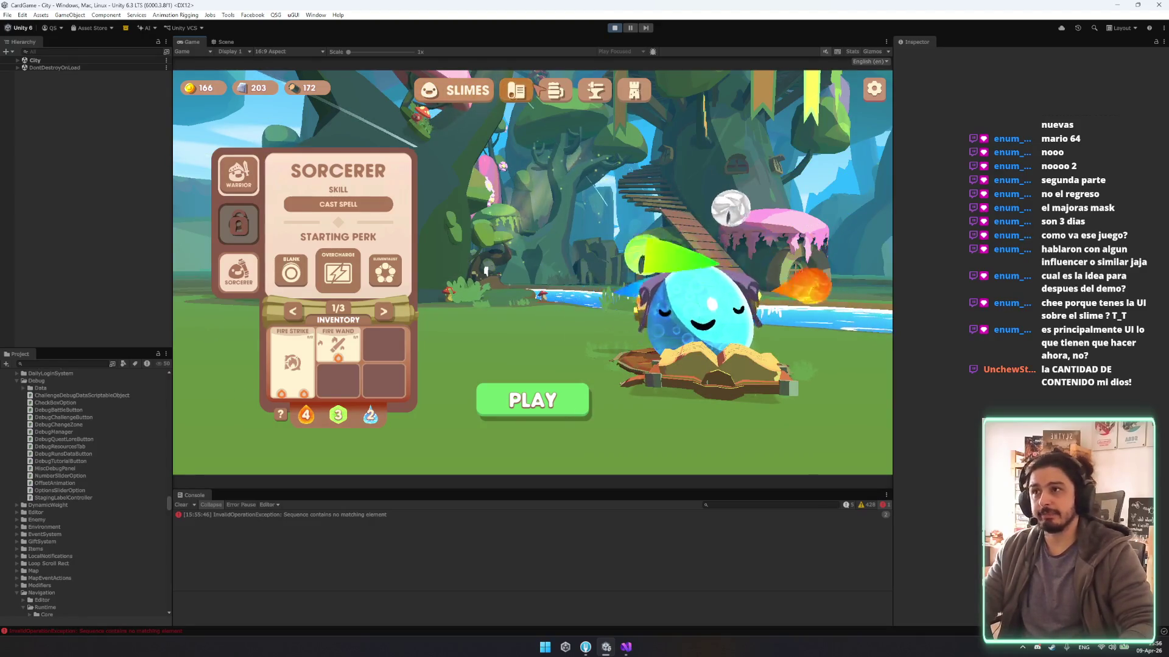
# Browse the town hall, Slimes, Tower, Armory and Tavern screens, ending in the Armory.
pyautogui.click(516, 90)
pyautogui.click(450, 90)
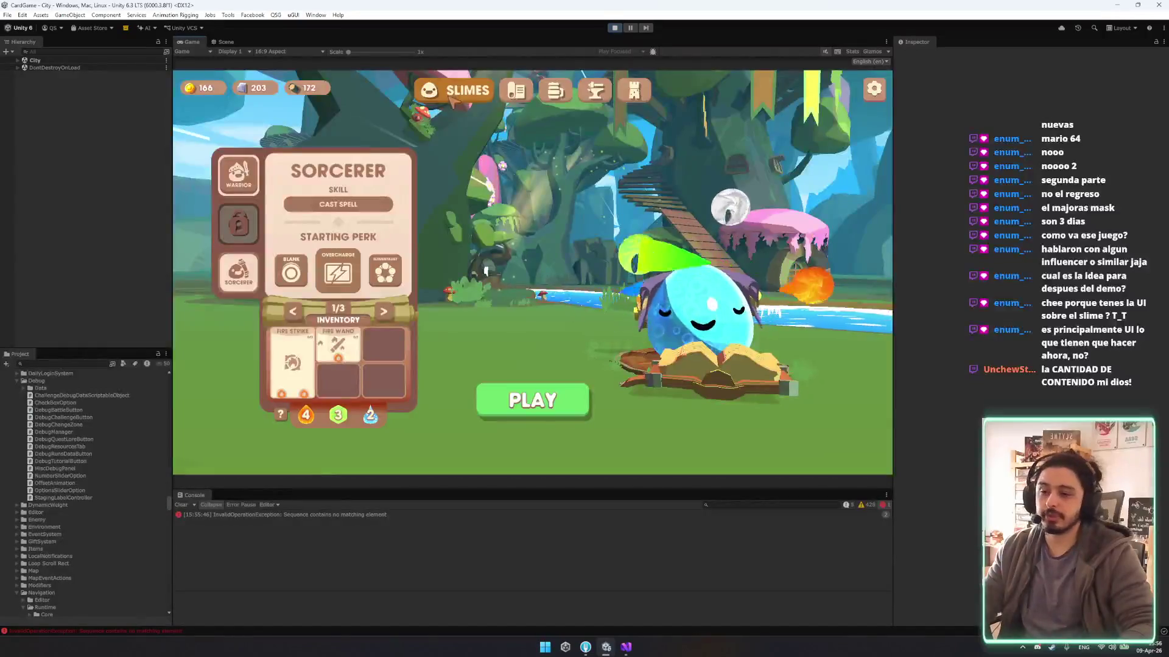
pyautogui.click(624, 92)
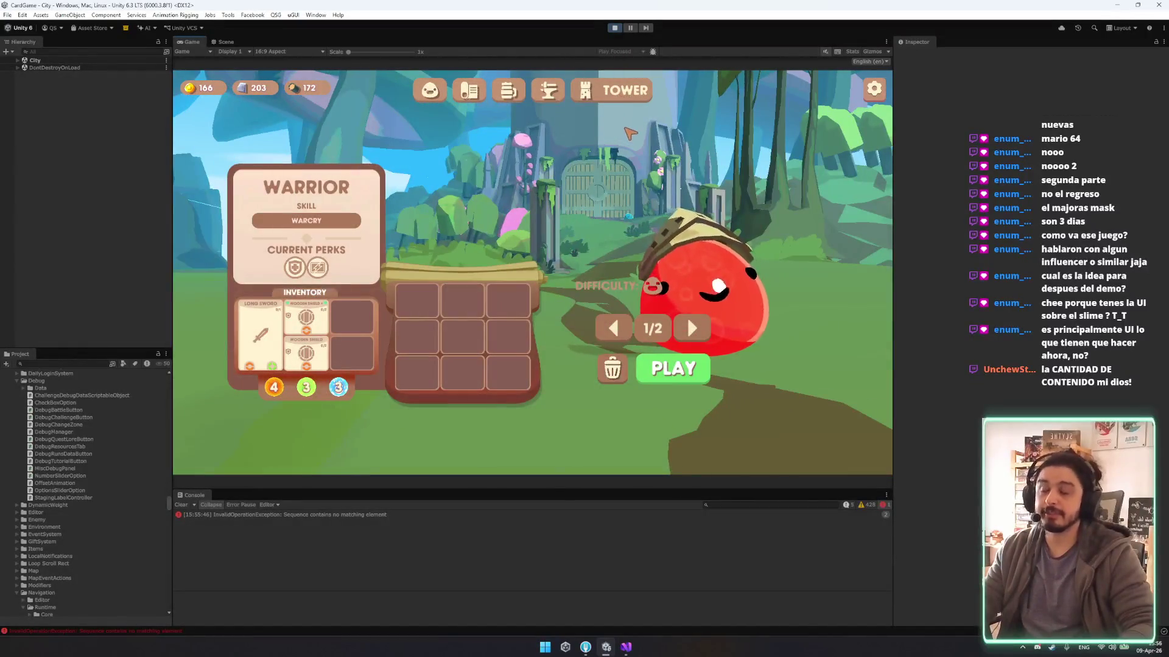
pyautogui.click(551, 91)
pyautogui.click(538, 91)
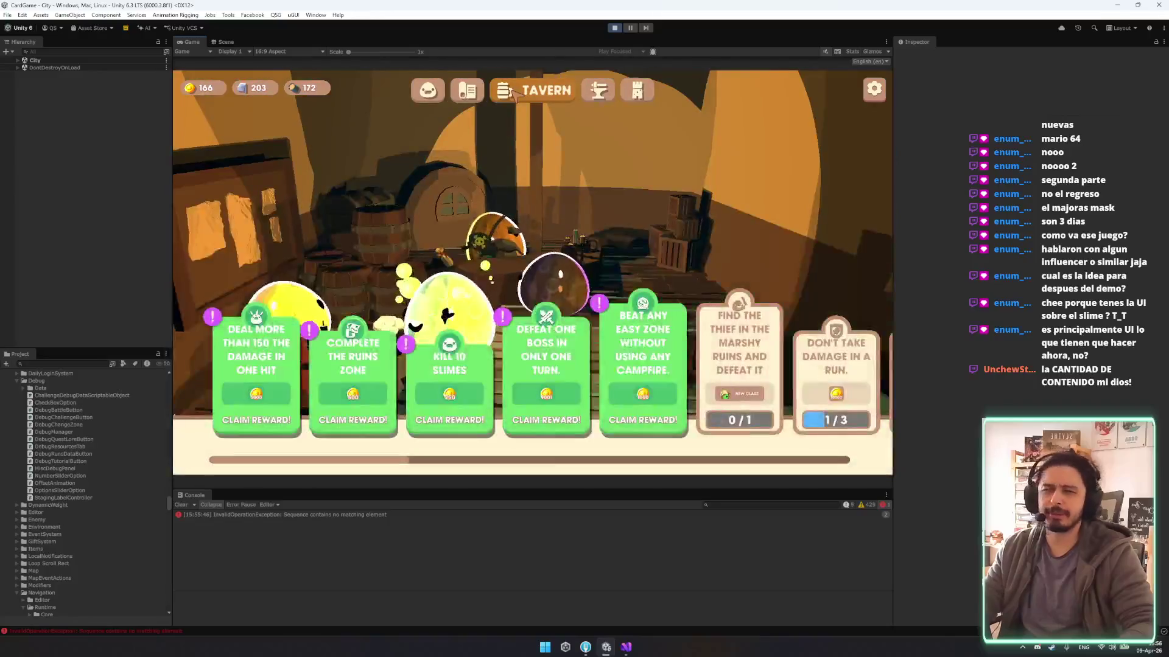
pyautogui.click(597, 91)
# Toggle the Armory skill tree between Sorcerer and Warrior, ending on Warrior.
pyautogui.click(223, 294)
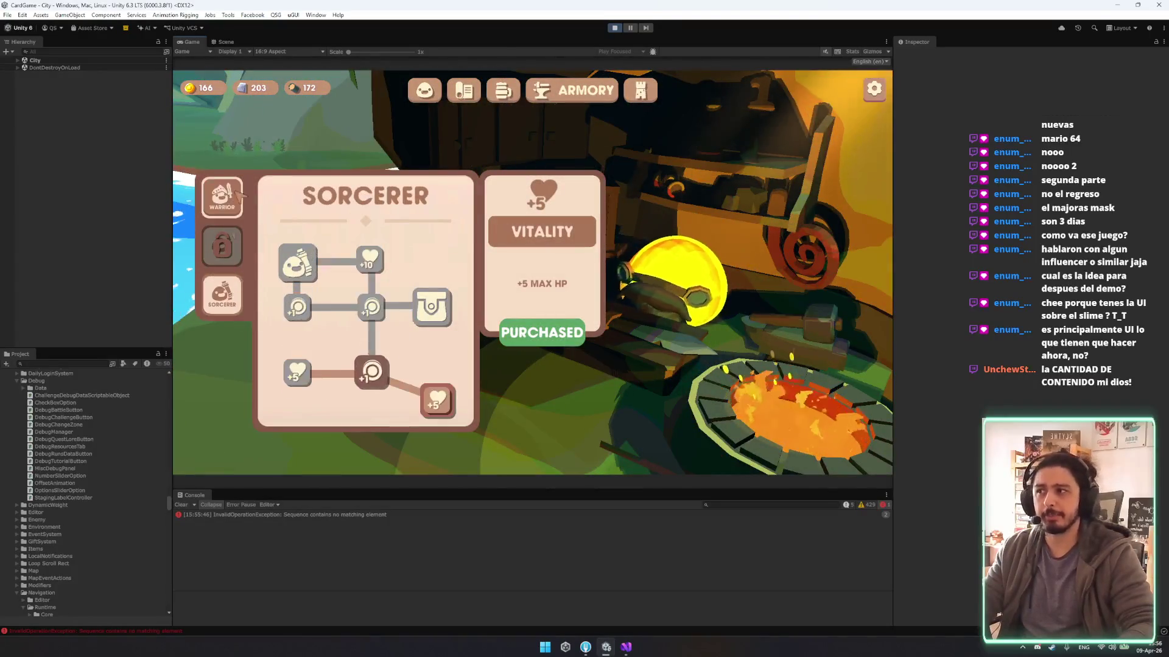
pyautogui.click(238, 292)
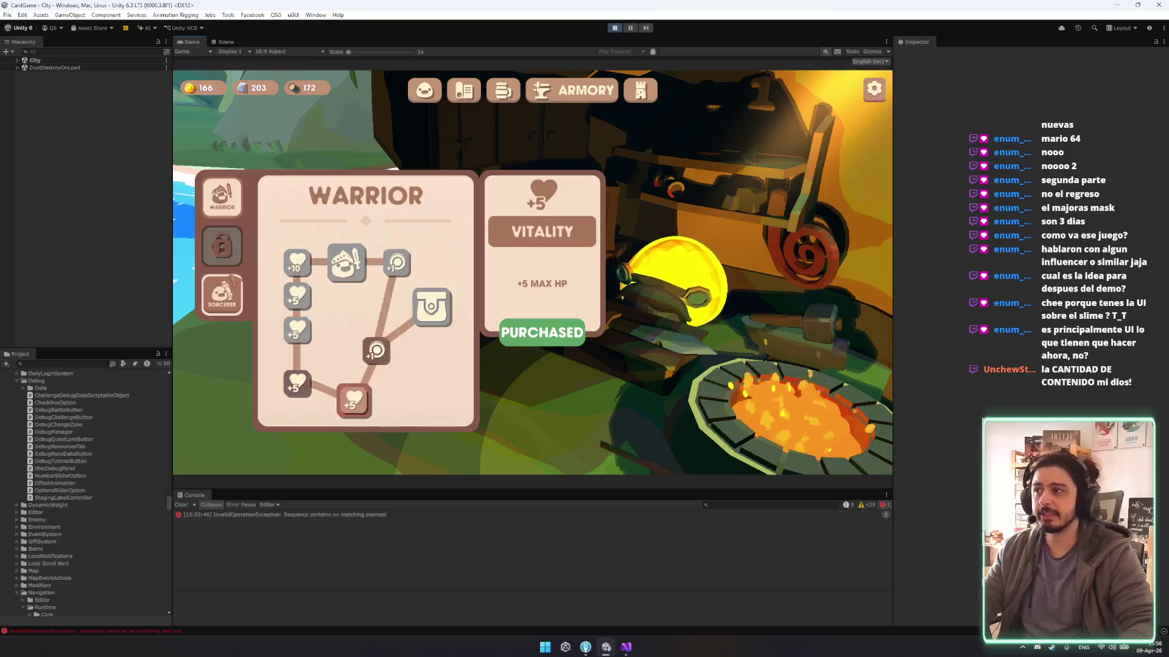
pyautogui.click(237, 294)
pyautogui.click(236, 301)
pyautogui.click(235, 305)
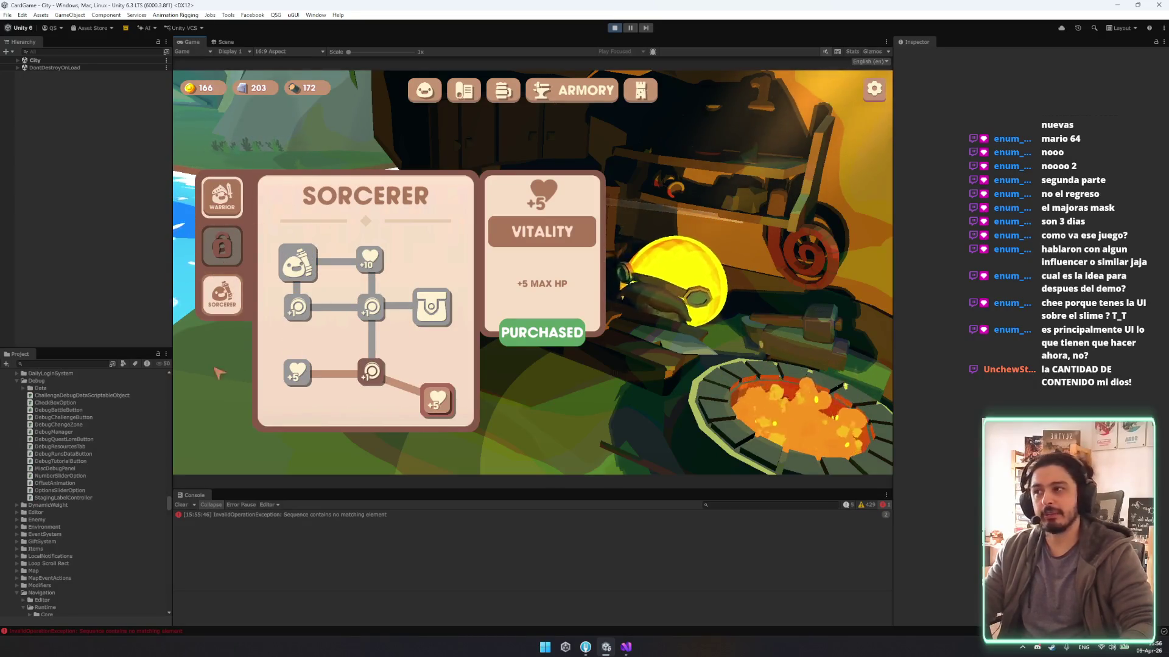
pyautogui.click(222, 197)
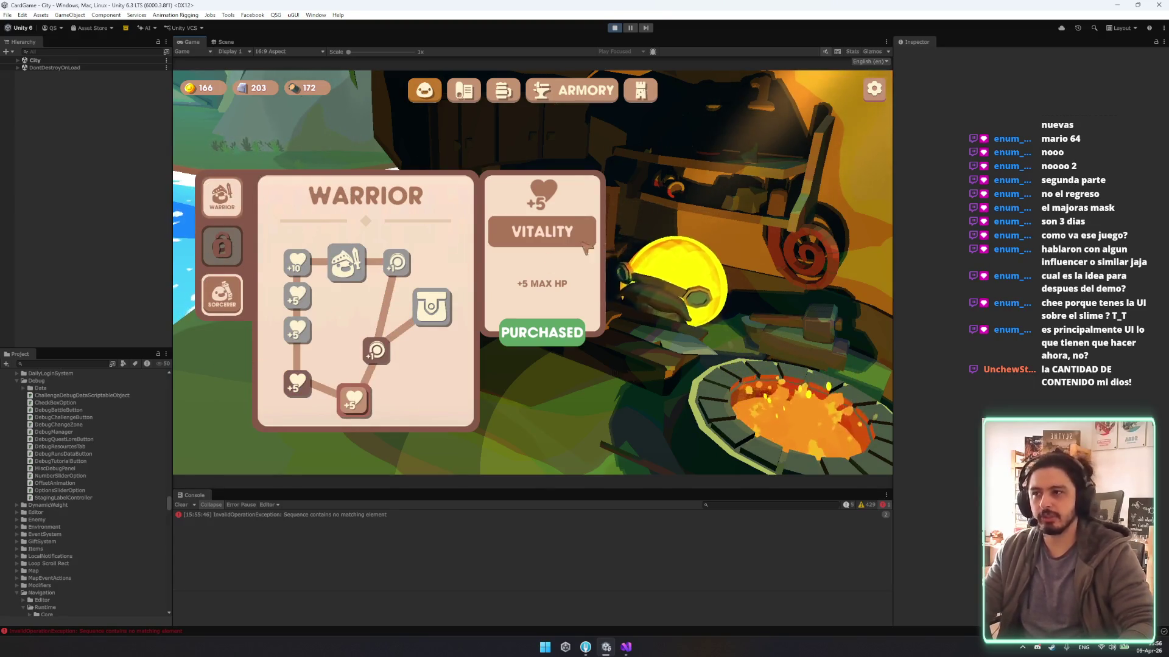
# Choose the Warrior class on Slimes, poke the slime, and cycle the Tower champion selector.
pyautogui.click(424, 90)
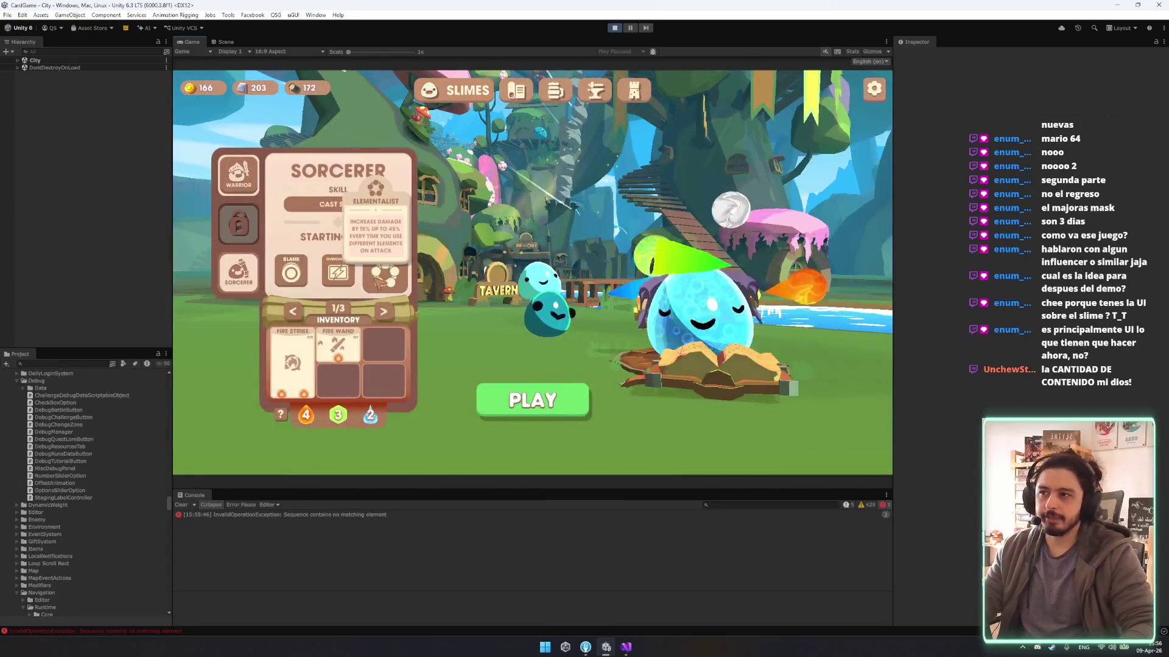
pyautogui.click(238, 176)
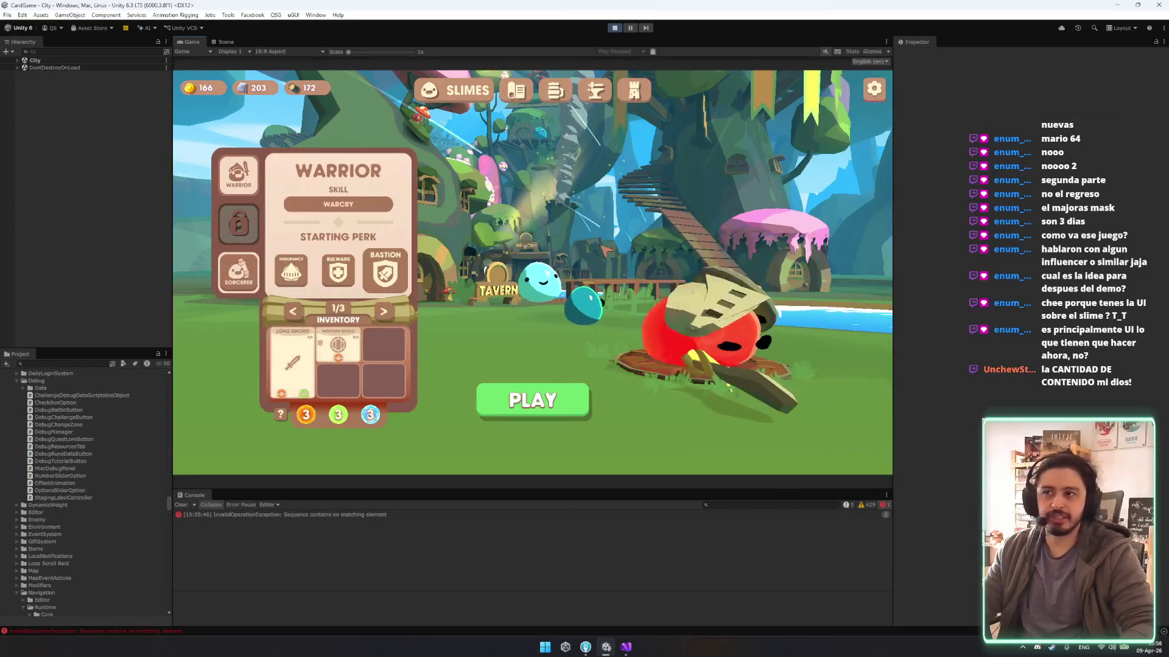
pyautogui.click(716, 327)
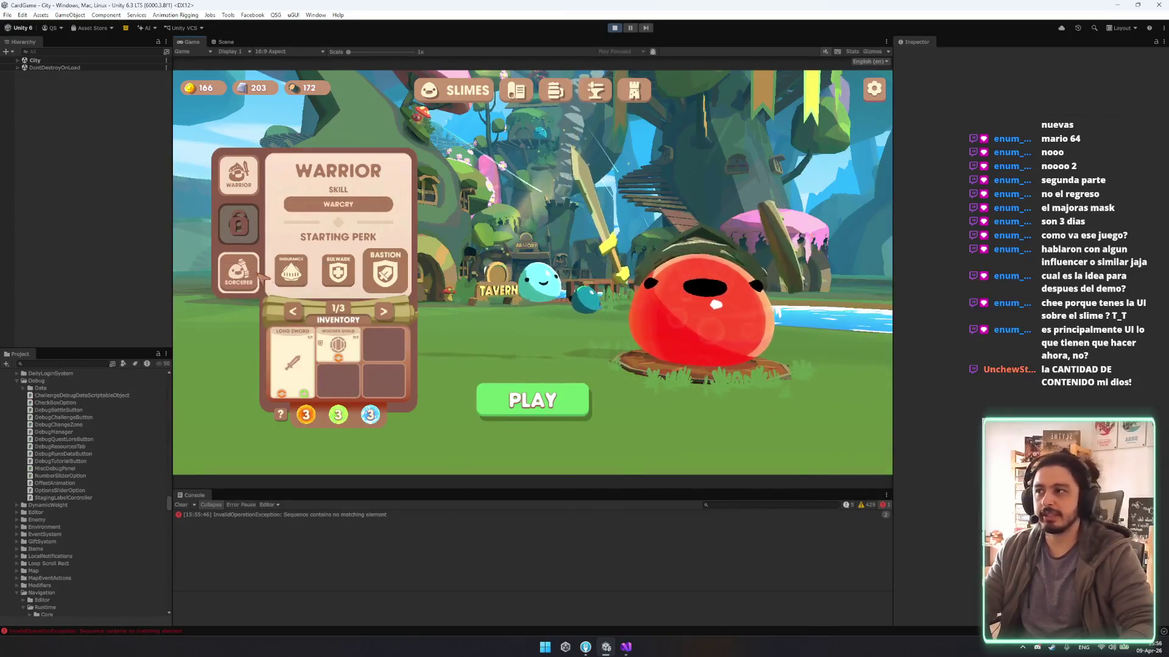
pyautogui.click(716, 327)
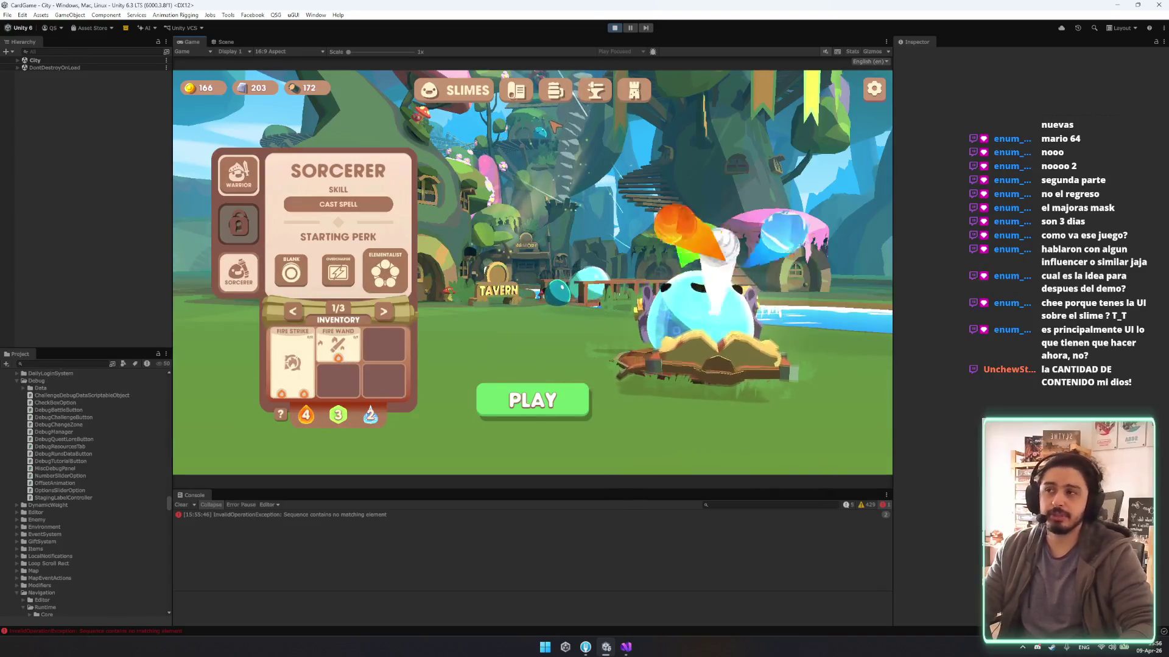
pyautogui.click(699, 329)
pyautogui.click(697, 332)
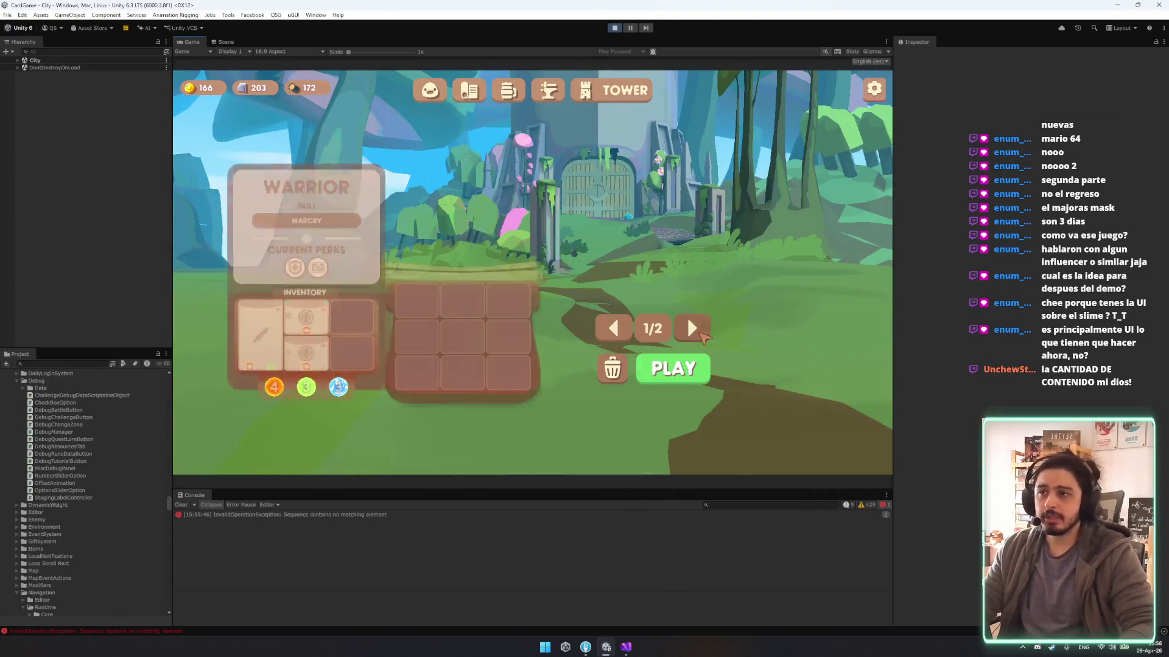
# Cycle the Tower champion selector, ending on the Sorcerer at 2 of 2.
pyautogui.click(697, 328)
pyautogui.click(696, 328)
pyautogui.click(698, 328)
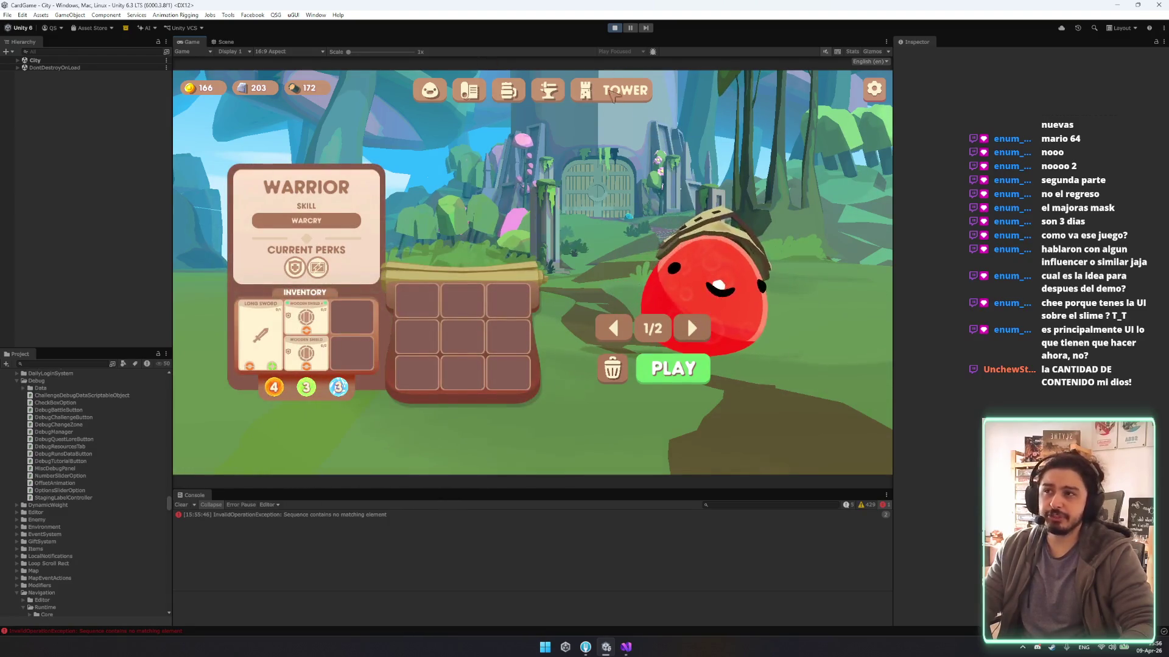
pyautogui.click(693, 328)
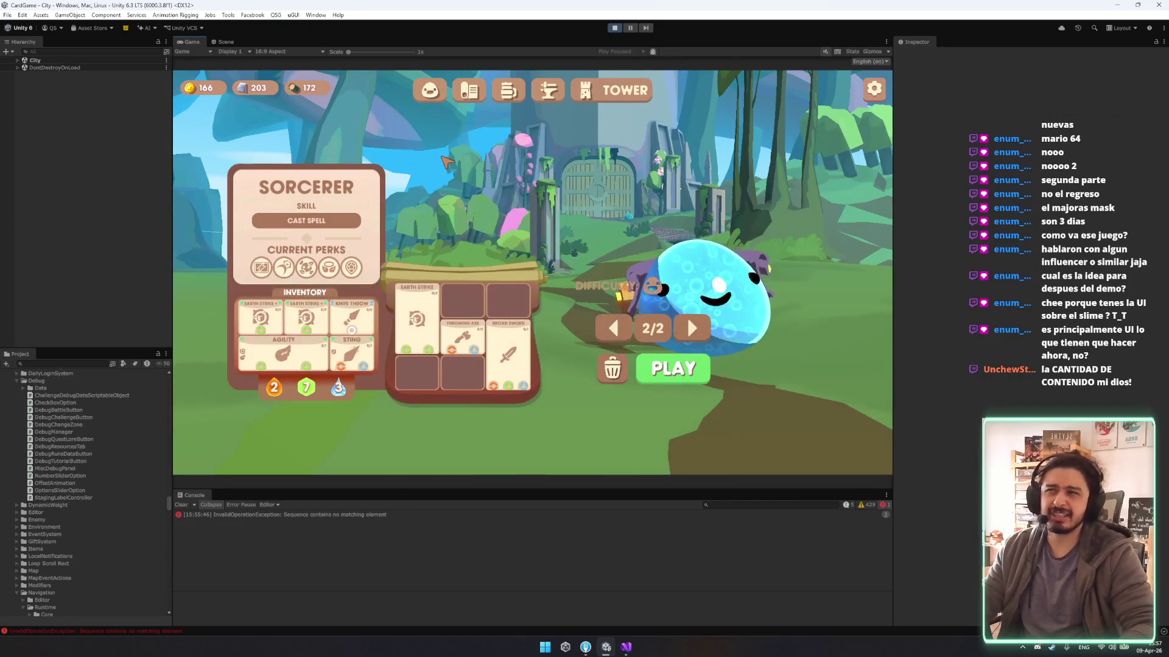
# Switch between the Slimes and Tower screens, then start a run into the overworld map.
pyautogui.click(430, 90)
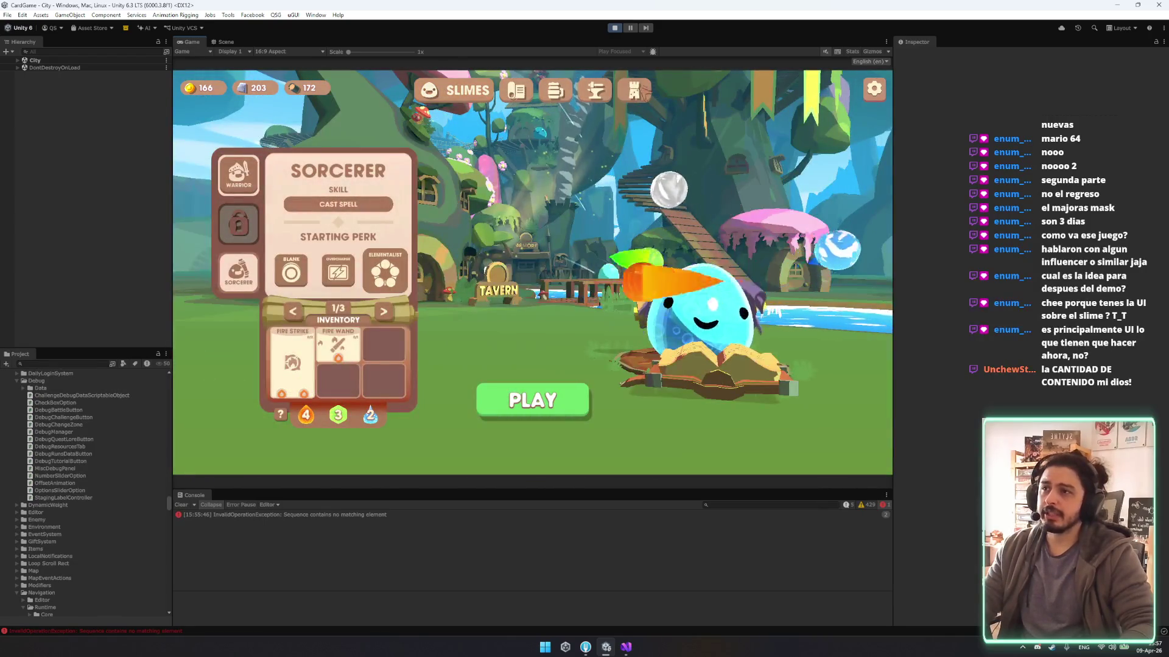
pyautogui.click(634, 90)
pyautogui.click(429, 91)
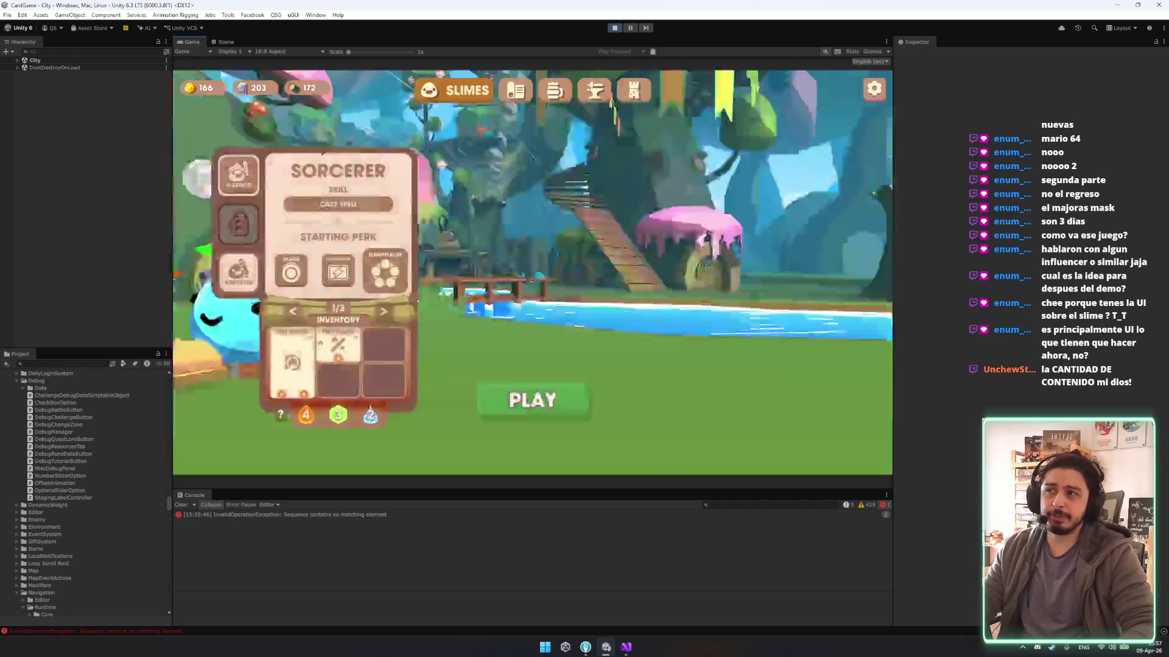
pyautogui.click(551, 393)
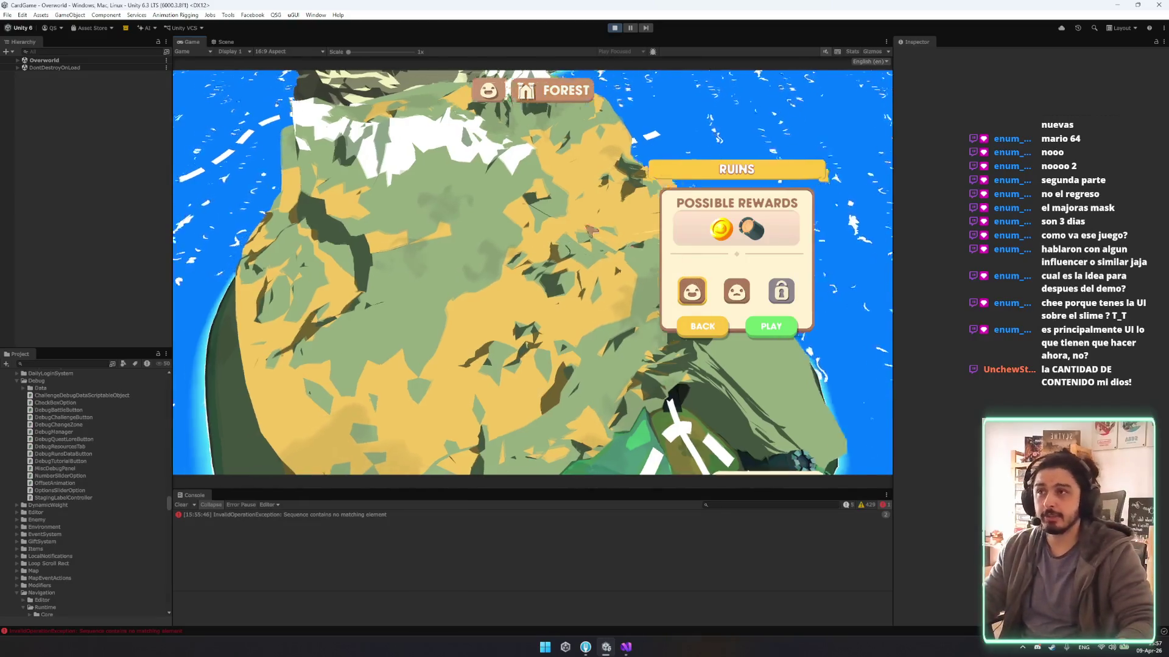
# Maximize the Game view to fill the editor, then restore the normal layout.
pyautogui.rightClick(193, 41)
pyautogui.click(227, 73)
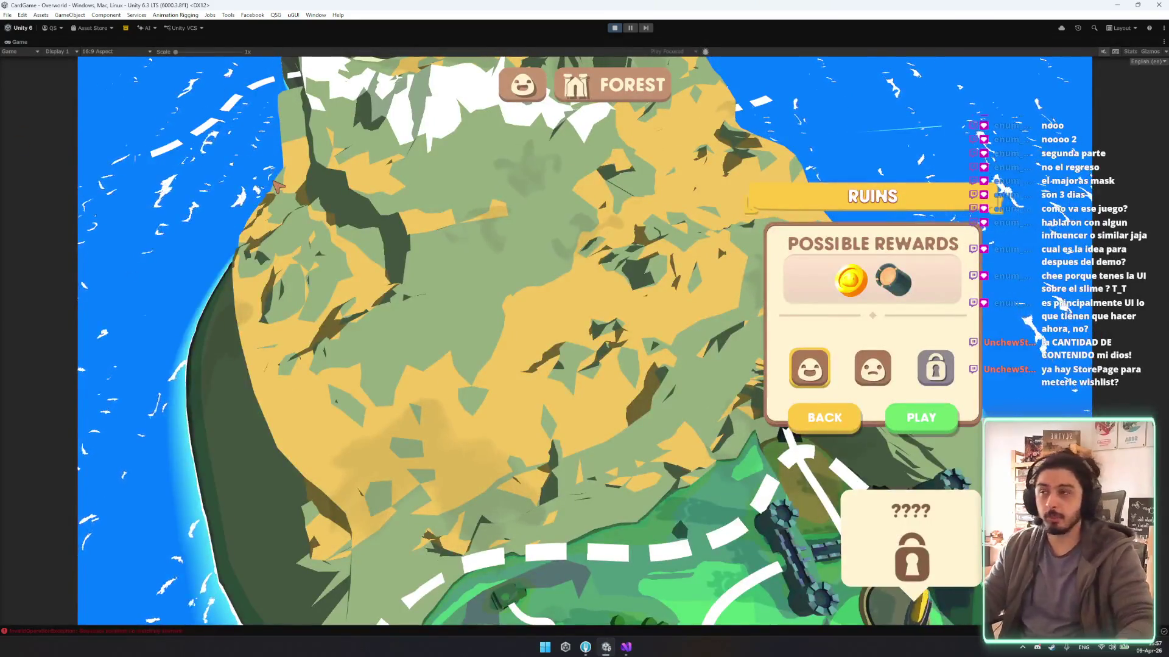
pyautogui.rightClick(26, 41)
pyautogui.click(53, 72)
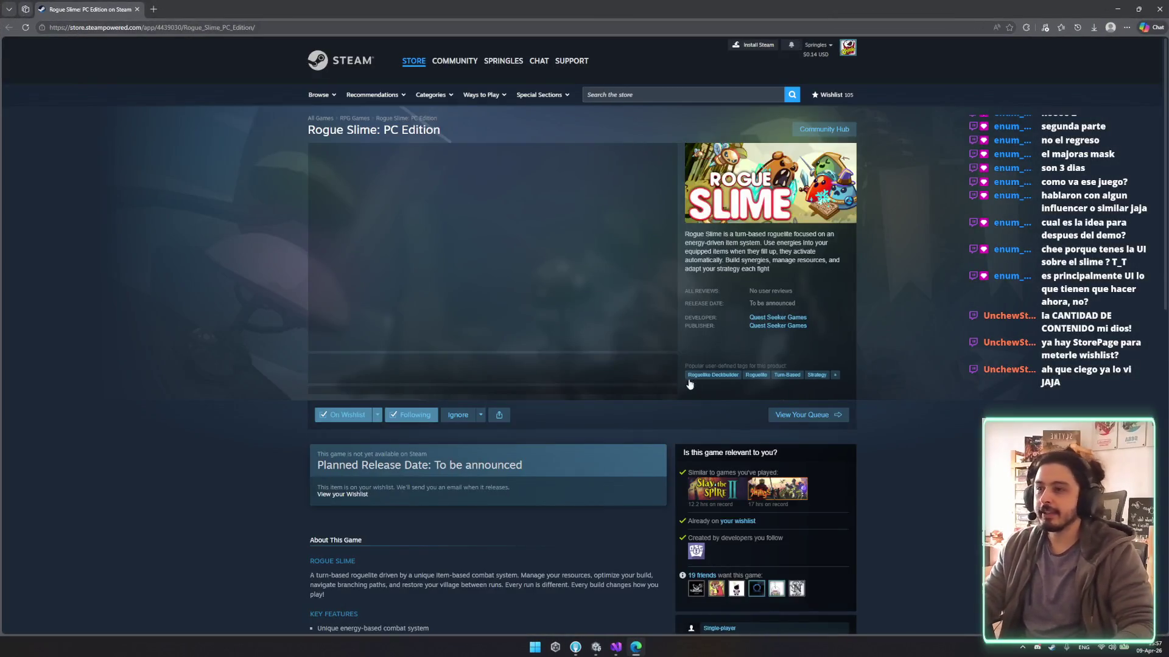
# View Steam page screenshots, then open and close the demo launch announcement.
pyautogui.click(569, 368)
pyautogui.click(504, 365)
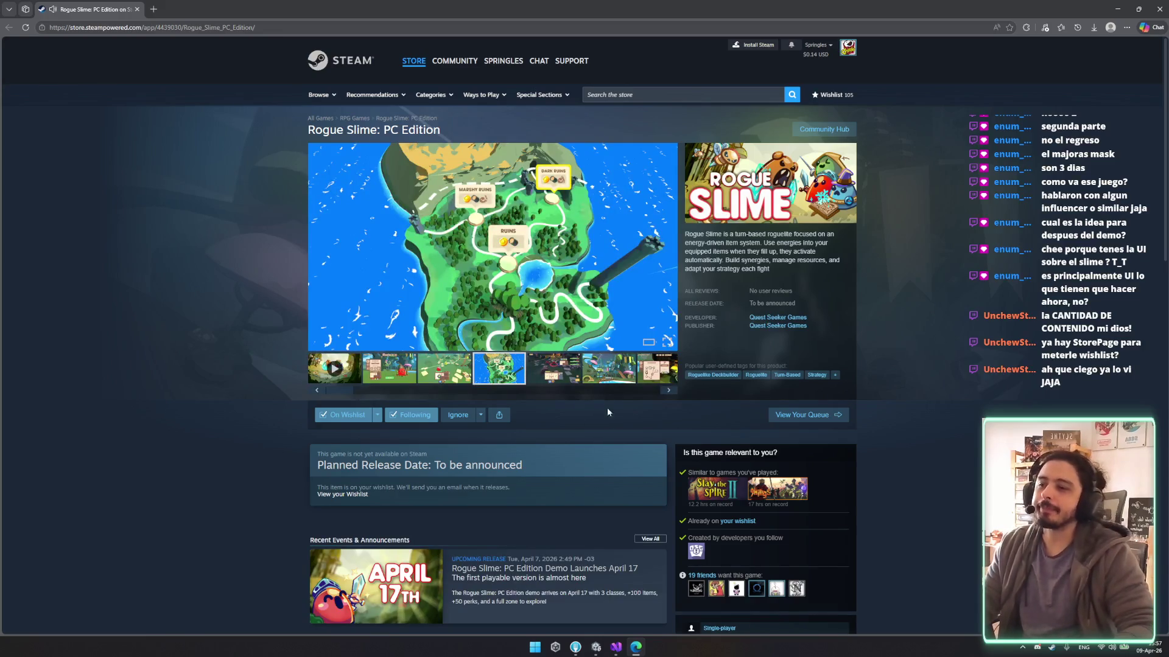
pyautogui.scroll(-4, 698, 330)
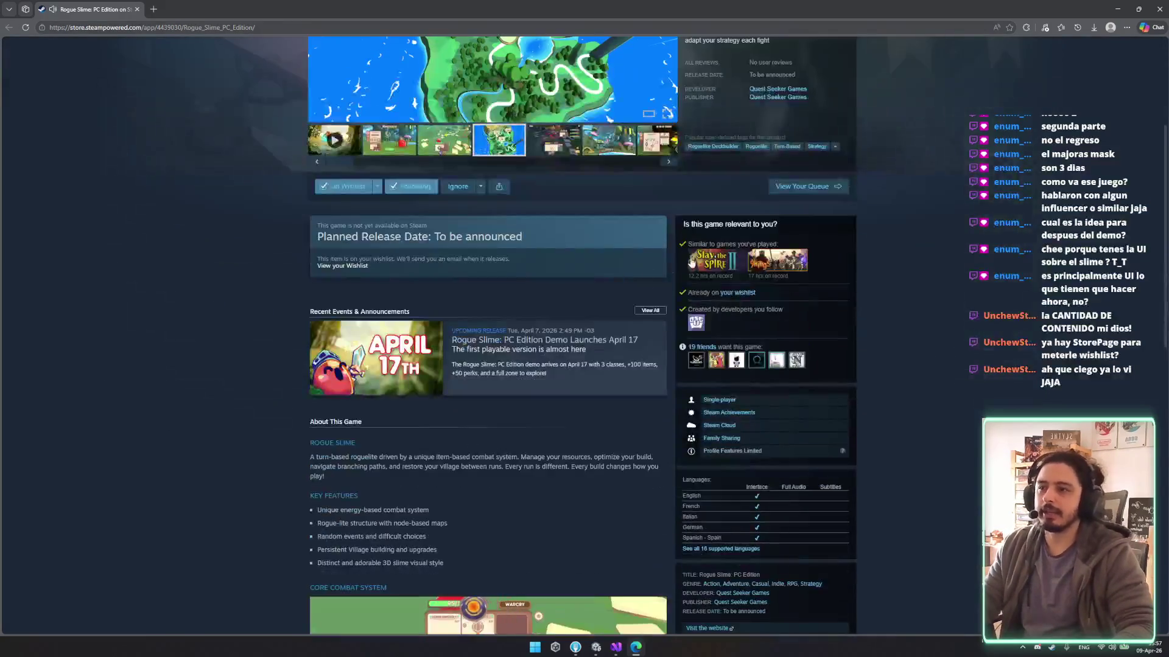
pyautogui.click(588, 327)
pyautogui.scroll(-1, 700, 317)
pyautogui.scroll(-2, 700, 317)
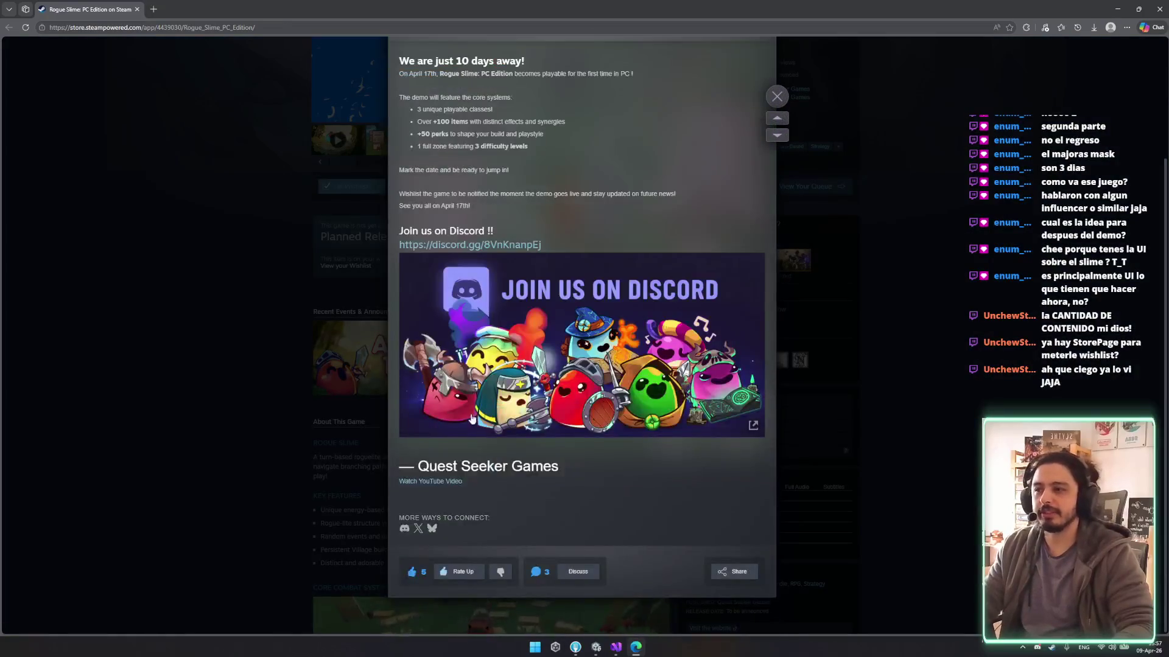
pyautogui.click(272, 390)
# Expand and read the full Rogue Slime: PC Edition game description.
pyautogui.scroll(-5, 511, 393)
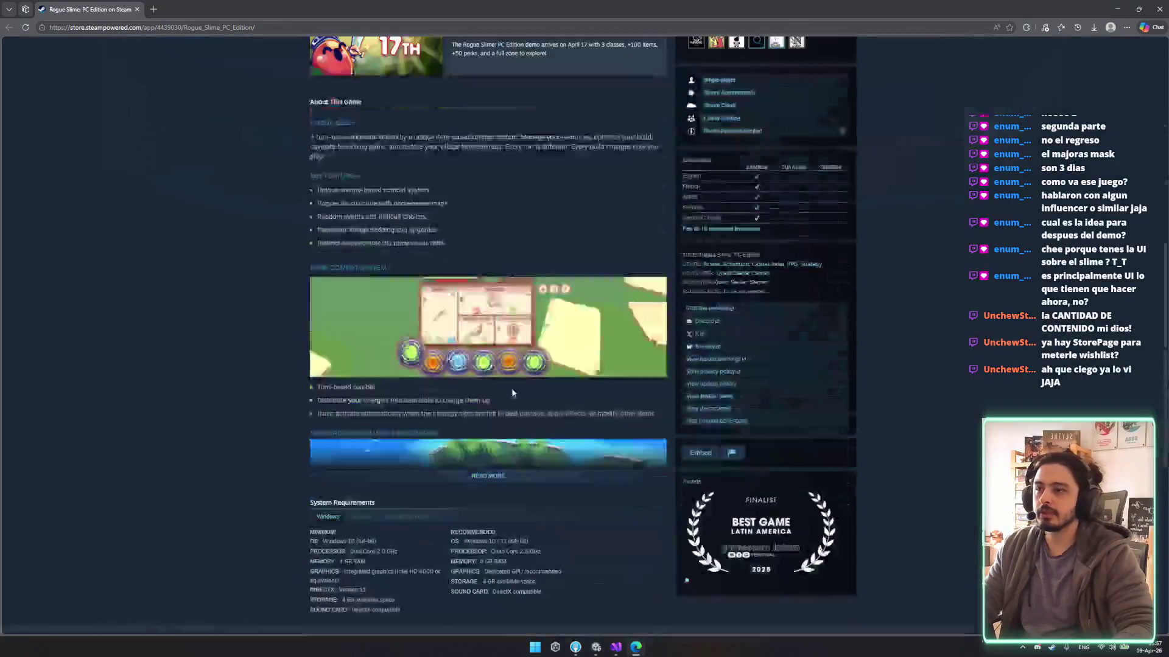
pyautogui.click(492, 479)
pyautogui.scroll(-3, 493, 481)
pyautogui.scroll(-5, 535, 436)
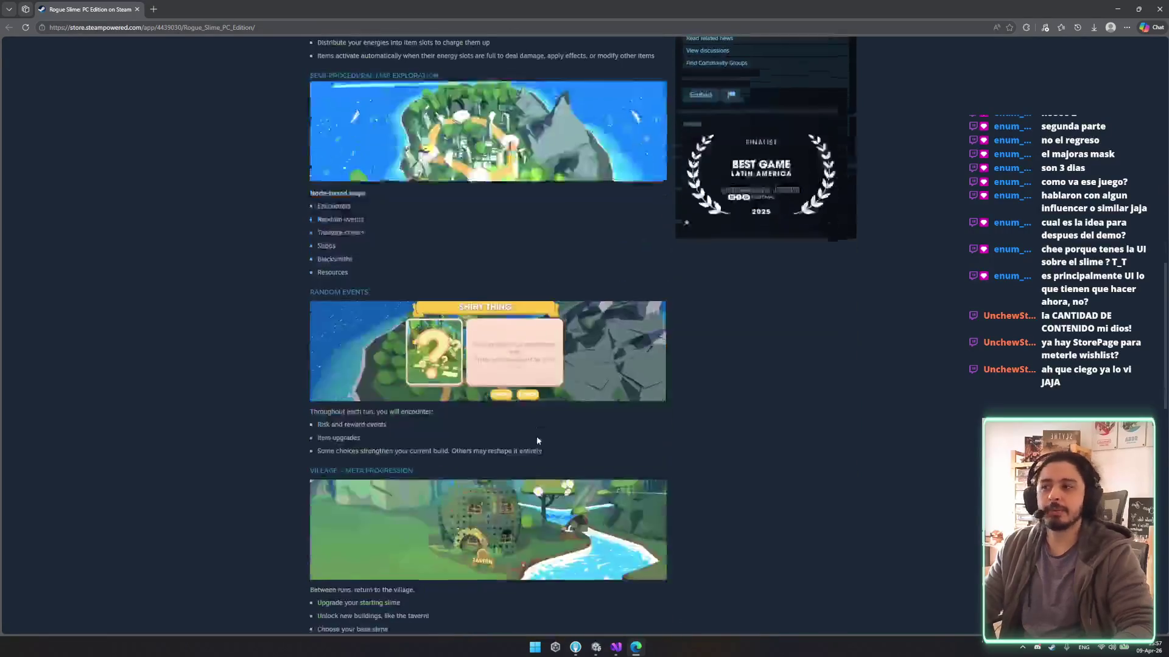
pyautogui.scroll(15, 591, 422)
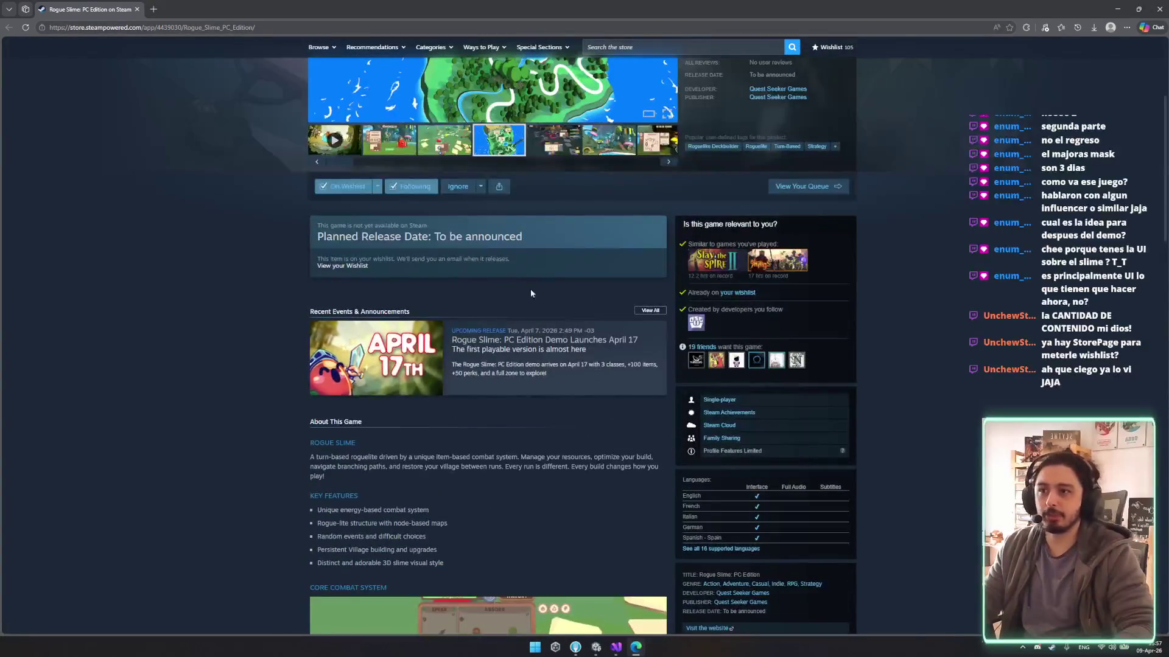
pyautogui.scroll(4, 531, 289)
pyautogui.scroll(-4, 446, 398)
pyautogui.scroll(4, 446, 398)
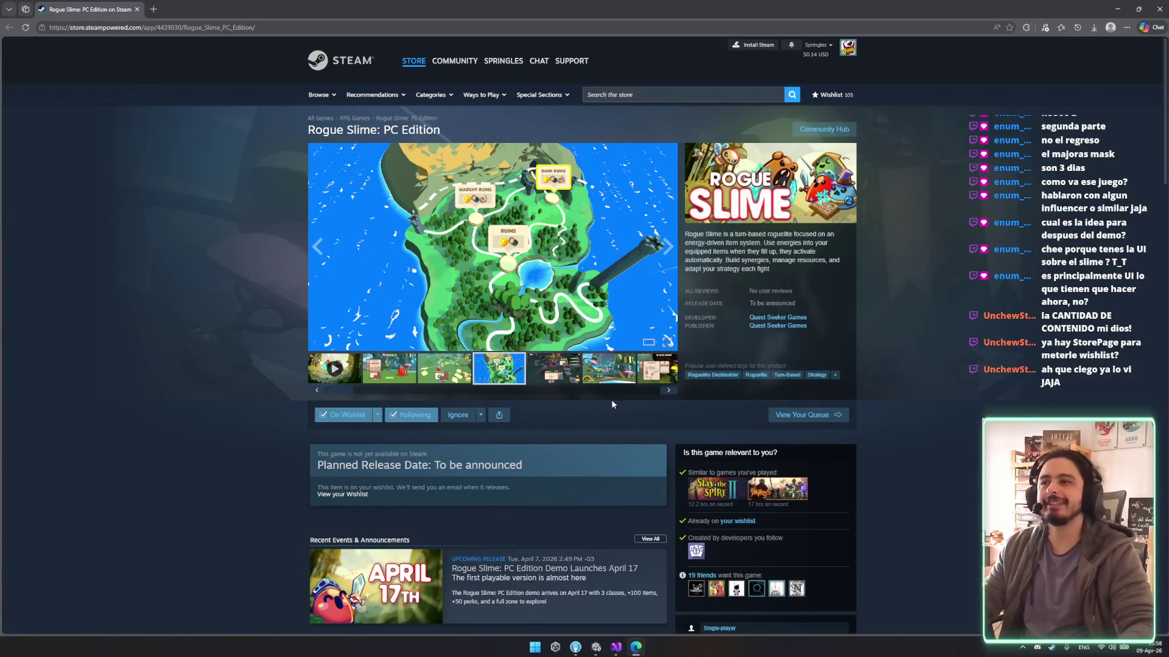
# Browse the combat, Tavern, Warrior armory, island map and Dark Ruins screenshots.
pyautogui.click(429, 373)
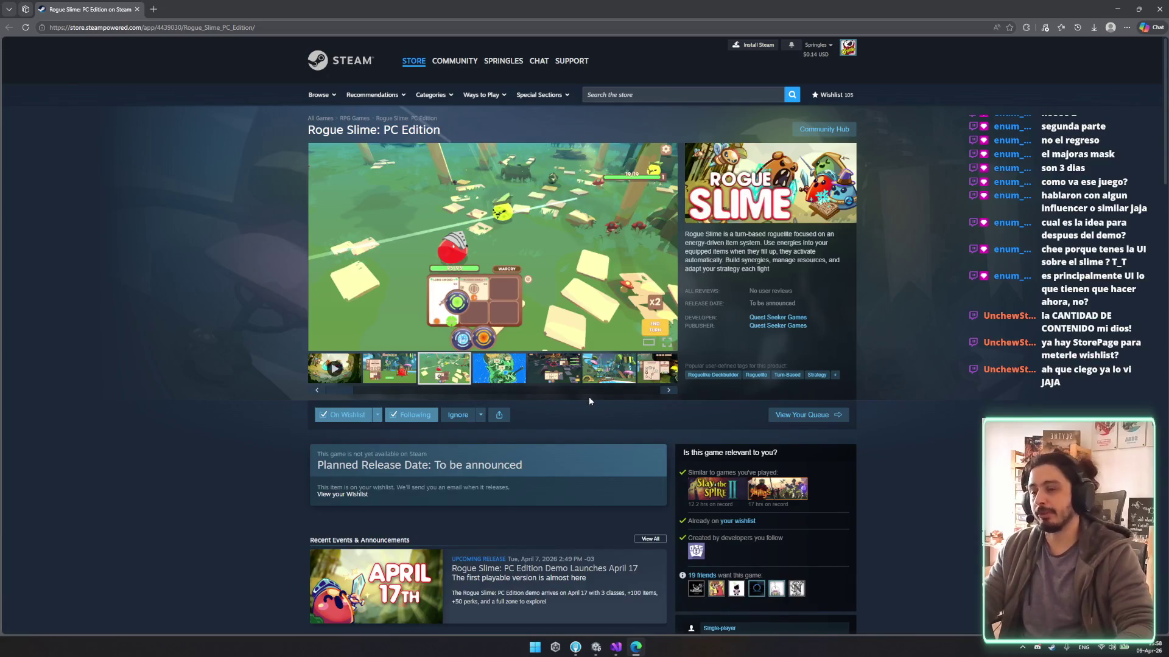
pyautogui.click(612, 365)
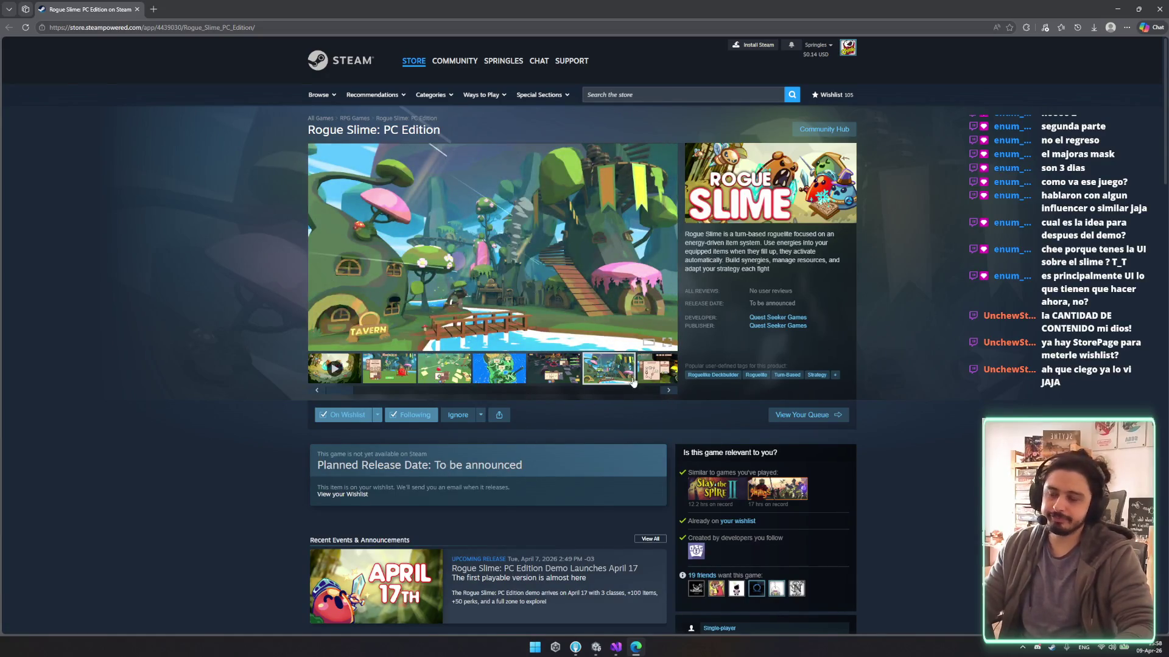
pyautogui.click(658, 374)
pyautogui.click(595, 368)
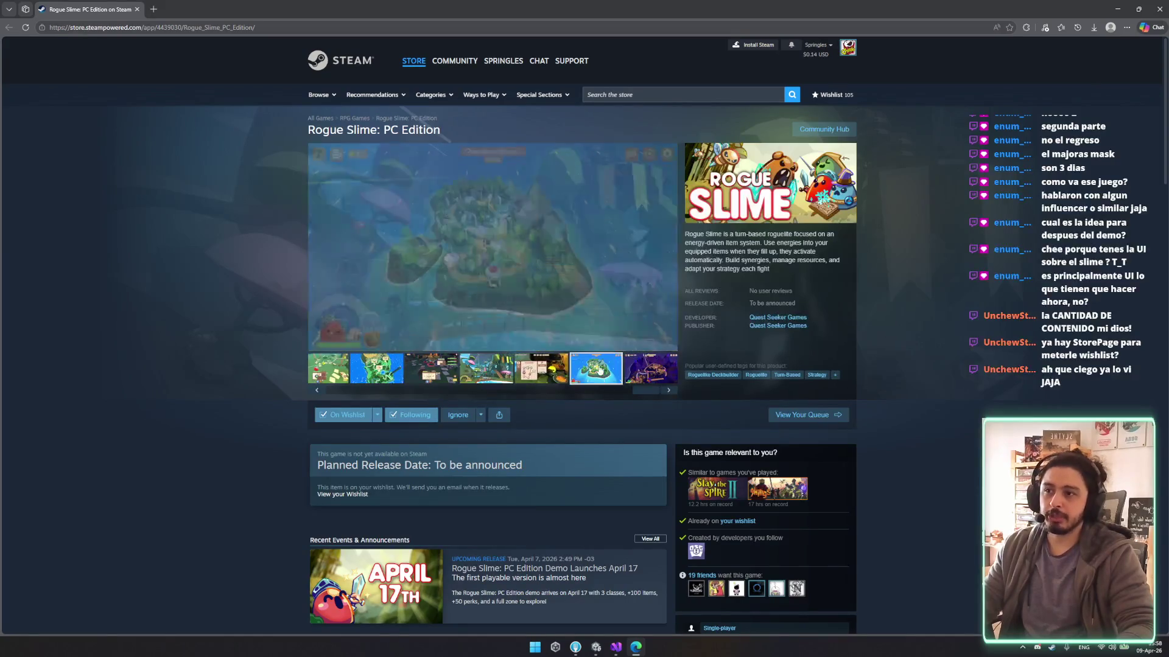
pyautogui.click(633, 366)
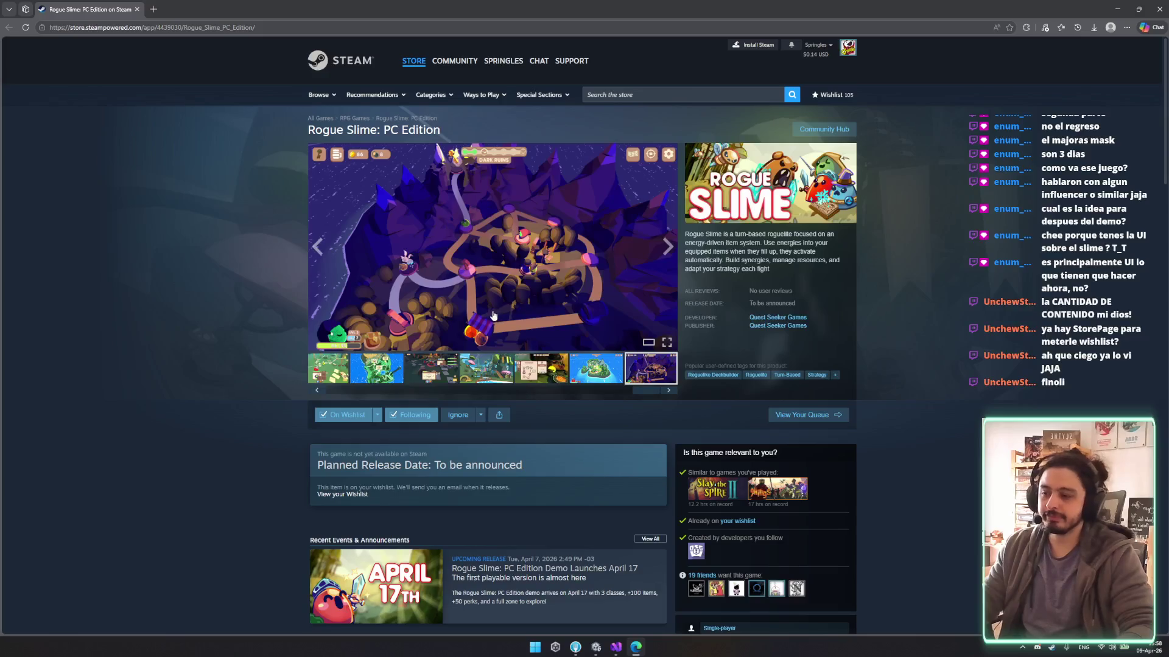
# View the Warrior and island map screenshots, close the browser, and enter the Ruins level.
pyautogui.scroll(-2, 551, 389)
pyautogui.click(541, 231)
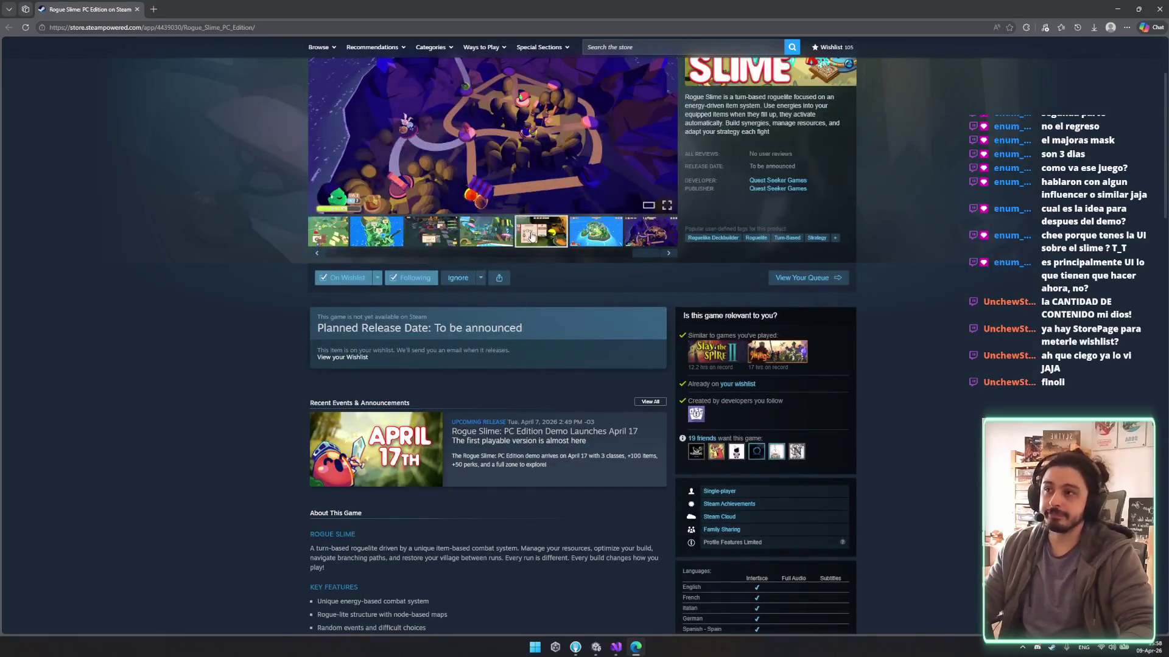
pyautogui.scroll(2, 458, 378)
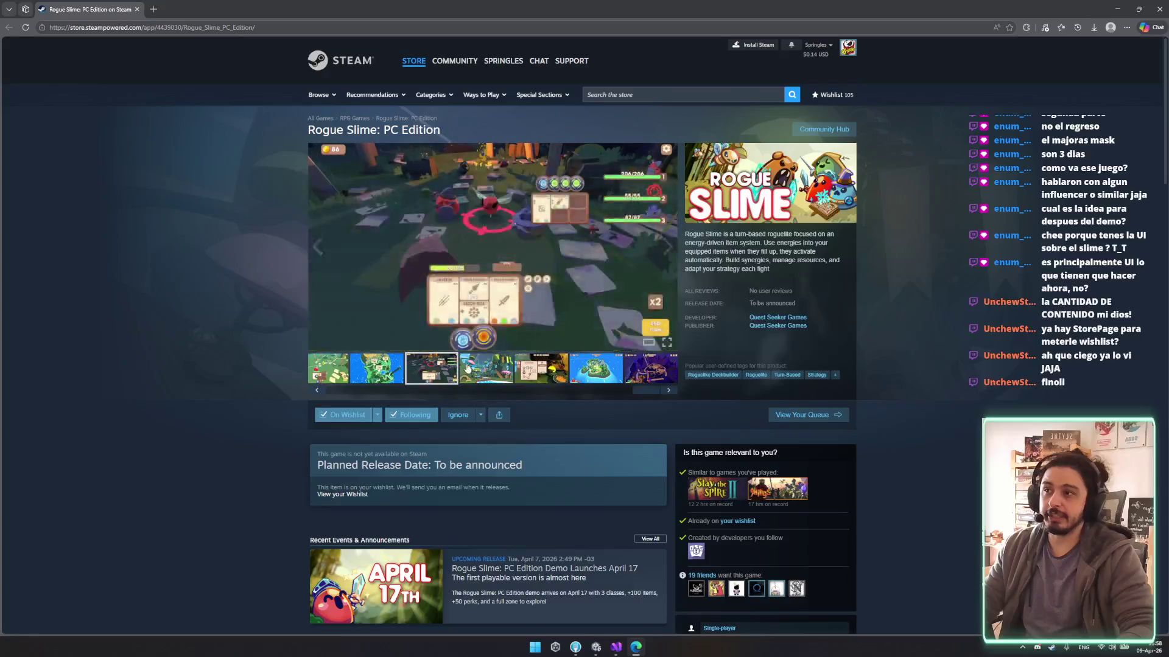
pyautogui.click(376, 368)
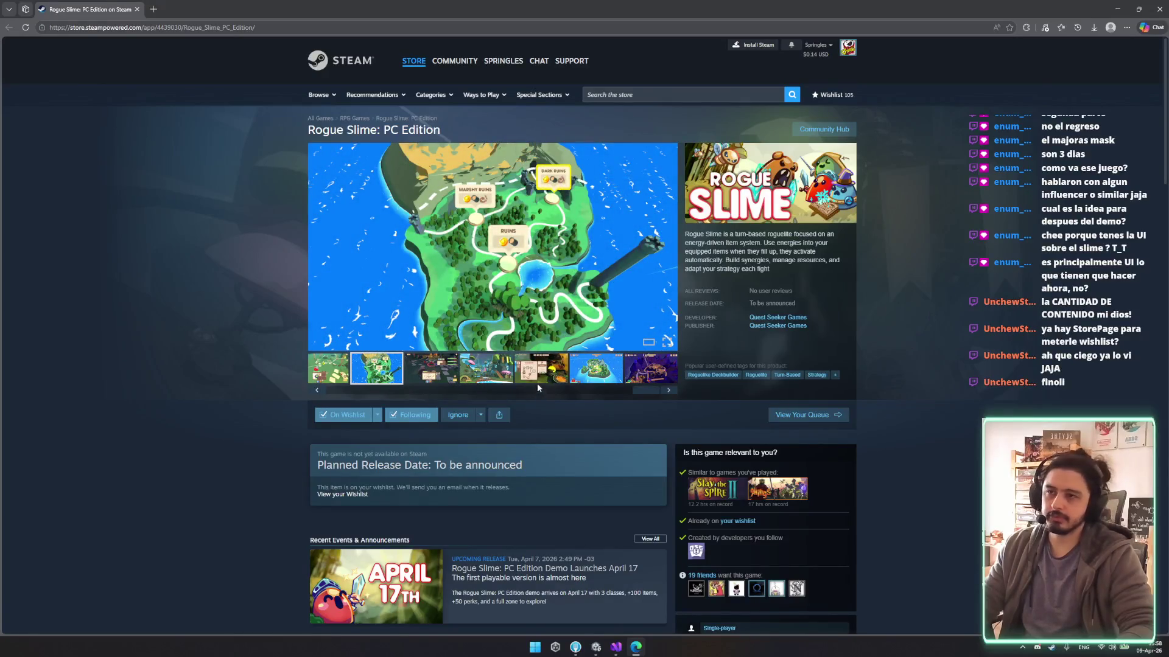
pyautogui.scroll(-3, 536, 359)
pyautogui.scroll(1, 543, 322)
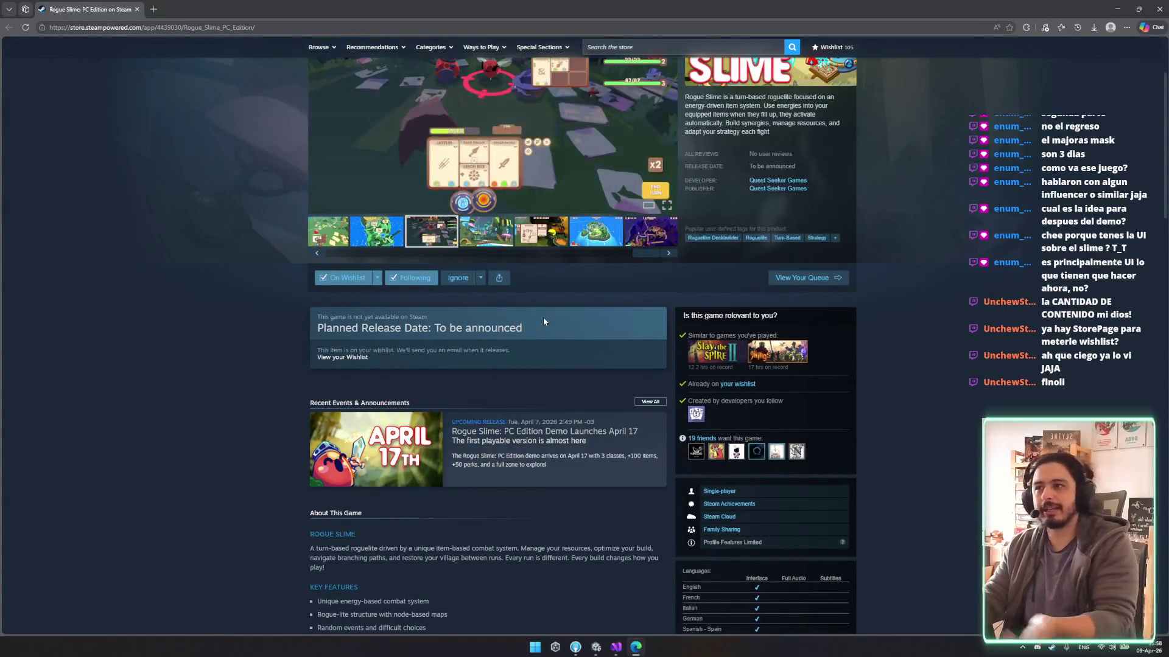
pyautogui.scroll(2, 543, 321)
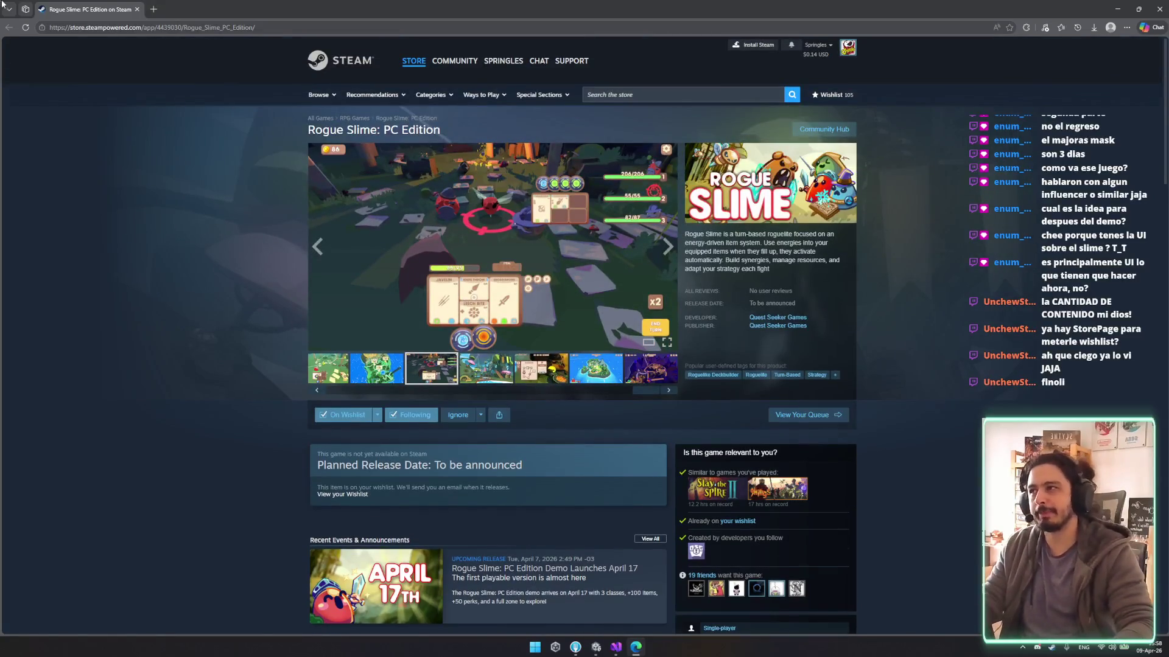
pyautogui.hotkey('ctrl', 'w')
pyautogui.click(770, 327)
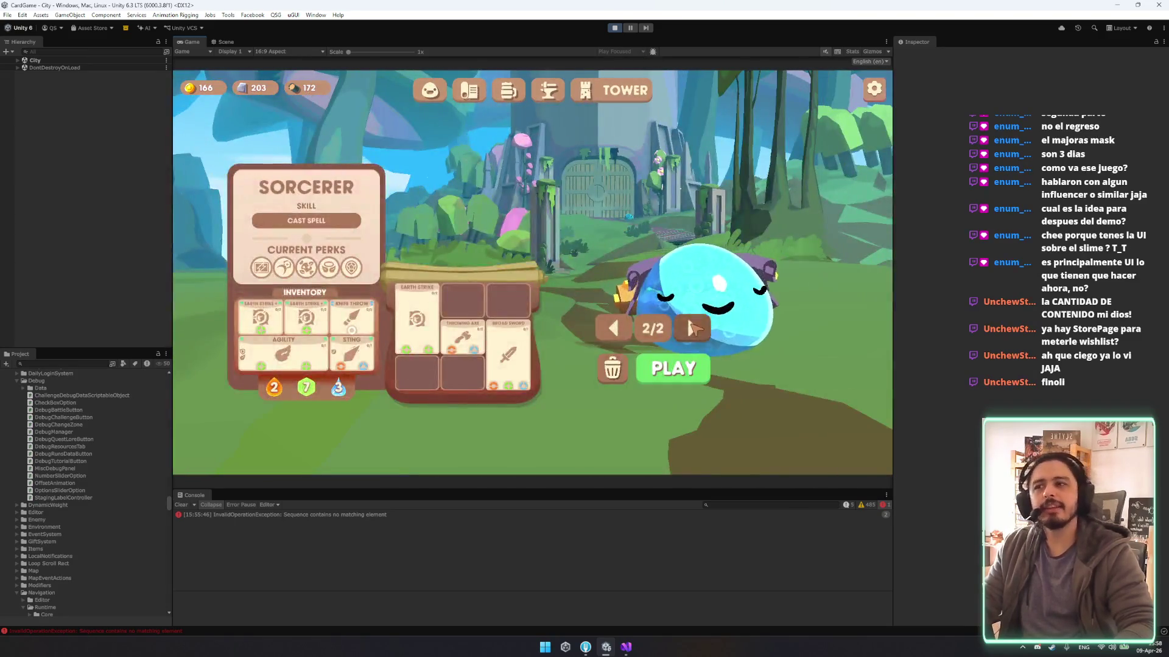
# Cycle the champion selector back and forth between Warrior and Sorcerer with its arrows.
pyautogui.click(693, 329)
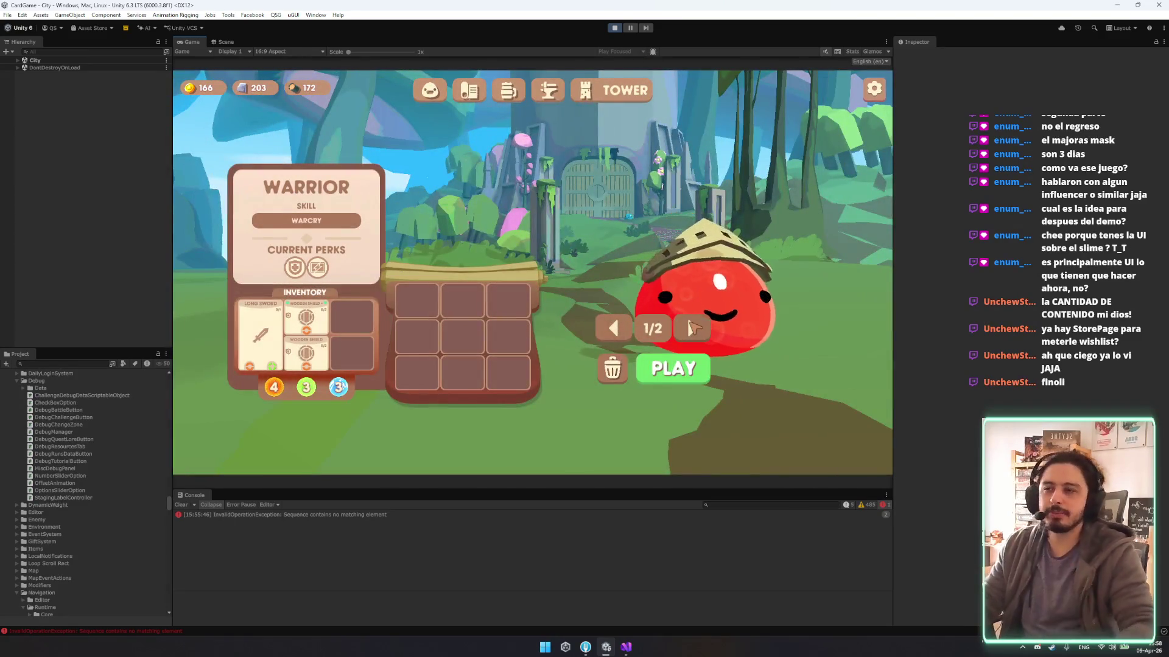
pyautogui.click(694, 328)
pyautogui.click(694, 328)
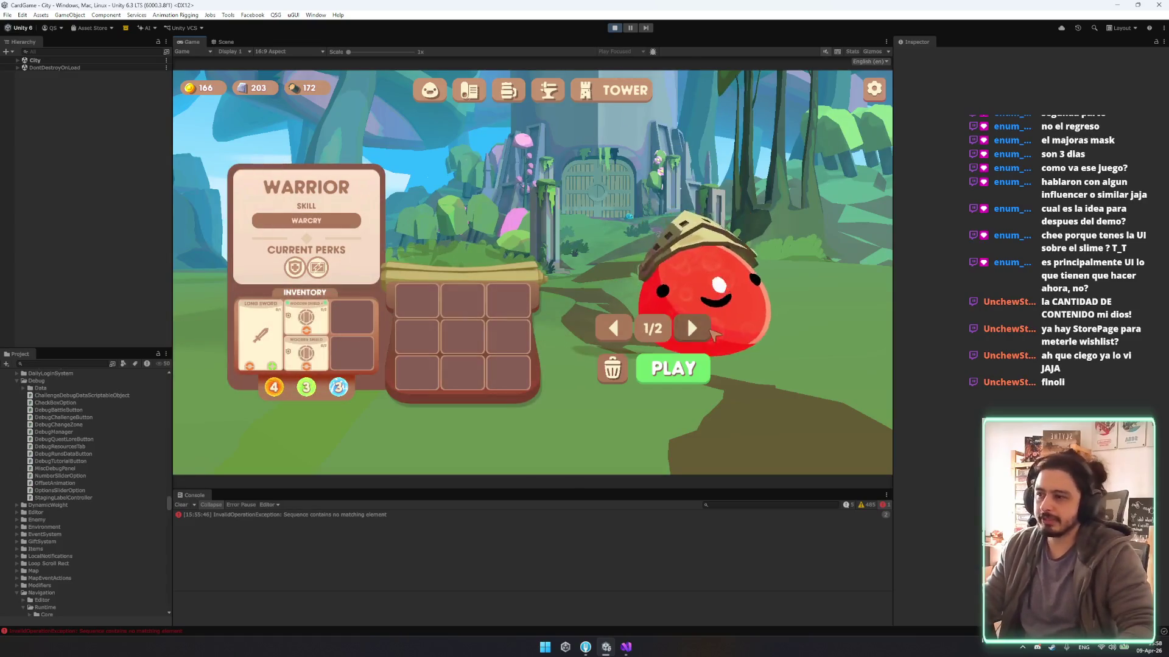
pyautogui.click(710, 323)
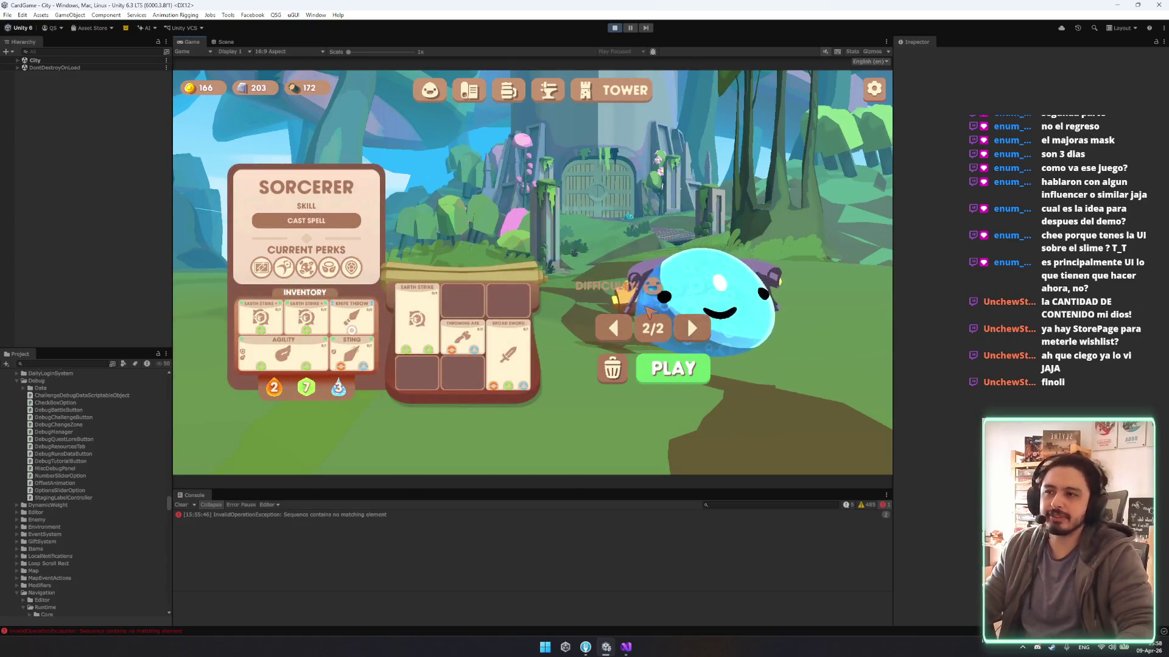
pyautogui.click(691, 328)
# Close the Warrior and Sorcerer LVL 4 perk panels, return to Sorcerer, and stop Play mode.
pyautogui.moveTo(678, 336)
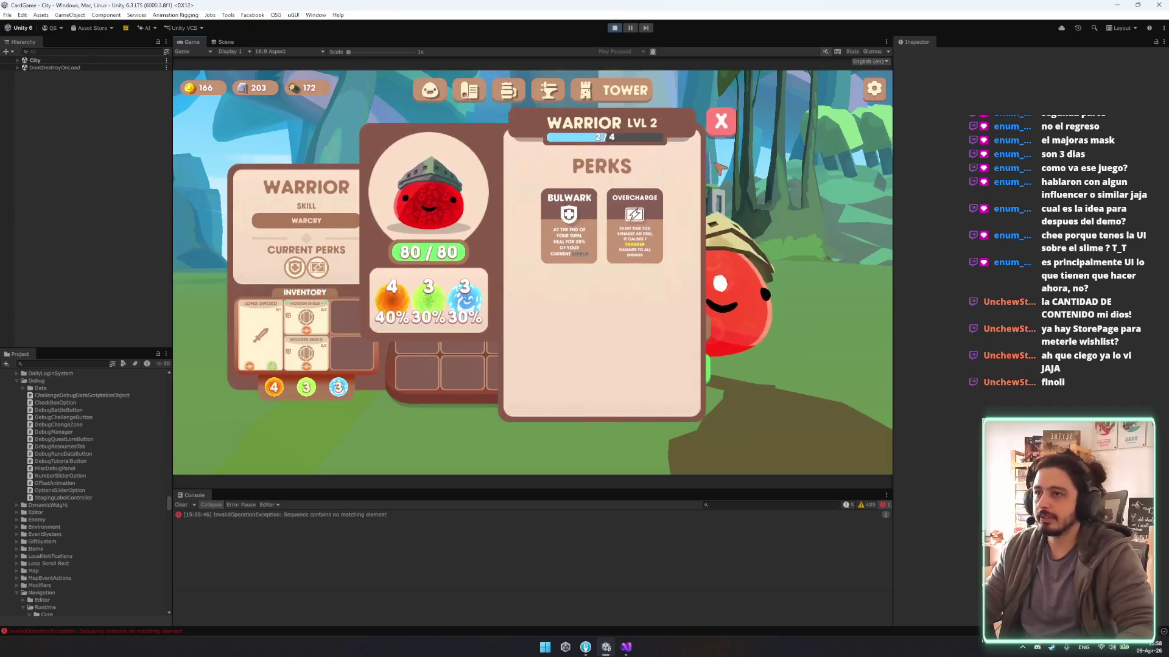
pyautogui.click(693, 330)
pyautogui.click(693, 330)
pyautogui.click(693, 331)
pyautogui.moveTo(694, 335)
pyautogui.click(710, 133)
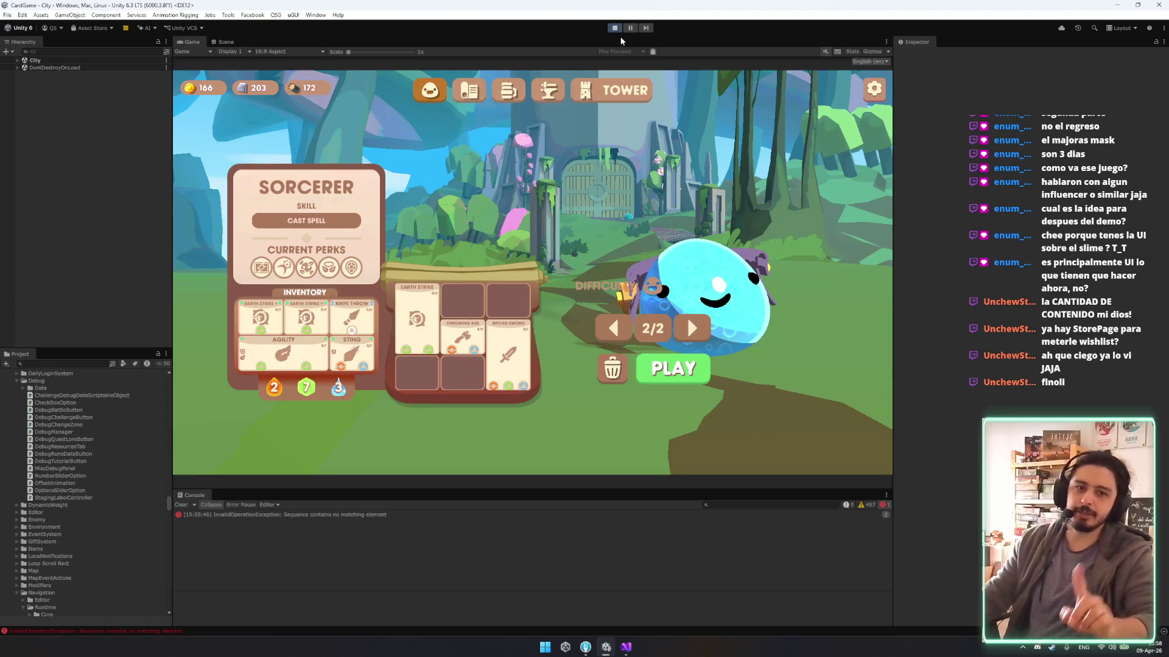
pyautogui.click(619, 36)
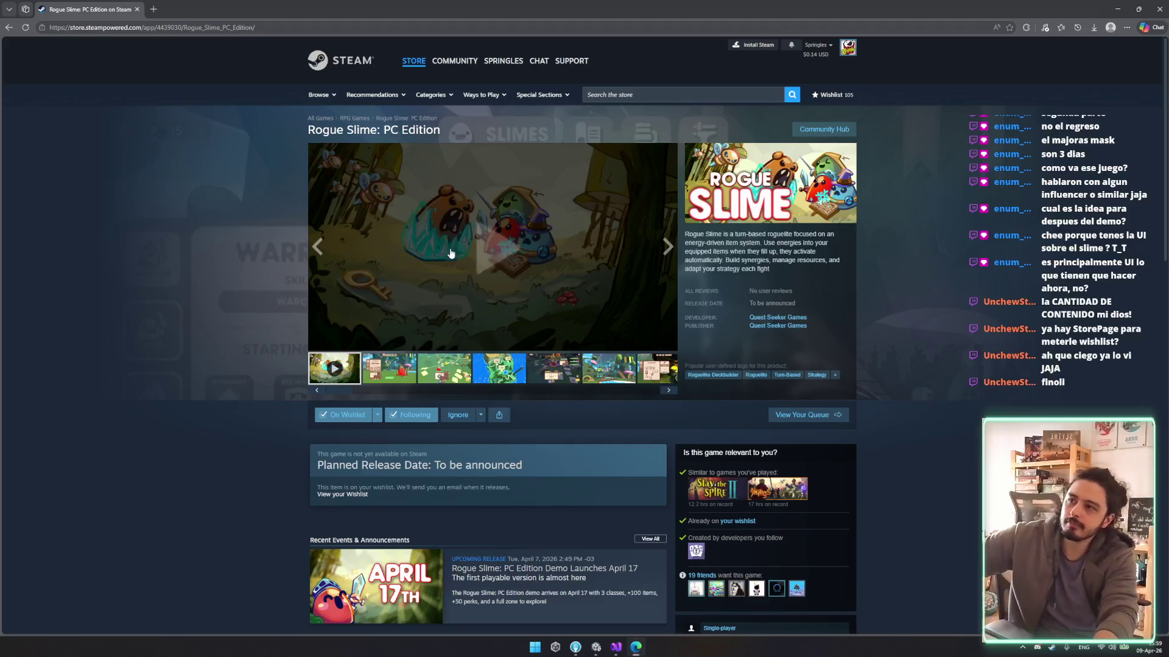
# Mute the Rogue Slime trailer tab, let it play, then return to Unity.
pyautogui.click(54, 9)
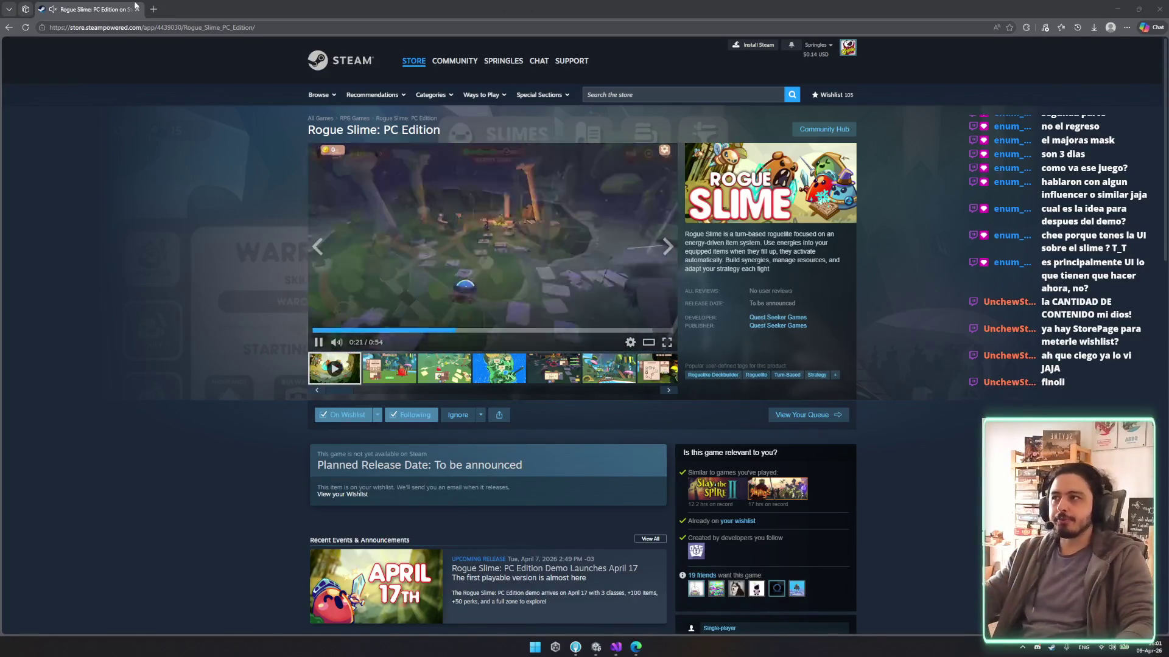
pyautogui.hotkey('alt', 'Tab')
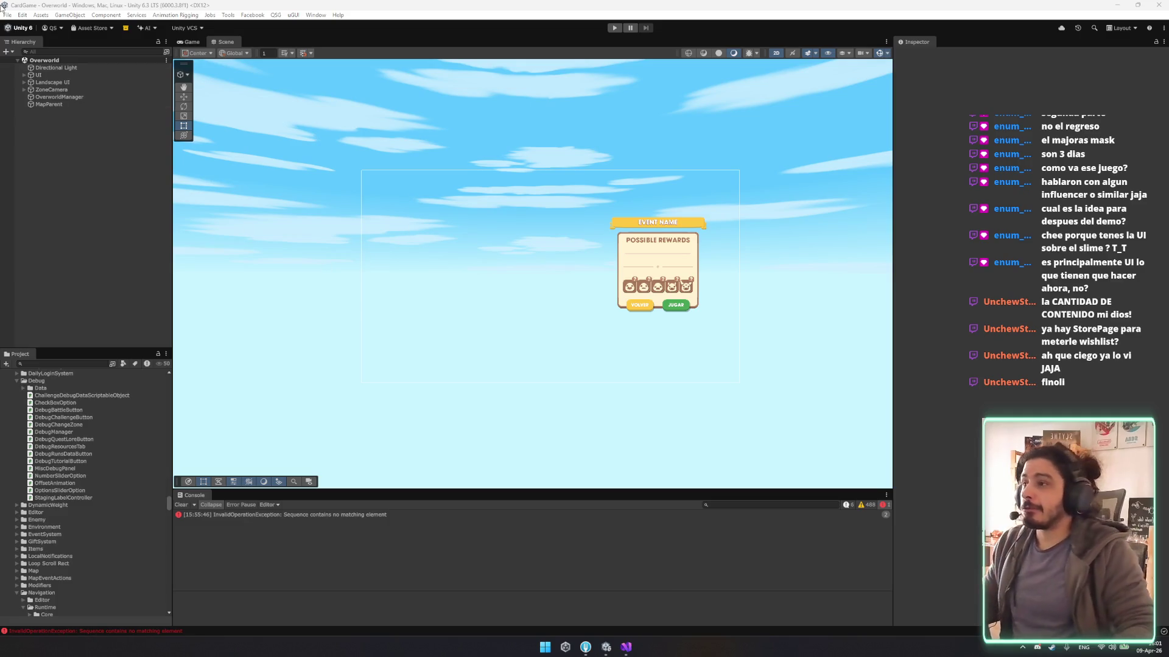
# Clear the Console errors and collapse the Debug folder in the project tree.
pyautogui.click(182, 504)
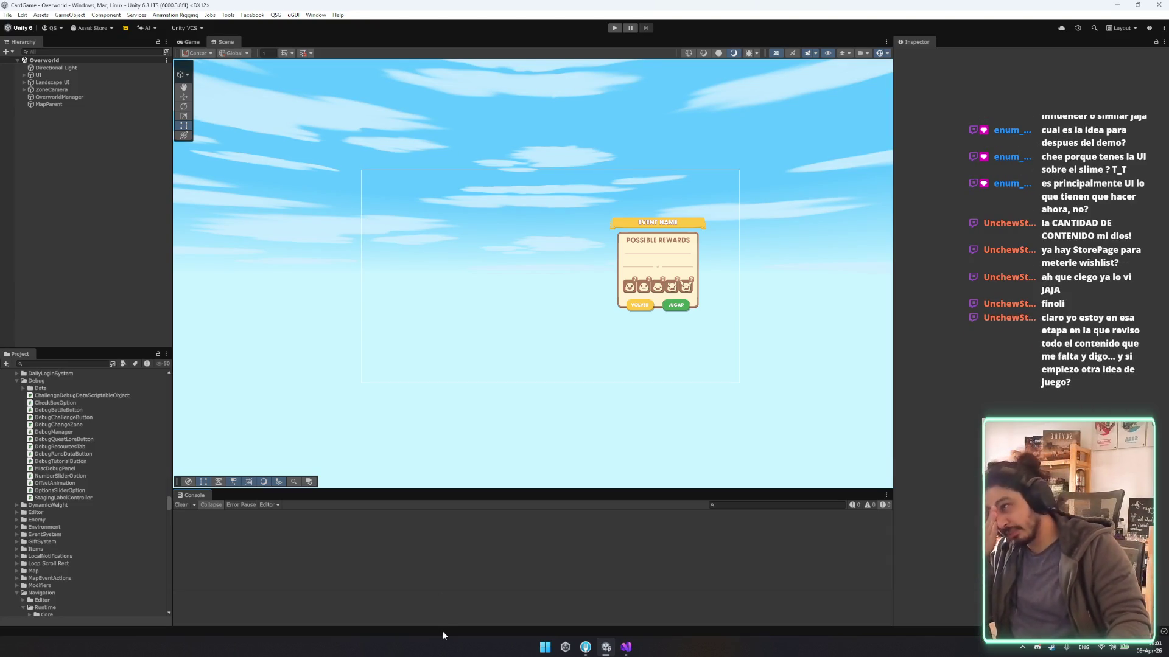
pyautogui.click(50, 380)
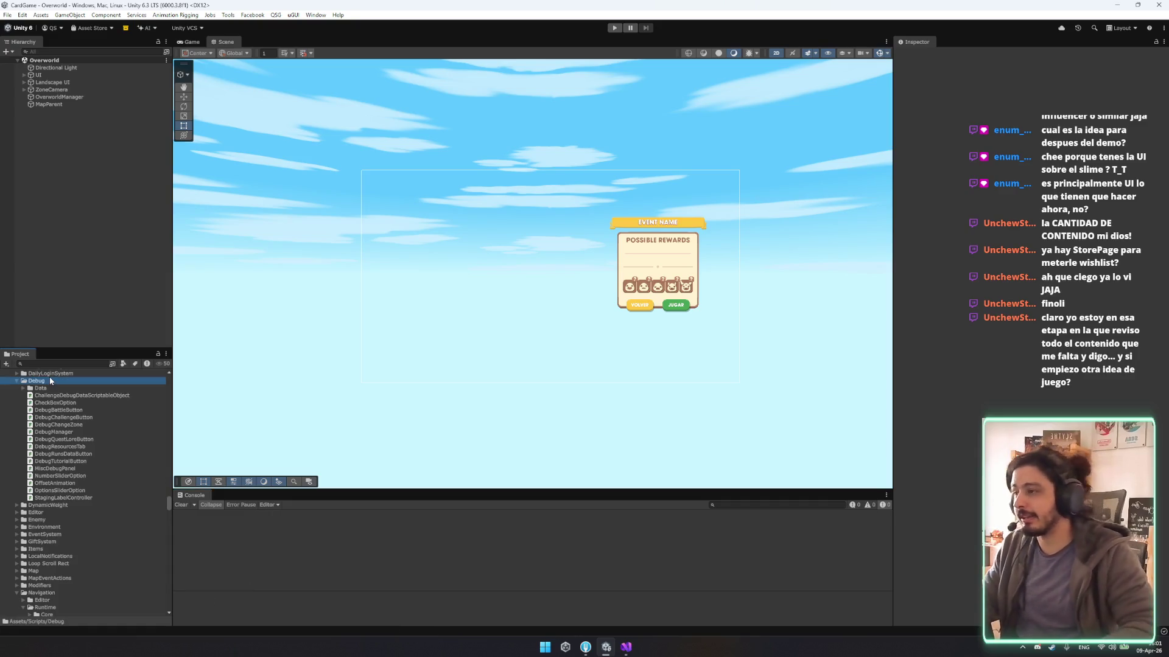
pyautogui.press('Left')
pyautogui.press('Down')
# Collapse the Runtime and Navigation folders to reach Scripts/Overworld, then bring up the browser.
pyautogui.click(108, 520)
pyautogui.press('Down')
pyautogui.press('Left')
pyautogui.press('Left')
pyautogui.press('Left')
pyautogui.press('Left')
pyautogui.press('Left')
pyautogui.press('Down')
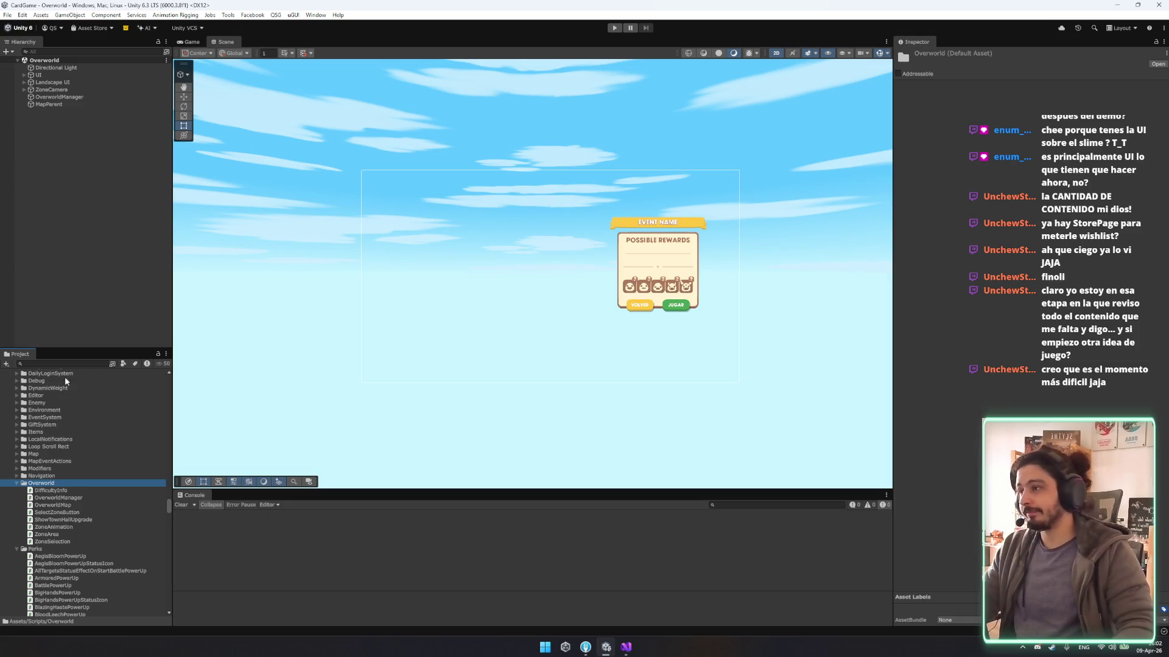
pyautogui.click(606, 647)
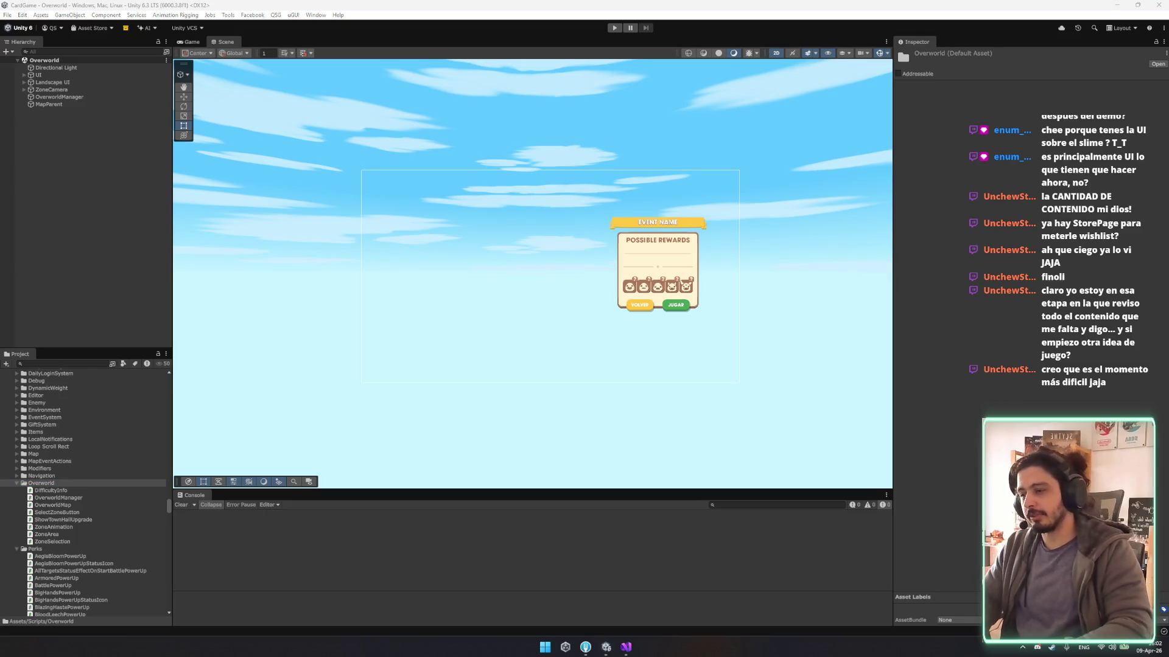
# Maximize Edge, scroll the Rogue Slime Play page to its reviews and back, then close it.
pyautogui.scroll(-5, 432, 297)
pyautogui.scroll(5, 457, 277)
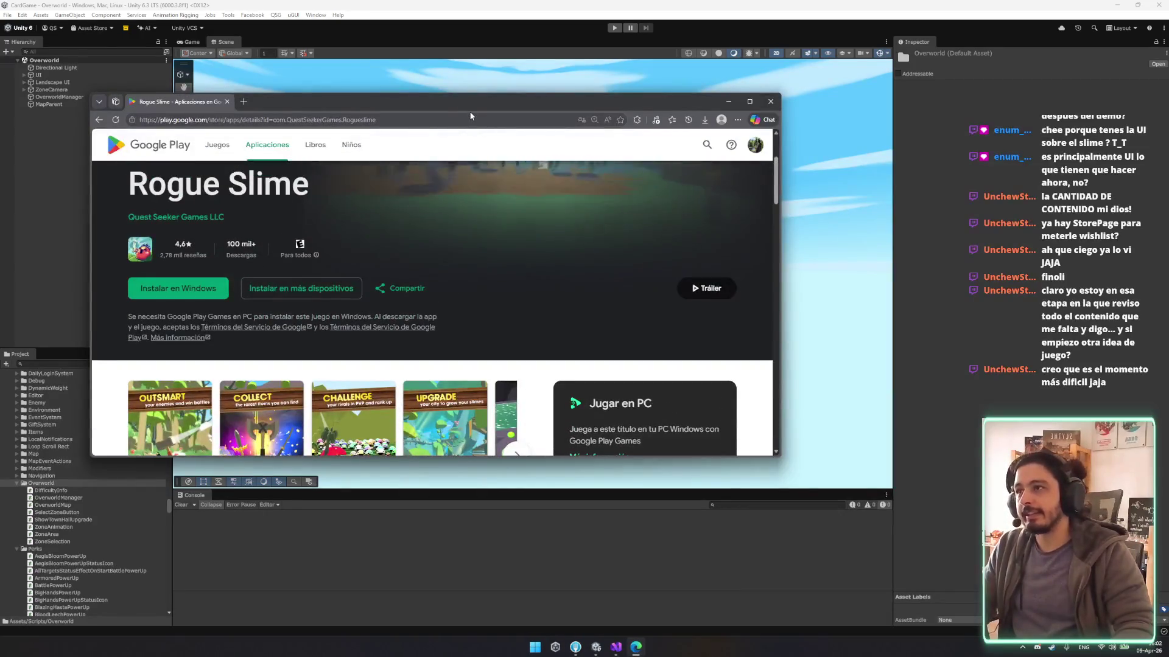
pyautogui.doubleClick(474, 94)
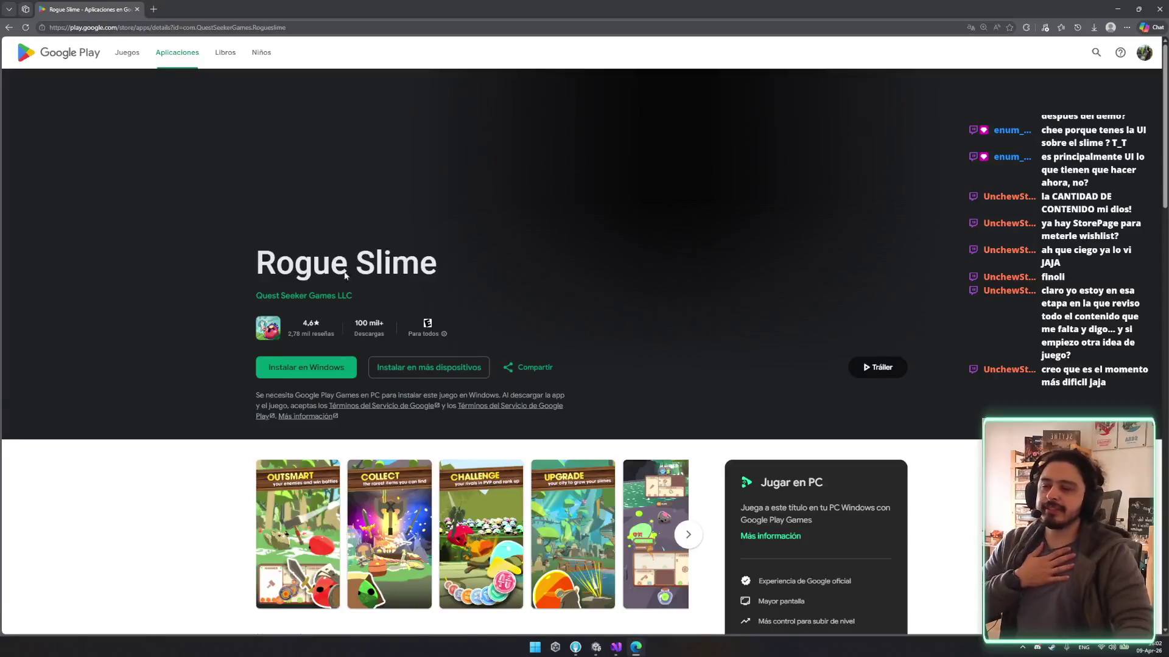
pyautogui.scroll(-15, 494, 418)
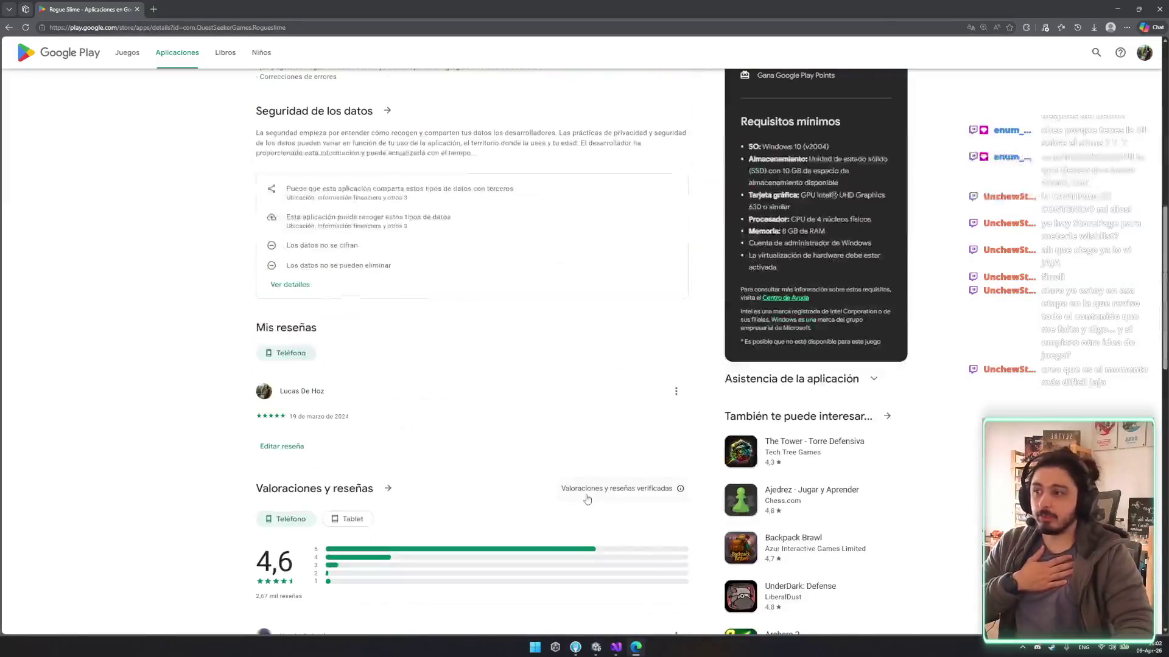
pyautogui.scroll(2, 593, 487)
pyautogui.scroll(15, 593, 487)
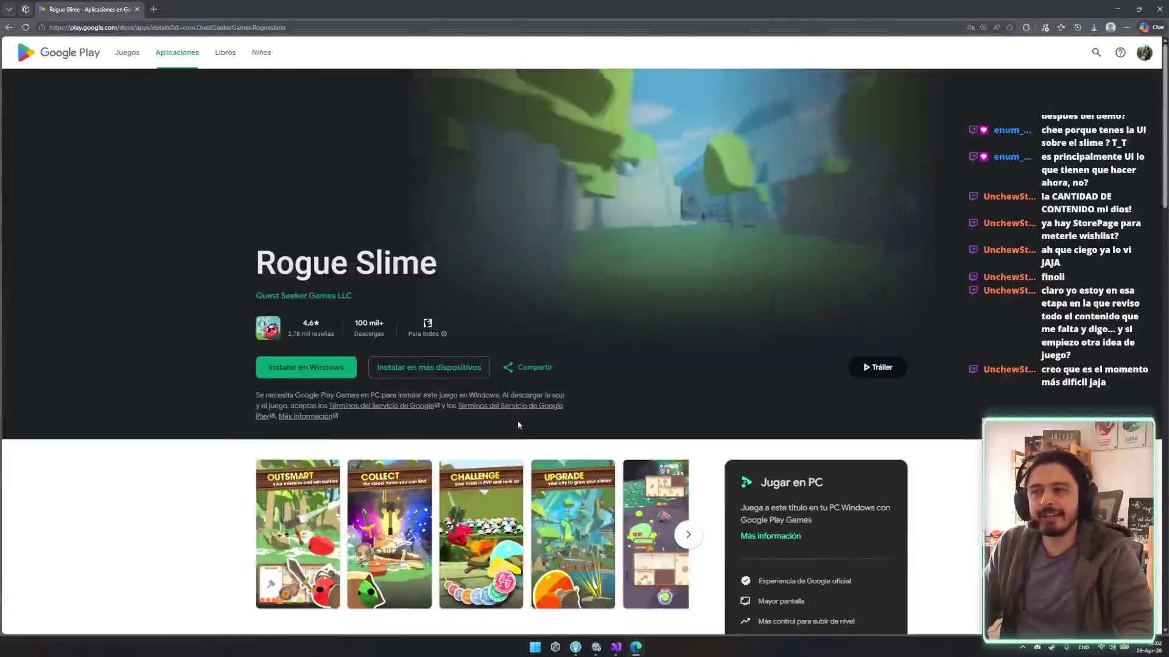
pyautogui.hotkey('alt', 'F4')
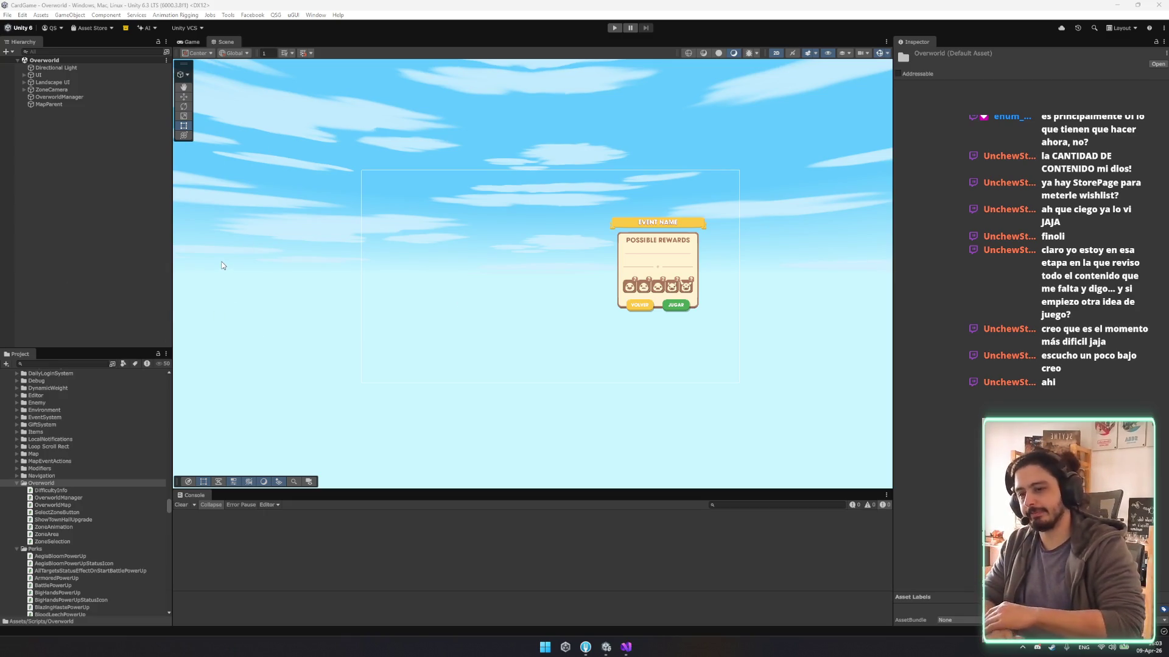
# Search the Project window for 'swamp' assets.
pyautogui.click(104, 298)
pyautogui.click(57, 363)
pyautogui.write('sp')
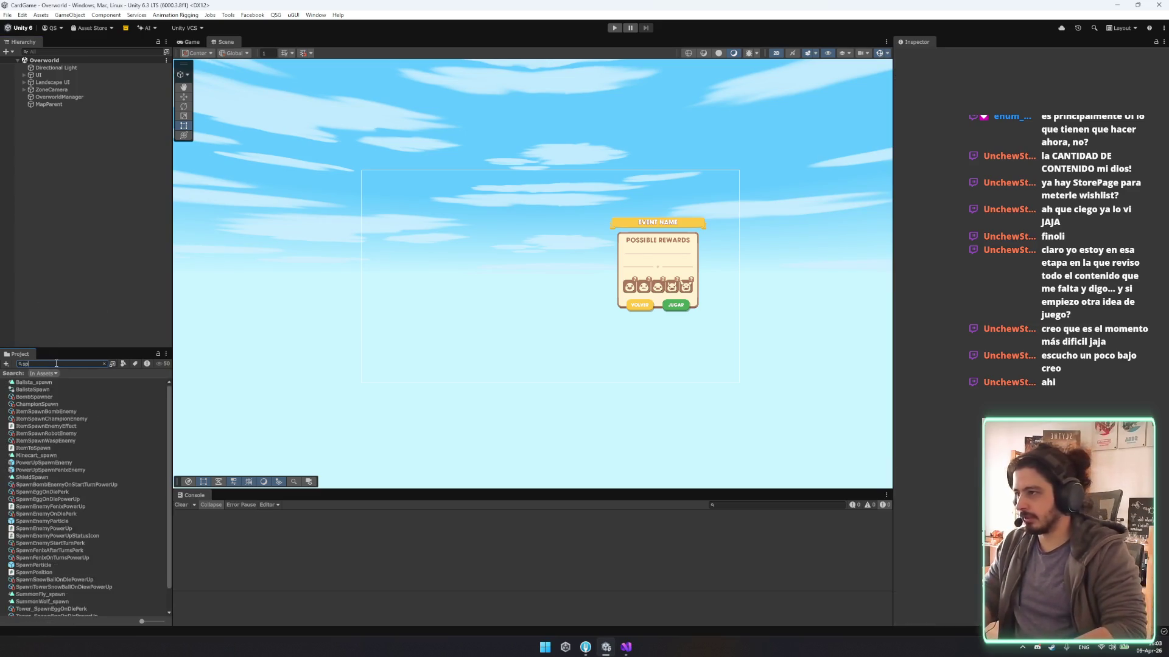
pyautogui.write('wn')
pyautogui.press('BackSpace')
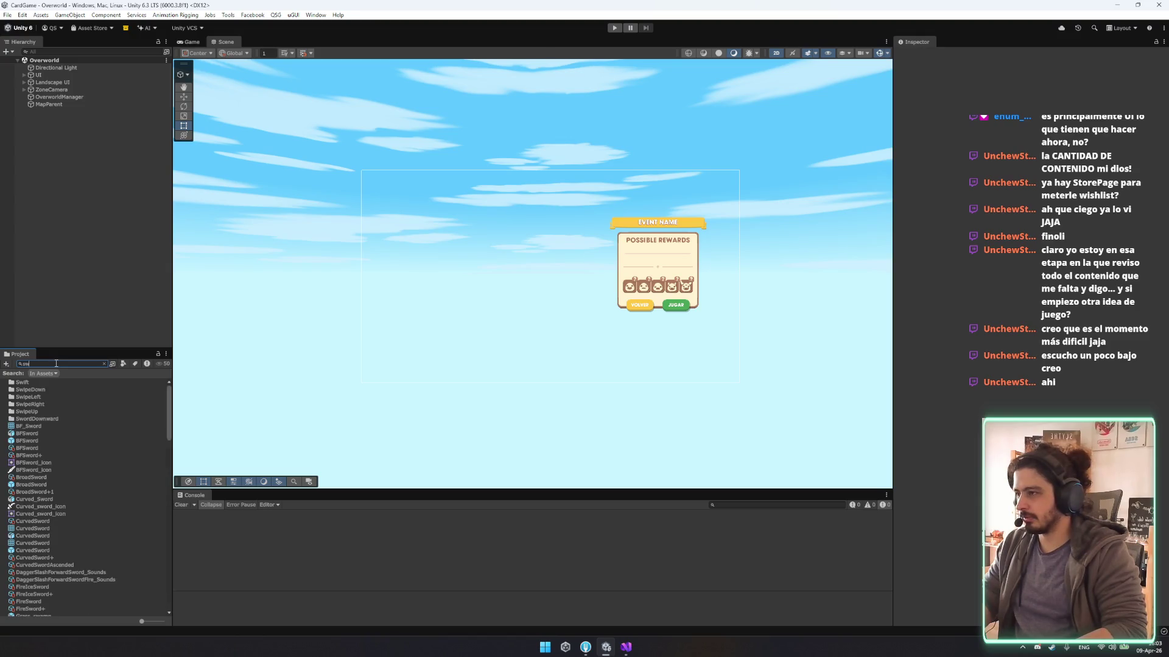
pyautogui.write('amp')
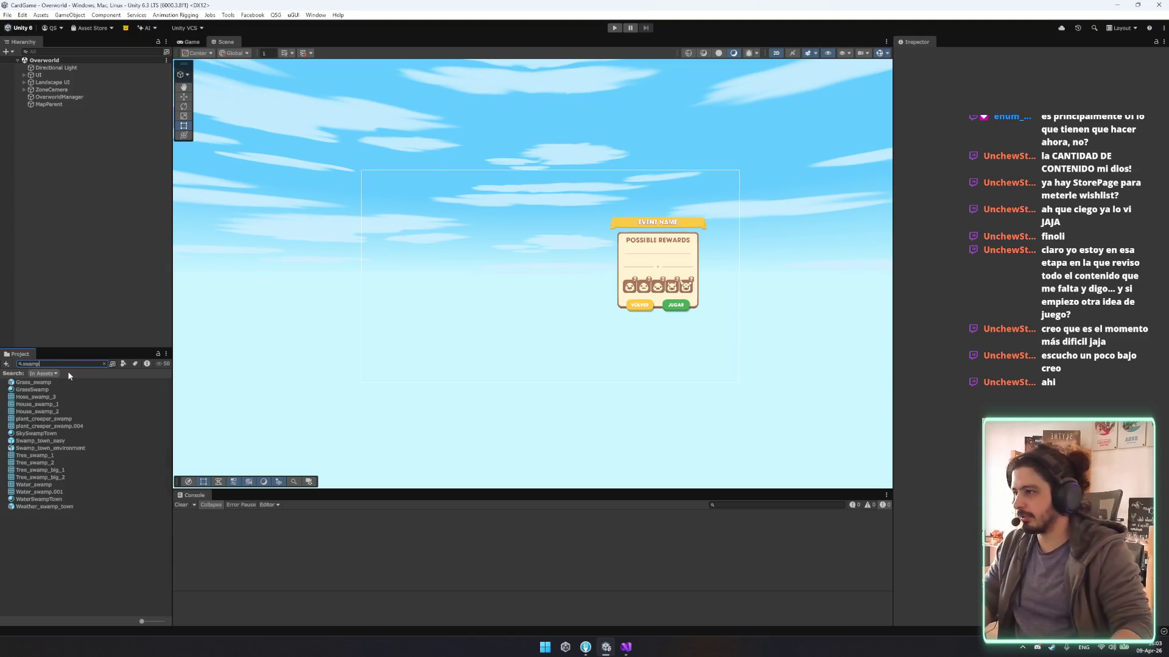
# Drag the Swamp_town_environment model into the Hierarchy and frame it in the scene.
pyautogui.click(55, 442)
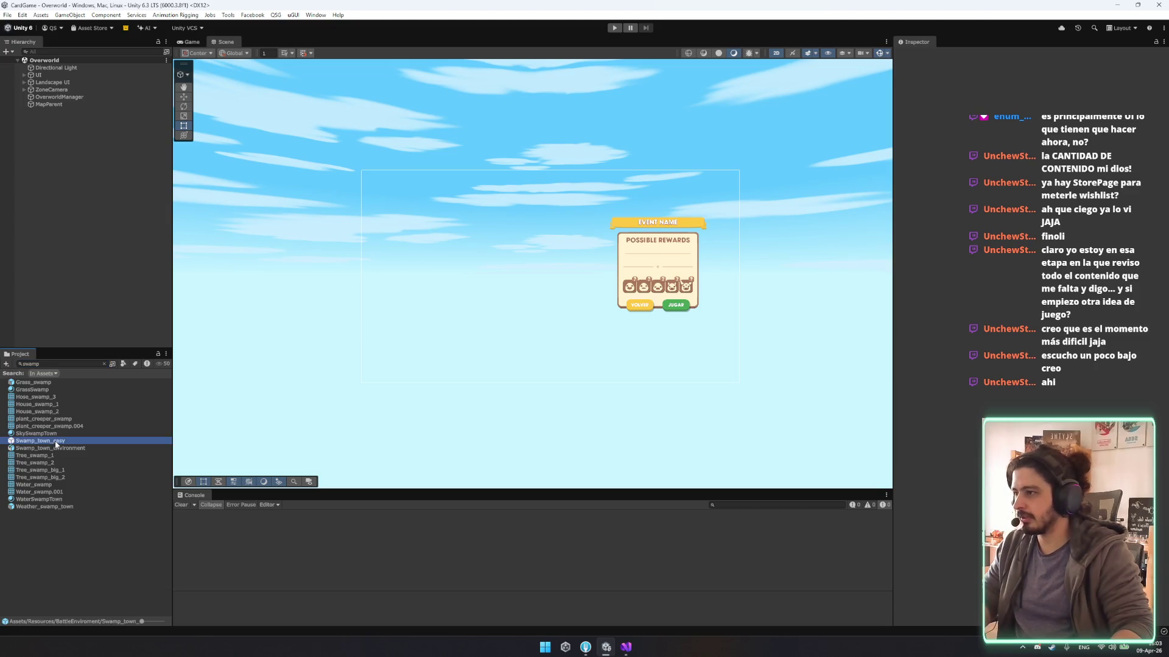
pyautogui.click(58, 448)
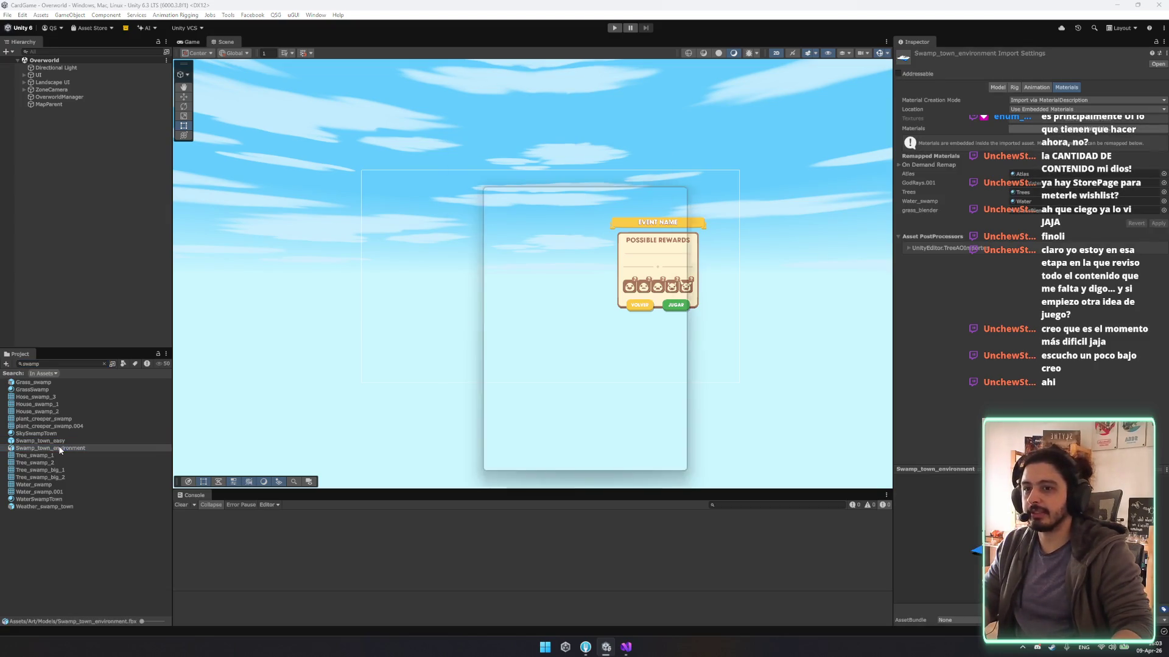
pyautogui.press('Escape')
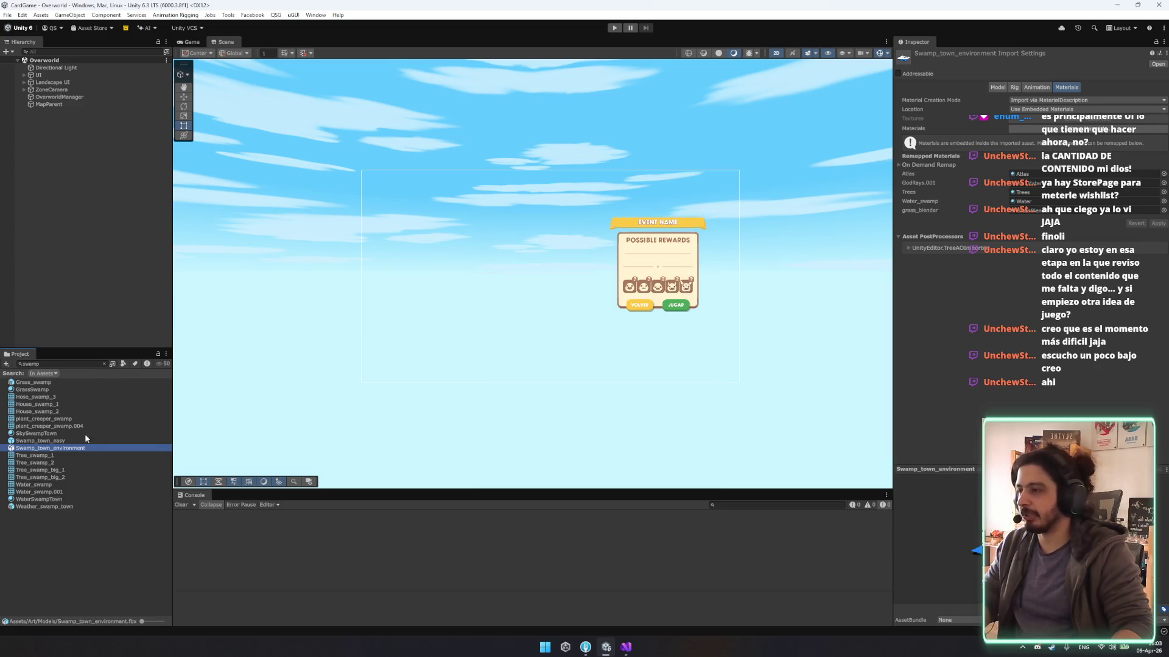
pyautogui.moveTo(61, 449); pyautogui.dragTo(91, 182)
pyautogui.doubleClick(89, 111)
# Switch to the Game view, delete Swamp_town_environment from the Hierarchy, and select Landscape UI.
pyautogui.press('2')
pyautogui.moveTo(462, 243); pyautogui.dragTo(506, 258)
pyautogui.click(190, 41)
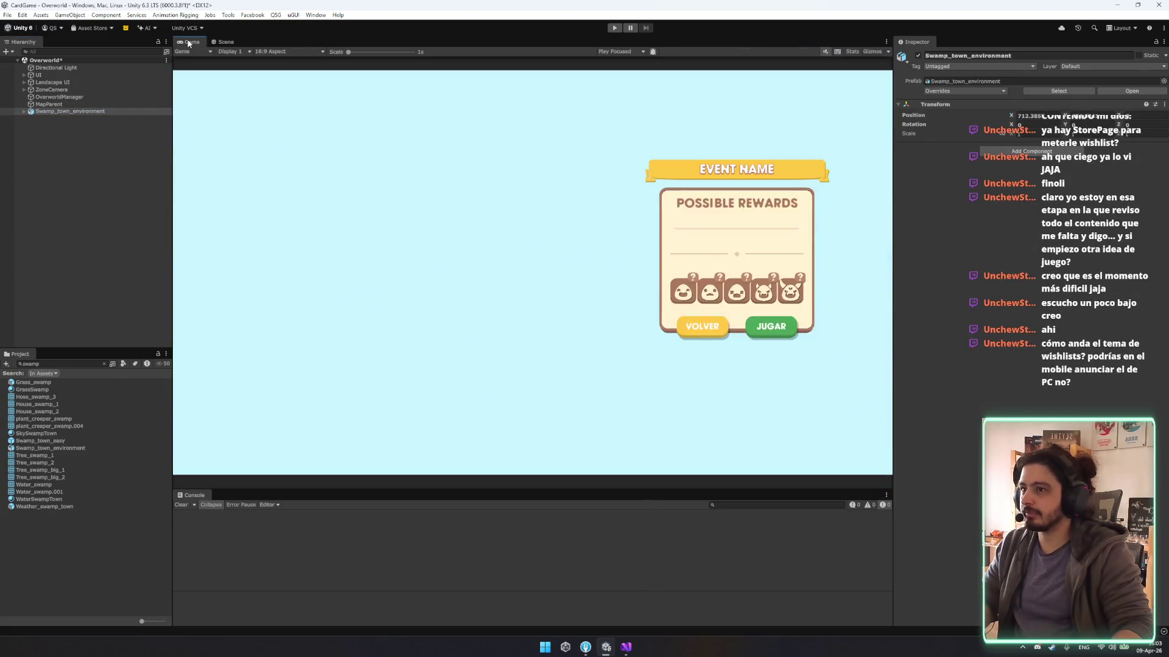
pyautogui.click(105, 112)
pyautogui.press('Delete')
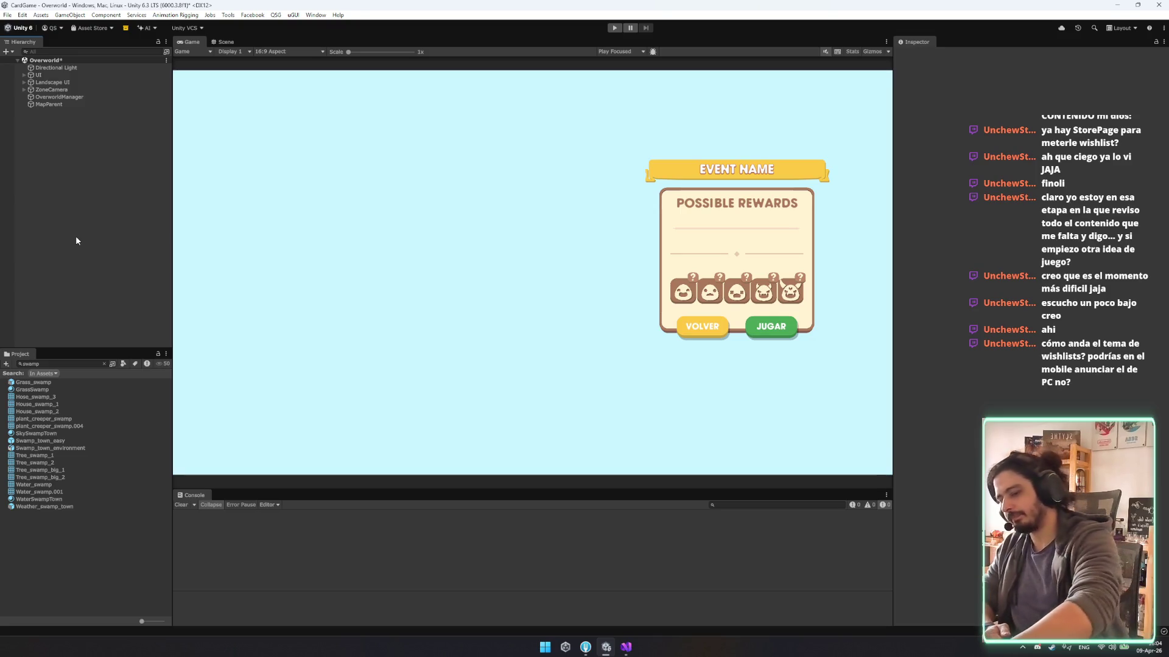
pyautogui.click(54, 82)
# Save the Overworld scene with Ctrl+S, then bring Discord to the front.
pyautogui.hotkey('ctrl', 's')
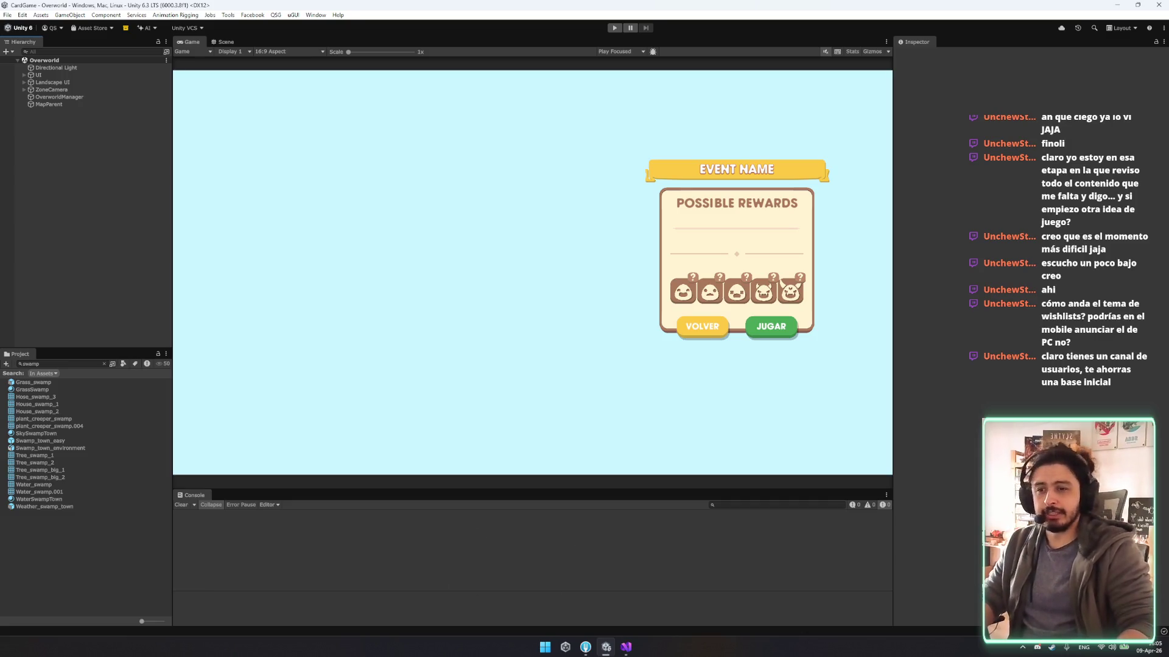
pyautogui.click(1037, 647)
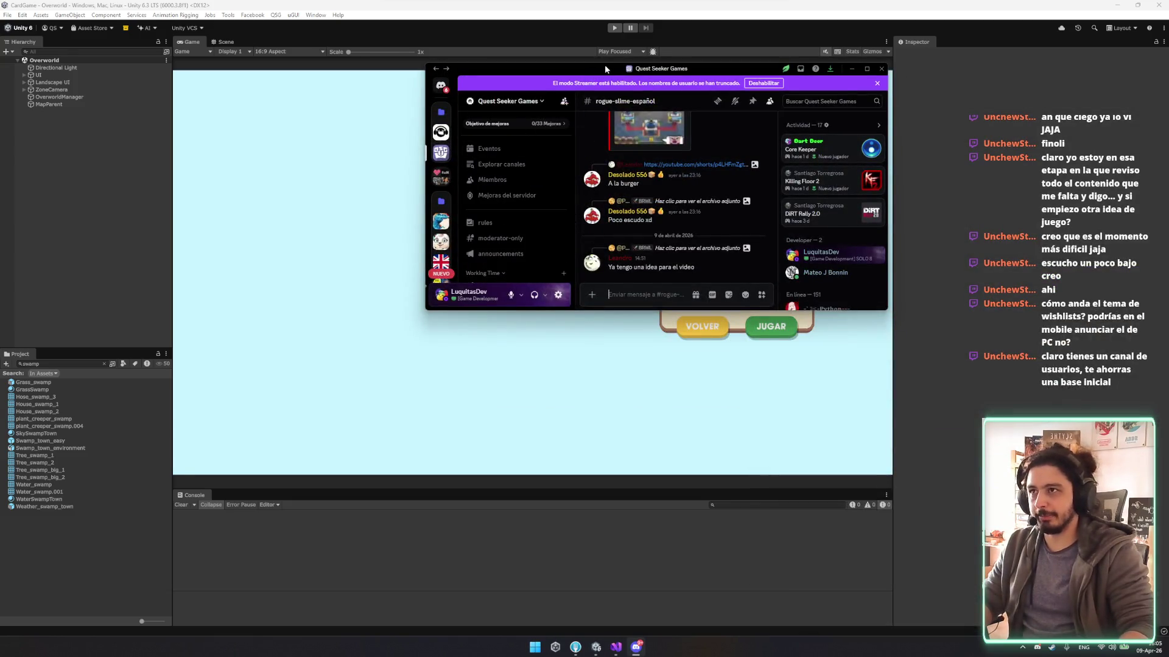
# Browse the Discord server's members page and #welcome-channel, then close Discord.
pyautogui.doubleClick(605, 68)
pyautogui.scroll(-3, 93, 559)
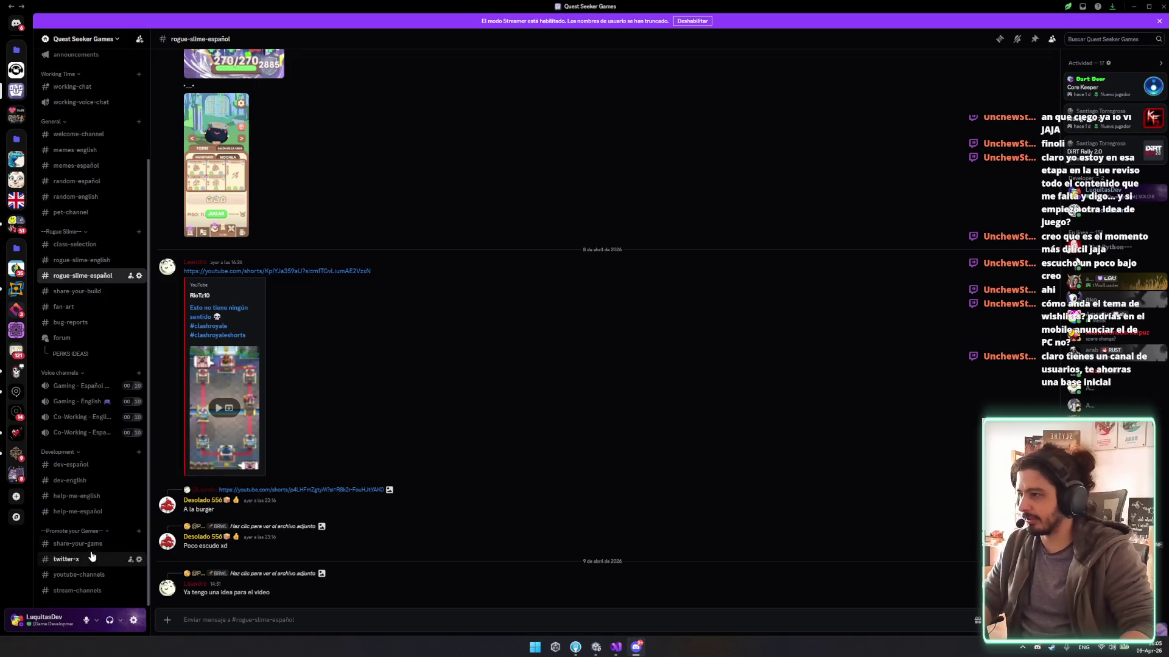
pyautogui.scroll(3, 86, 535)
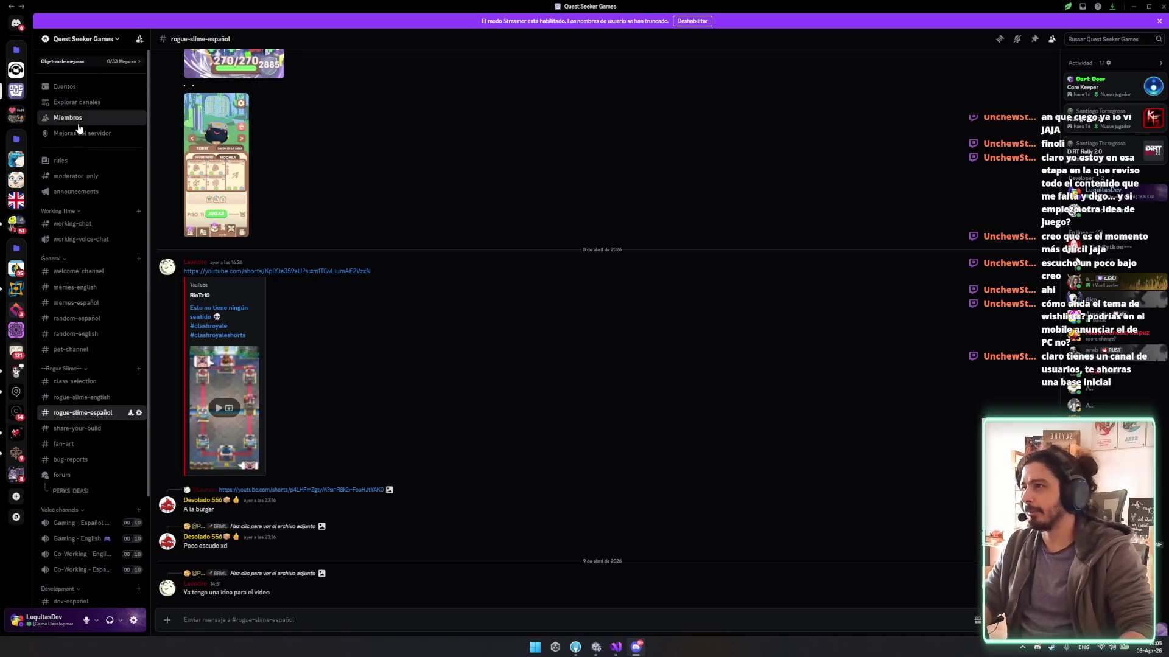
pyautogui.click(79, 120)
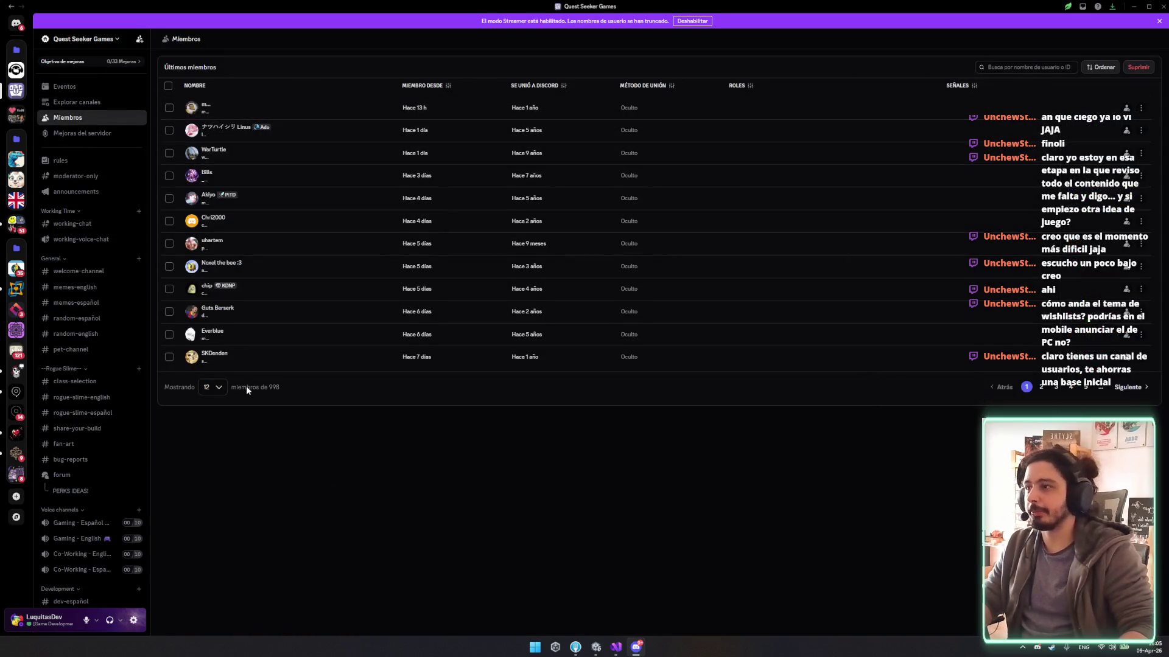
pyautogui.press('super+Down')
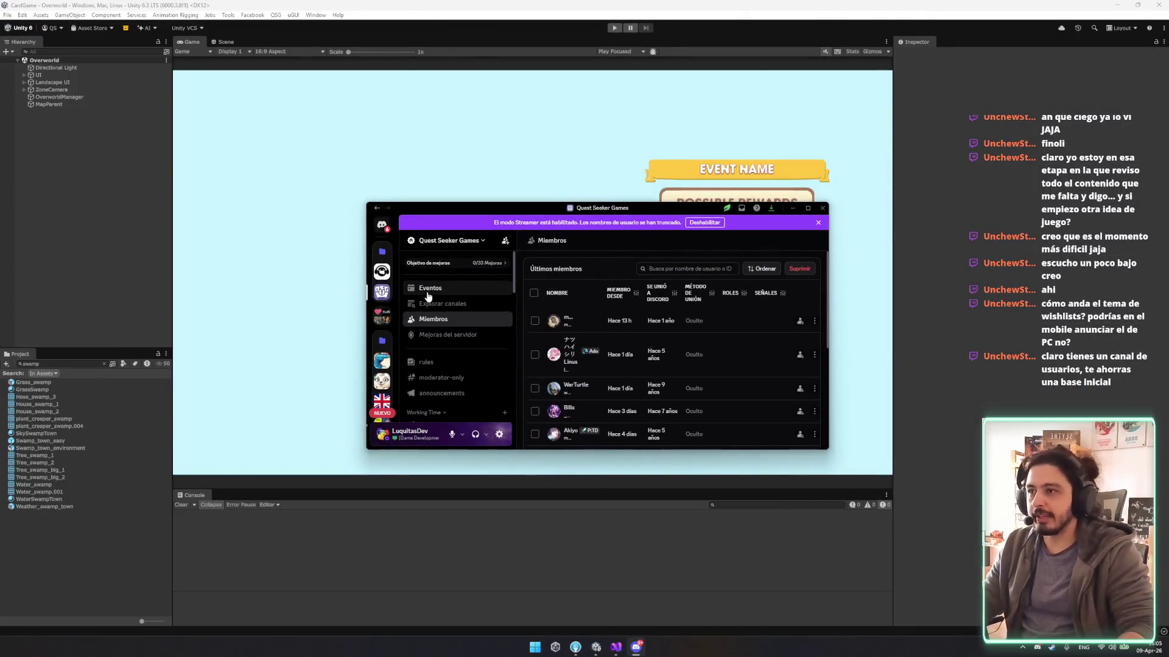
pyautogui.scroll(-5, 440, 314)
pyautogui.click(439, 316)
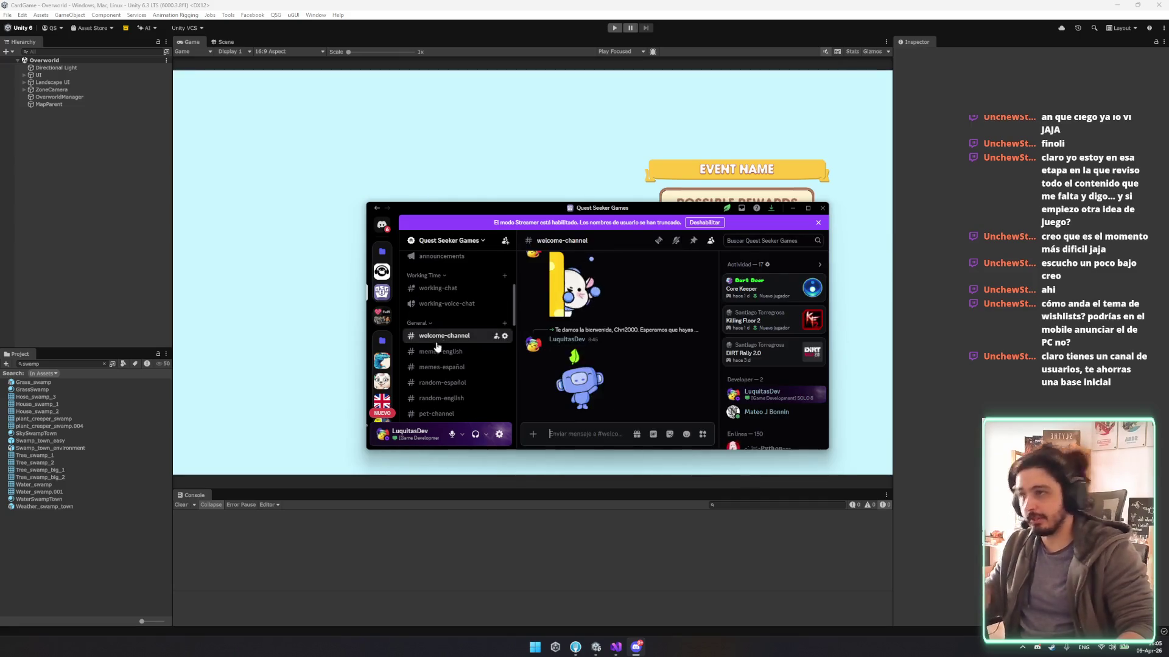
pyautogui.click(822, 207)
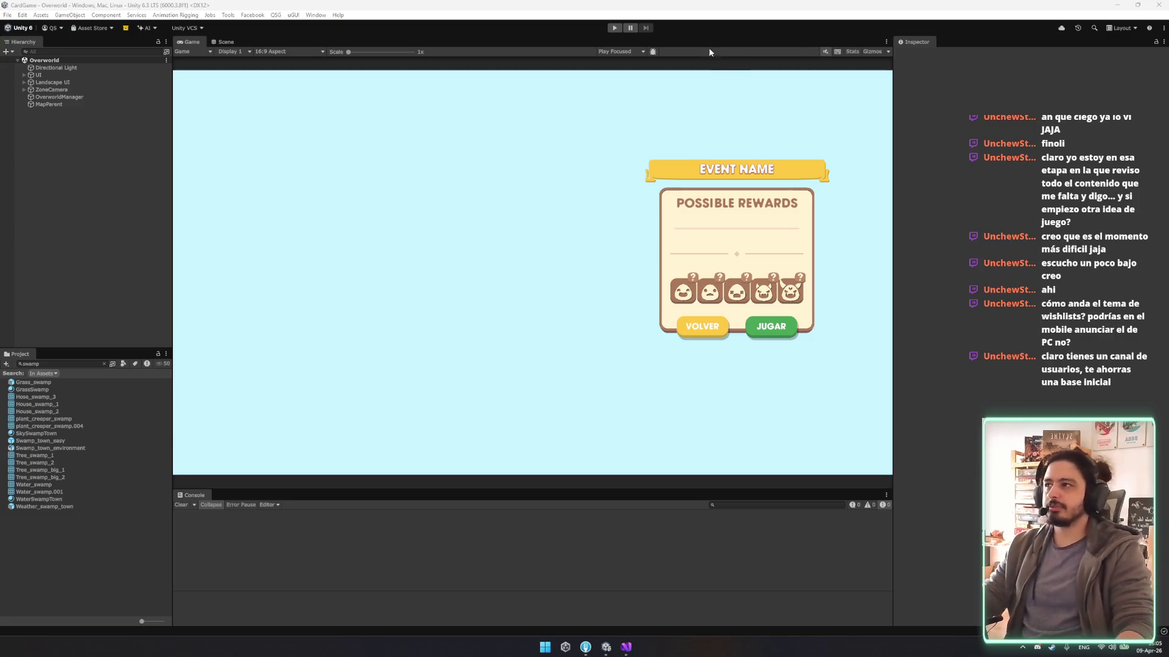
# Remove 'swamp' from the Project search, glance at TowerManager.cs line 75, and return to Unity.
pyautogui.click(78, 363)
pyautogui.press('BackSpace')
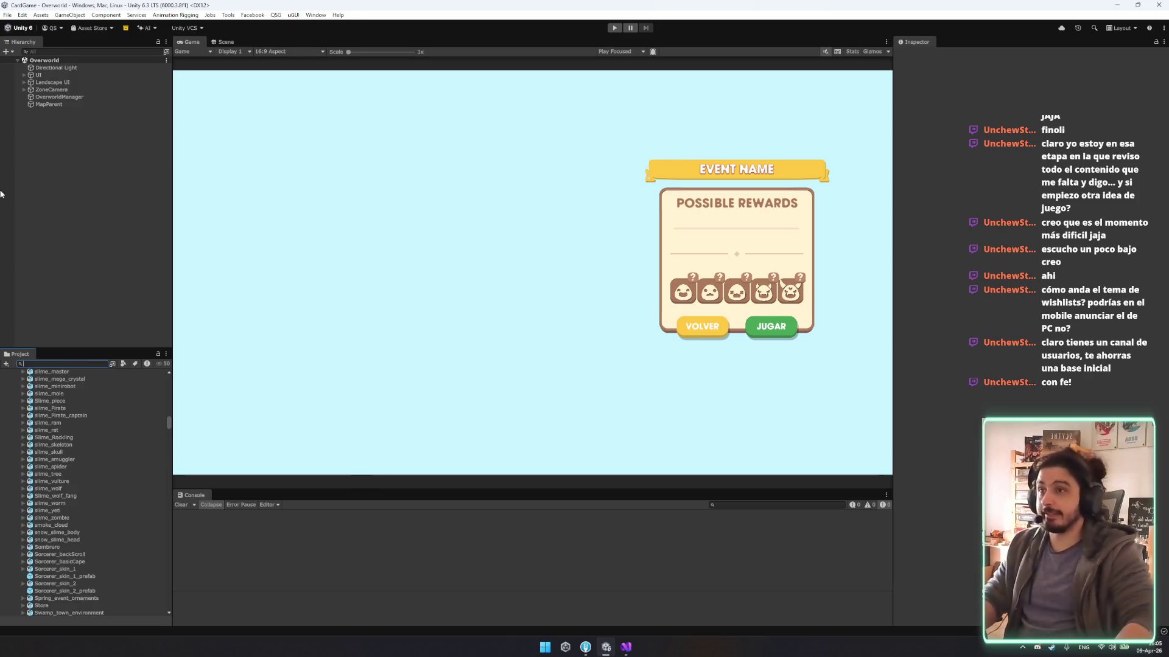
pyautogui.click(625, 647)
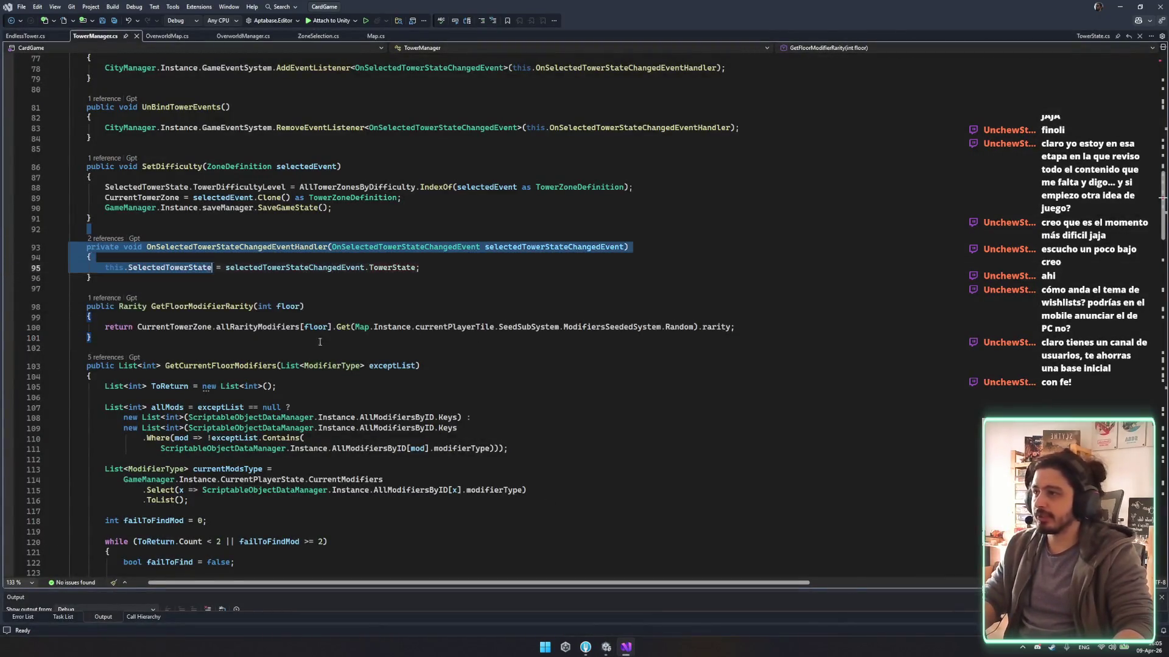
pyautogui.scroll(8, 426, 536)
pyautogui.click(517, 309)
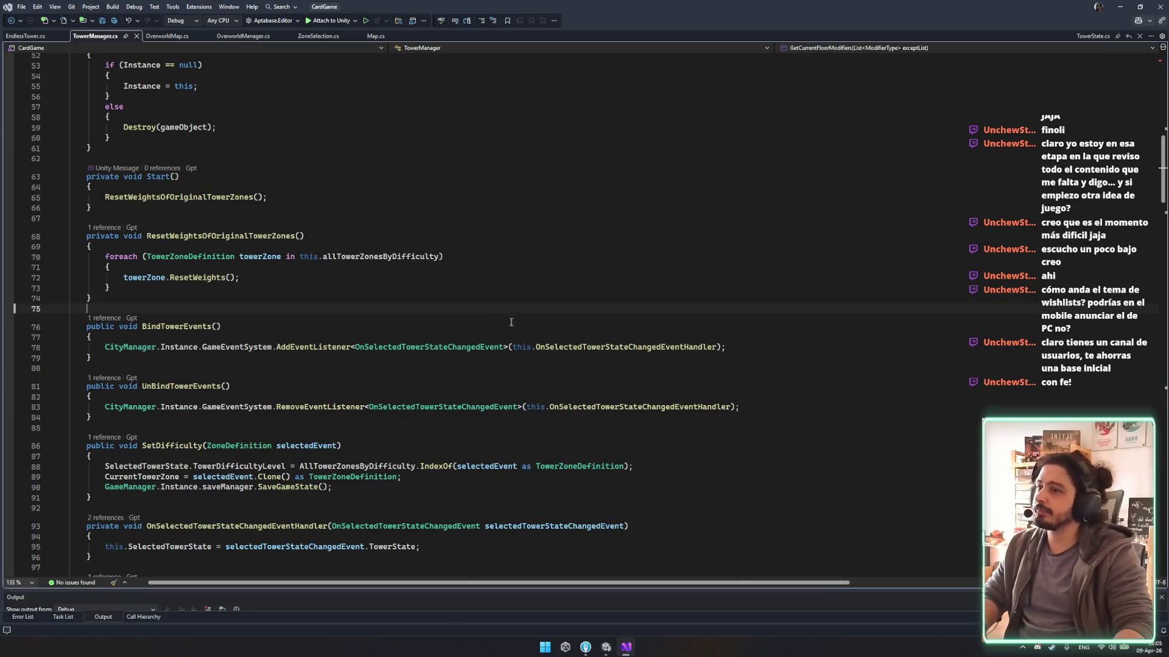
pyautogui.scroll(-8, 517, 308)
pyautogui.click(605, 647)
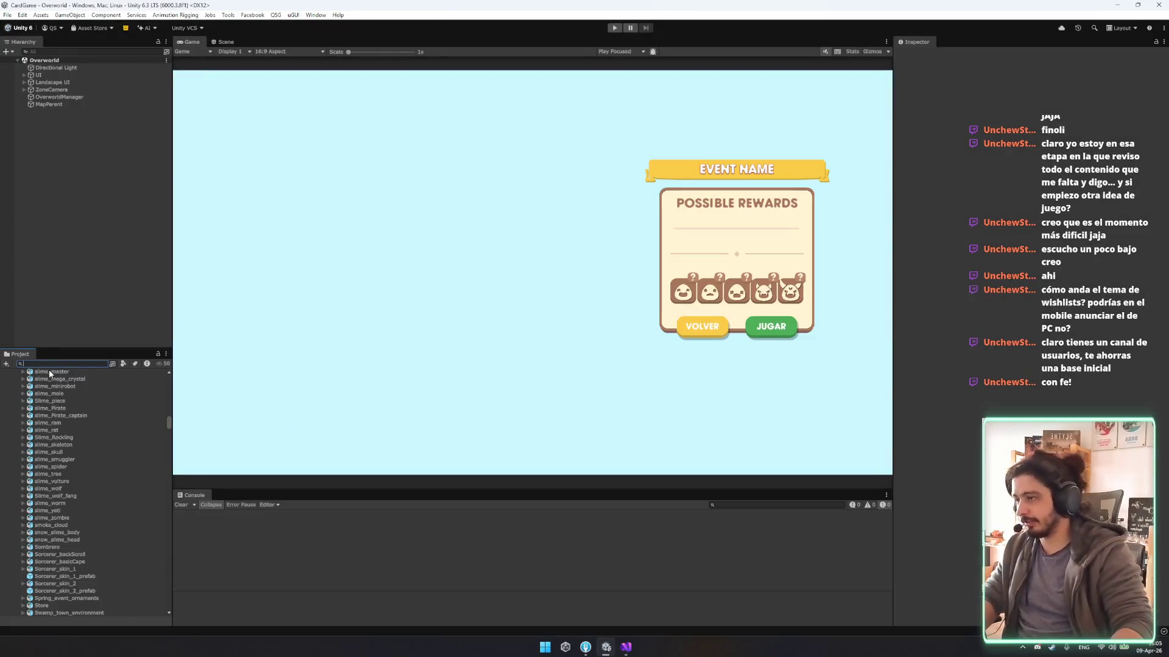
# Search the Project for 'landscape' and inspect the CityEndlessTowerPanel Landscape prefab.
pyautogui.press('BackSpace')
pyautogui.press('BackSpace')
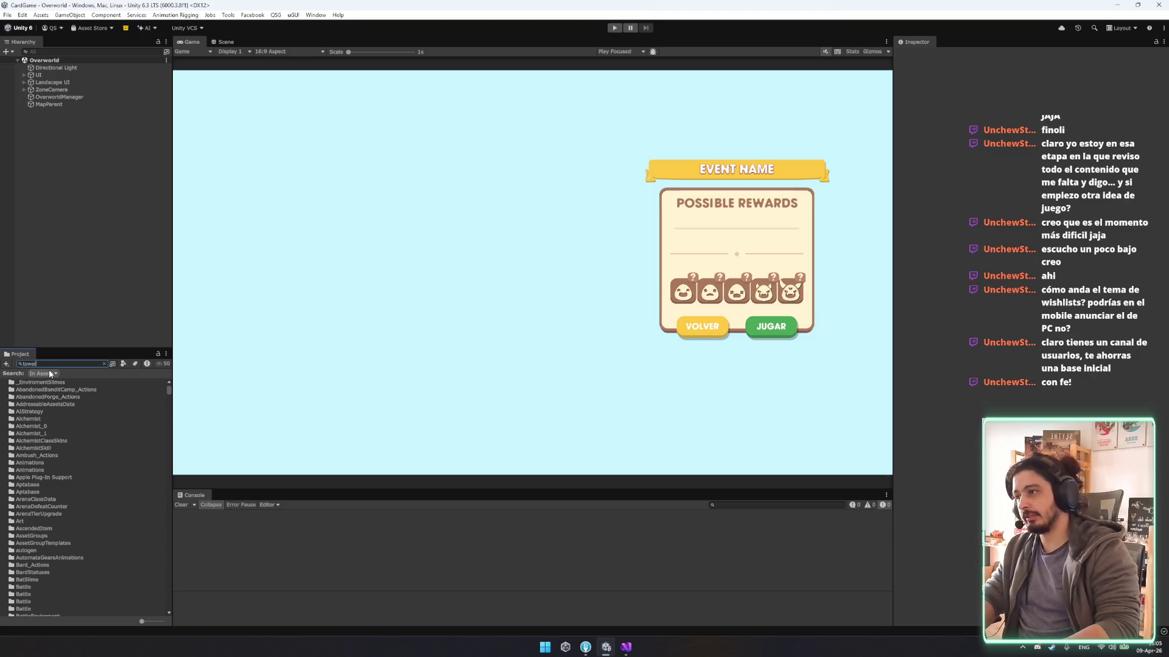
pyautogui.write('landscape')
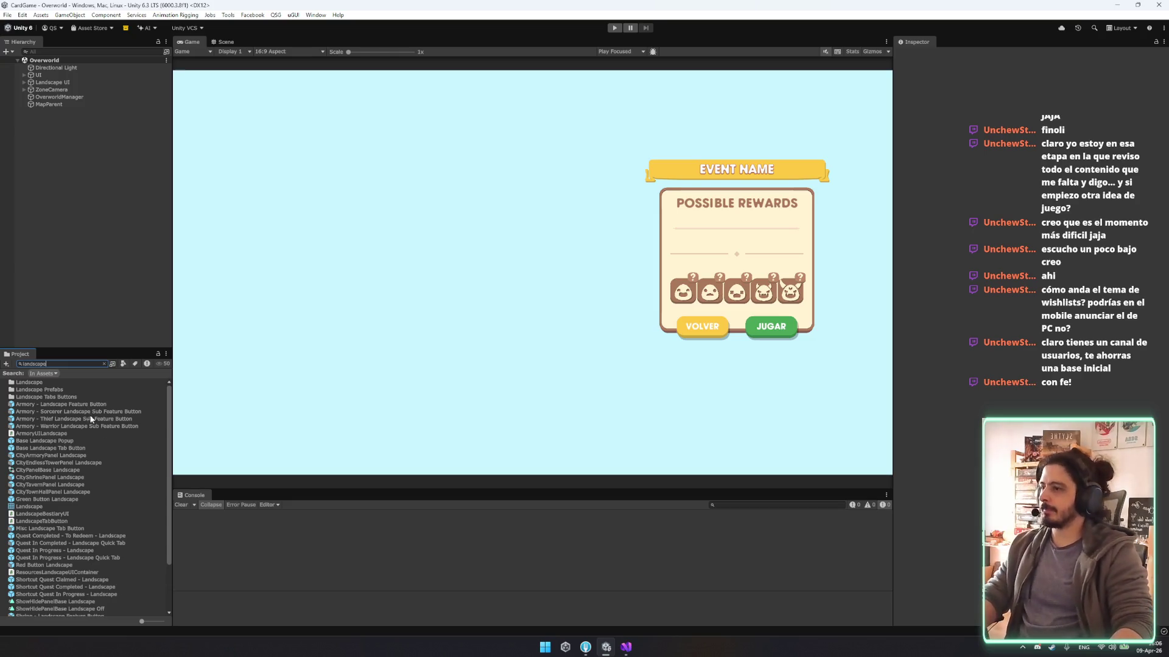
pyautogui.click(56, 462)
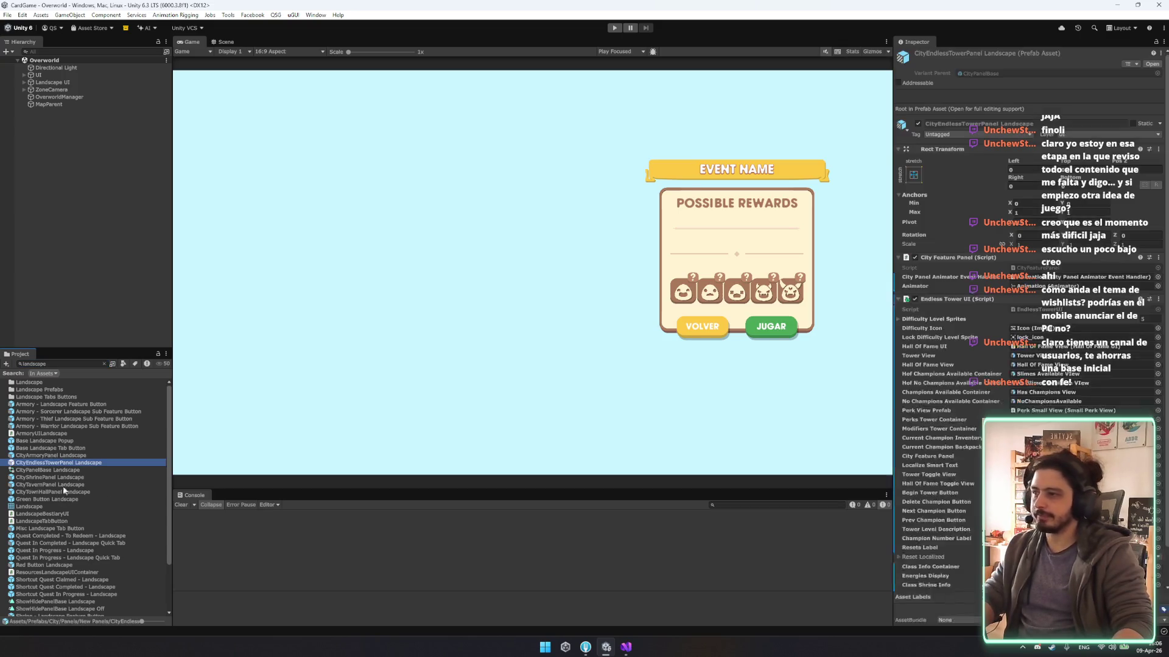
# Open the CityEndlessTowerPanel Landscape prefab and select EnterEndlessTowerButton with the Move tool.
pyautogui.click(224, 41)
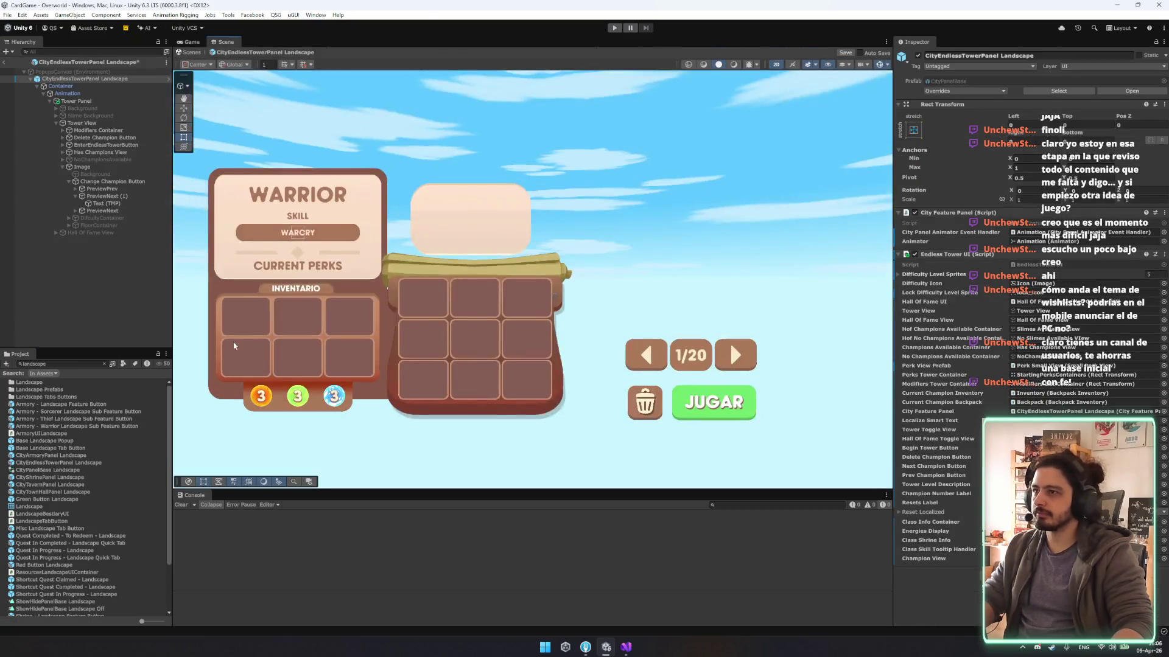
pyautogui.scroll(-2, 538, 361)
pyautogui.click(82, 167)
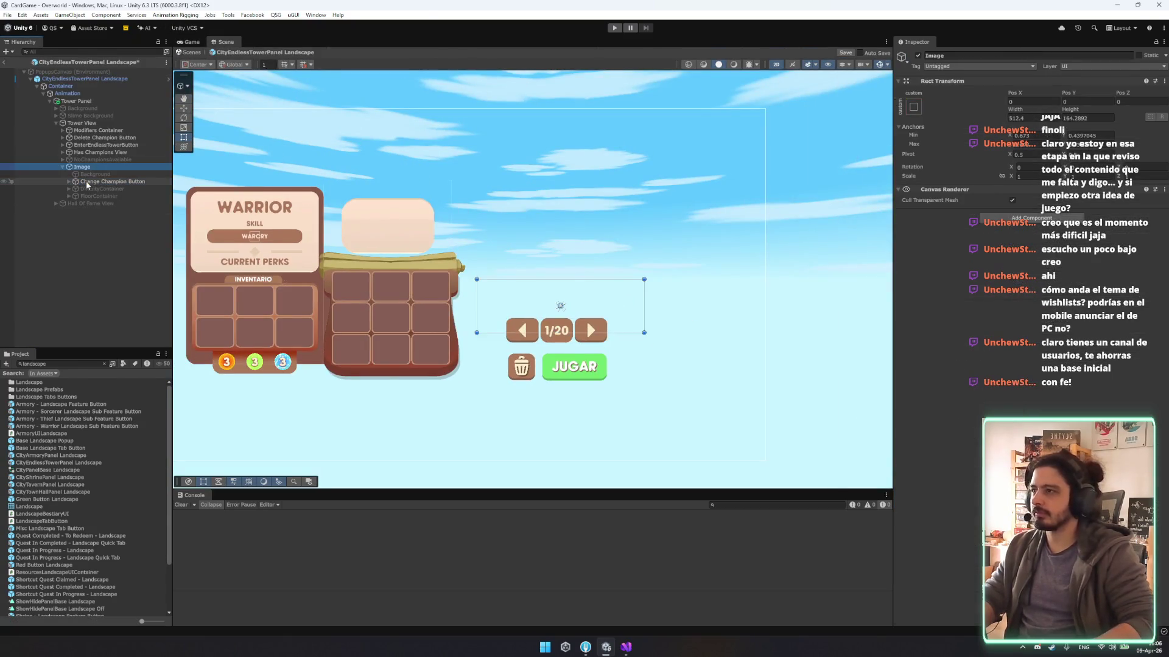
pyautogui.press('Left')
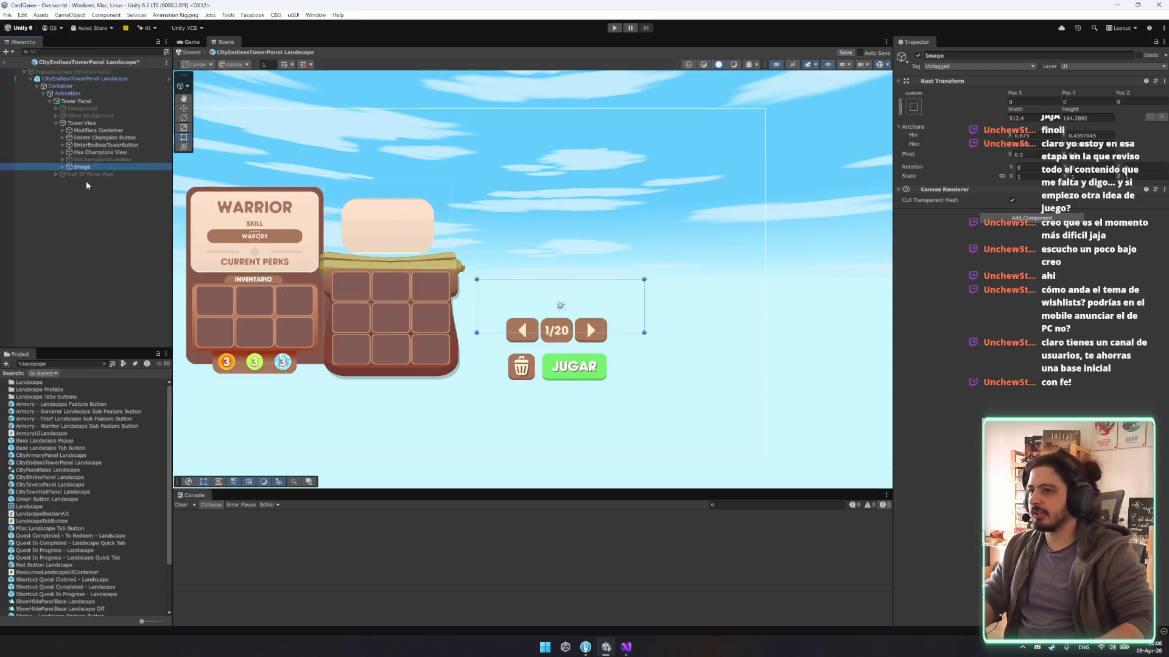
pyautogui.click(119, 153)
pyautogui.click(122, 145)
pyautogui.keyDown('ctrl'); pyautogui.click(119, 137); pyautogui.keyUp('ctrl')
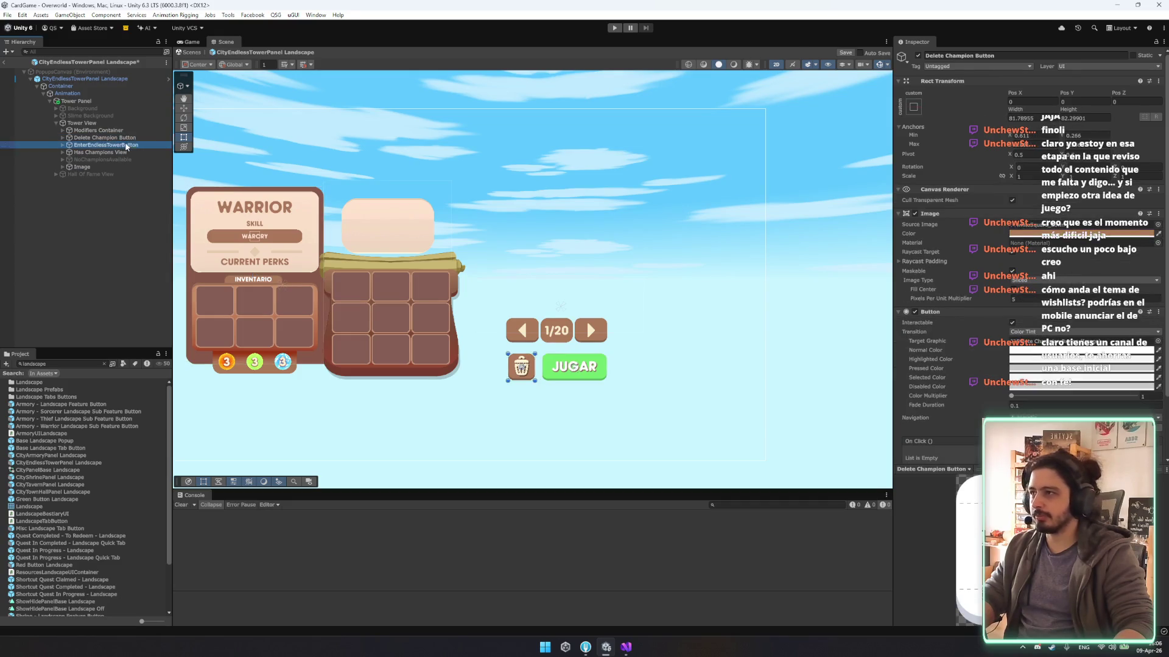
pyautogui.scroll(2, 607, 417)
pyautogui.scroll(2, 546, 379)
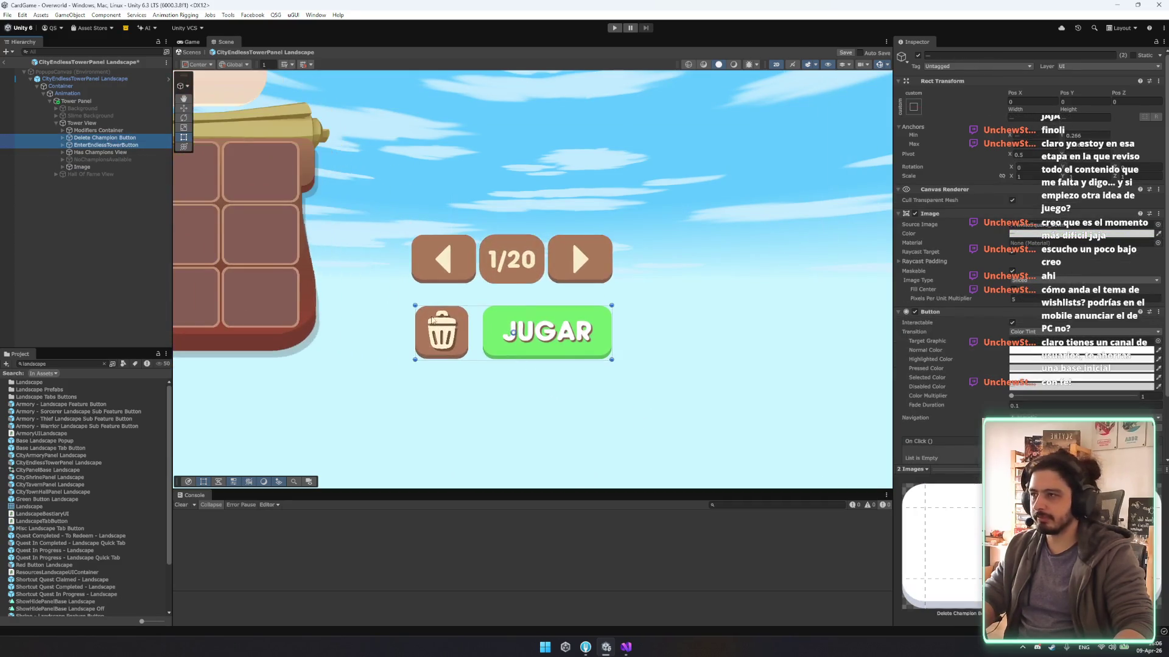
pyautogui.scroll(-3, 540, 300)
pyautogui.press('w')
pyautogui.scroll(3, 538, 298)
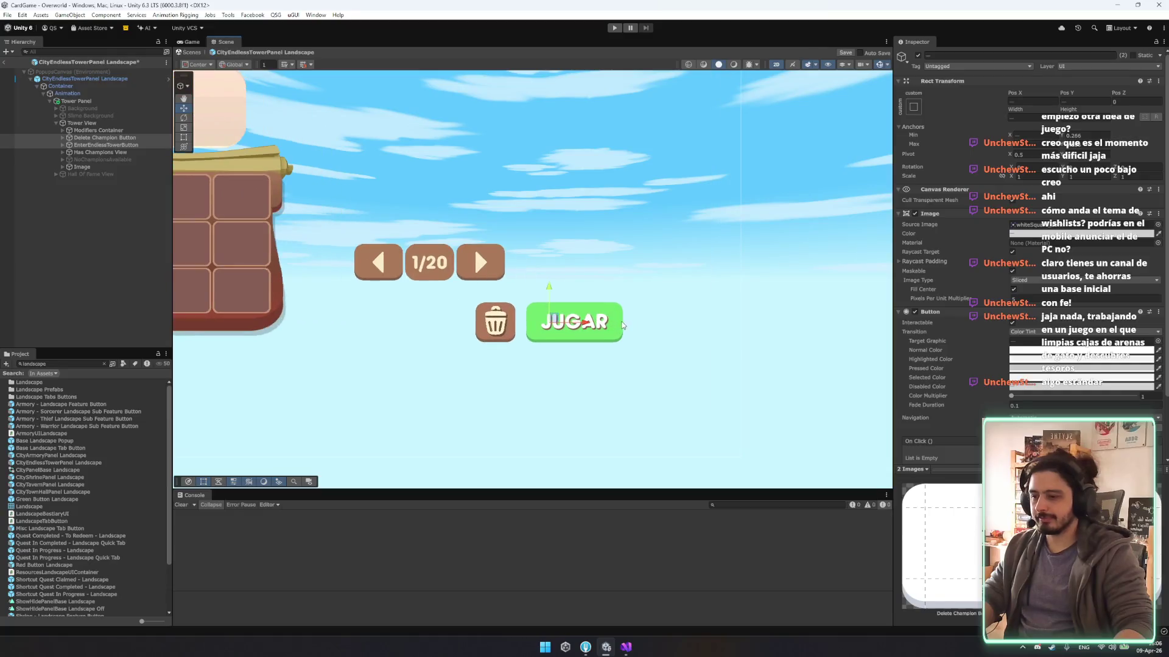
pyautogui.click(106, 144)
# Drag the JUGAR button's anchors around it, set its Pos X to 0, and select Has Champions View.
pyautogui.scroll(3, 492, 341)
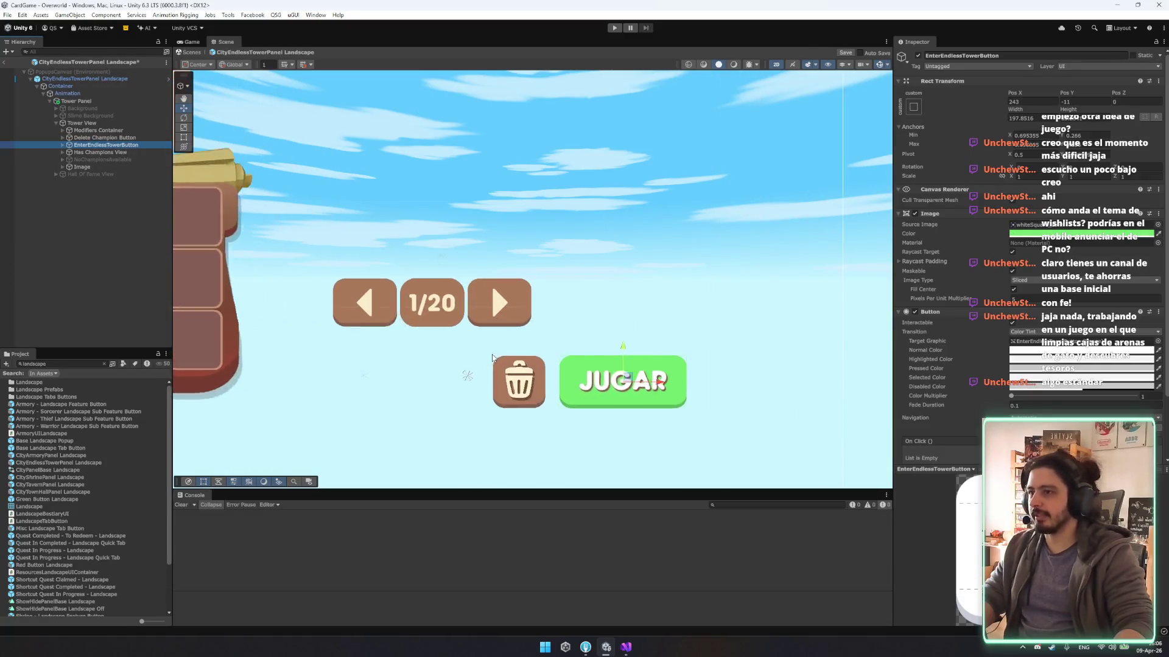
pyautogui.scroll(4, 480, 380)
pyautogui.scroll(-2, 464, 379)
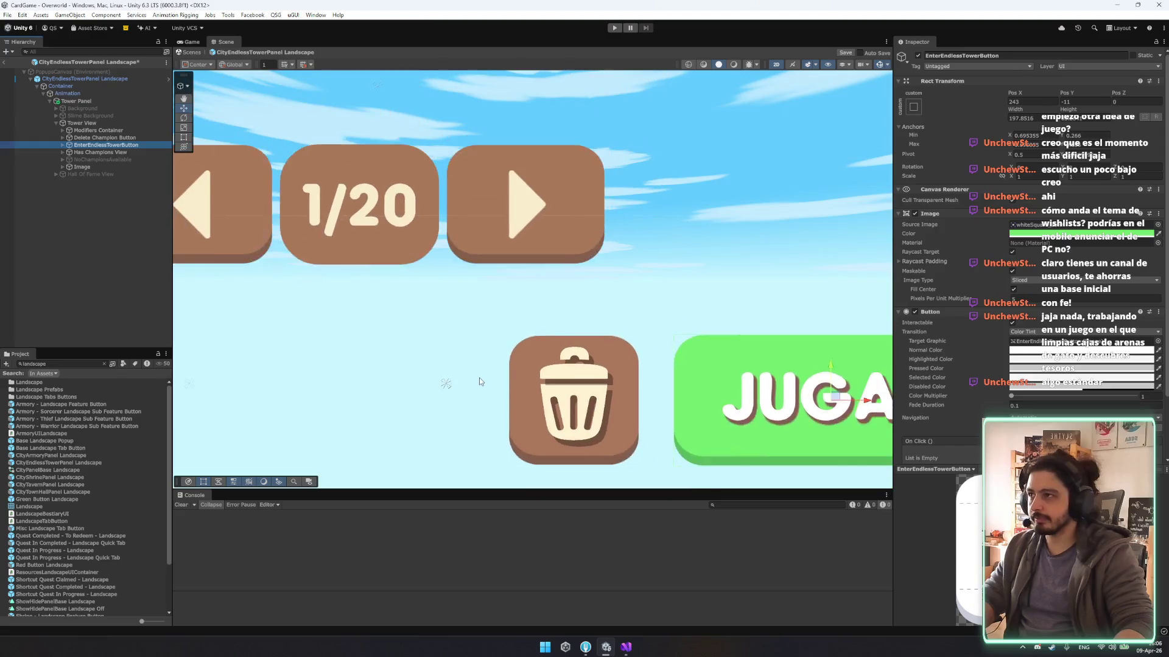
pyautogui.moveTo(464, 378)
pyautogui.mouseDown()
pyautogui.moveTo(785, 386)
pyautogui.moveTo(741, 399)
pyautogui.mouseUp()
pyautogui.scroll(5, 741, 399)
pyautogui.scroll(-4, 359, 359)
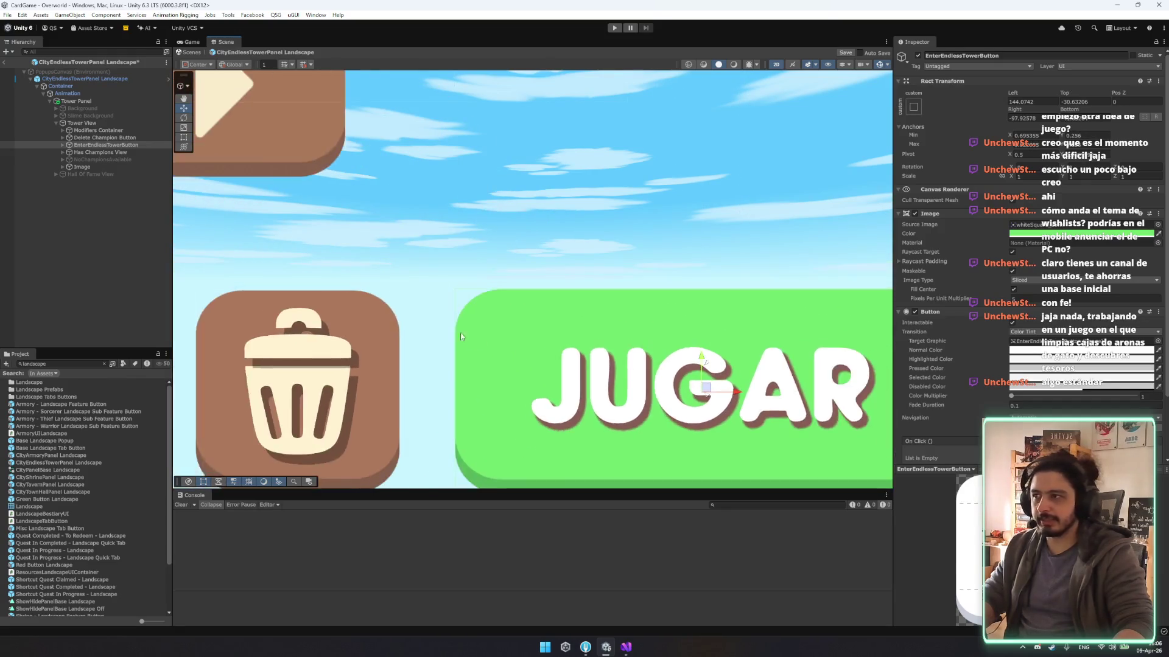
pyautogui.scroll(-1, 263, 349)
pyautogui.moveTo(501, 362); pyautogui.dragTo(504, 365)
pyautogui.write('f')
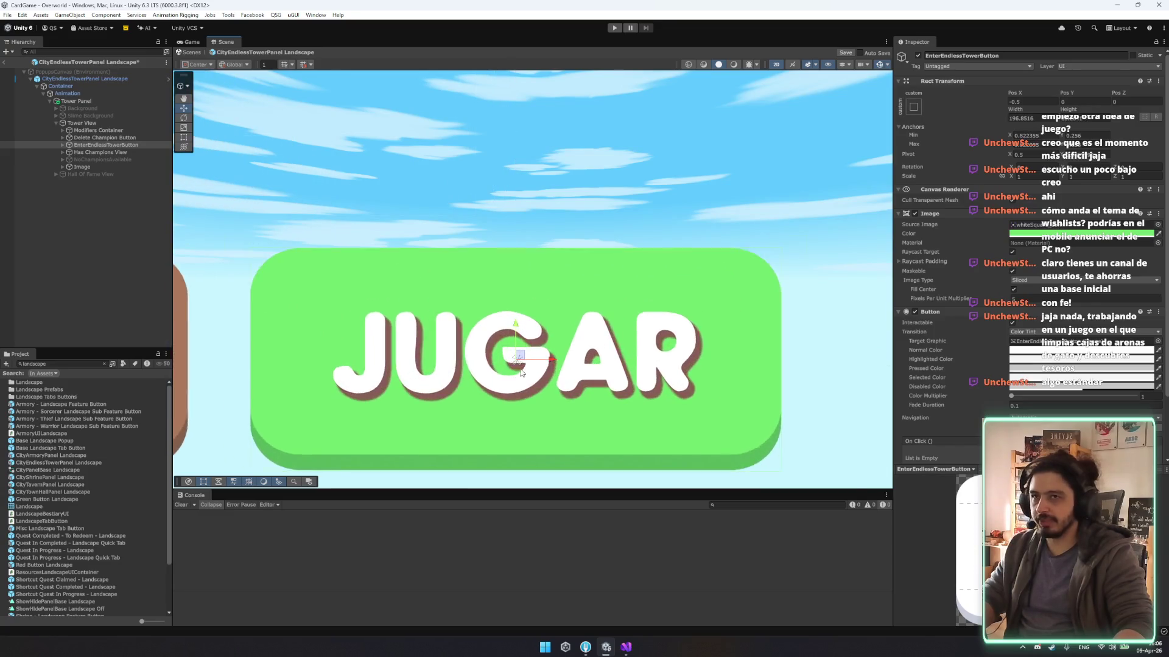
pyautogui.write('0')
pyautogui.scroll(-3, 560, 277)
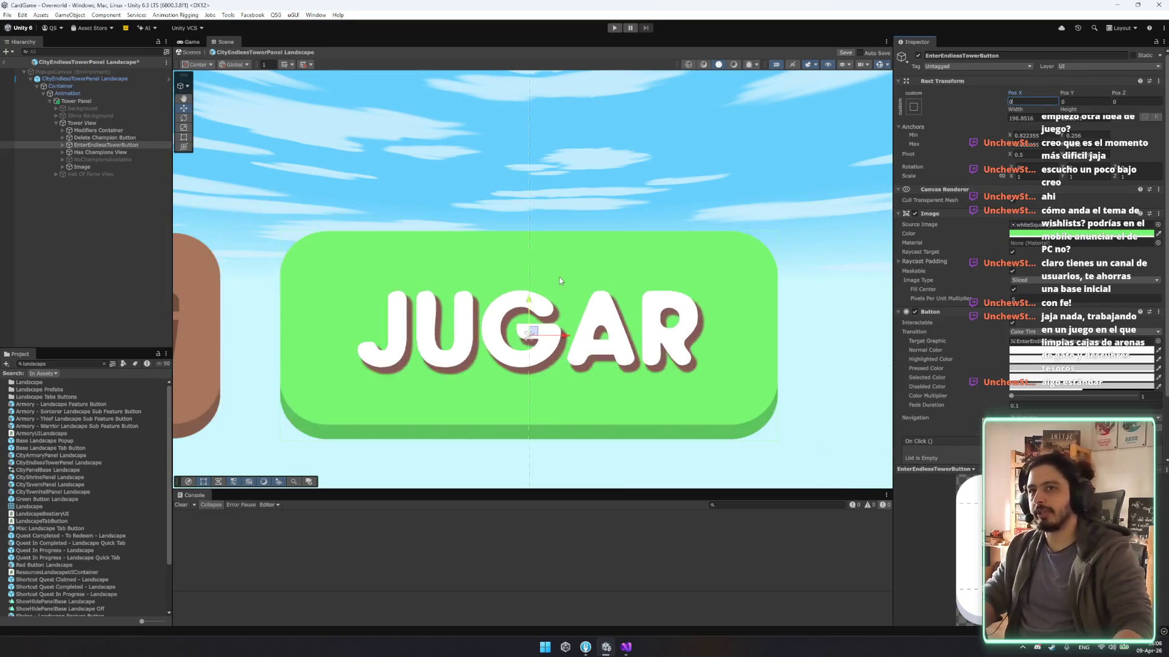
pyautogui.moveTo(532, 232); pyautogui.dragTo(777, 238)
pyautogui.click(290, 180)
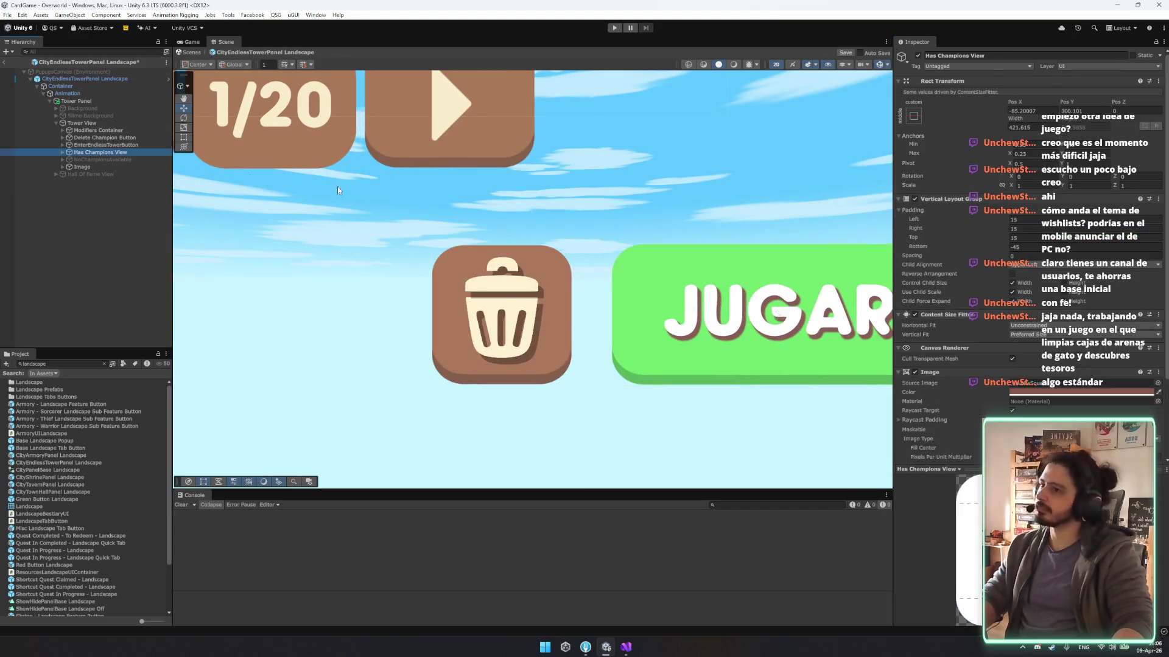
# Drag the Delete Champion Button's anchors to its centre and set Pos X and Pos Y to 0.
pyautogui.moveTo(290, 180); pyautogui.dragTo(539, 221)
pyautogui.click(103, 137)
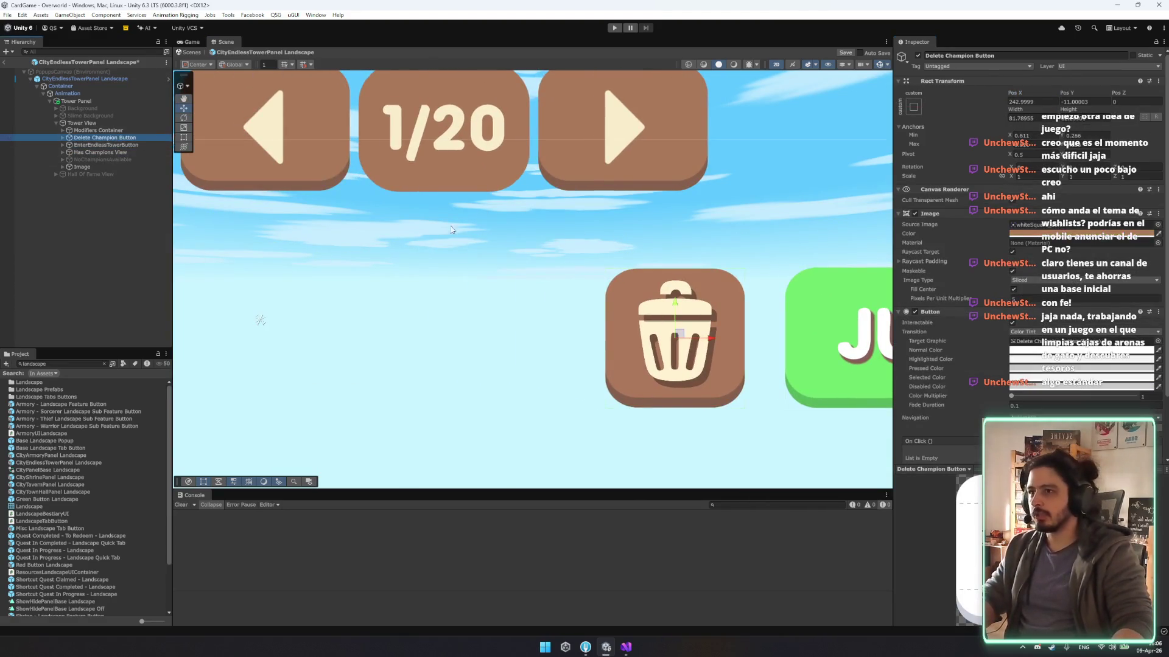
pyautogui.moveTo(261, 323); pyautogui.dragTo(258, 338)
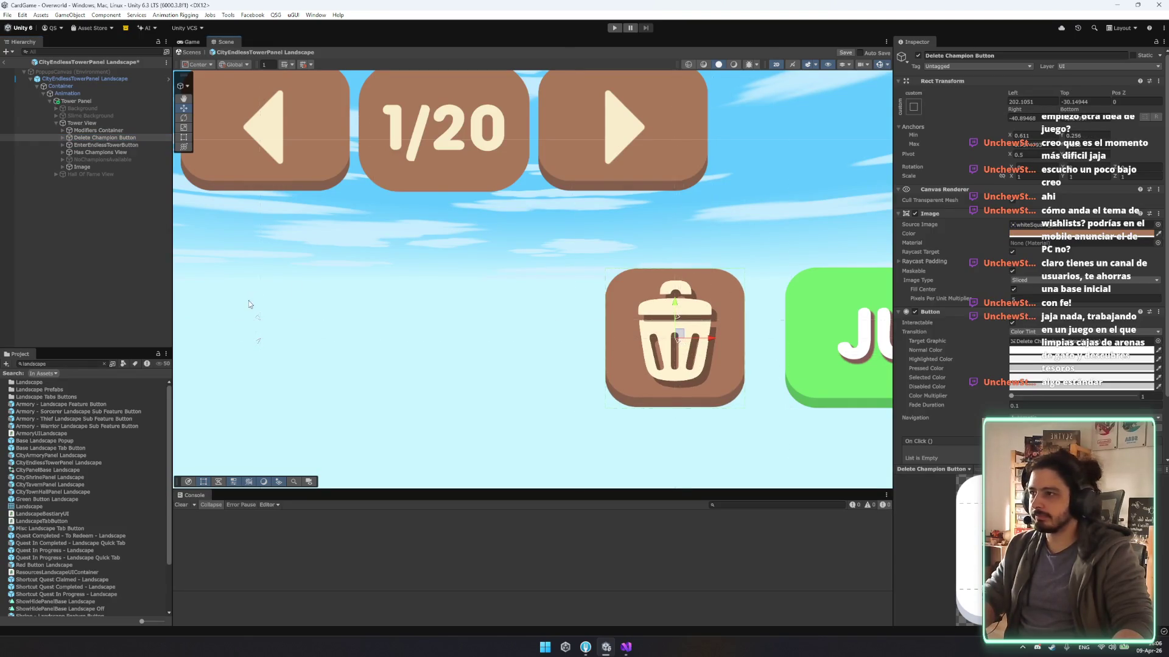
pyautogui.moveTo(255, 323); pyautogui.dragTo(695, 338)
pyautogui.click(1042, 102)
pyautogui.write('0')
pyautogui.press('Tab')
pyautogui.write('0')
pyautogui.press('Return')
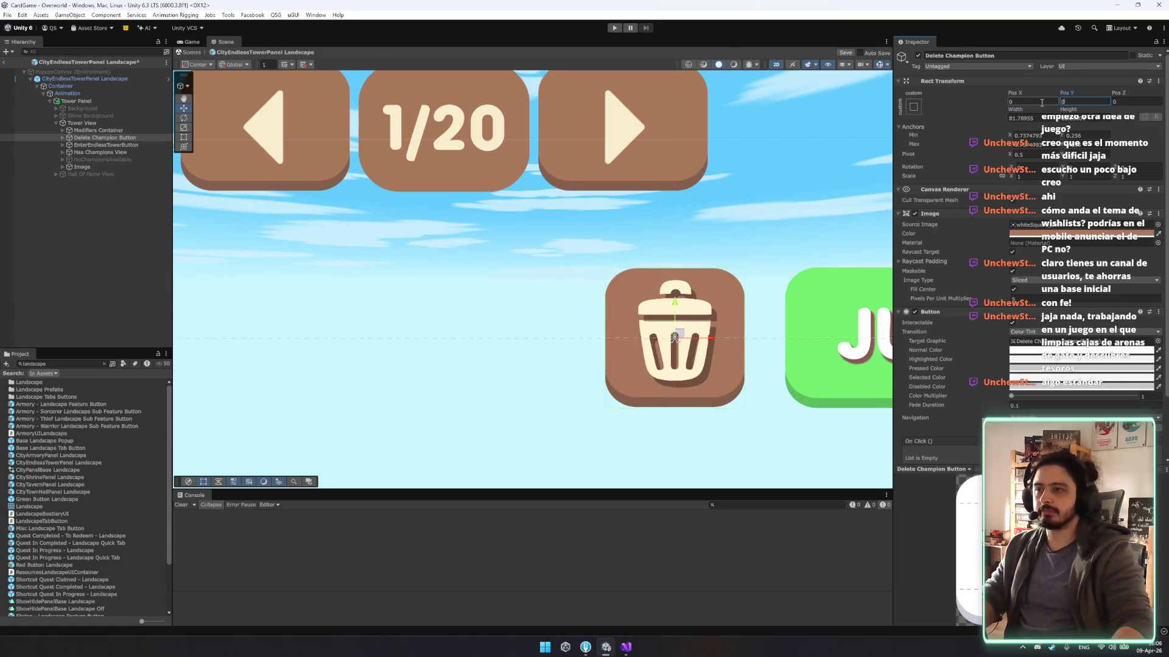
# Frame the whole Warrior panel with its buttons and select Has Champions View.
pyautogui.scroll(-5, 507, 308)
pyautogui.scroll(-3, 508, 308)
pyautogui.moveTo(576, 300); pyautogui.dragTo(857, 264)
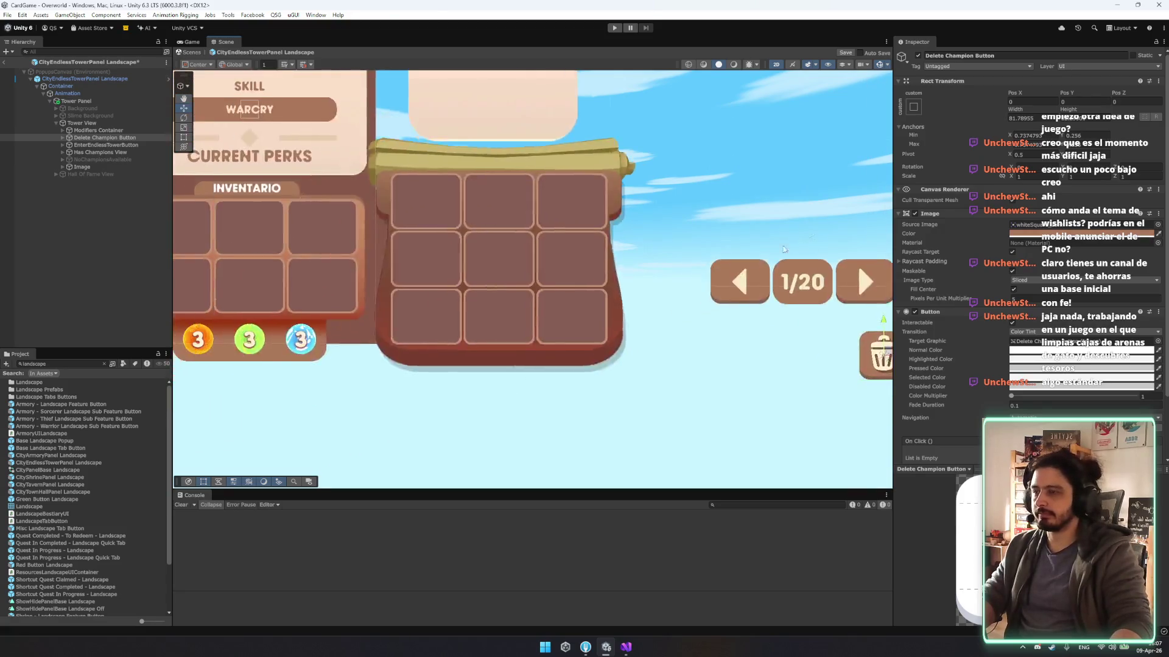
pyautogui.moveTo(534, 218); pyautogui.dragTo(412, 218)
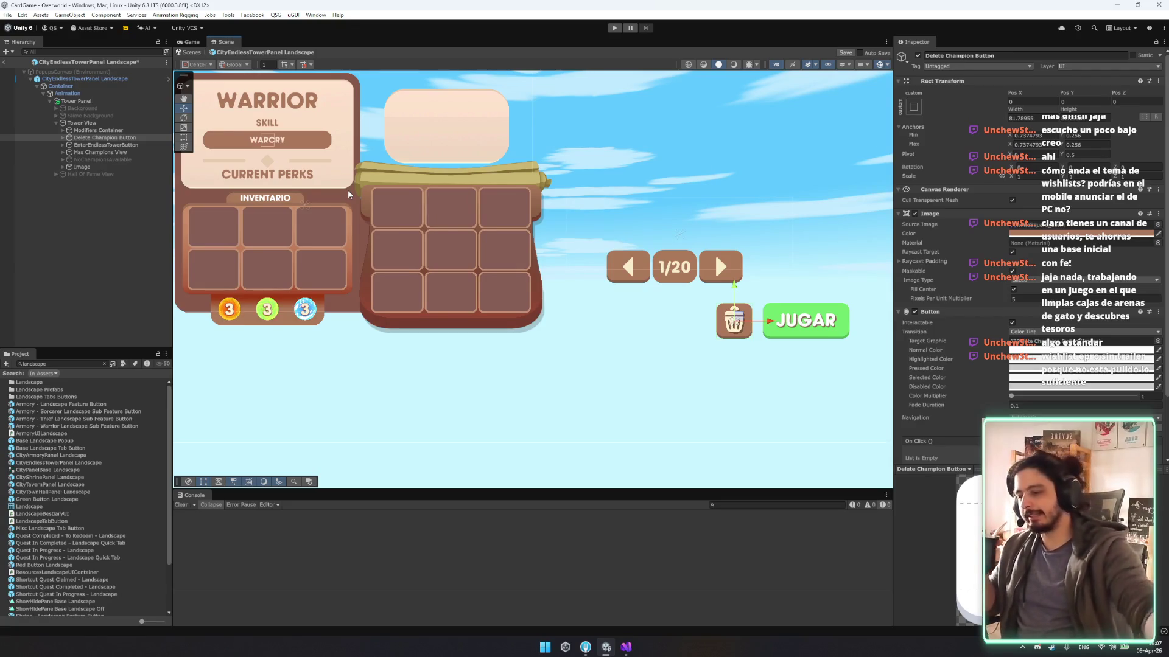
pyautogui.click(102, 152)
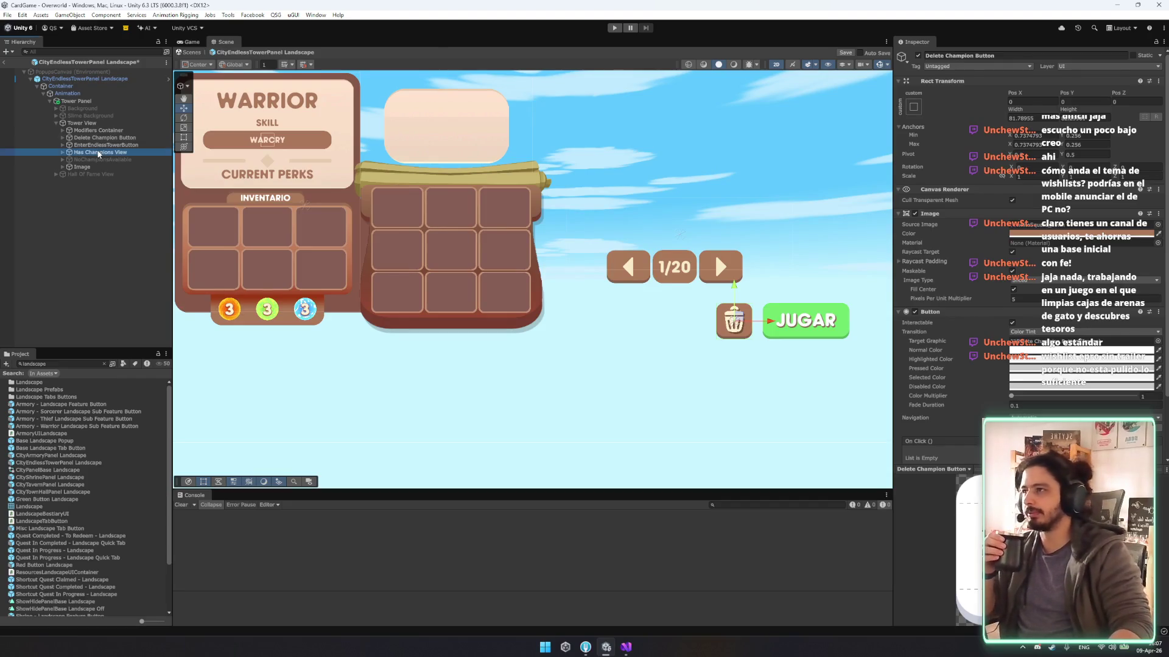
pyautogui.click(106, 173)
pyautogui.click(106, 167)
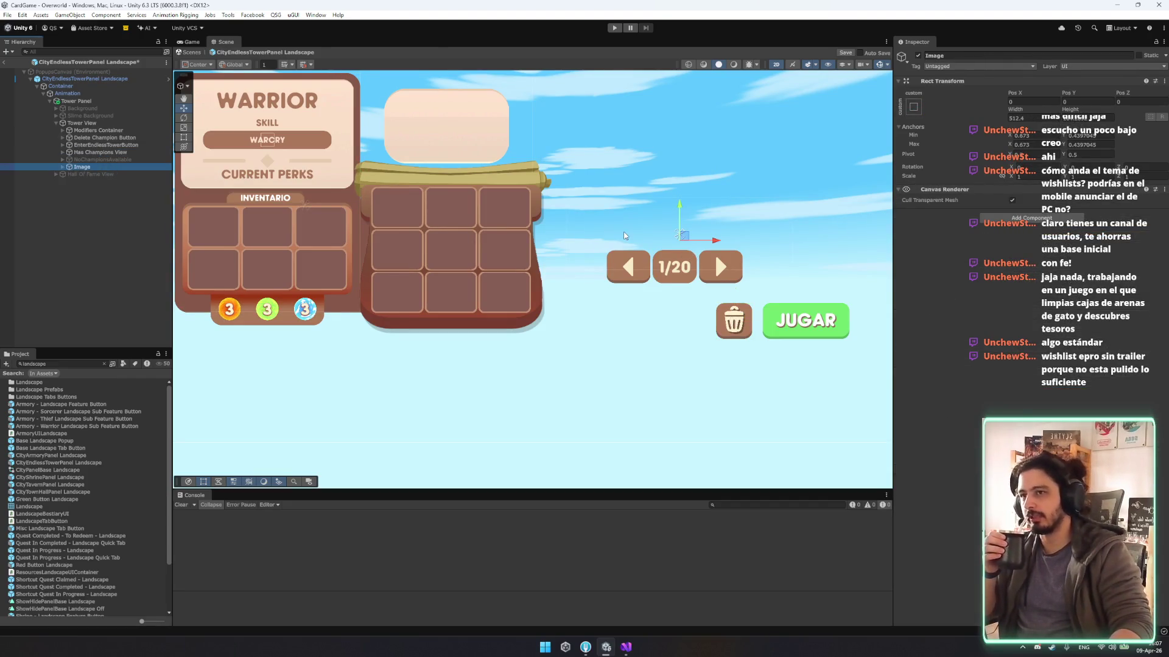
pyautogui.moveTo(766, 262)
pyautogui.mouseDown()
pyautogui.moveTo(482, 310)
pyautogui.moveTo(590, 304)
pyautogui.mouseUp()
pyautogui.scroll(2, 577, 281)
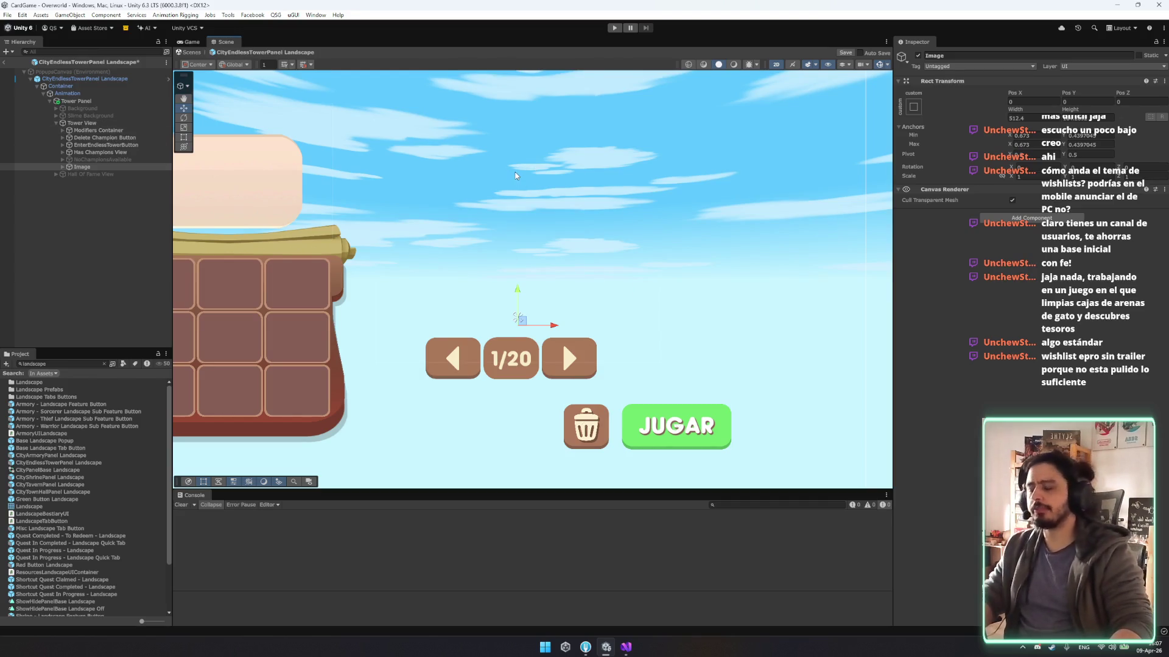
pyautogui.scroll(3, 575, 338)
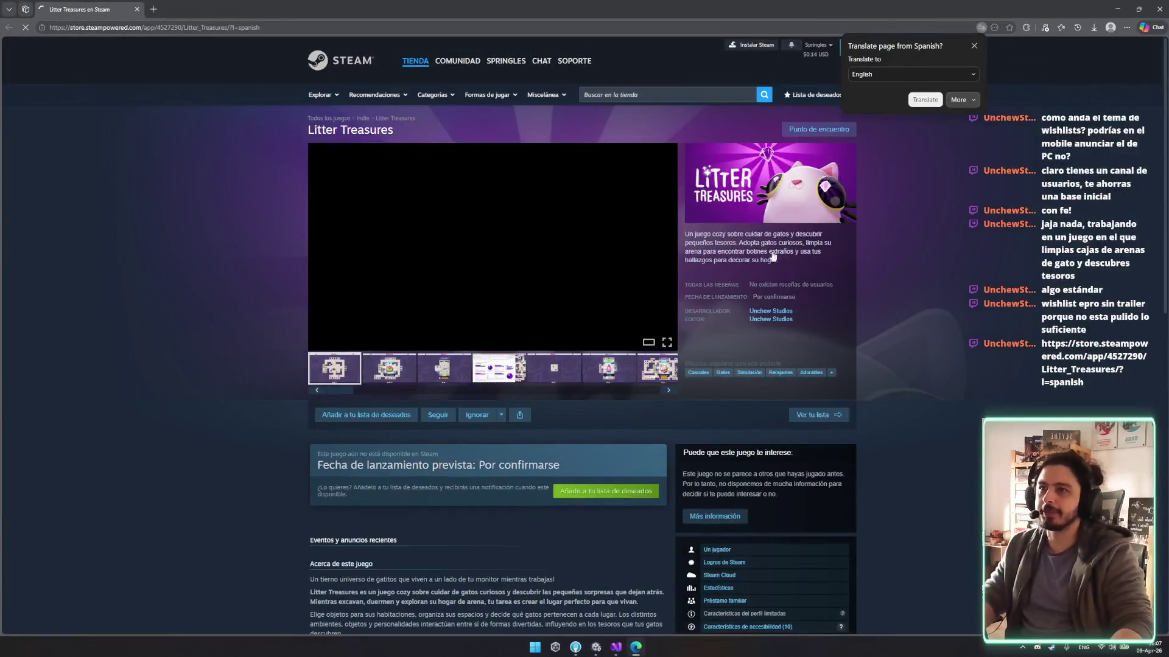
# Browse Litter Treasures' screenshots, enlarging the sixth, third, Cat Household Analytics and spreadsheet ones.
pyautogui.click(594, 378)
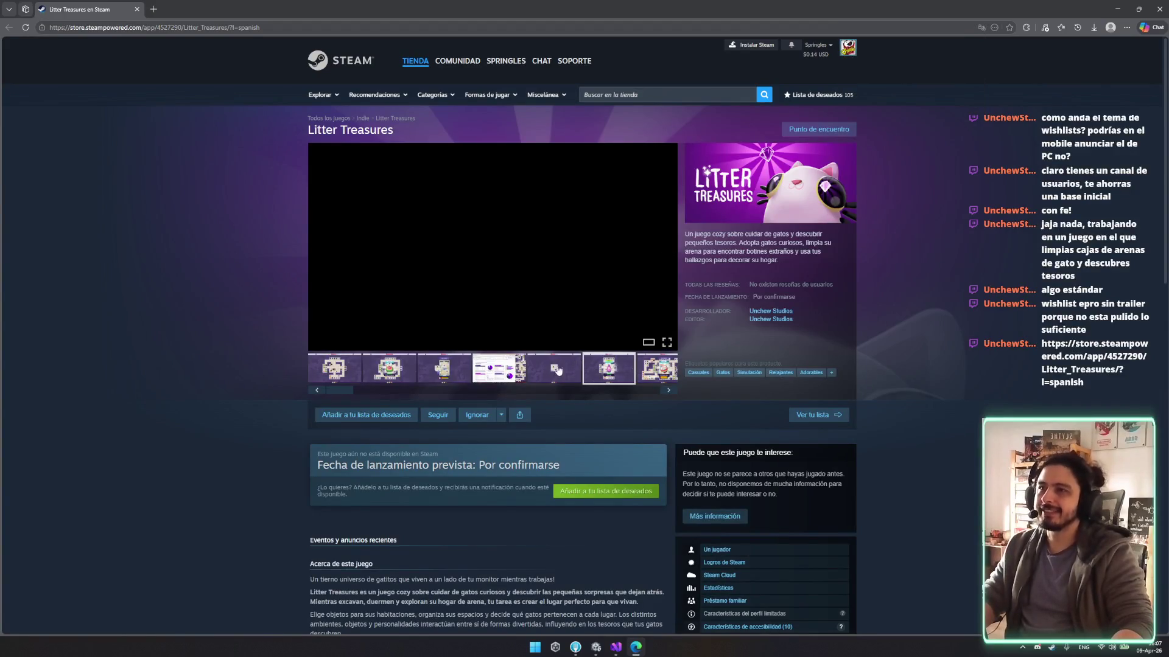
pyautogui.click(507, 332)
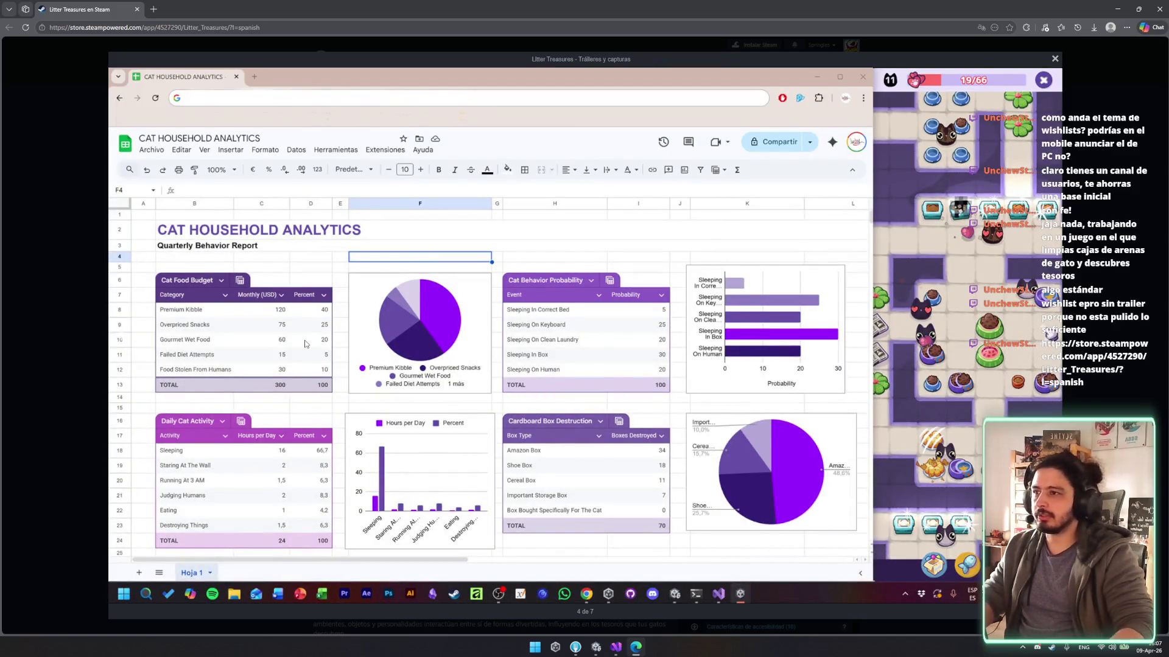
pyautogui.press('Escape')
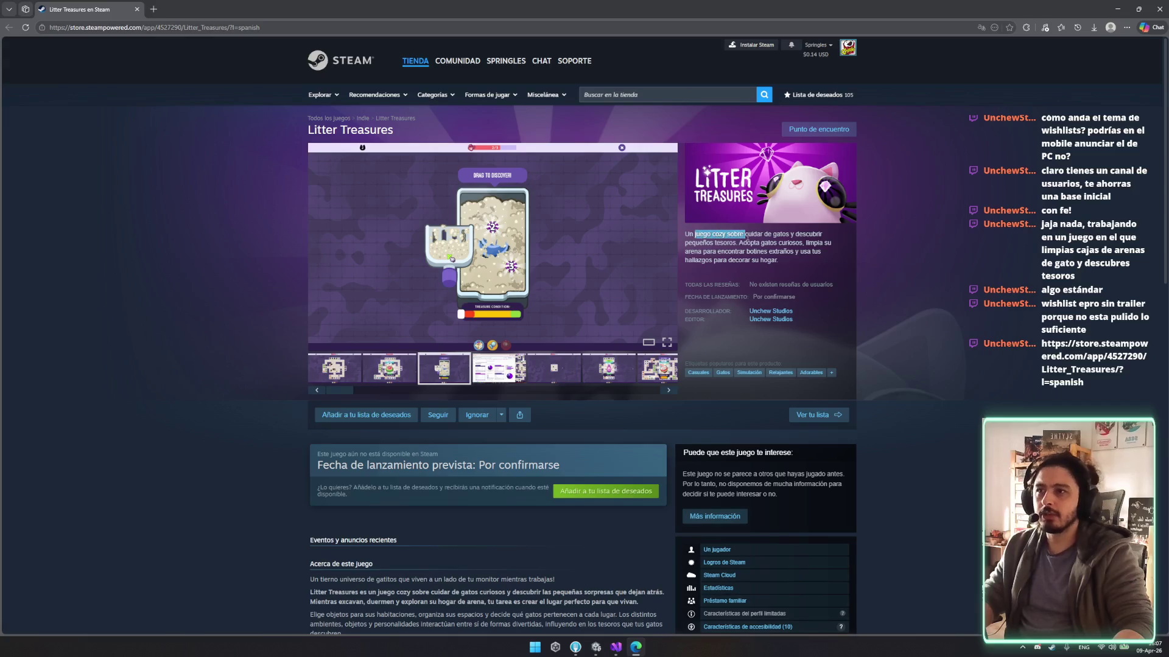
pyautogui.moveTo(823, 237)
pyautogui.mouseDown()
pyautogui.moveTo(724, 243)
pyautogui.moveTo(791, 252)
pyautogui.moveTo(730, 262)
pyautogui.moveTo(666, 261)
pyautogui.moveTo(779, 261)
pyautogui.mouseUp()
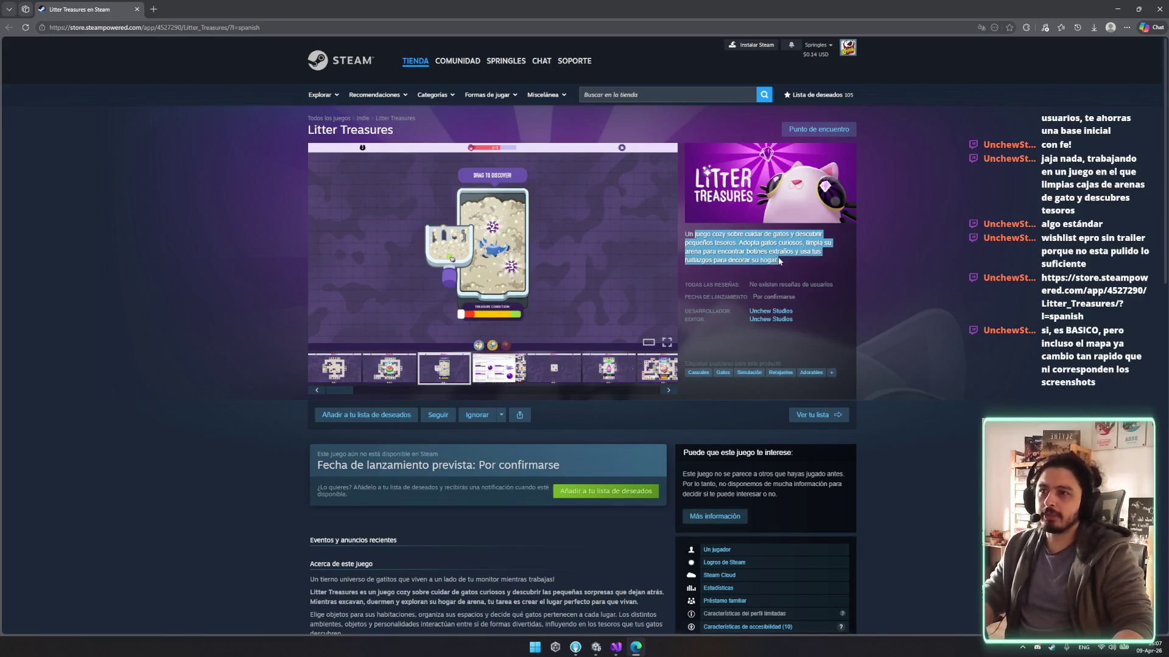
pyautogui.click(797, 183)
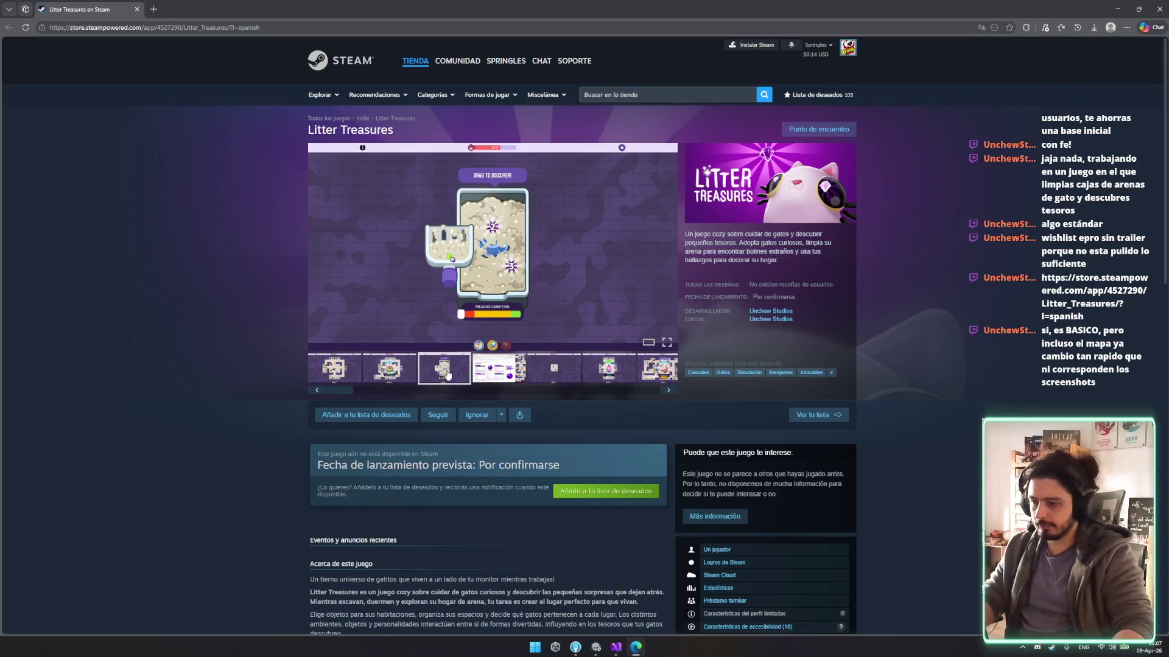
pyautogui.click(402, 370)
pyautogui.click(440, 374)
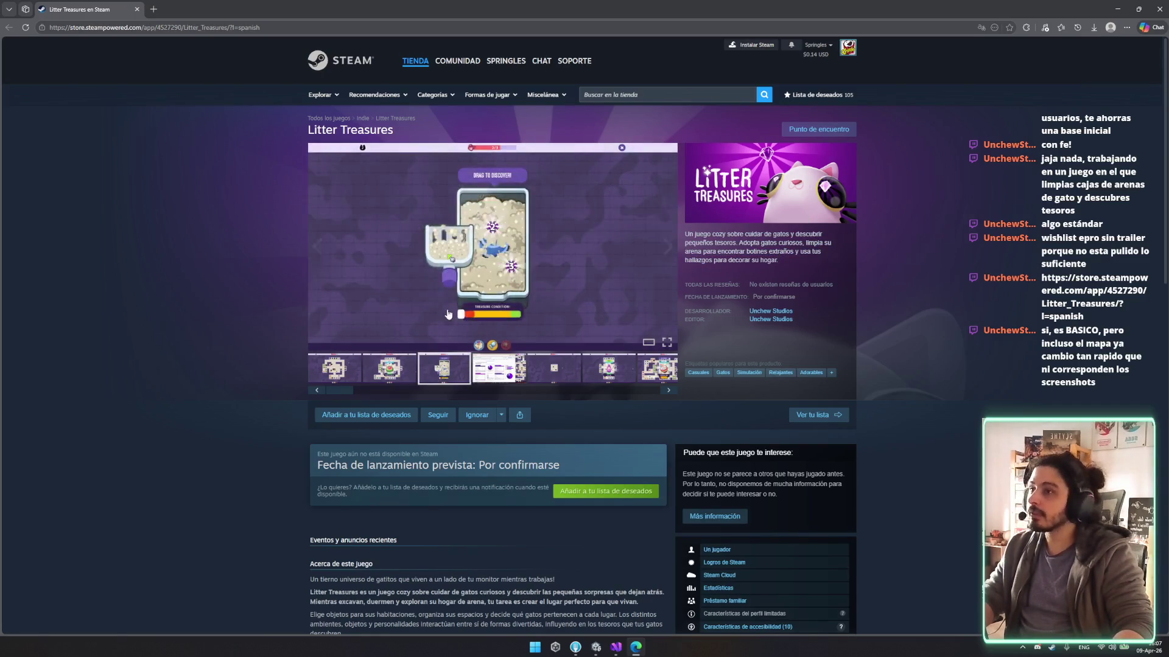
pyautogui.click(444, 283)
pyautogui.click(443, 283)
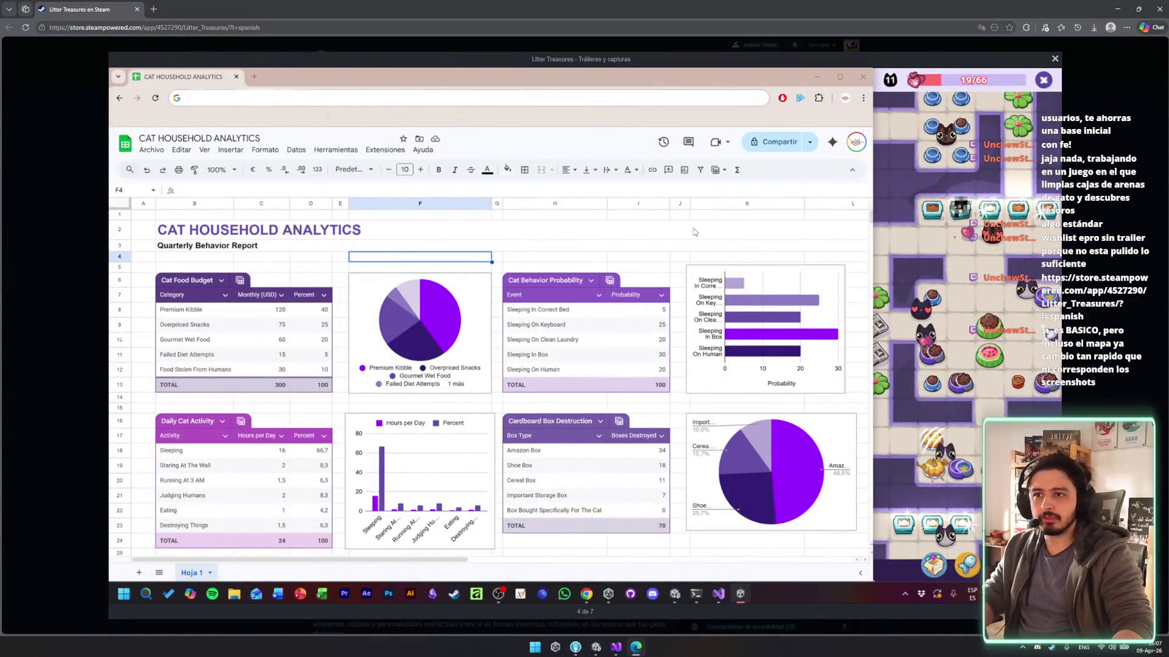
pyautogui.press('Escape')
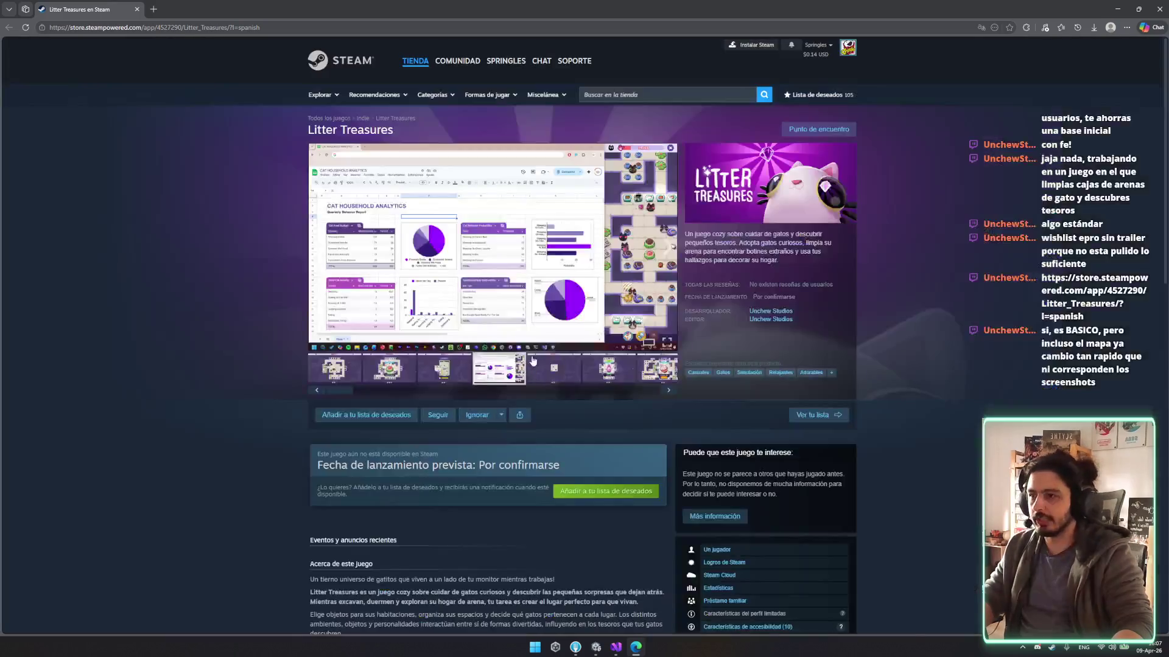
pyautogui.click(484, 296)
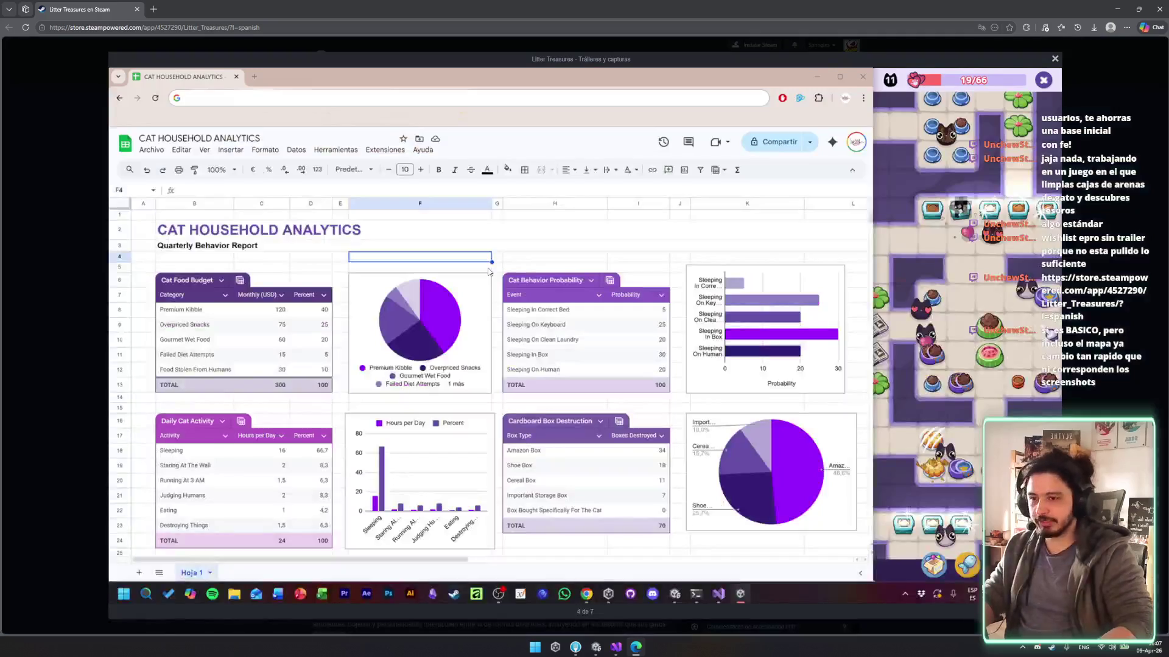
pyautogui.press('Escape')
# View the lava-lamp maze and Ceramic Watermelon screenshots, then add Litter Treasures to the wishlist.
pyautogui.click(597, 367)
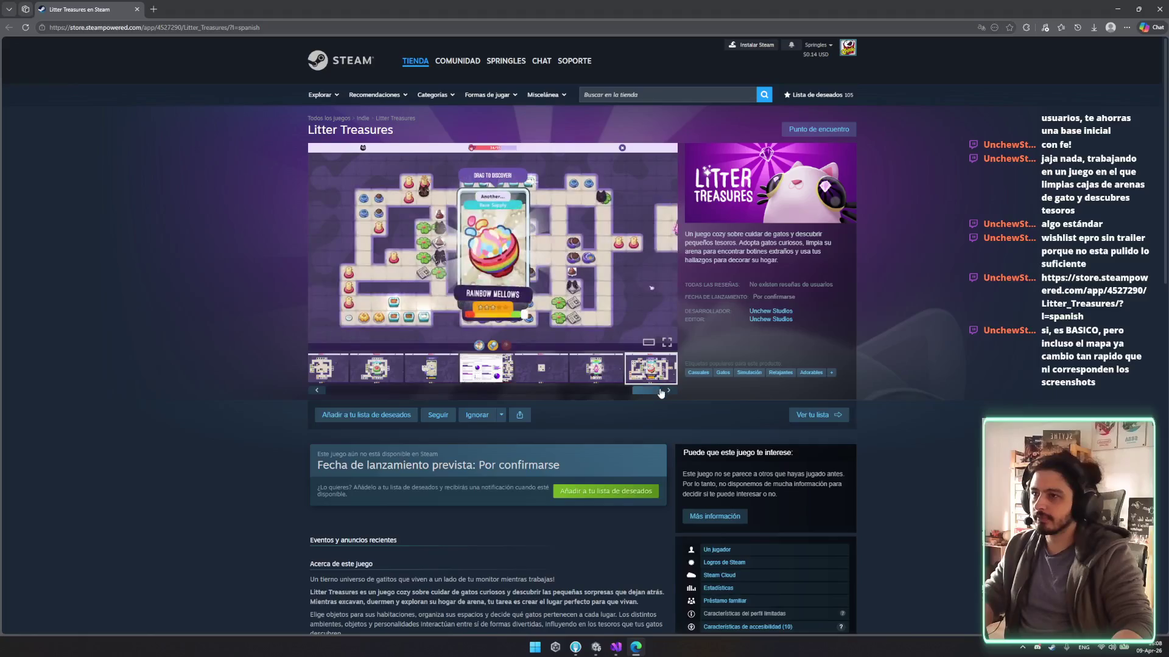
pyautogui.moveTo(645, 394); pyautogui.dragTo(341, 390)
pyautogui.click(375, 373)
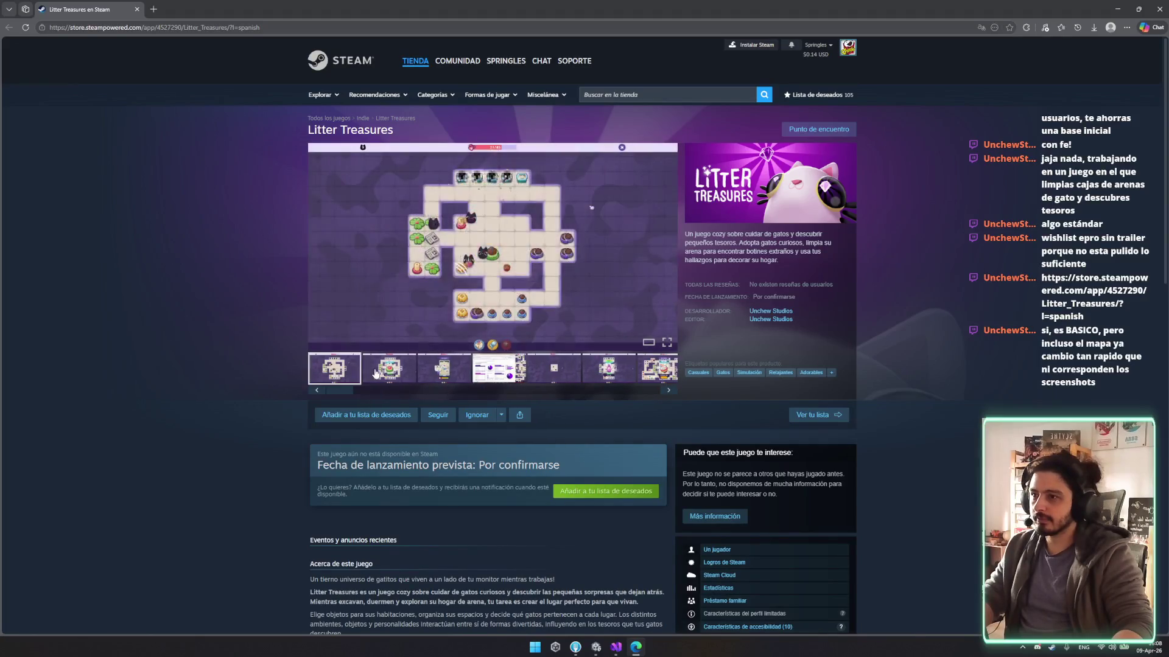
pyautogui.click(609, 492)
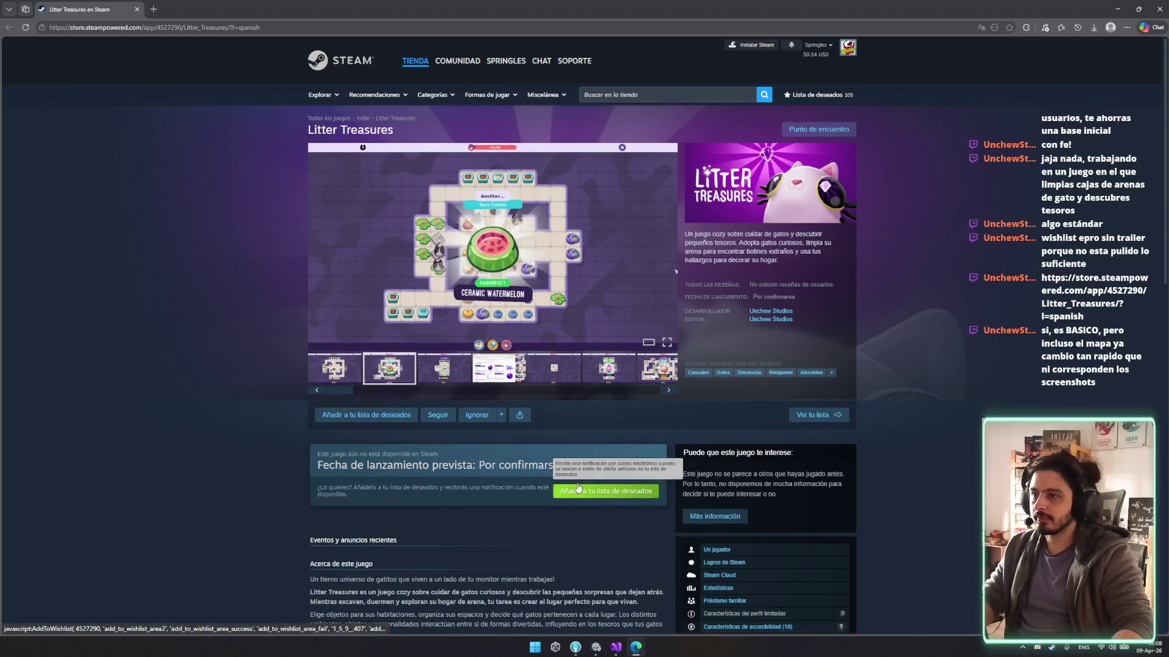
pyautogui.click(490, 380)
pyautogui.click(495, 281)
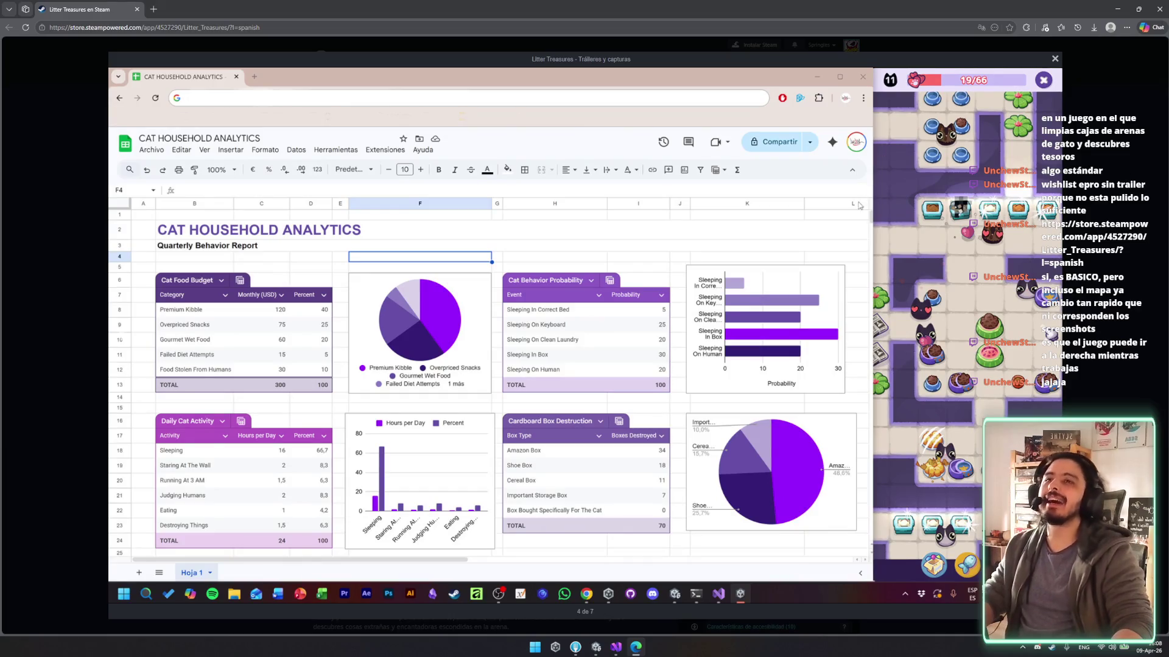
pyautogui.press('Escape')
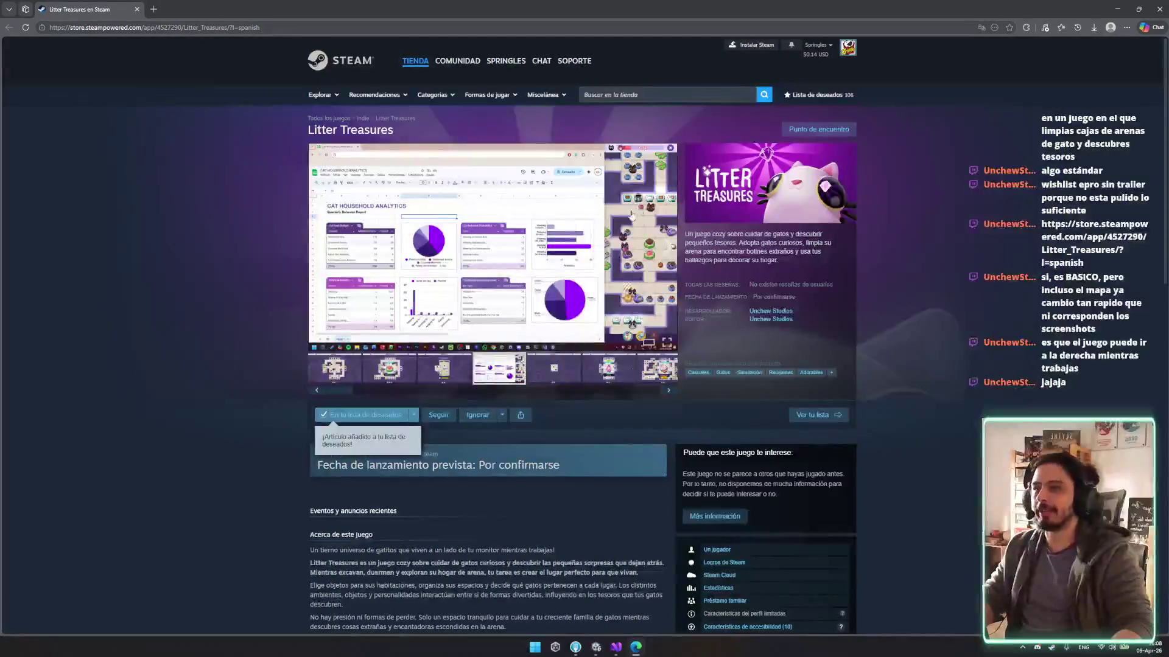
pyautogui.scroll(-4, 627, 312)
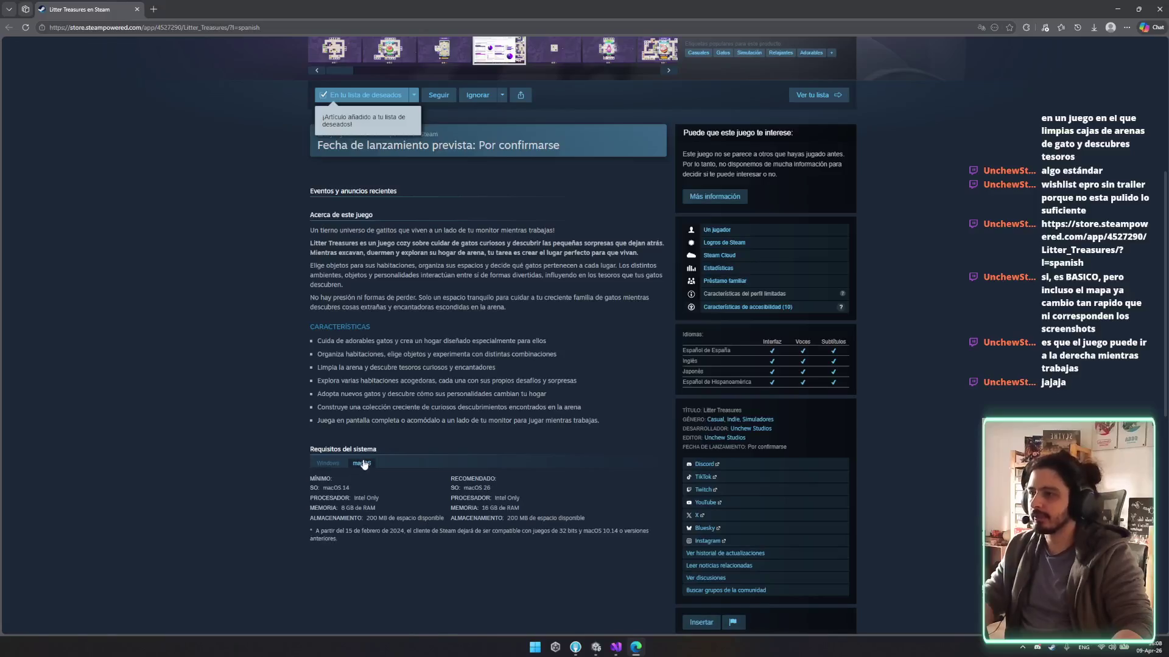
pyautogui.moveTo(602, 540)
pyautogui.mouseDown()
pyautogui.moveTo(609, 267)
pyautogui.moveTo(587, 380)
pyautogui.mouseUp()
pyautogui.moveTo(622, 422)
pyautogui.mouseDown()
pyautogui.moveTo(283, 283)
pyautogui.moveTo(316, 232)
pyautogui.moveTo(571, 232)
pyautogui.mouseUp()
pyautogui.scroll(5, 591, 303)
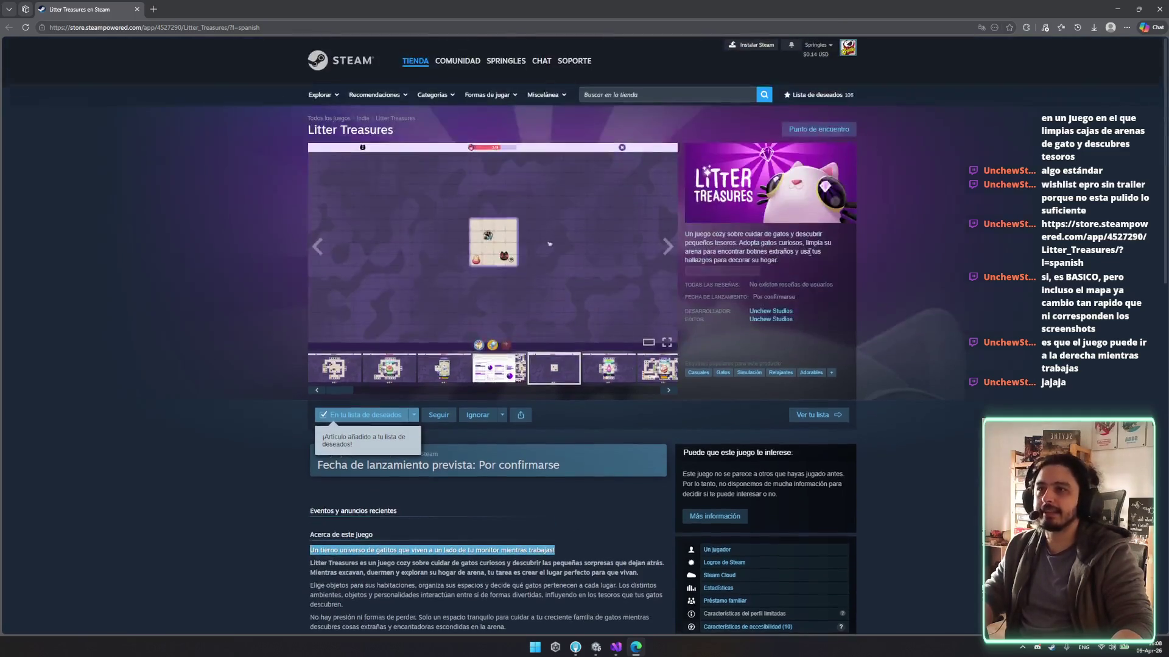
pyautogui.moveTo(688, 234)
pyautogui.mouseDown()
pyautogui.moveTo(785, 253)
pyautogui.moveTo(740, 262)
pyautogui.moveTo(724, 257)
pyautogui.moveTo(730, 235)
pyautogui.moveTo(779, 235)
pyautogui.moveTo(749, 234)
pyautogui.moveTo(794, 242)
pyautogui.moveTo(785, 261)
pyautogui.mouseUp()
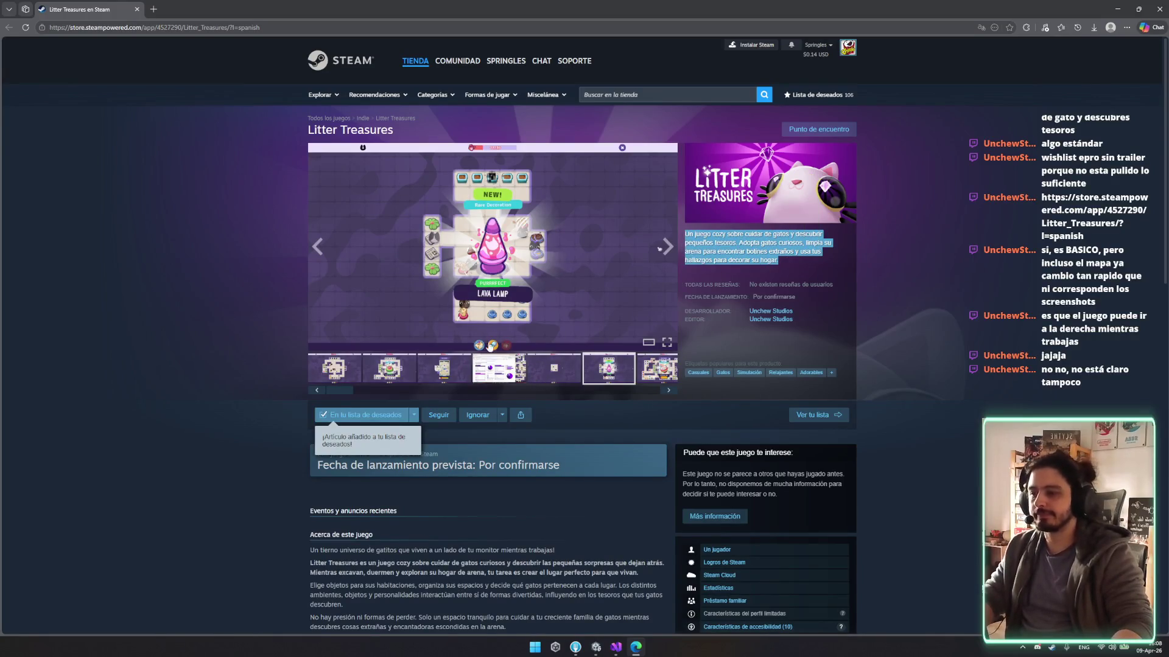
pyautogui.scroll(-4, 474, 361)
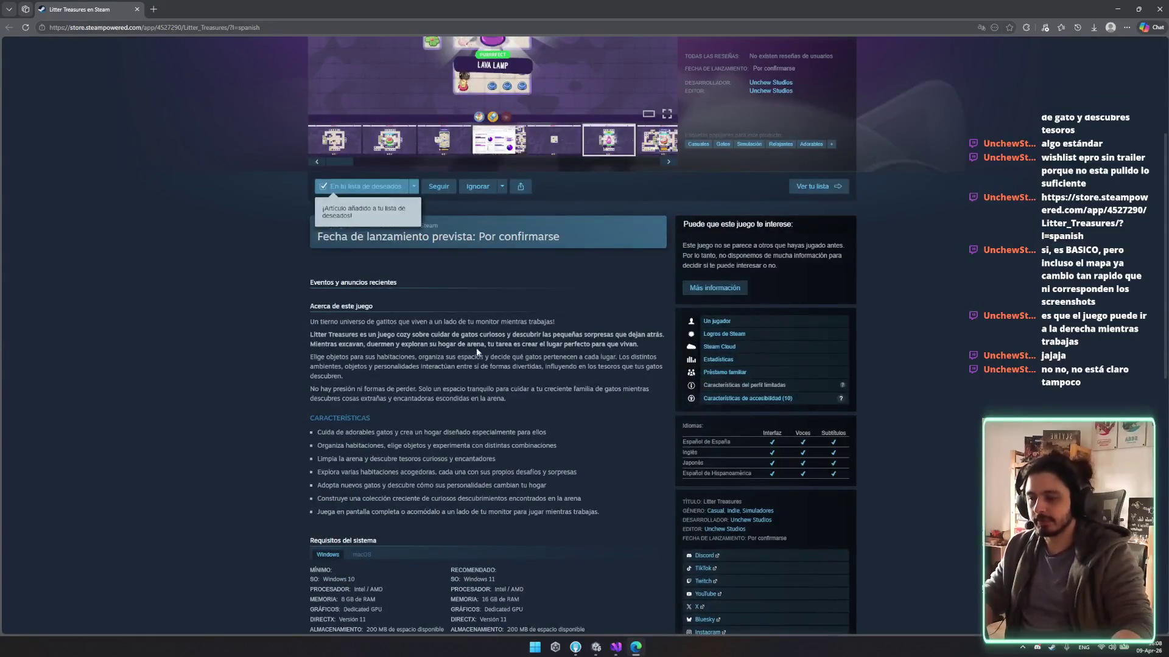
pyautogui.scroll(4, 480, 343)
pyautogui.moveTo(711, 234); pyautogui.dragTo(787, 243)
pyautogui.click(759, 256)
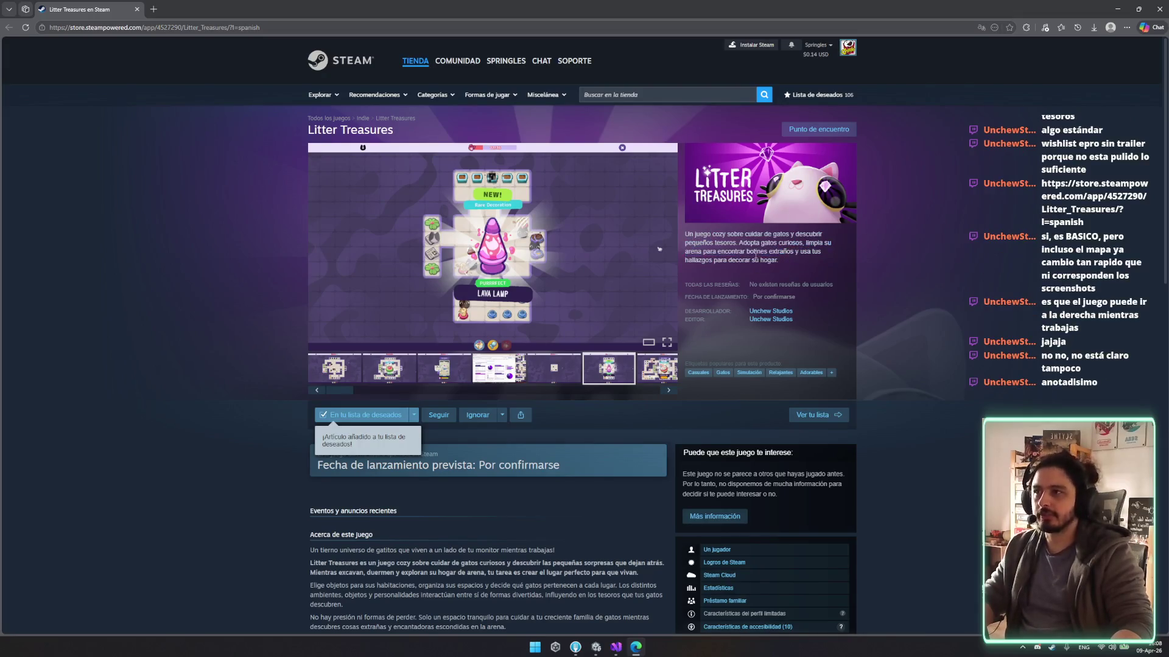
pyautogui.tripleClick(702, 233)
pyautogui.click(790, 252)
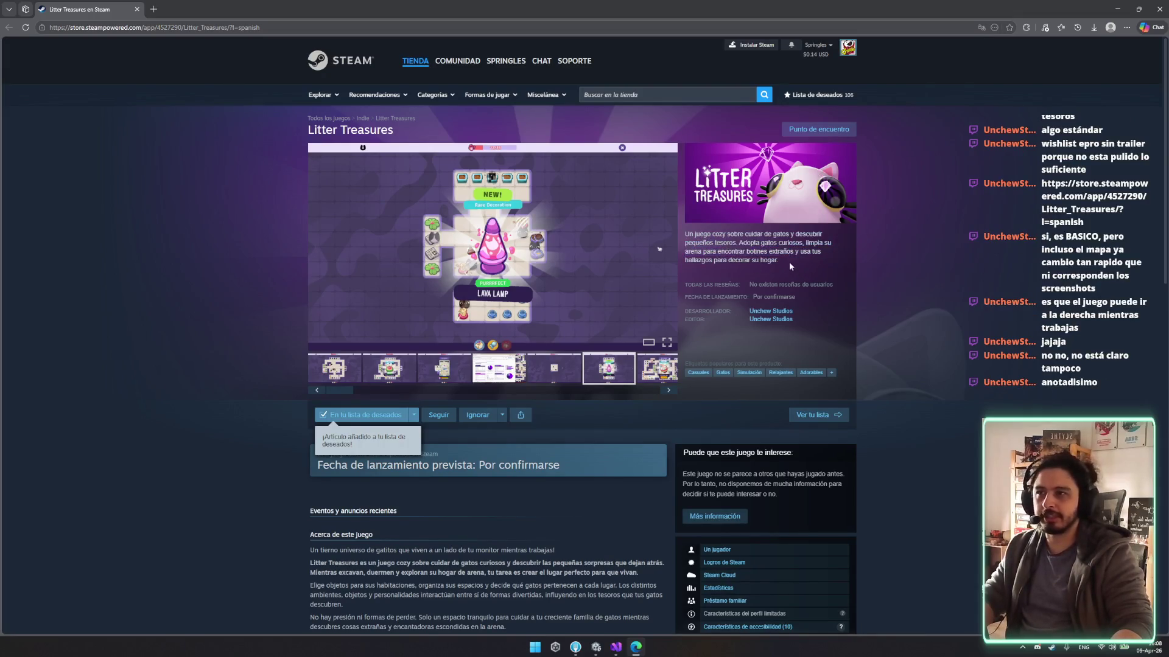
pyautogui.click(529, 374)
pyautogui.click(485, 369)
pyautogui.click(485, 263)
pyautogui.press('Escape')
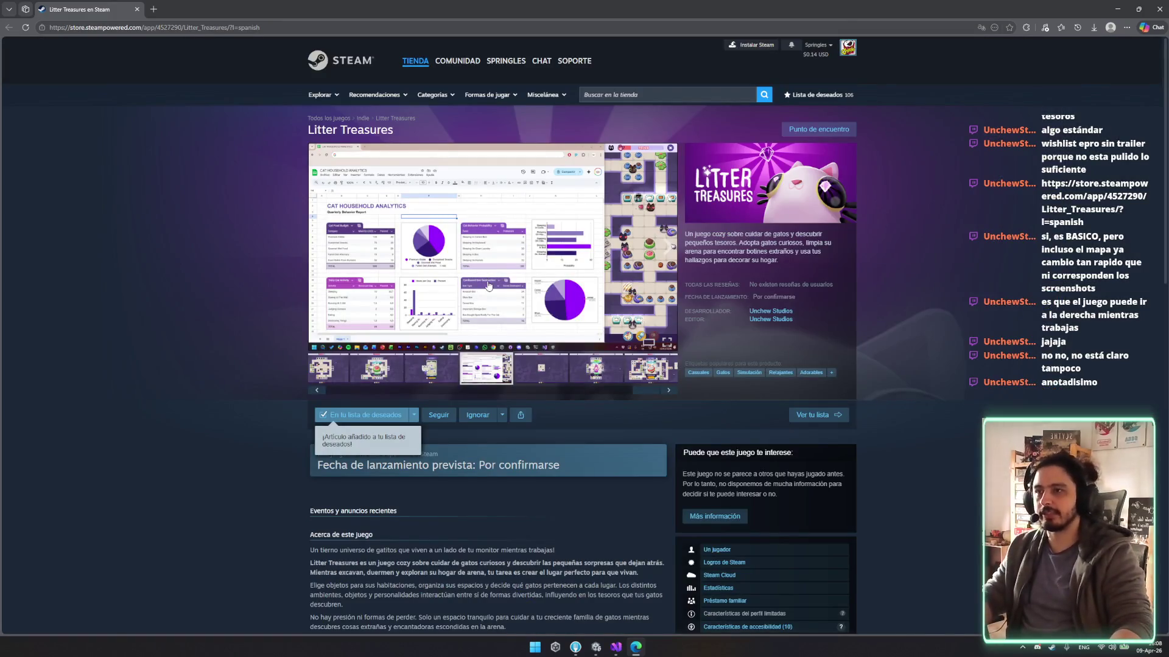
pyautogui.click(554, 238)
pyautogui.press('Escape')
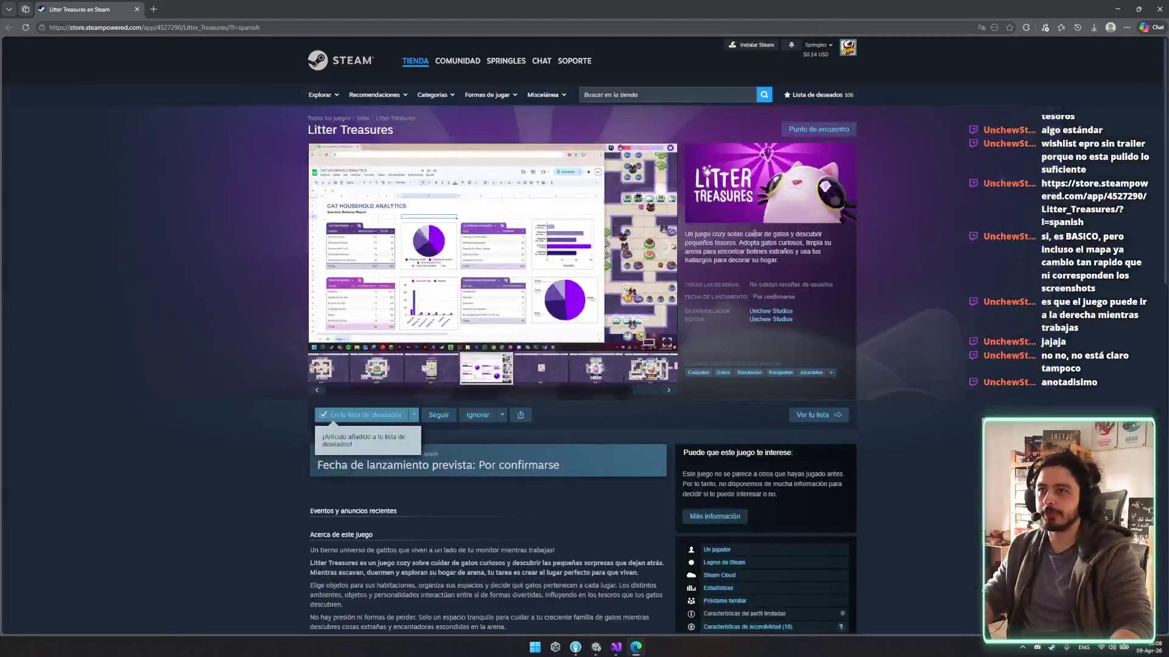
pyautogui.scroll(-4, 648, 246)
pyautogui.scroll(4, 517, 268)
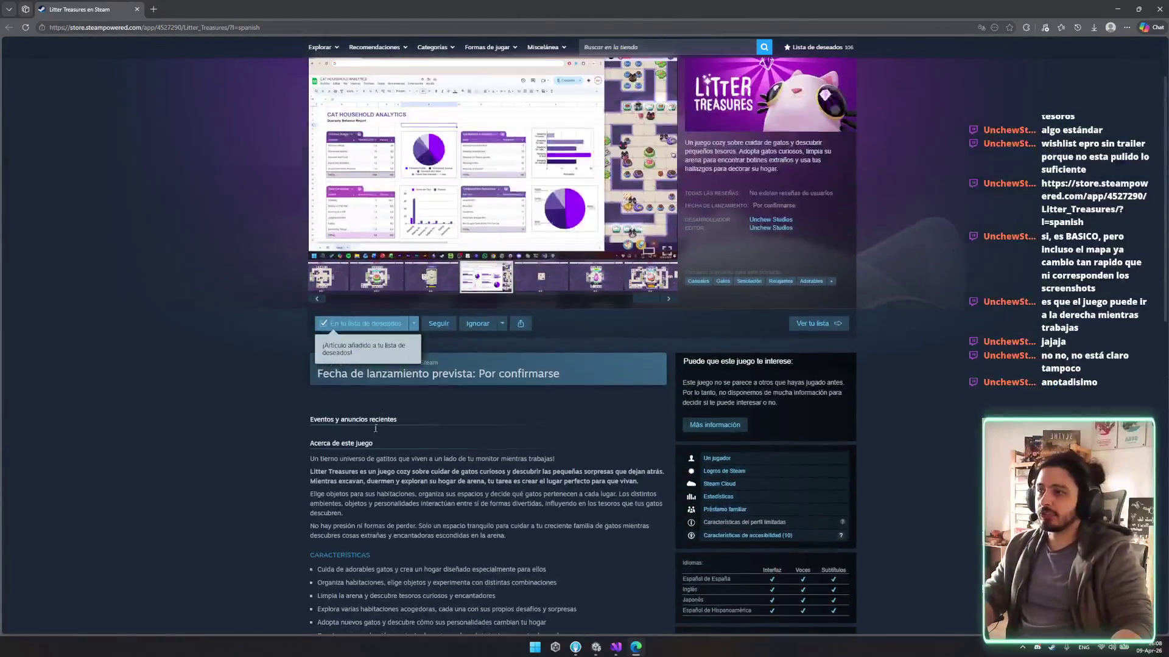
pyautogui.scroll(-5, 492, 365)
pyautogui.moveTo(345, 220)
pyautogui.mouseDown()
pyautogui.moveTo(660, 240)
pyautogui.moveTo(548, 296)
pyautogui.mouseUp()
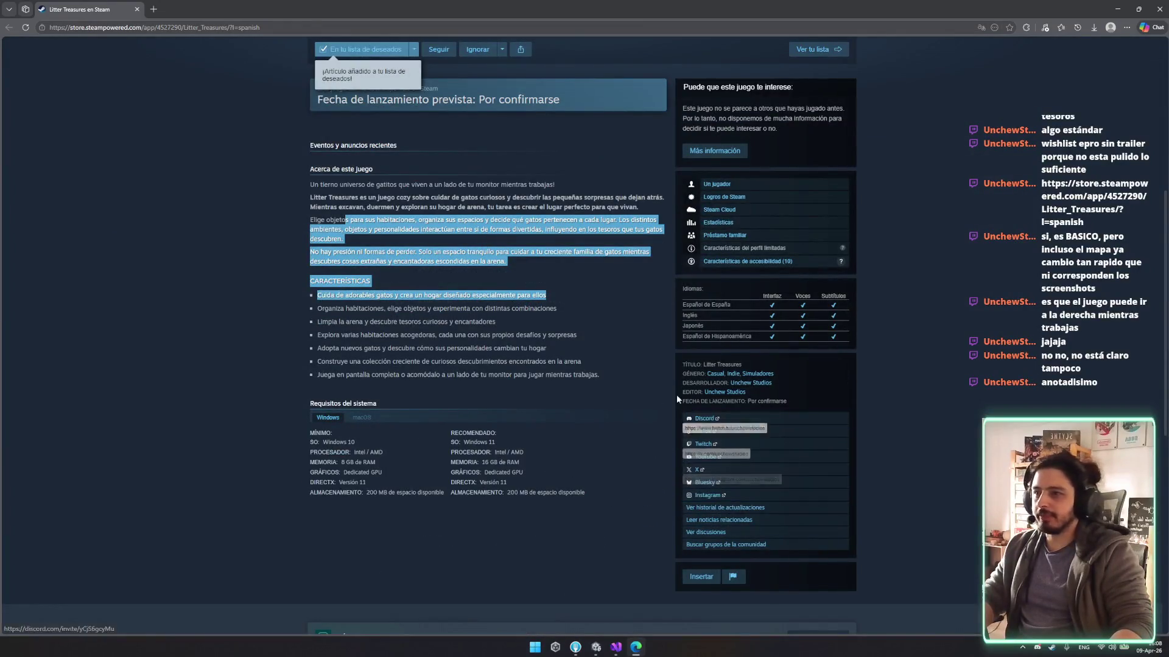
pyautogui.scroll(2, 491, 419)
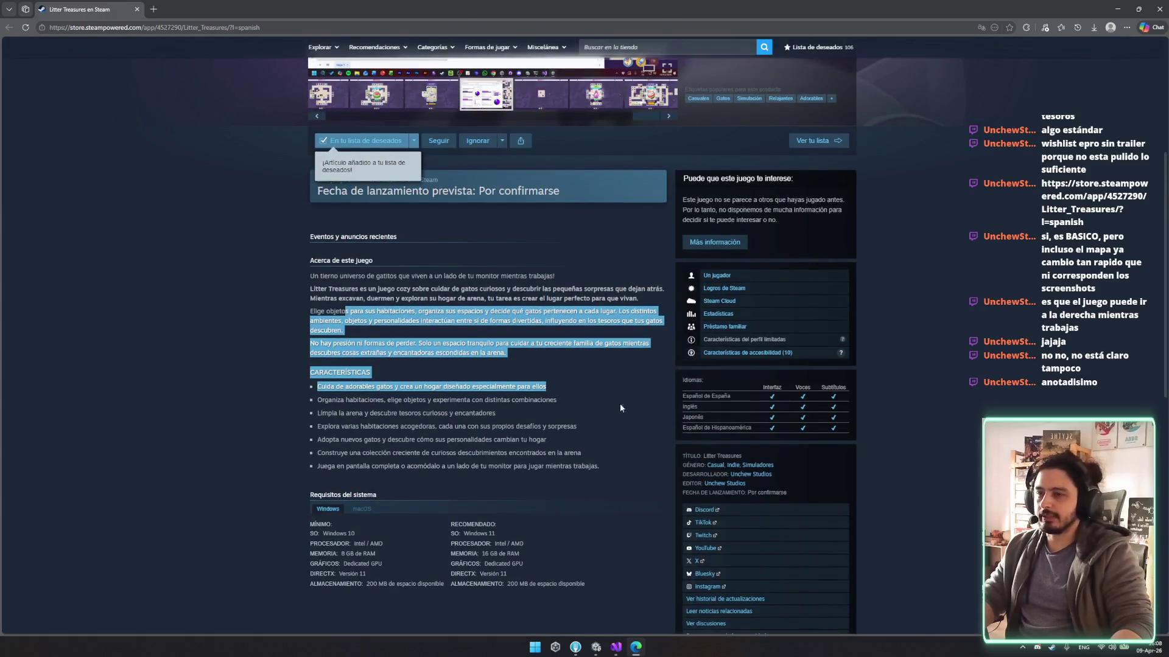
pyautogui.scroll(-4, 723, 613)
pyautogui.scroll(-5, 724, 384)
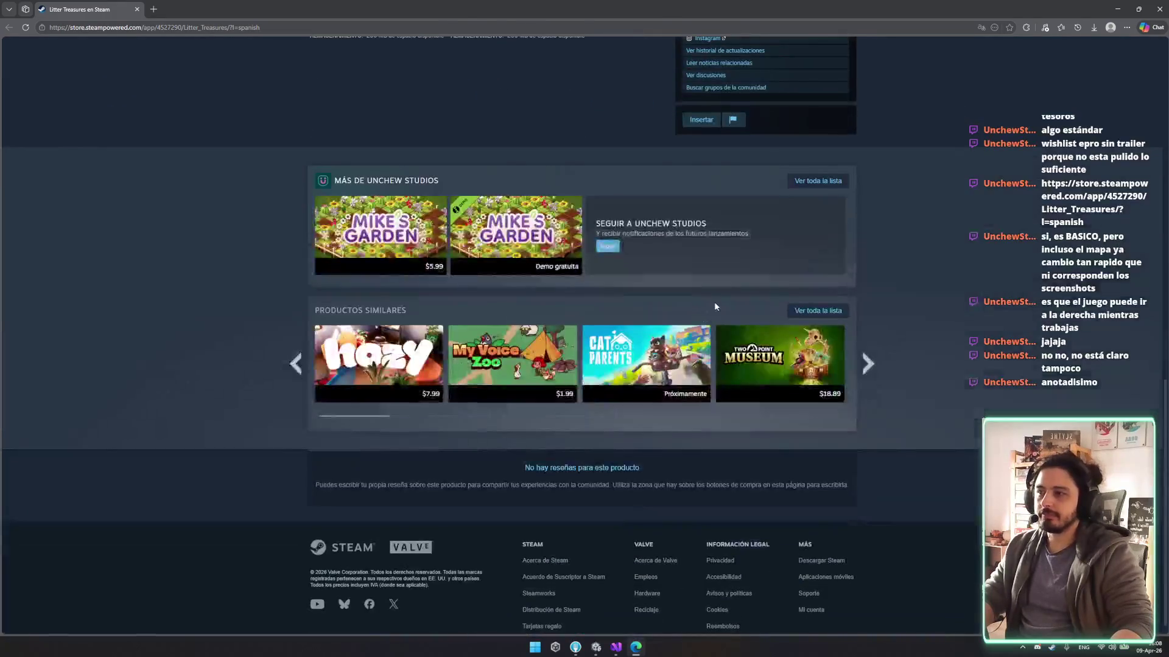
pyautogui.scroll(4, 714, 302)
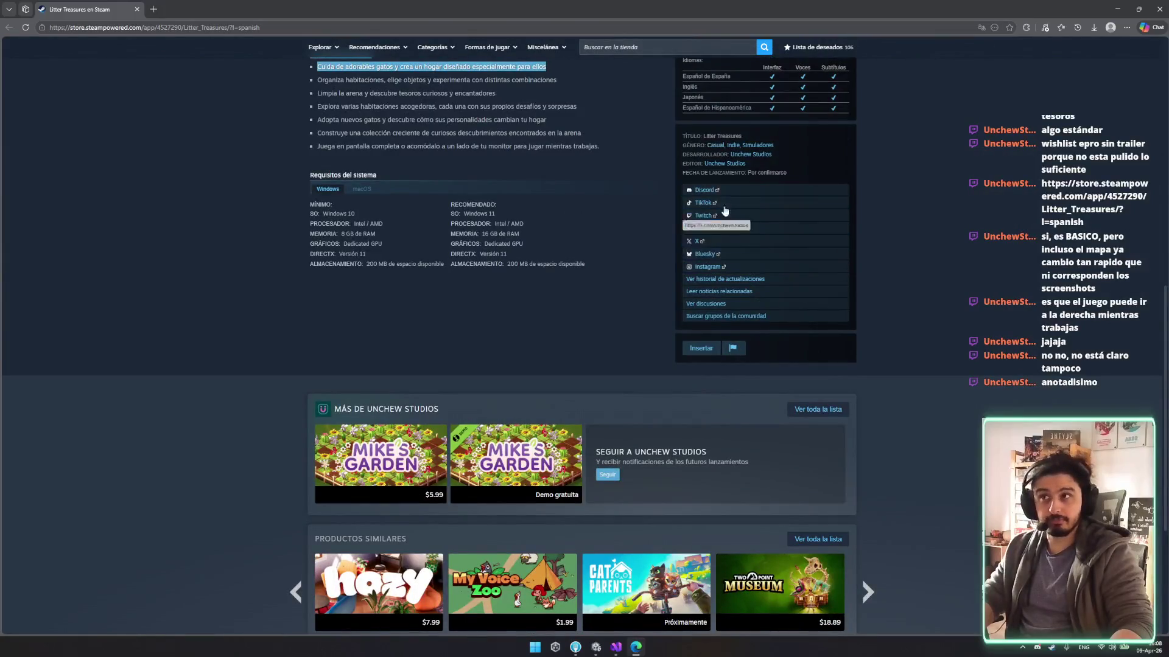
pyautogui.scroll(6, 725, 422)
pyautogui.moveTo(310, 321); pyautogui.dragTo(540, 321)
pyautogui.scroll(2, 593, 382)
# Open the 'Ver y editar etiquetas' tags dialog for Litter Treasures and dismiss it without applying tags.
pyautogui.tripleClick(736, 315)
pyautogui.click(832, 236)
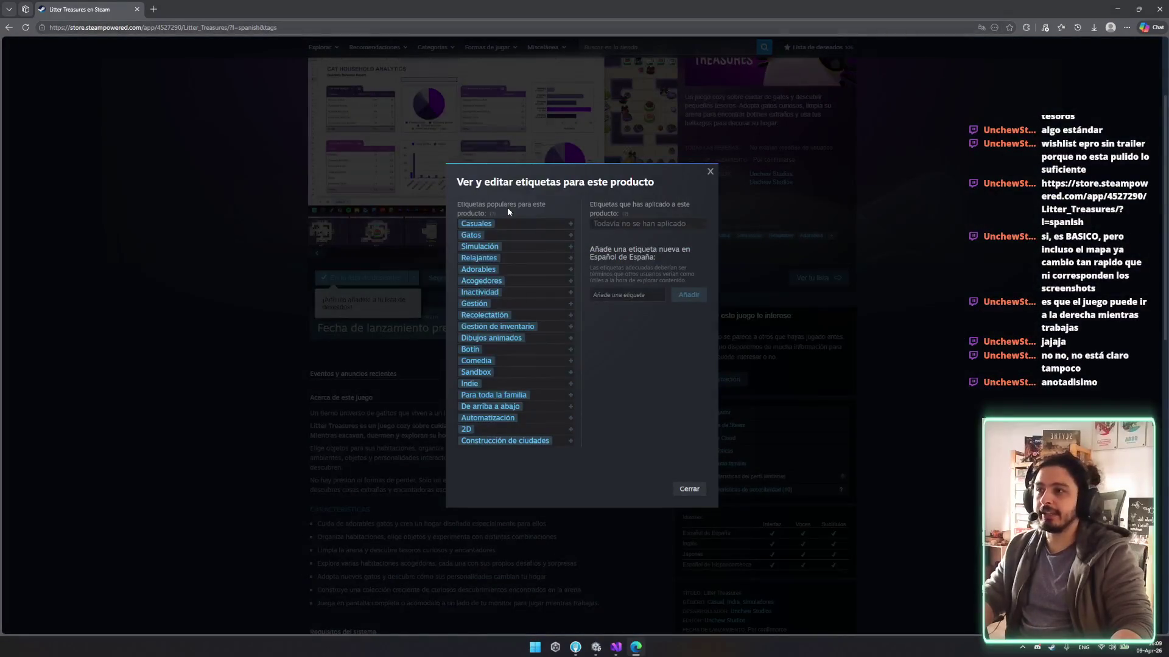
pyautogui.scroll(2, 487, 244)
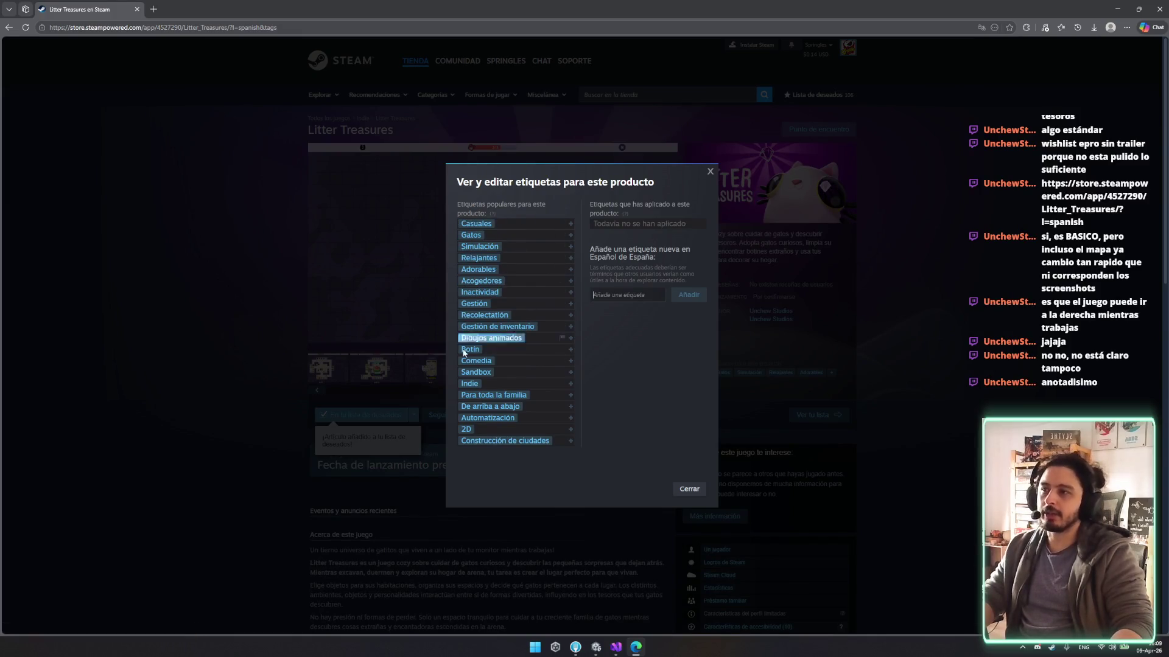
pyautogui.press('Escape')
pyautogui.scroll(-20, 431, 331)
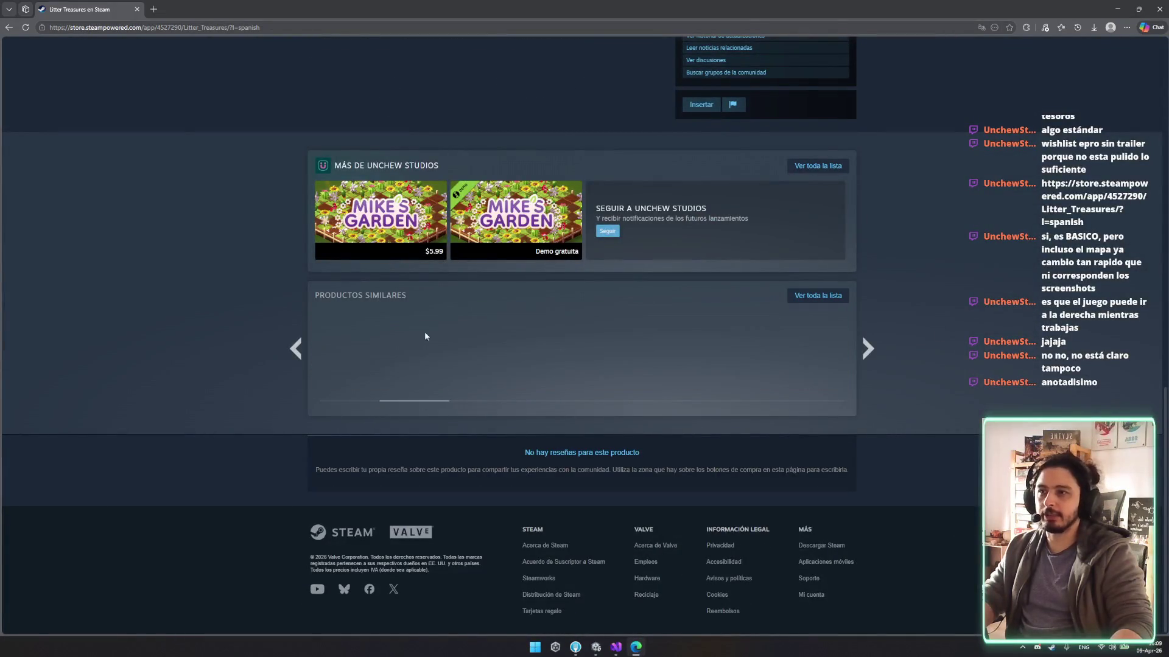
# Page back through Productos Similares, inspect the game capsules, then search the store for 'rogueslie'.
pyautogui.click(302, 348)
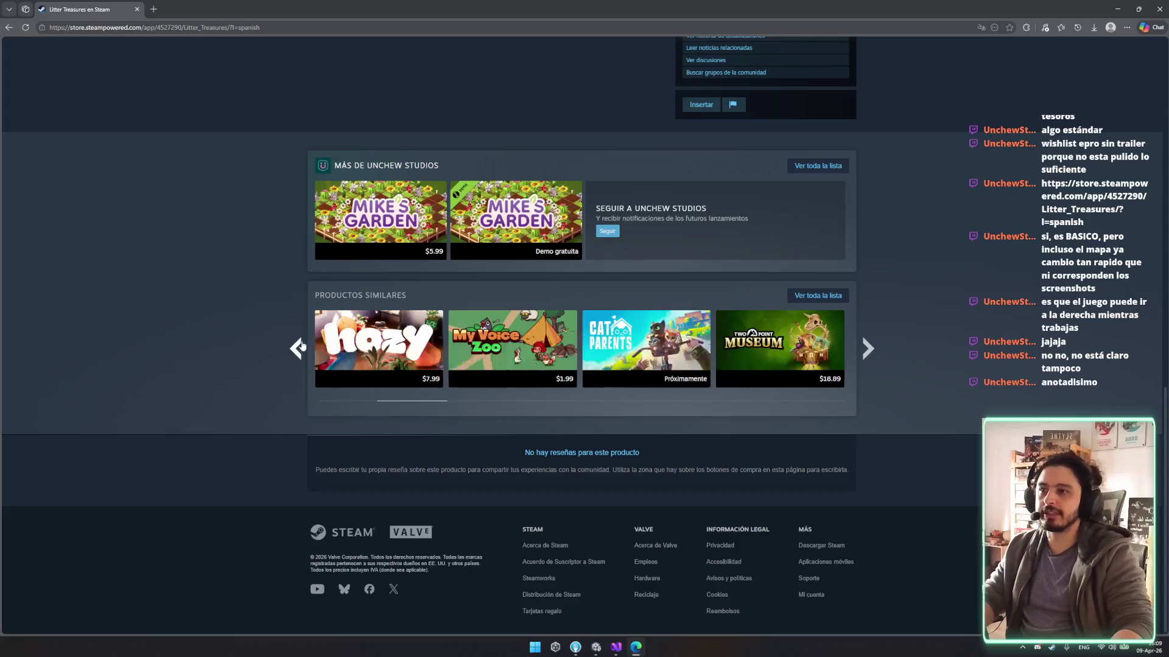
pyautogui.moveTo(399, 350)
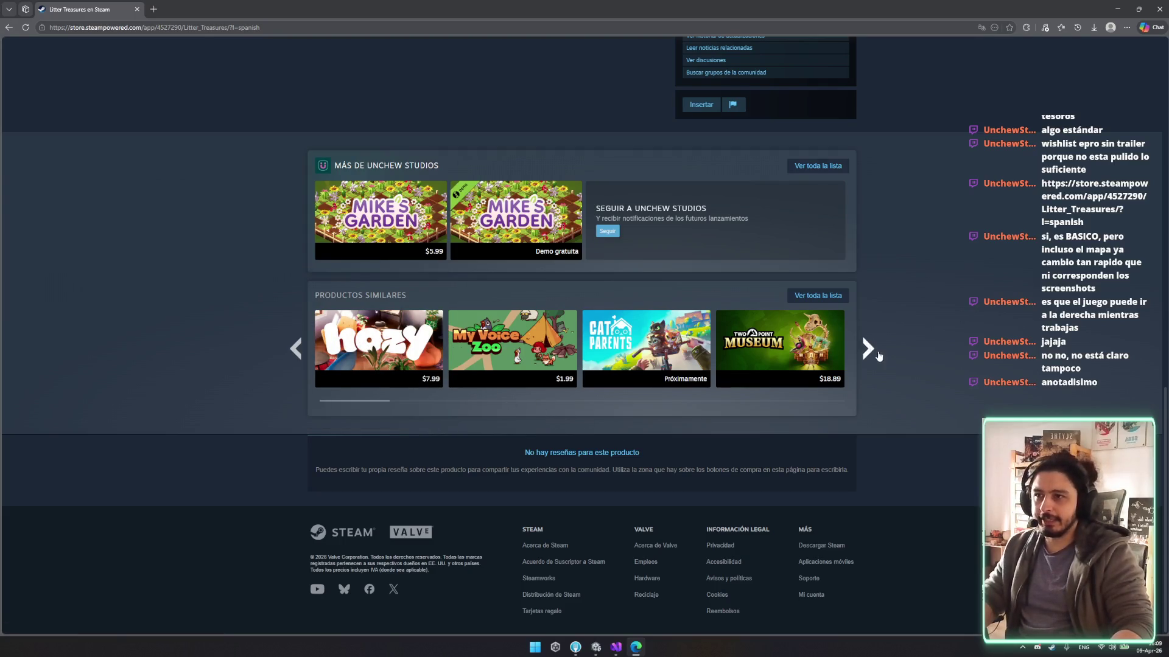
pyautogui.moveTo(546, 324)
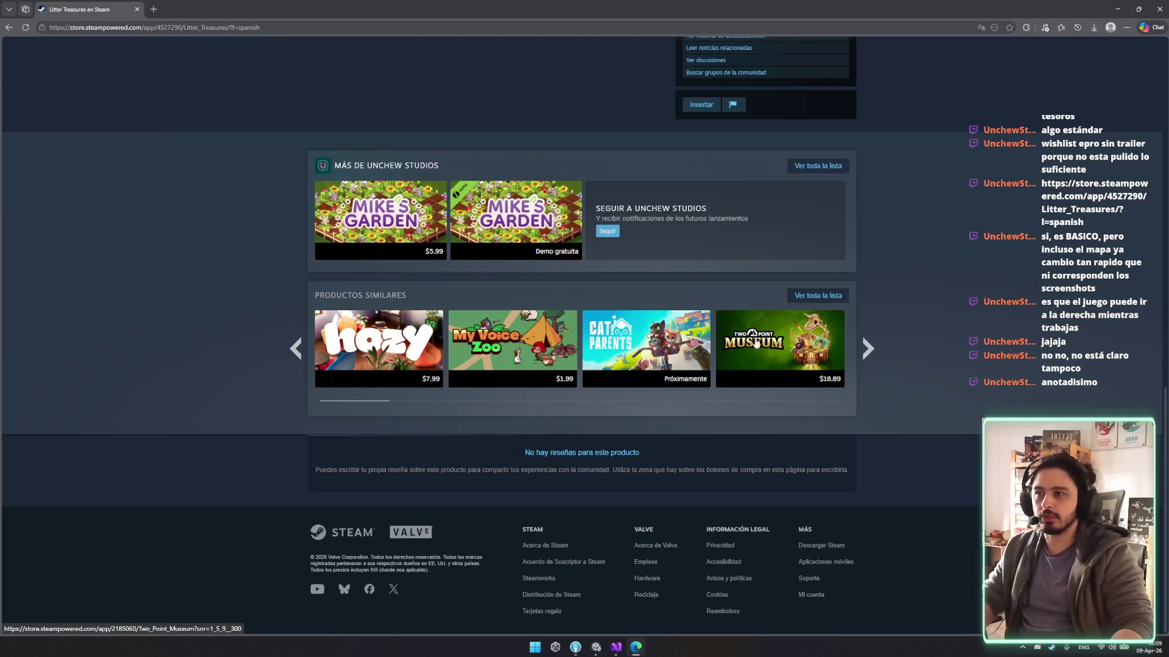
pyautogui.moveTo(391, 381)
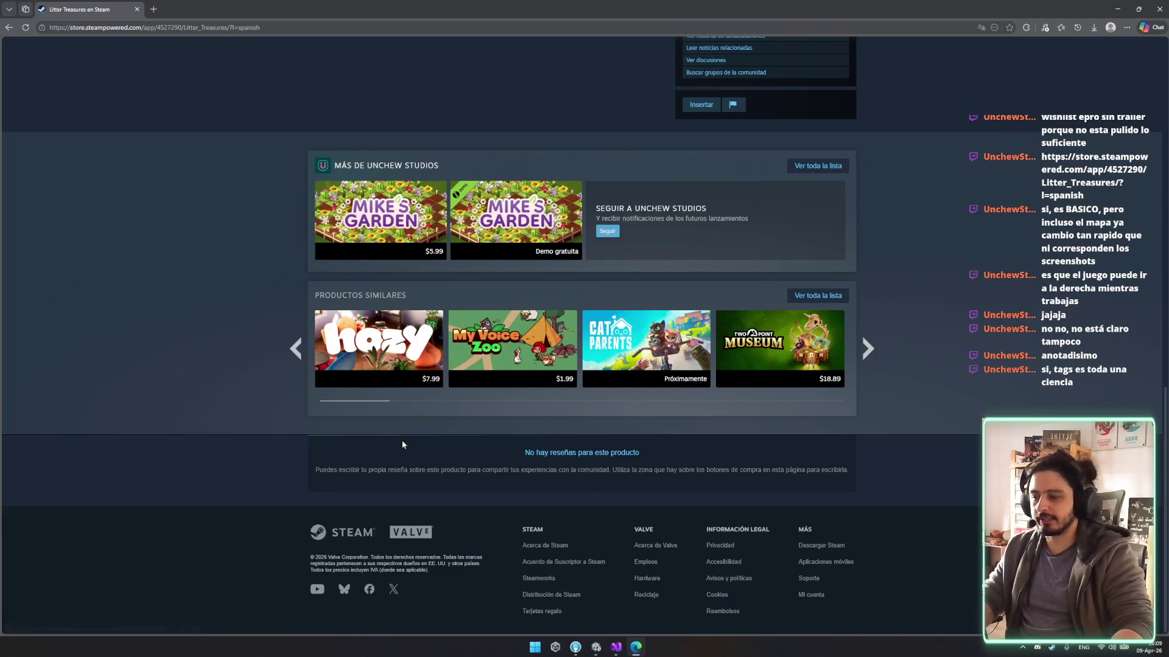
pyautogui.scroll(20, 232, 442)
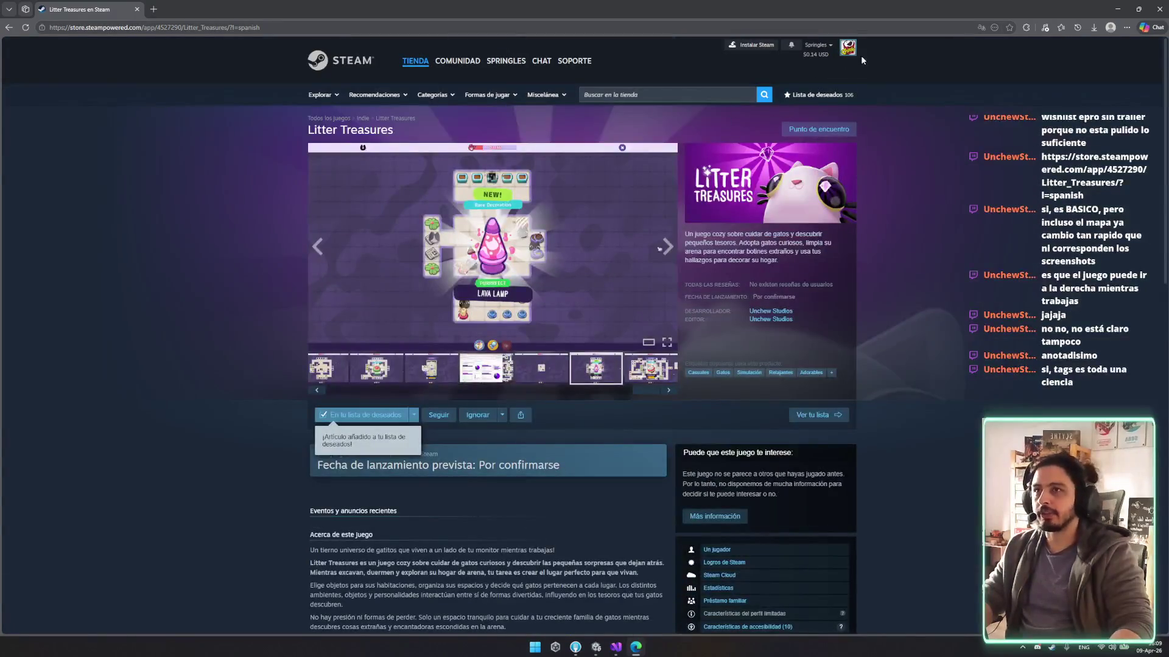
pyautogui.click(651, 95)
pyautogui.write('rogueslie')
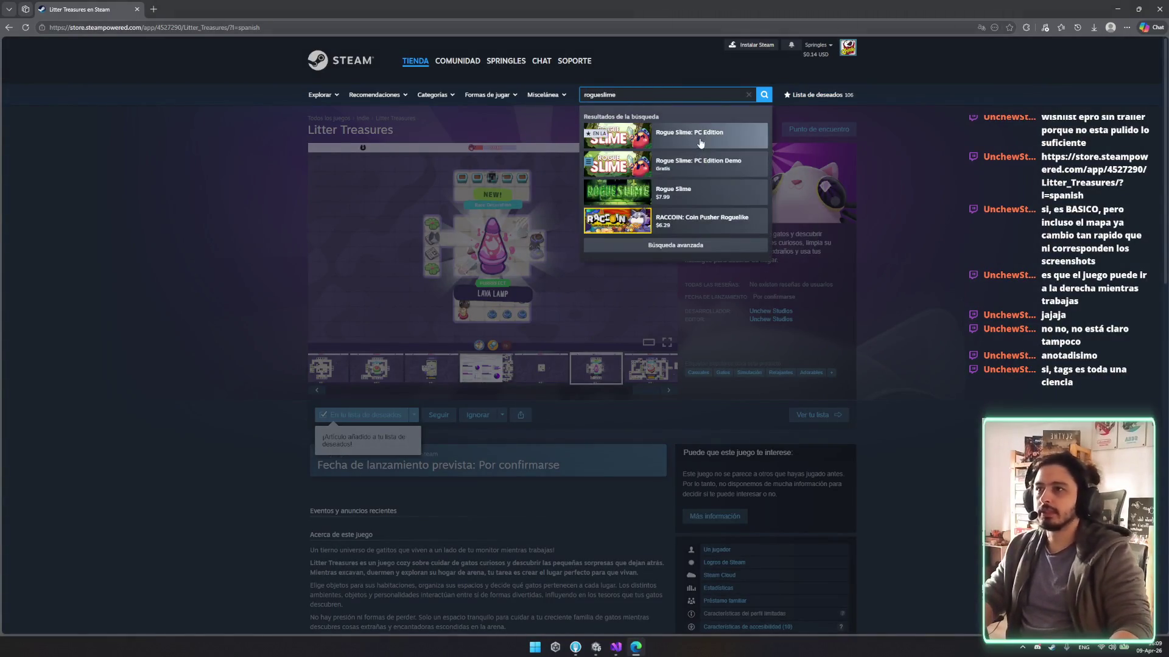
# Open Rogue Slime: PC Edition and page twice through its More Like This games.
pyautogui.click(718, 190)
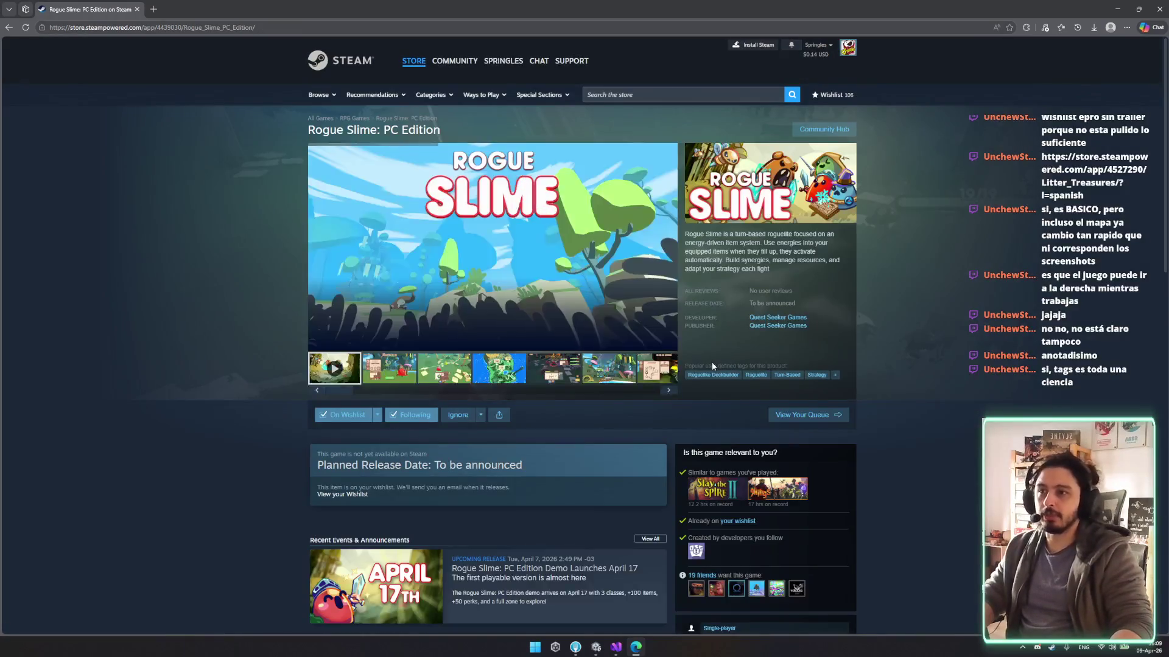
pyautogui.scroll(-20, 711, 361)
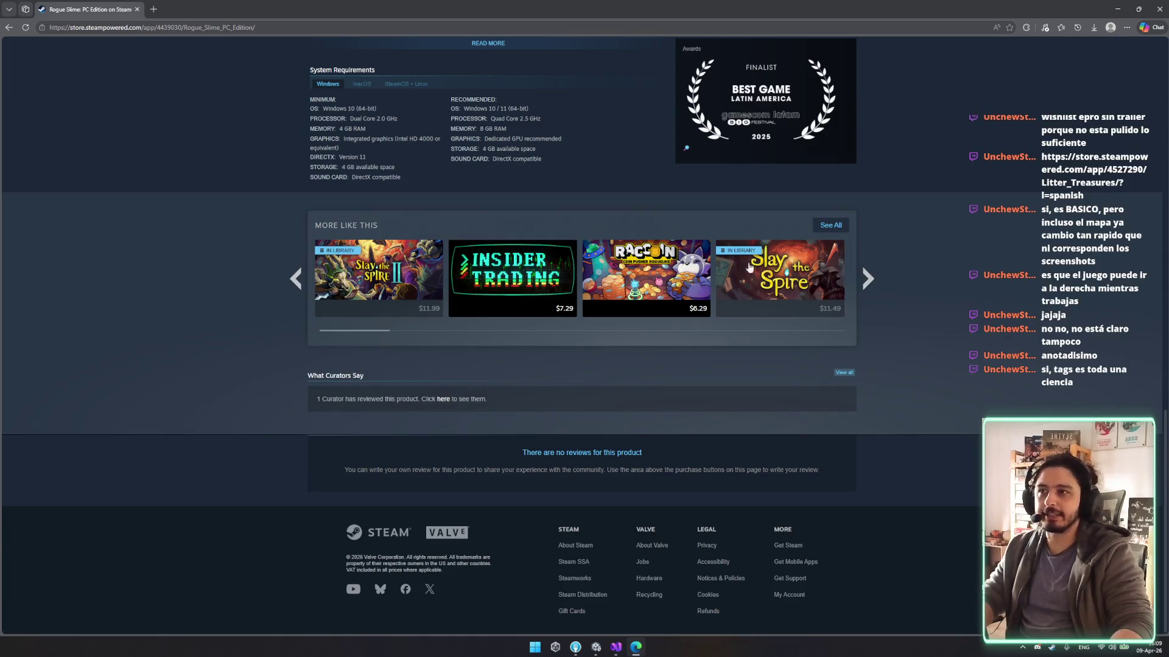
pyautogui.click(867, 279)
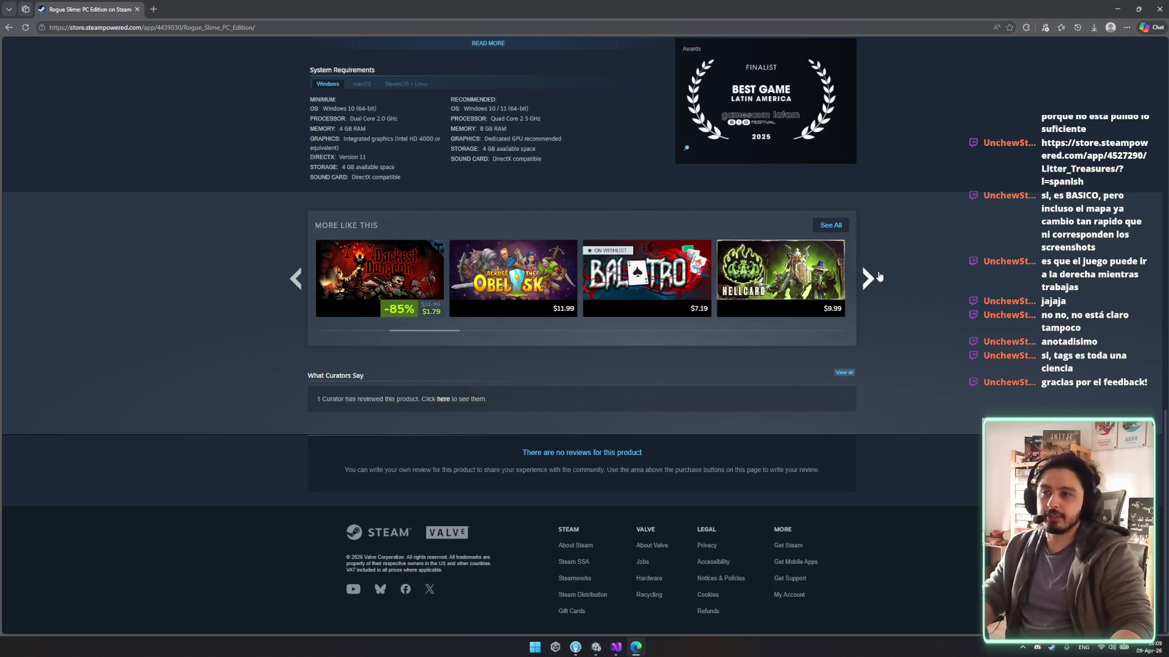
pyautogui.click(878, 276)
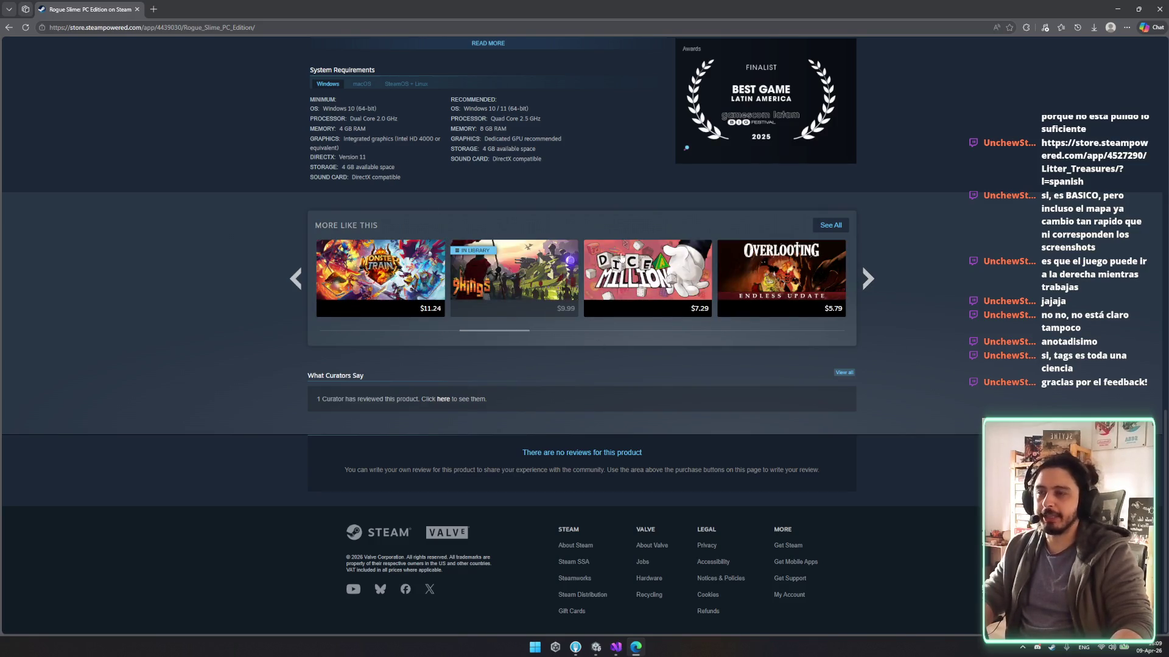
pyautogui.scroll(20, 575, 407)
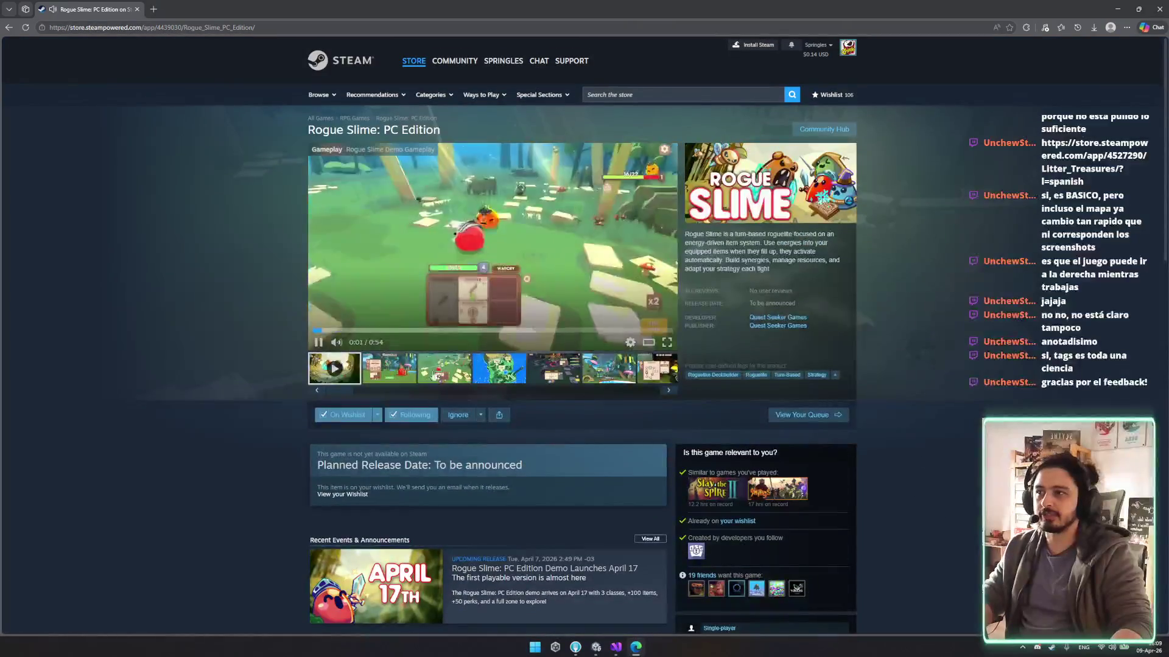
# View Rogue Slime's third screenshot, then open the Slay the Spire 2 store page.
pyautogui.click(443, 368)
pyautogui.scroll(-3, 773, 390)
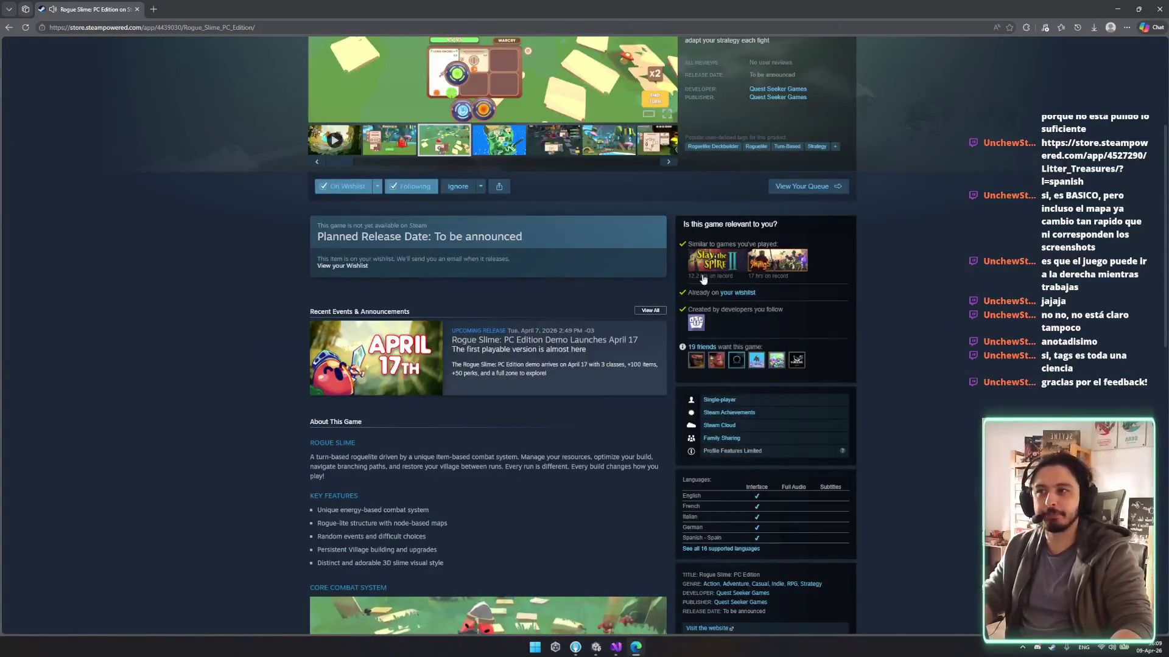
pyautogui.click(723, 263)
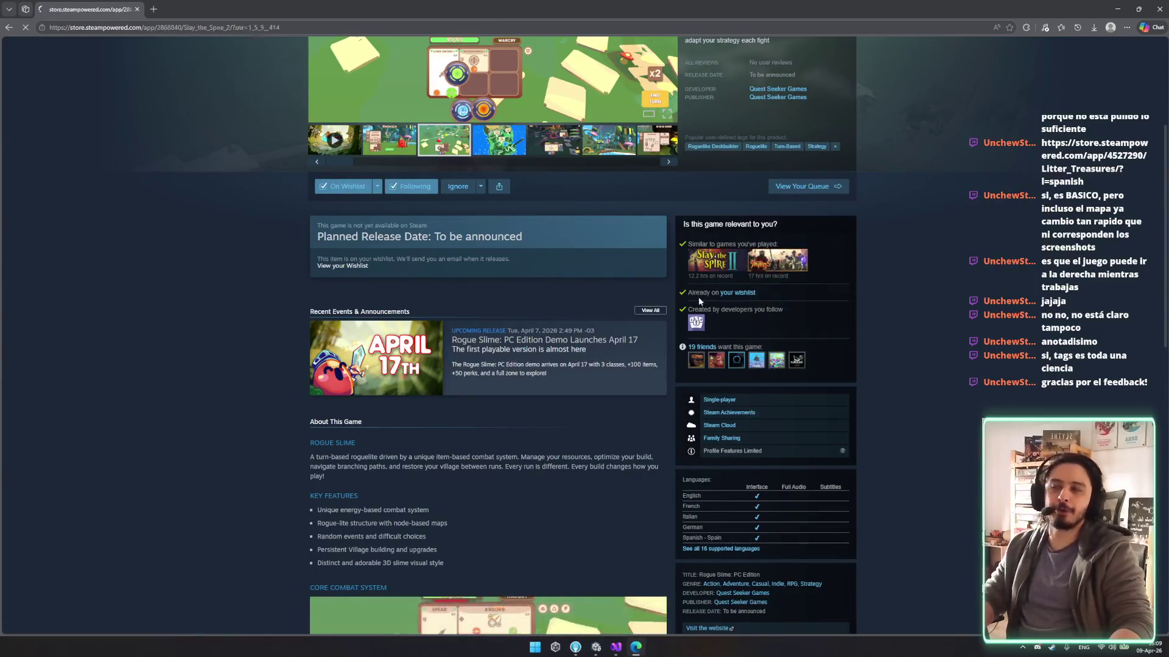
pyautogui.scroll(-6, 641, 331)
pyautogui.scroll(-10, 694, 389)
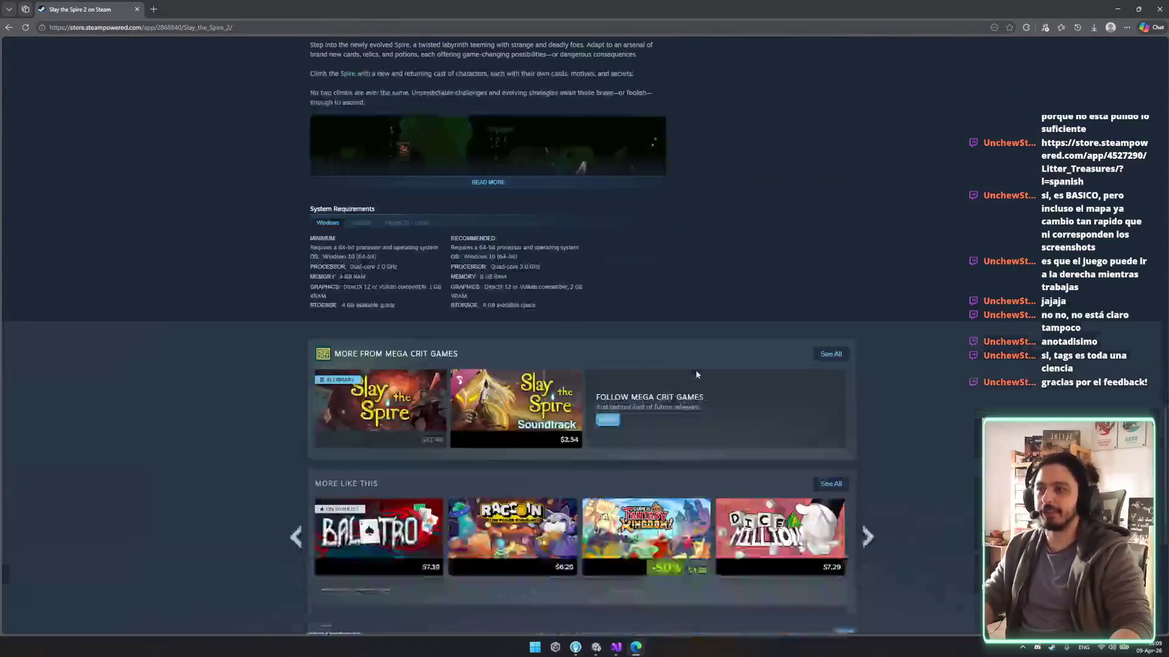
# Page three times through Slay the Spire 2's similar games, reload the page, and close the browser.
pyautogui.scroll(-2, 365, 395)
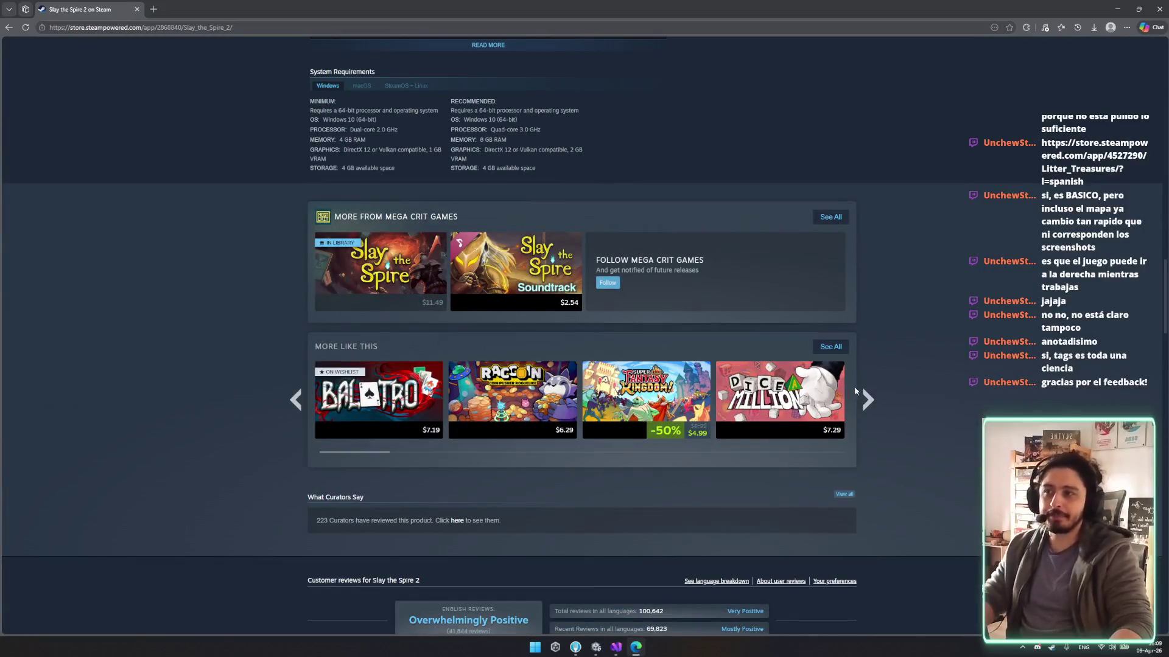
pyautogui.click(857, 393)
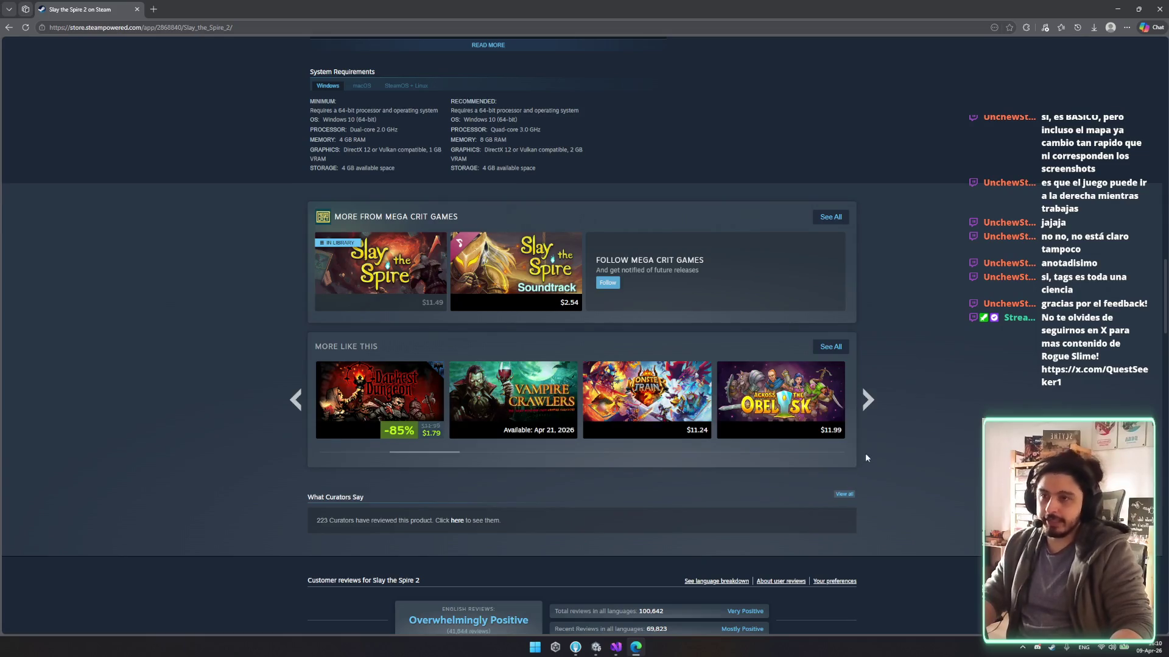
pyautogui.click(867, 399)
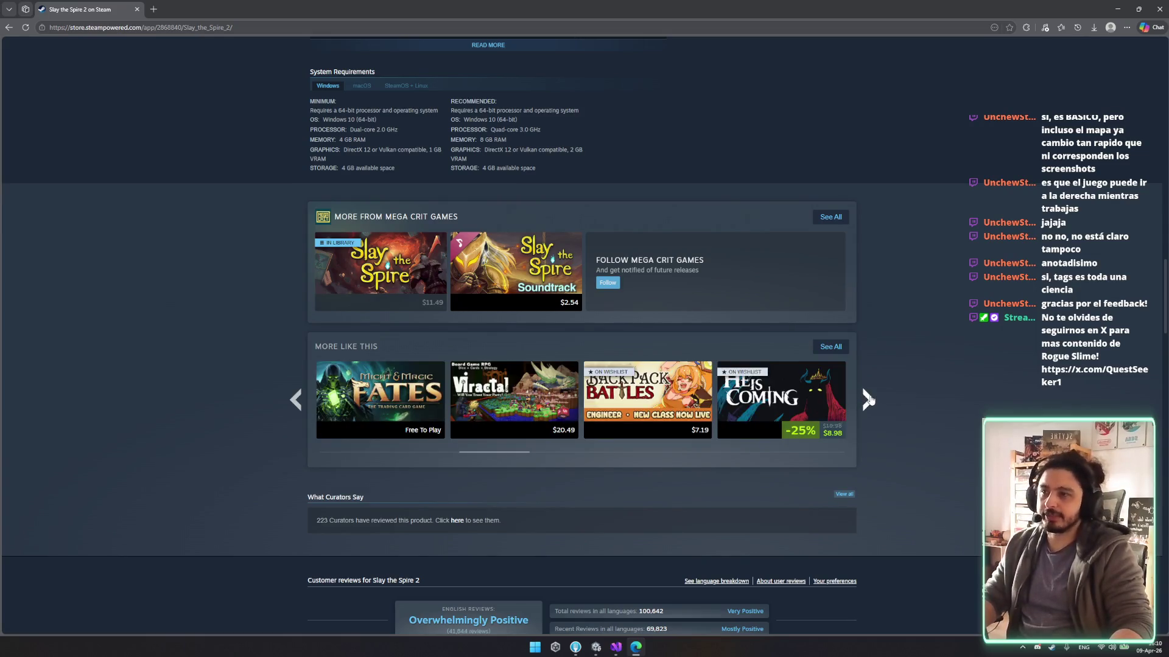
pyautogui.click(867, 399)
pyautogui.press('F5')
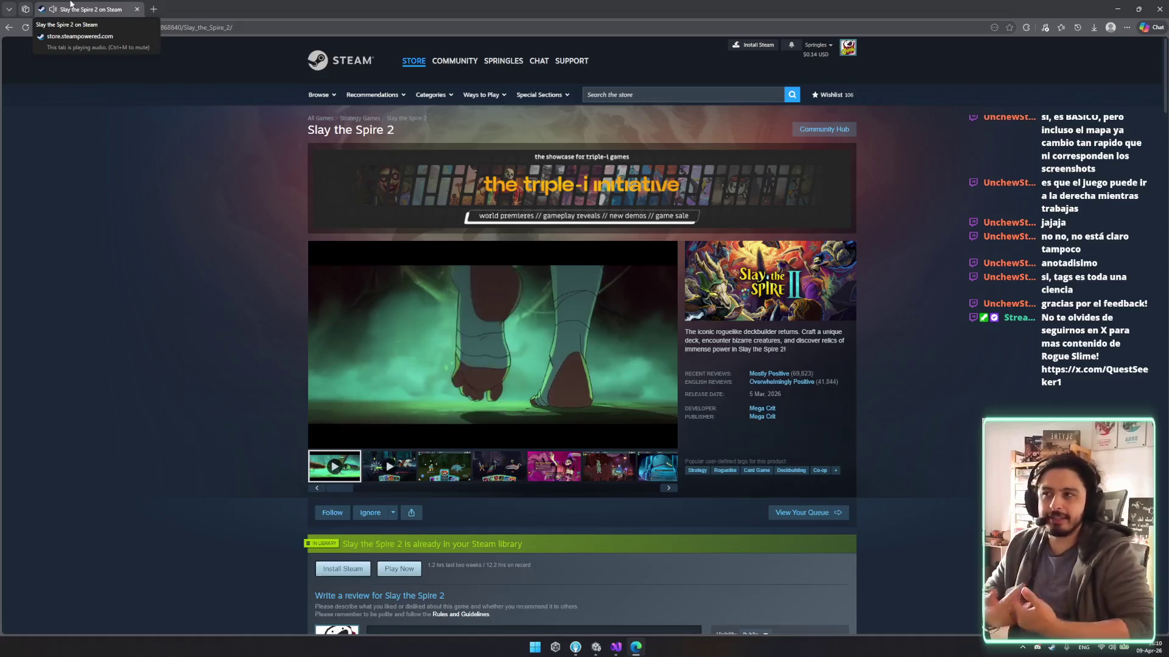
pyautogui.hotkey('ctrl', 'w')
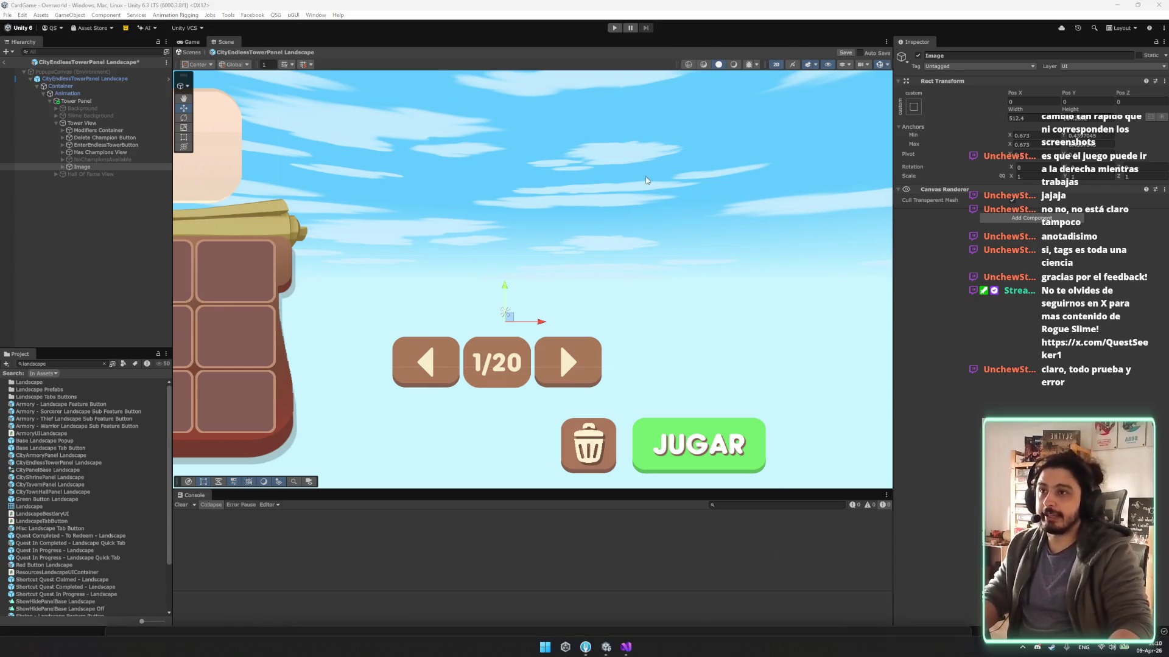
# Scroll the Rogue Slime Google Play listing, check its data safety details, and maximise the window.
pyautogui.scroll(-10, 561, 383)
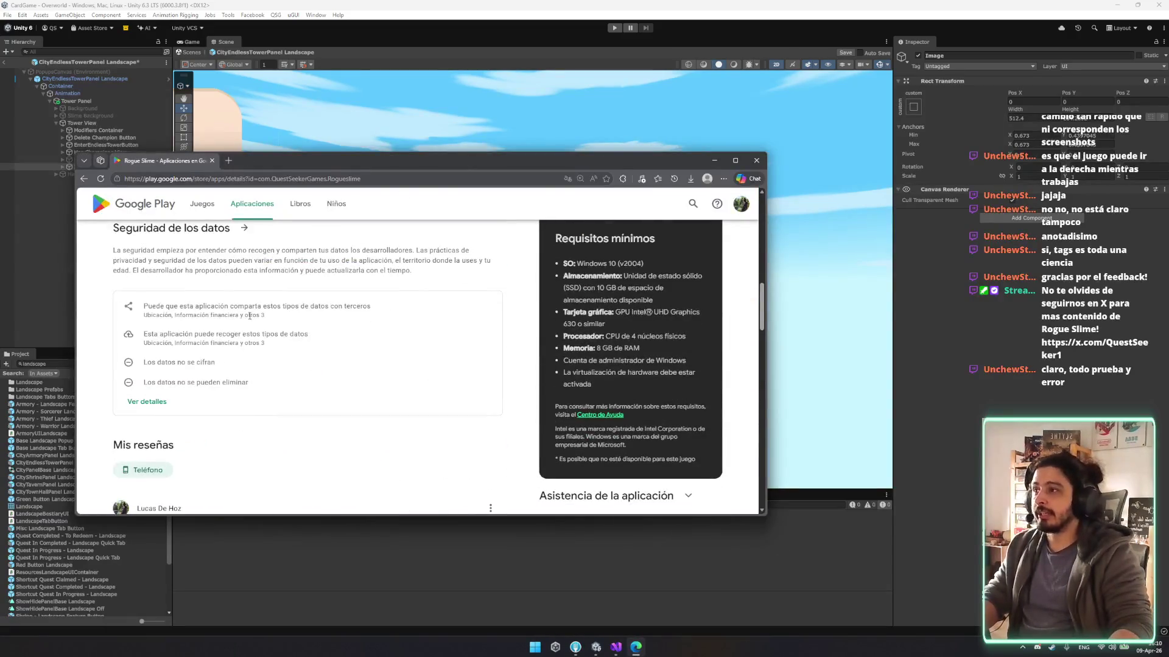
pyautogui.scroll(8, 248, 322)
pyautogui.scroll(-6, 253, 289)
pyautogui.click(244, 319)
pyautogui.hotkey('alt', 'Left')
pyautogui.scroll(-4, 242, 343)
pyautogui.scroll(5, 241, 344)
pyautogui.doubleClick(404, 161)
pyautogui.scroll(3, 364, 329)
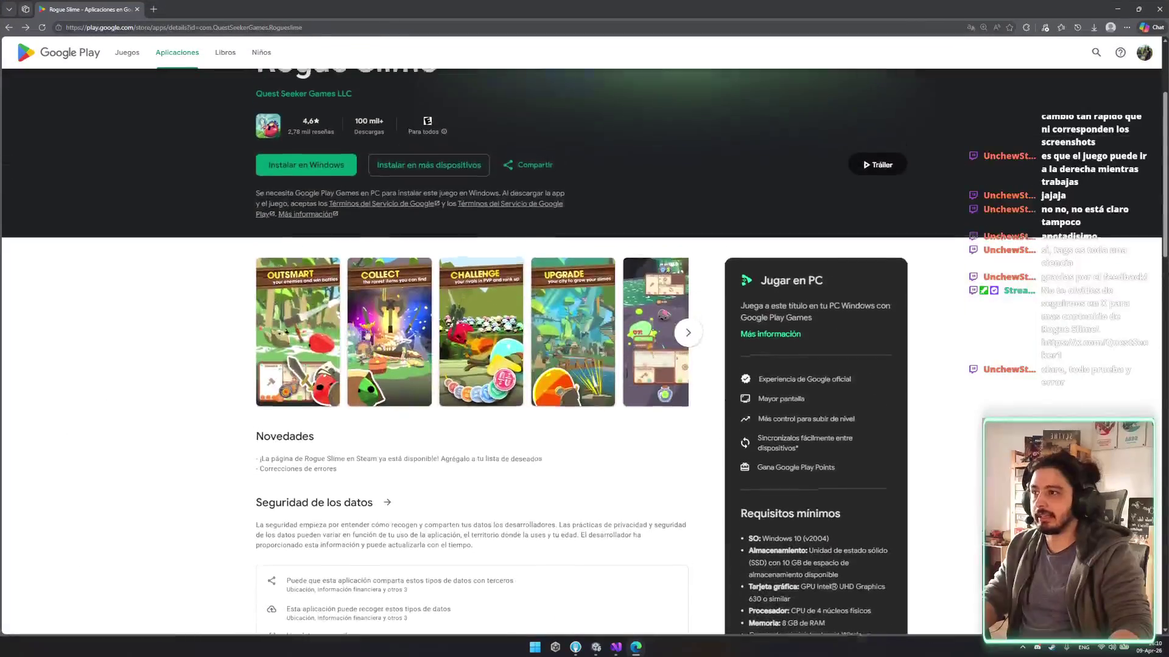
pyautogui.scroll(2, 364, 328)
pyautogui.scroll(-4, 161, 313)
pyautogui.scroll(-15, 303, 313)
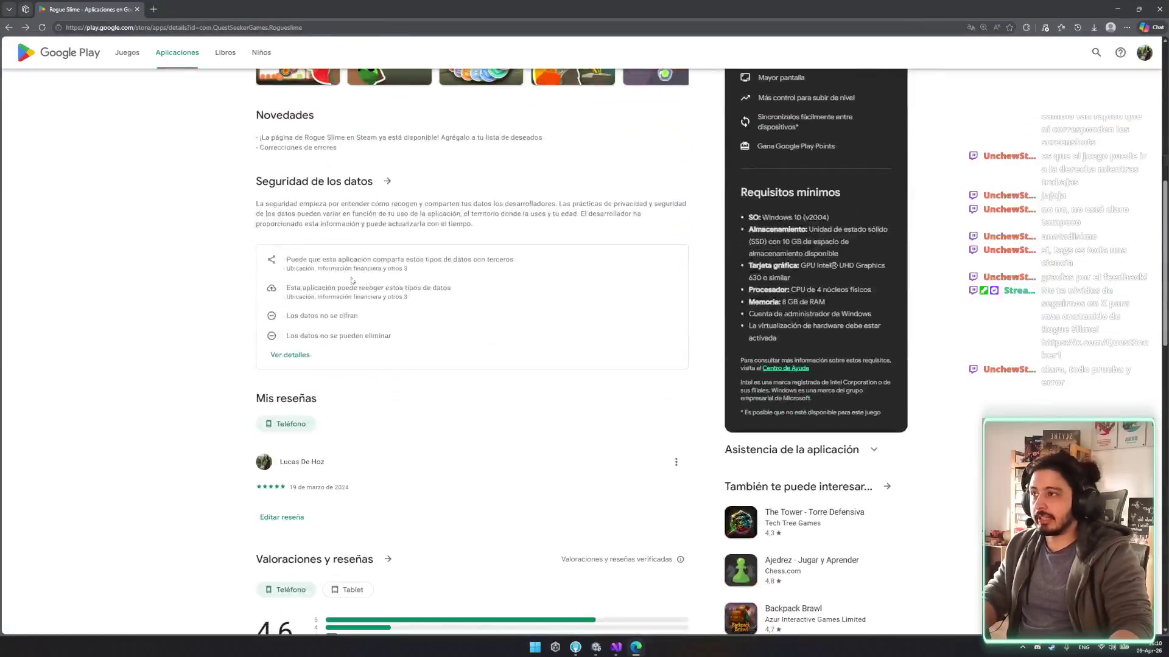
pyautogui.scroll(-5, 465, 323)
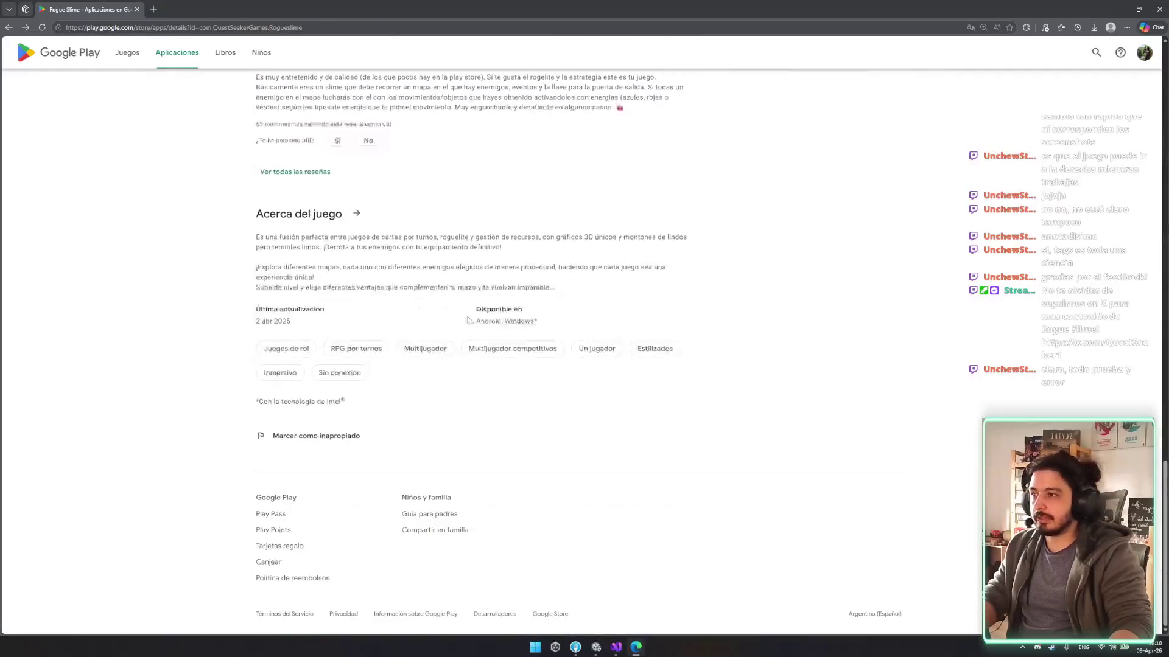
# Read the full Acerca del juego details, close them, and close the browser with Ctrl+W.
pyautogui.moveTo(246, 244)
pyautogui.mouseDown()
pyautogui.moveTo(505, 252)
pyautogui.moveTo(332, 309)
pyautogui.moveTo(314, 277)
pyautogui.mouseUp()
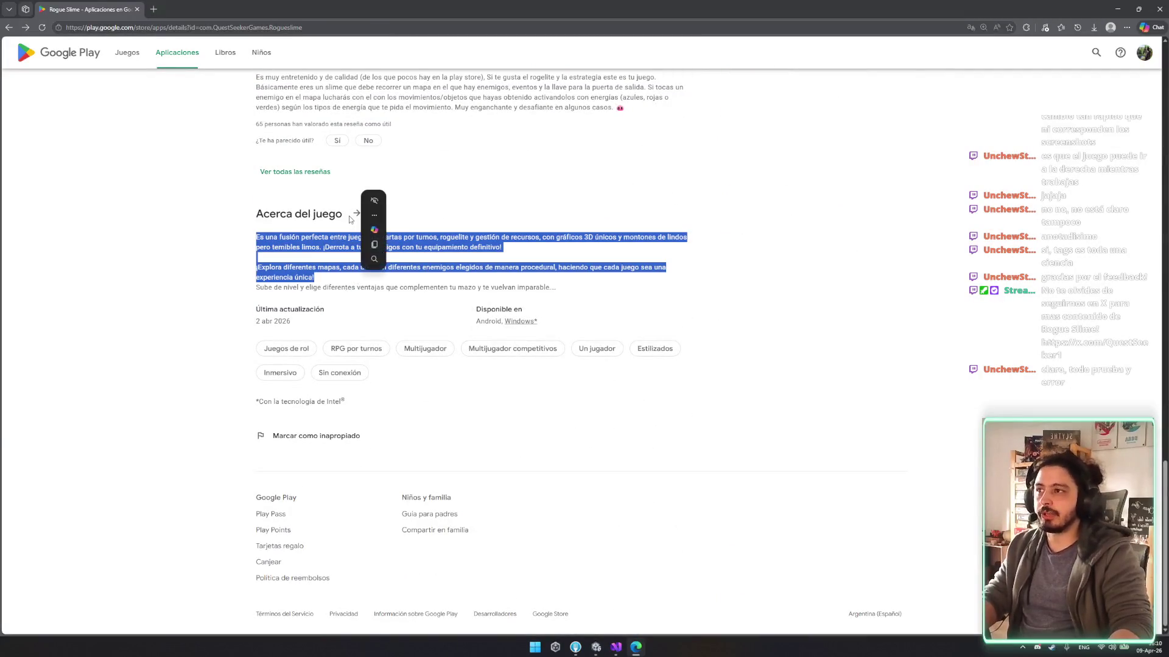
pyautogui.click(350, 219)
pyautogui.moveTo(535, 221); pyautogui.dragTo(520, 291)
pyautogui.click(505, 301)
pyautogui.scroll(-3, 514, 287)
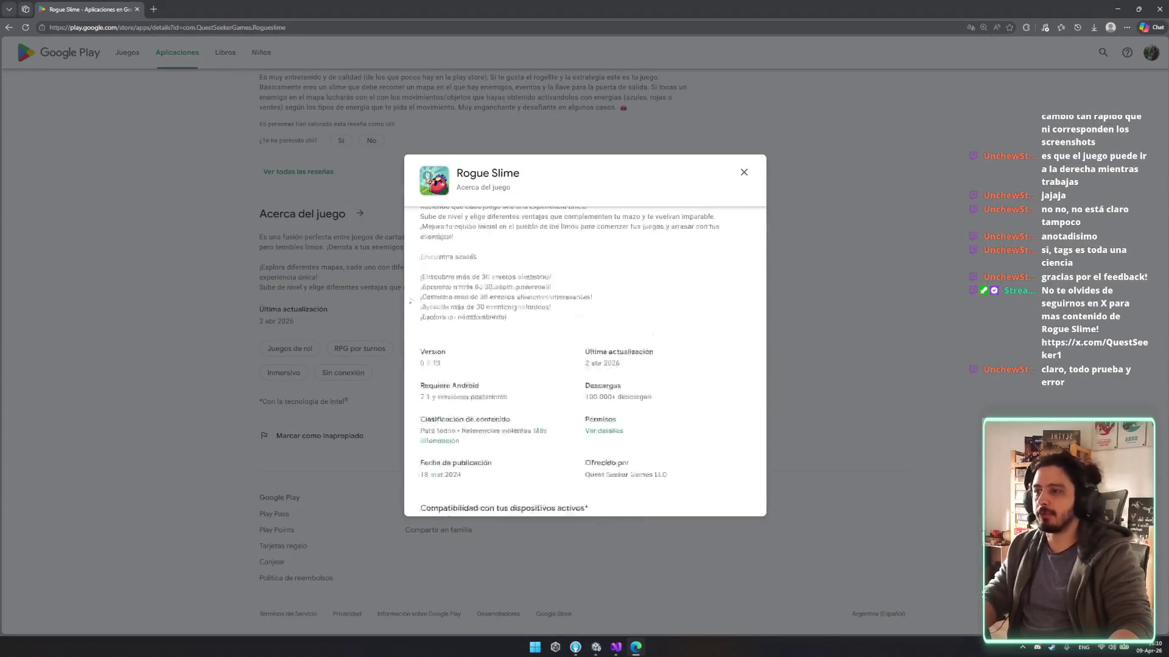
pyautogui.click(338, 294)
pyautogui.moveTo(255, 237); pyautogui.dragTo(99, 305)
pyautogui.click(99, 304)
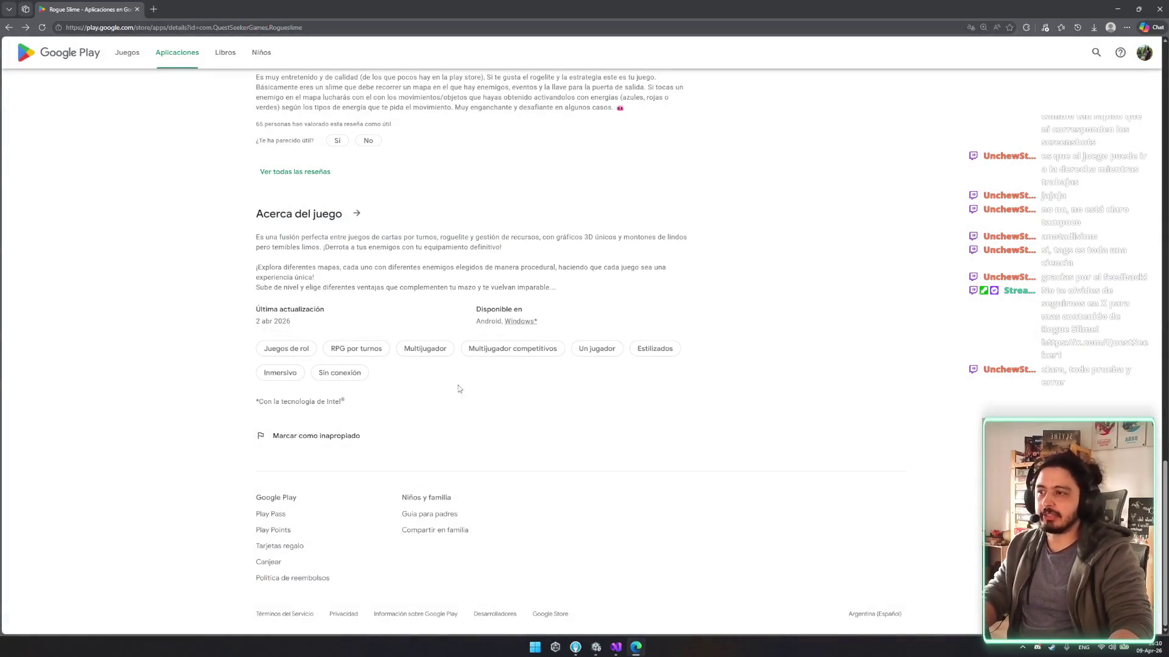
pyautogui.scroll(20, 454, 390)
pyautogui.scroll(3, 596, 332)
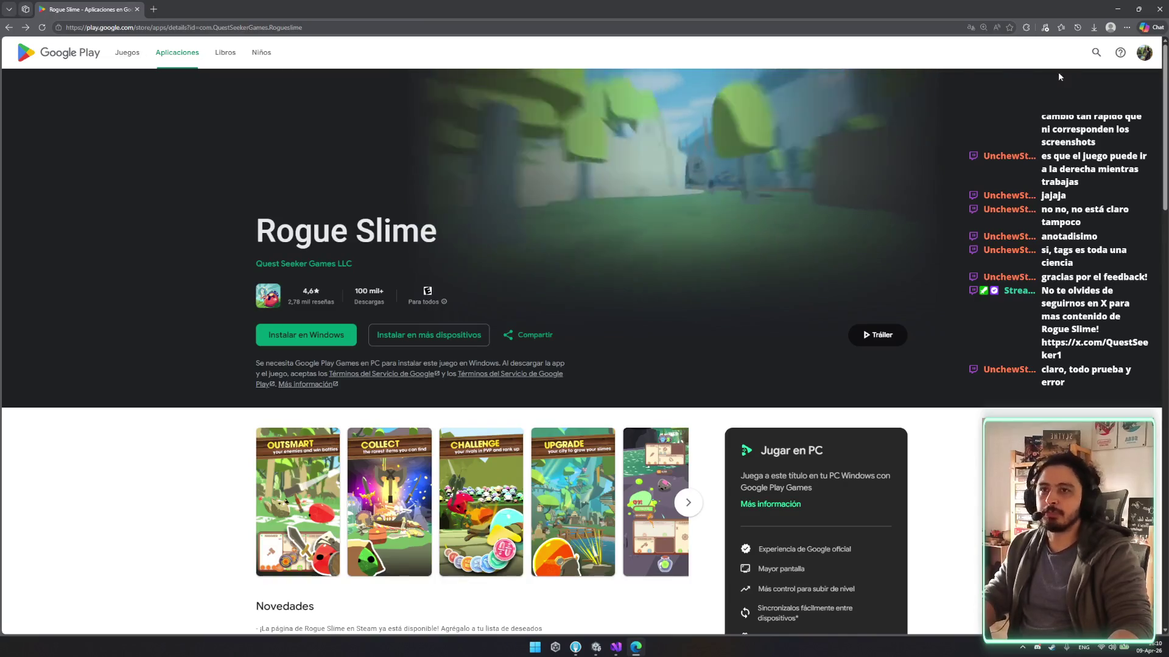
pyautogui.hotkey('ctrl', 'w')
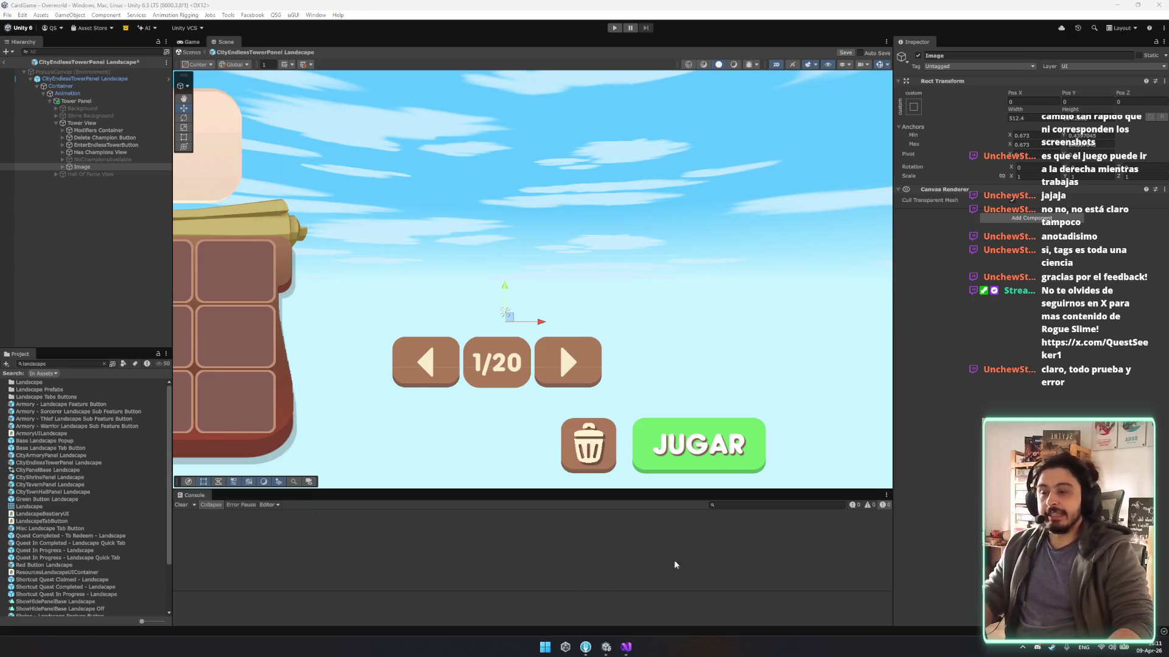
pyautogui.press('super')
pyautogui.write('chrome')
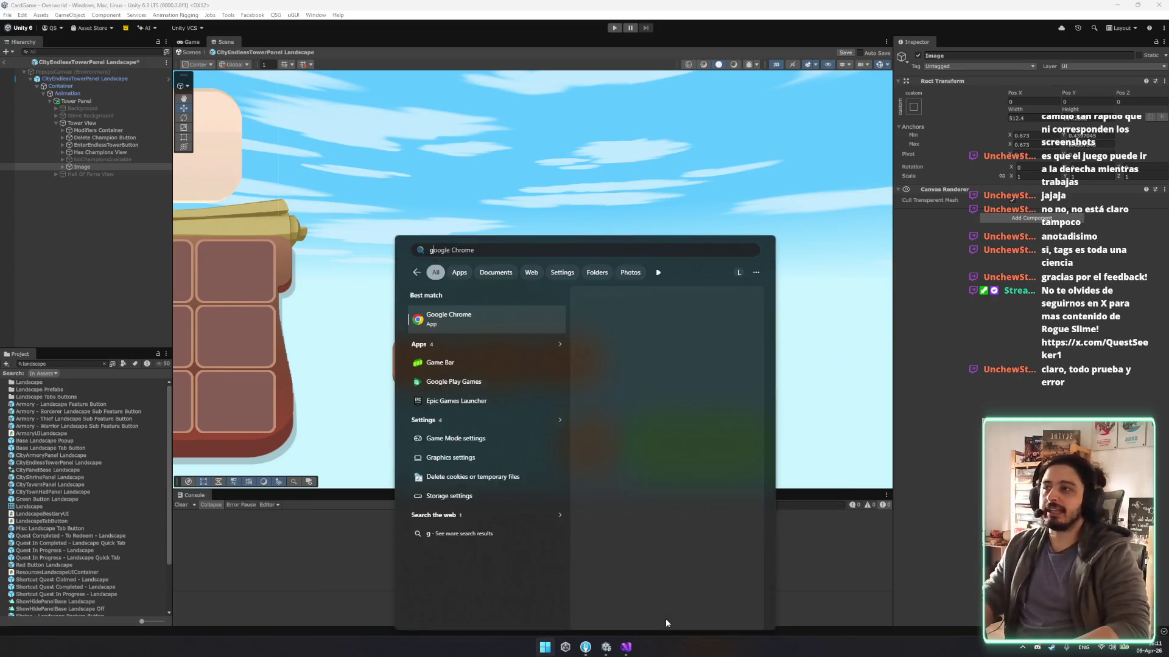
pyautogui.press('Return')
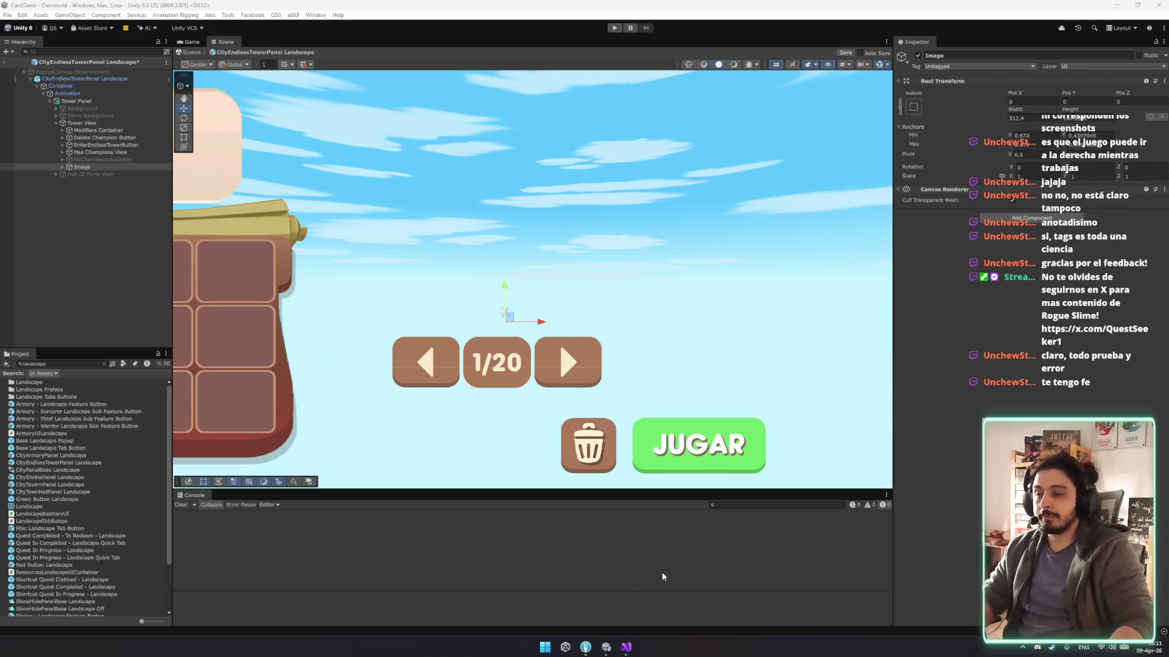
pyautogui.scroll(-5, 579, 332)
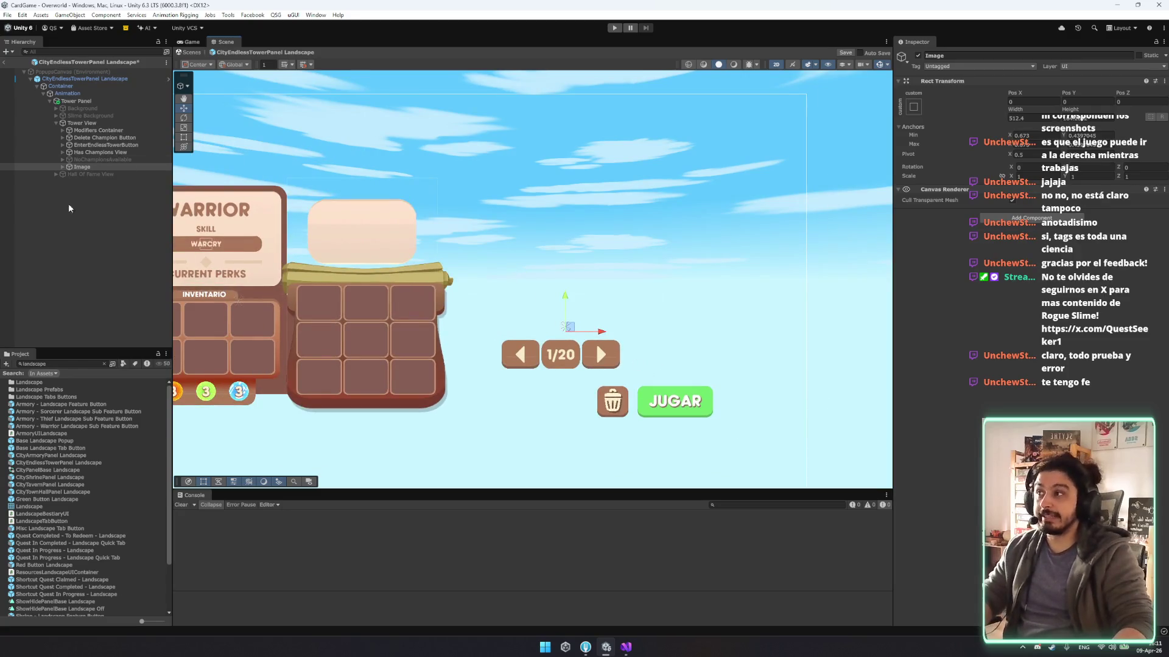
# Select the DifcultyContainer with the Rect tool and tick its active checkbox so it shows.
pyautogui.scroll(3, 554, 312)
pyautogui.scroll(5, 553, 311)
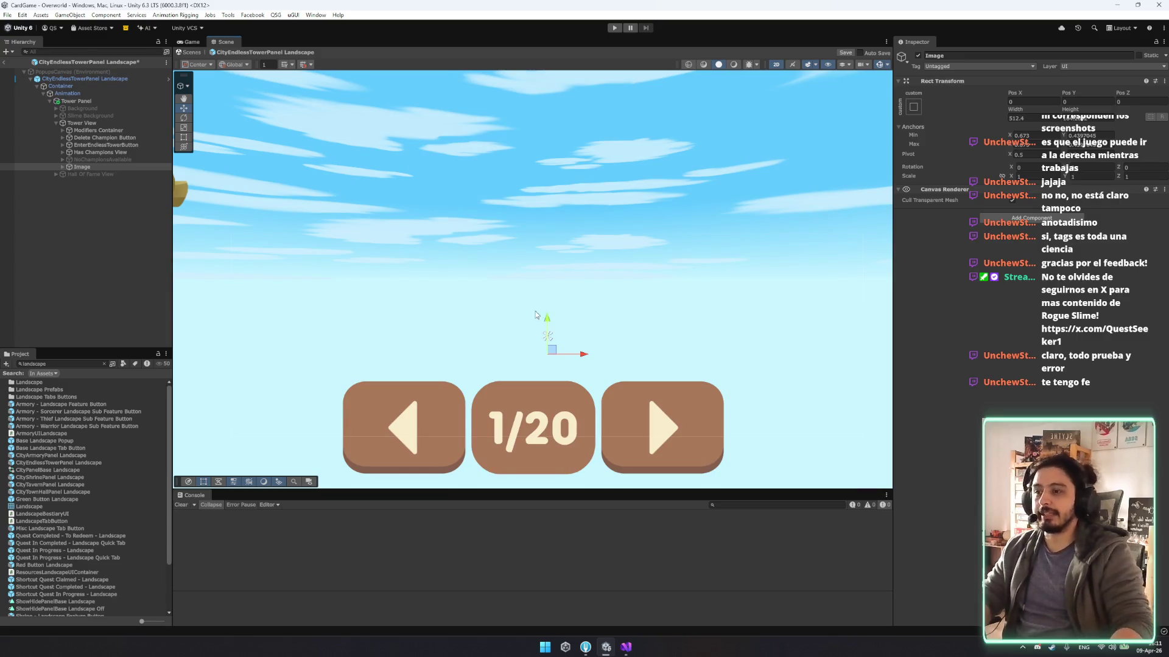
pyautogui.scroll(-5, 533, 382)
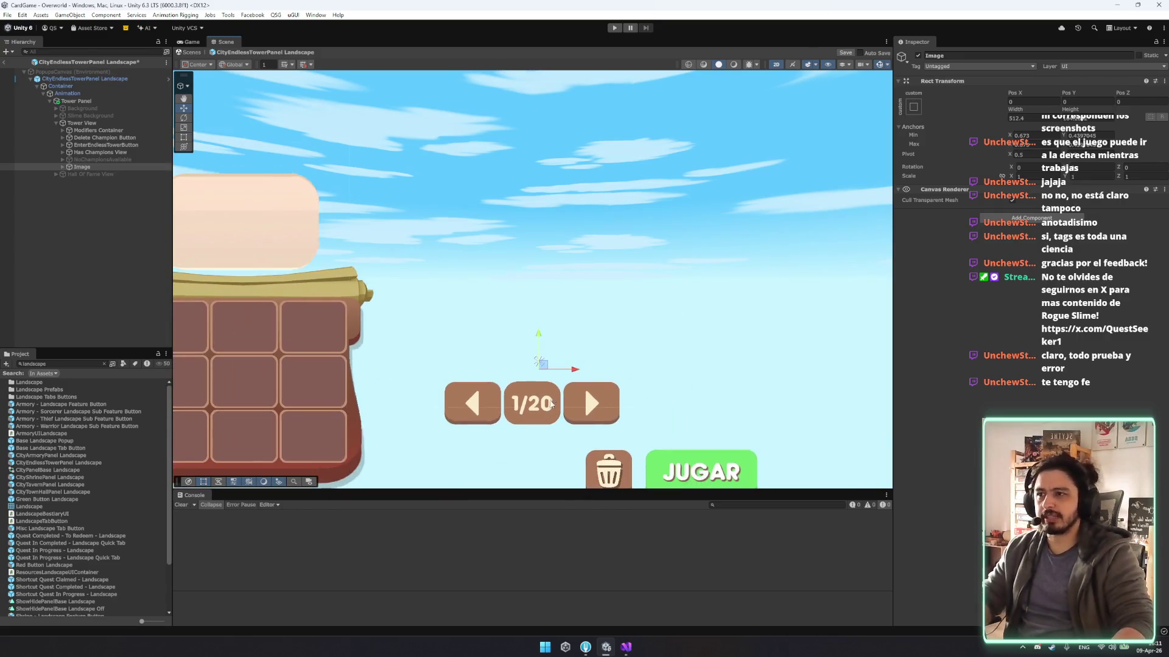
pyautogui.scroll(2, 542, 350)
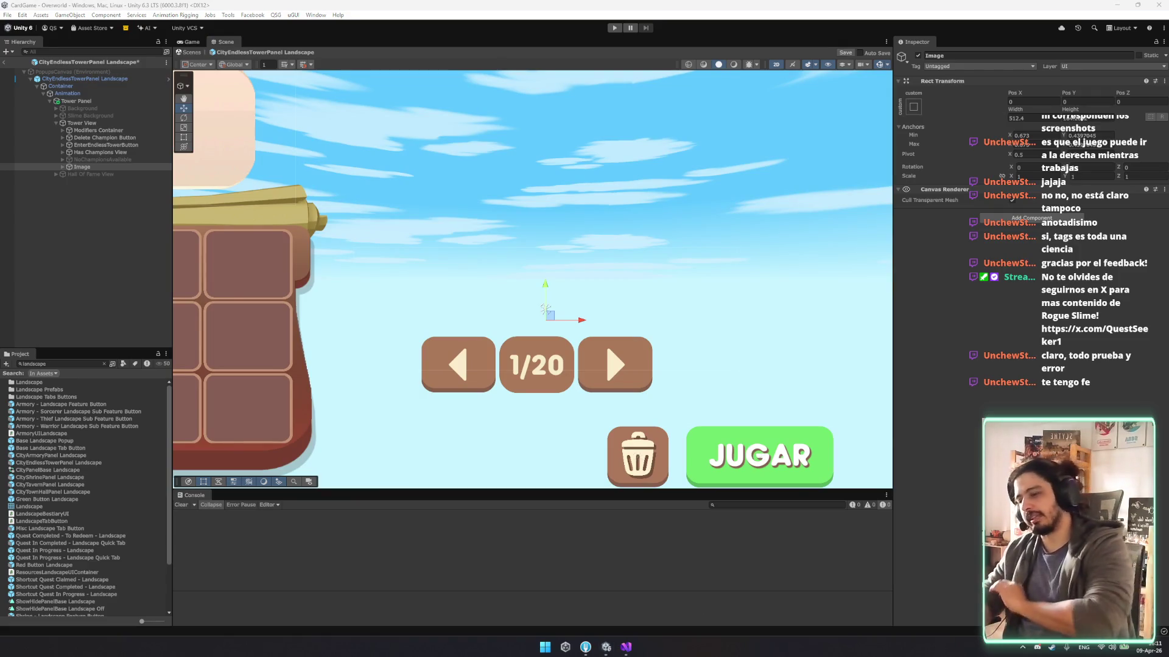
pyautogui.scroll(2, 591, 345)
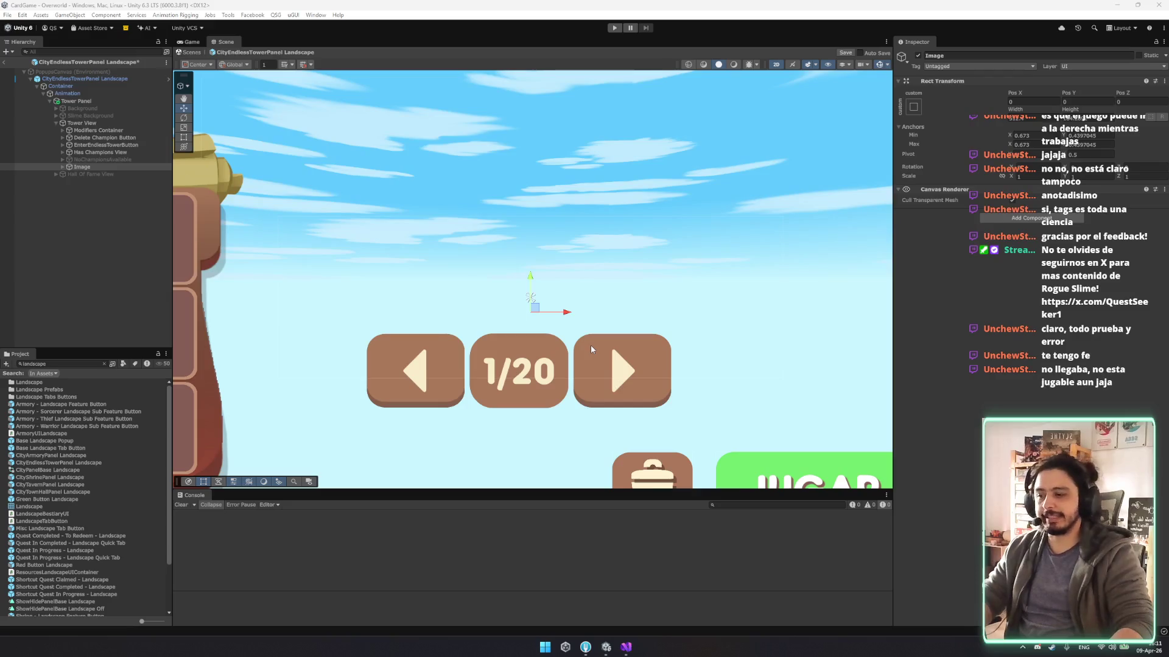
pyautogui.click(590, 345)
pyautogui.press('t')
pyautogui.doubleClick(82, 195)
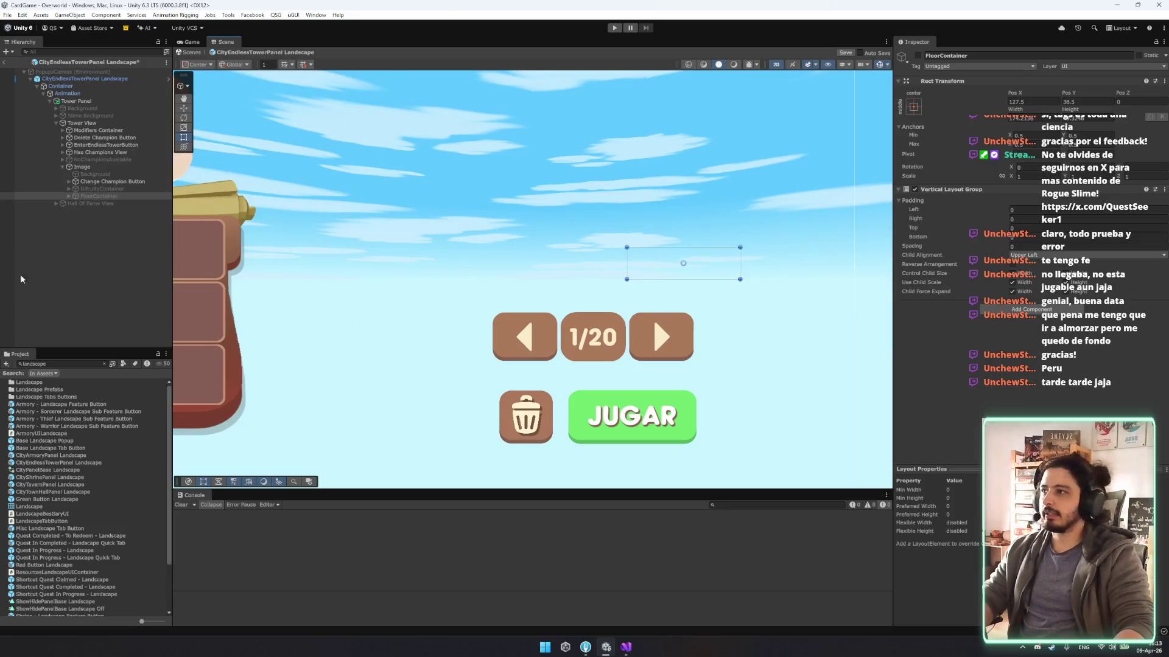
pyautogui.click(91, 189)
pyautogui.click(918, 56)
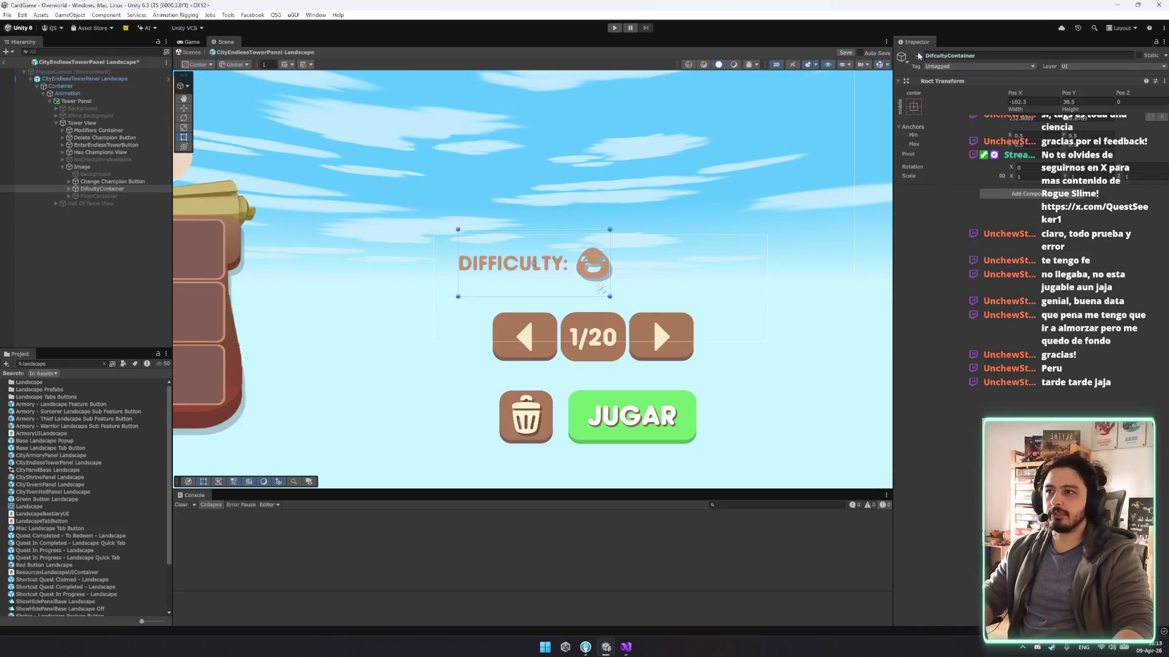
# Expand DifcultyContainer, delete its Icon child, then undo to restore the Icon.
pyautogui.click(98, 189)
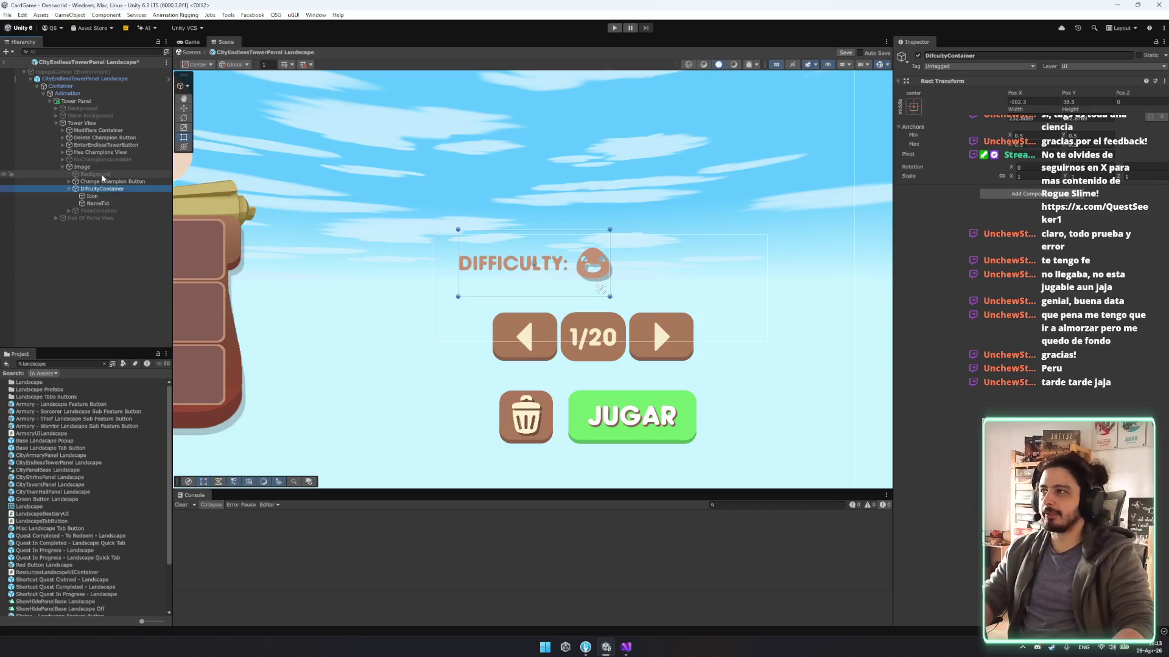
pyautogui.press('Right')
pyautogui.press('Down')
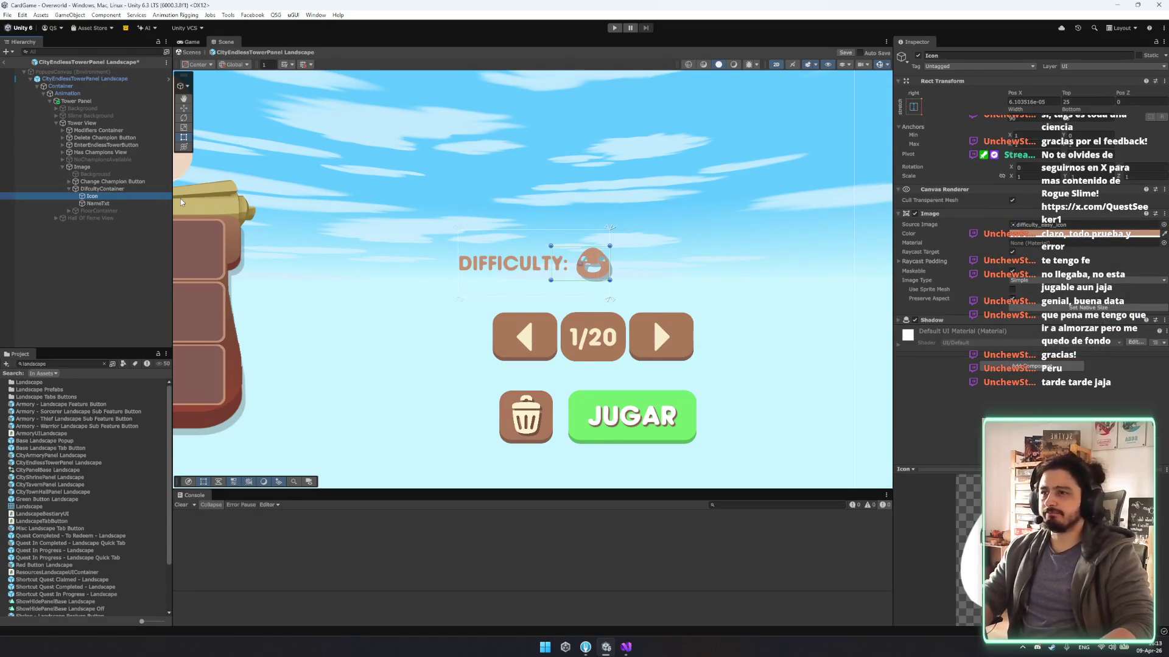
pyautogui.press('Delete')
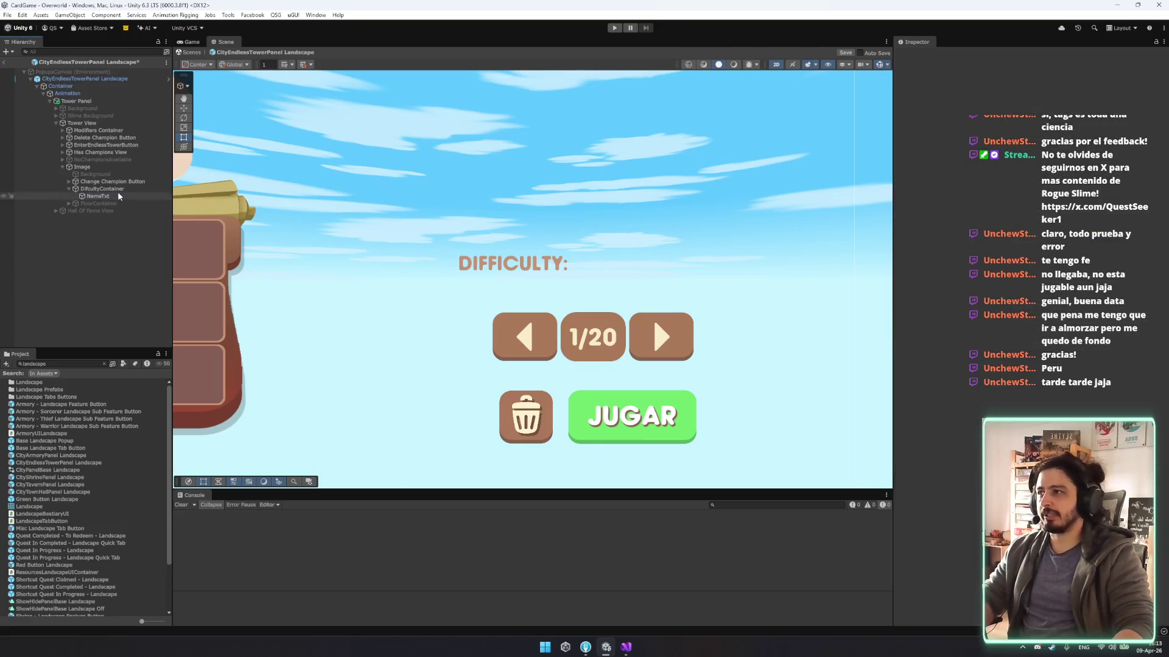
pyautogui.click(91, 196)
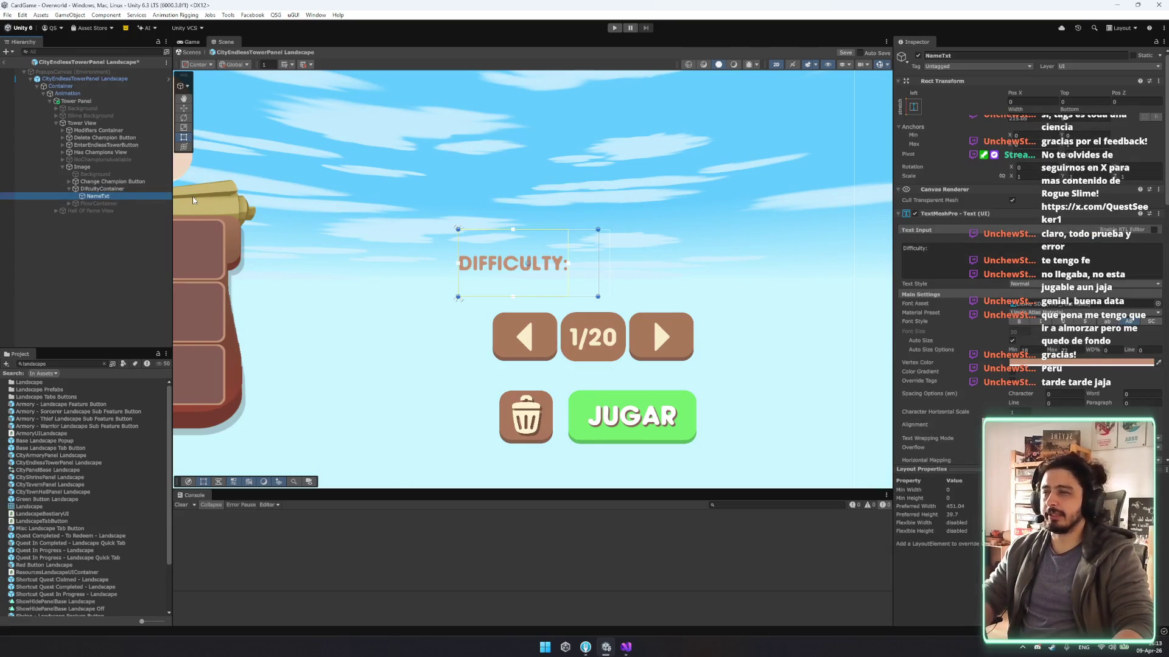
pyautogui.hotkey('ctrl', 'z')
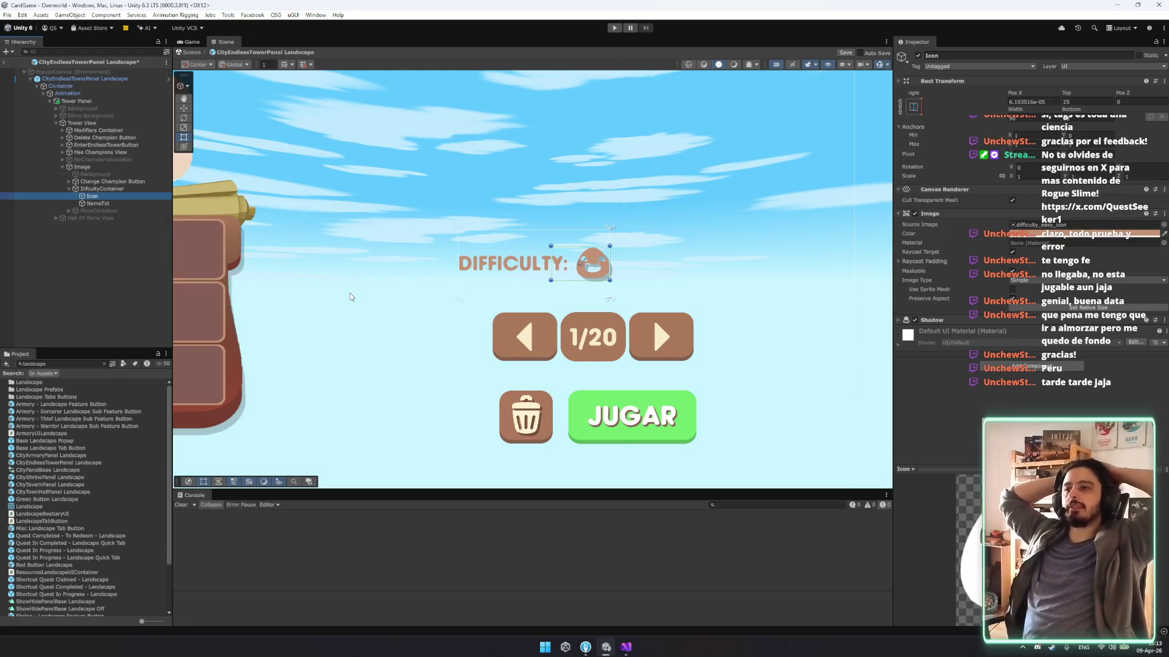
# Expand the Change Champion Button group, inspect its PreviewPrev/PreviewNext arrows, and toggle it off and on.
pyautogui.click(69, 182)
pyautogui.click(102, 188)
pyautogui.press('Down')
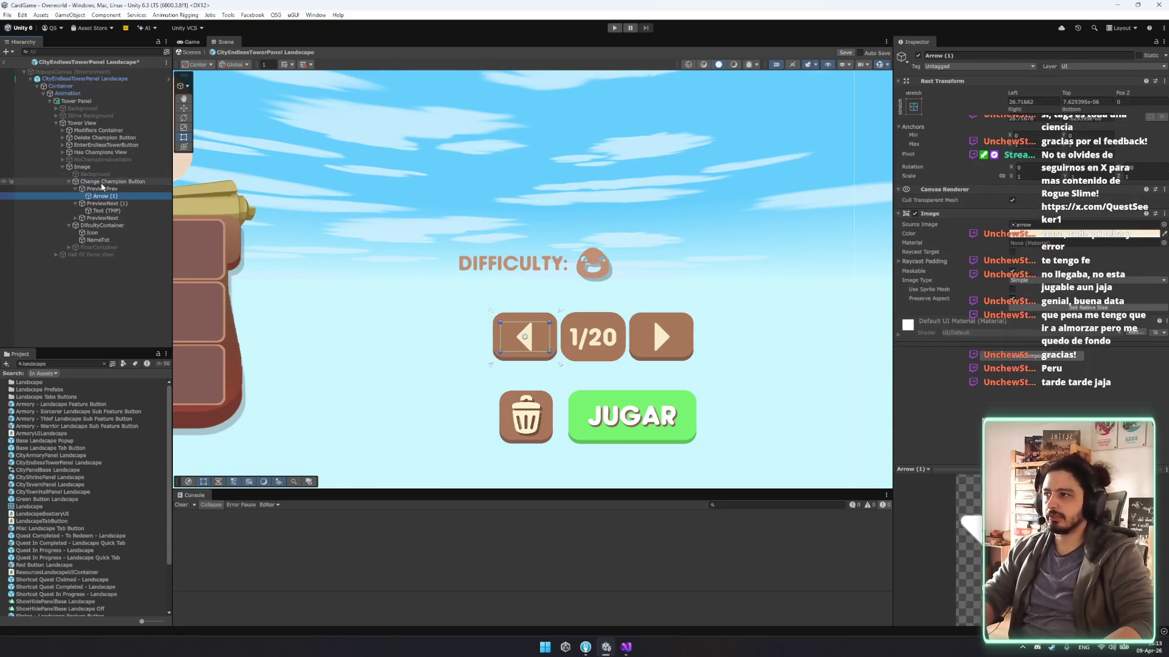
pyautogui.press('Left')
pyautogui.click(102, 182)
pyautogui.click(918, 55)
pyautogui.click(918, 55)
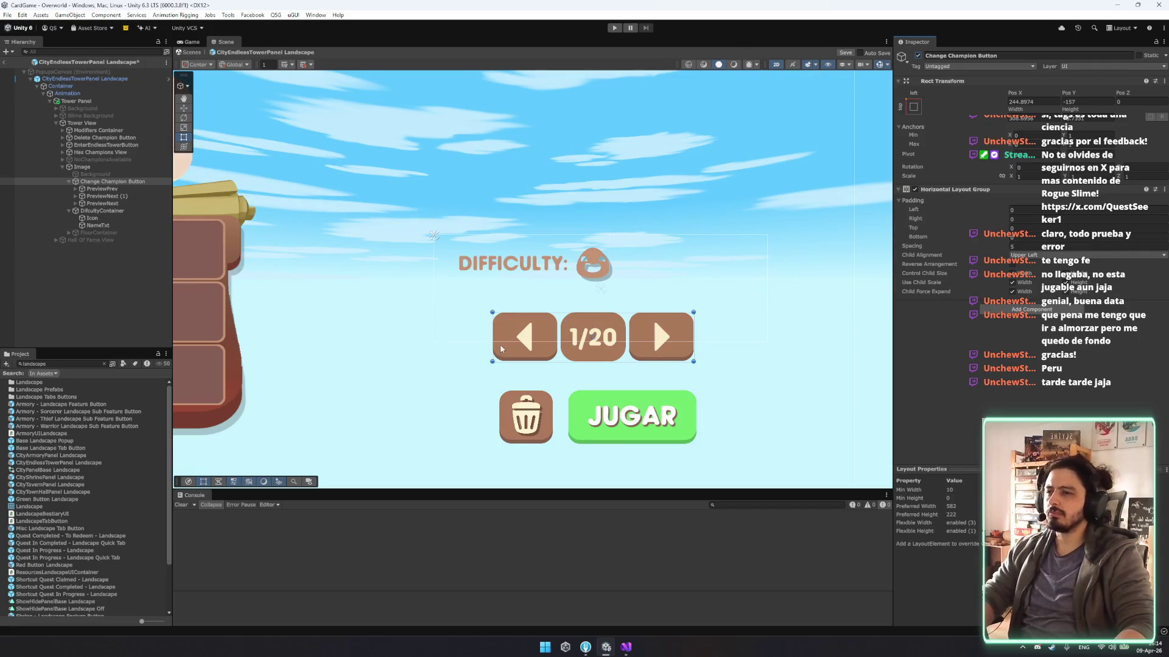
# Move the Change Champion Button group with the arrows and 1/20 counter above the Warrior card.
pyautogui.moveTo(515, 356); pyautogui.dragTo(559, 219)
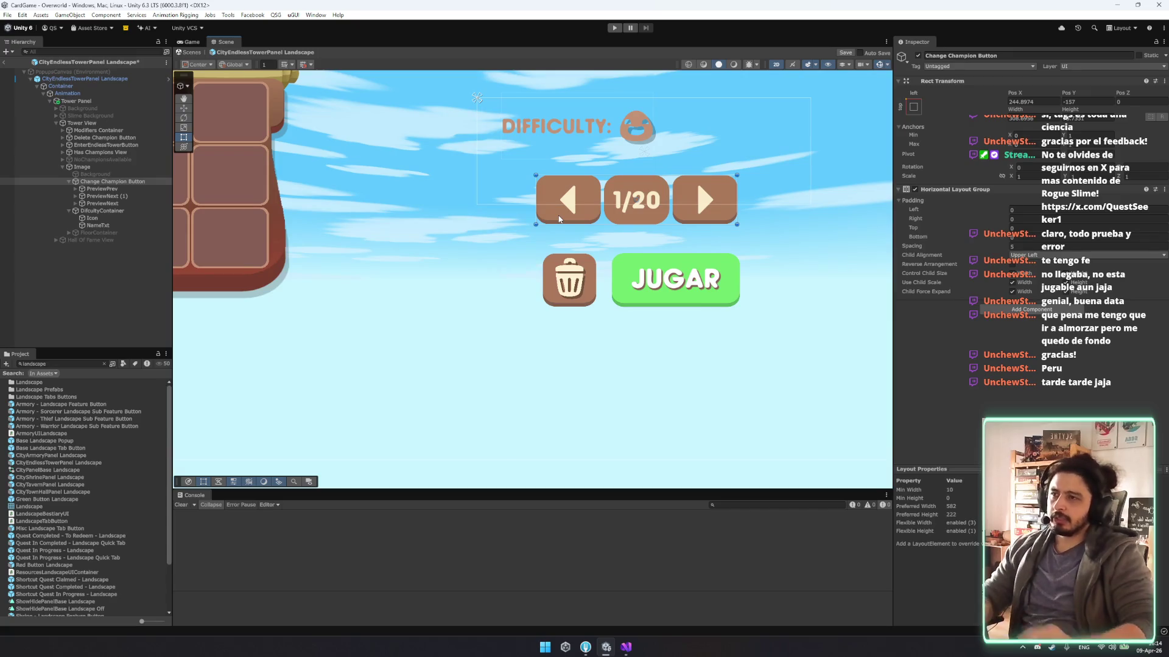
pyautogui.scroll(-5, 559, 219)
pyautogui.scroll(-3, 674, 299)
pyautogui.press('w')
pyautogui.moveTo(662, 259)
pyautogui.mouseDown()
pyautogui.moveTo(425, 322)
pyautogui.moveTo(440, 307)
pyautogui.moveTo(517, 316)
pyautogui.moveTo(486, 308)
pyautogui.moveTo(463, 121)
pyautogui.moveTo(391, 146)
pyautogui.mouseUp()
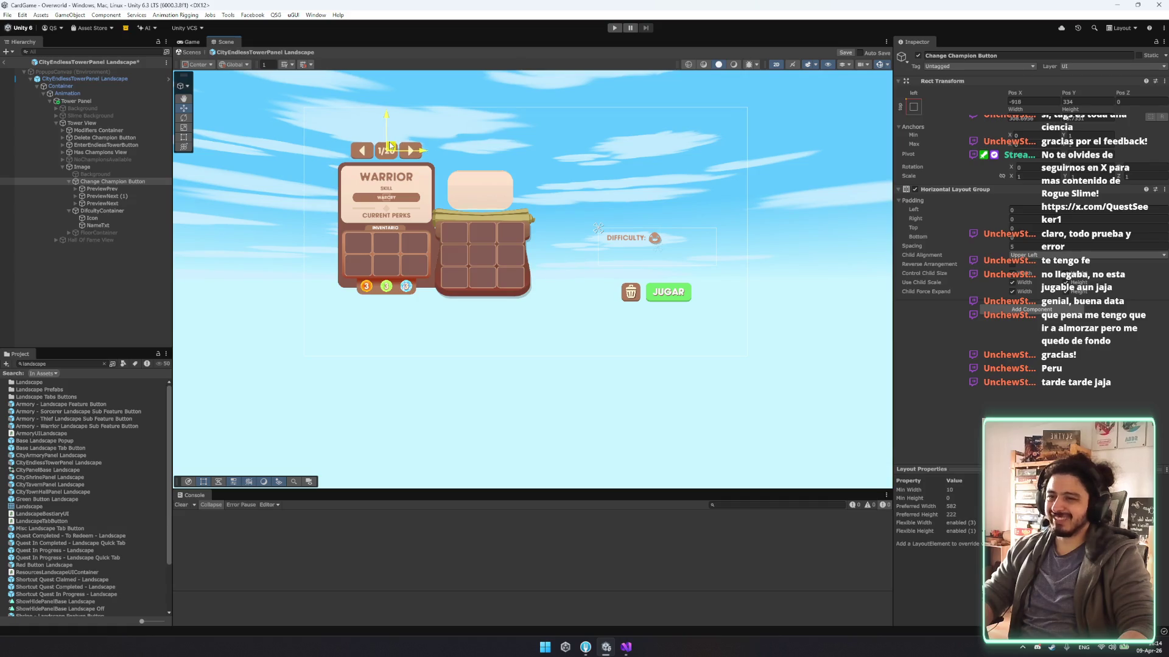
pyautogui.press('f')
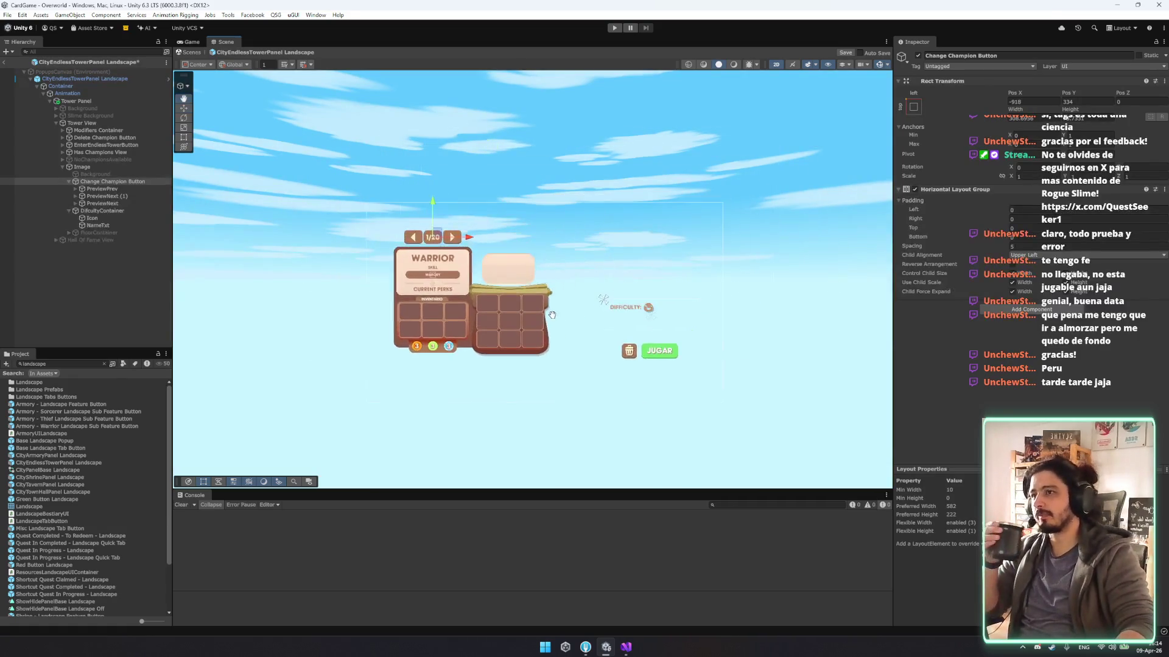
pyautogui.scroll(5, 528, 271)
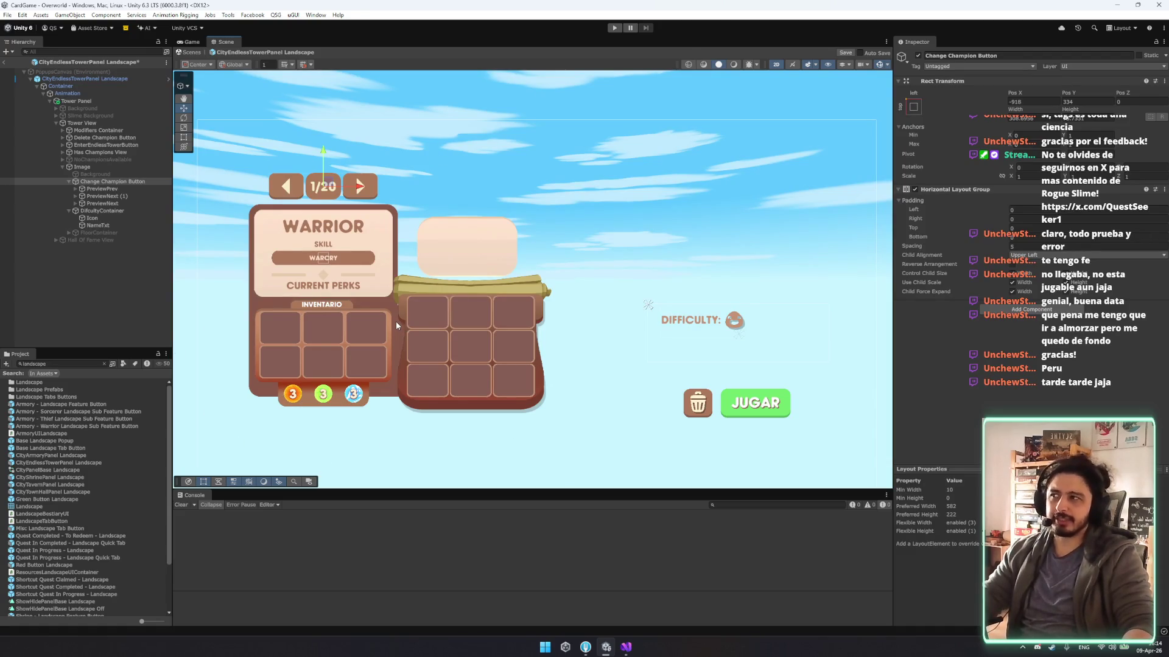
pyautogui.click(64, 182)
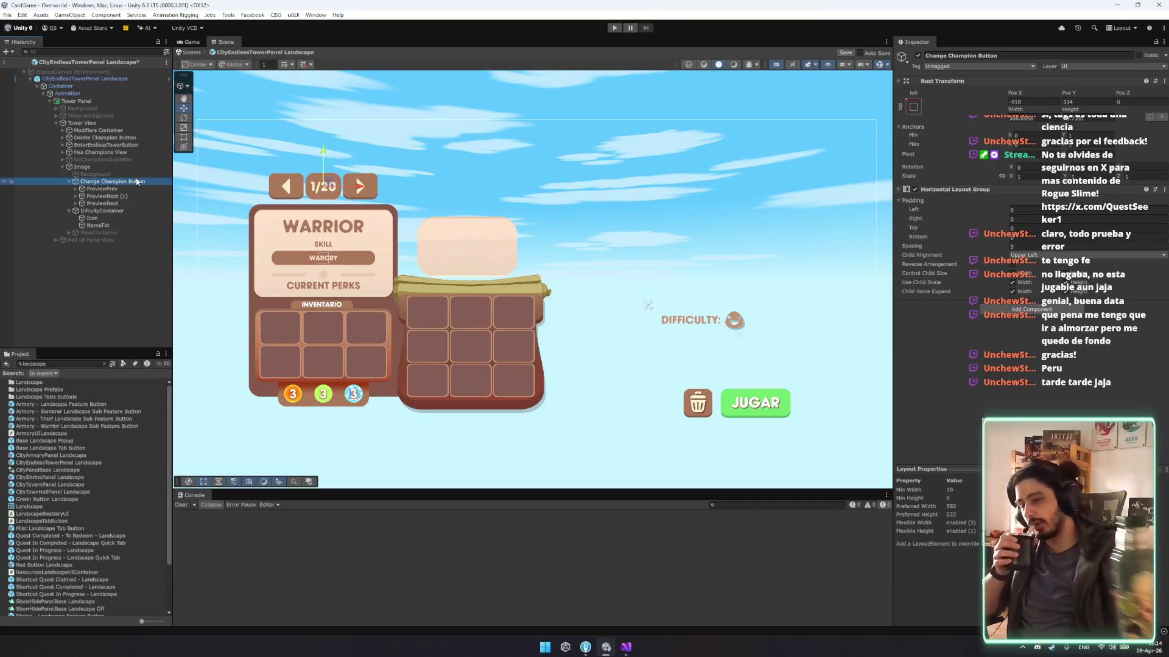
pyautogui.scroll(5, 493, 379)
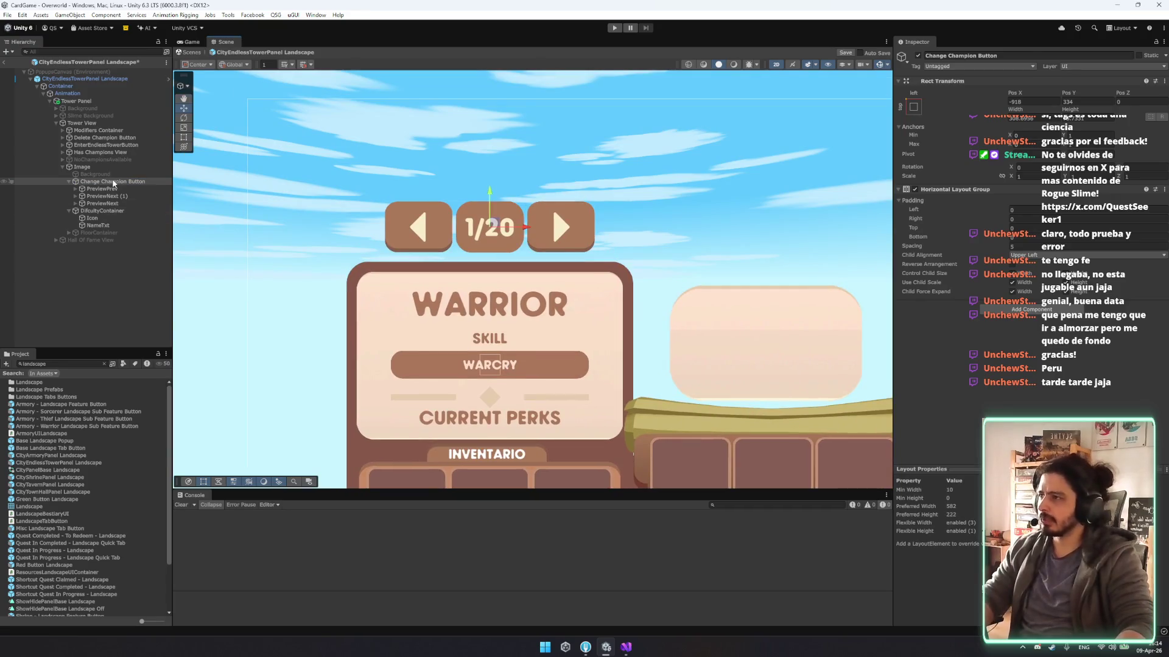
pyautogui.click(92, 153)
pyautogui.press('Up')
pyautogui.press('Up')
pyautogui.press('Up')
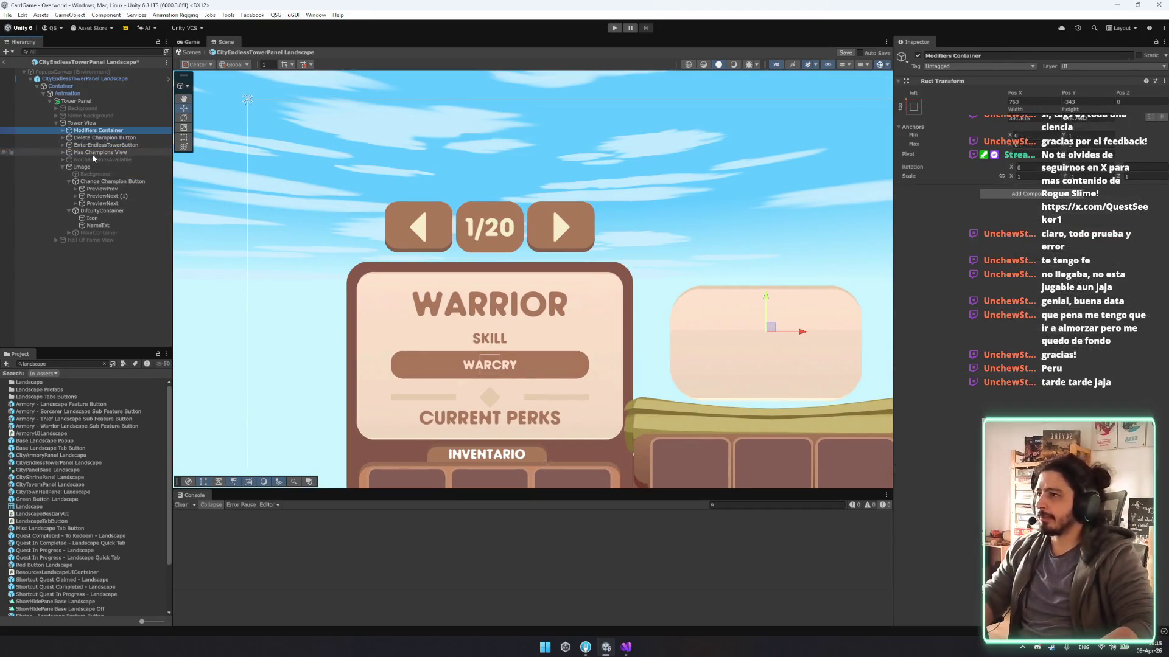
pyautogui.press('Right')
pyautogui.press('Left')
pyautogui.press('Down')
pyautogui.press('Right')
pyautogui.press('Down')
pyautogui.press('Left')
pyautogui.press('Left')
pyautogui.press('Down')
pyautogui.press('Down')
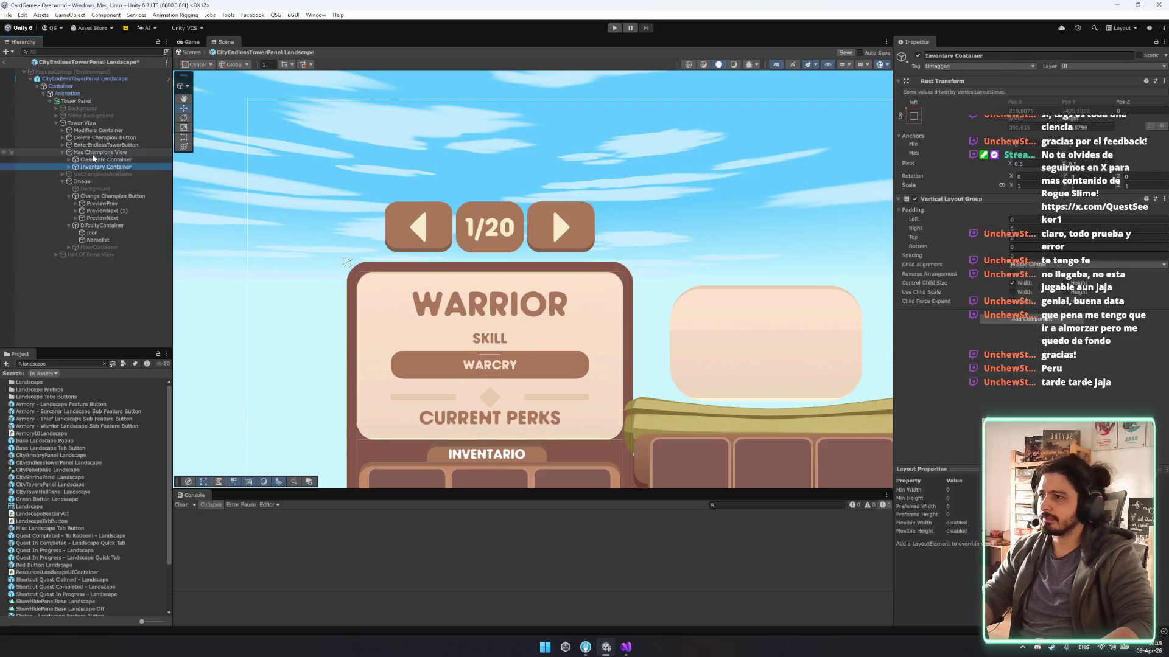
pyautogui.press('Right')
pyautogui.press('Down')
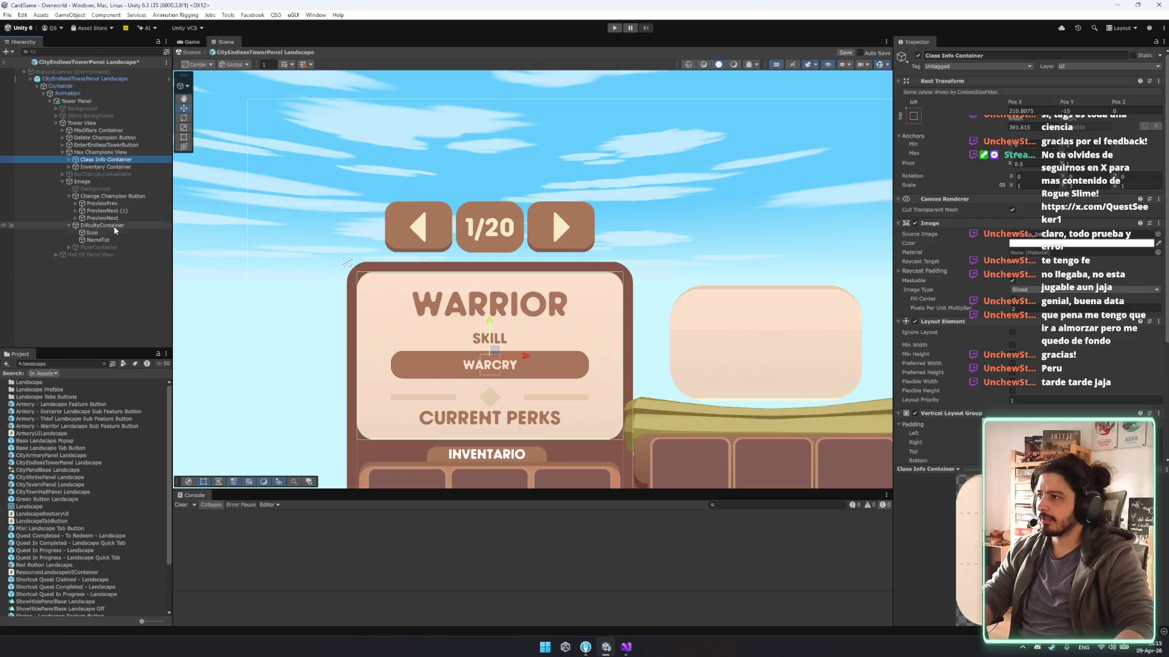
# Make Change Champion Button the first child of Has Champions View and save the prefab.
pyautogui.click(98, 197)
pyautogui.moveTo(99, 198); pyautogui.dragTo(97, 156)
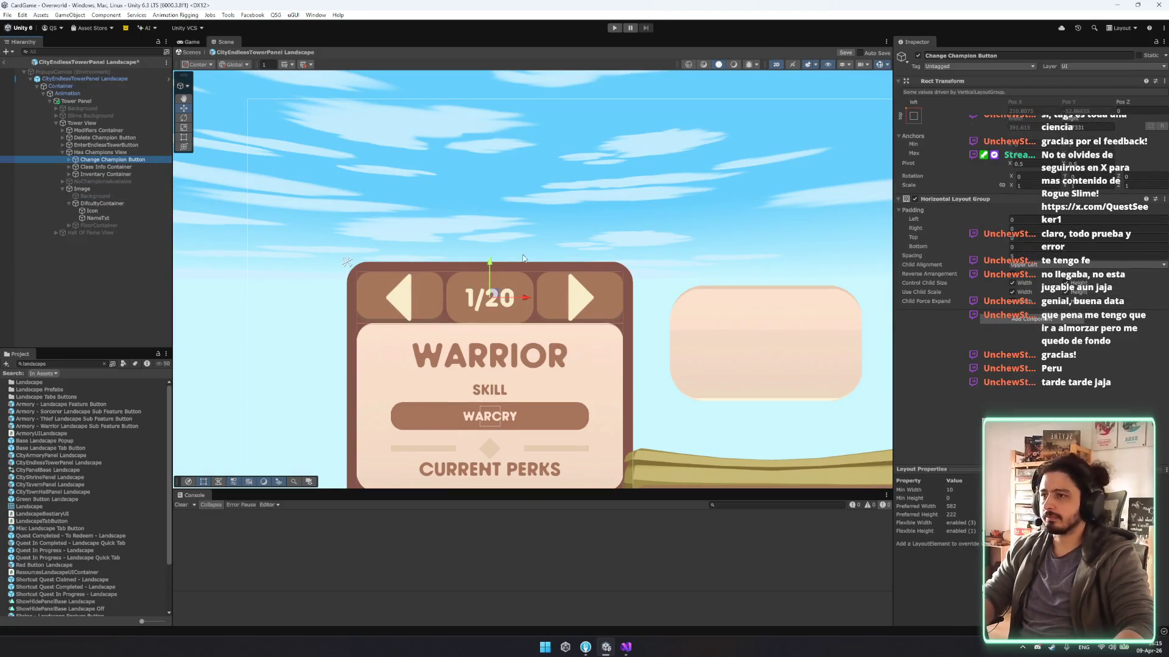
pyautogui.scroll(-4, 522, 258)
pyautogui.hotkey('ctrl', 's')
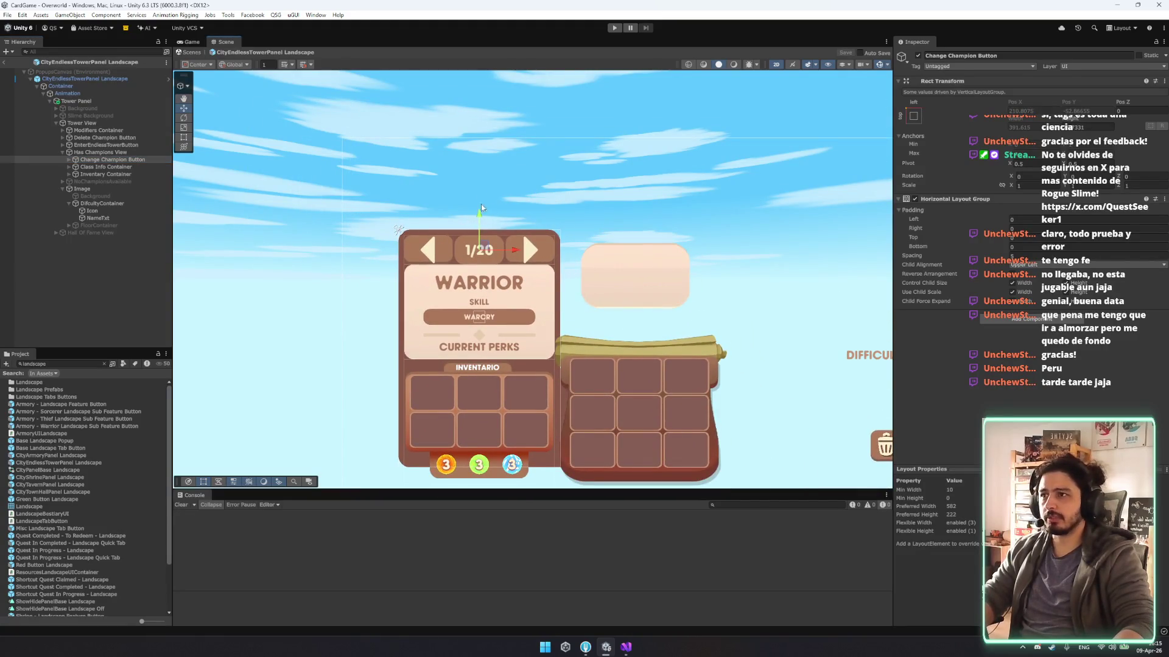
# Add a Layout Element that ignores layout, then raise and narrow the 1/20 arrow bar.
pyautogui.click(1014, 319)
pyautogui.write('layout')
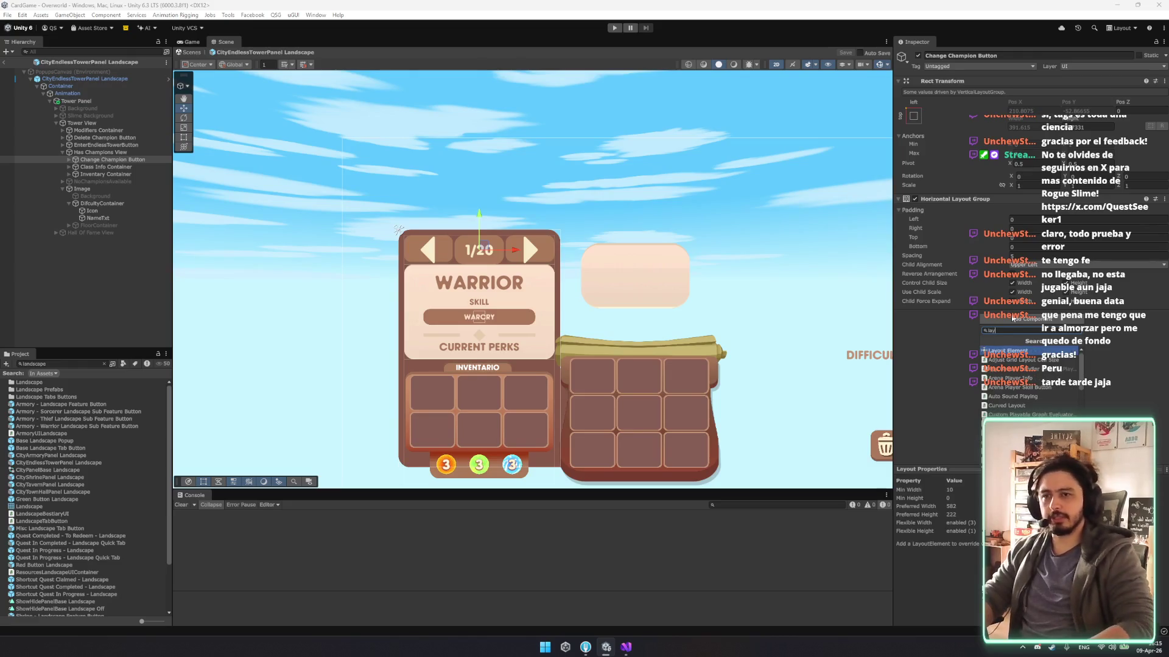
pyautogui.press('Return')
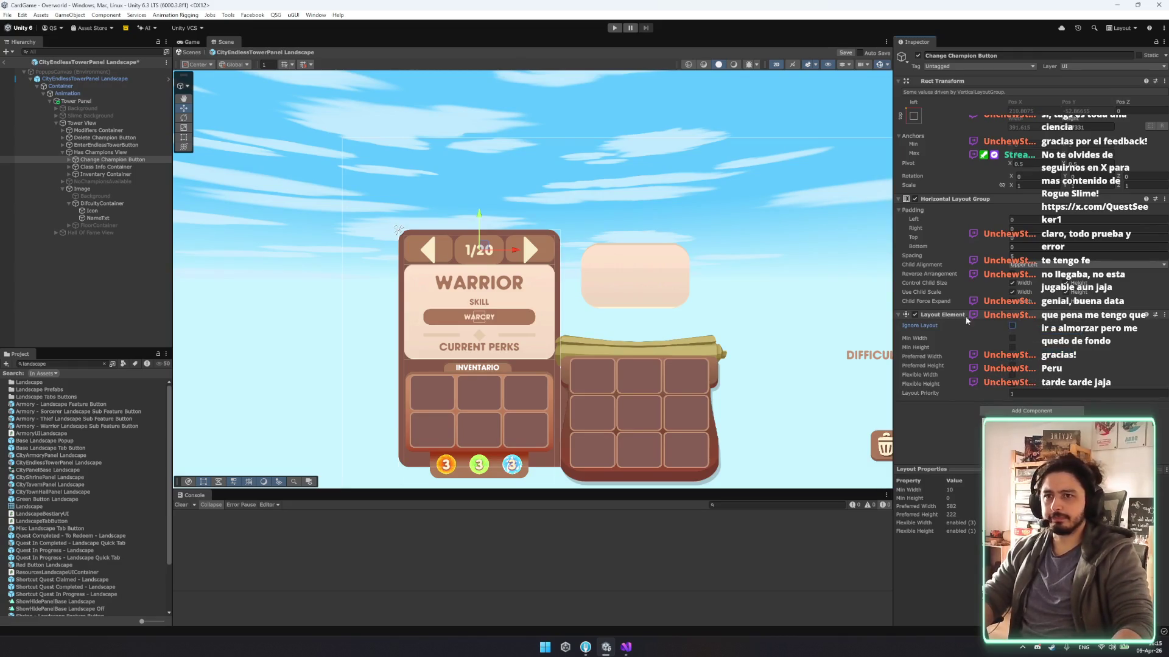
pyautogui.click(1011, 326)
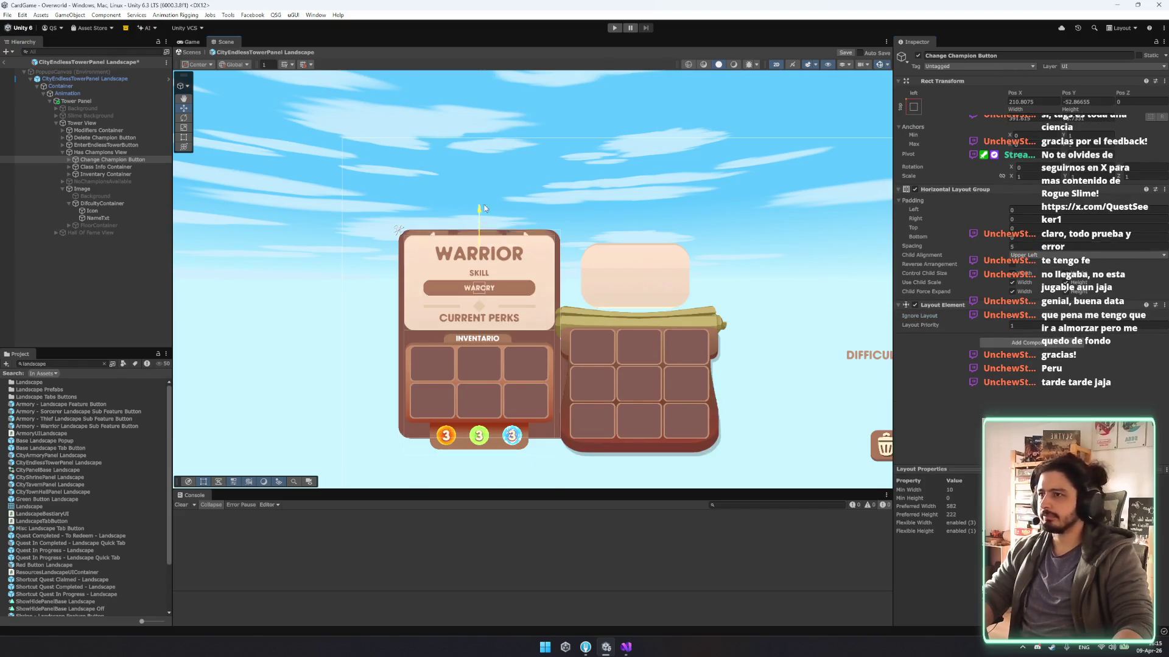
pyautogui.moveTo(487, 225); pyautogui.dragTo(490, 181)
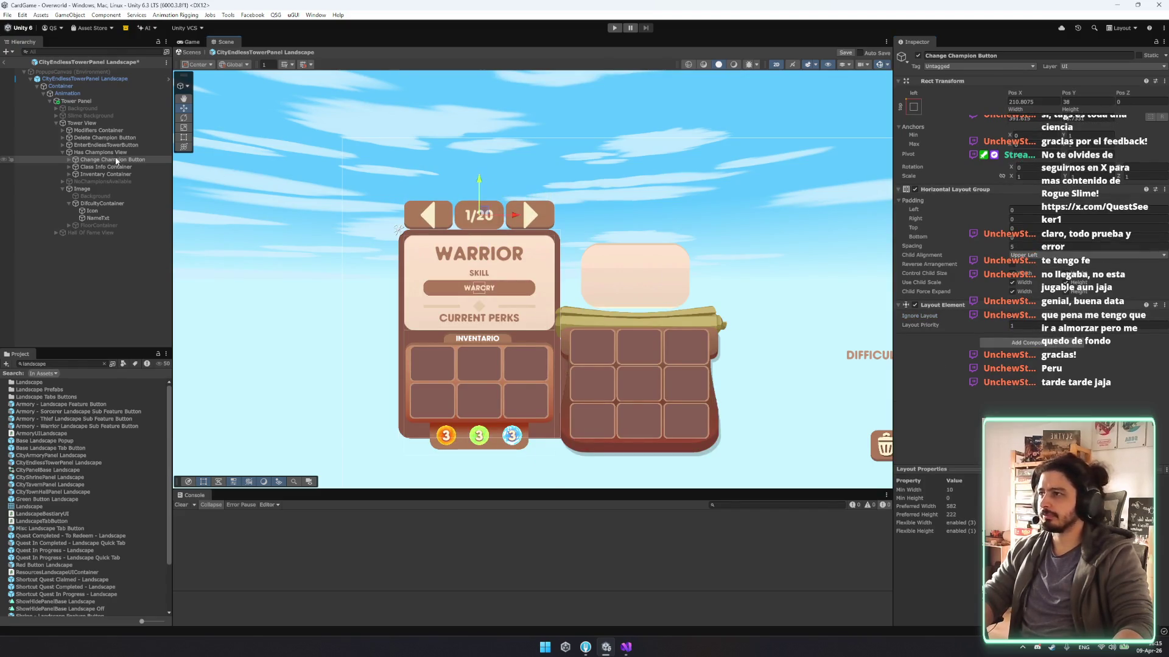
pyautogui.scroll(2, 552, 224)
pyautogui.moveTo(542, 205); pyautogui.dragTo(429, 194)
pyautogui.scroll(3, 457, 197)
pyautogui.press('w')
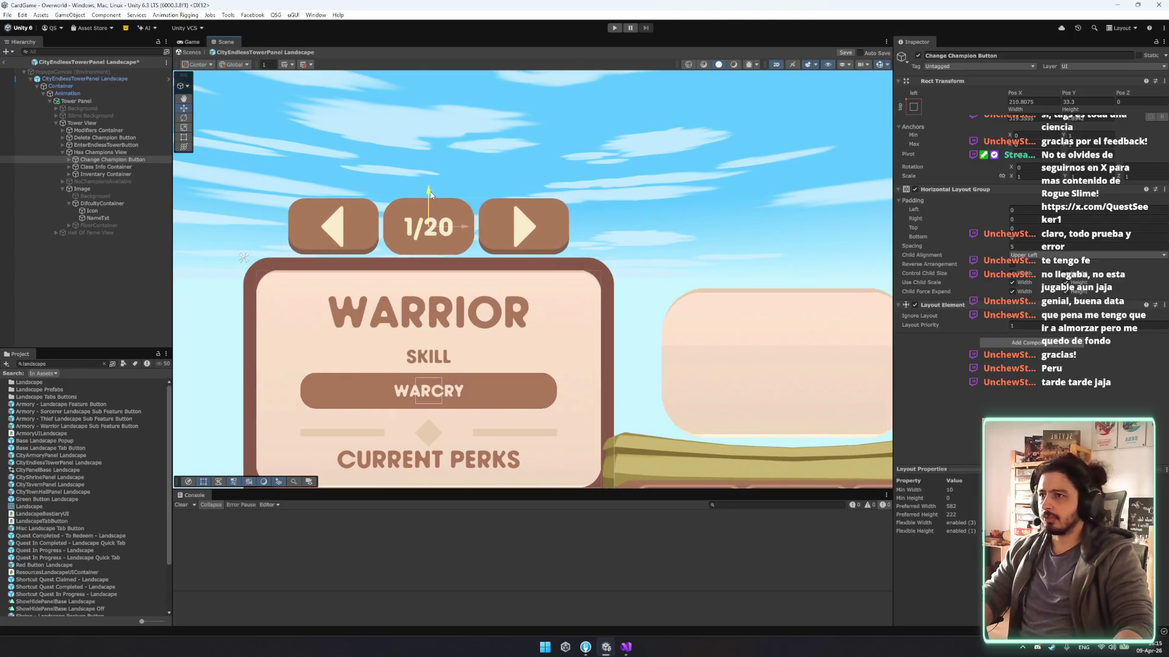
# Set the bar's Pos Y to 0, anchor it top-center, and move it above the card.
pyautogui.click(1119, 102)
pyautogui.click(1088, 102)
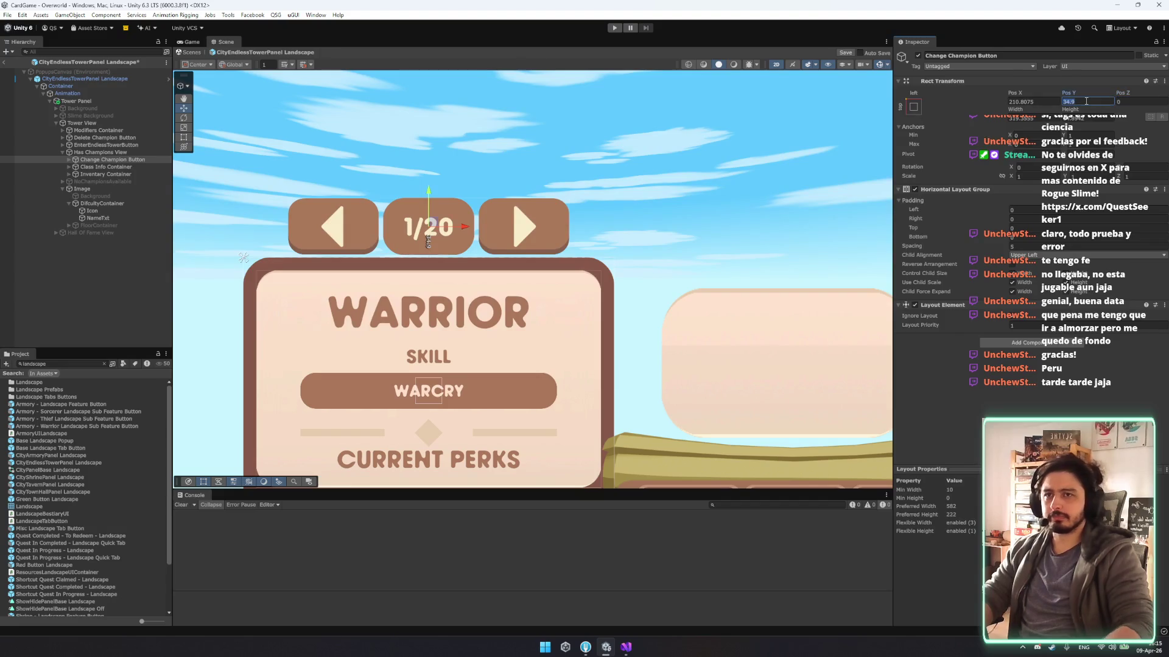
pyautogui.write('0')
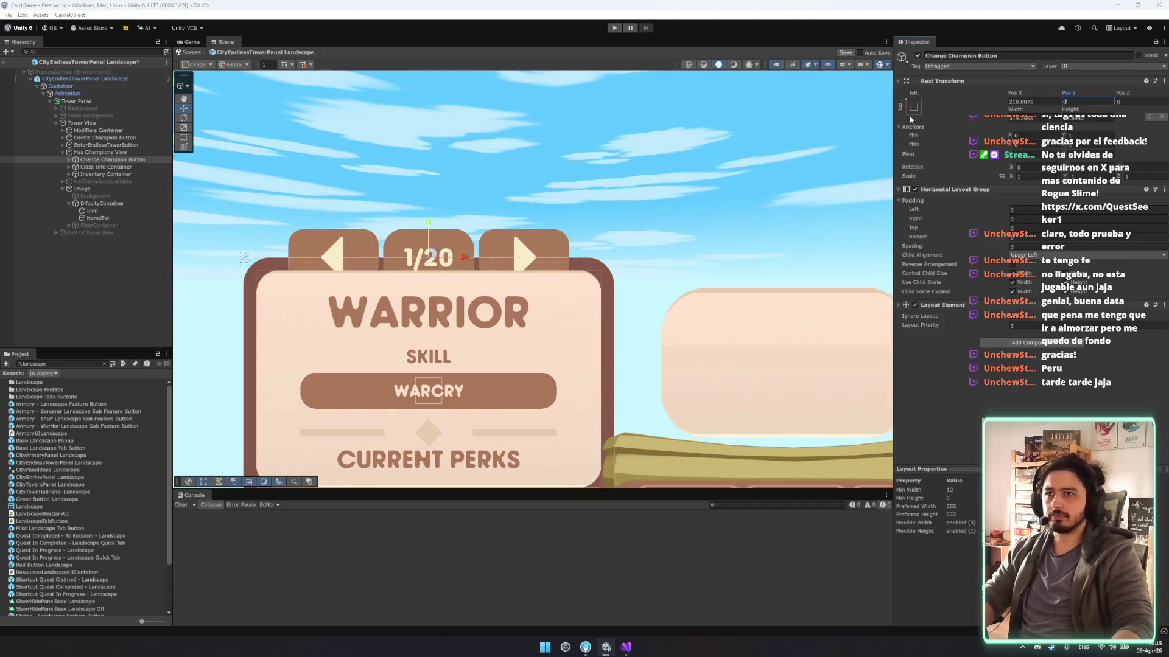
pyautogui.click(913, 106)
pyautogui.keyDown('alt'); pyautogui.click(966, 177); pyautogui.keyUp('alt')
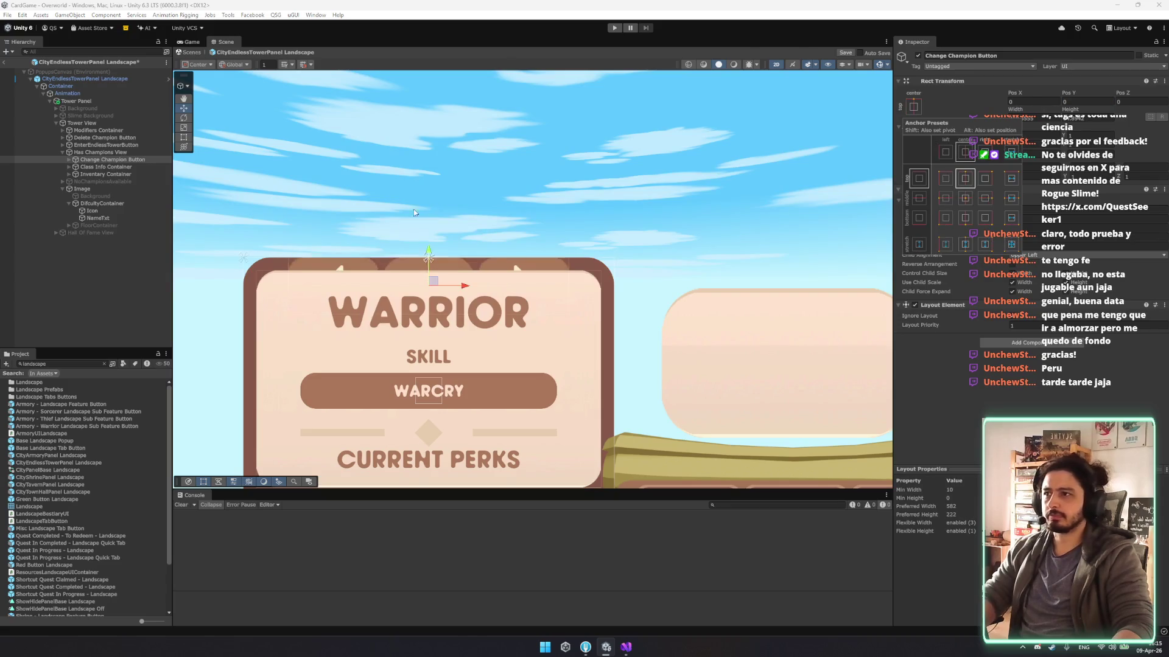
pyautogui.moveTo(429, 256); pyautogui.dragTo(440, 190)
# Set the Horizontal Layout Group spacing to 30 and save the scene.
pyautogui.scroll(-5, 438, 191)
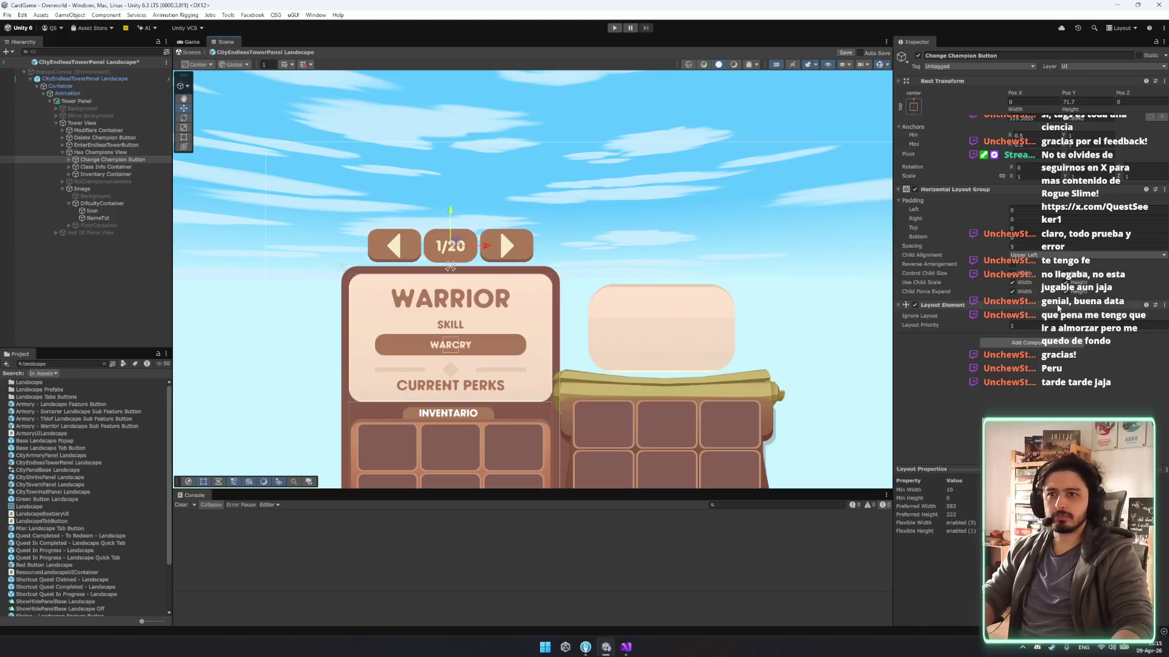
pyautogui.click(1026, 247)
pyautogui.write('20')
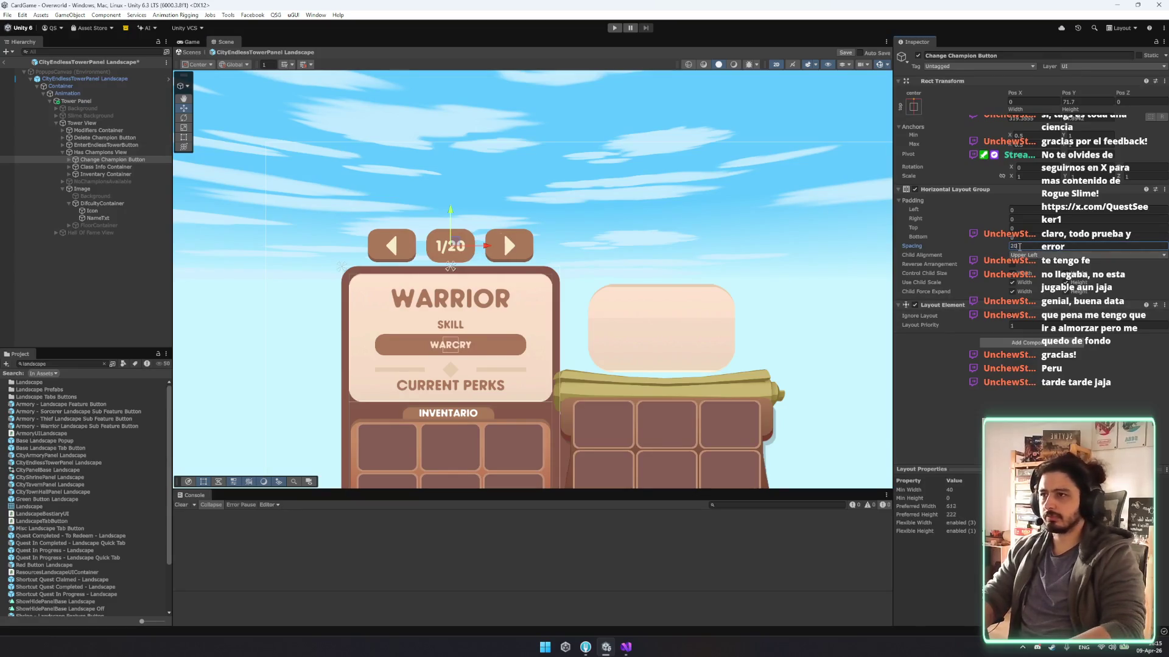
pyautogui.write('30')
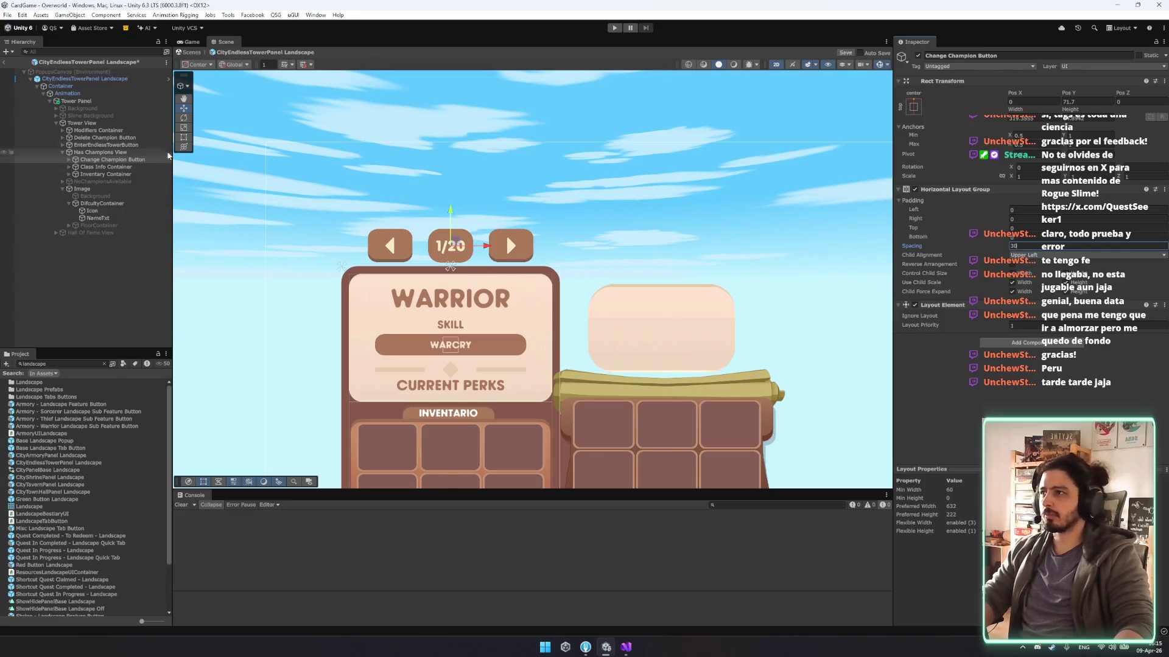
pyautogui.hotkey('ctrl', 's')
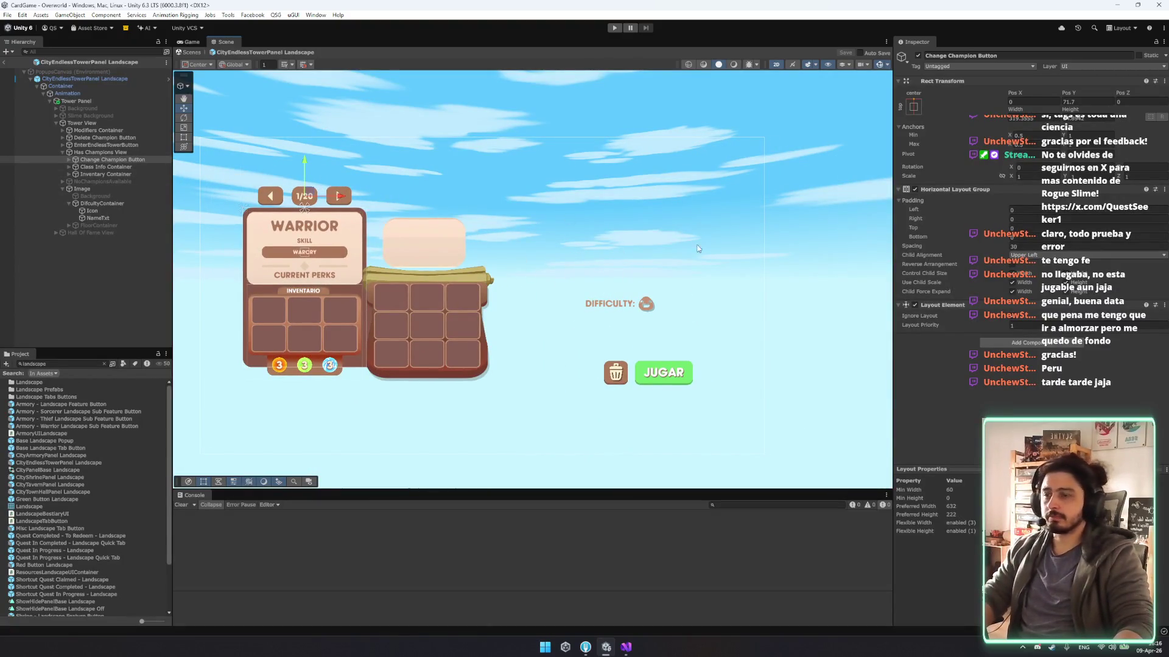
# Add an Image component to DifcultyContainer using the Popup_Info_bkg sprite as Source Image.
pyautogui.click(113, 203)
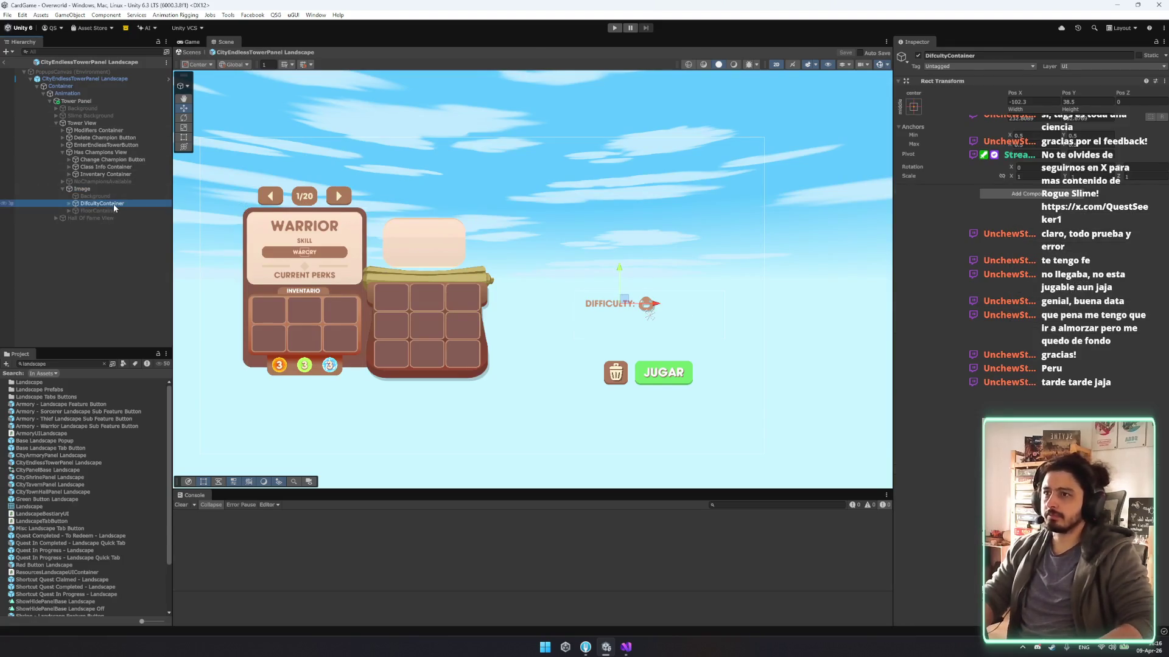
pyautogui.press('Right')
pyautogui.press('Down')
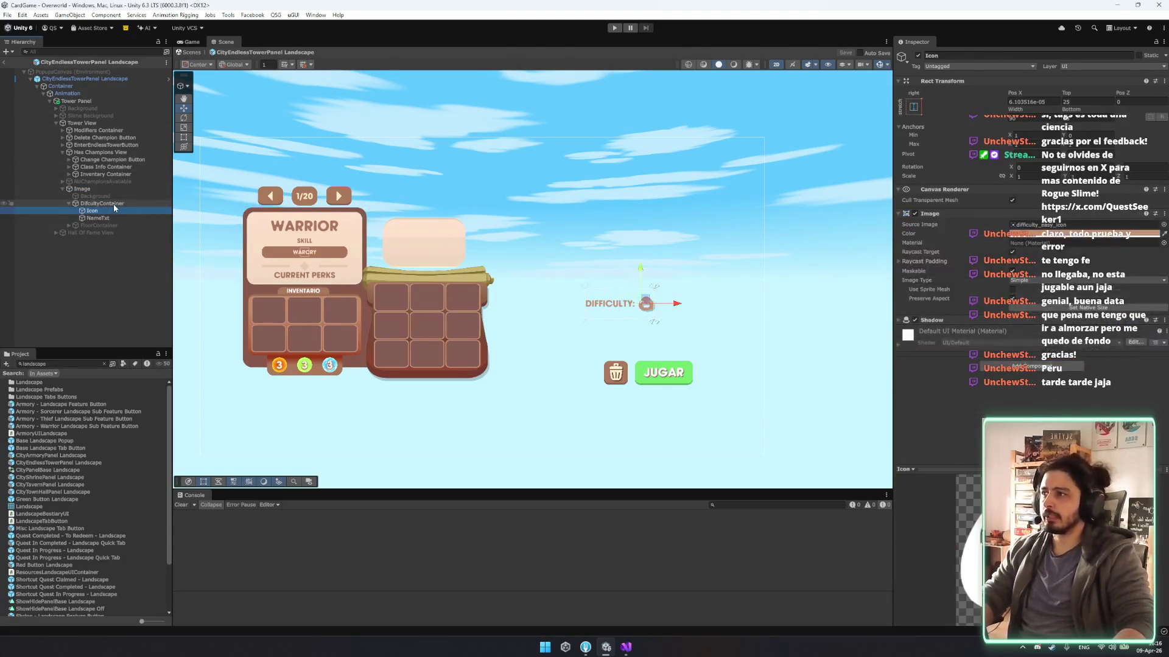
pyautogui.click(113, 203)
pyautogui.click(1031, 196)
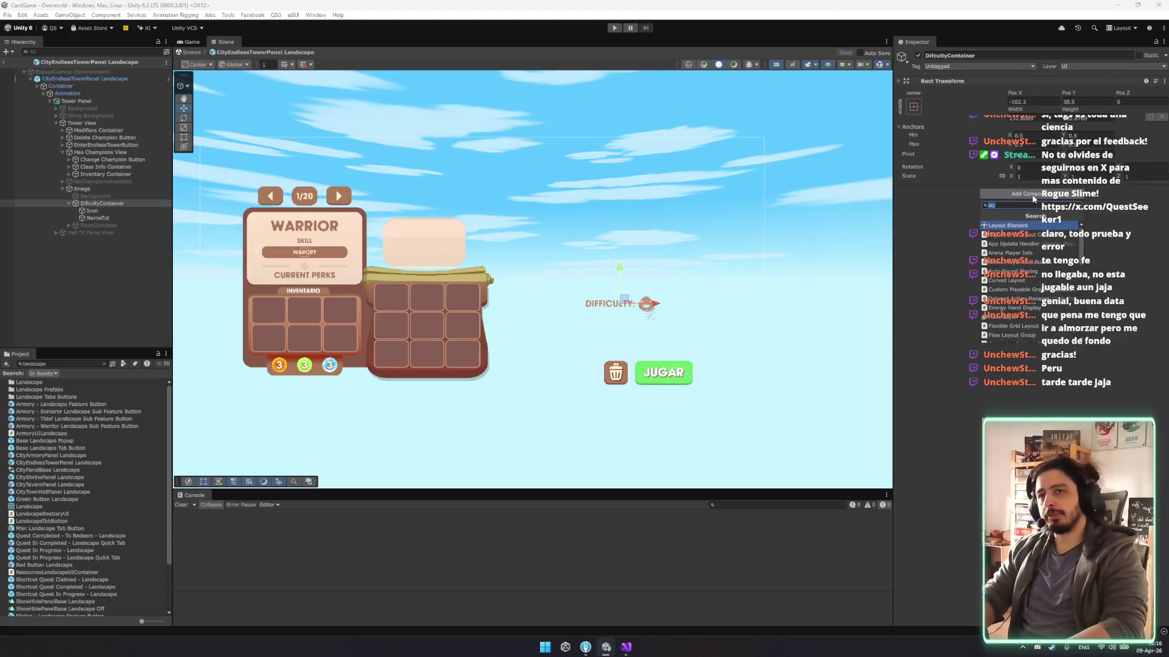
pyautogui.write('image')
pyautogui.press('Return')
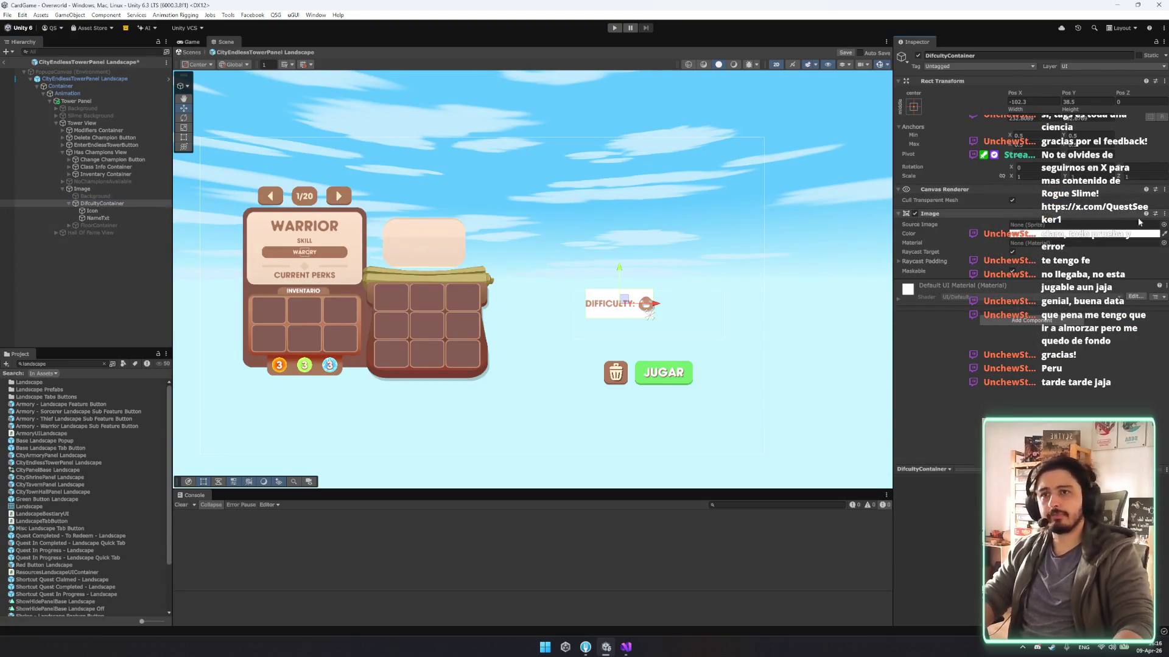
pyautogui.click(1163, 225)
pyautogui.write('popup')
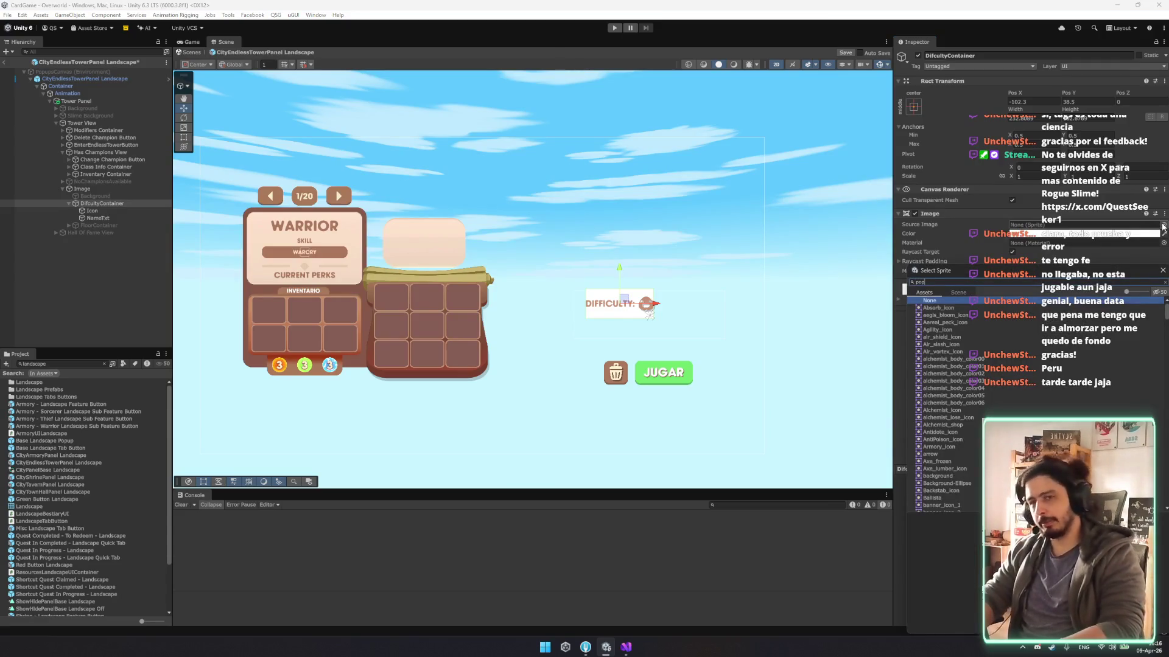
pyautogui.click(940, 322)
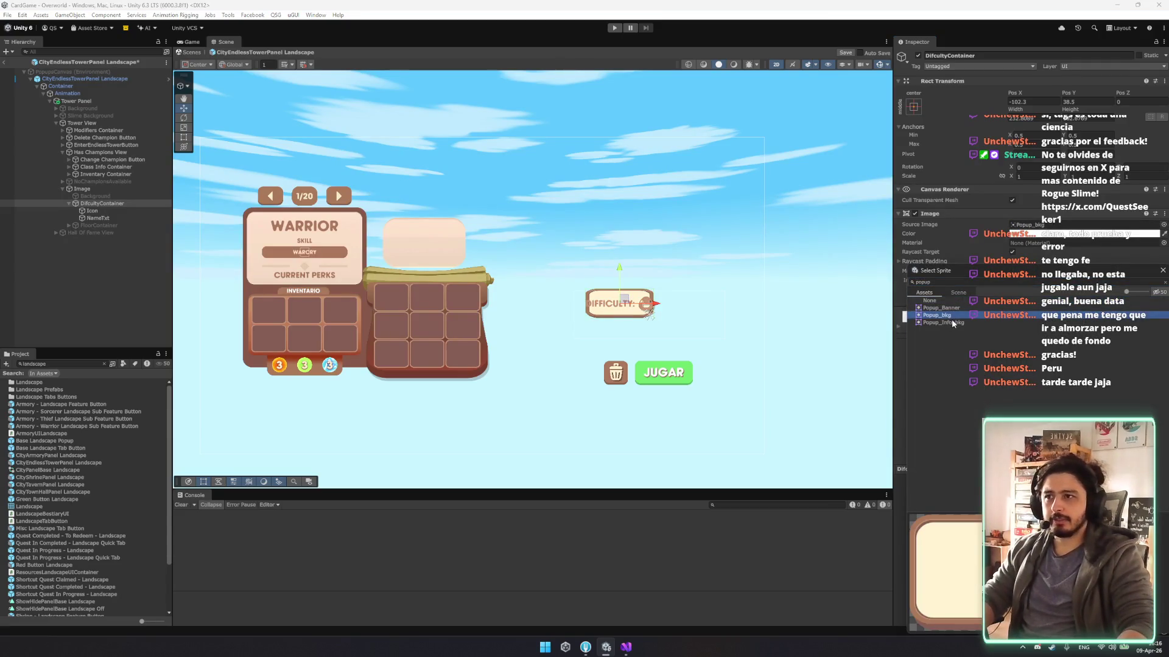
pyautogui.doubleClick(952, 322)
# Apply the stretch-stretch anchor preset so the difficulty box fills its parent.
pyautogui.scroll(5, 670, 326)
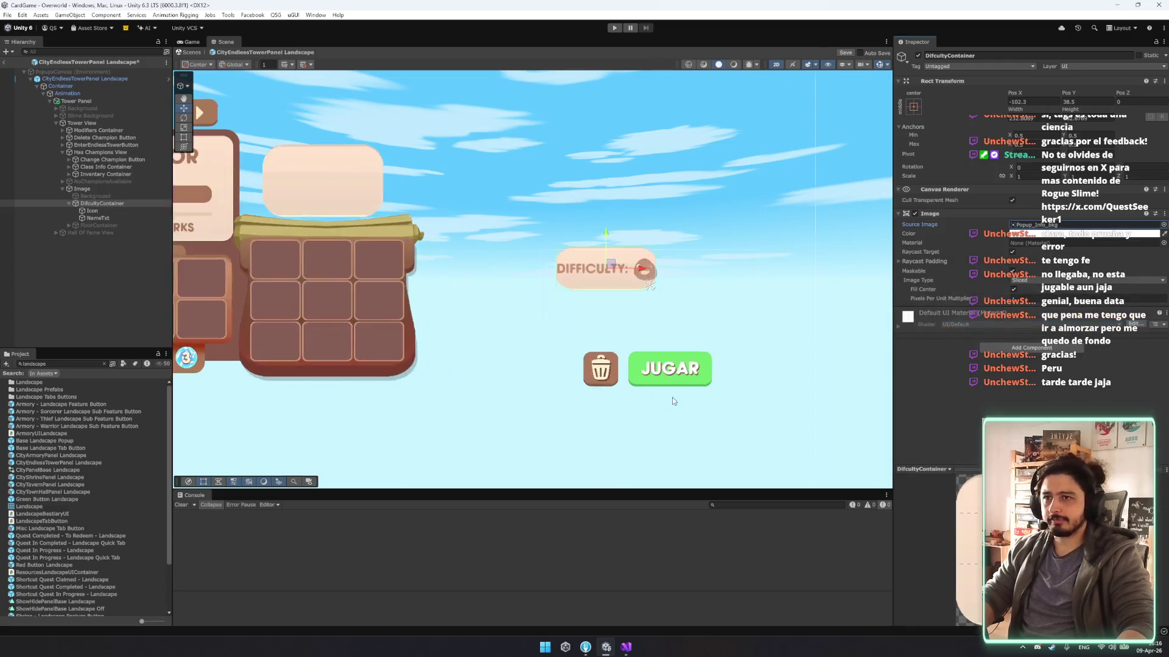
pyautogui.moveTo(584, 291); pyautogui.dragTo(614, 352)
pyautogui.press('t')
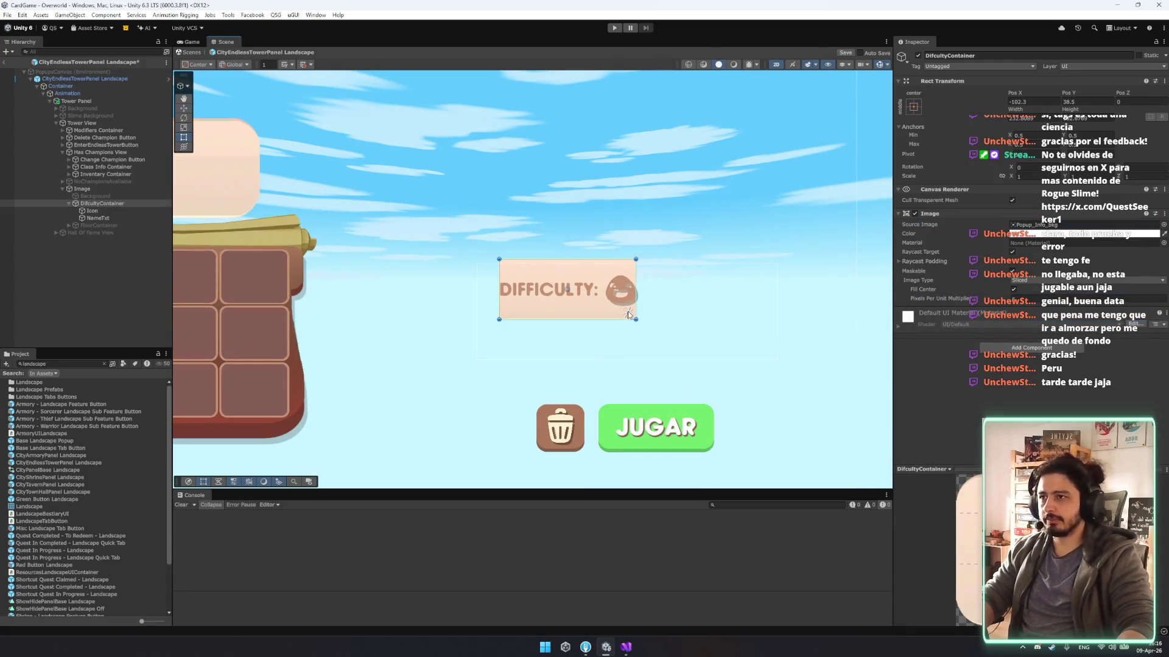
pyautogui.click(913, 107)
pyautogui.keyDown('alt'); pyautogui.click(1010, 244); pyautogui.keyUp('alt')
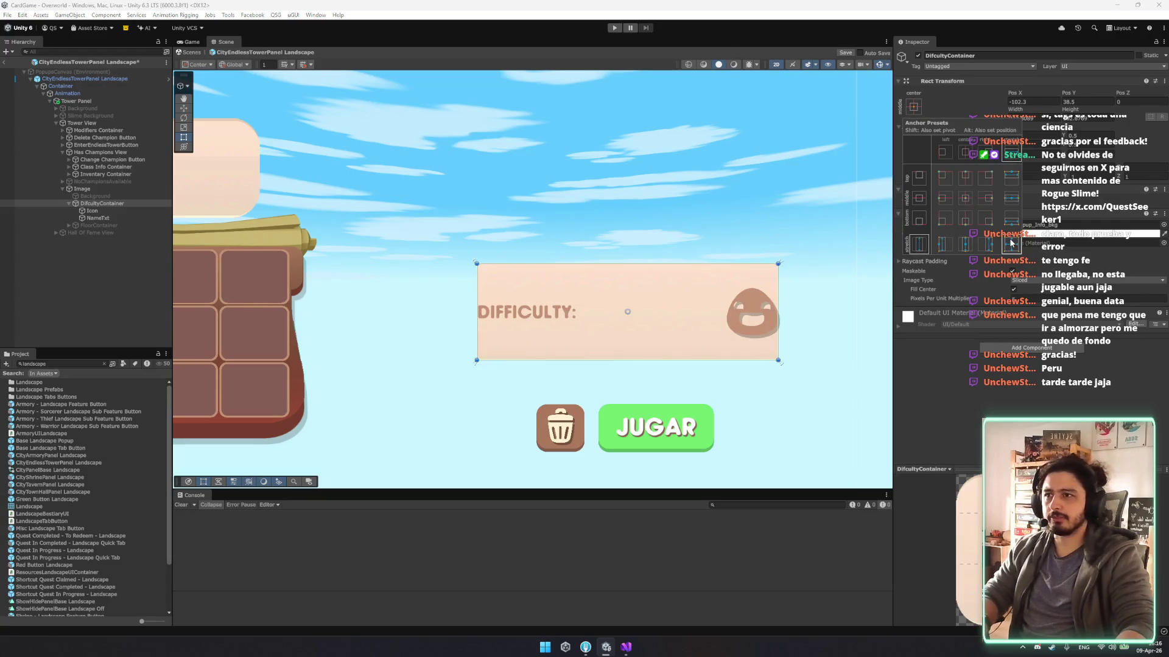
# Move the difficulty Icon to the left over the DIFFICULTY text.
pyautogui.click(122, 210)
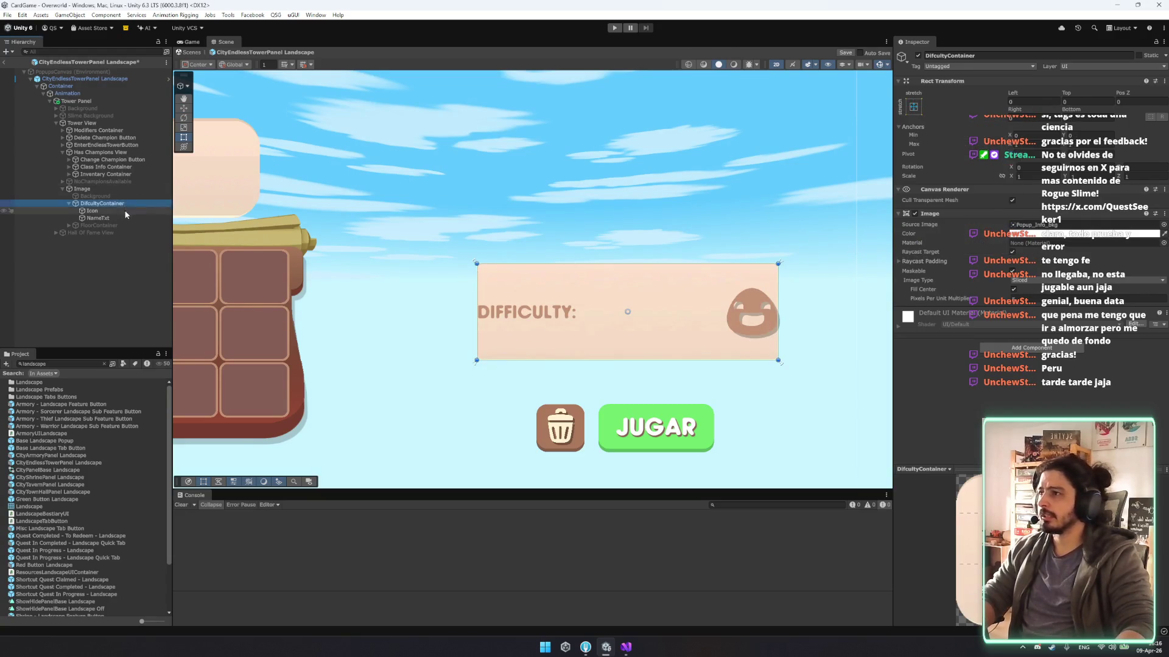
pyautogui.press('w')
pyautogui.moveTo(789, 317); pyautogui.dragTo(521, 312)
# Shrink the NameTxt label, adjust its Extra Settings margin, and place it upper right.
pyautogui.press('t')
pyautogui.press('w')
pyautogui.click(97, 218)
pyautogui.press('t')
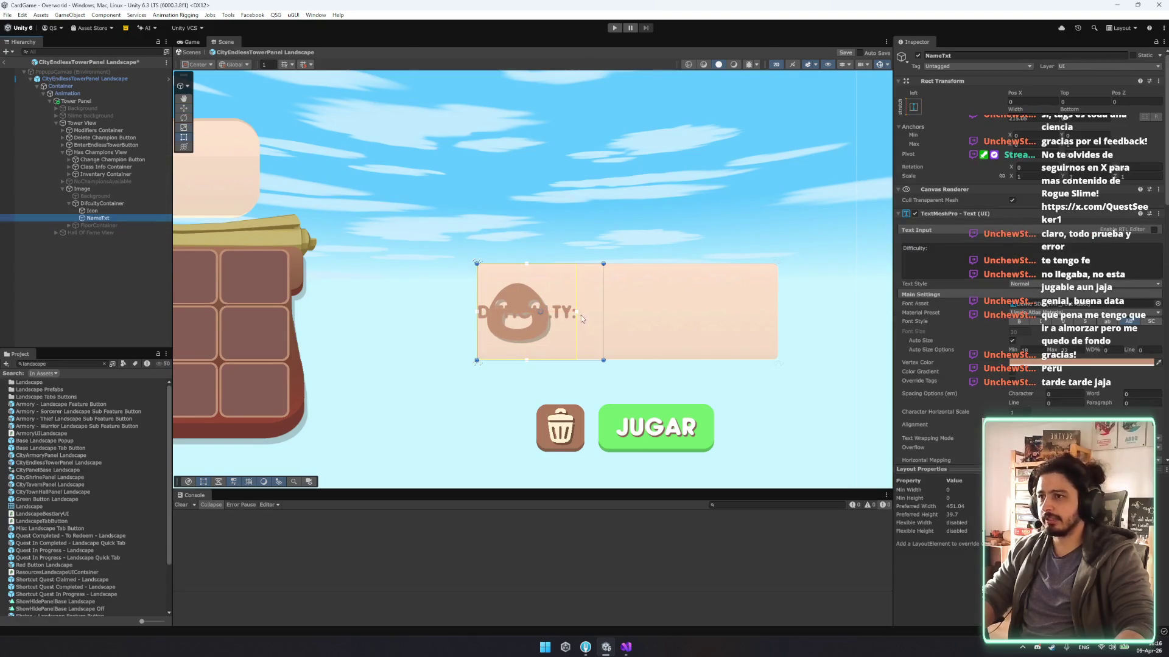
pyautogui.moveTo(556, 268); pyautogui.dragTo(555, 301)
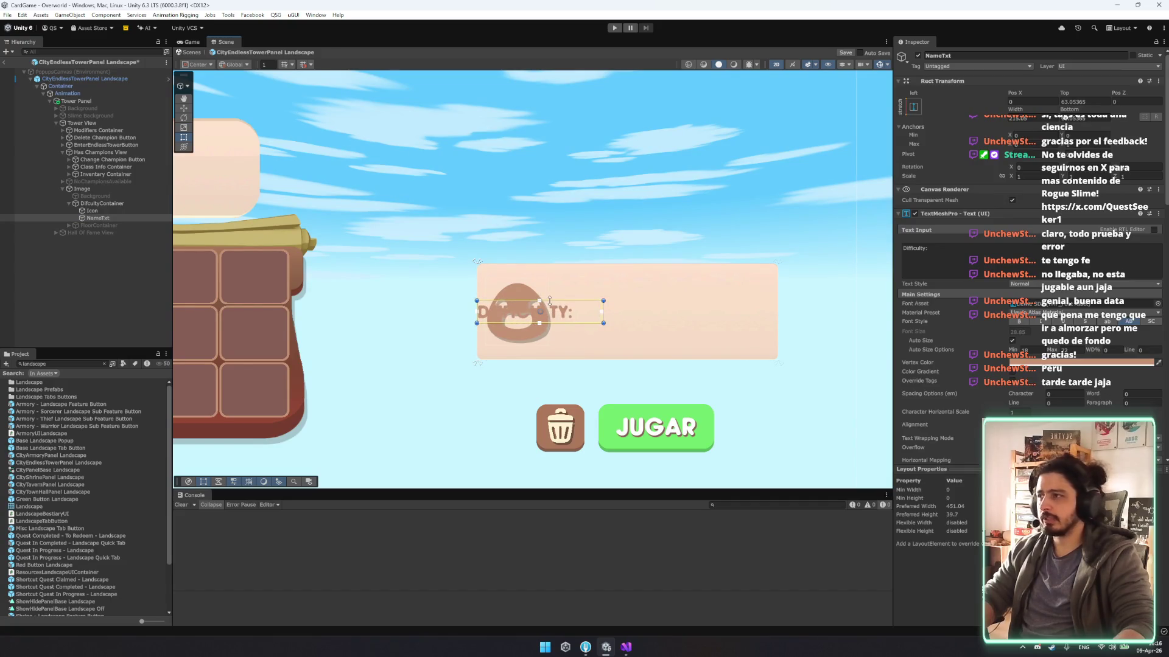
pyautogui.scroll(-5, 959, 330)
pyautogui.click(963, 336)
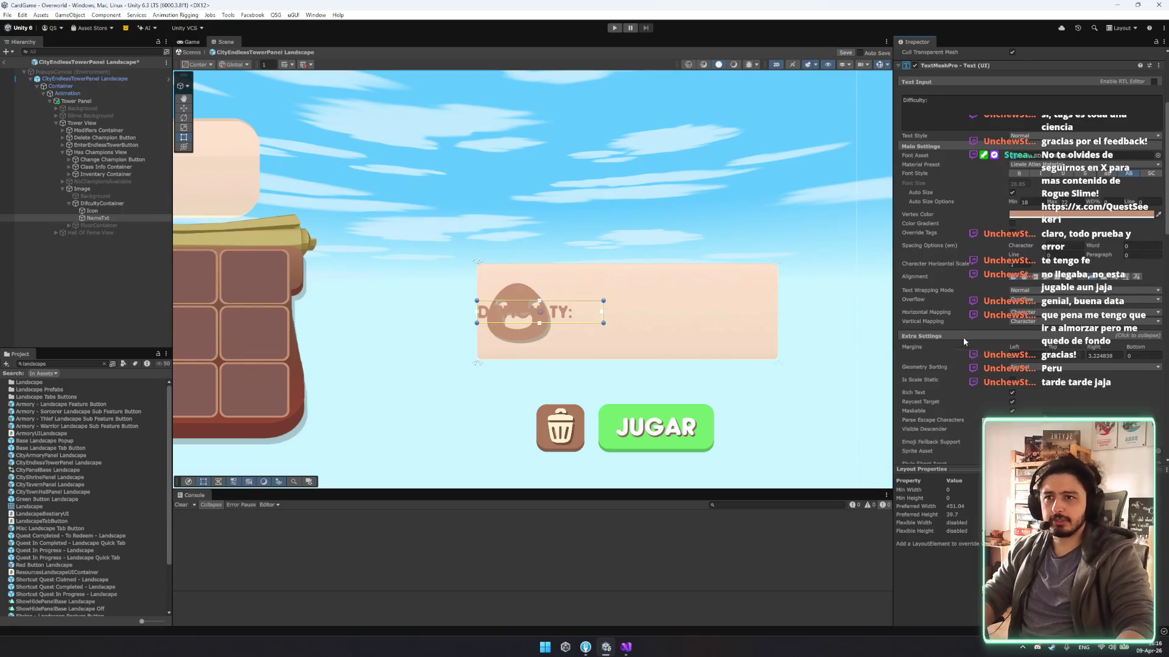
pyautogui.click(1098, 356)
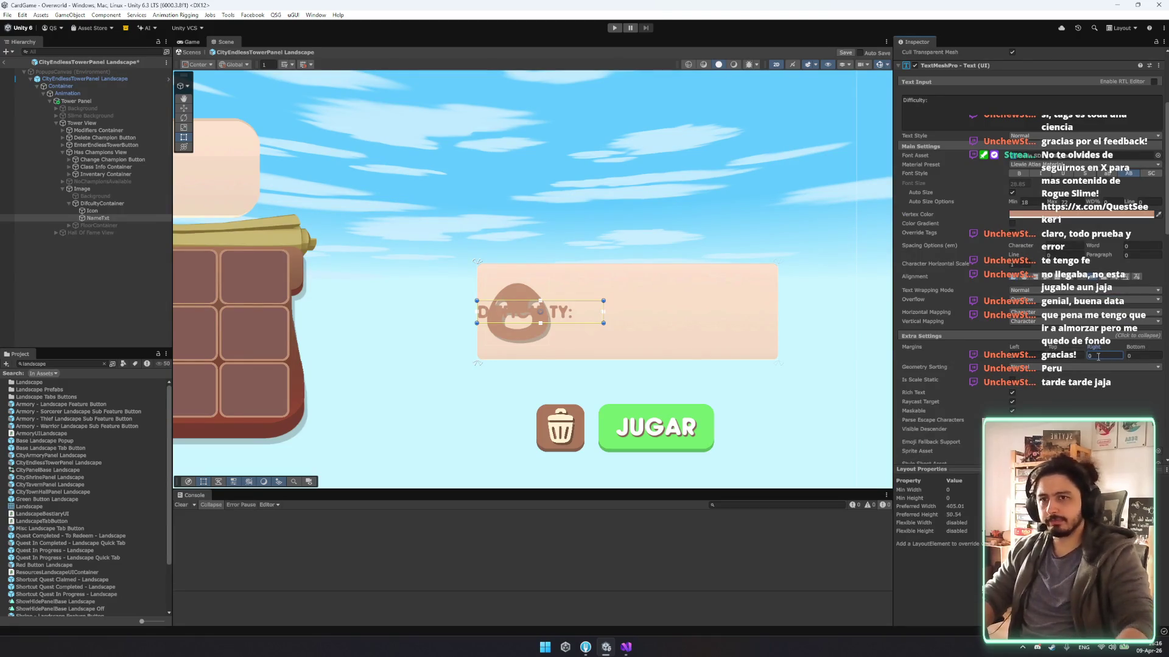
pyautogui.press('w')
pyautogui.moveTo(541, 314); pyautogui.dragTo(677, 289)
pyautogui.press('t')
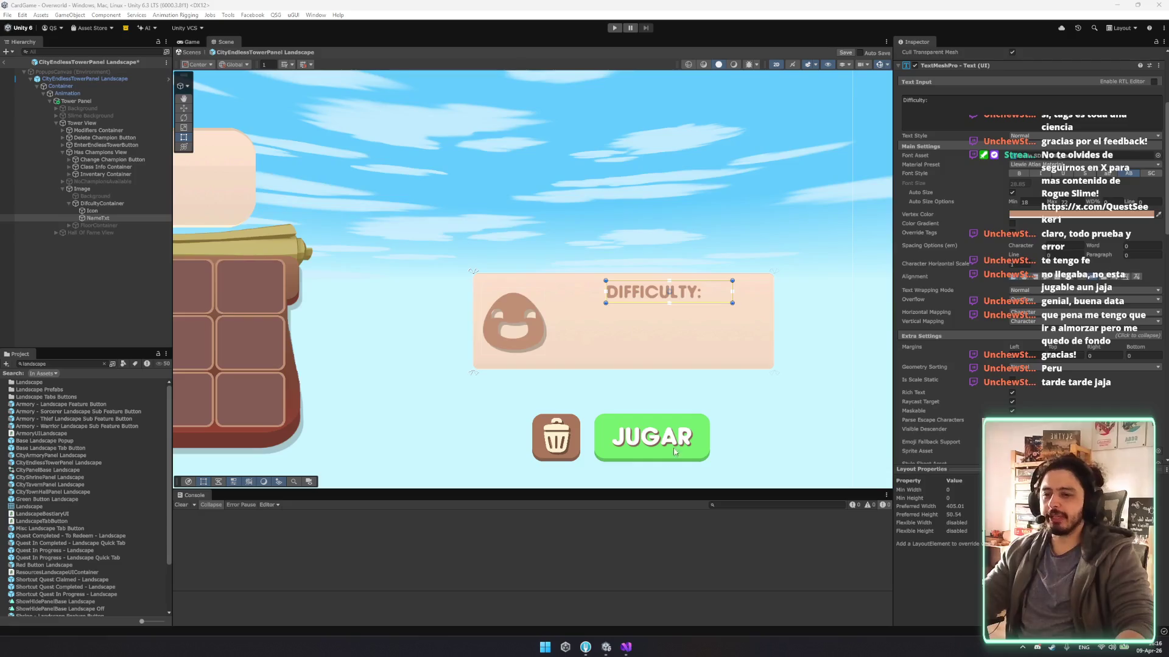
# Delete the unused Background object from the Hierarchy.
pyautogui.scroll(3, 641, 345)
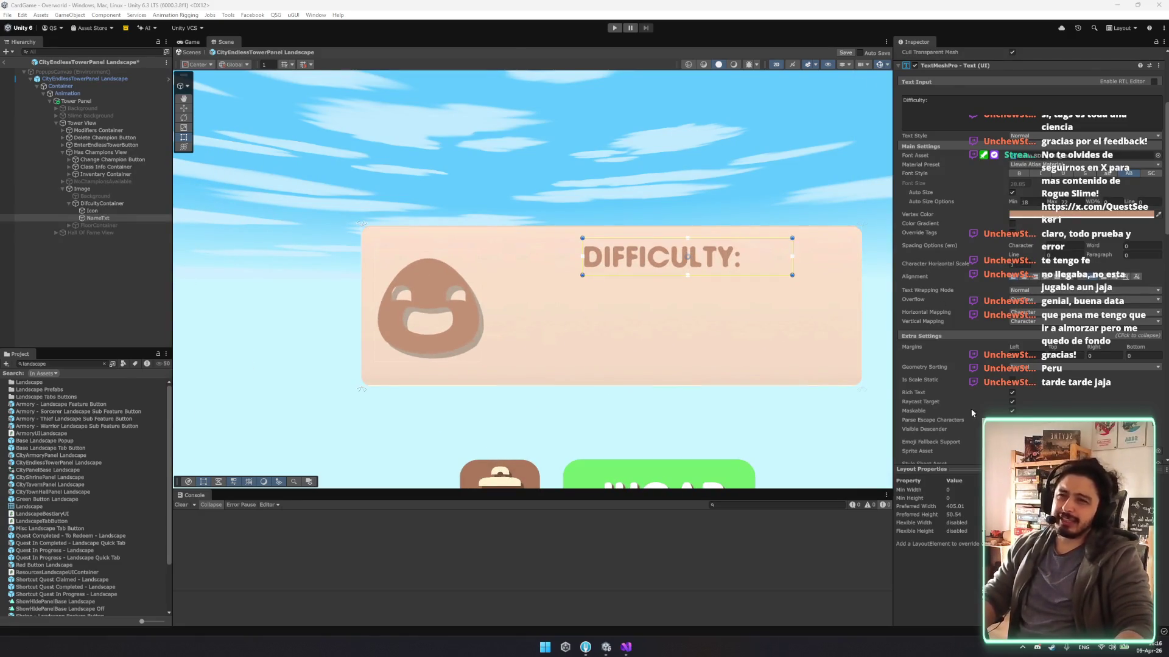
pyautogui.scroll(-5, 724, 331)
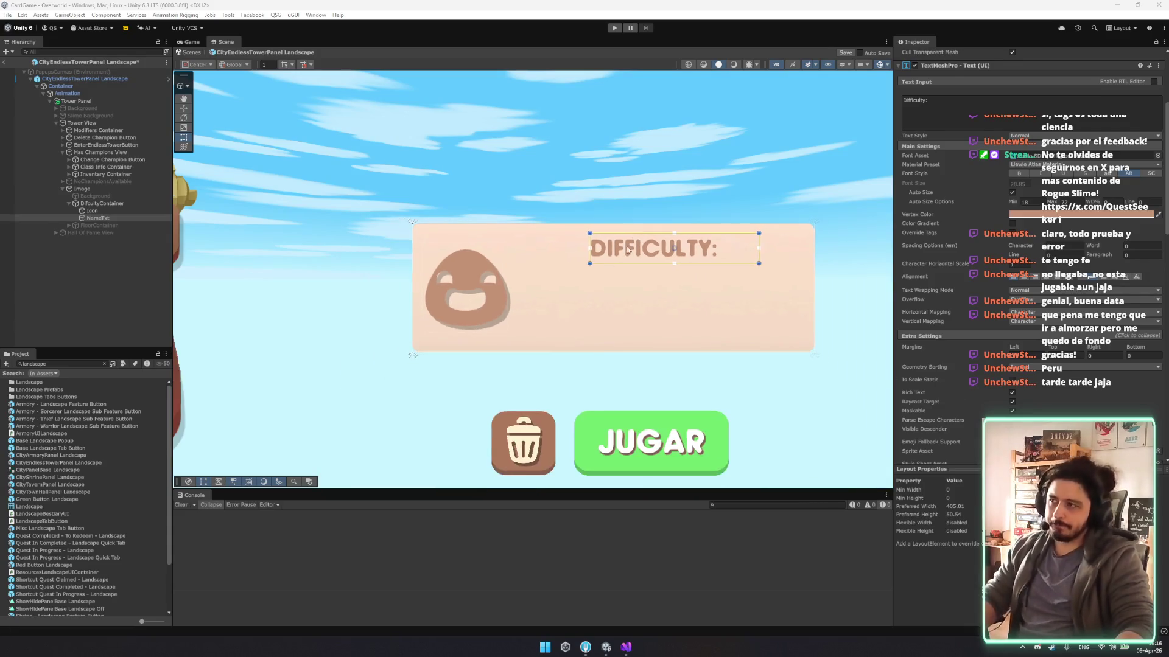
pyautogui.scroll(1, 658, 298)
pyautogui.click(91, 196)
pyautogui.press('Delete')
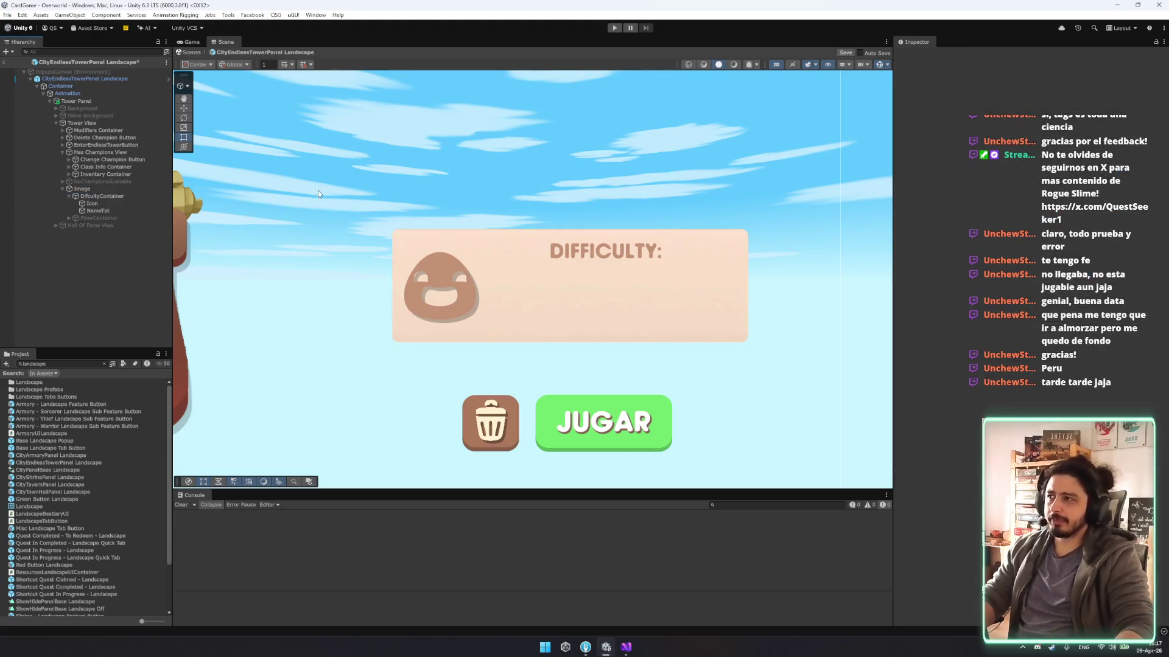
# Enable FloorContainer so the PISO: 2 label shows inside the difficulty box.
pyautogui.click(124, 219)
pyautogui.click(917, 55)
pyautogui.click(918, 55)
pyautogui.click(918, 56)
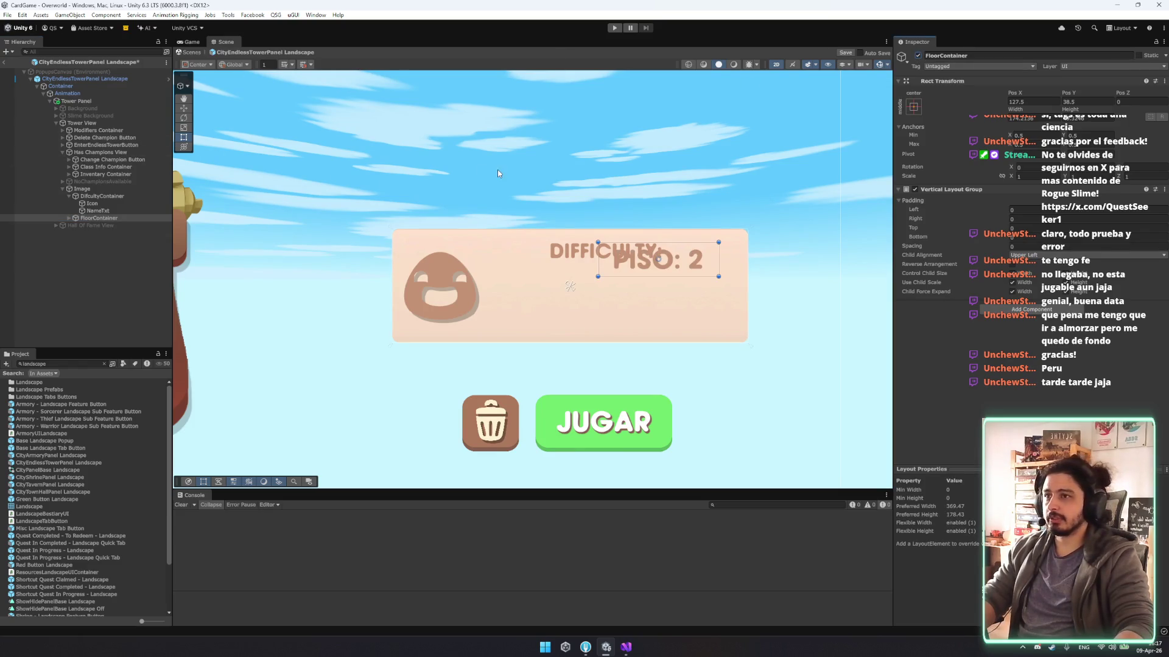
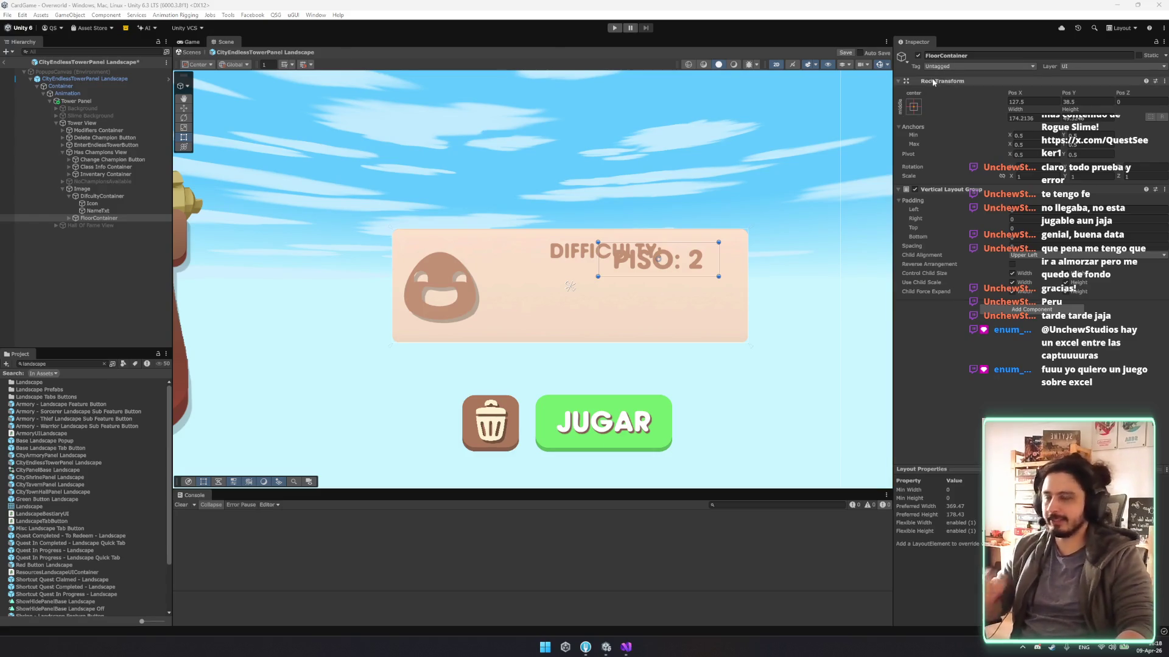
# Place PISO: 2 below DIFFICULTY and add a duplicated label reading 'ARCHIVOS perdidos'.
pyautogui.moveTo(615, 267)
pyautogui.mouseDown()
pyautogui.moveTo(574, 331)
pyautogui.moveTo(565, 309)
pyautogui.moveTo(589, 283)
pyautogui.moveTo(705, 304)
pyautogui.mouseUp()
pyautogui.moveTo(568, 313); pyautogui.dragTo(568, 317)
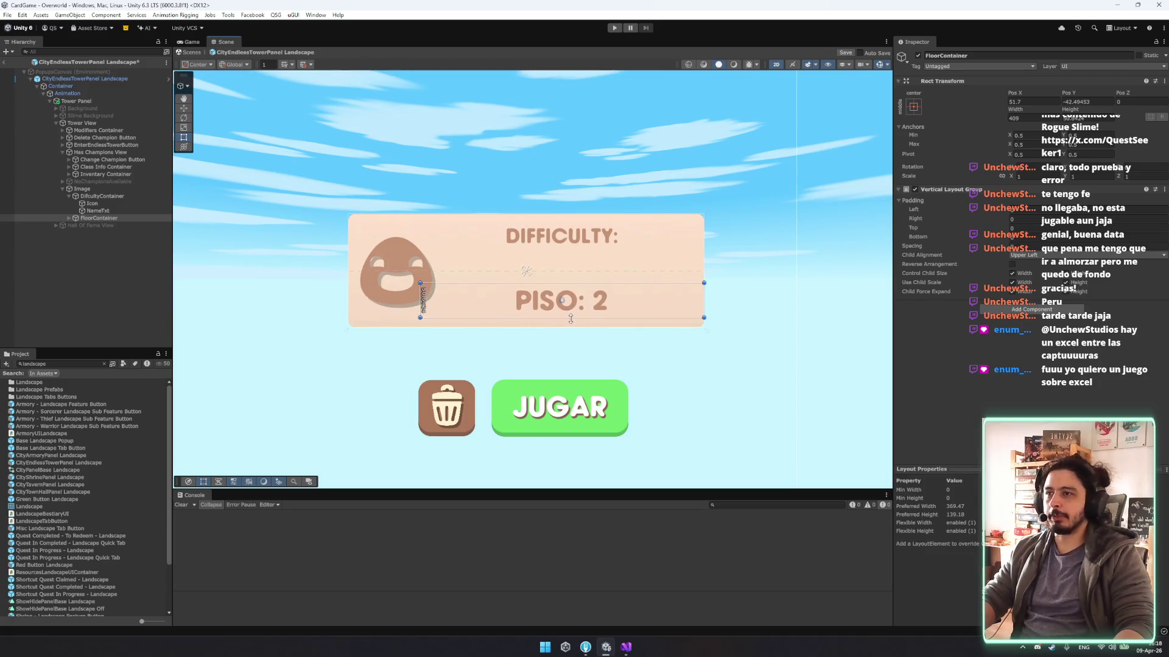
pyautogui.click(136, 203)
pyautogui.click(130, 211)
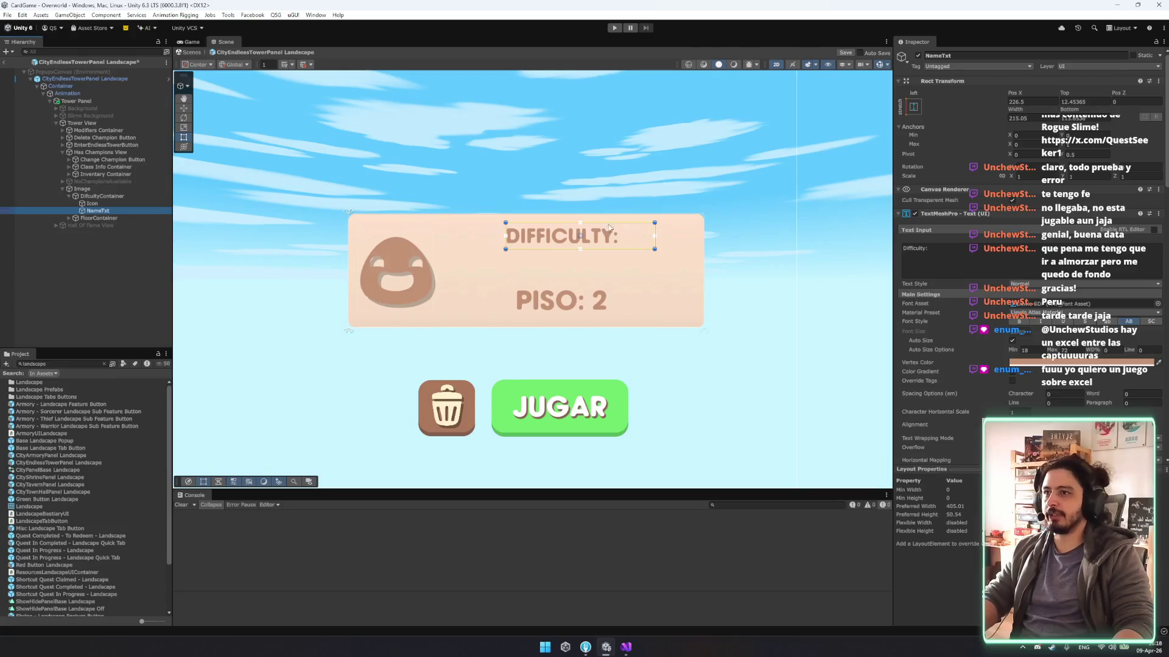
pyautogui.hotkey('ctrl', 'd')
pyautogui.moveTo(581, 208); pyautogui.dragTo(580, 233)
pyautogui.click(1023, 258)
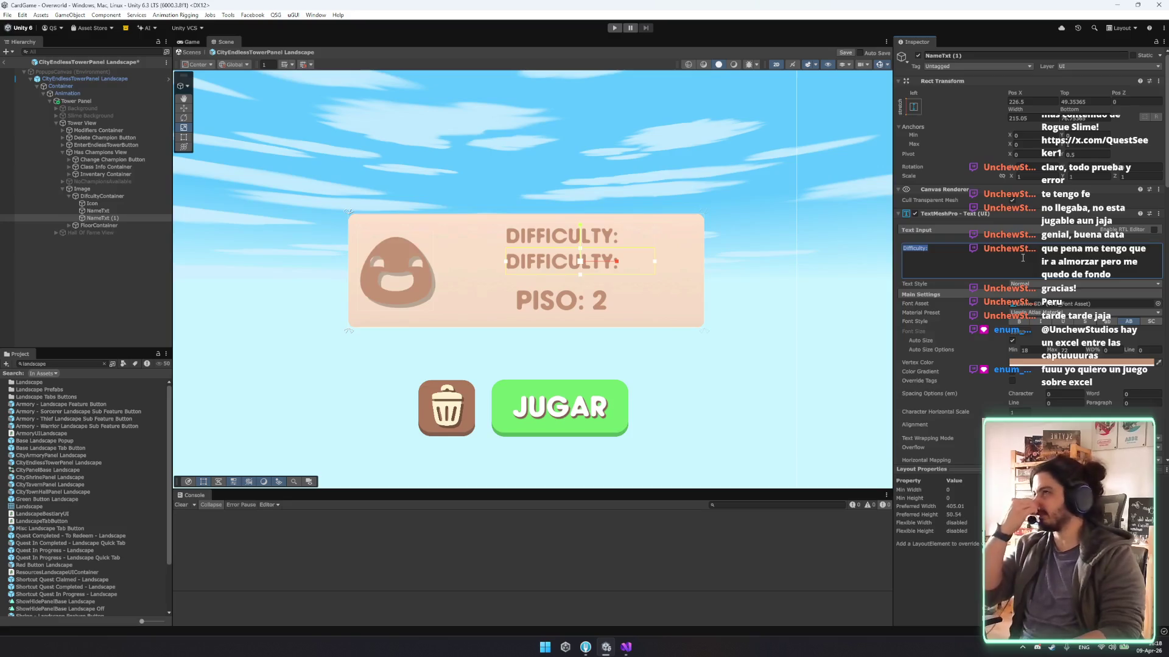
pyautogui.write('ARCHIVOS')
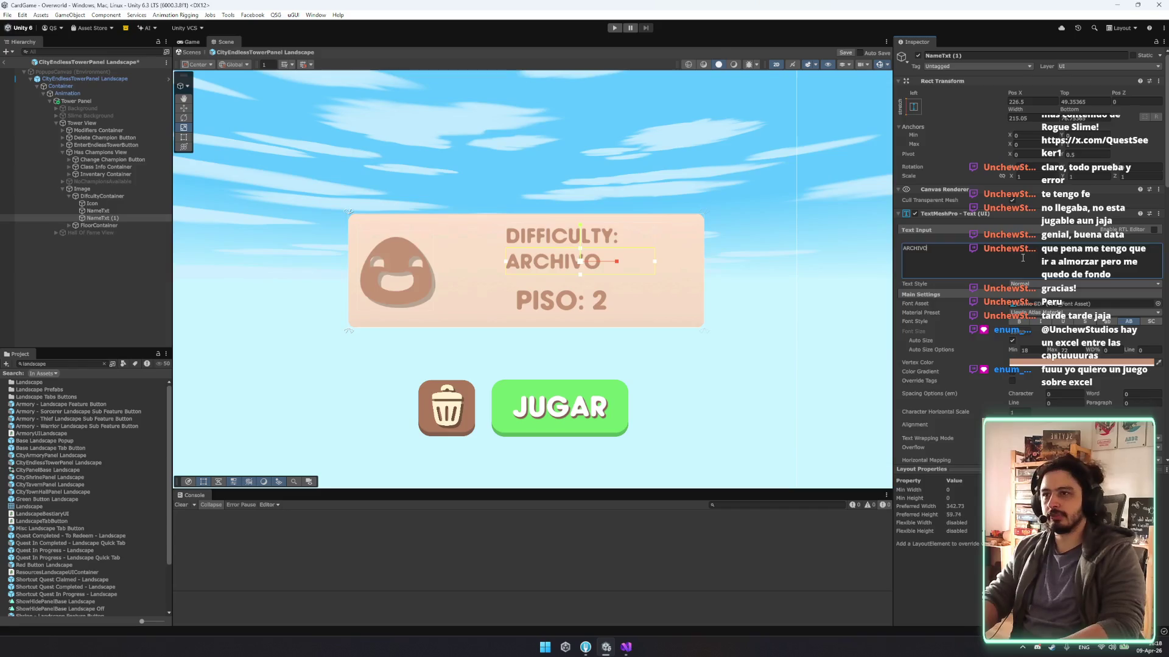
pyautogui.write(' perdidos')
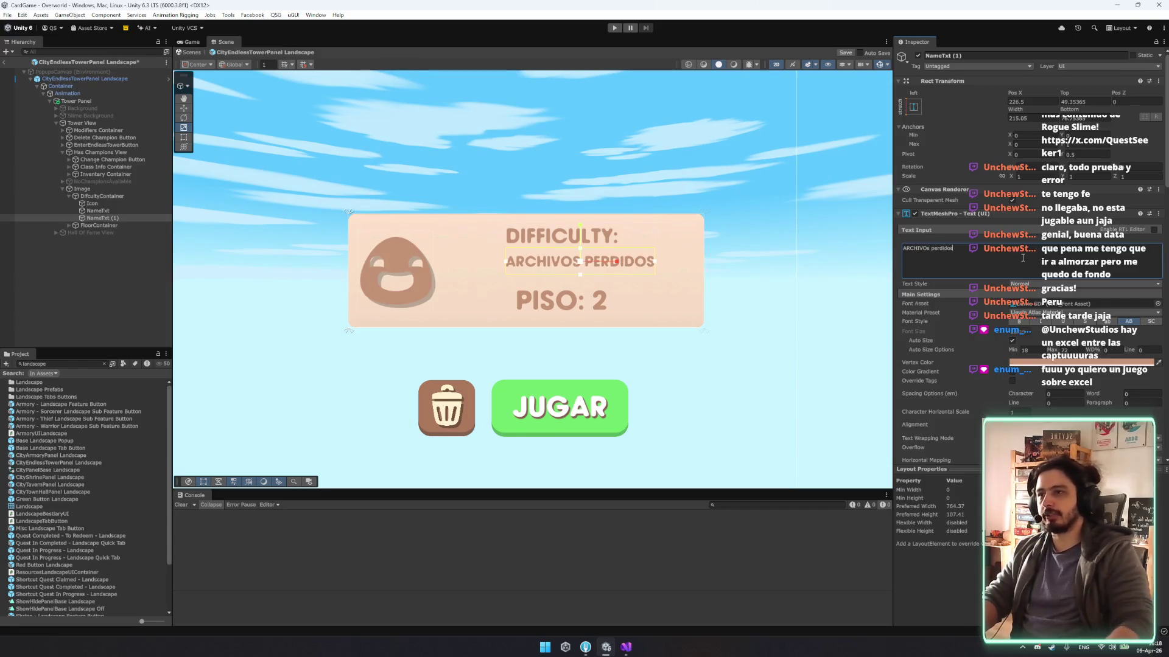
pyautogui.write('t')
# Widen the ARCHIVOS PERDIDOS label and shift it down and left into place.
pyautogui.moveTo(661, 276); pyautogui.dragTo(705, 278)
pyautogui.moveTo(619, 276); pyautogui.dragTo(619, 280)
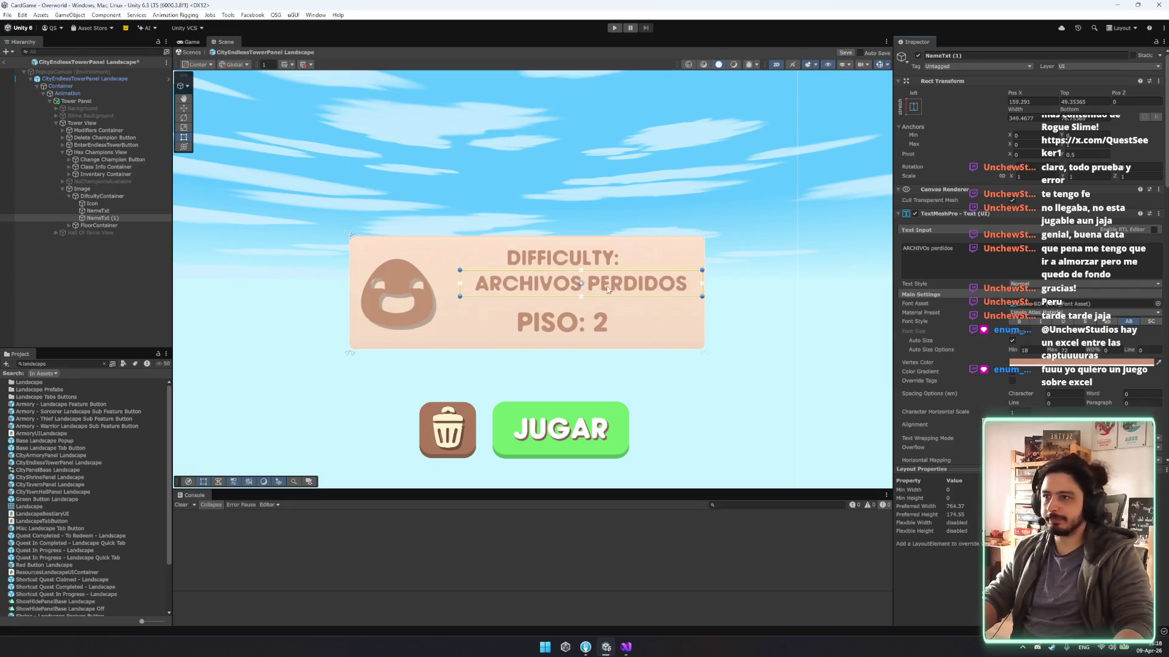
pyautogui.press('r')
pyautogui.press('w')
pyautogui.moveTo(608, 315); pyautogui.dragTo(597, 317)
# Make the DIFFICULTY label box shorter, then select it together with ARCHIVOS PERDIDOS.
pyautogui.click(92, 204)
pyautogui.click(98, 210)
pyautogui.press('t')
pyautogui.click(600, 305)
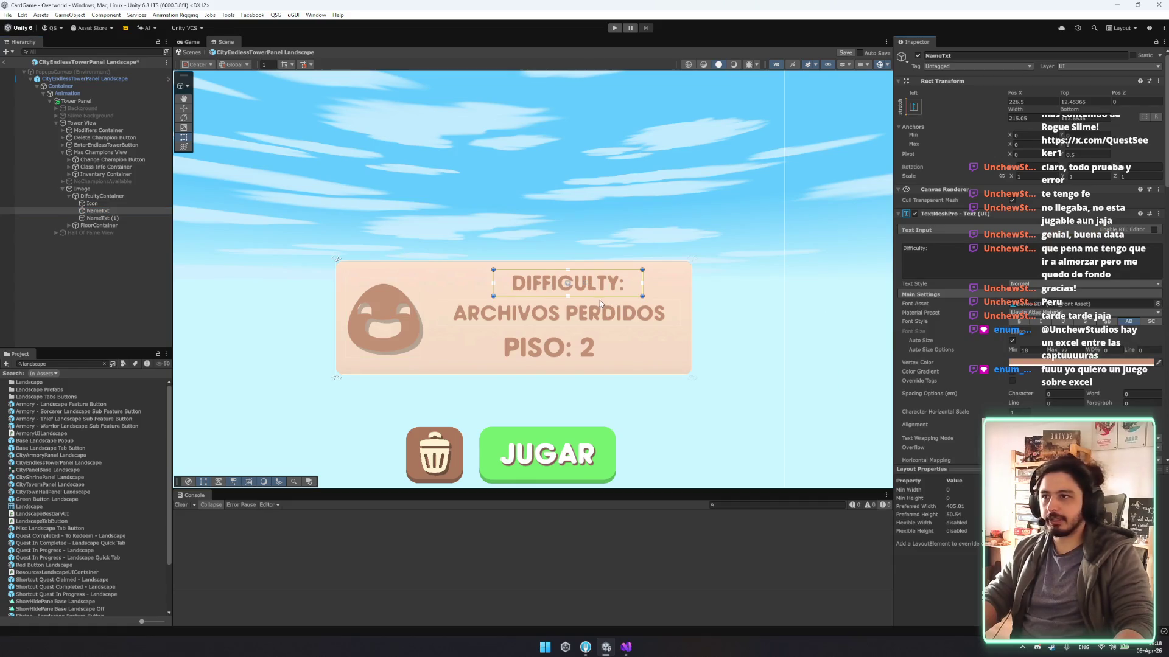
pyautogui.moveTo(594, 293); pyautogui.dragTo(600, 284)
pyautogui.press('w')
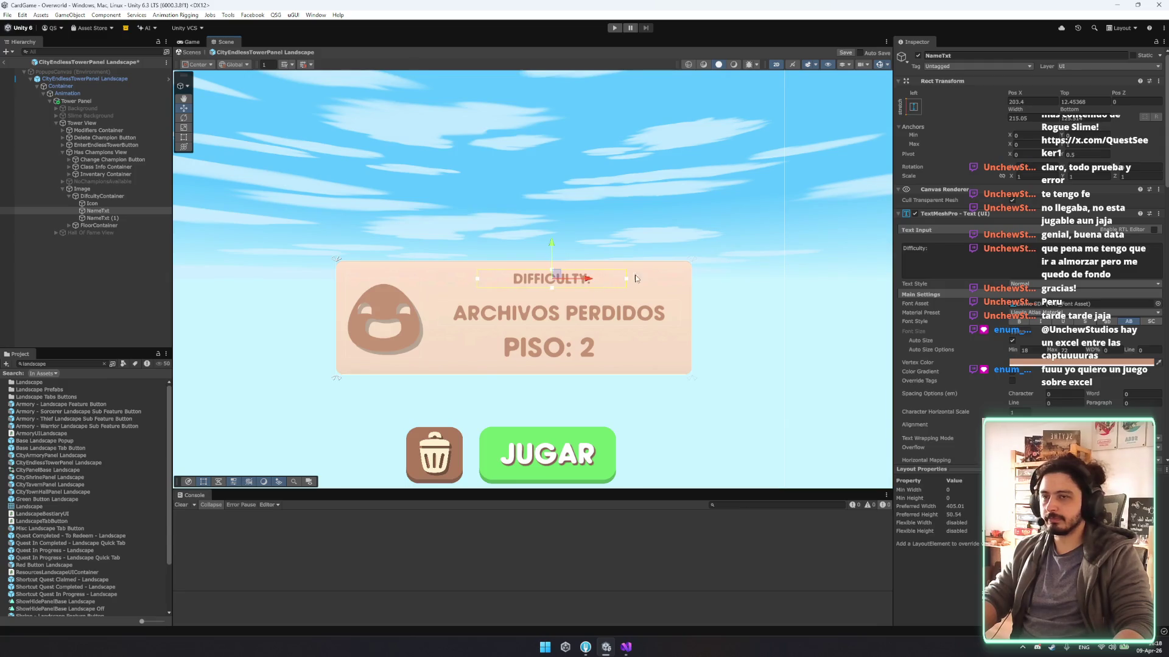
pyautogui.click(101, 218)
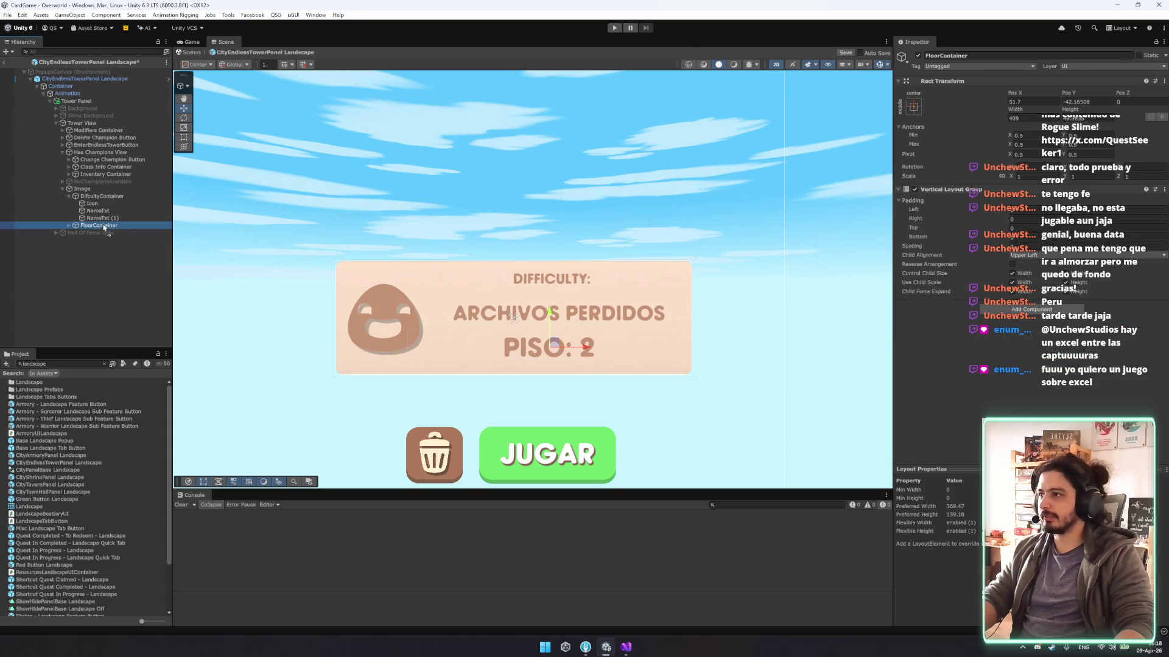
# Group the three text lines and give the card a Horizontal Layout Group controlling child size, Upper Center.
pyautogui.keyDown('shift'); pyautogui.click(106, 210); pyautogui.keyUp('shift')
pyautogui.hotkey('ctrl', 'shift', 'g')
pyautogui.click(101, 196)
pyautogui.click(1029, 347)
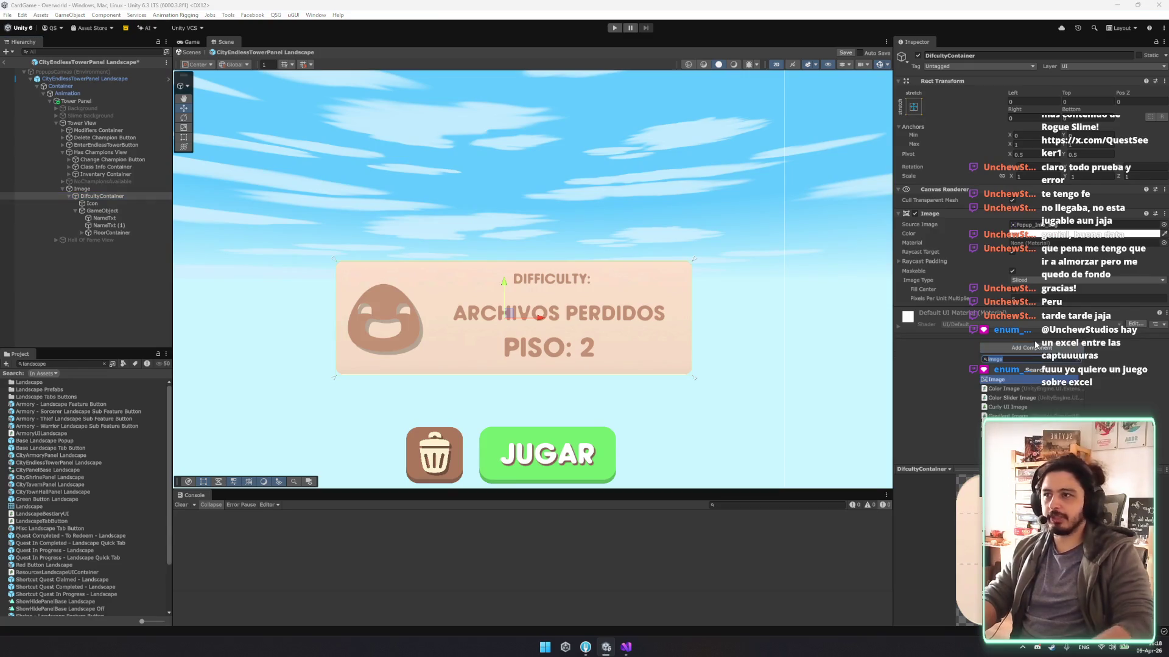
pyautogui.write('horizon')
pyautogui.press('Return')
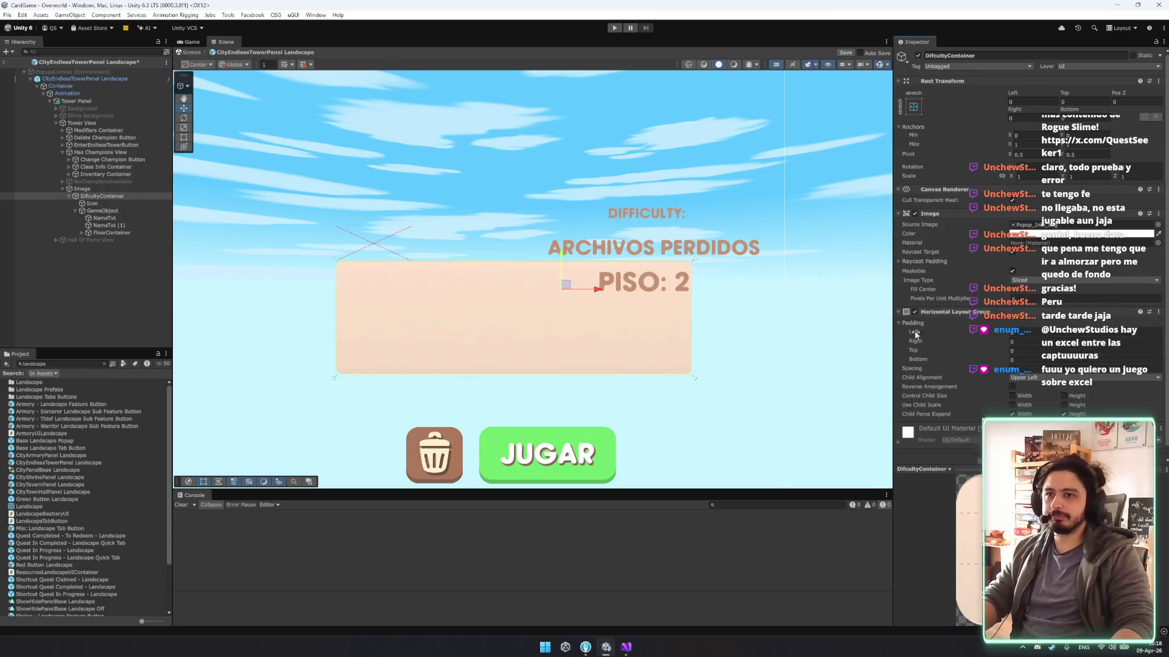
pyautogui.click(1023, 396)
pyautogui.click(1074, 396)
pyautogui.click(1053, 378)
pyautogui.click(1051, 402)
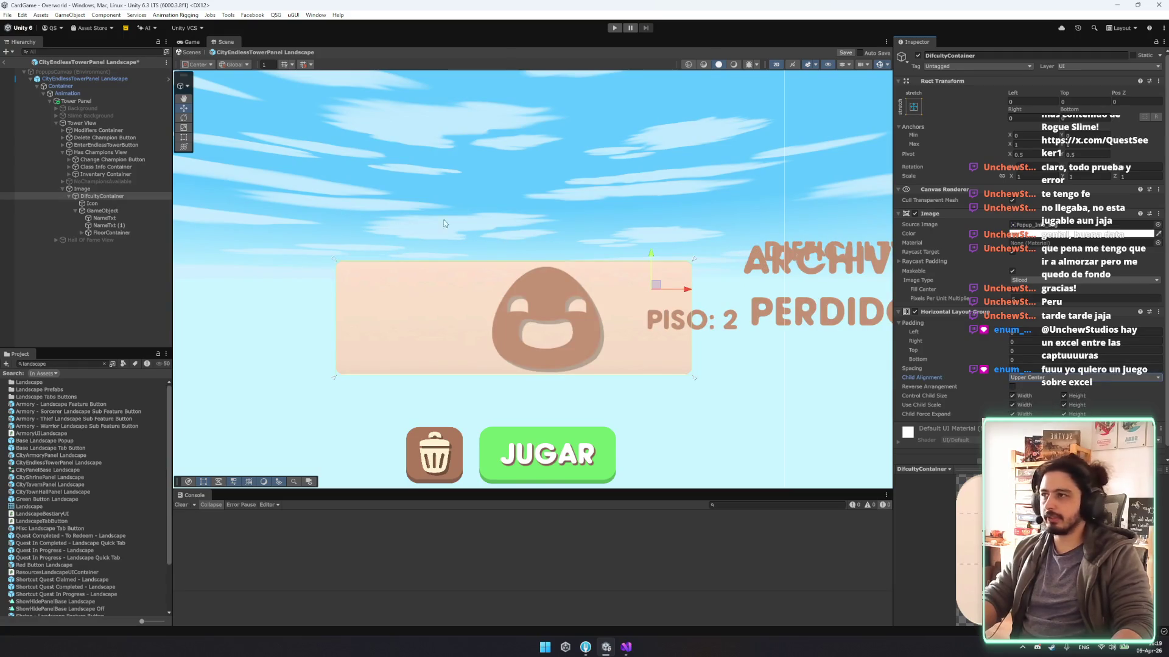
# Add a Layout Element with preferred width enabled to the slime Icon.
pyautogui.press('t')
pyautogui.scroll(-2, 617, 270)
pyautogui.click(91, 203)
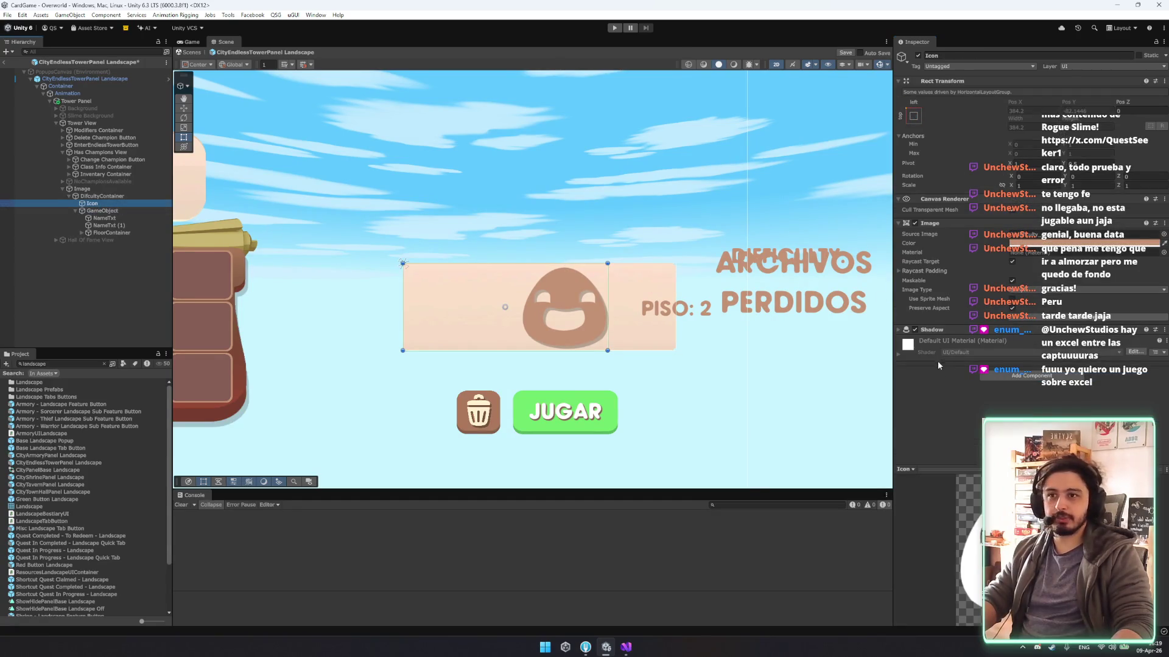
pyautogui.click(1024, 376)
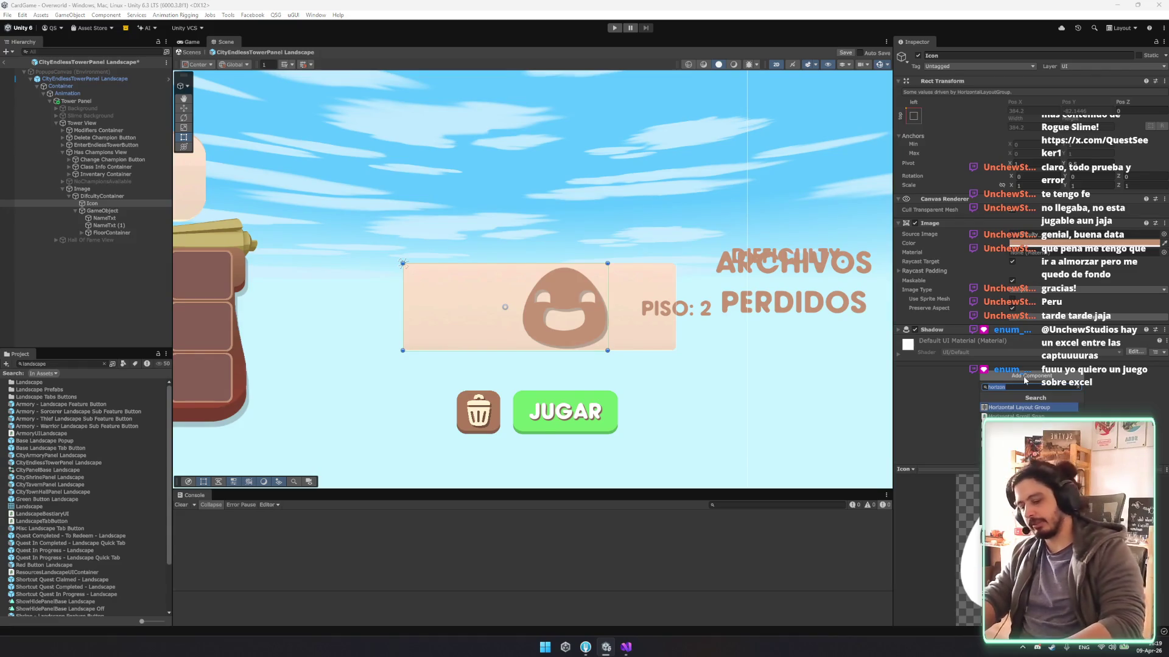
pyautogui.press('Return')
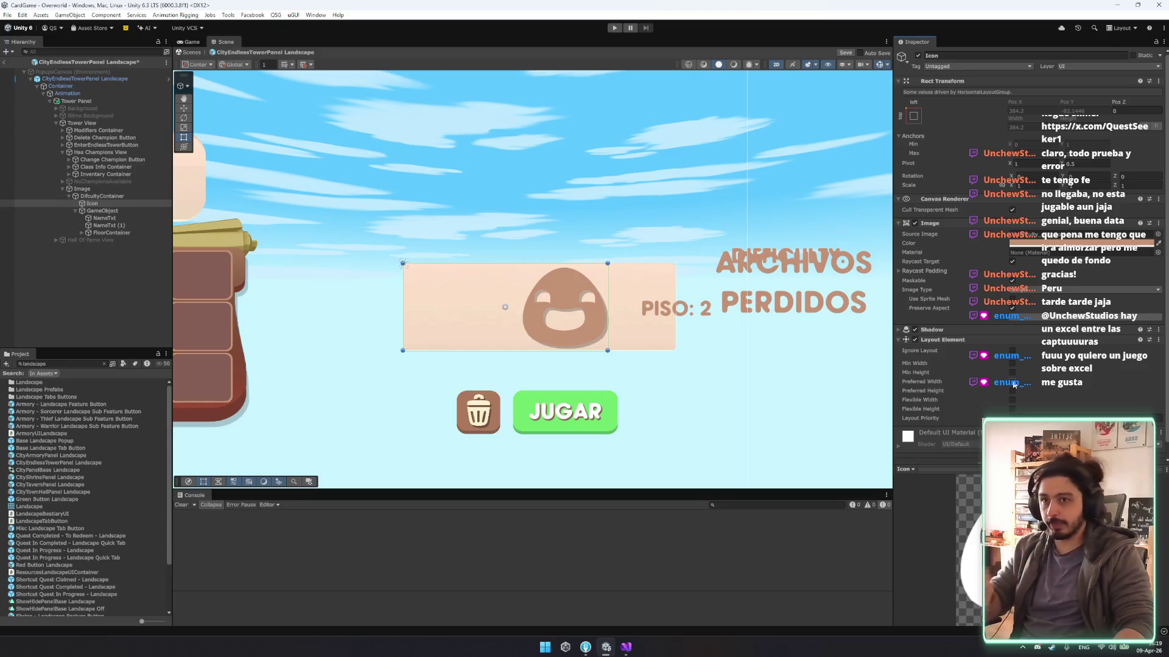
pyautogui.click(1013, 383)
# Add a Layout Element component to the new text group parent.
pyautogui.click(122, 212)
pyautogui.click(1021, 204)
pyautogui.write('layo')
pyautogui.press('BackSpace')
pyautogui.press('BackSpace')
pyautogui.press('BackSpace')
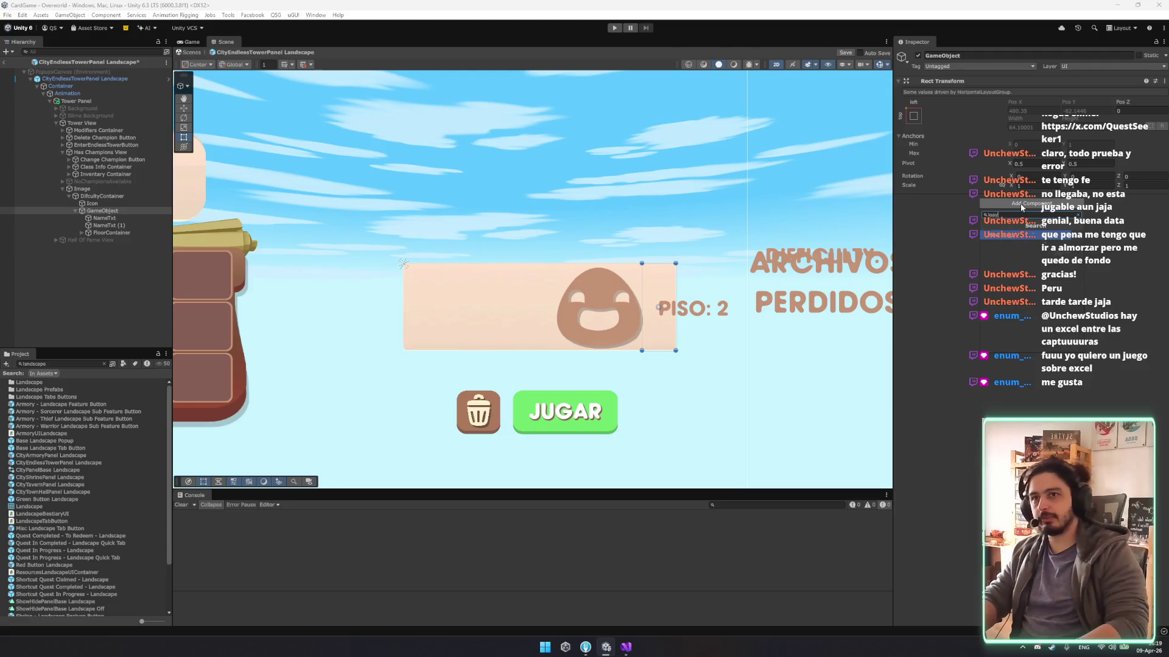
pyautogui.write('ad')
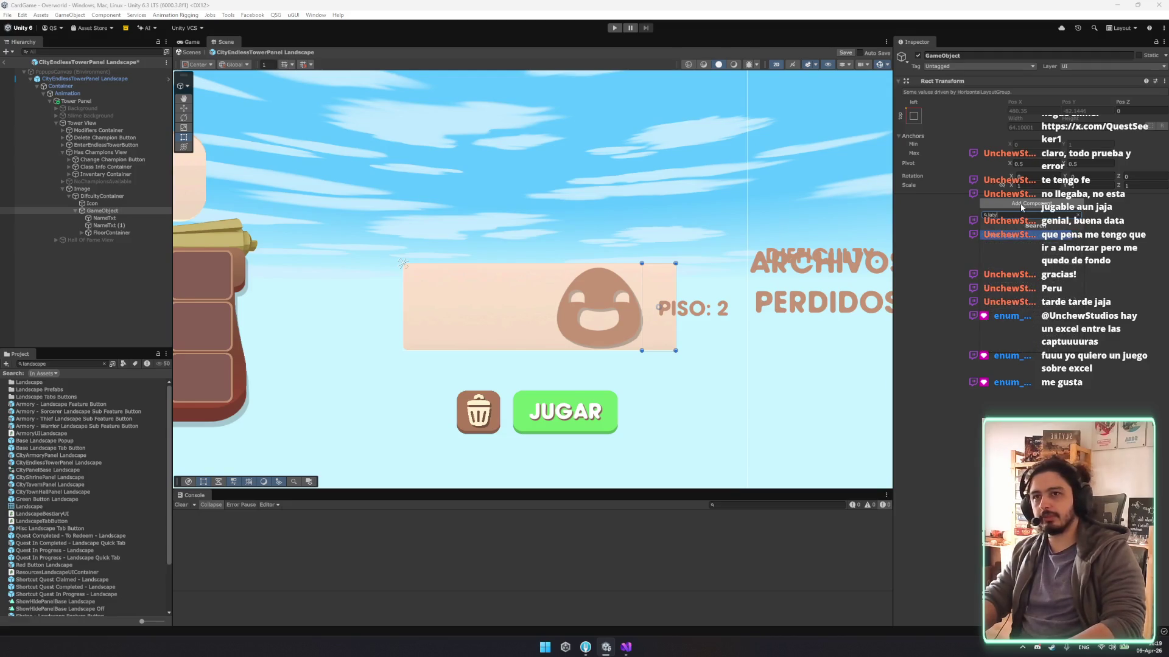
pyautogui.press('BackSpace')
pyautogui.press('BackSpace')
pyautogui.write('yout')
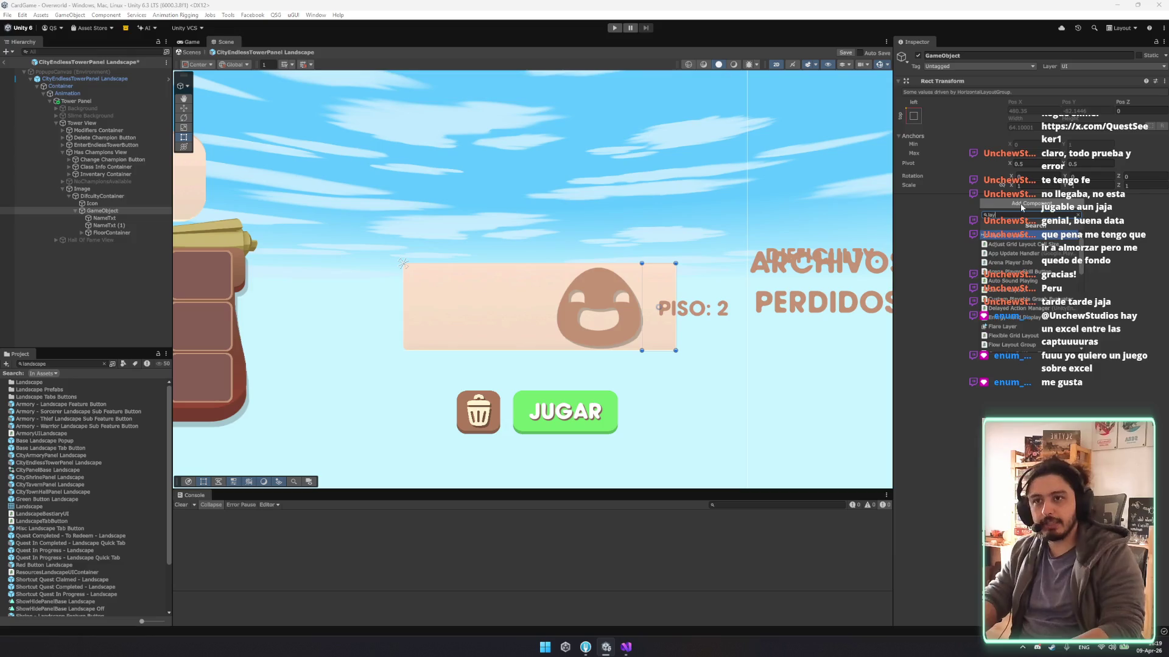
pyautogui.press('Return')
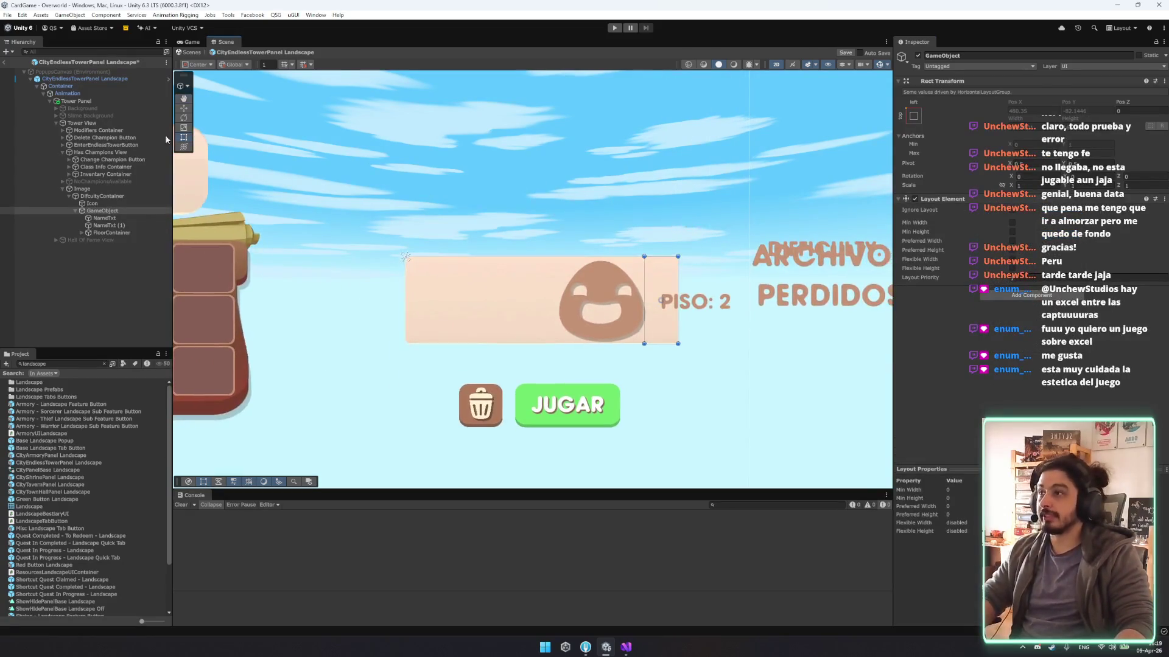
# Raise the text group's preferred width to about 269 and reduce the Icon's preferred width.
pyautogui.keyDown('ctrl'); pyautogui.click(91, 203); pyautogui.keyUp('ctrl')
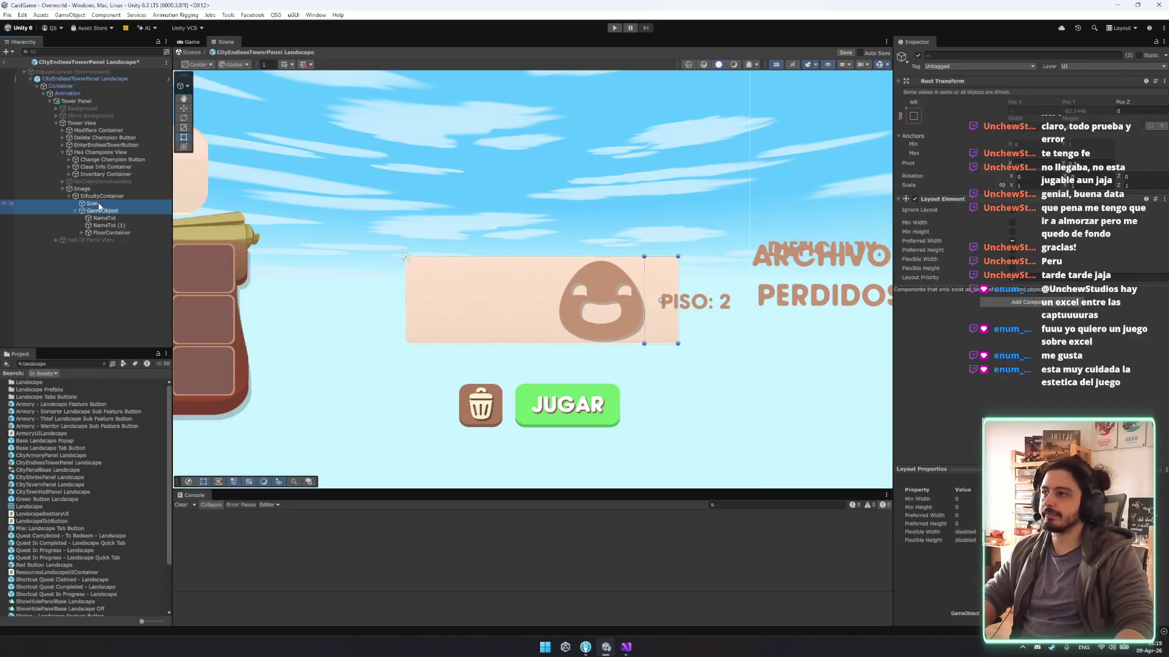
pyautogui.click(1012, 242)
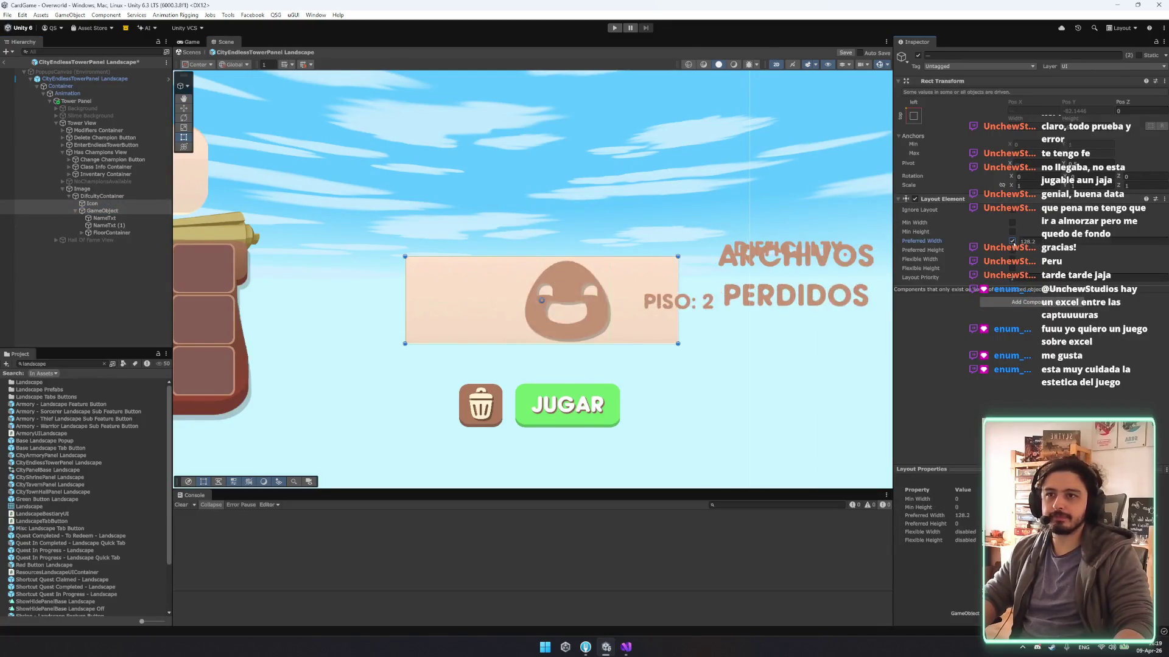
pyautogui.click(117, 211)
pyautogui.moveTo(1033, 241); pyautogui.dragTo(1059, 242)
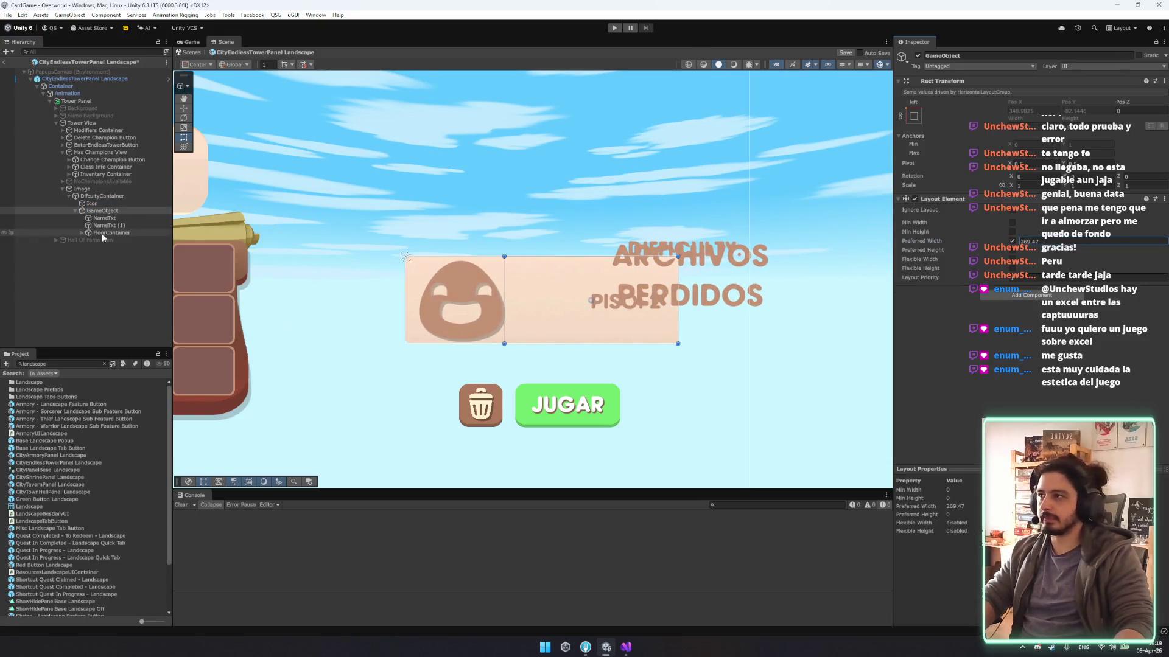
pyautogui.click(92, 203)
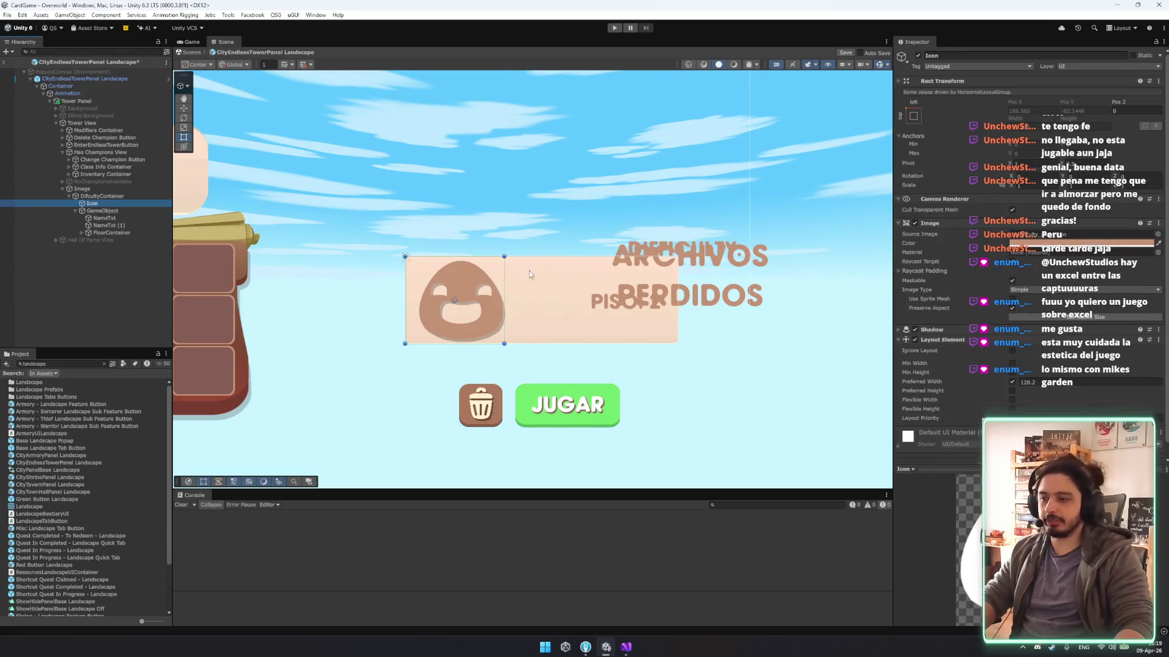
pyautogui.moveTo(937, 382)
pyautogui.mouseDown()
pyautogui.moveTo(820, 332)
pyautogui.moveTo(761, 329)
pyautogui.moveTo(1035, 362)
pyautogui.mouseUp()
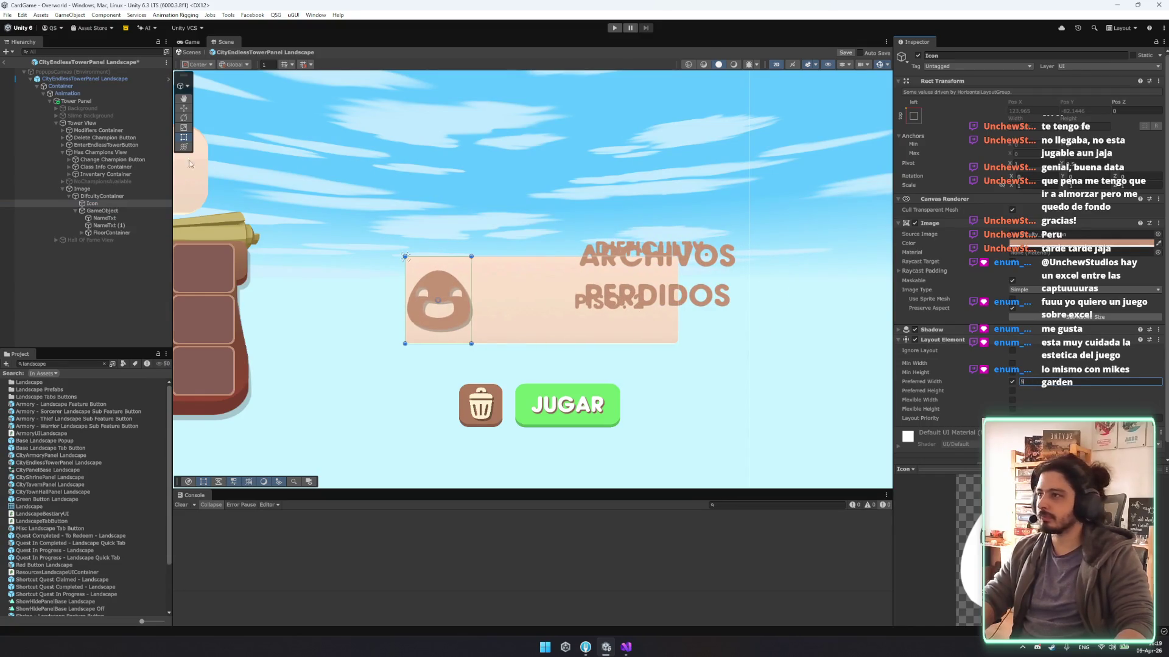
# Set the difficulty card container's left padding to 0.
pyautogui.click(102, 196)
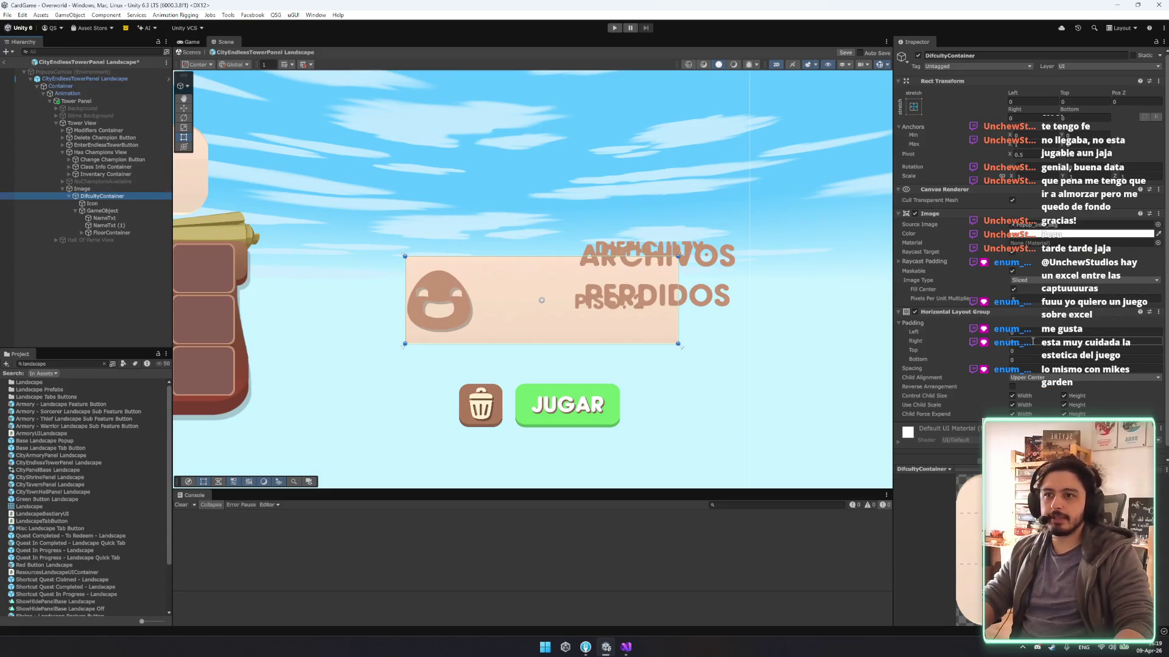
pyautogui.write('0')
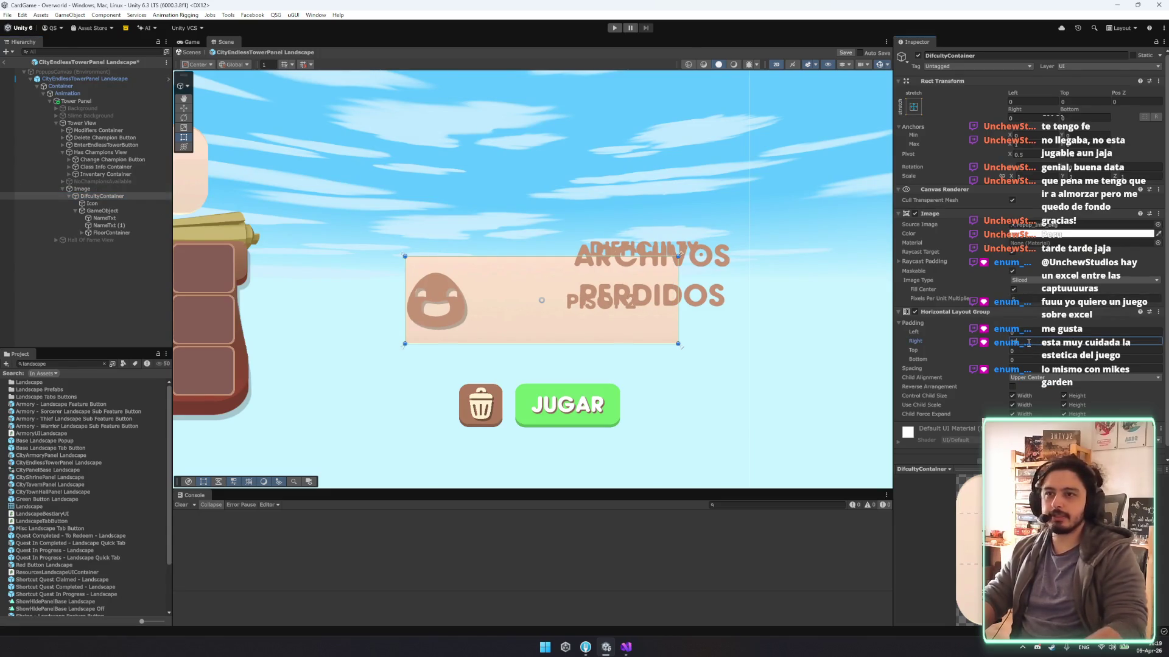
pyautogui.click(1028, 331)
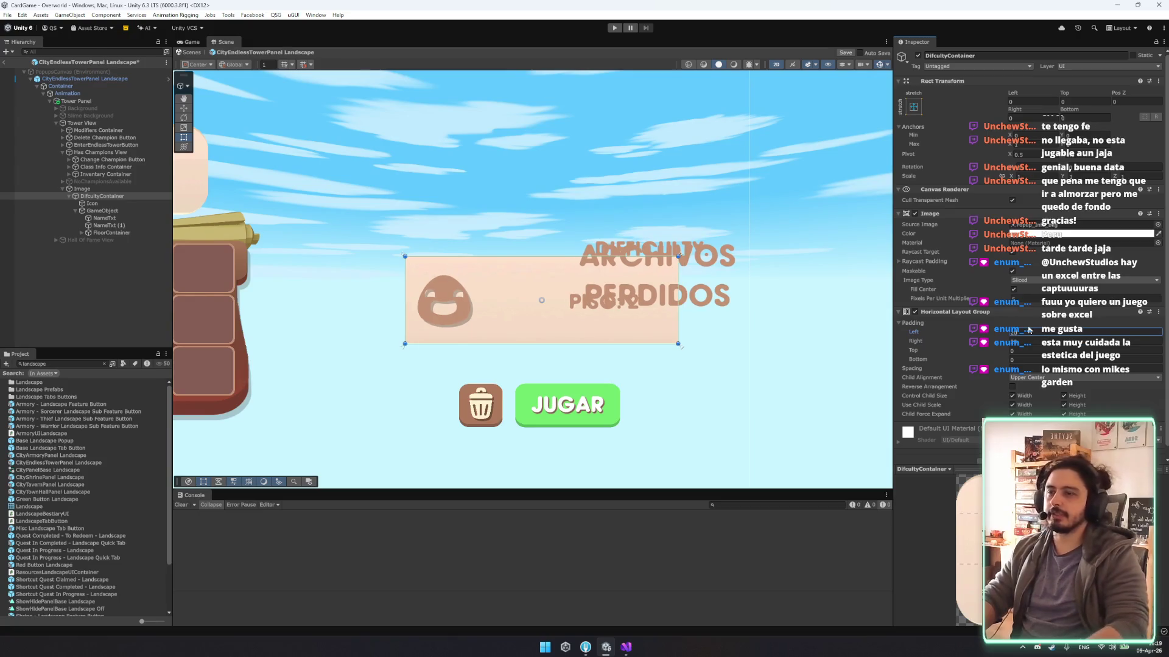
pyautogui.click(104, 218)
pyautogui.click(102, 211)
pyautogui.click(1005, 296)
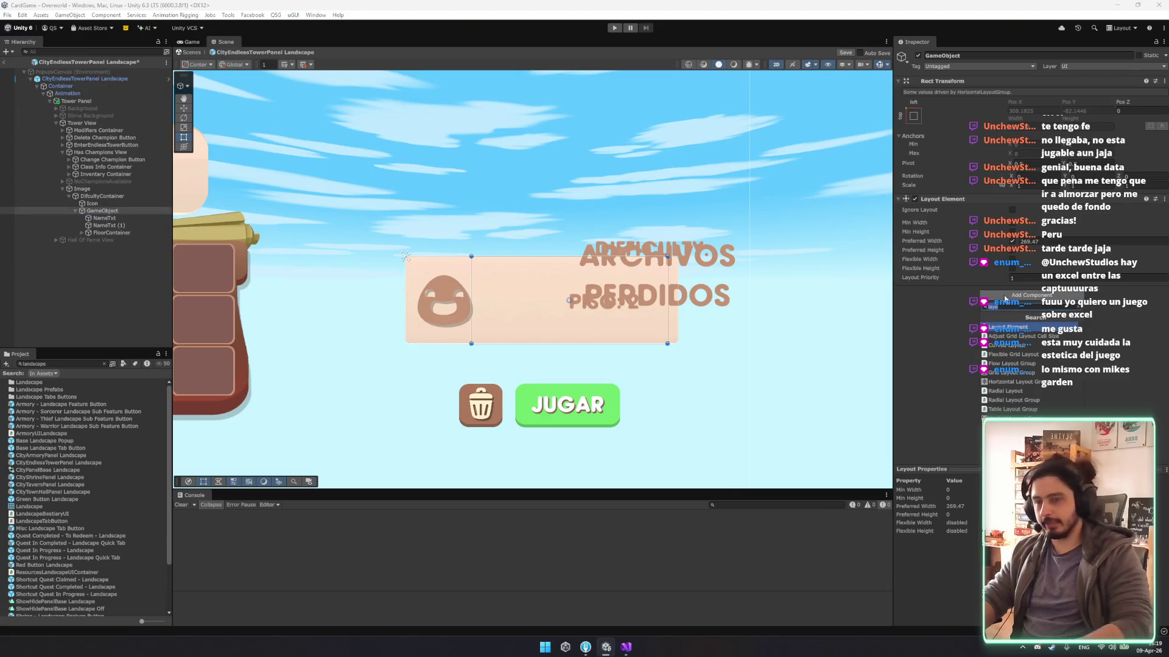
# Add a Vertical Layout Group to the difficulty text group.
pyautogui.press('BackSpace')
pyautogui.press('BackSpace')
pyautogui.press('BackSpace')
pyautogui.write('verti')
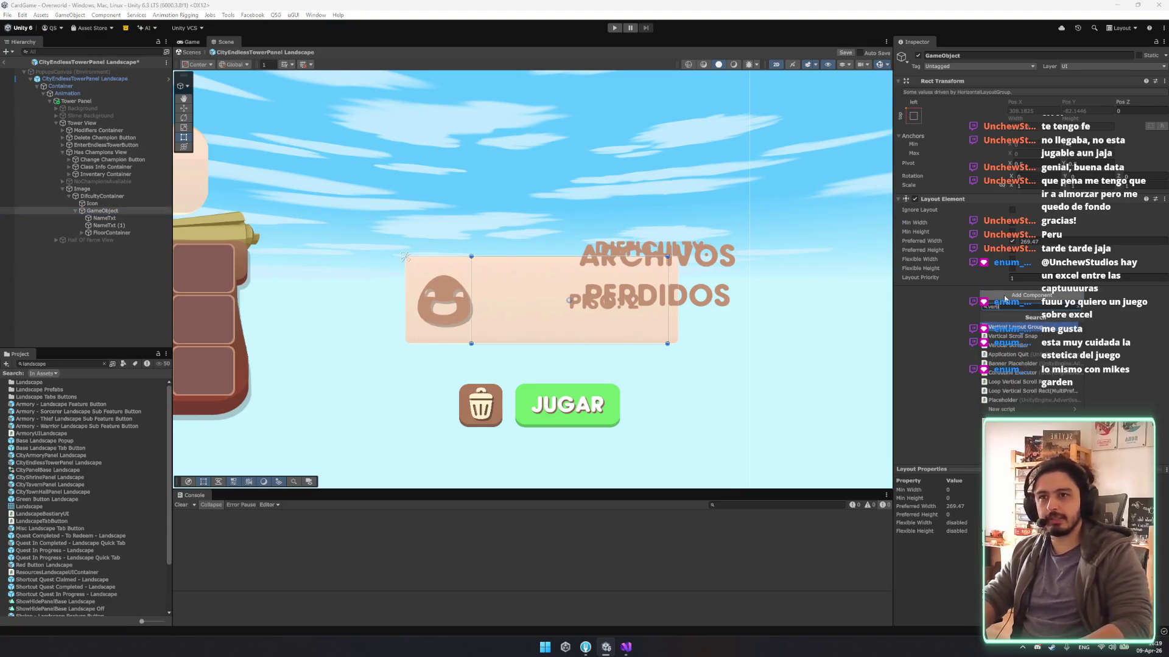
pyautogui.press('Return')
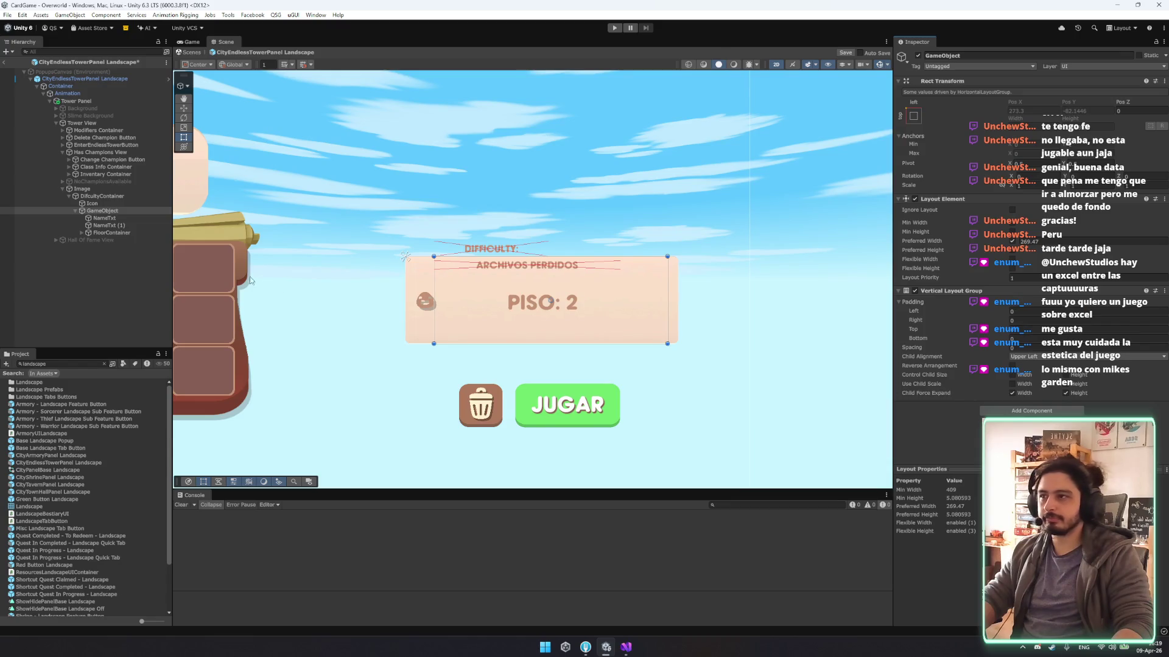
# Set the Icon's preferred width to 5.
pyautogui.click(92, 204)
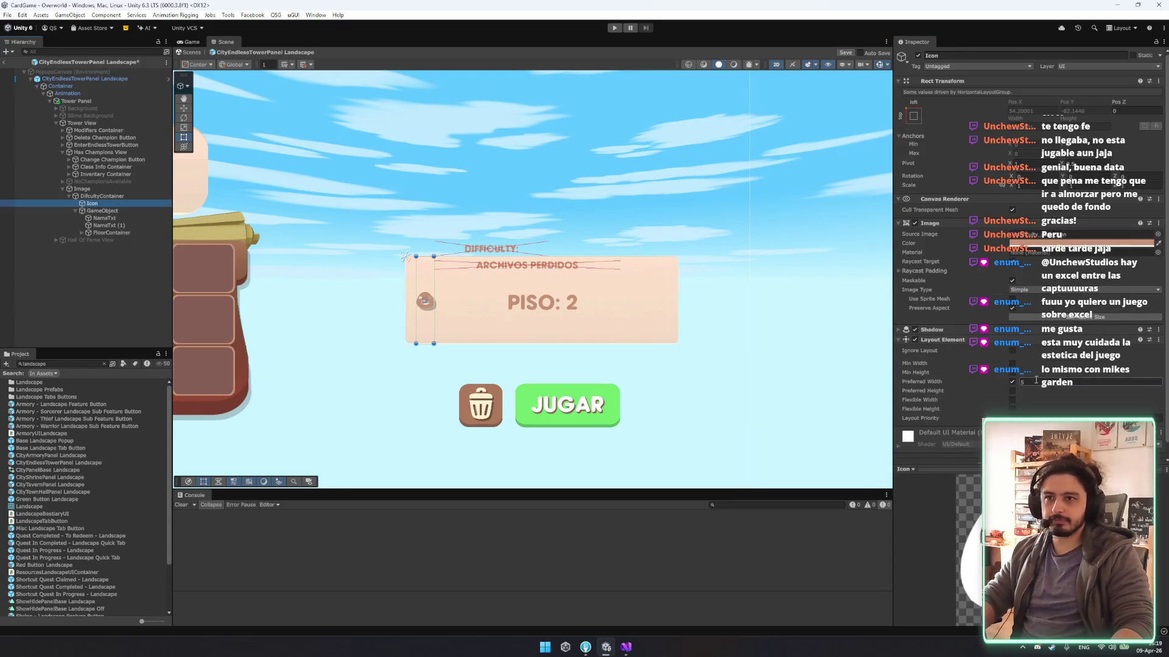
pyautogui.write('45')
pyautogui.press('BackSpace')
pyautogui.press('BackSpace')
pyautogui.write('30')
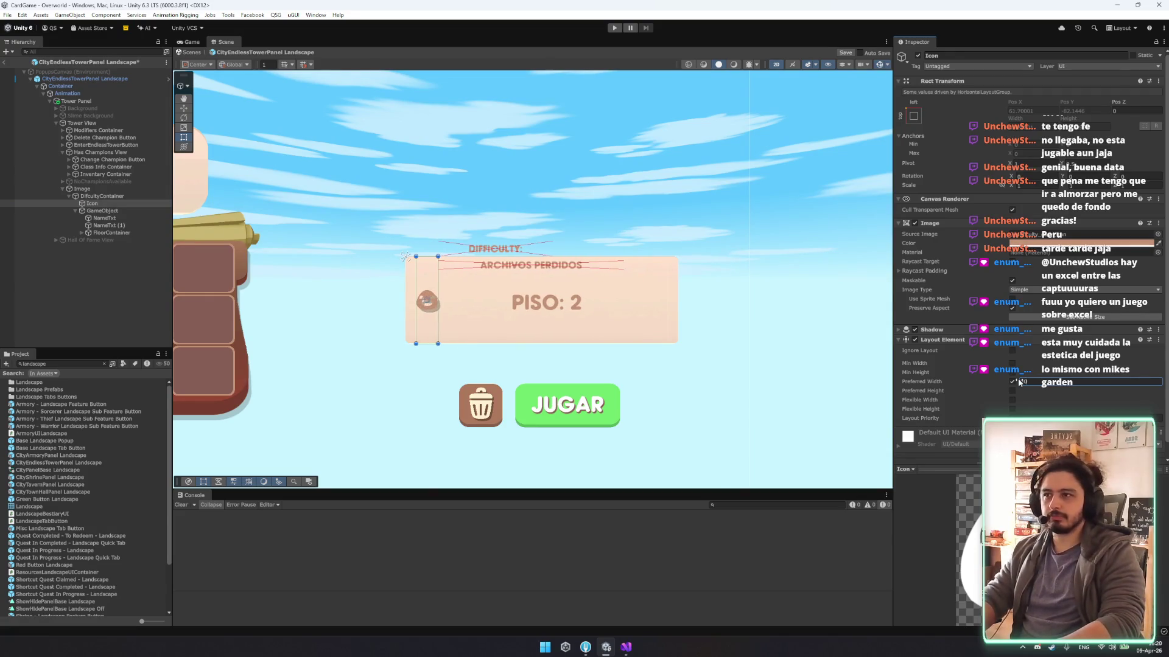
pyautogui.press('BackSpace')
pyautogui.press('BackSpace')
pyautogui.write('5')
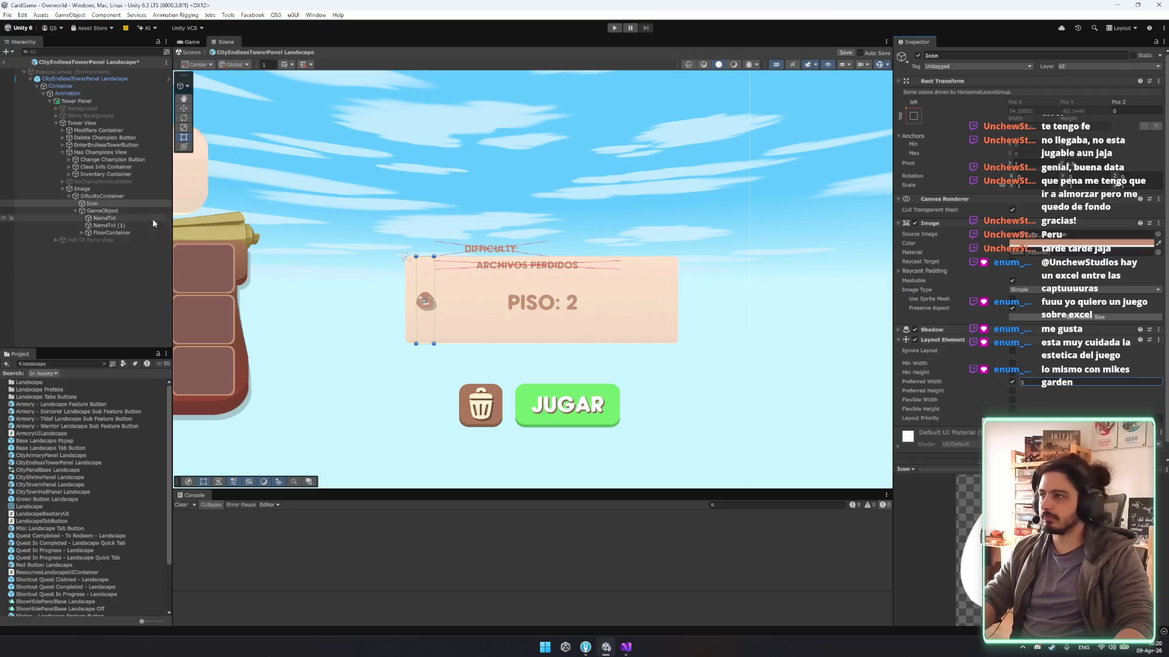
# Make the text group's vertical layout control child width and height and use child scale.
pyautogui.click(115, 210)
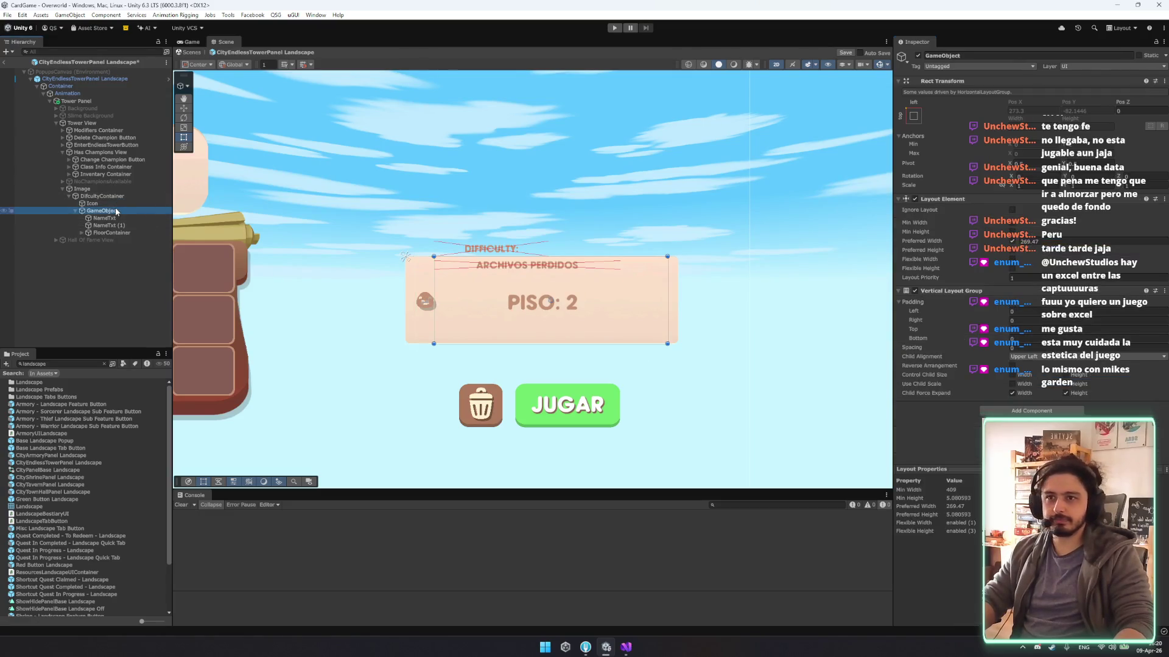
pyautogui.click(1020, 242)
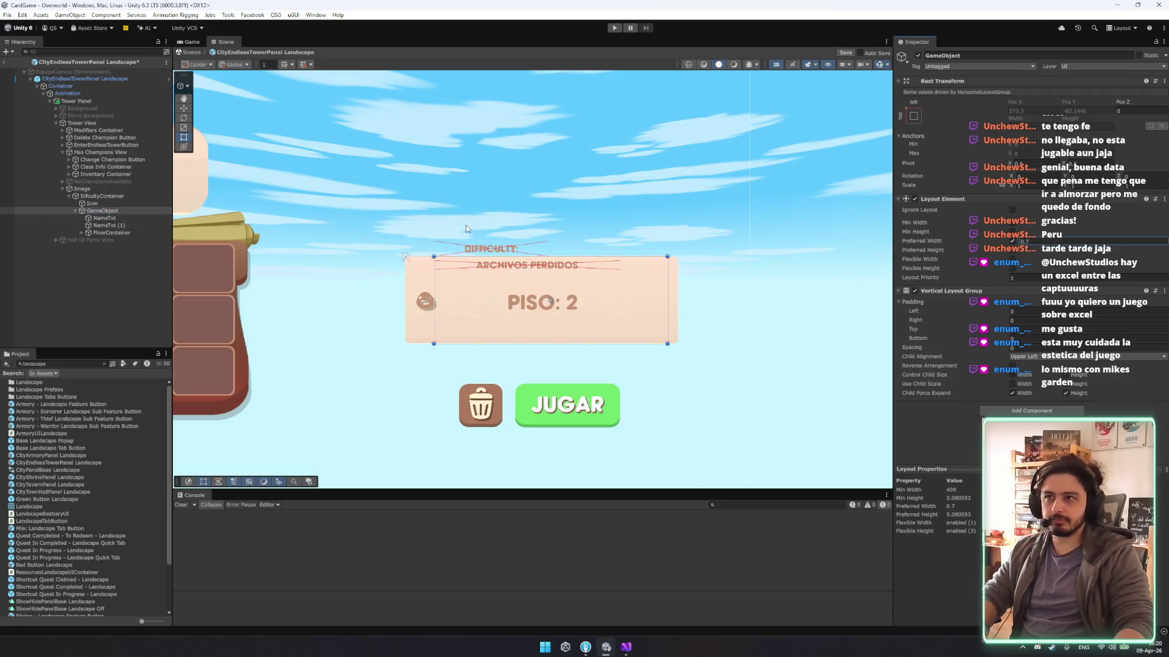
pyautogui.click(104, 217)
pyautogui.keyDown('shift'); pyautogui.click(111, 232); pyautogui.keyUp('shift')
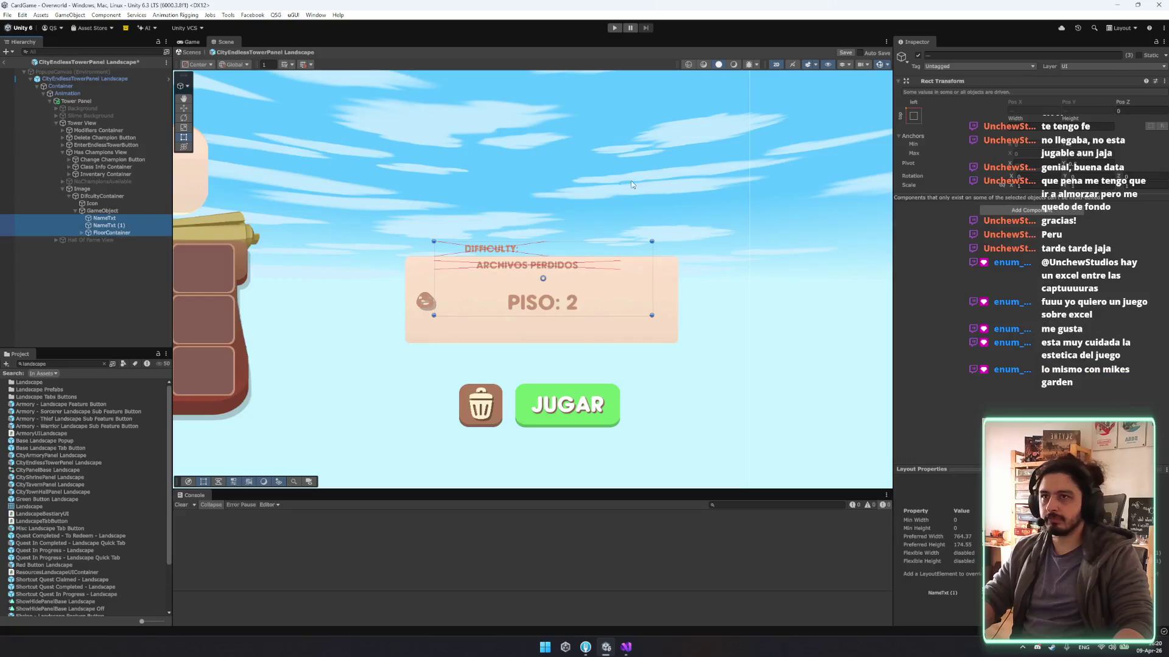
pyautogui.click(901, 114)
pyautogui.click(101, 211)
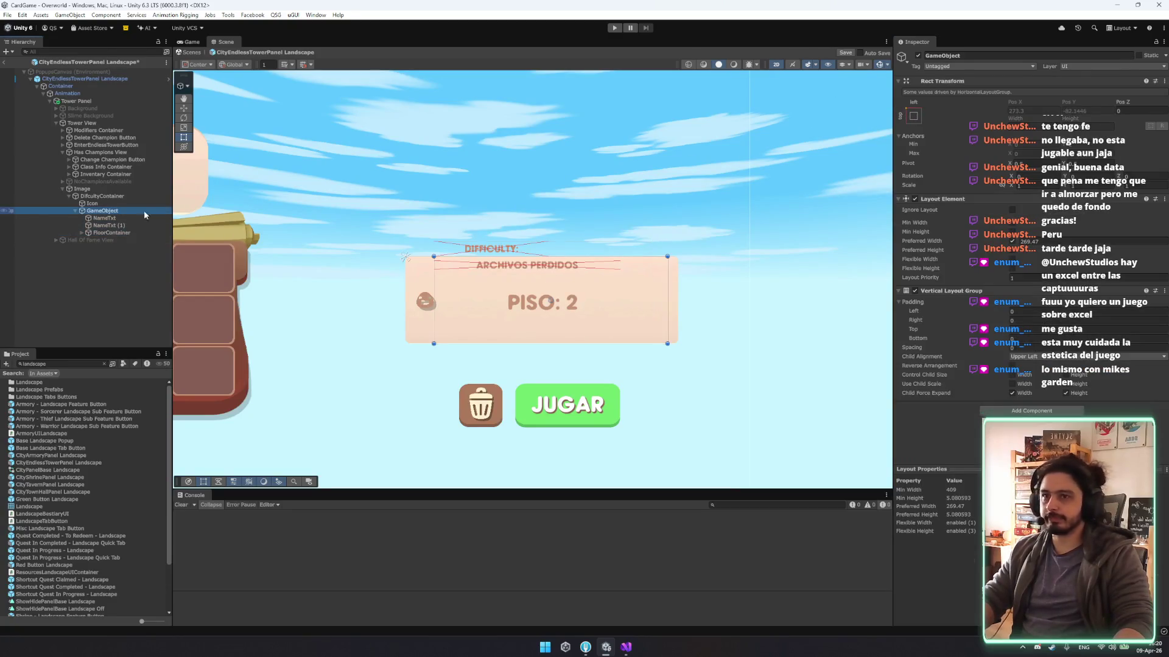
pyautogui.click(1012, 384)
pyautogui.click(1066, 375)
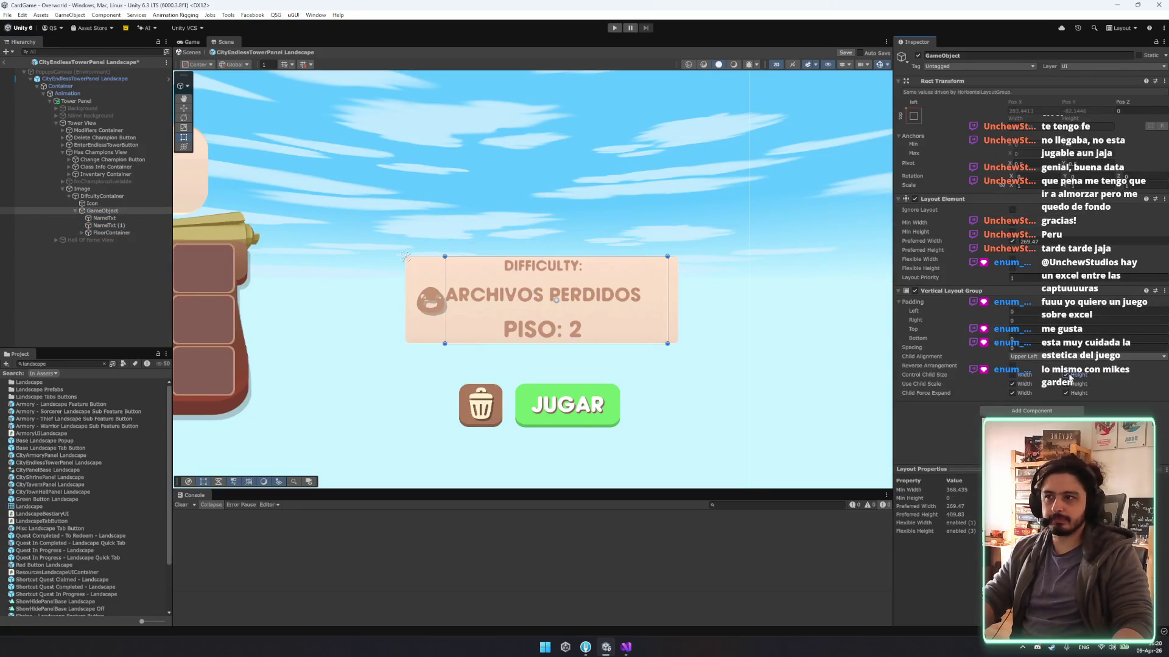
pyautogui.click(1012, 375)
# Set the DifcultyContainer horizontal layout spacing to 20.
pyautogui.click(101, 196)
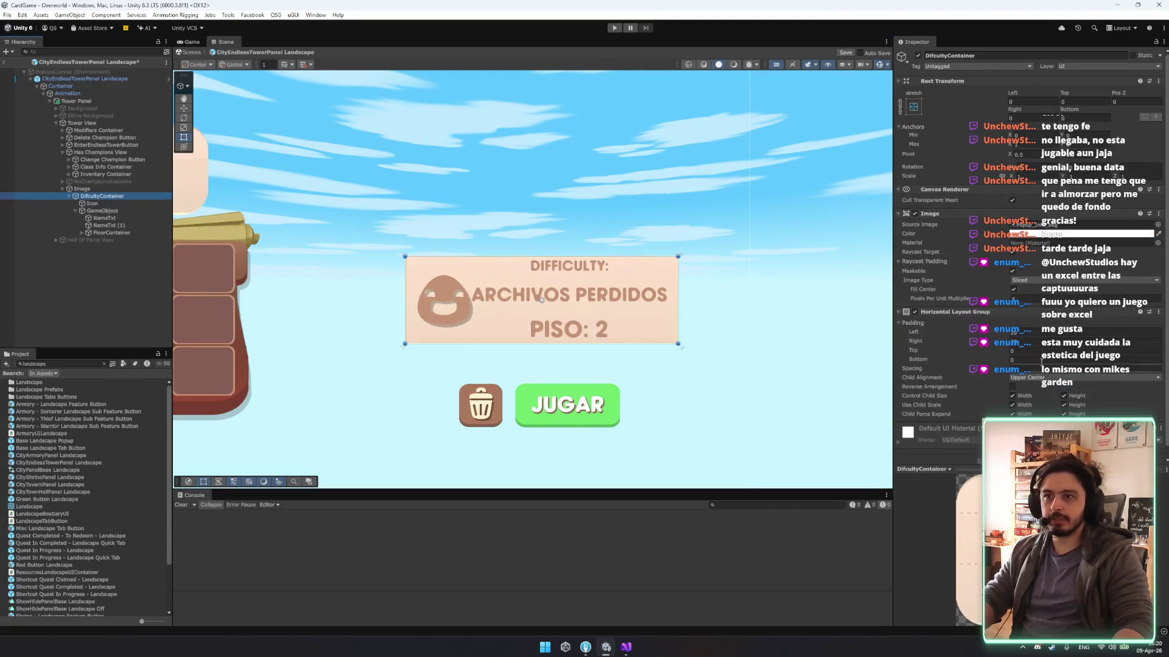
pyautogui.click(1040, 365)
pyautogui.write('20')
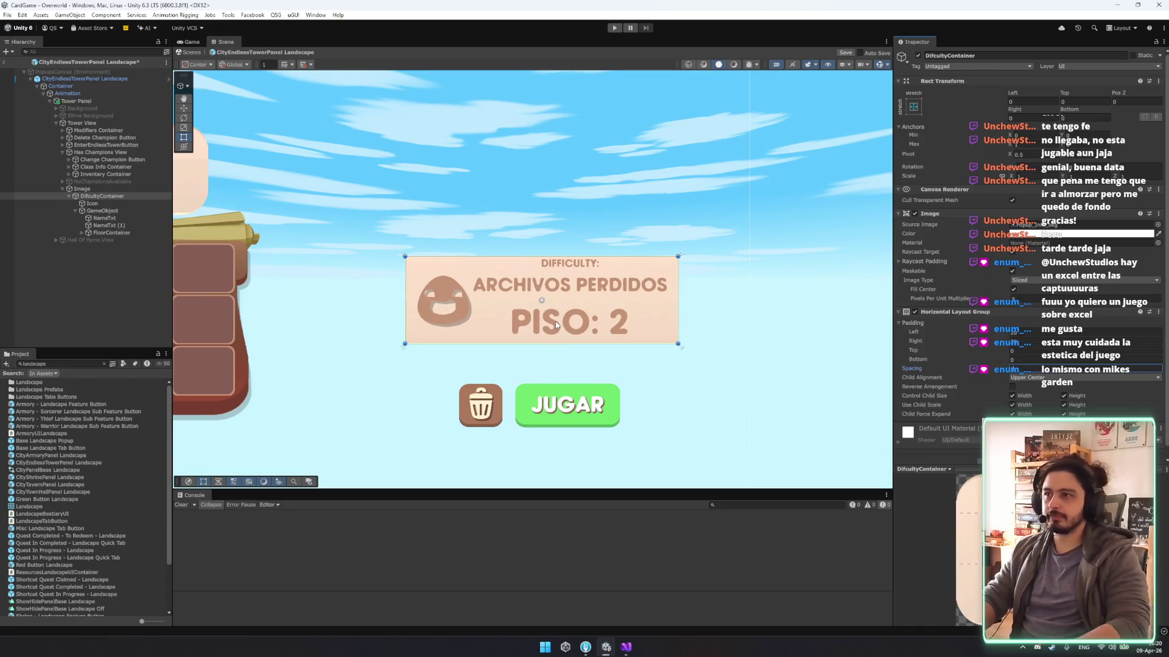
pyautogui.click(104, 211)
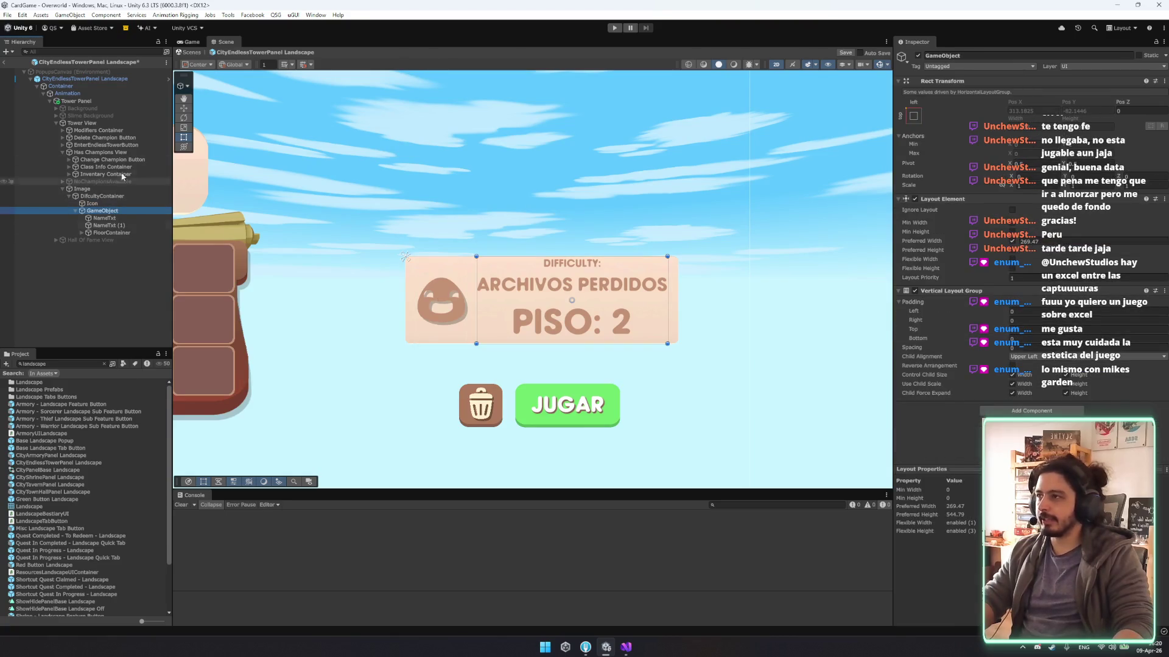
pyautogui.rightClick(106, 197)
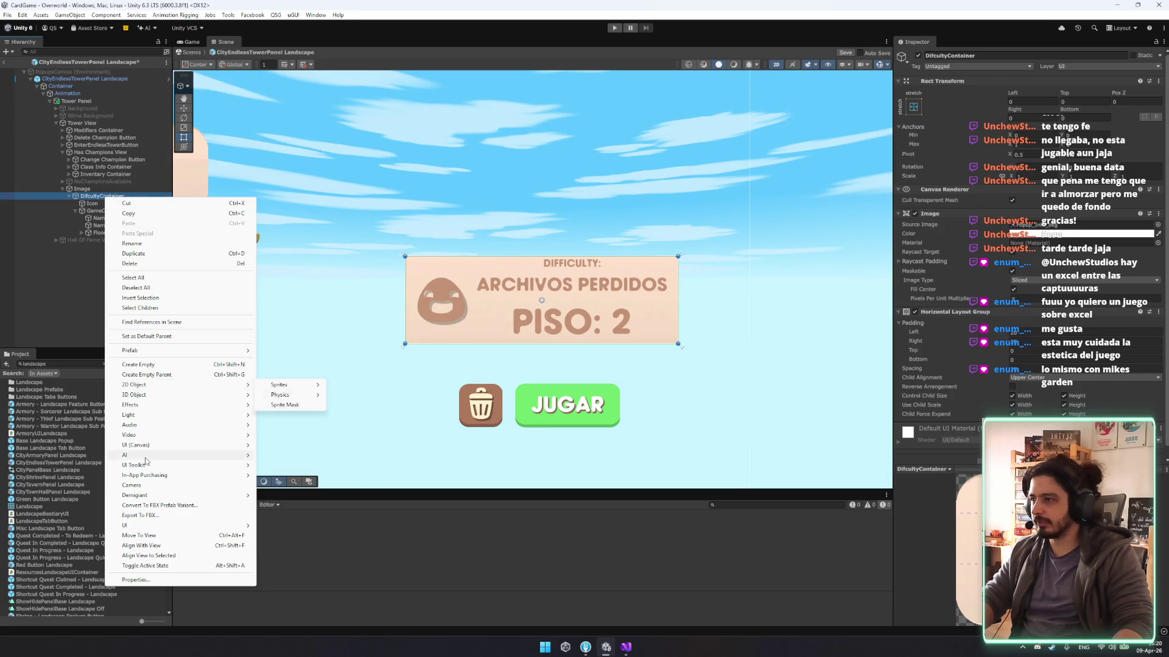
# Create a UI Image inside DifcultyContainer and place it between the icon and texts.
pyautogui.moveTo(157, 448)
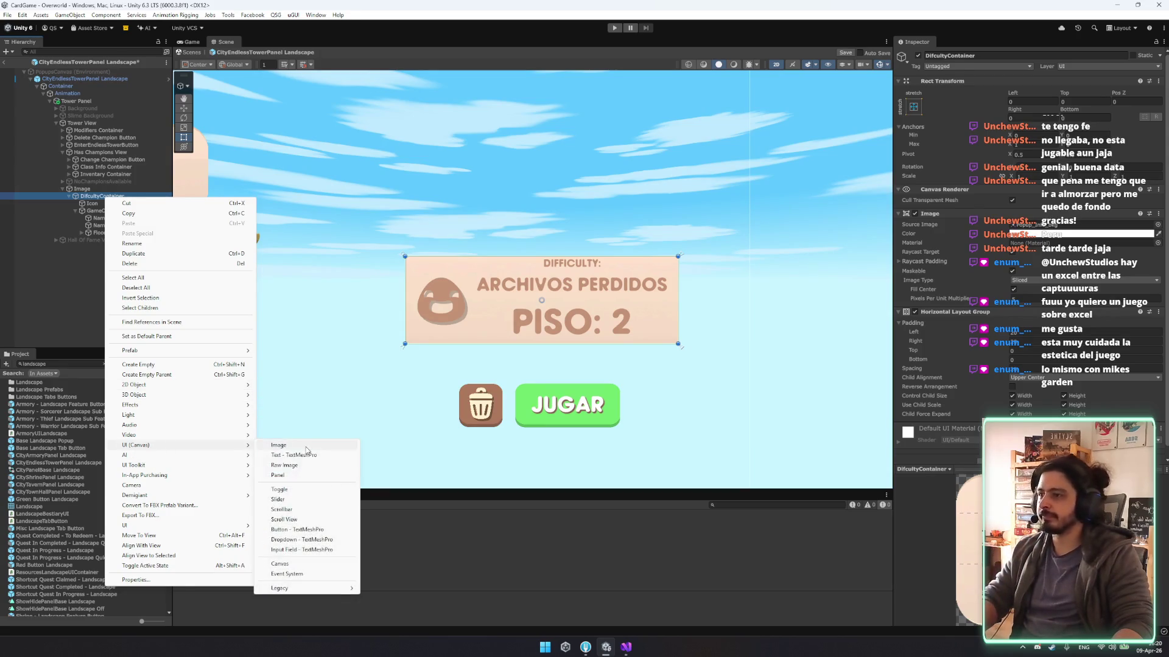
pyautogui.click(292, 446)
pyautogui.click(75, 211)
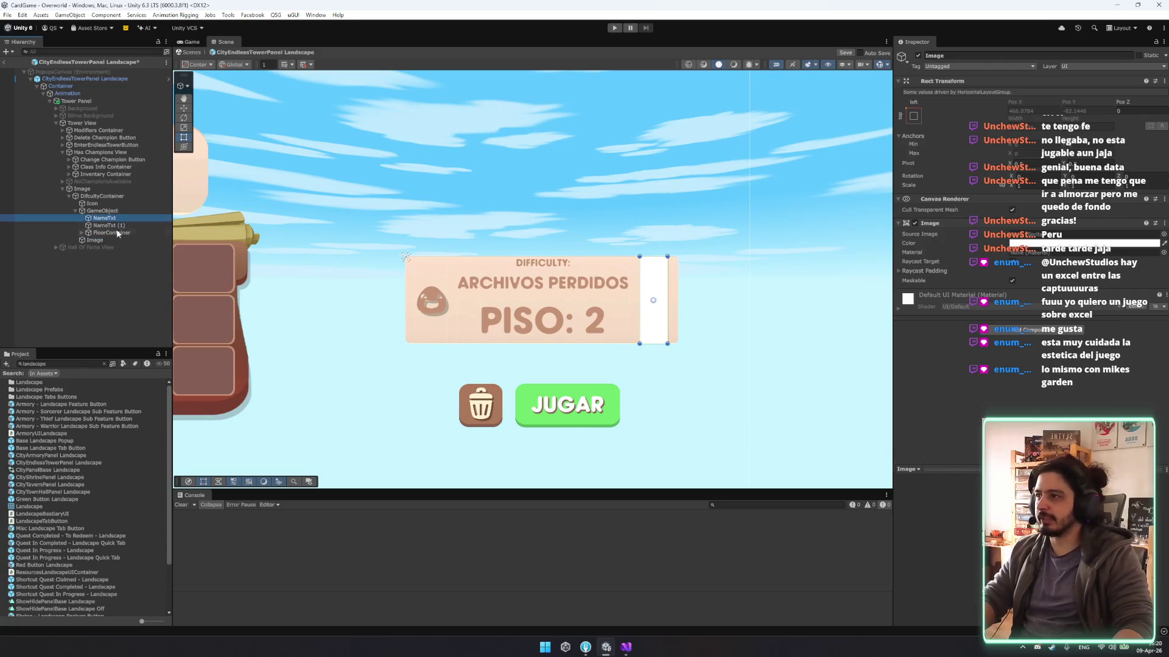
pyautogui.click(98, 204)
pyautogui.moveTo(108, 210); pyautogui.dragTo(107, 207)
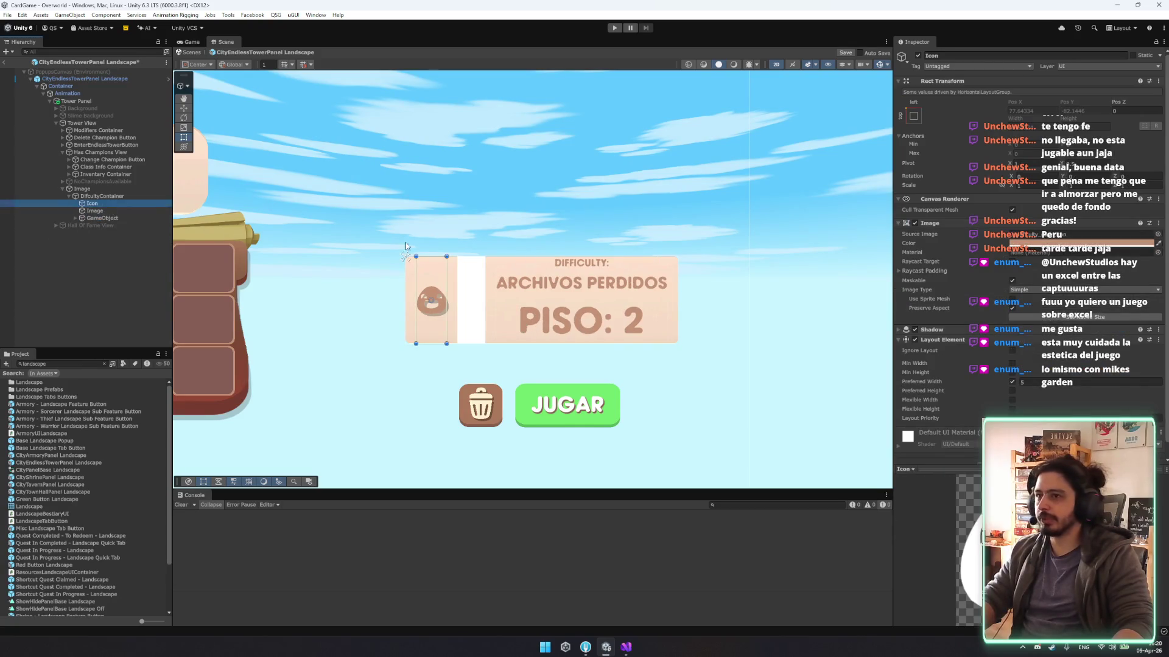
pyautogui.press('Down')
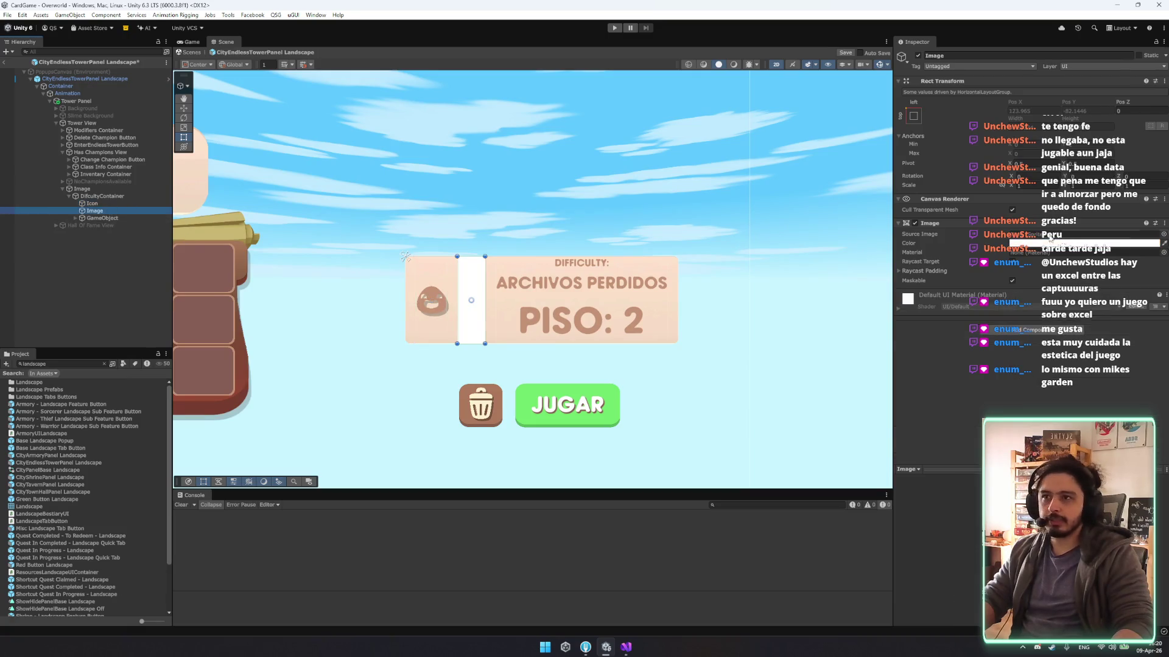
# Colour the new strip brown and give it a Layout Element with preferred width 1.
pyautogui.click(1163, 243)
pyautogui.click(484, 295)
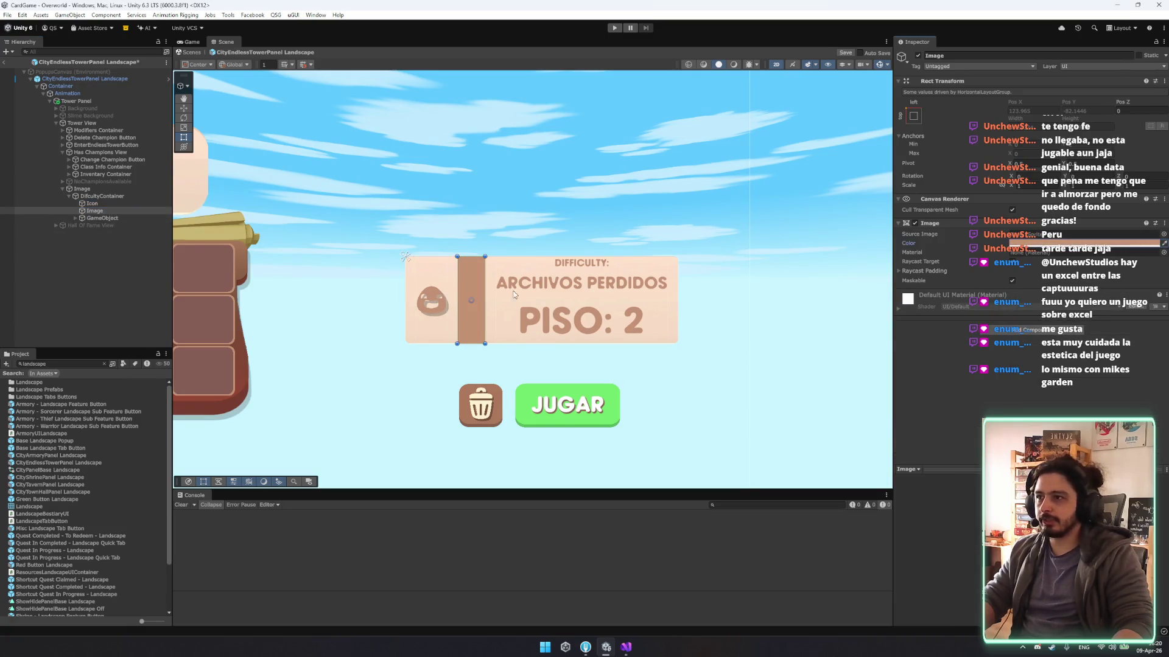
pyautogui.scroll(1, 864, 309)
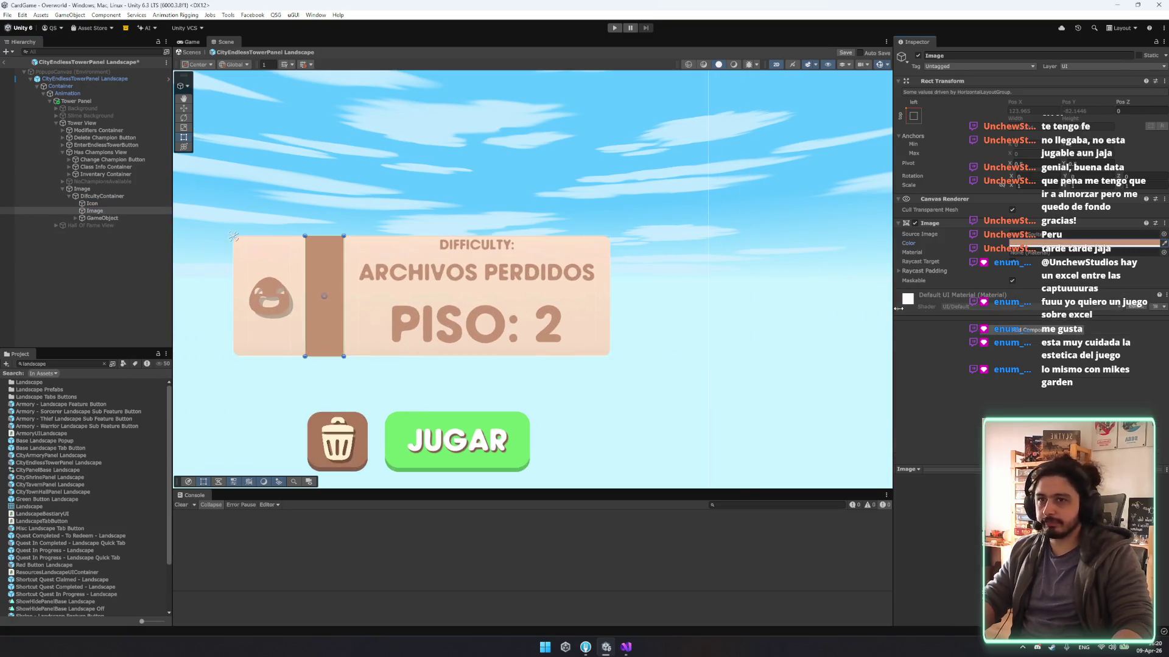
pyautogui.click(1040, 331)
pyautogui.click(1007, 380)
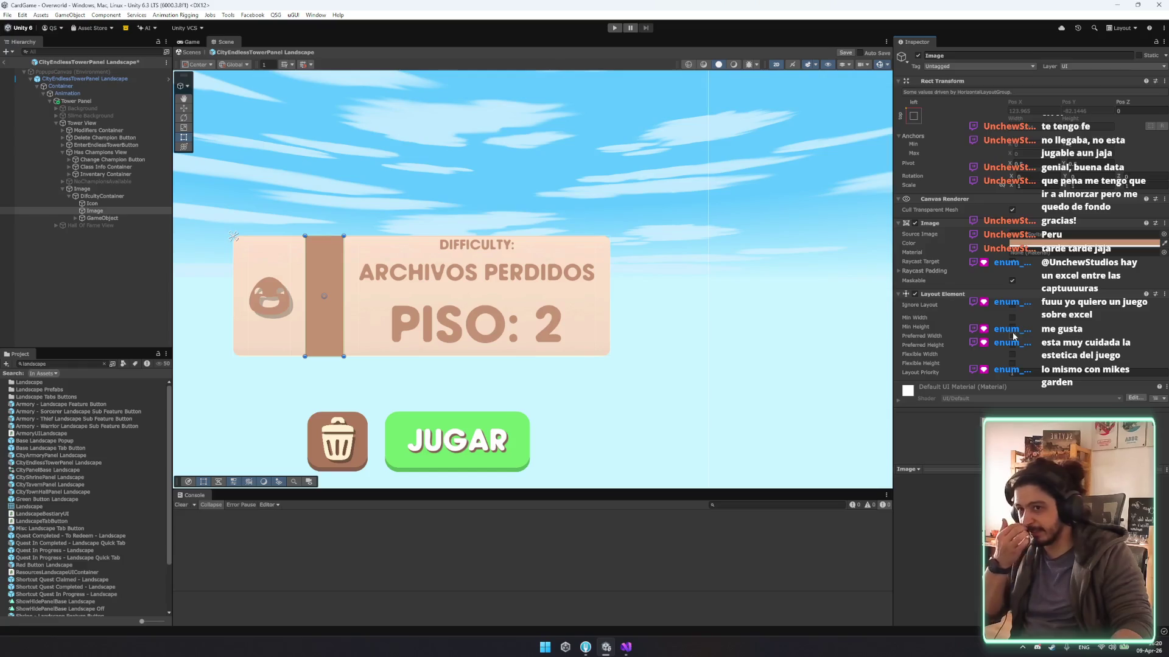
pyautogui.click(1013, 336)
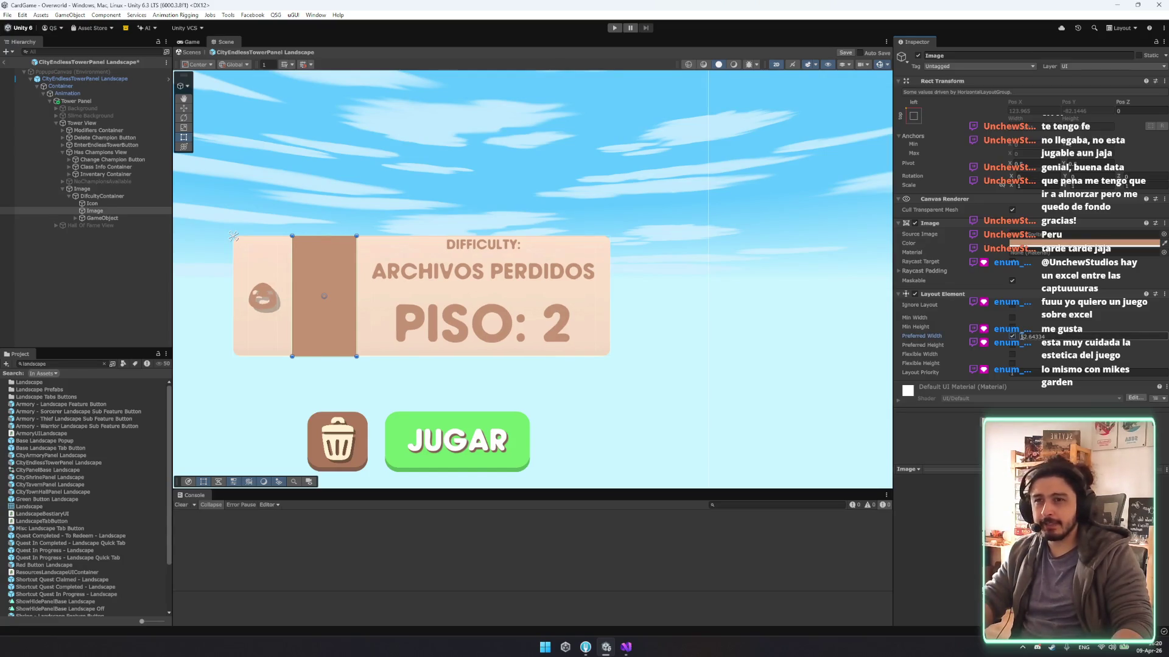
pyautogui.write('1')
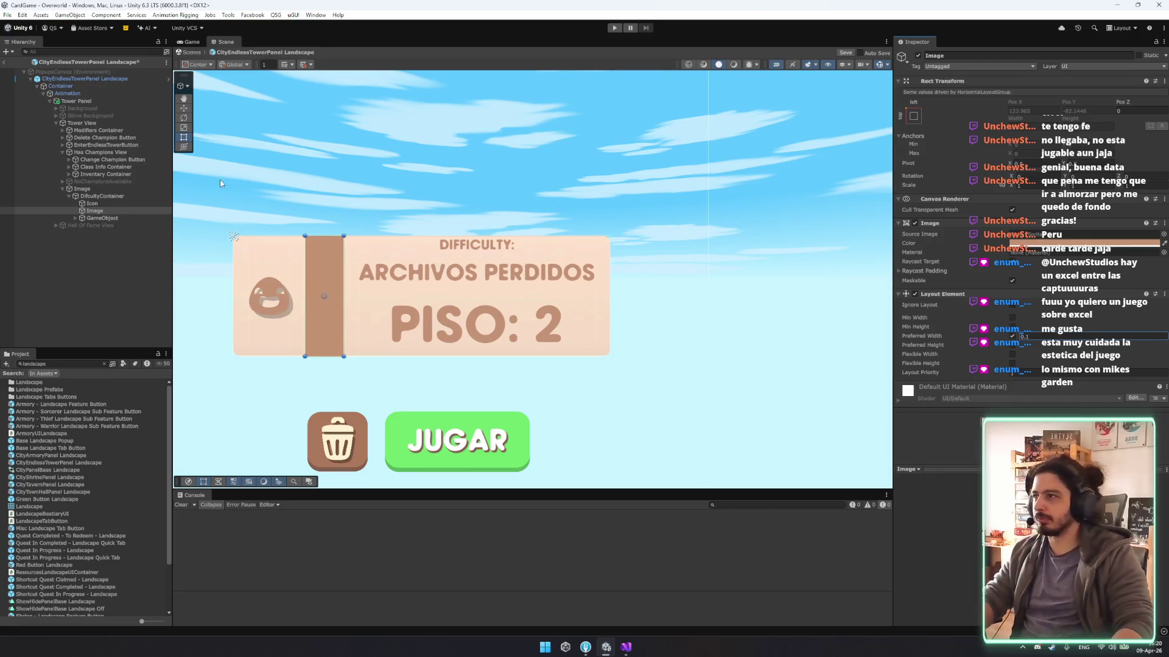
# Set the Icon's preferred width to 80 after trying 500, 3, 150 and 20.
pyautogui.click(115, 203)
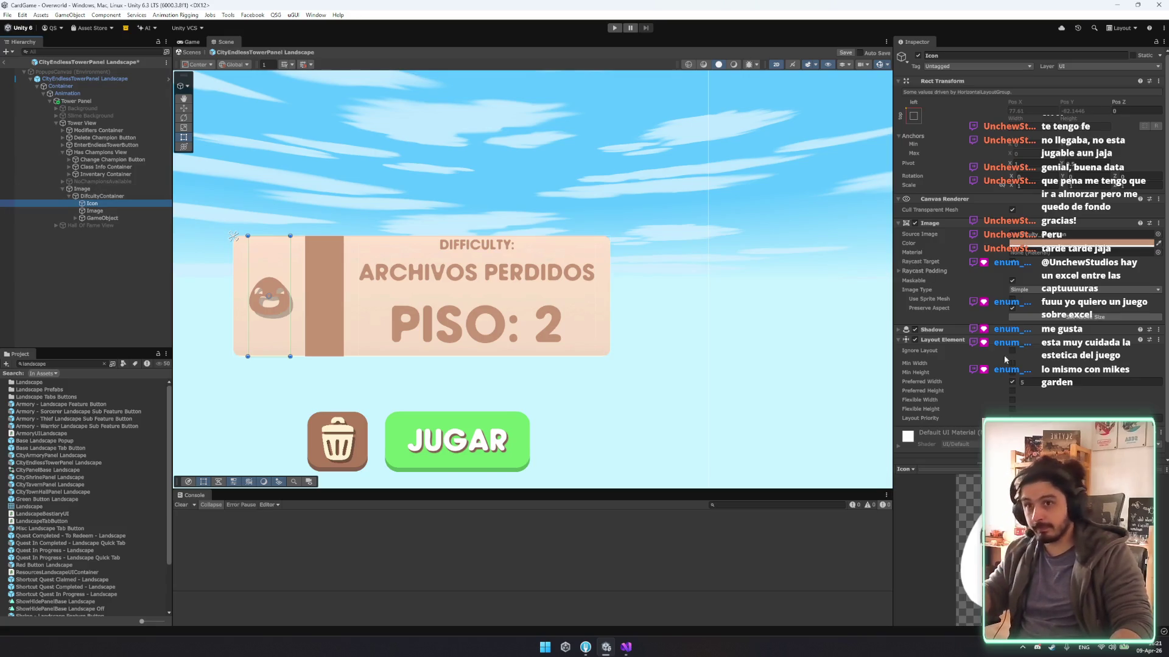
pyautogui.click(1028, 383)
pyautogui.write('500')
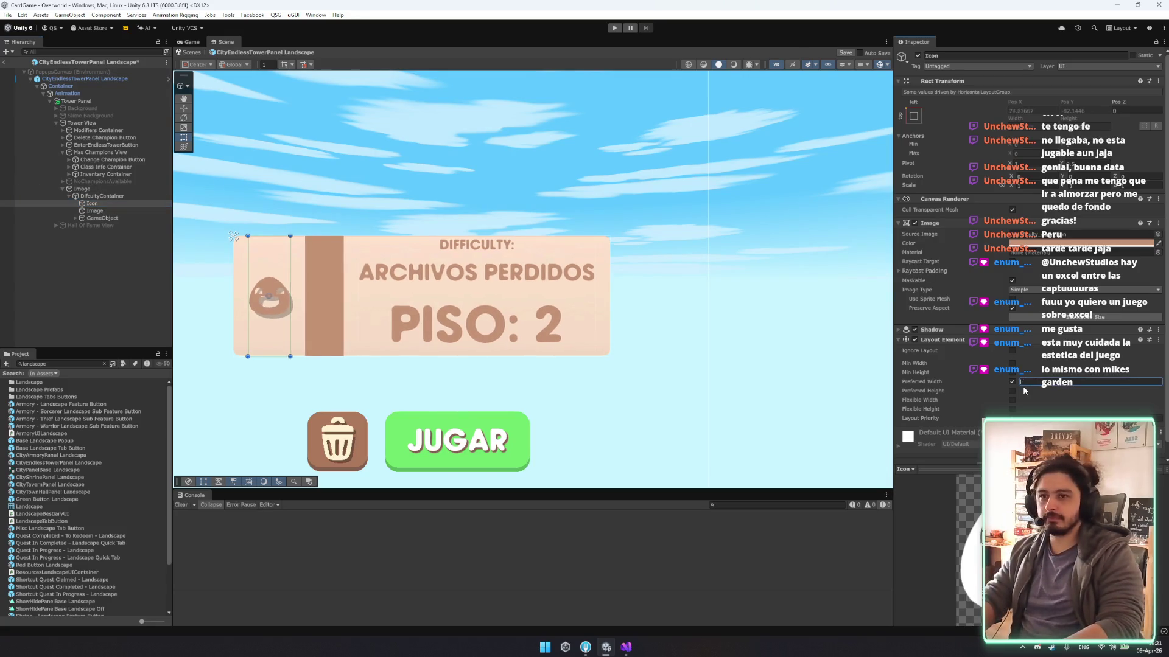
pyautogui.press('BackSpace')
pyautogui.press('BackSpace')
pyautogui.press('BackSpace')
pyautogui.write('3')
pyautogui.press('BackSpace')
pyautogui.write('150')
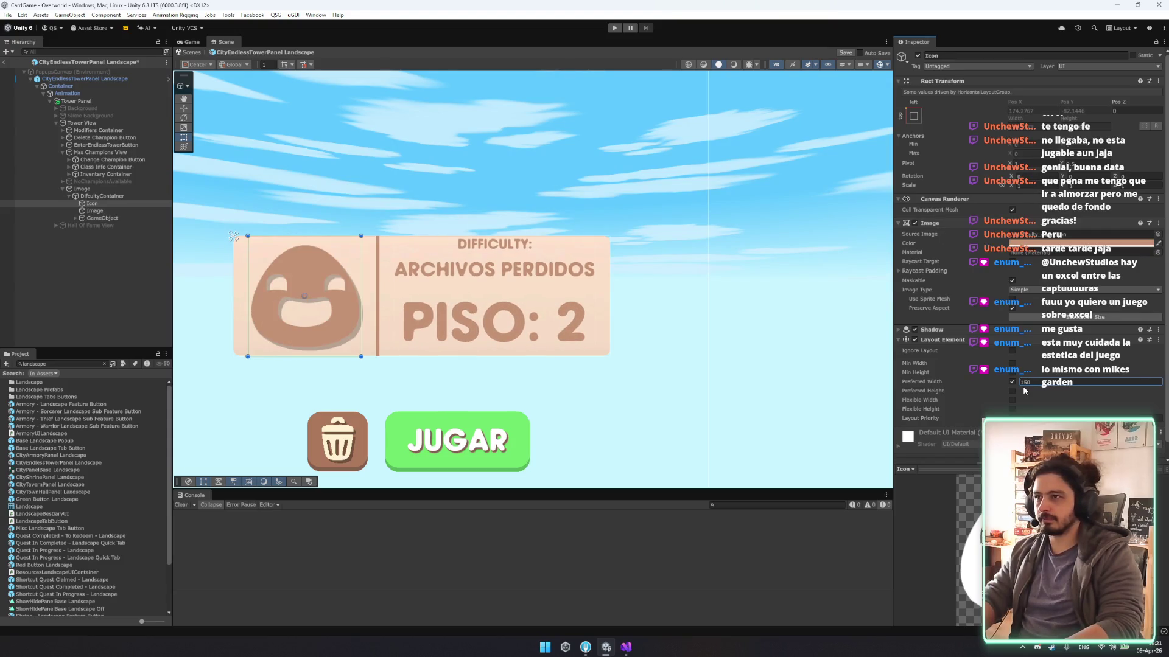
pyautogui.press('BackSpace')
pyautogui.press('BackSpace')
pyautogui.press('BackSpace')
pyautogui.write('20')
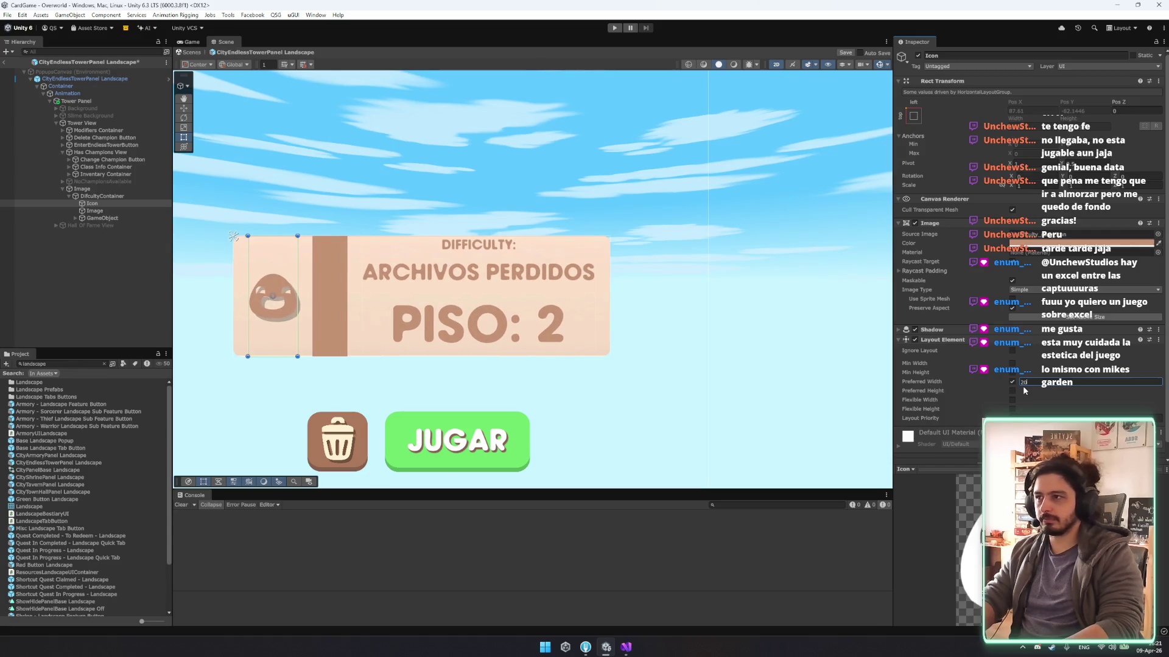
pyautogui.press('BackSpace')
pyautogui.press('BackSpace')
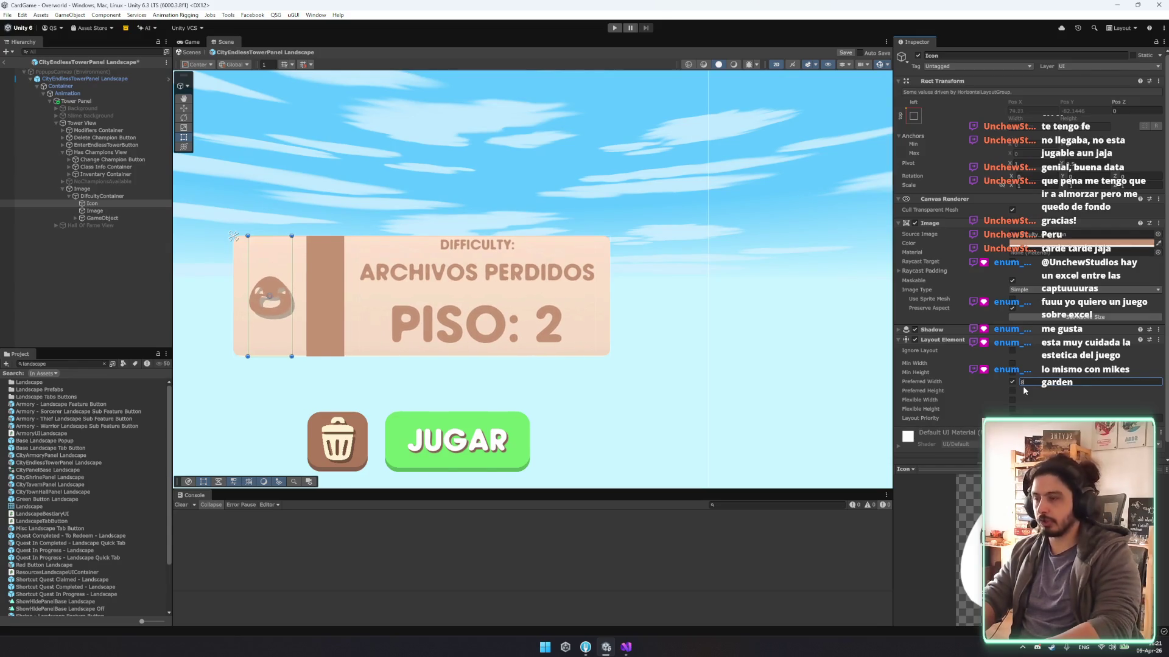
pyautogui.write('80')
pyautogui.click(114, 196)
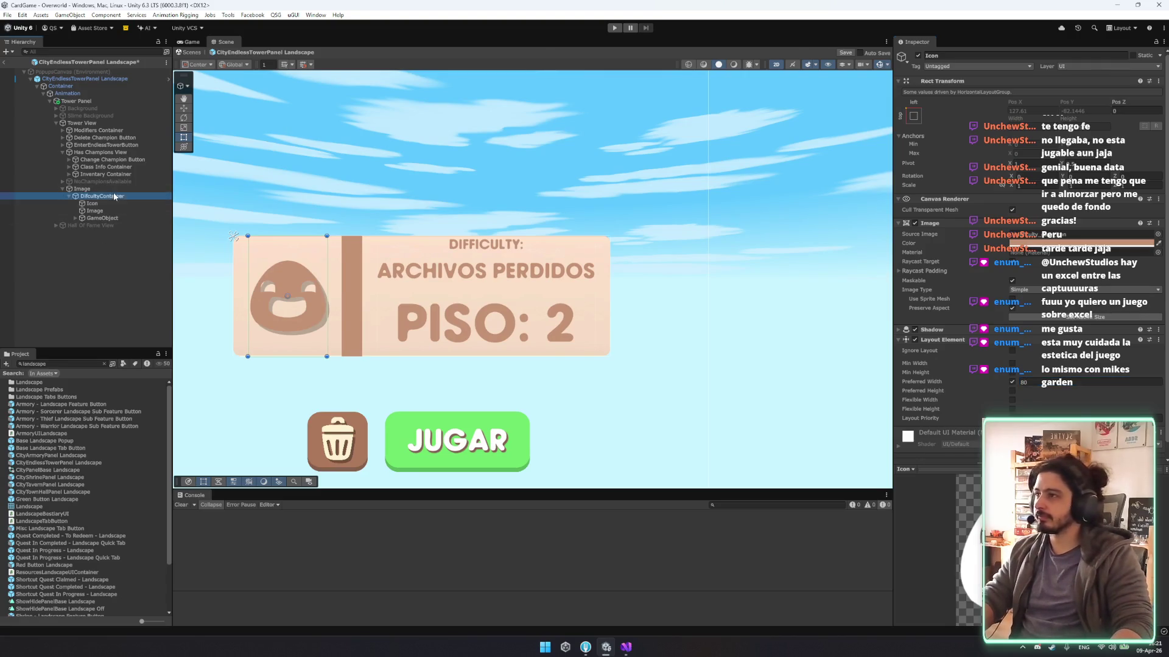
# Set the text column's preferred width to 300.
pyautogui.click(102, 218)
pyautogui.click(1029, 241)
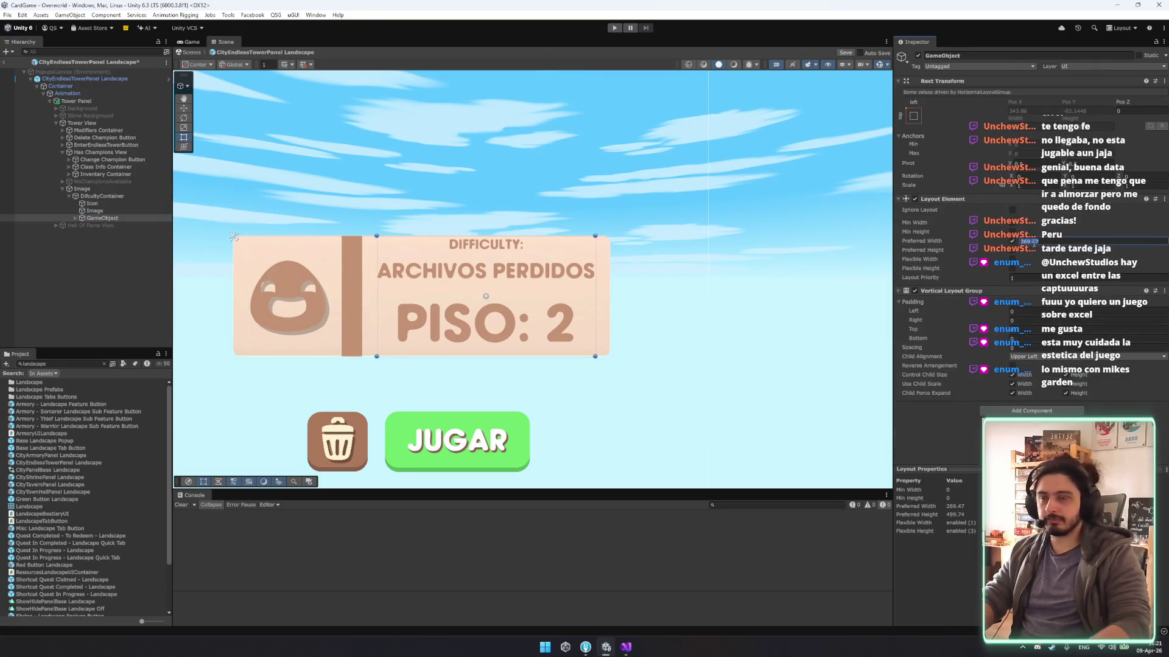
pyautogui.write('300')
# Browse the sprite choices for the divider image as larger thumbnails.
pyautogui.click(392, 239)
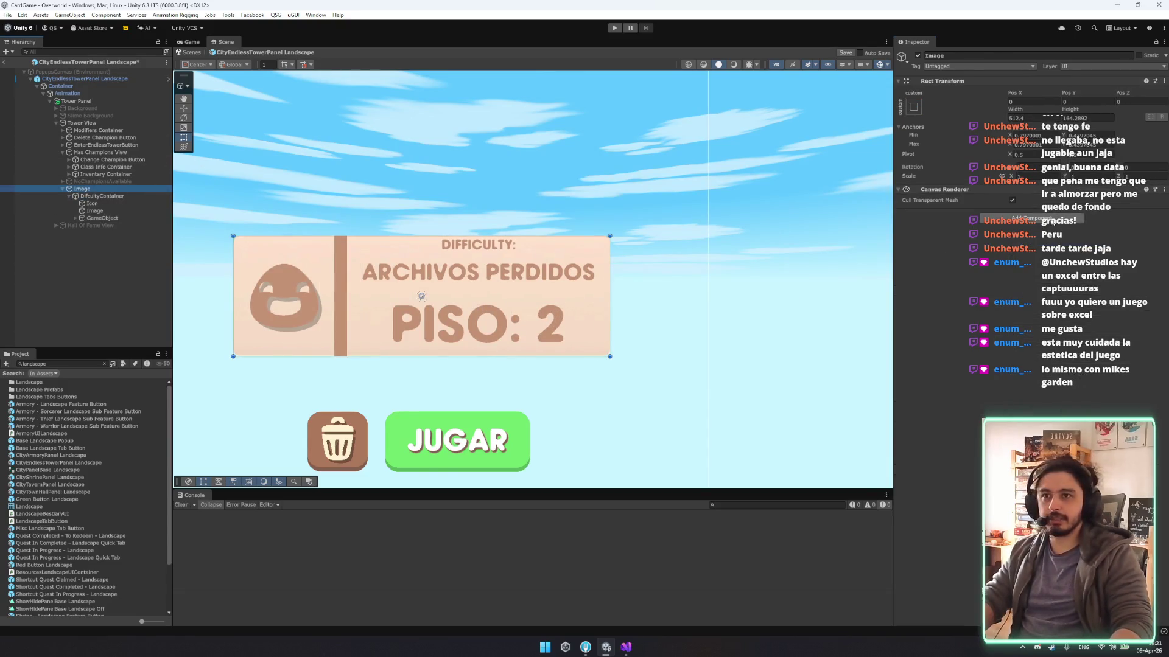
pyautogui.click(82, 123)
pyautogui.press('f')
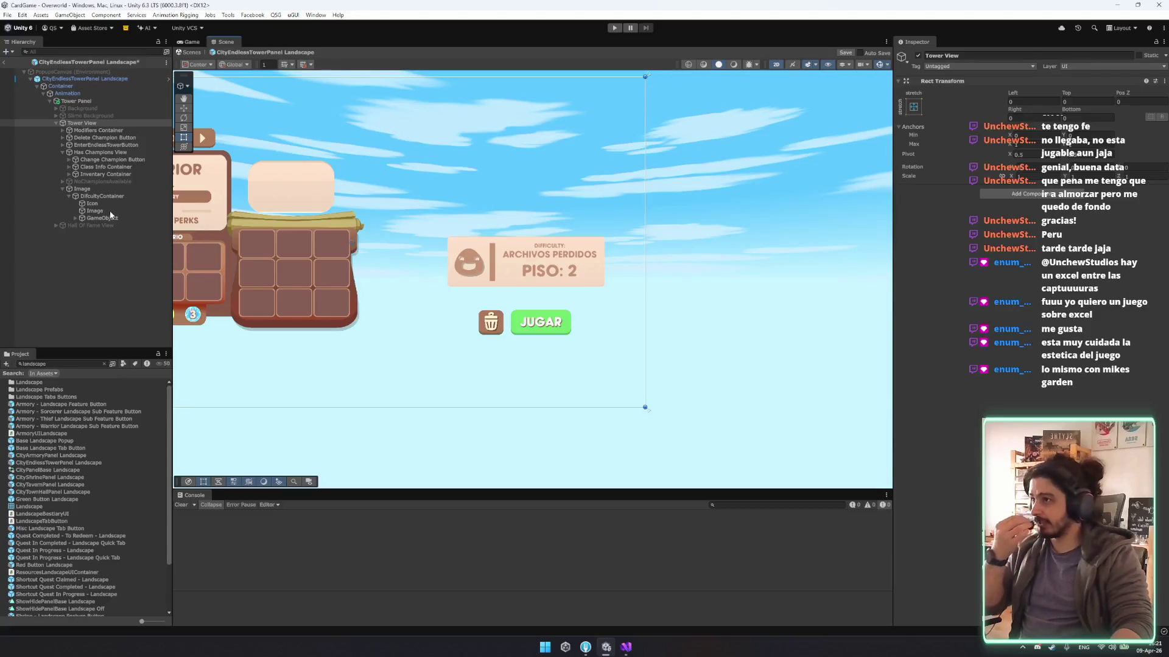
pyautogui.click(110, 212)
pyautogui.press('f')
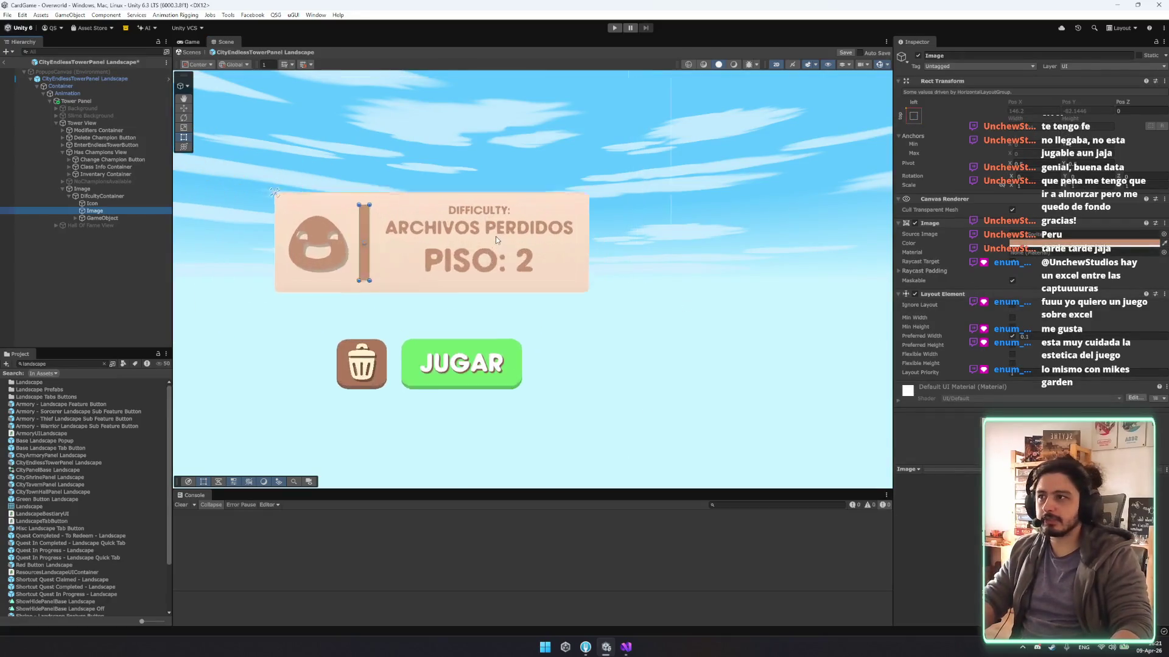
pyautogui.click(1163, 234)
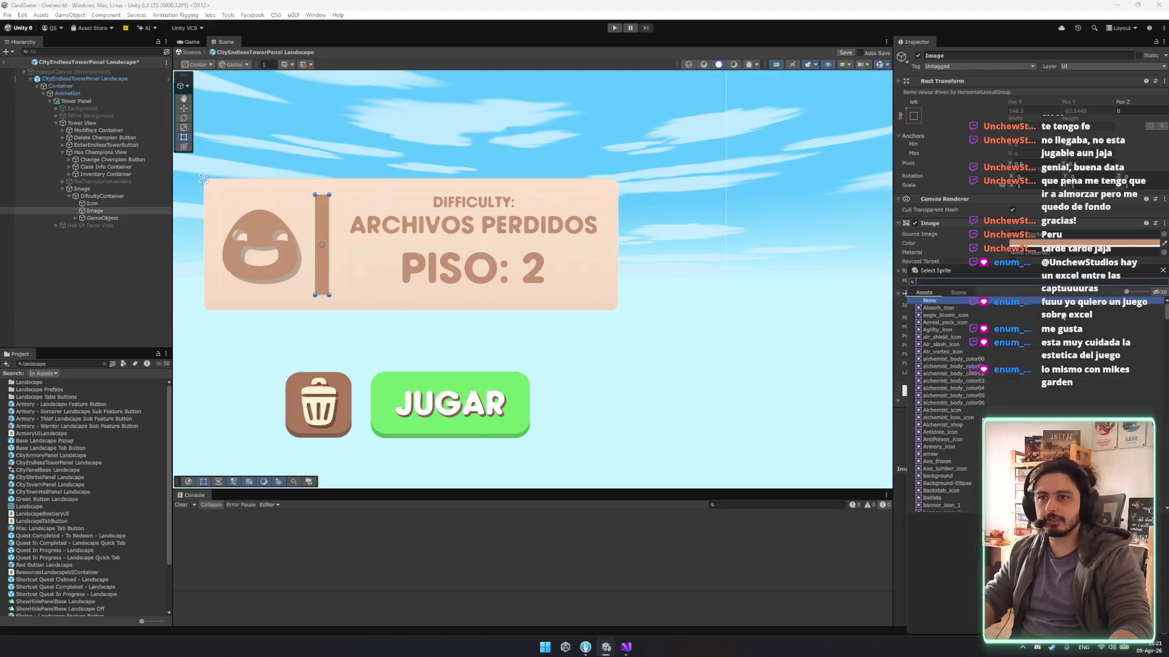
pyautogui.moveTo(1126, 292)
pyautogui.mouseDown()
pyautogui.moveTo(1142, 291)
pyautogui.moveTo(1166, 359)
pyautogui.moveTo(1165, 503)
pyautogui.mouseUp()
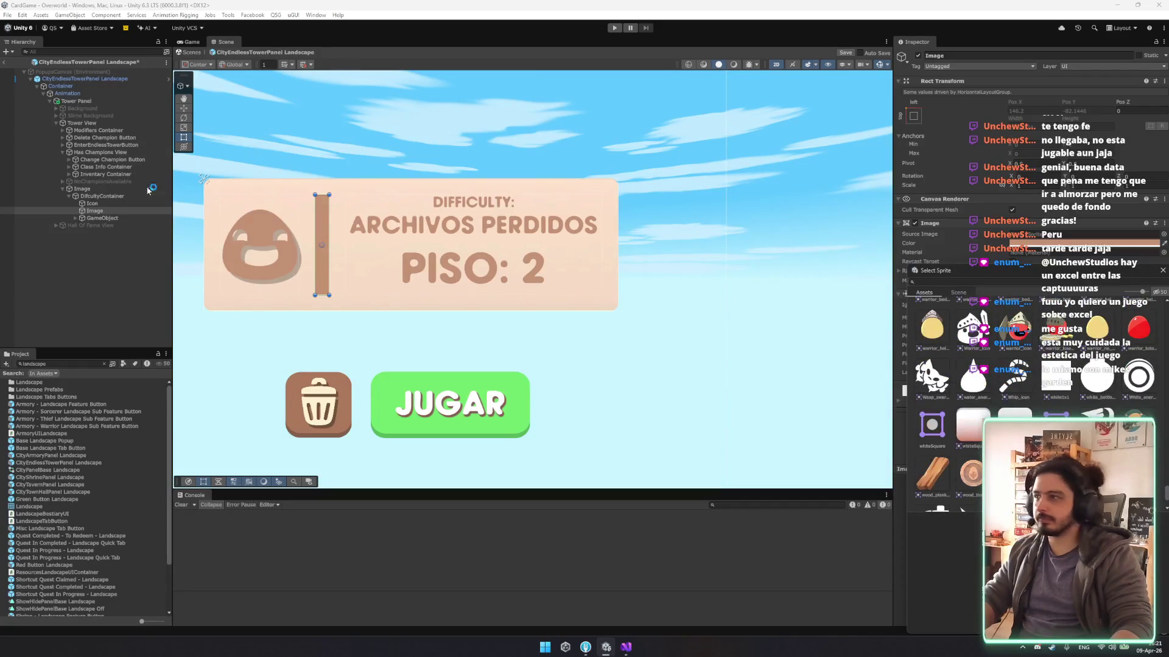
pyautogui.click(108, 212)
# Duplicate the divider Image and remove the Image component from the original.
pyautogui.hotkey('ctrl', 'd')
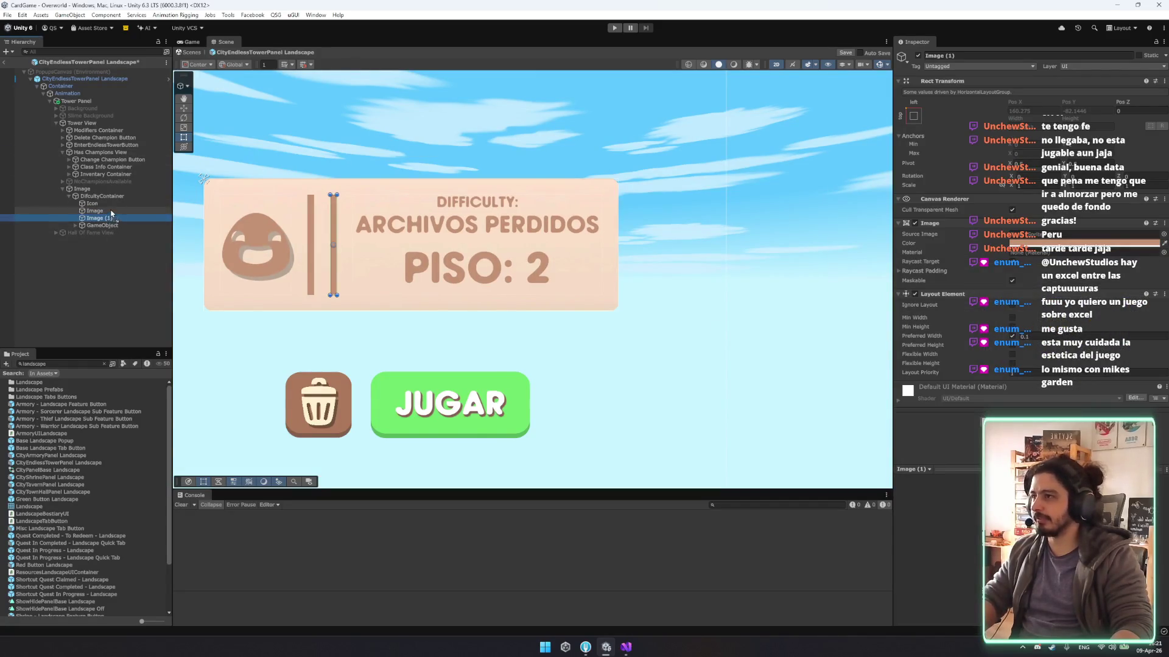
pyautogui.click(107, 211)
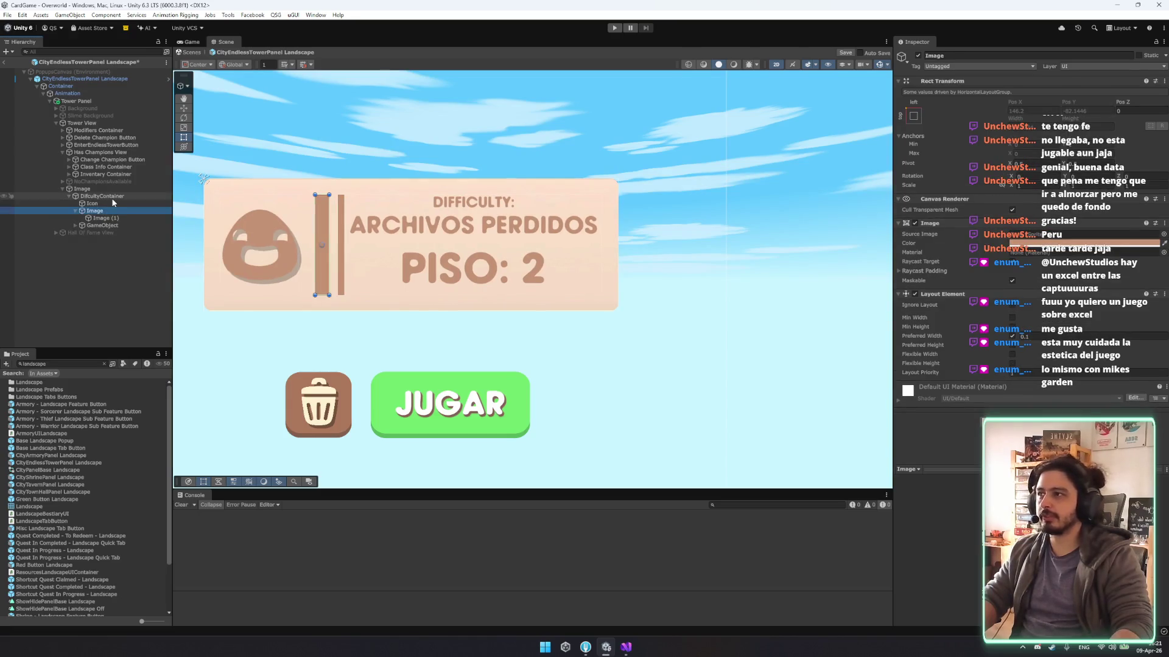
pyautogui.rightClick(1013, 225)
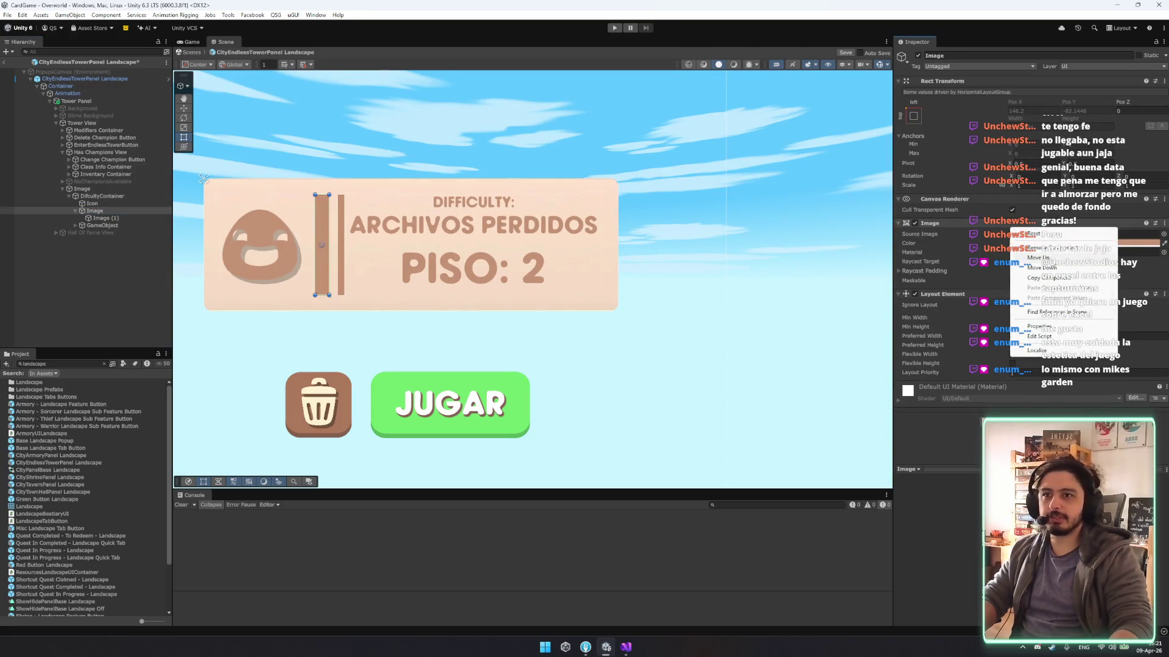
pyautogui.click(1051, 250)
# Stretch-anchor Image (1) and resize it into a thin, shorter vertical line.
pyautogui.click(126, 219)
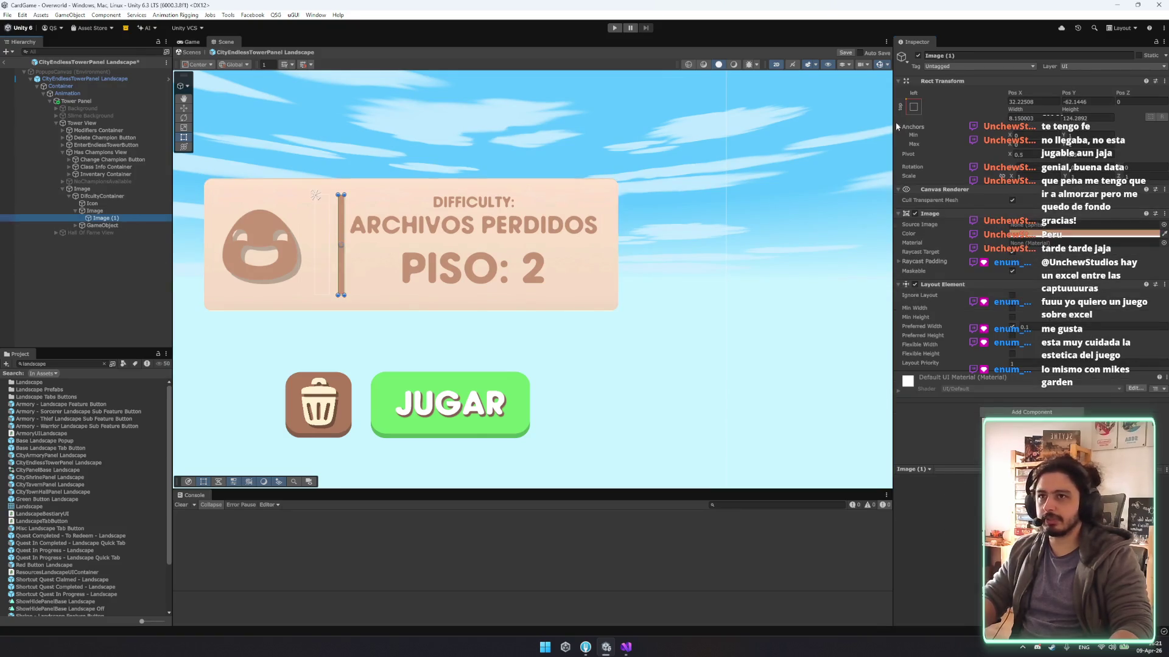
pyautogui.click(913, 107)
pyautogui.keyDown('alt'); pyautogui.click(1011, 244); pyautogui.keyUp('alt')
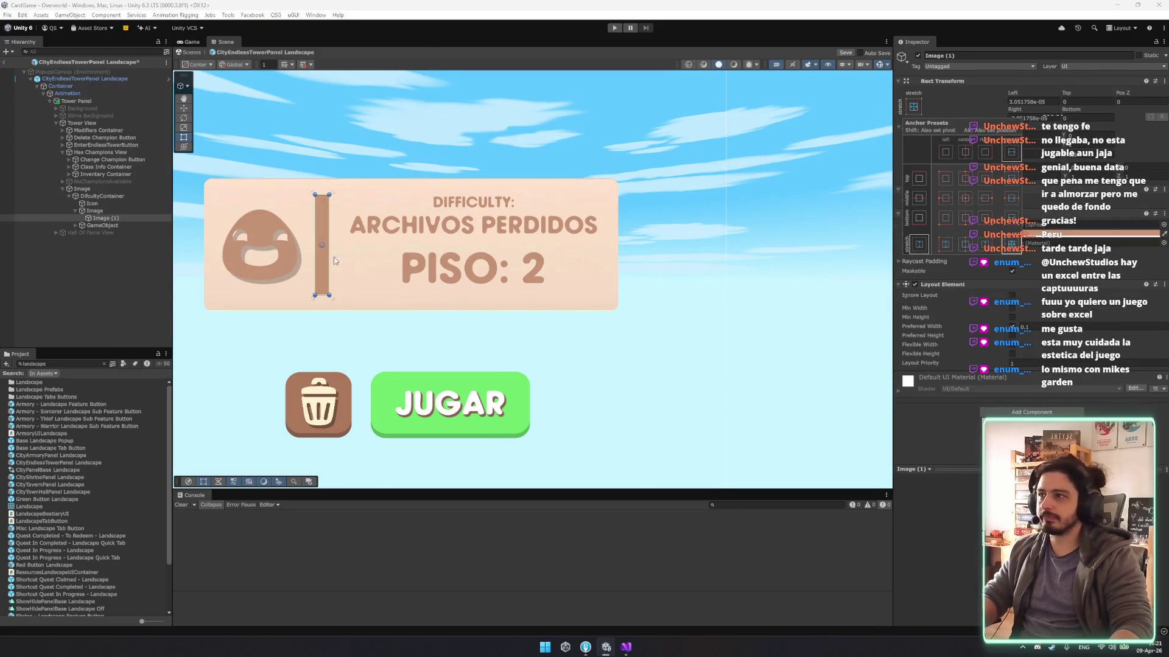
pyautogui.scroll(5, 393, 243)
pyautogui.moveTo(356, 199); pyautogui.dragTo(346, 199)
pyautogui.moveTo(340, 338); pyautogui.dragTo(339, 196)
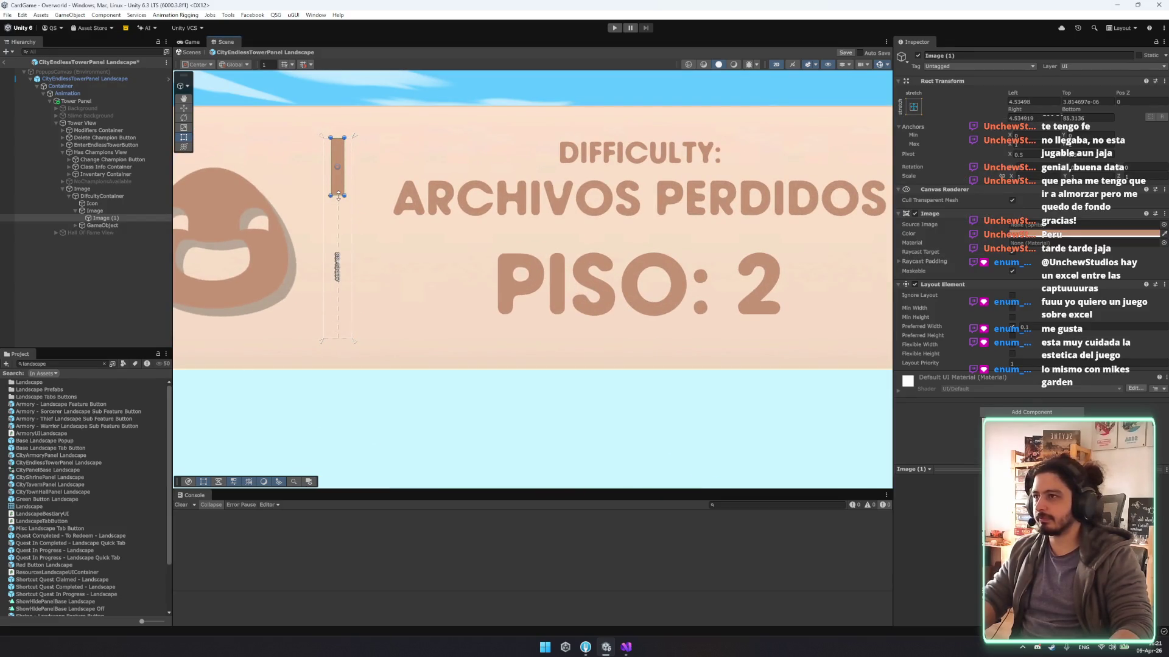
pyautogui.scroll(-4, 425, 251)
pyautogui.click(699, 317)
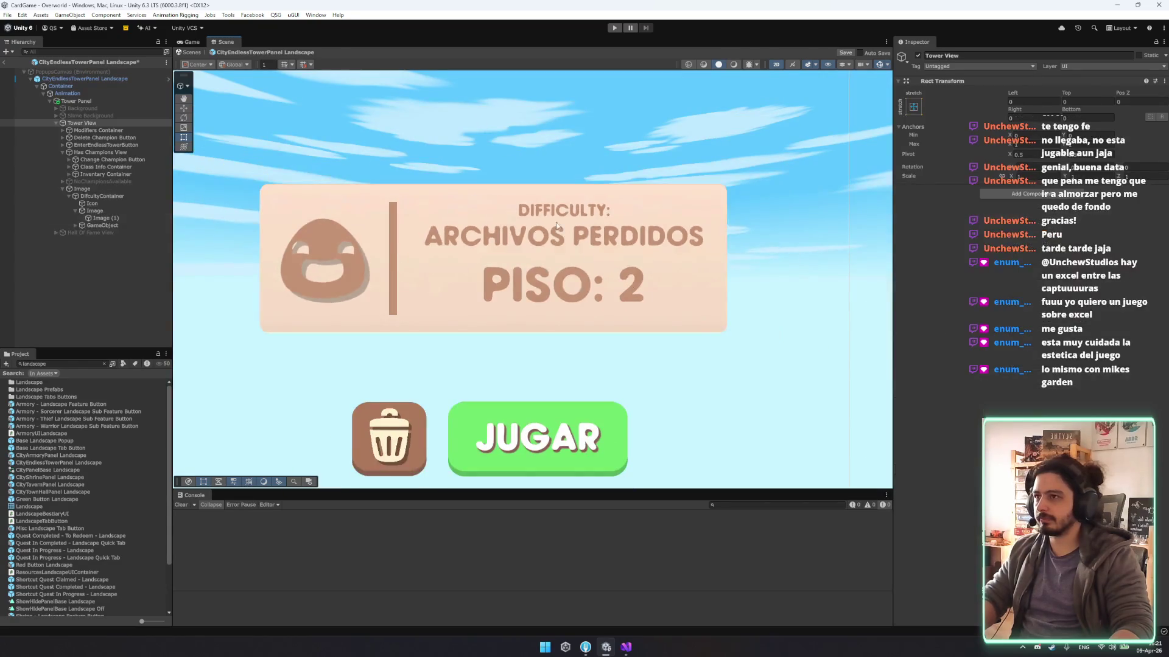
pyautogui.scroll(-2, 703, 311)
pyautogui.scroll(-3, 700, 312)
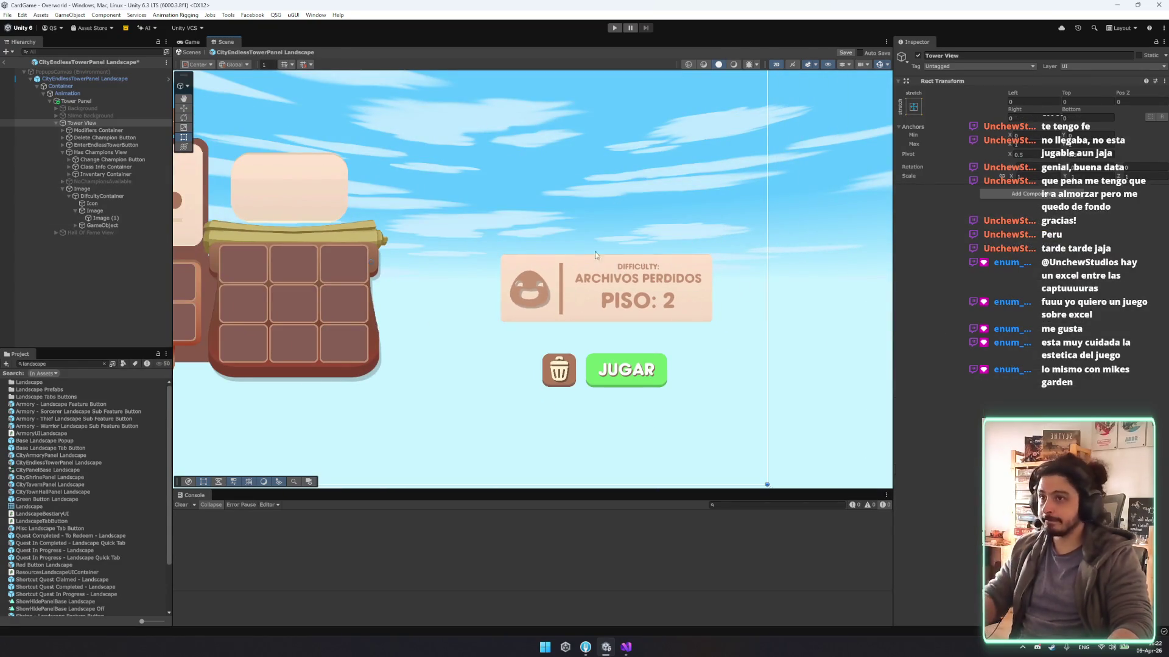
pyautogui.click(101, 196)
pyautogui.press('Left')
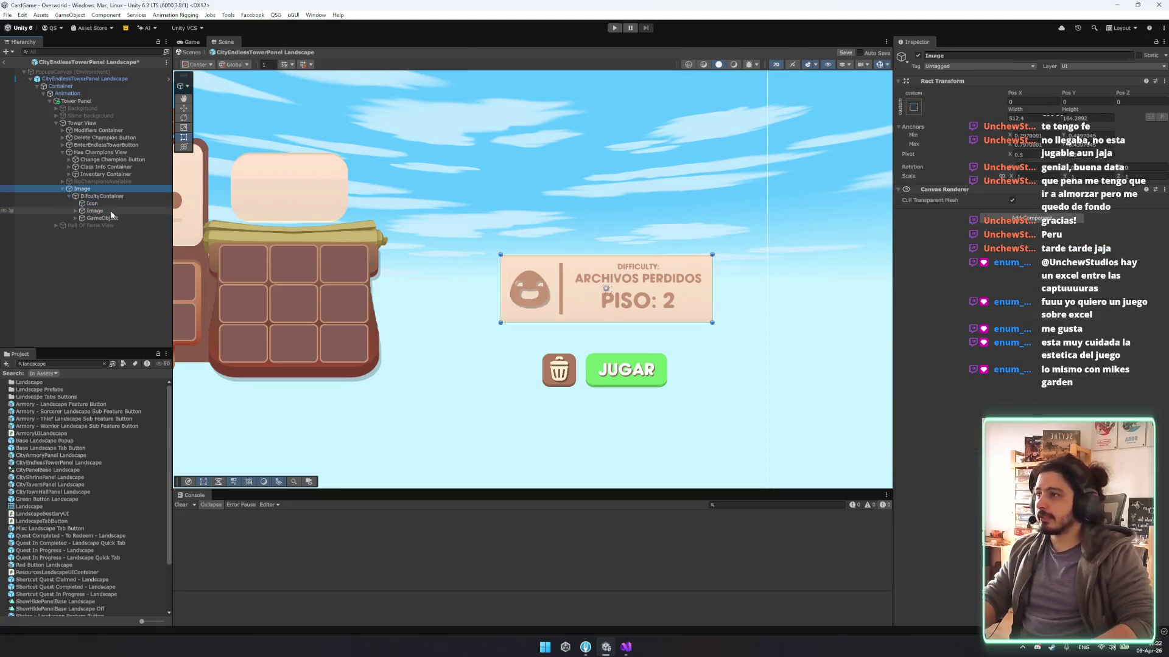
# Expand DifcultyContainer's text group and FloorContainer in the Hierarchy to reach its labels.
pyautogui.press('Right')
pyautogui.press('Down')
pyautogui.press('Down')
pyautogui.press('Down')
pyautogui.press('Right')
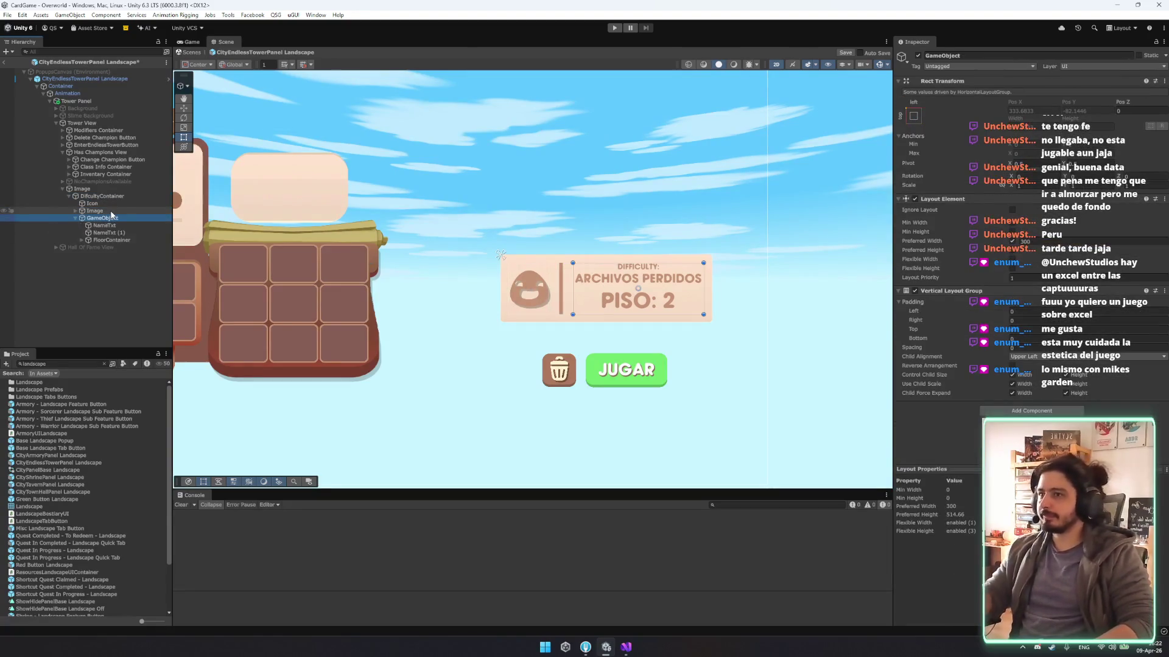
pyautogui.press('Down')
pyautogui.press('Down')
pyautogui.press('Up')
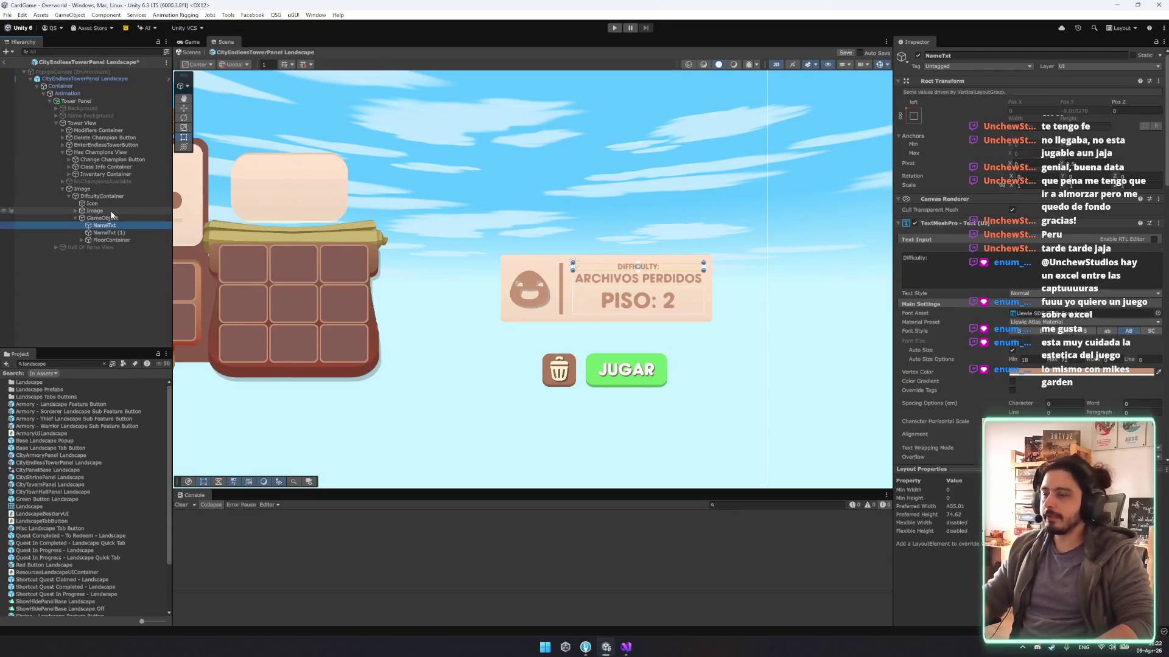
pyautogui.hotkey('shift', 'Down')
pyautogui.hotkey('shift', 'Down')
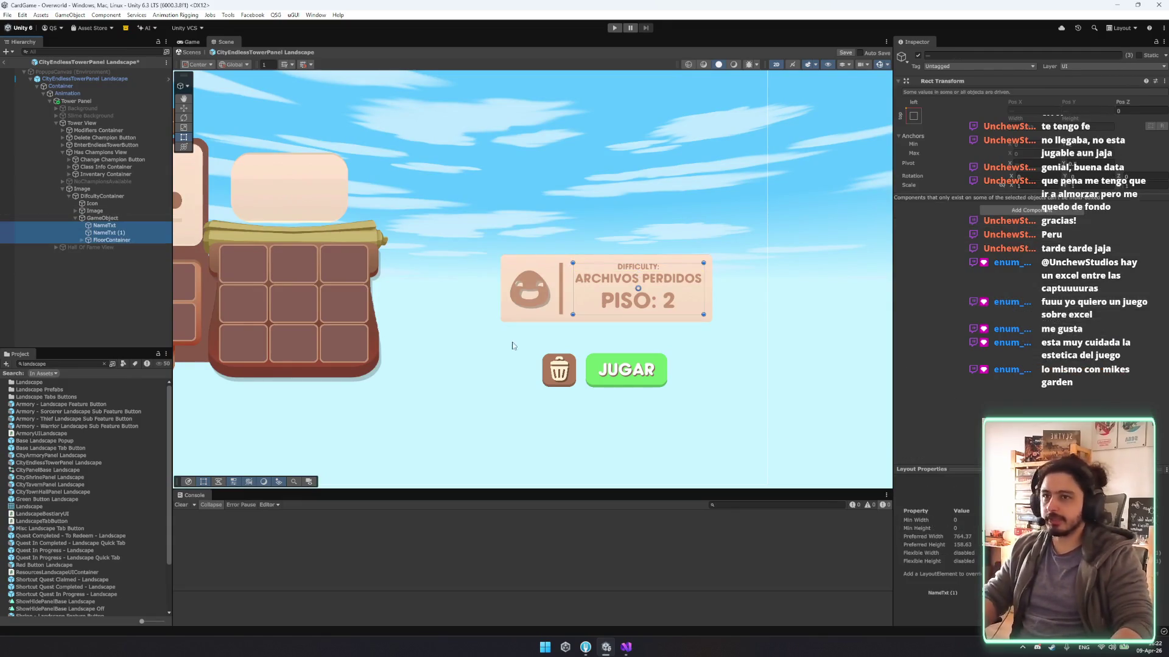
pyautogui.click(129, 239)
pyautogui.press('Right')
pyautogui.press('Down')
pyautogui.press('Down')
pyautogui.press('Down')
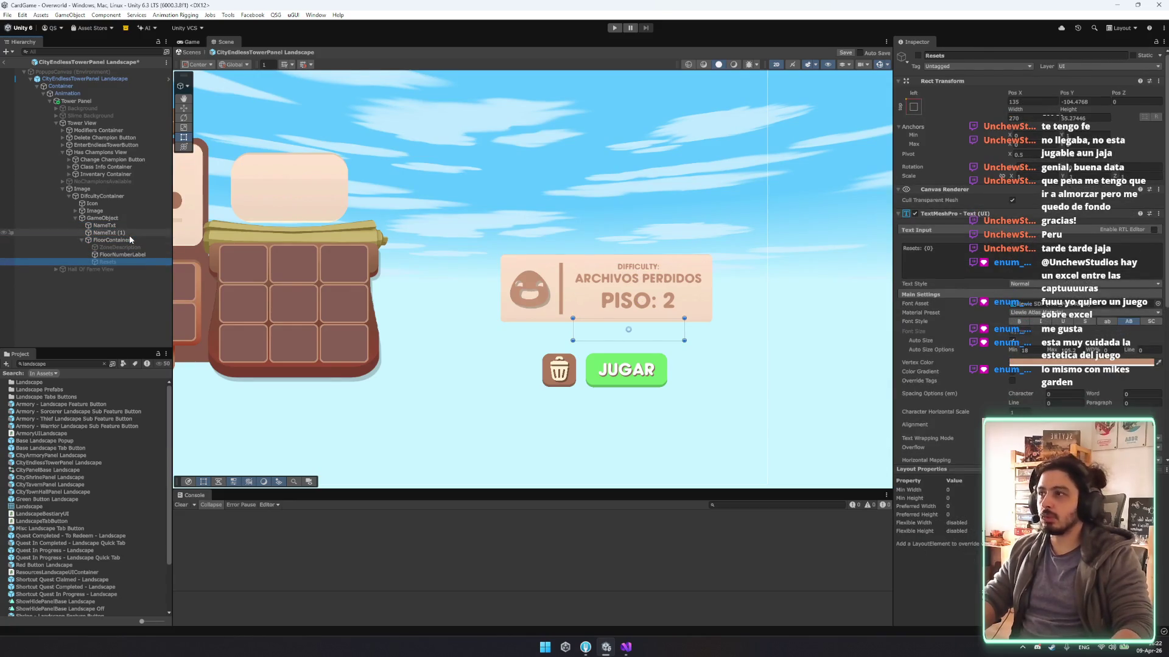
# Test the Resets and ZoneDescription texts on and off, leaving both hidden.
pyautogui.click(918, 55)
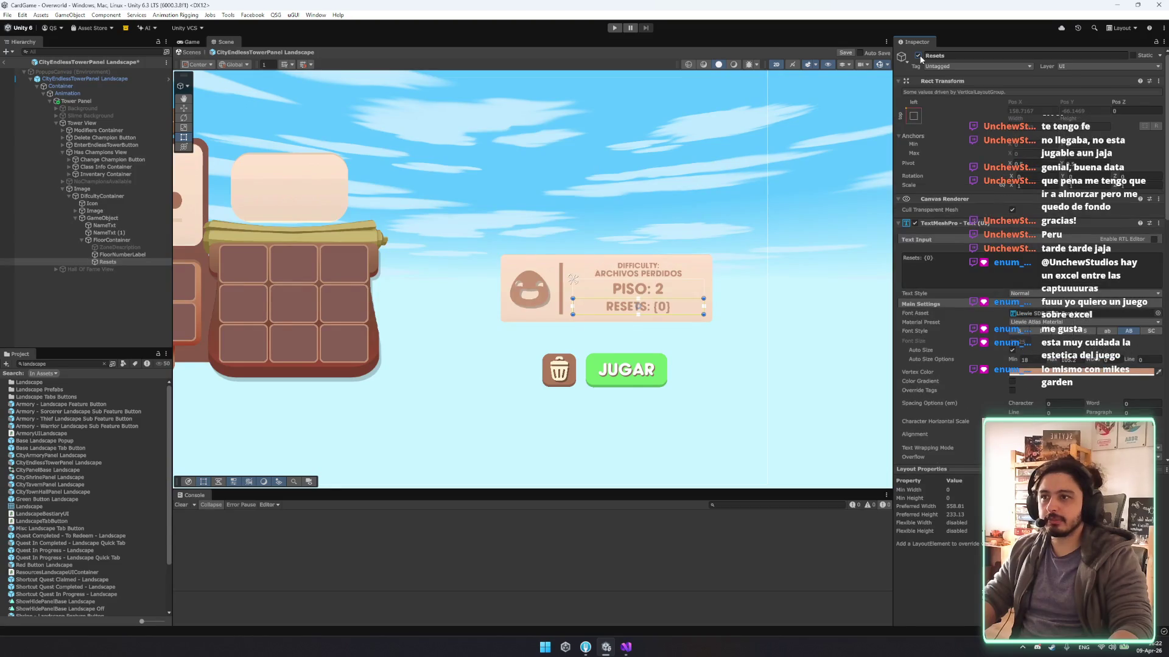
pyautogui.click(918, 56)
pyautogui.press('Up')
pyautogui.press('Up')
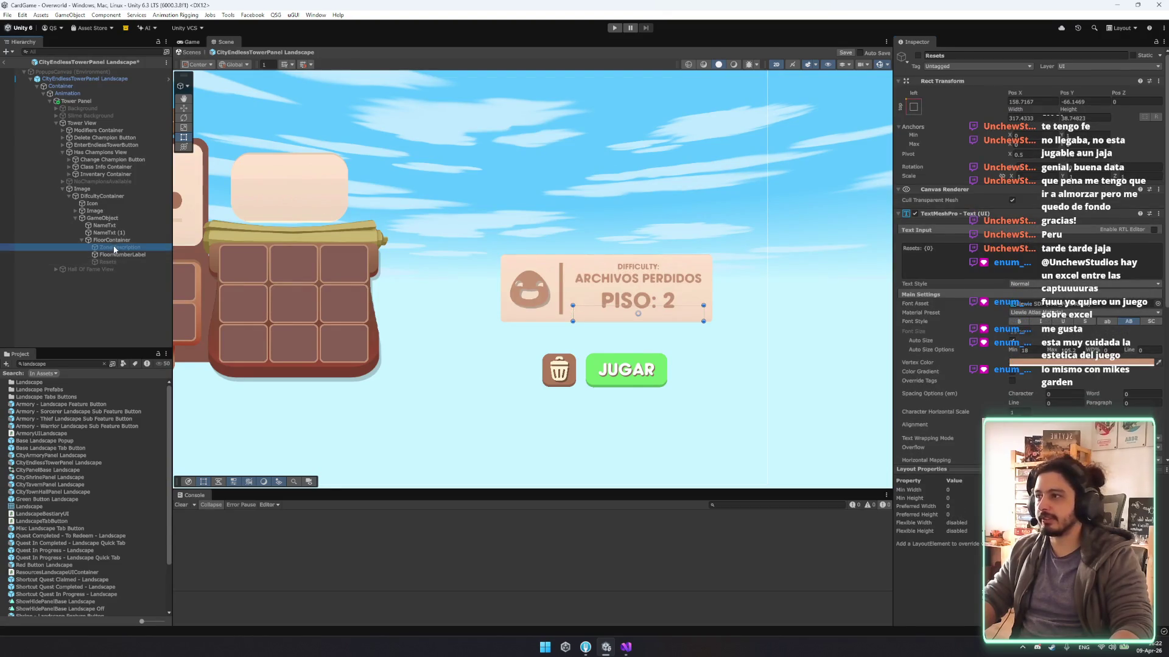
pyautogui.click(919, 55)
pyautogui.click(917, 55)
pyautogui.click(918, 56)
pyautogui.click(918, 55)
# Check FloorNumberLabel's localized string, then reactivate Resets so RESETS: {0} appears under PISO: 2.
pyautogui.click(140, 247)
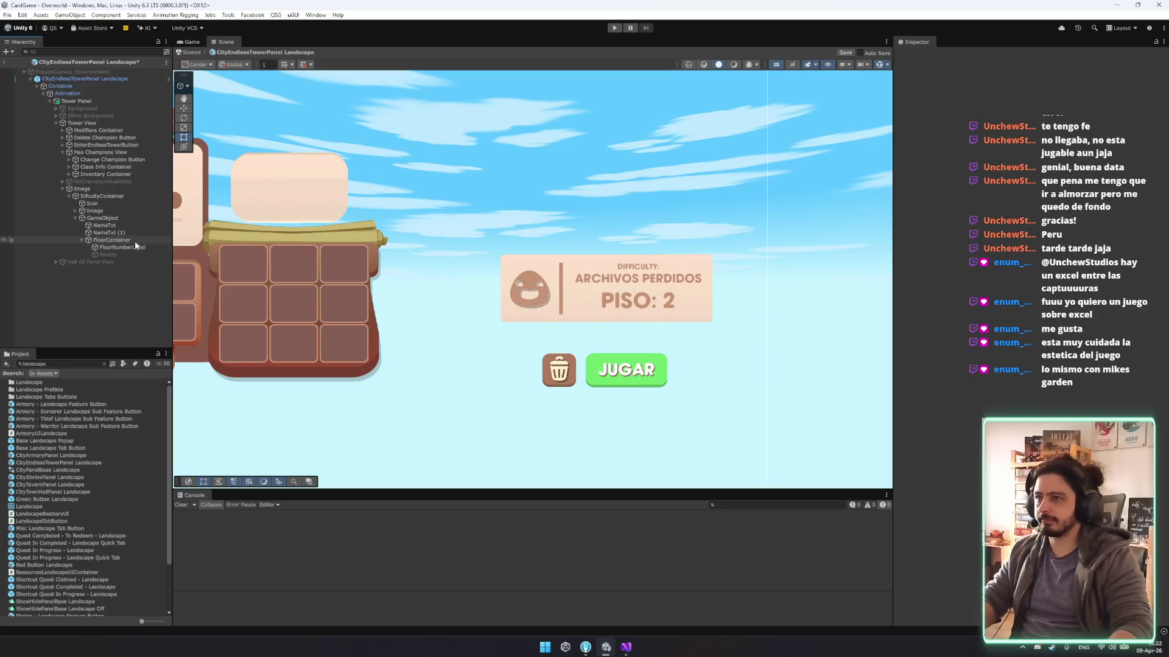
pyautogui.click(133, 247)
pyautogui.scroll(-2, 1007, 351)
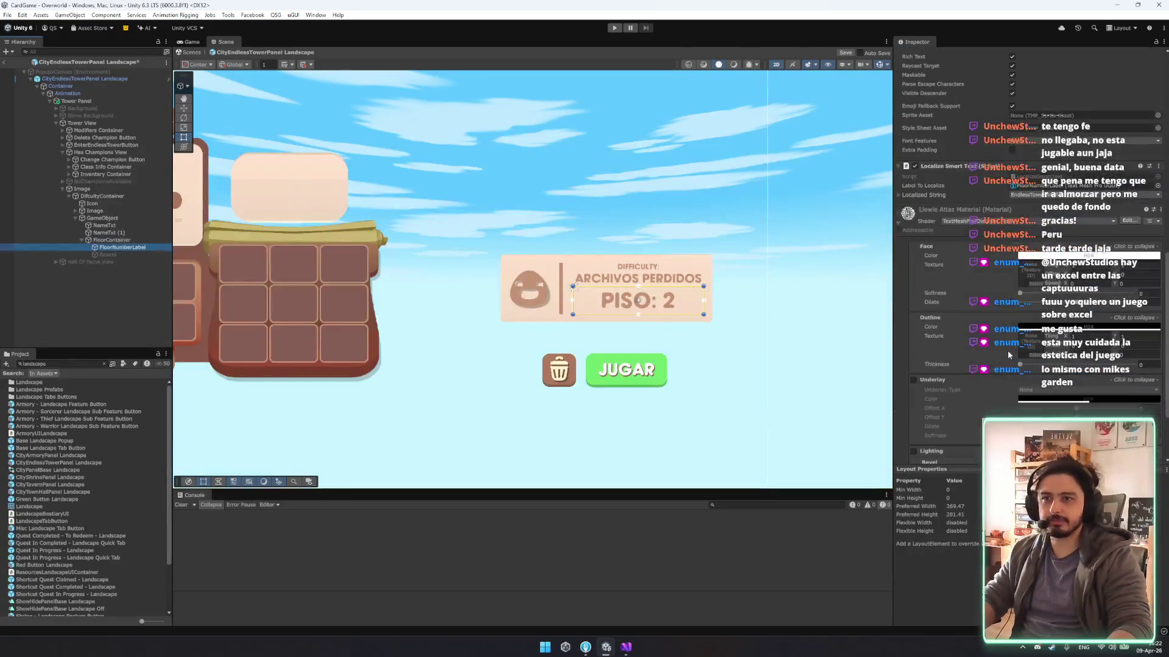
pyautogui.click(950, 316)
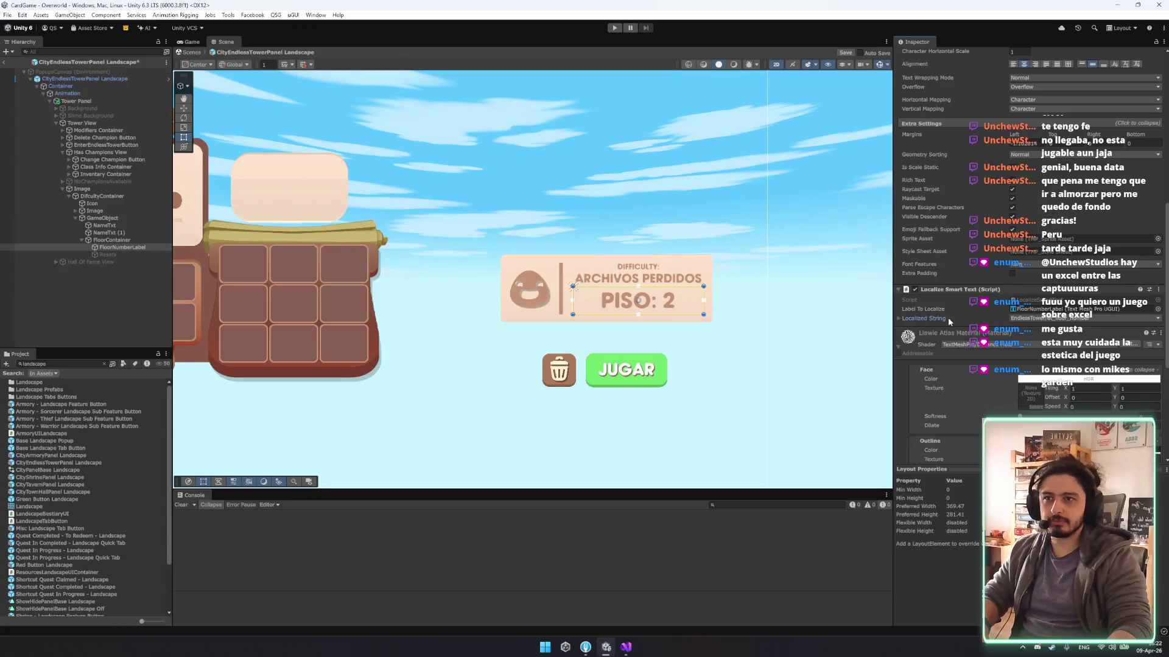
pyautogui.click(130, 256)
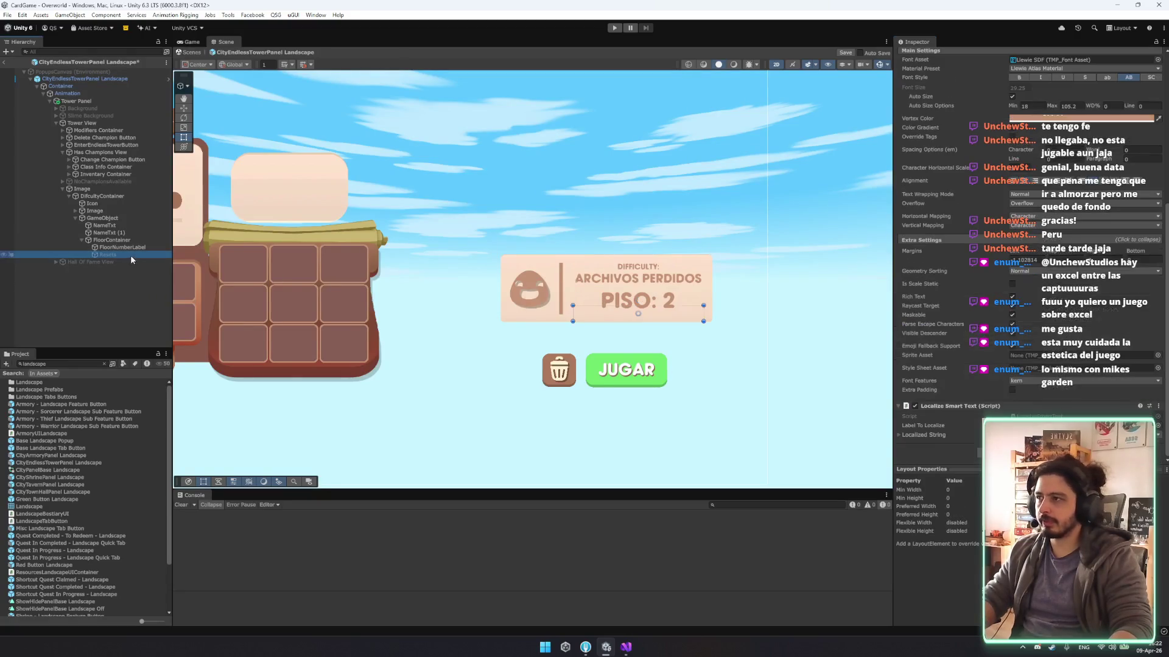
pyautogui.scroll(5, 916, 79)
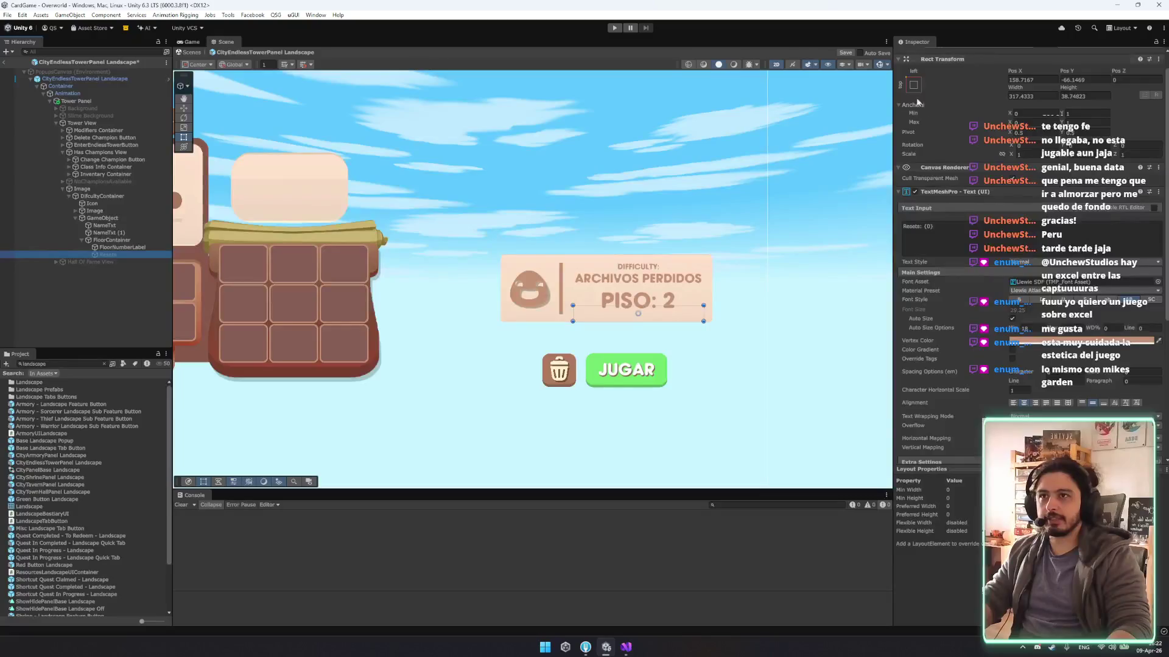
pyautogui.scroll(2, 917, 73)
pyautogui.click(917, 55)
pyautogui.scroll(3, 635, 308)
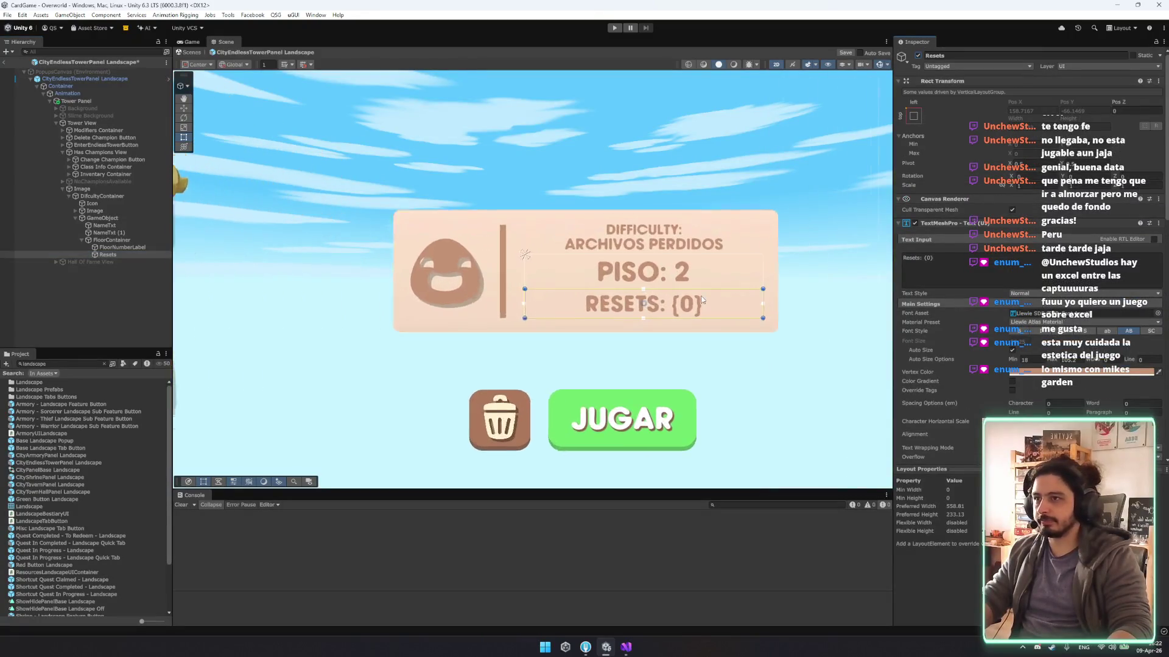
pyautogui.click(112, 240)
pyautogui.keyDown('shift'); pyautogui.click(104, 226); pyautogui.keyUp('shift')
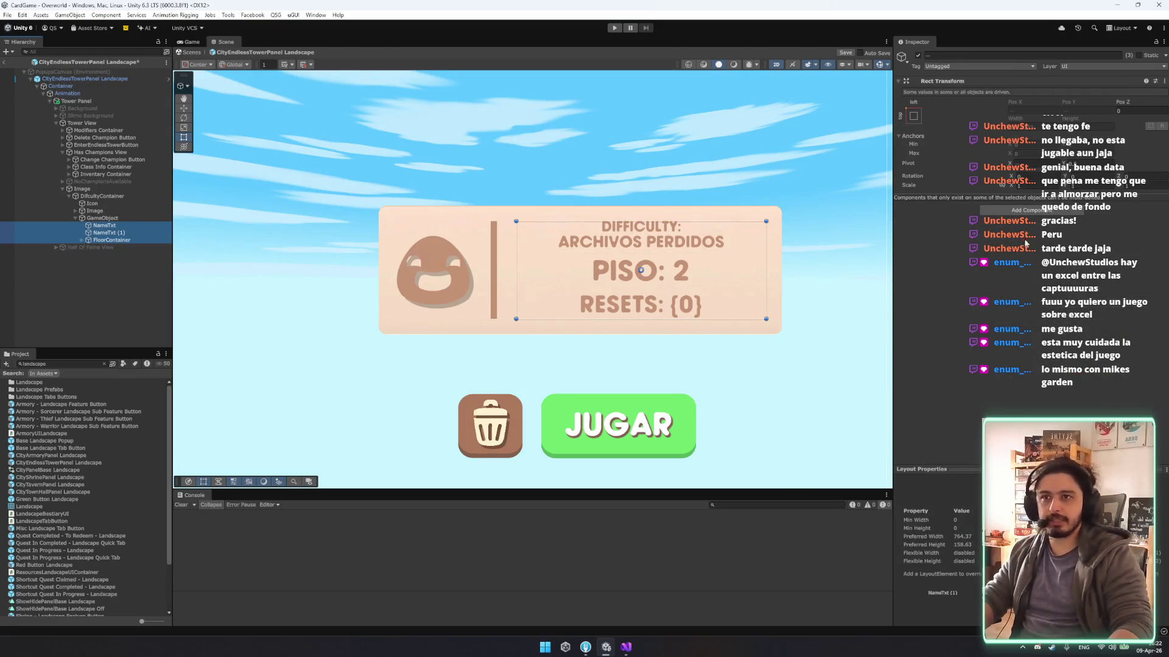
# Add a Layout Element to the three text items and set DIFFICULTY label's preferred height to 5.
pyautogui.click(1016, 210)
pyautogui.click(1010, 242)
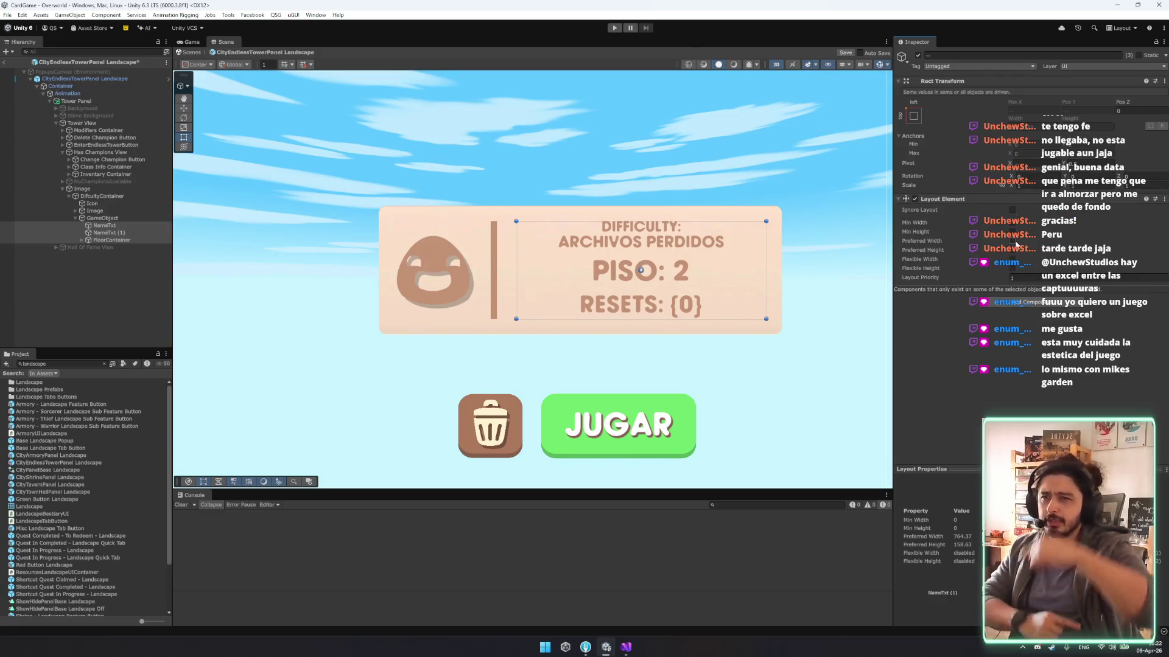
pyautogui.click(1013, 250)
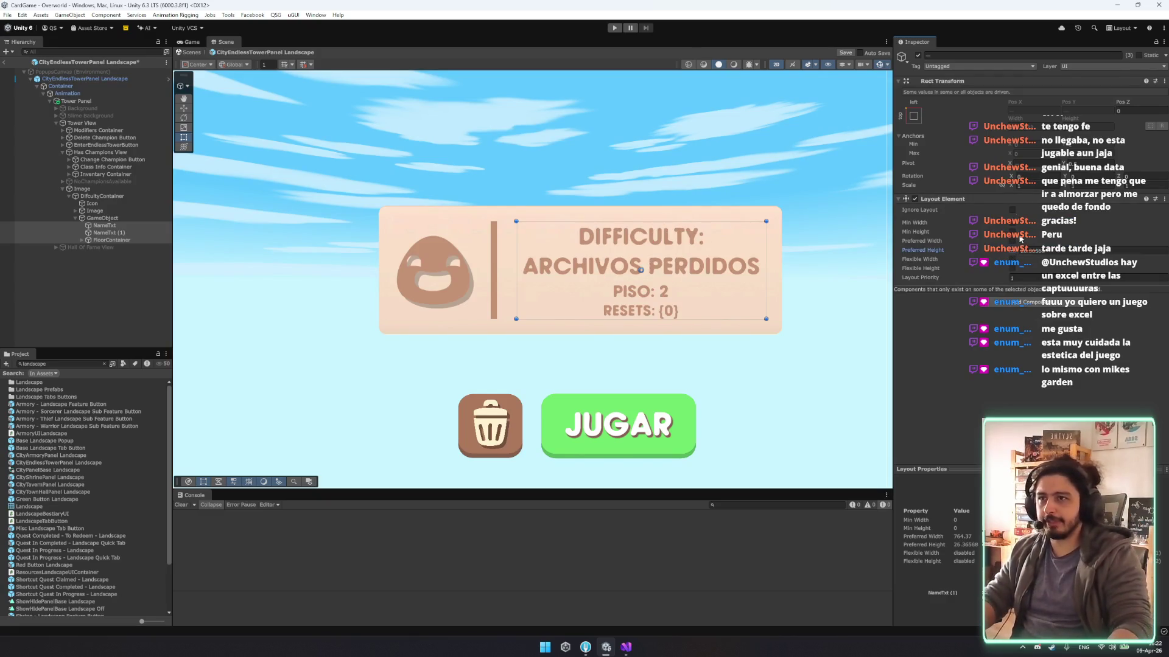
pyautogui.click(104, 225)
pyautogui.scroll(-15, 997, 320)
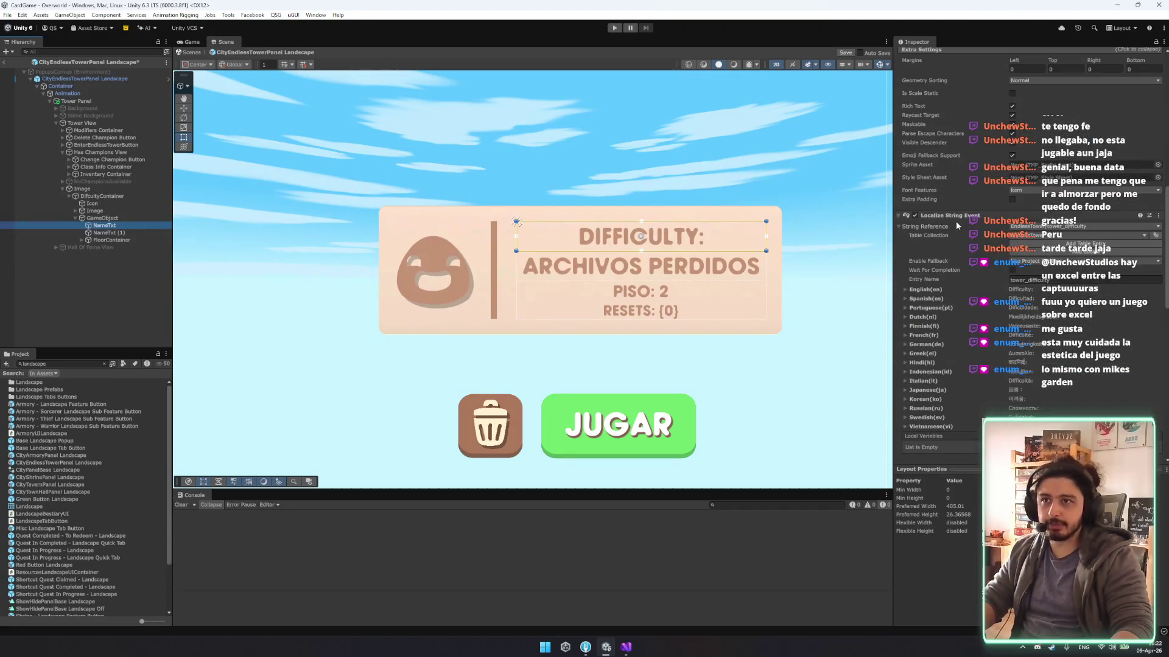
pyautogui.scroll(3, 1046, 353)
pyautogui.click(1072, 328)
pyautogui.write('5')
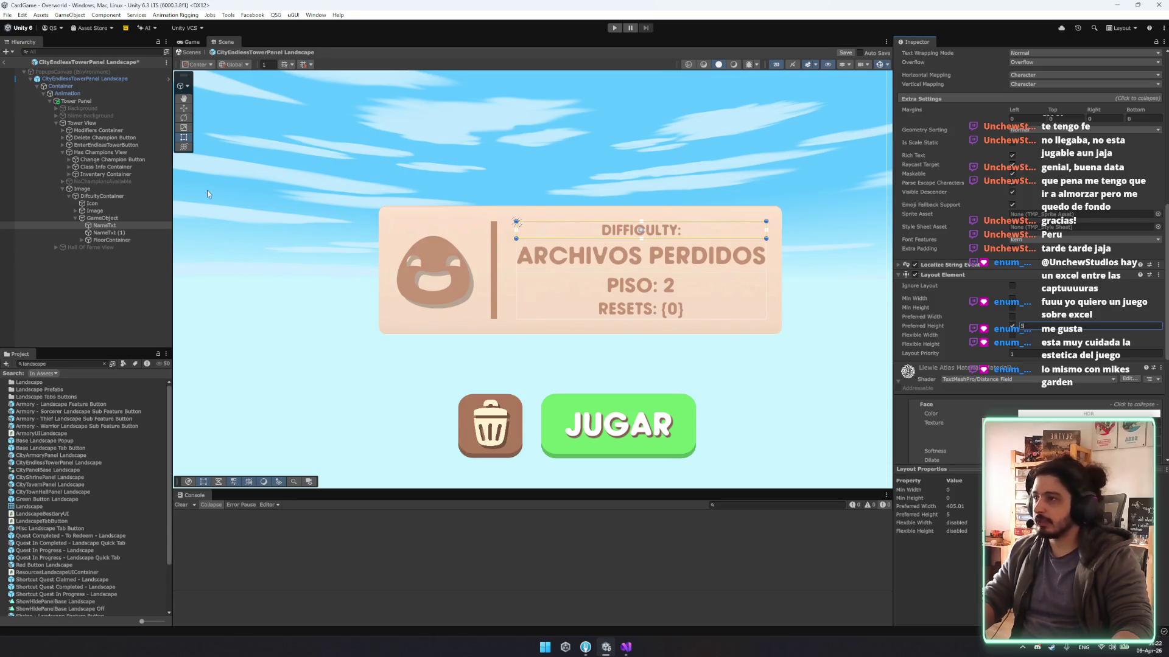
# Browse the card's text objects in the Hierarchy and frame Tower View in the Scene.
pyautogui.click(103, 218)
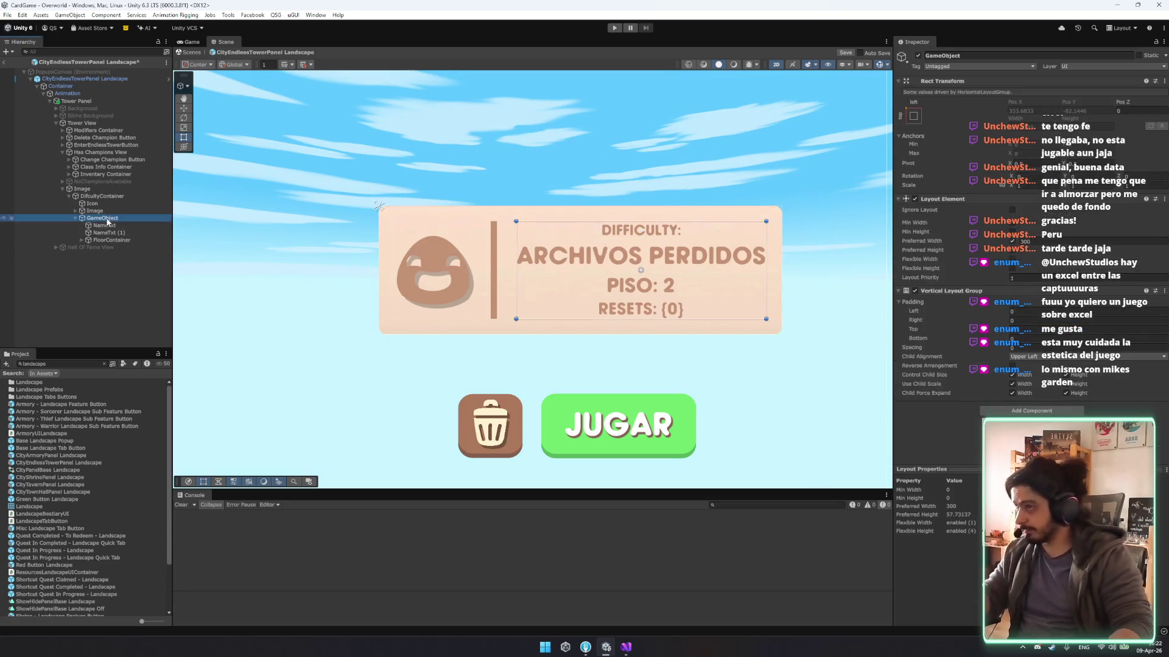
pyautogui.press('Left')
pyautogui.press('Up')
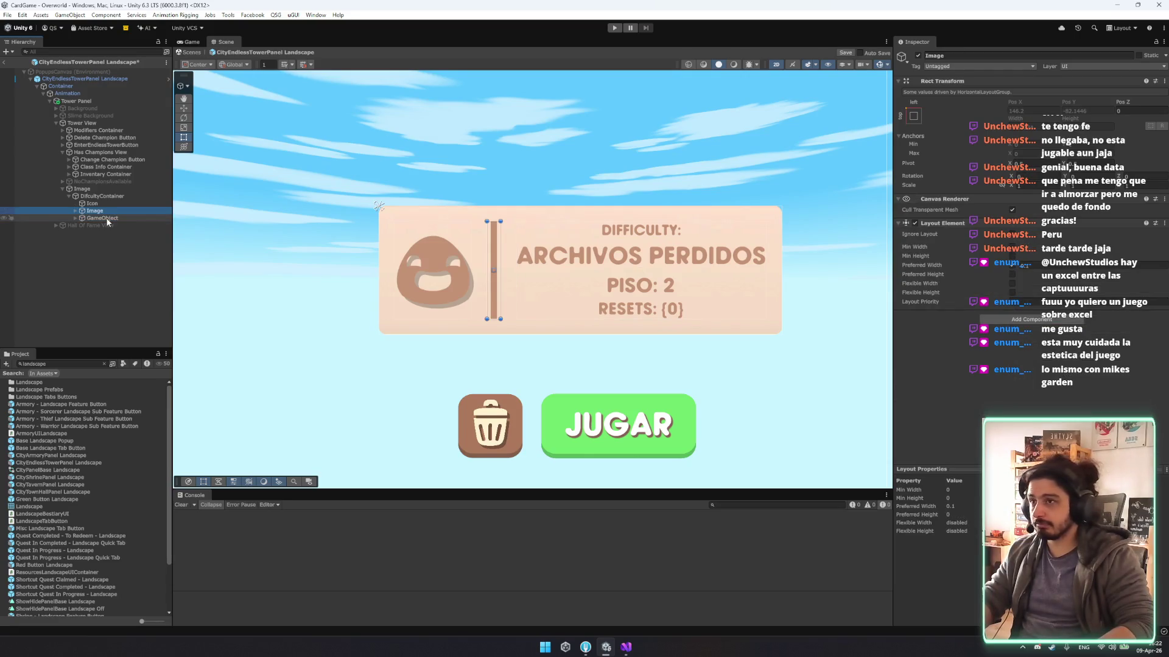
pyautogui.press('Down')
pyautogui.press('Right')
pyautogui.press('Down')
pyautogui.press('Down')
pyautogui.press('Down')
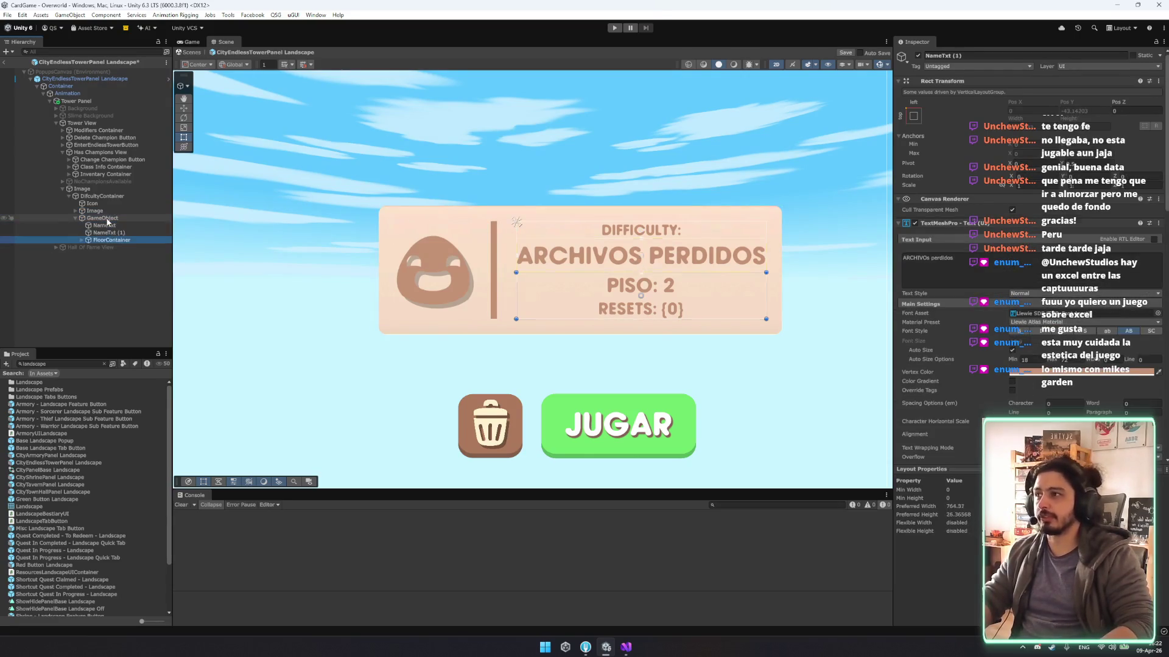
pyautogui.click(758, 359)
pyautogui.press('f')
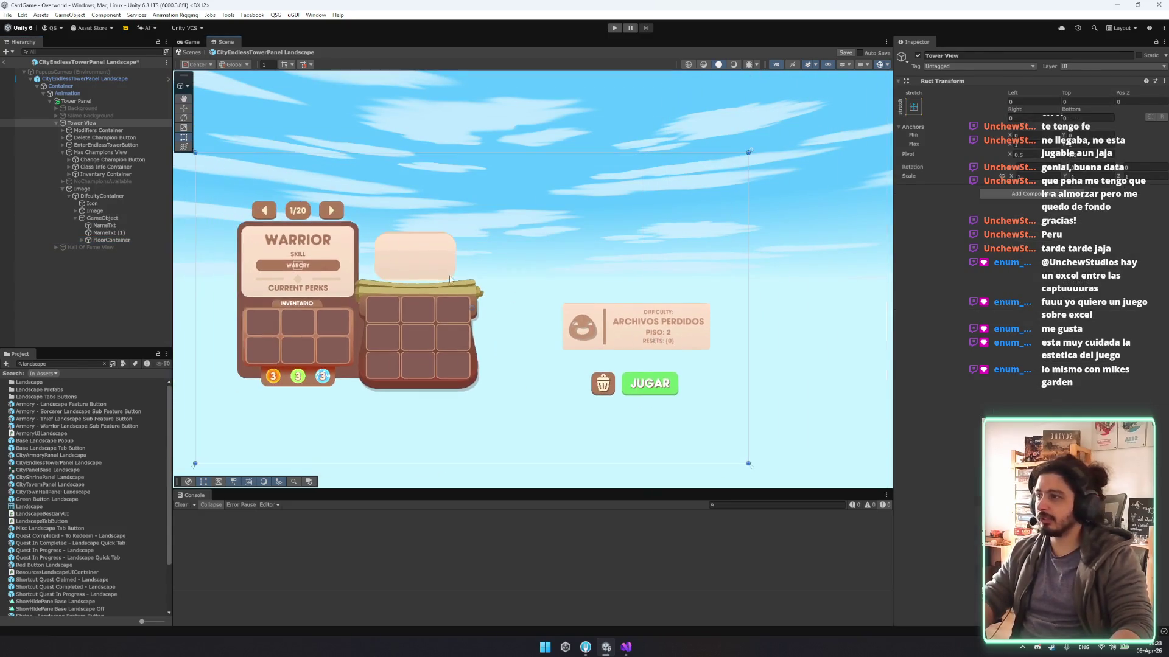
pyautogui.click(103, 196)
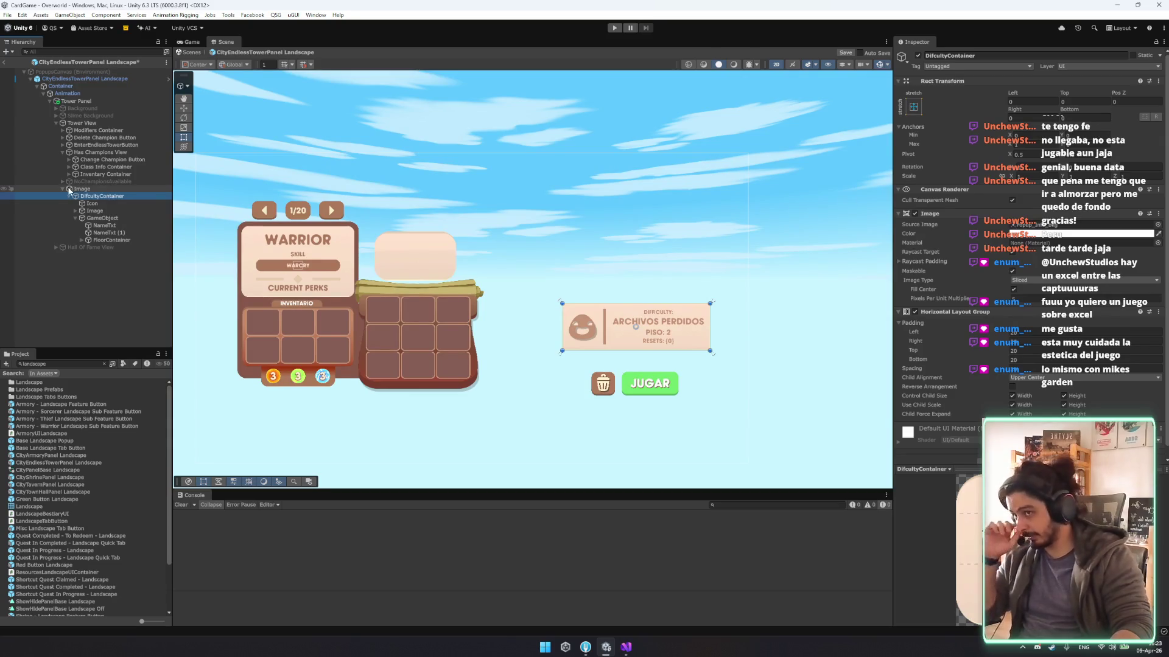
# Rename the difficulty card's parent Image object to CurrentRunInfo.
pyautogui.click(79, 190)
pyautogui.click(79, 189)
pyautogui.press('BackSpace')
pyautogui.hotkey('ctrl', 'BackSpace')
pyautogui.write('Info')
pyautogui.press('Return')
pyautogui.click(918, 55)
pyautogui.click(917, 55)
# Stretch the CurrentRunInfo card's bottom edge down to a height of about 205.
pyautogui.scroll(5, 518, 351)
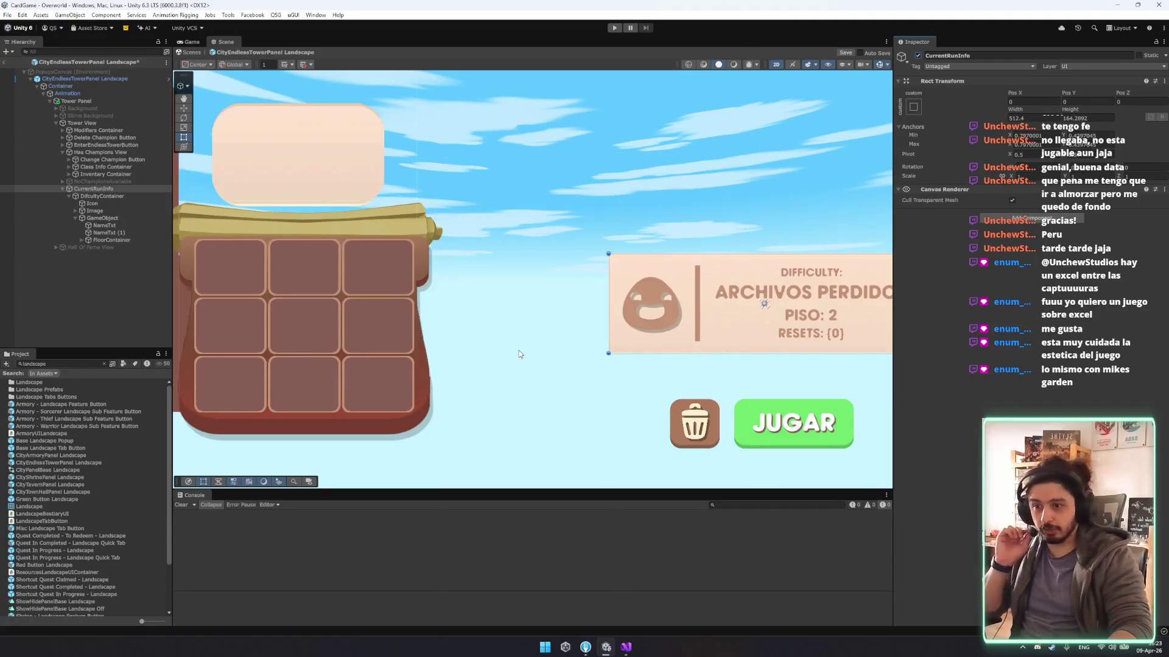
pyautogui.moveTo(627, 314); pyautogui.dragTo(151, 277)
pyautogui.hotkey('ctrl', 'z')
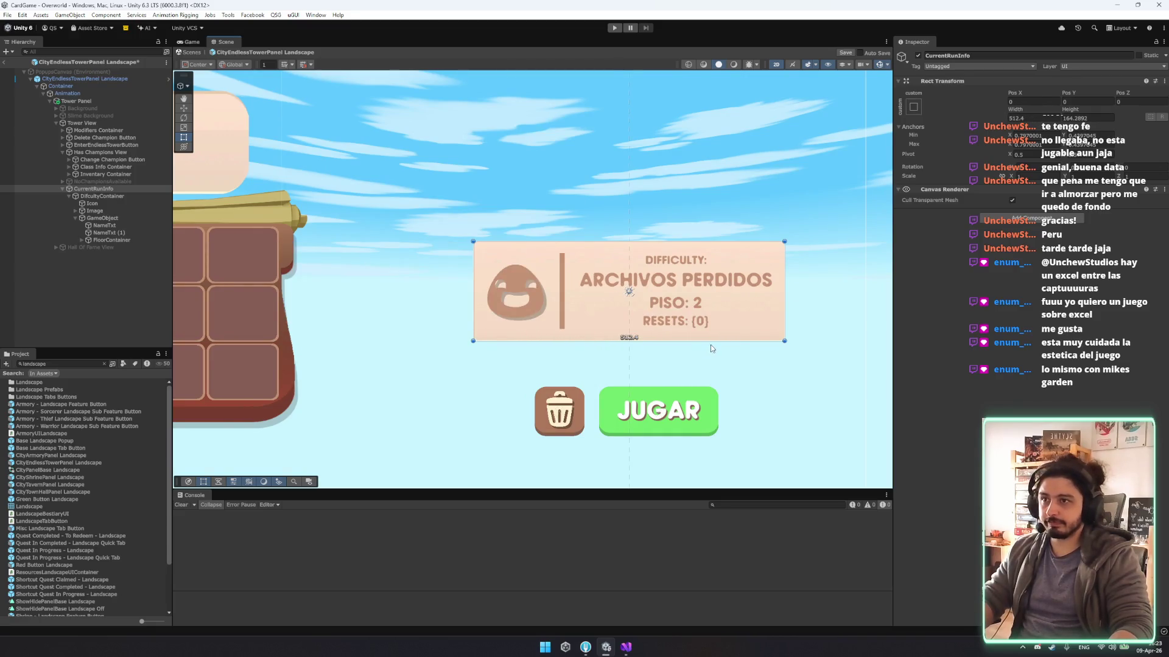
pyautogui.moveTo(713, 341); pyautogui.dragTo(723, 360)
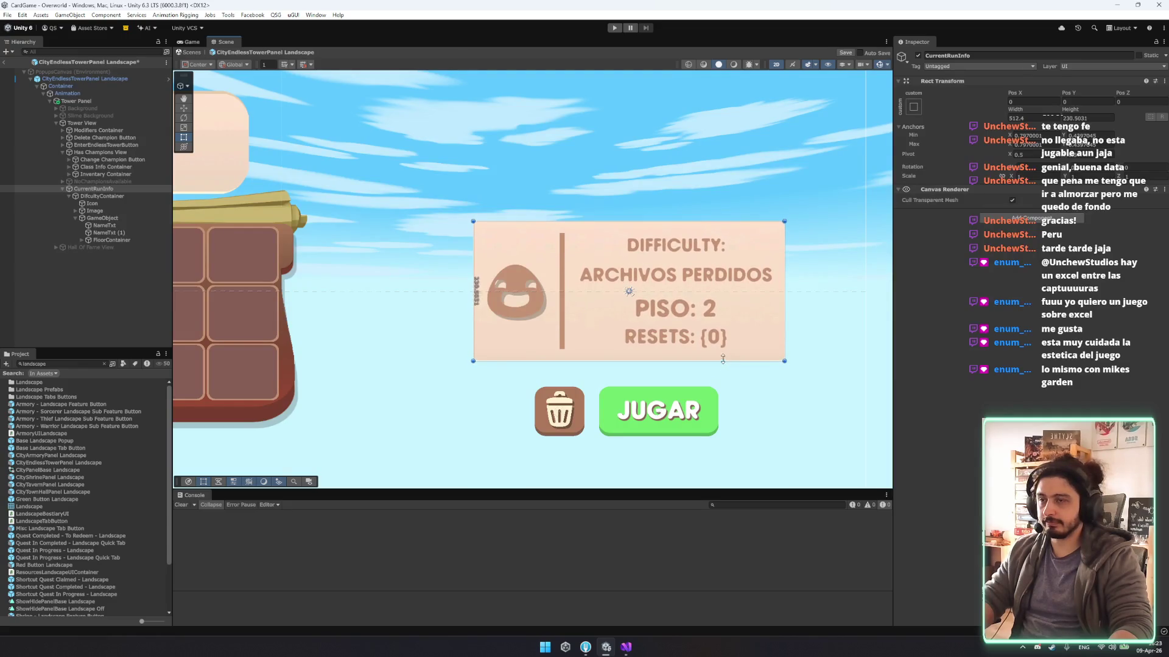
# Set the ARCHIVOS PERDIDOS title's preferred height to about 61.
pyautogui.click(97, 210)
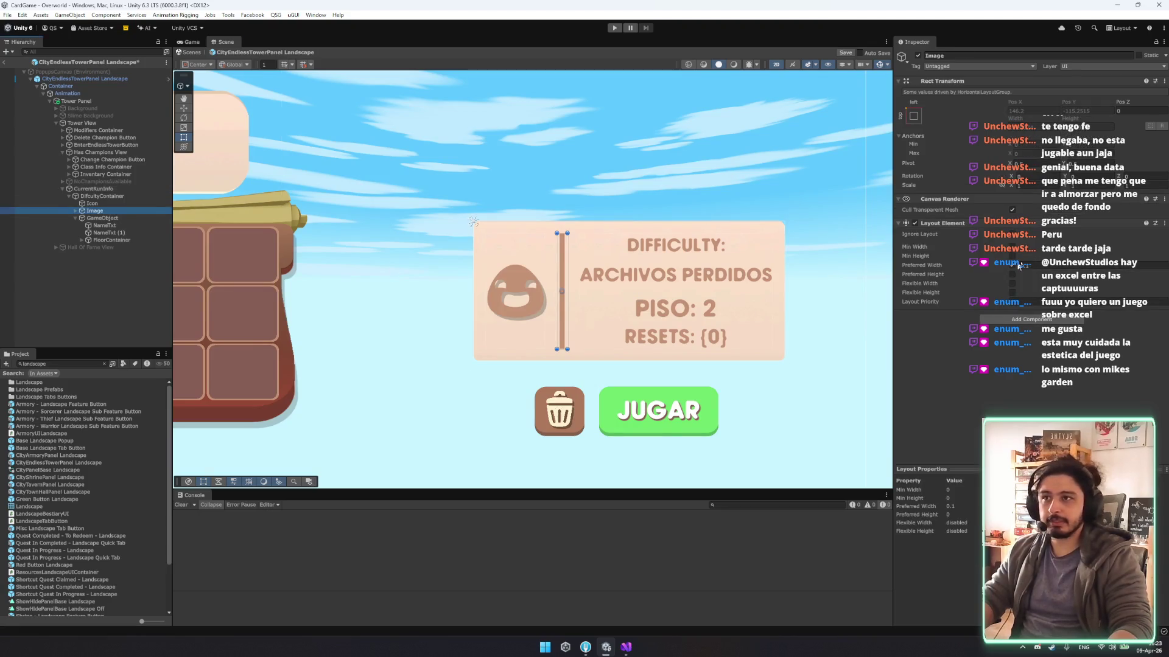
pyautogui.click(101, 230)
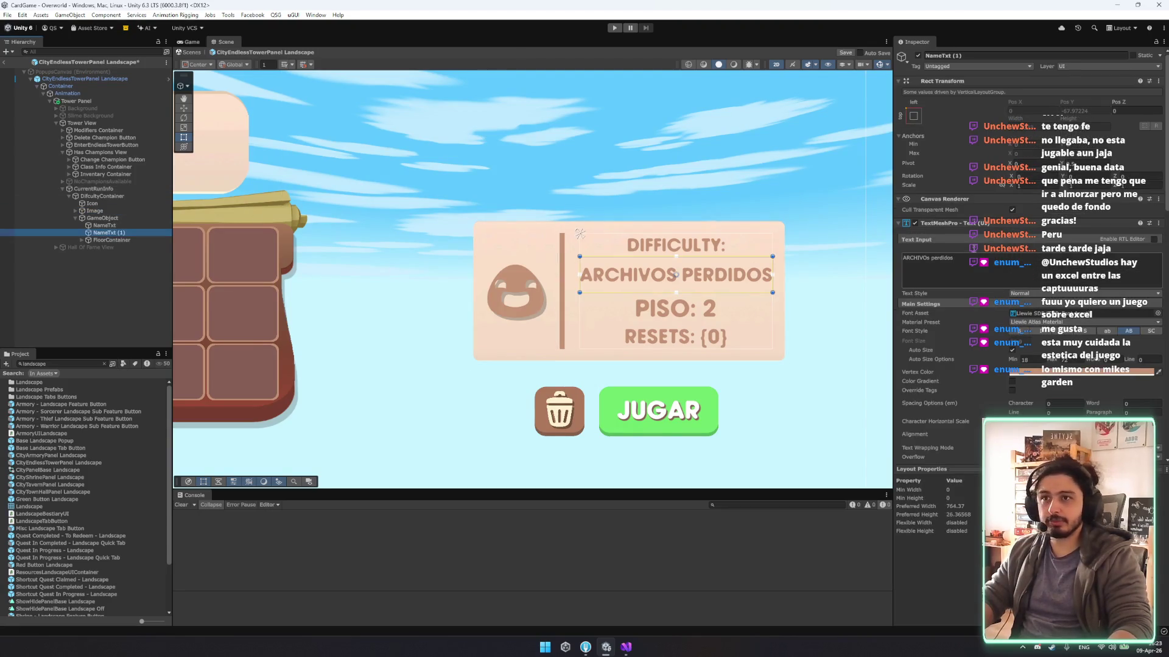
pyautogui.scroll(-10, 1003, 268)
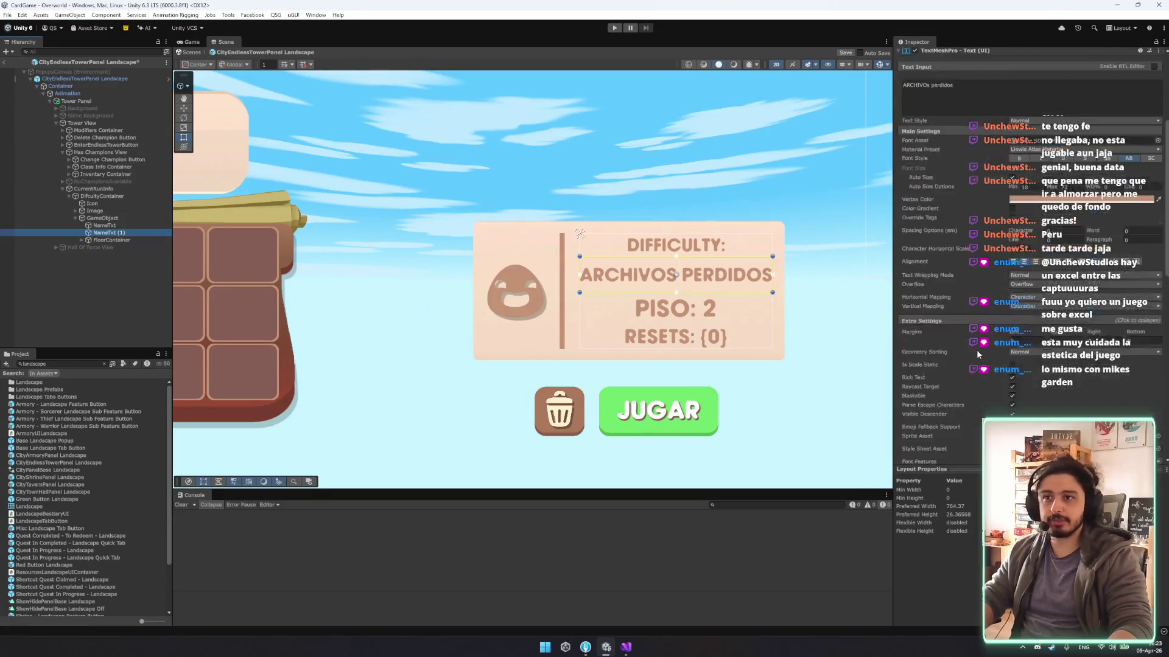
pyautogui.click(1023, 327)
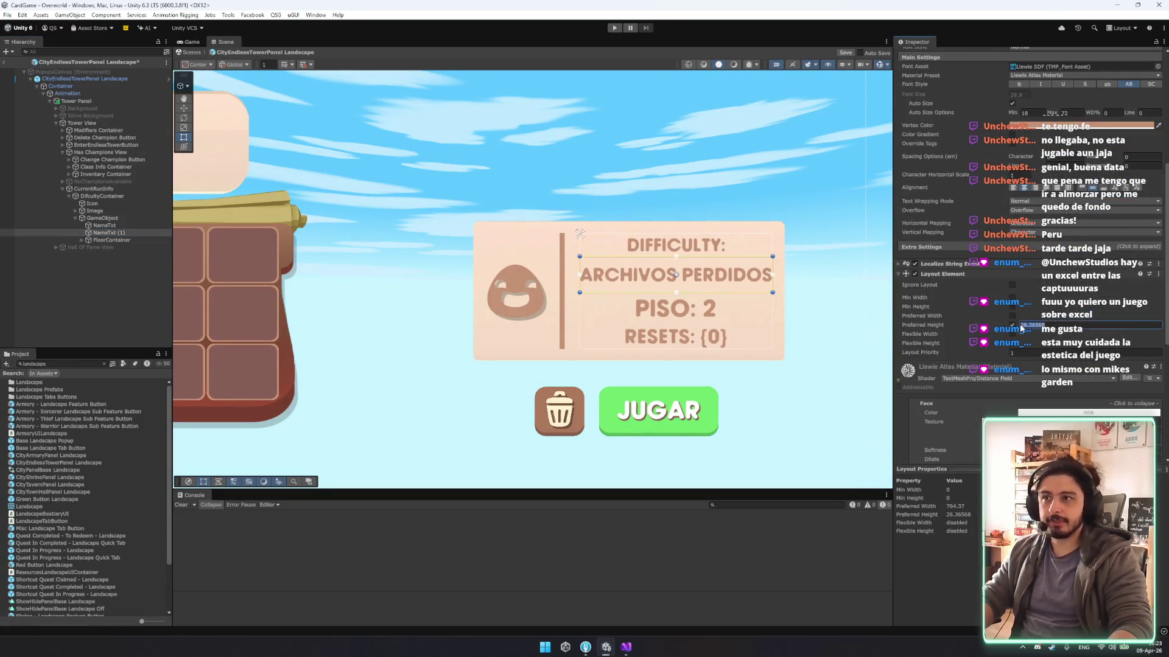
pyautogui.write('56.7')
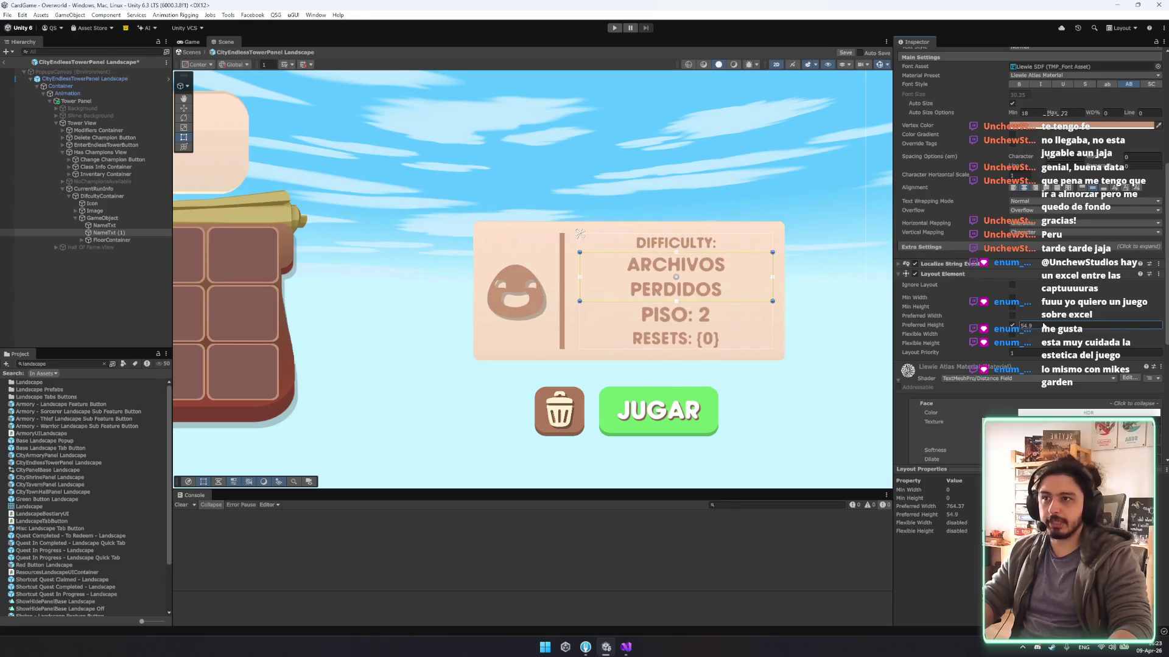
pyautogui.moveTo(1034, 329); pyautogui.dragTo(1047, 329)
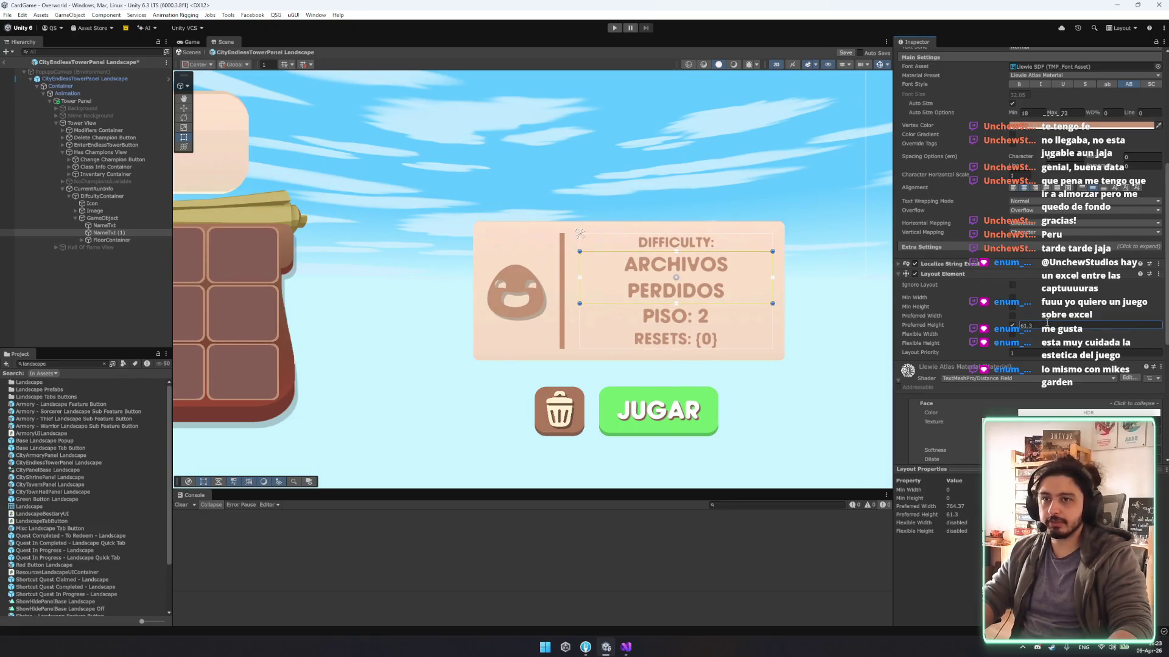
# Set the text group's Vertical Layout Group spacing to 10.
pyautogui.click(101, 218)
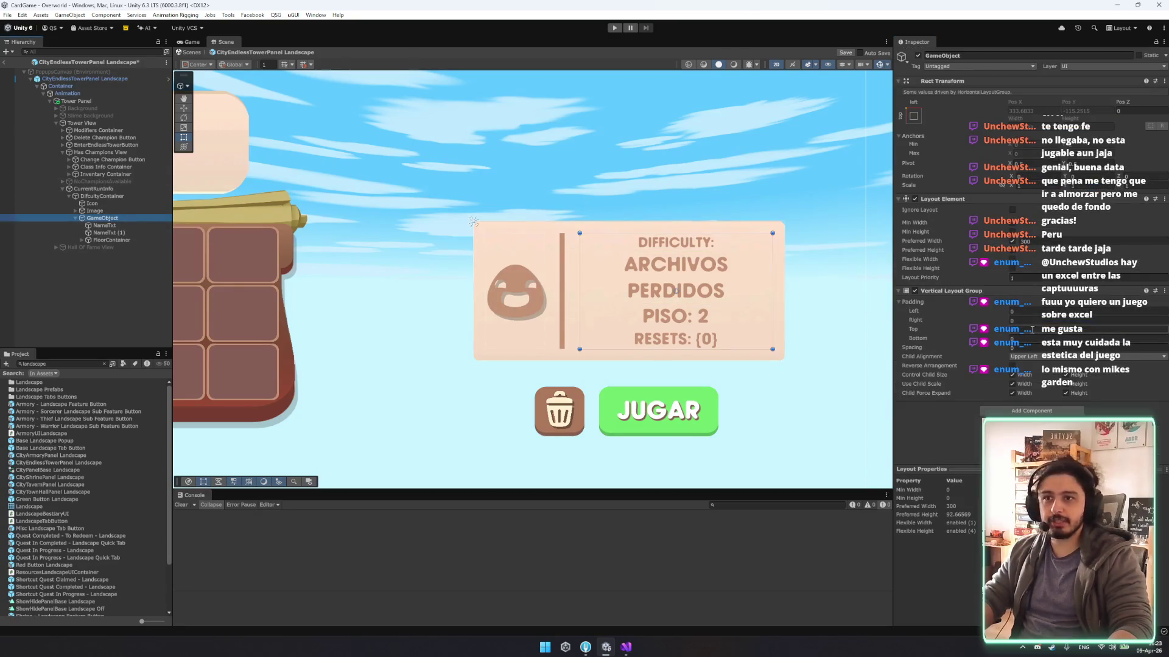
pyautogui.click(1027, 345)
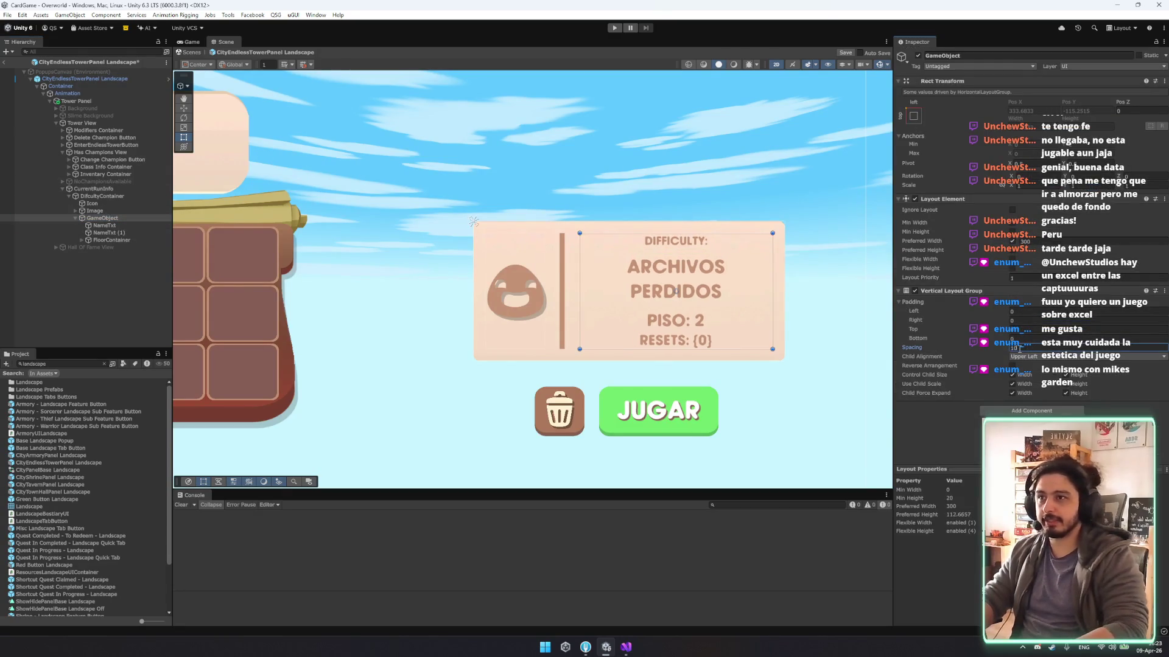
pyautogui.write('20')
pyautogui.press('BackSpace')
pyautogui.press('BackSpace')
pyautogui.write('10')
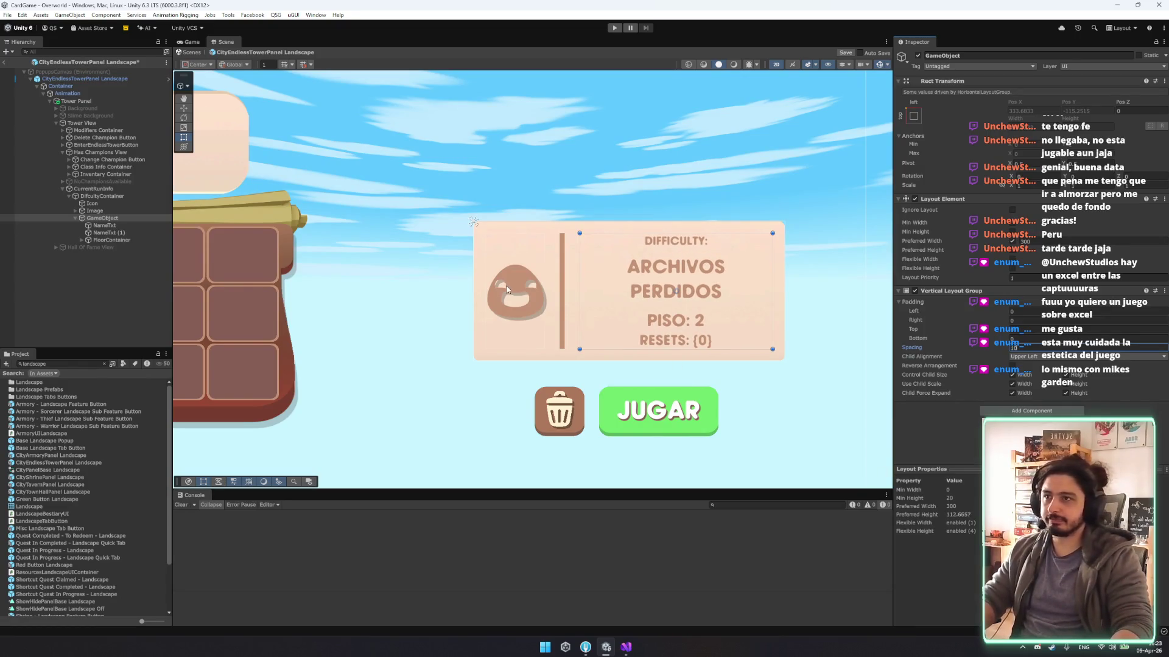
# Reduce the ARCHIVOS PERDIDOS title's preferred height to 35.
pyautogui.click(108, 196)
pyautogui.click(95, 211)
pyautogui.click(105, 225)
pyautogui.click(155, 233)
pyautogui.scroll(-10, 1036, 359)
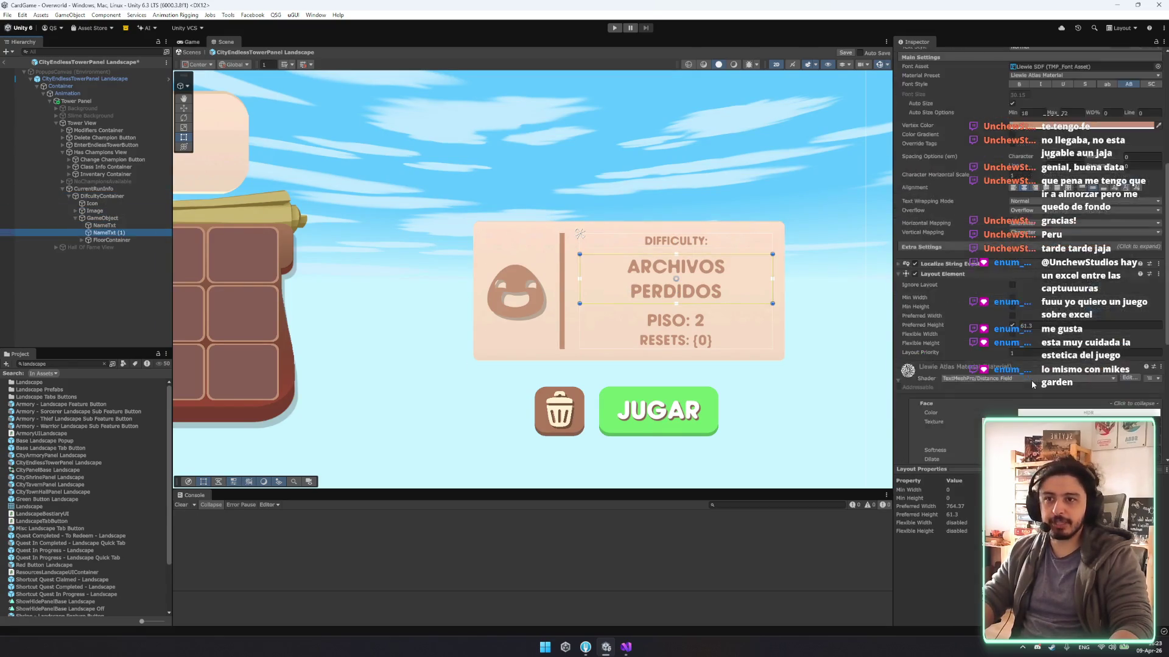
pyautogui.click(1045, 326)
pyautogui.write('35')
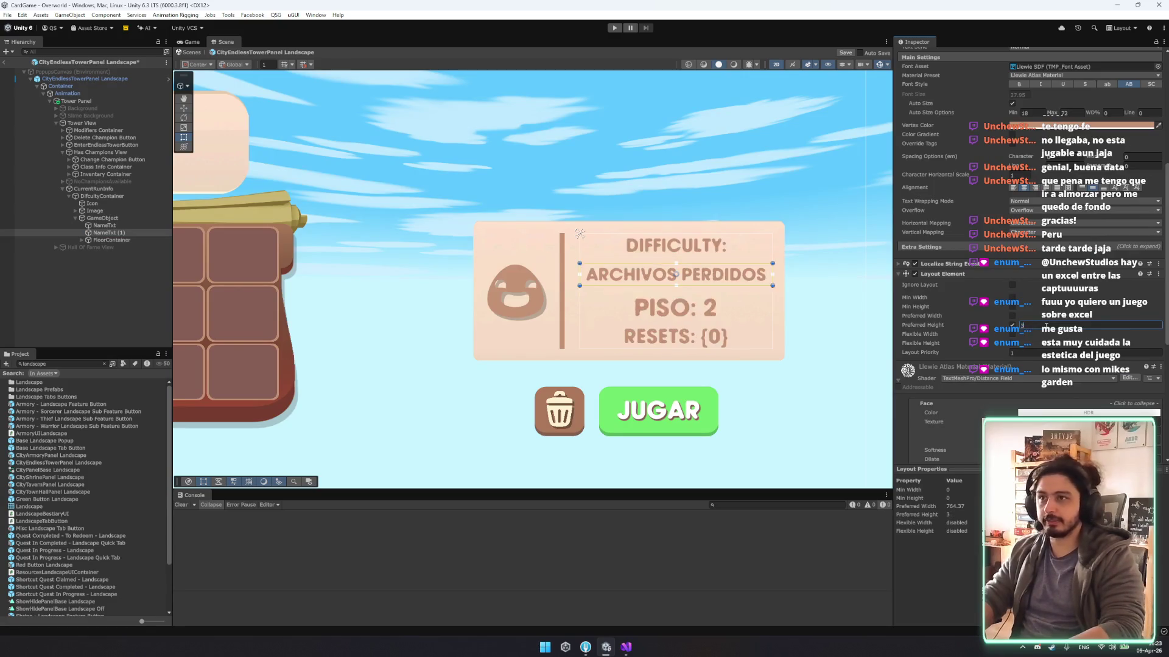
# Set the DIFFICULTY label's preferred height to 10 and FloorContainer's to 25.
pyautogui.click(105, 226)
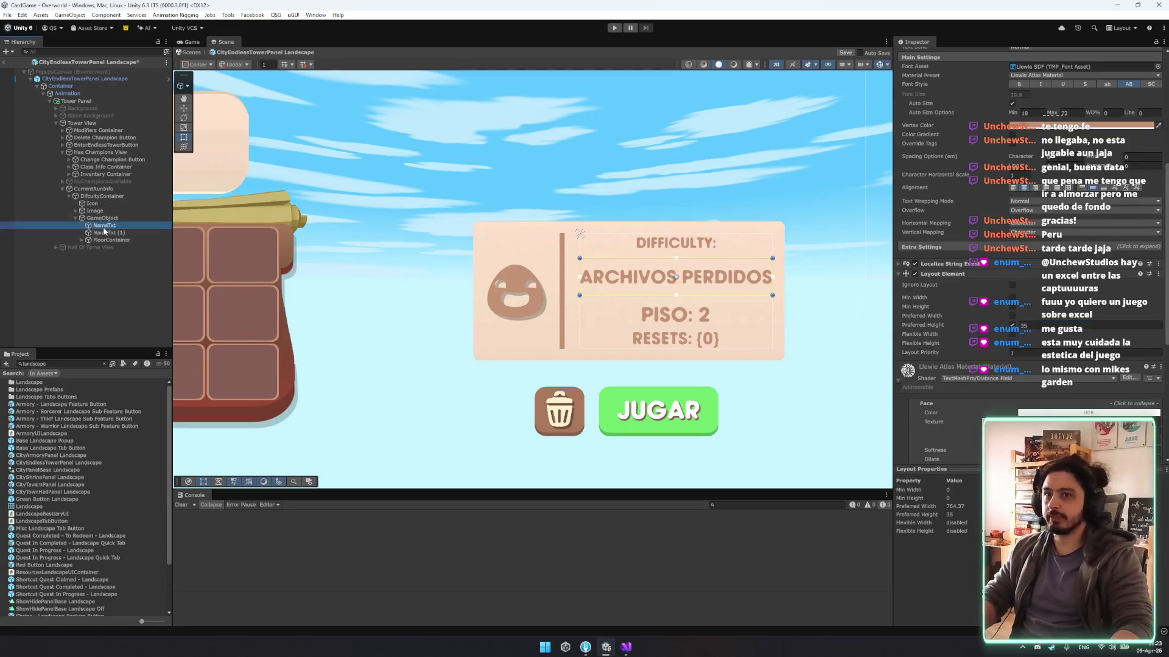
pyautogui.click(1035, 325)
pyautogui.write('10')
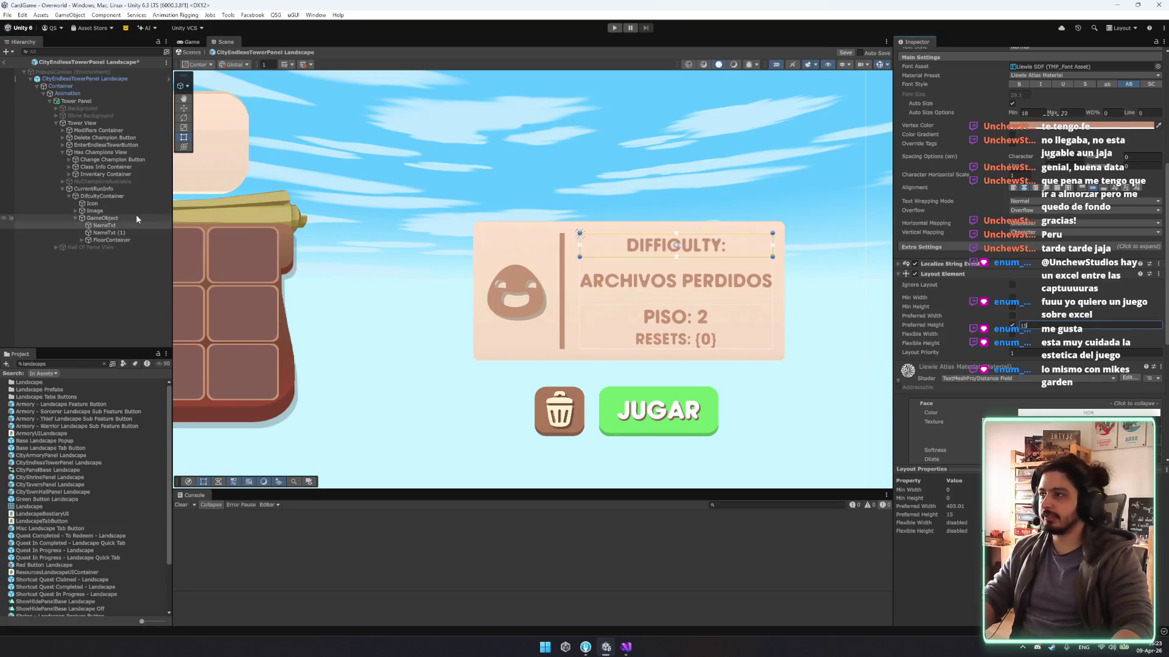
pyautogui.click(111, 240)
pyautogui.click(1026, 366)
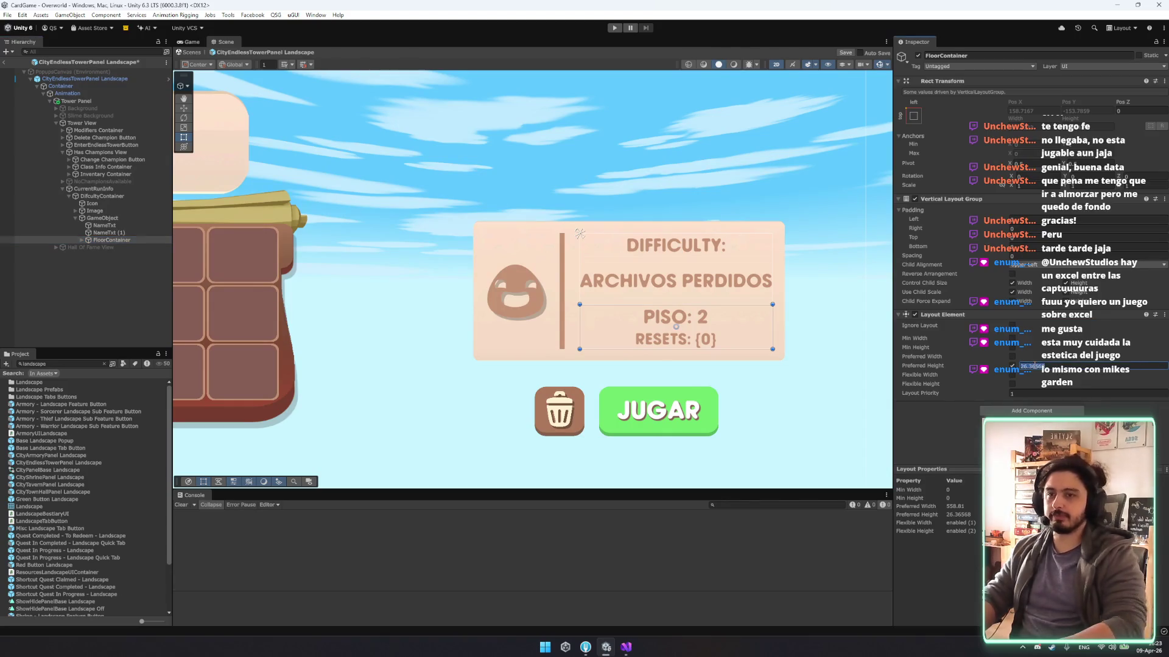
pyautogui.write('25')
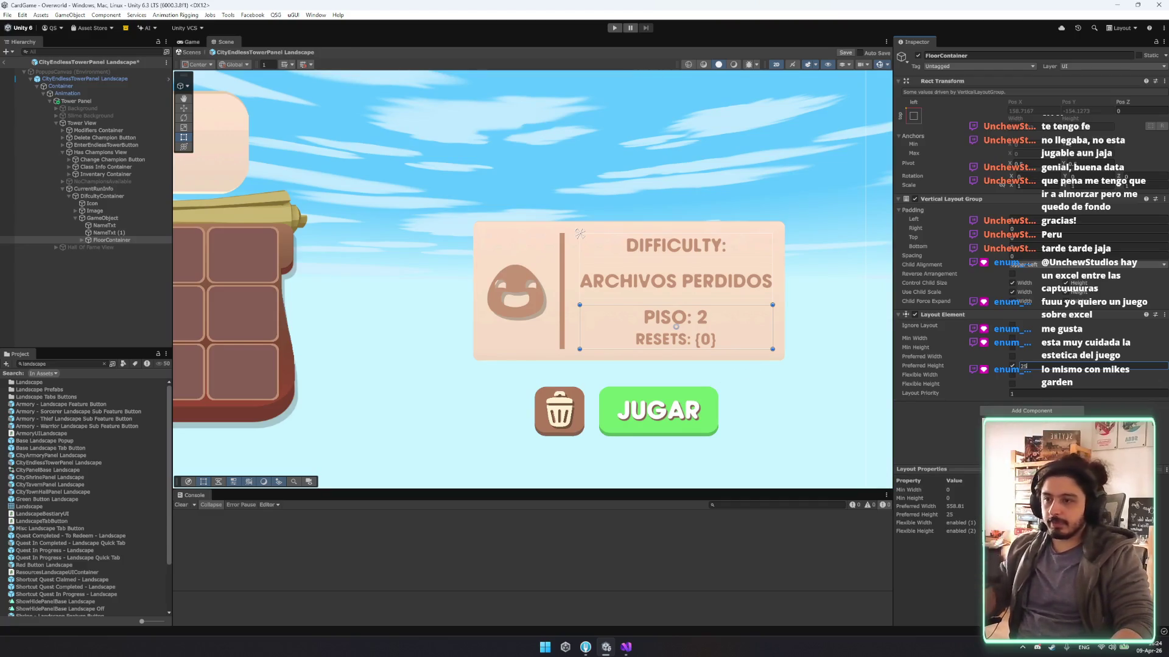
pyautogui.press('Return')
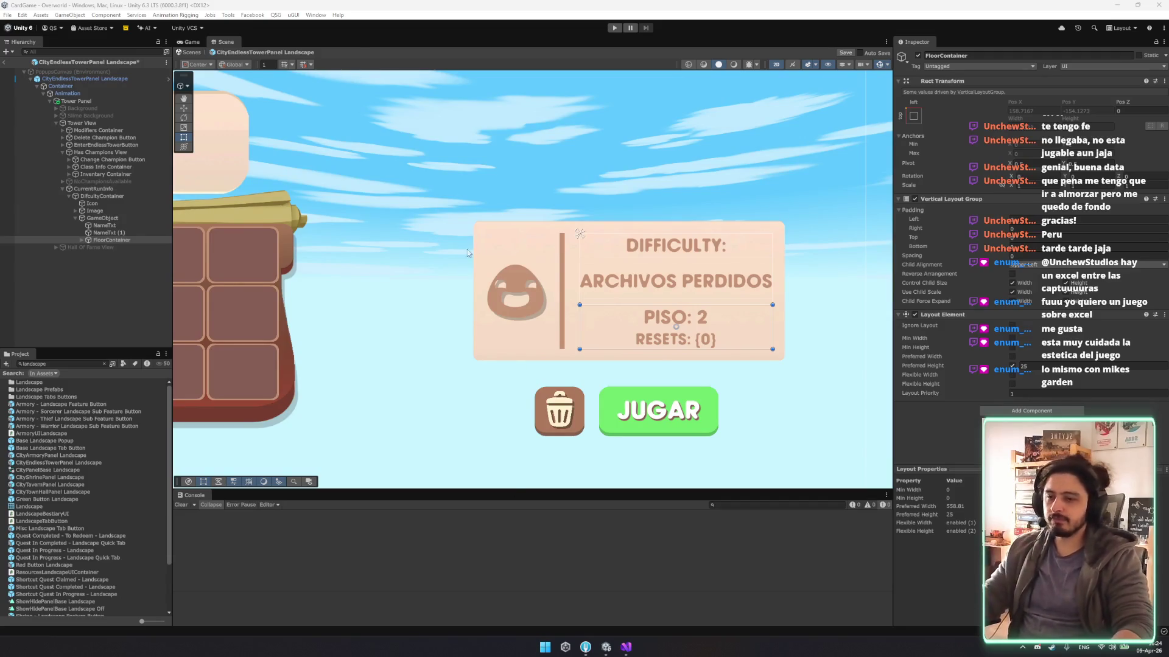
pyautogui.scroll(-6, 481, 195)
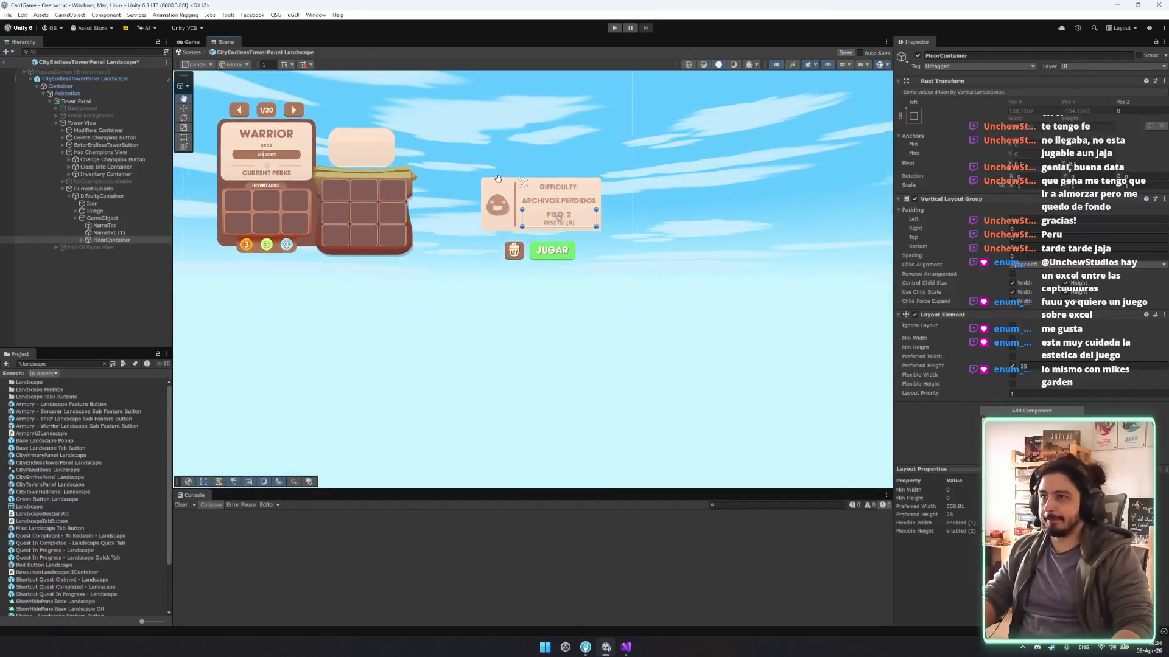
# Frame CurrentRunInfo and move it down toward the trash and JUGAR buttons.
pyautogui.moveTo(487, 195); pyautogui.dragTo(472, 236)
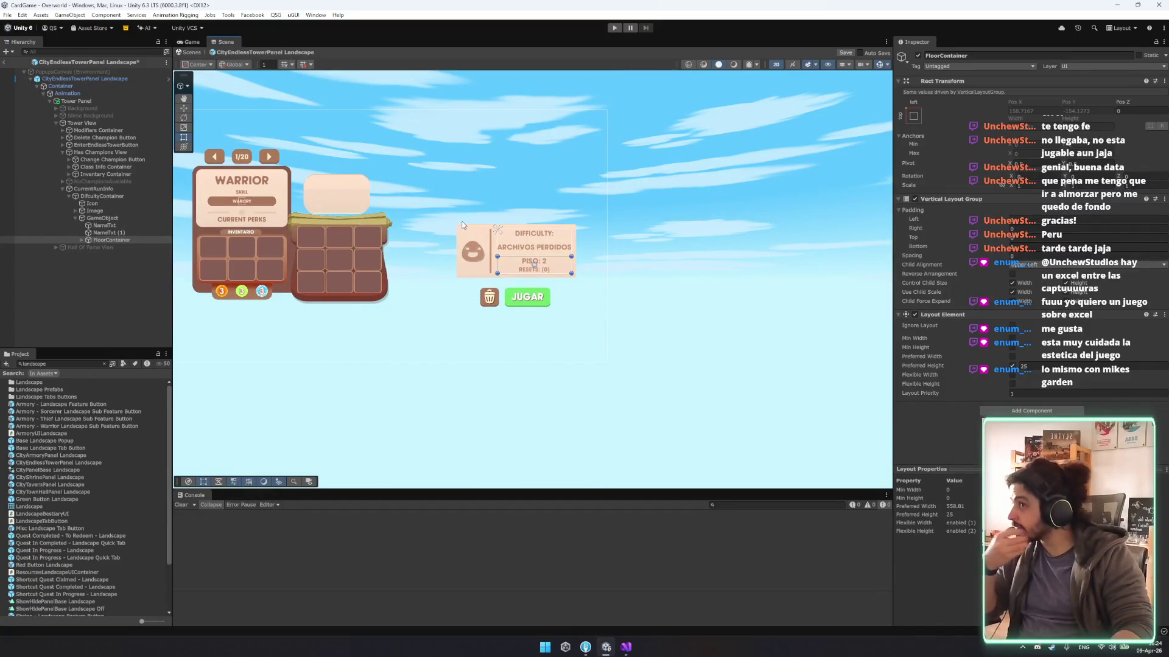
pyautogui.click(602, 352)
pyautogui.press('f')
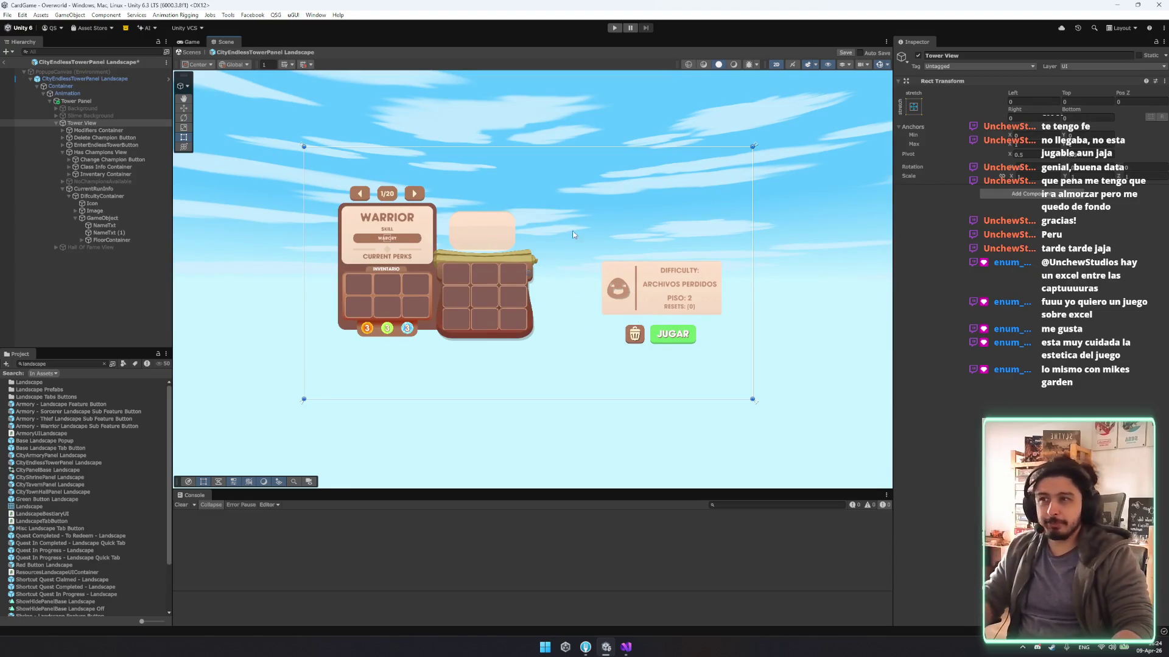
pyautogui.click(657, 276)
pyautogui.press('f')
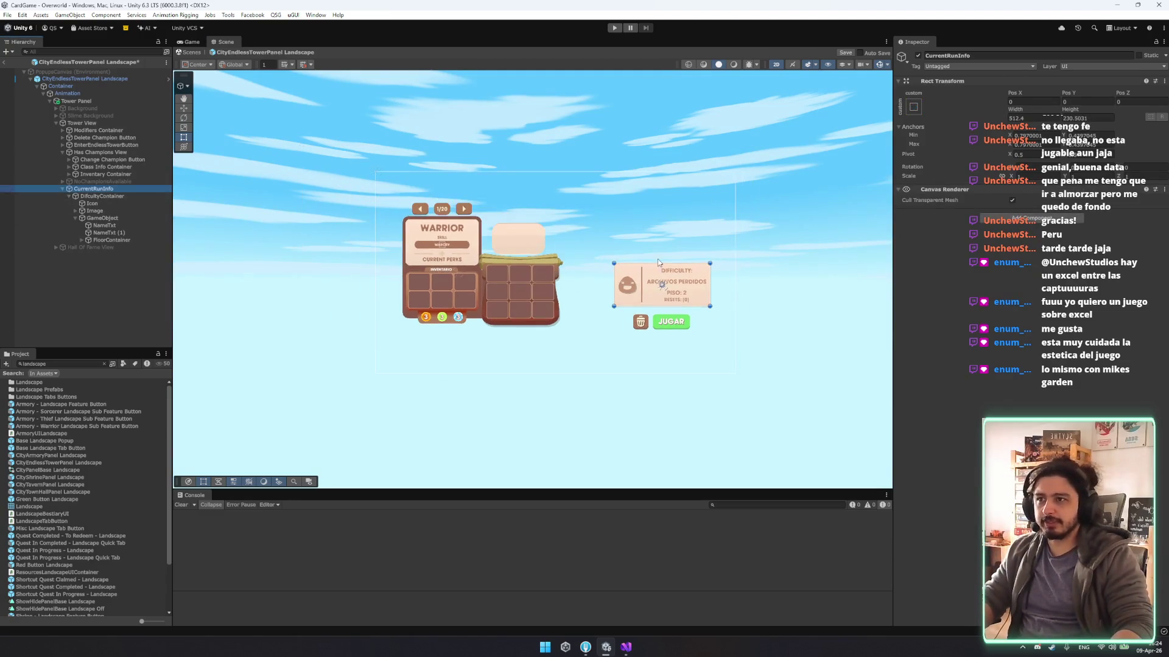
pyautogui.press('f')
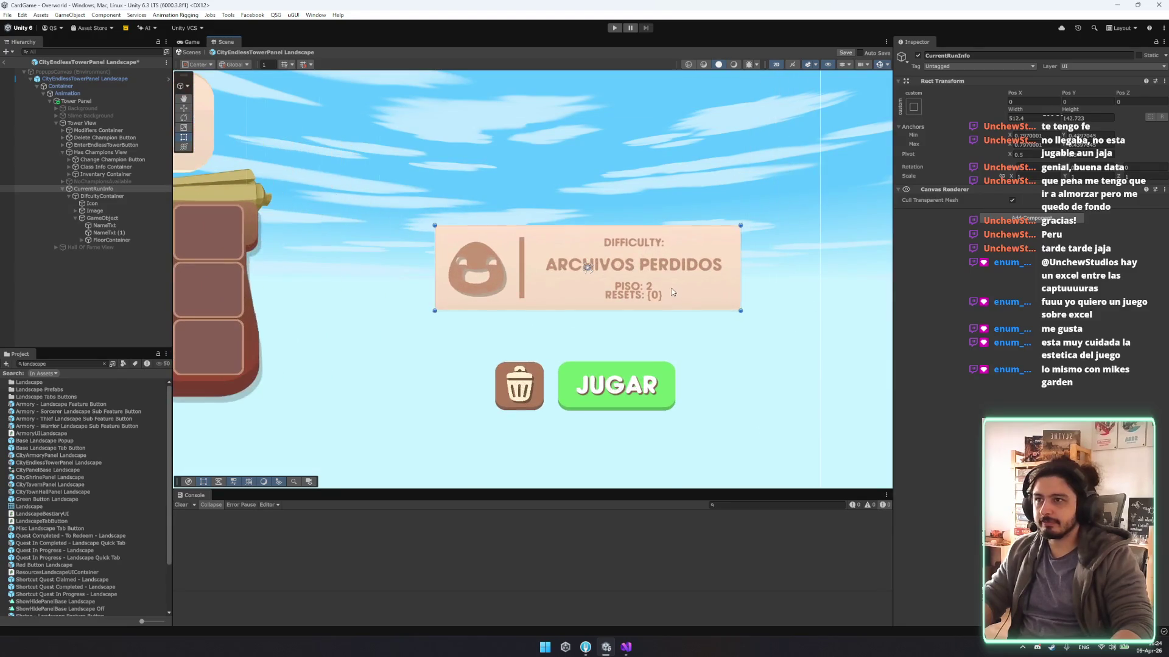
pyautogui.press('w')
pyautogui.moveTo(591, 242); pyautogui.dragTo(592, 278)
# Narrow the card from its left side and adjust its anchor with the Rect tool.
pyautogui.press('t')
pyautogui.moveTo(436, 307)
pyautogui.mouseDown()
pyautogui.moveTo(512, 308)
pyautogui.moveTo(435, 299)
pyautogui.mouseUp()
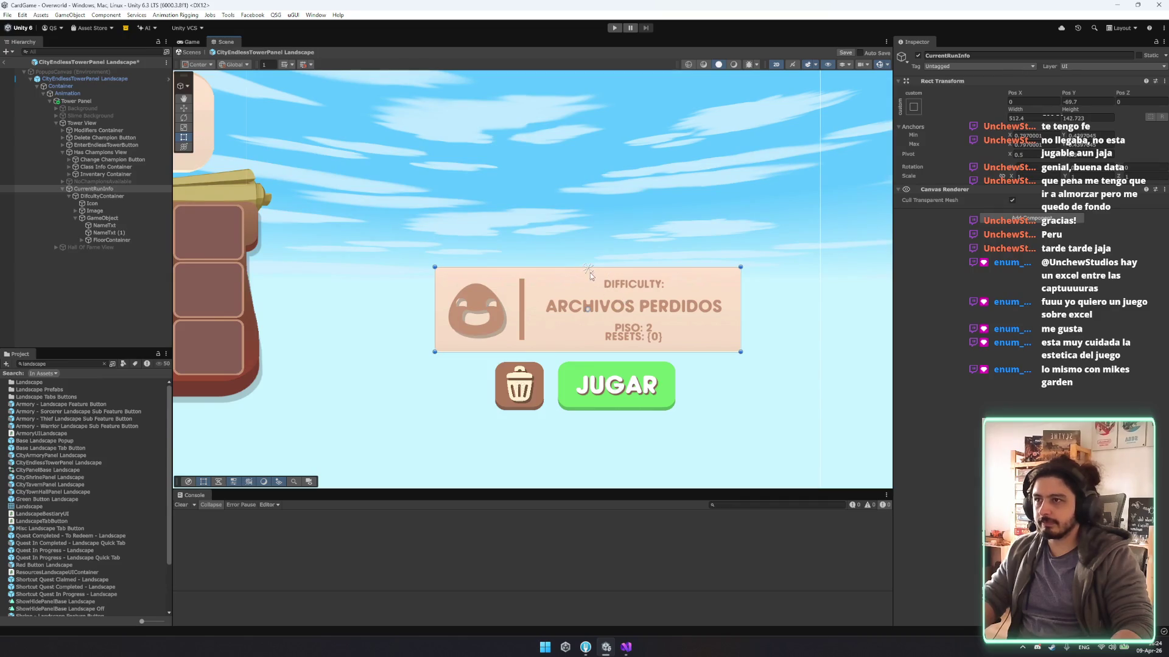
pyautogui.moveTo(591, 272); pyautogui.dragTo(588, 308)
# Set CurrentRunInfo's Rect Transform to position 0,0 with width 500 and height 150.
pyautogui.click(1029, 103)
pyautogui.write('0')
pyautogui.press('Tab')
pyautogui.write('0')
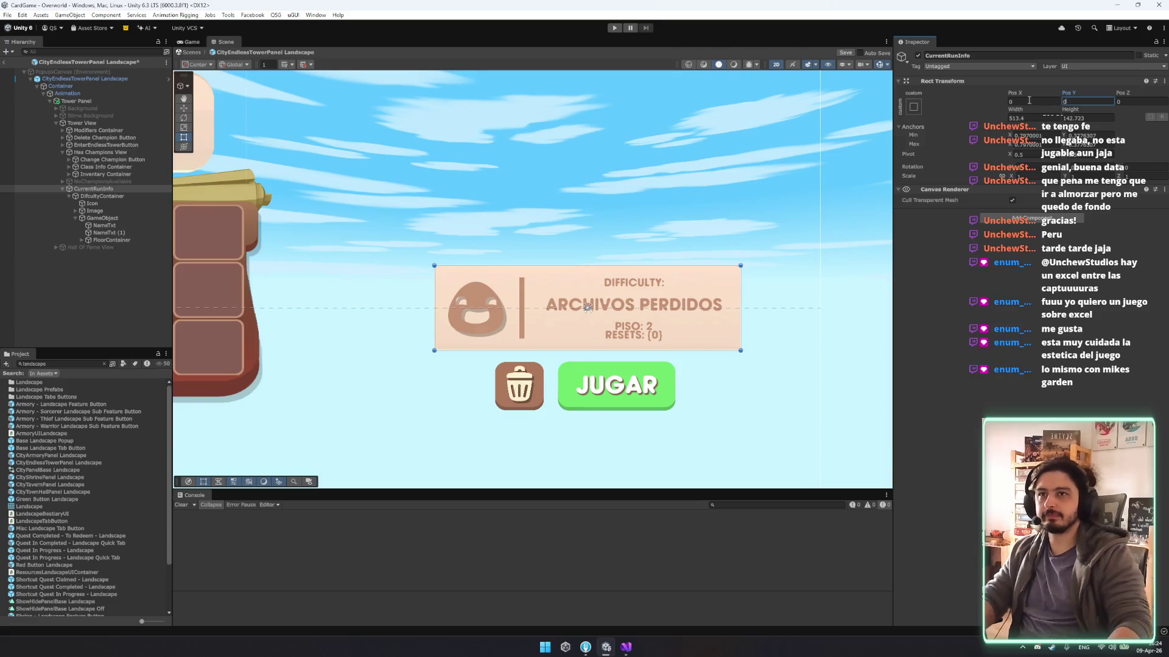
pyautogui.click(1026, 118)
pyautogui.write('500')
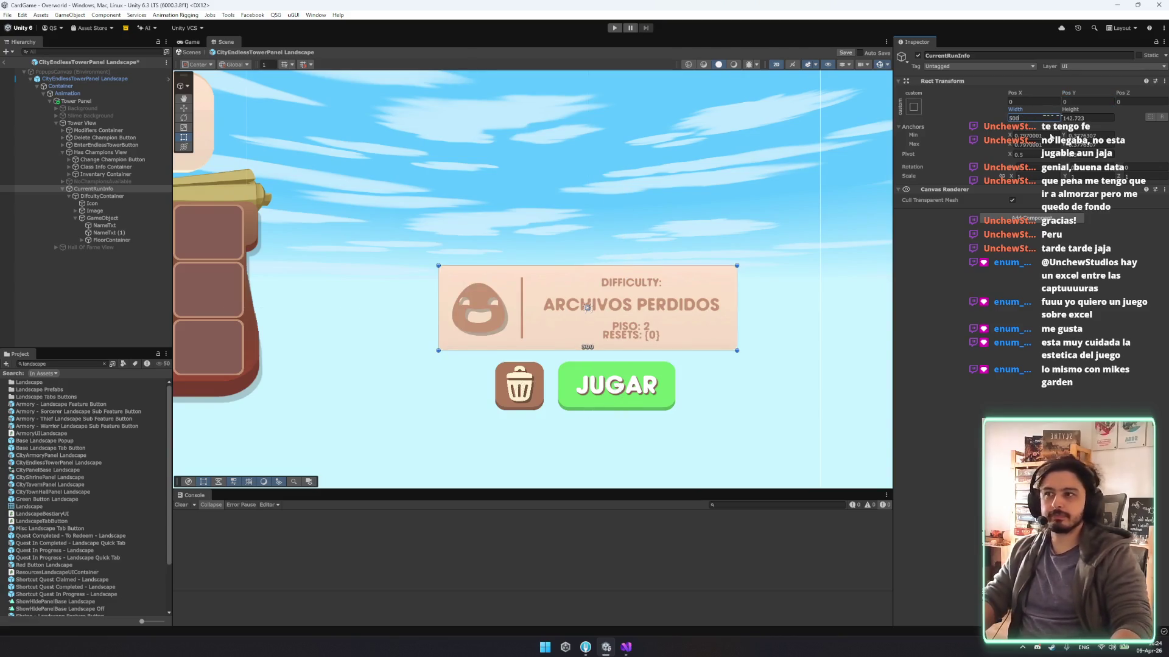
pyautogui.click(1071, 119)
pyautogui.write('150')
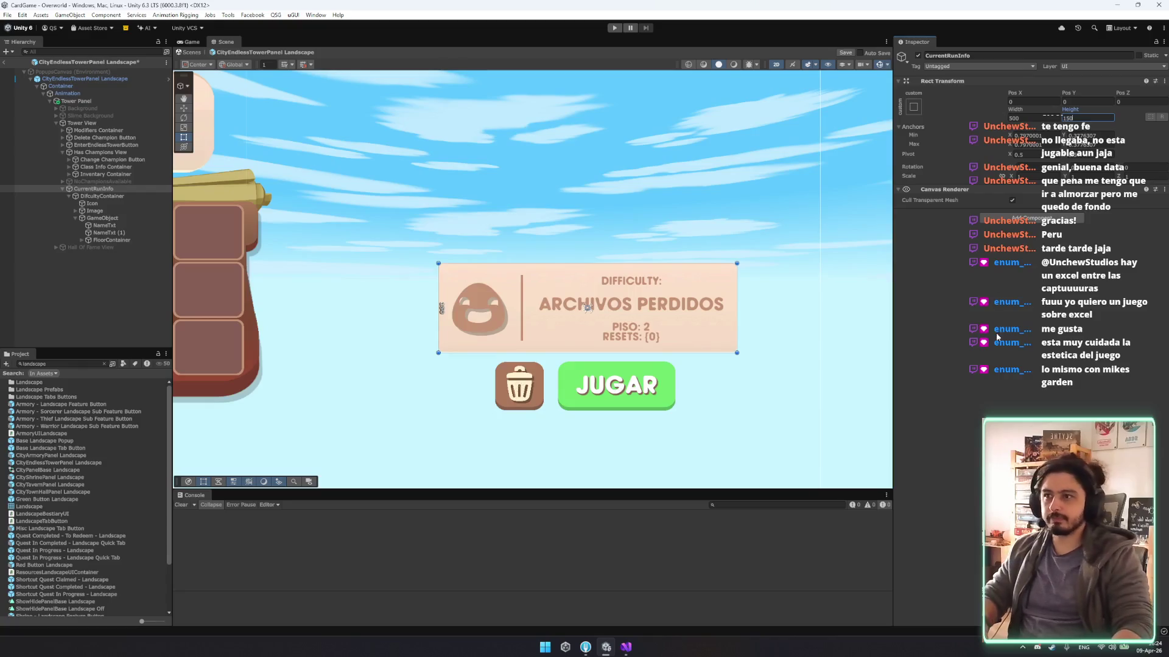
# Set the Icon's preferred width to 70, then browse down to the Resets label.
pyautogui.click(105, 205)
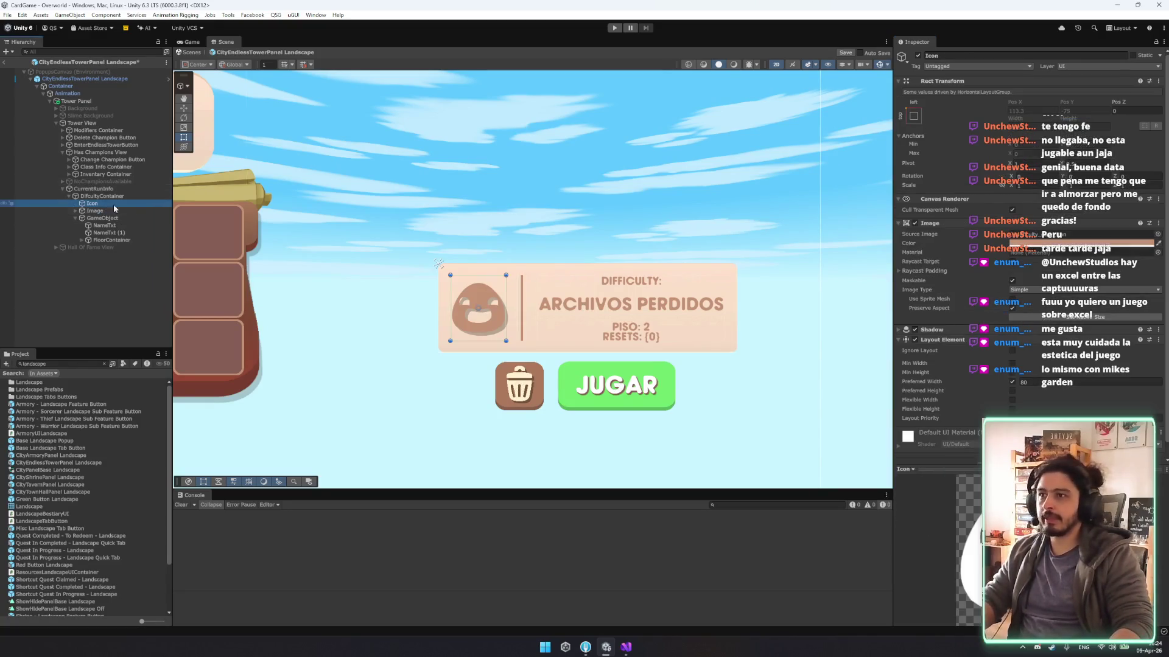
pyautogui.click(1026, 383)
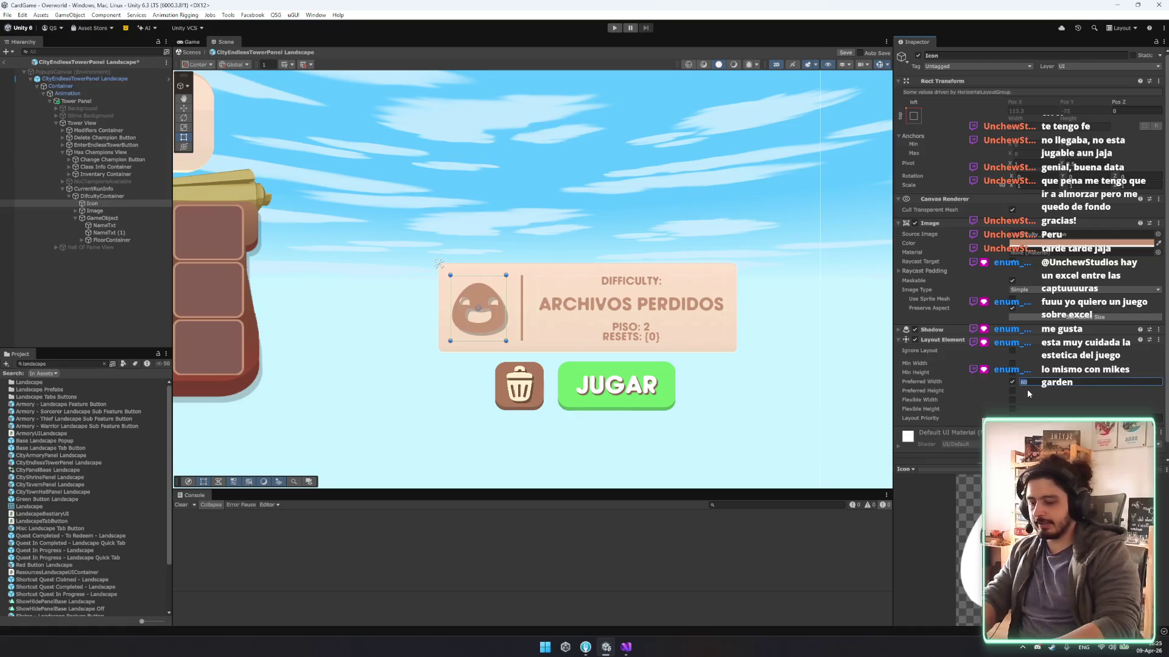
pyautogui.write('70')
pyautogui.click(768, 387)
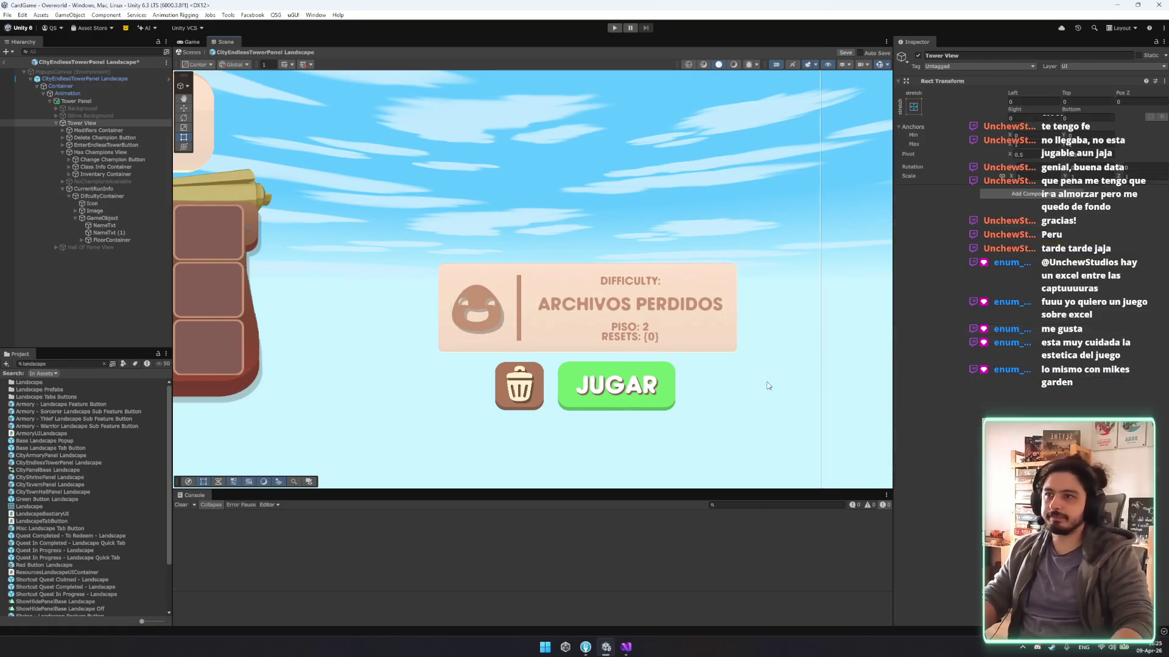
pyautogui.click(102, 217)
pyautogui.press('Left')
pyautogui.press('Right')
pyautogui.press('Down')
pyautogui.press('Down')
pyautogui.press('Down')
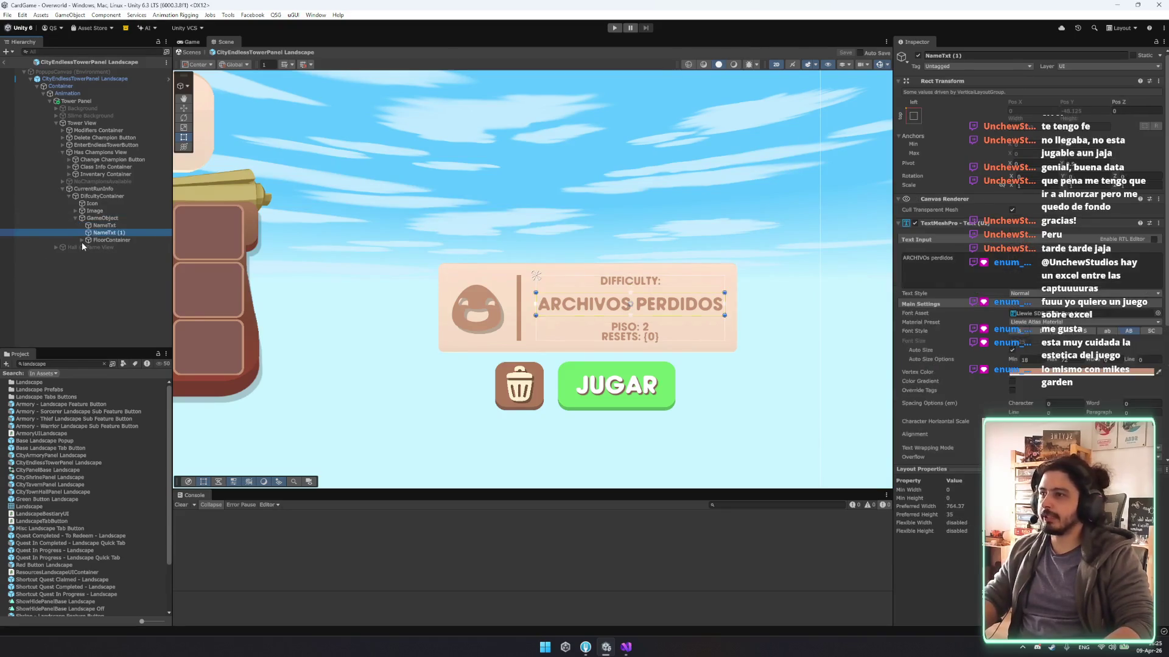
pyautogui.press('Right')
pyautogui.press('Down')
pyautogui.press('Down')
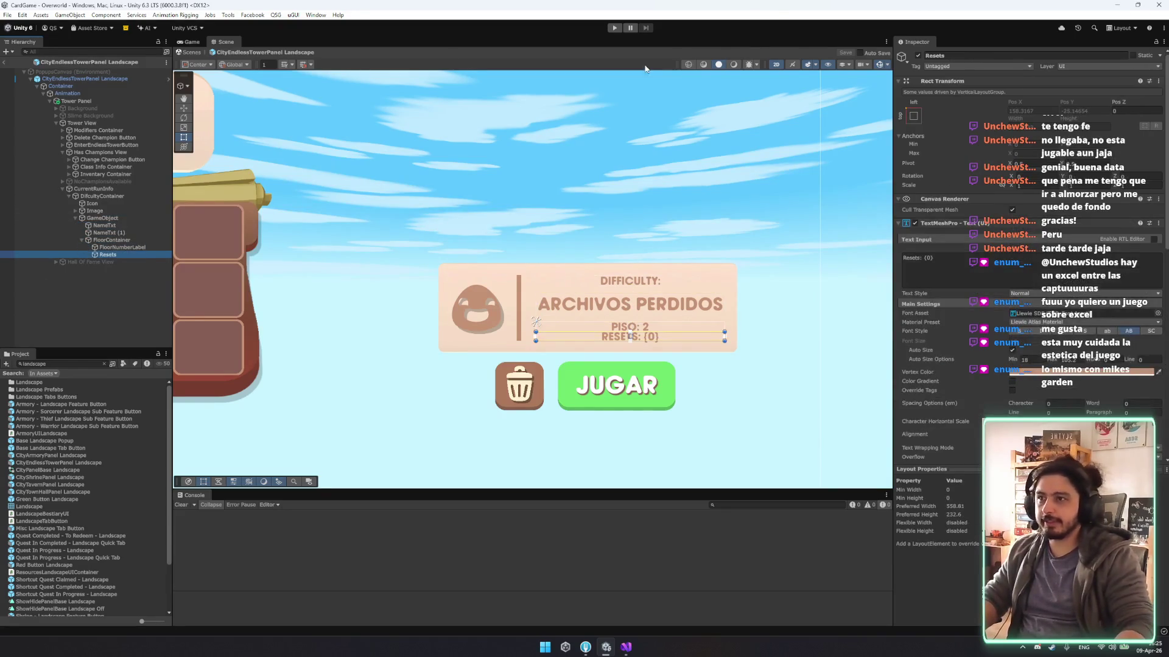
# Deactivate the Resets label, then pan and zoom the Scene view out.
pyautogui.click(918, 56)
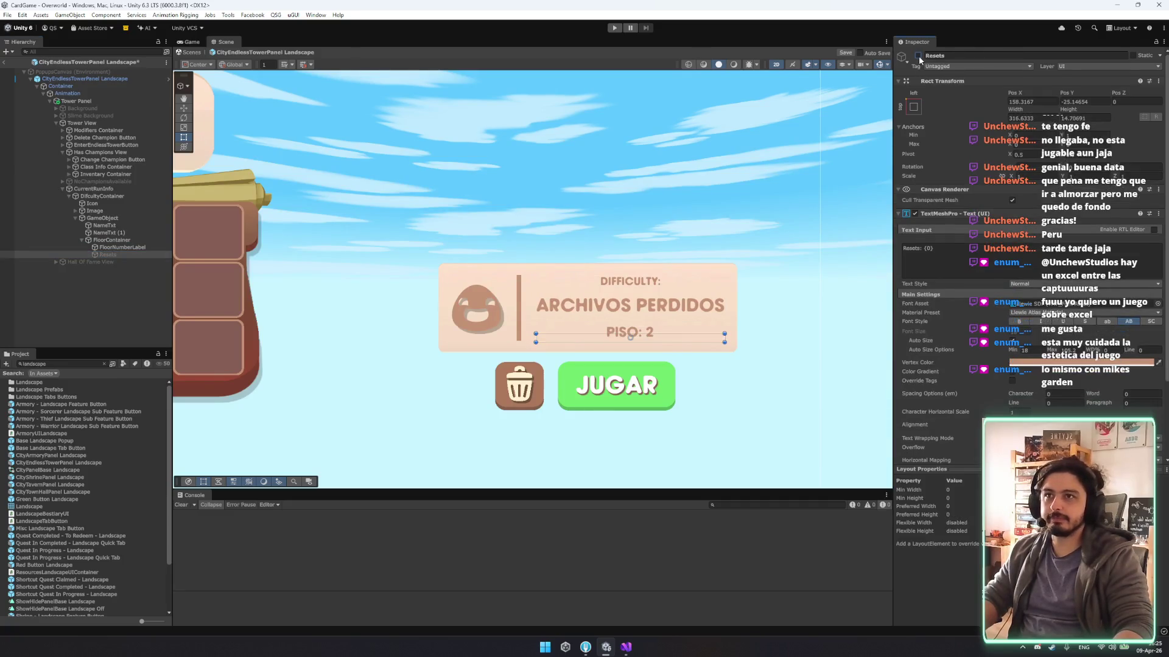
pyautogui.click(797, 339)
pyautogui.moveTo(798, 339); pyautogui.dragTo(712, 342)
pyautogui.scroll(-3, 655, 325)
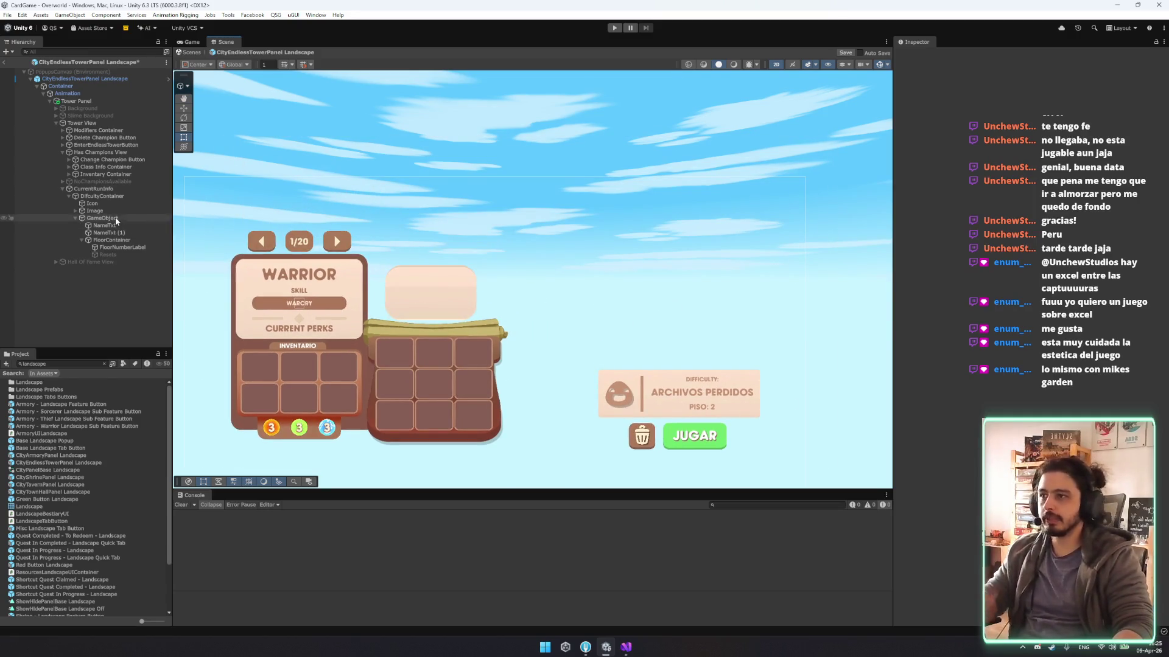
# Save the prefab with Ctrl+S and frame the CityEndlessTowerPanel Landscape root.
pyautogui.click(122, 198)
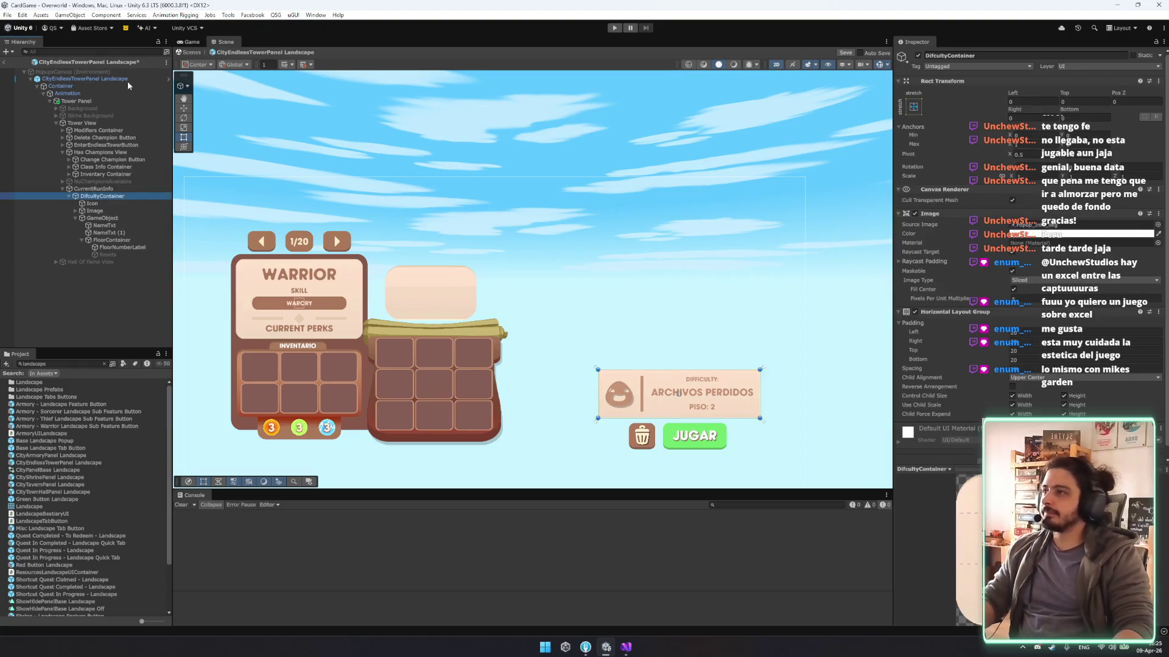
pyautogui.hotkey('ctrl', 's')
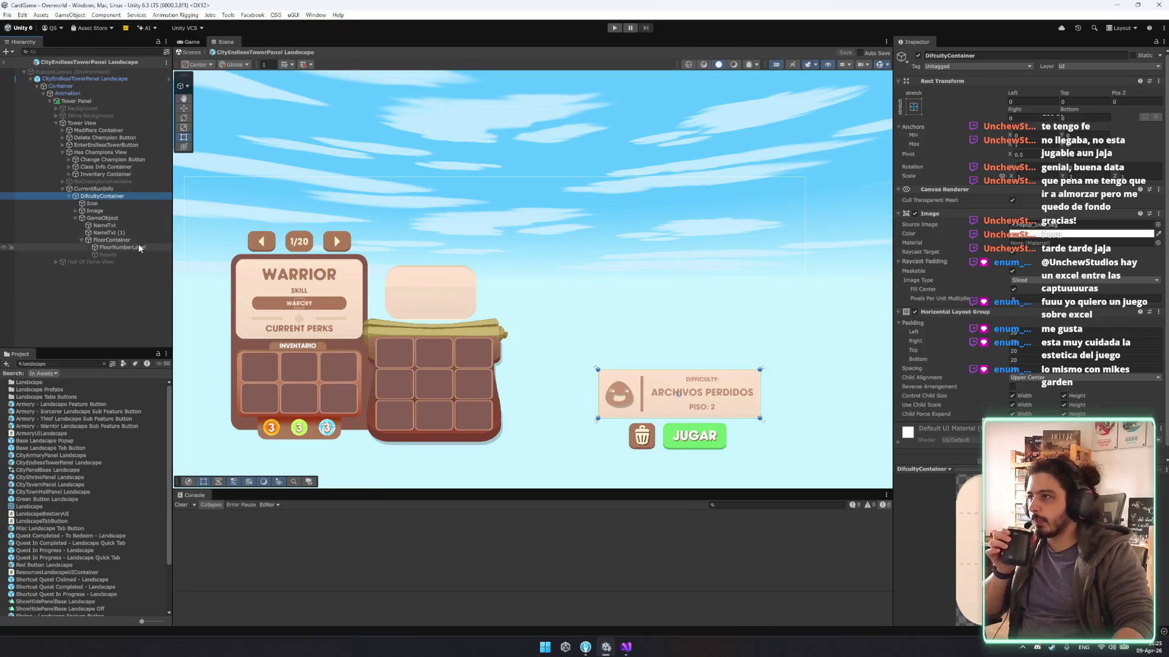
pyautogui.click(82, 79)
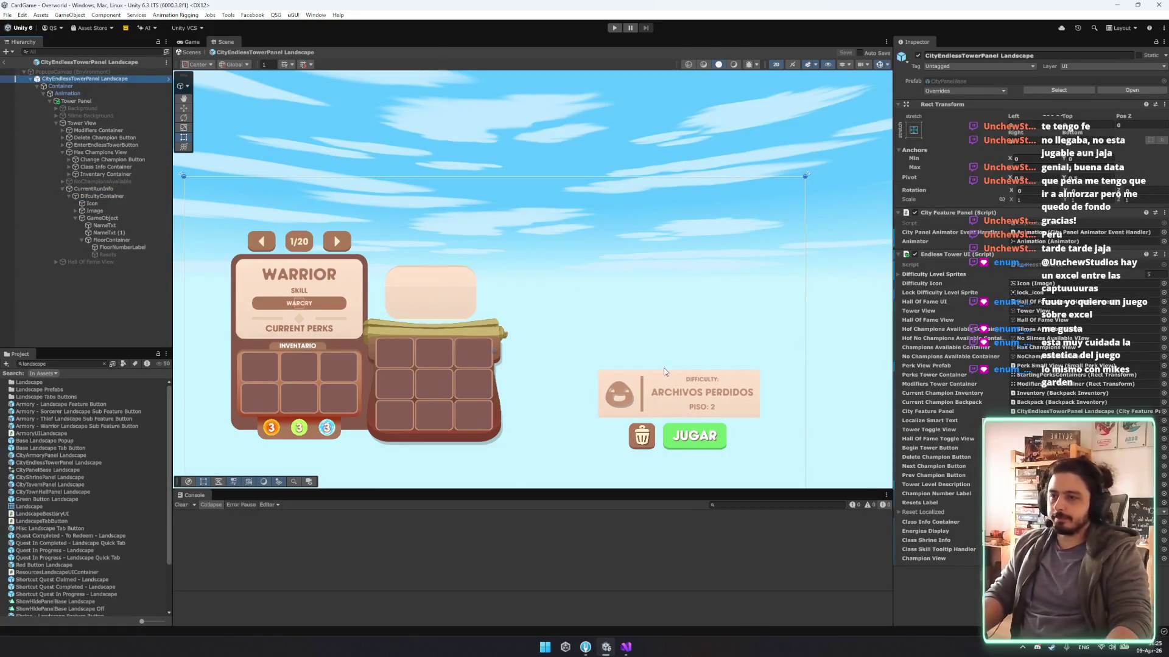
pyautogui.press('f')
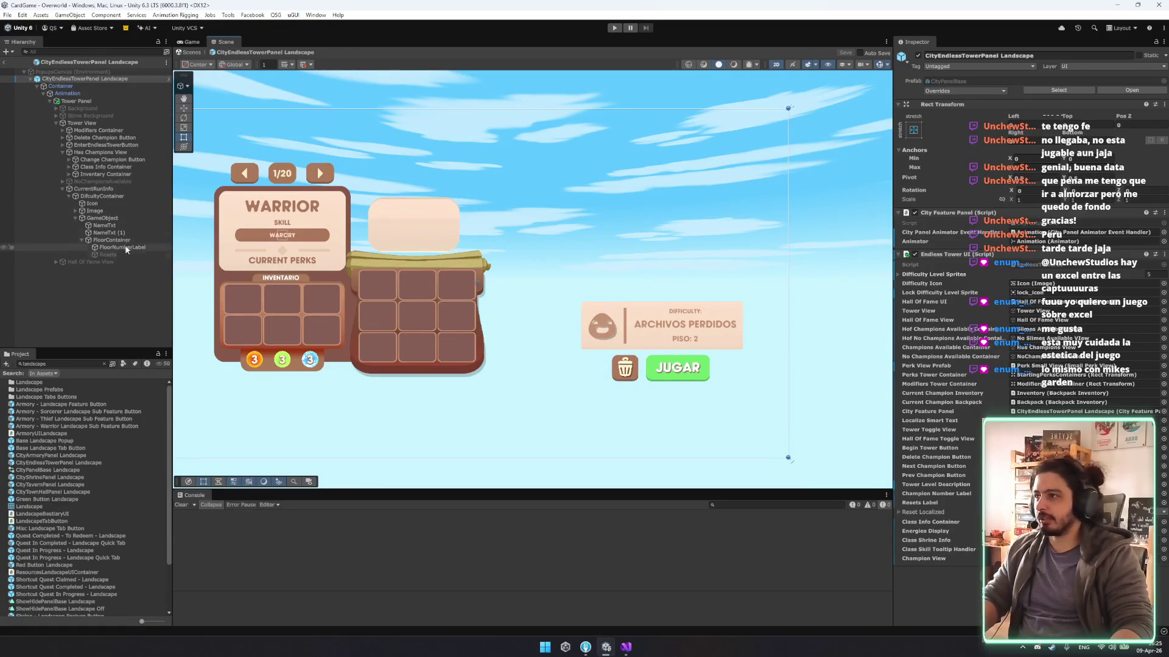
# Browse the Hierarchy up to EnterEndlessTowerButton and expand its JUGAR text.
pyautogui.click(102, 196)
pyautogui.press('Left')
pyautogui.press('Left')
pyautogui.press('Left')
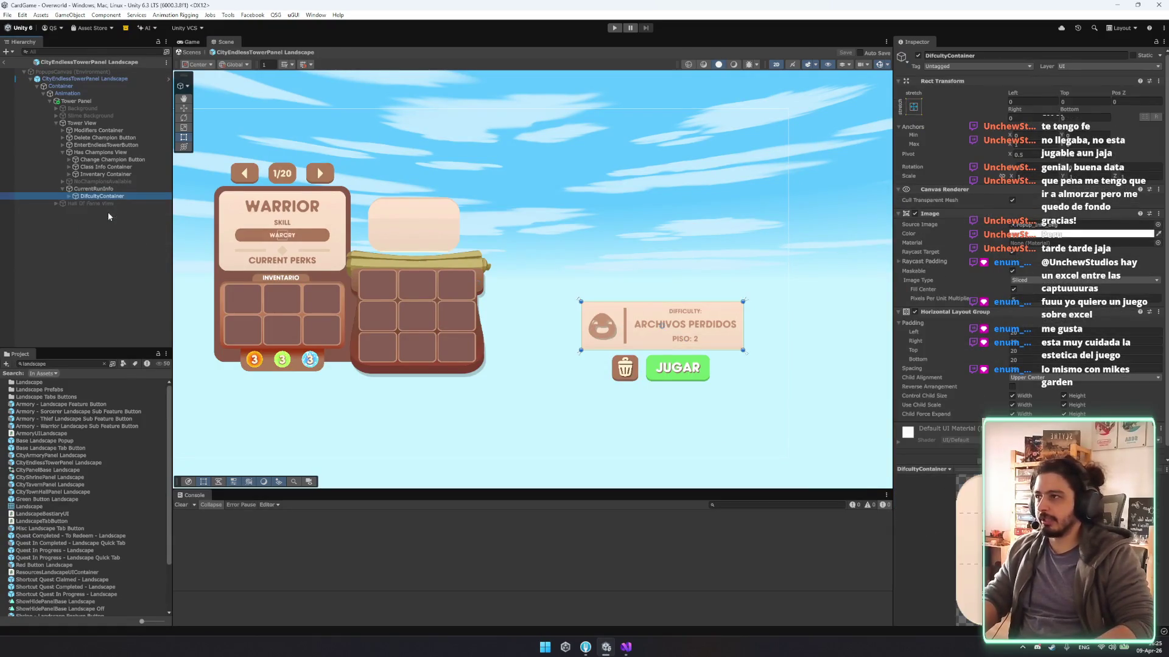
pyautogui.press('Up')
pyautogui.press('Up')
pyautogui.press('Up')
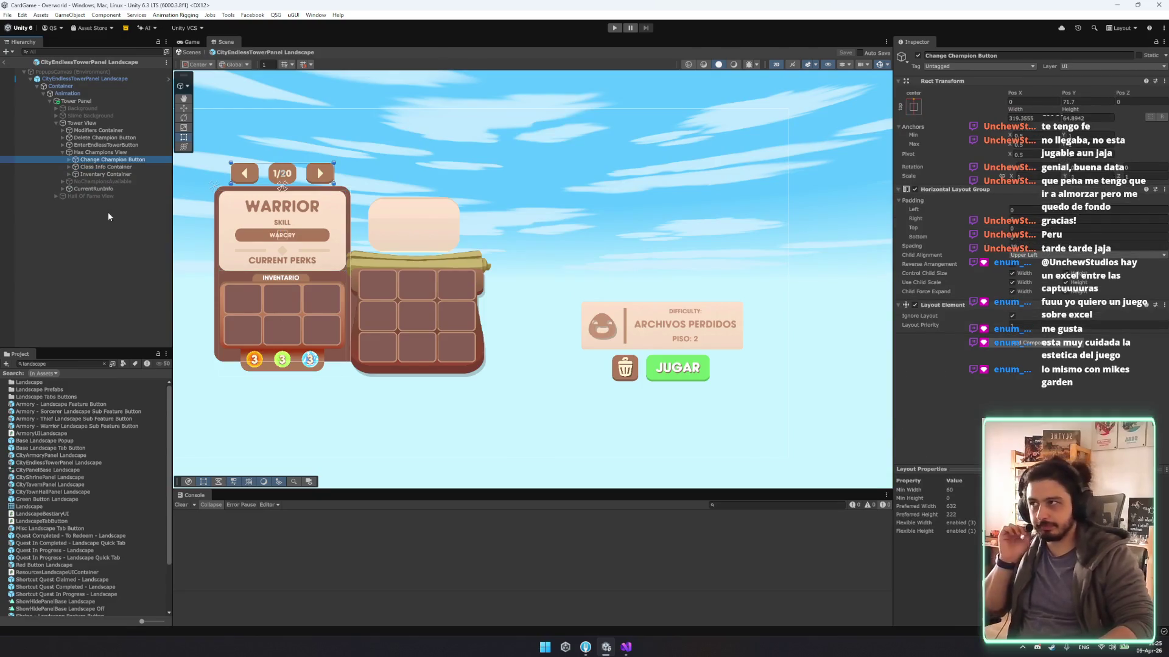
pyautogui.press('Up')
pyautogui.press('Left')
pyautogui.press('Up')
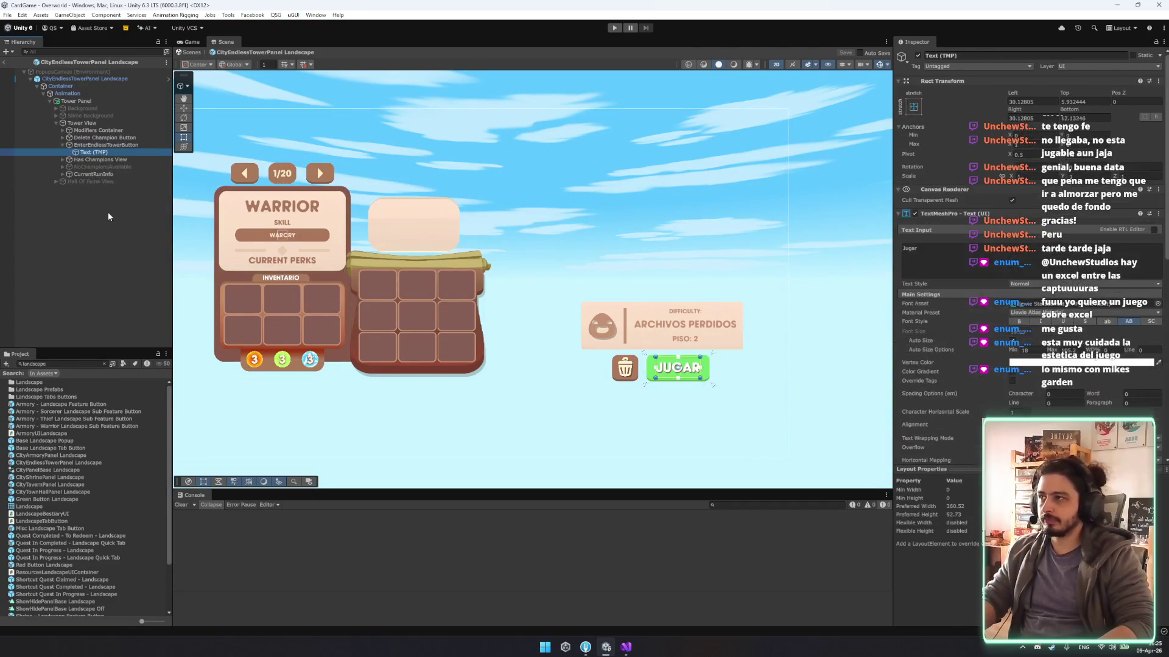
pyautogui.press('Right')
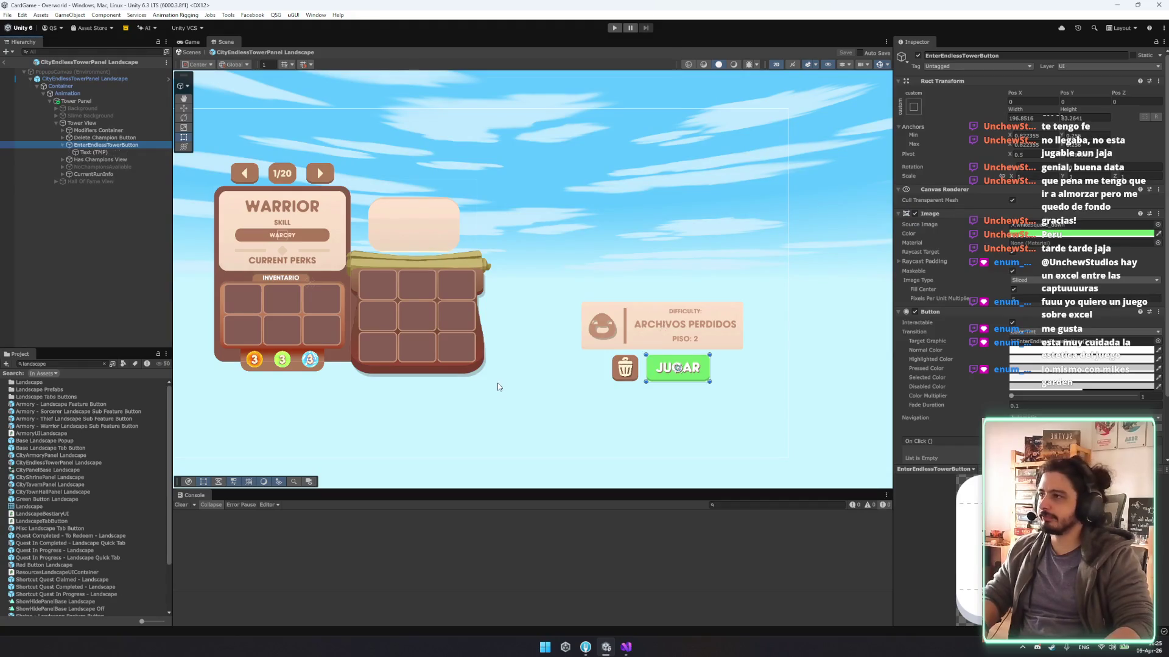
# Open the EndlessTowerUI script from the prefab root's script field in Visual Studio.
pyautogui.click(100, 78)
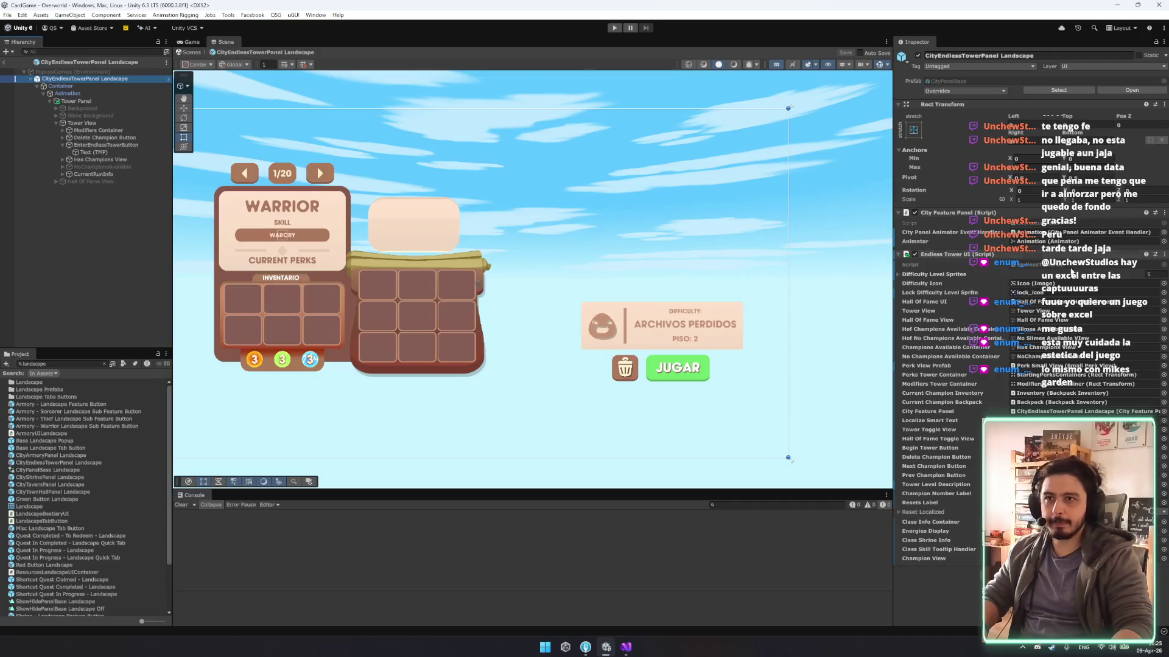
pyautogui.click(1074, 265)
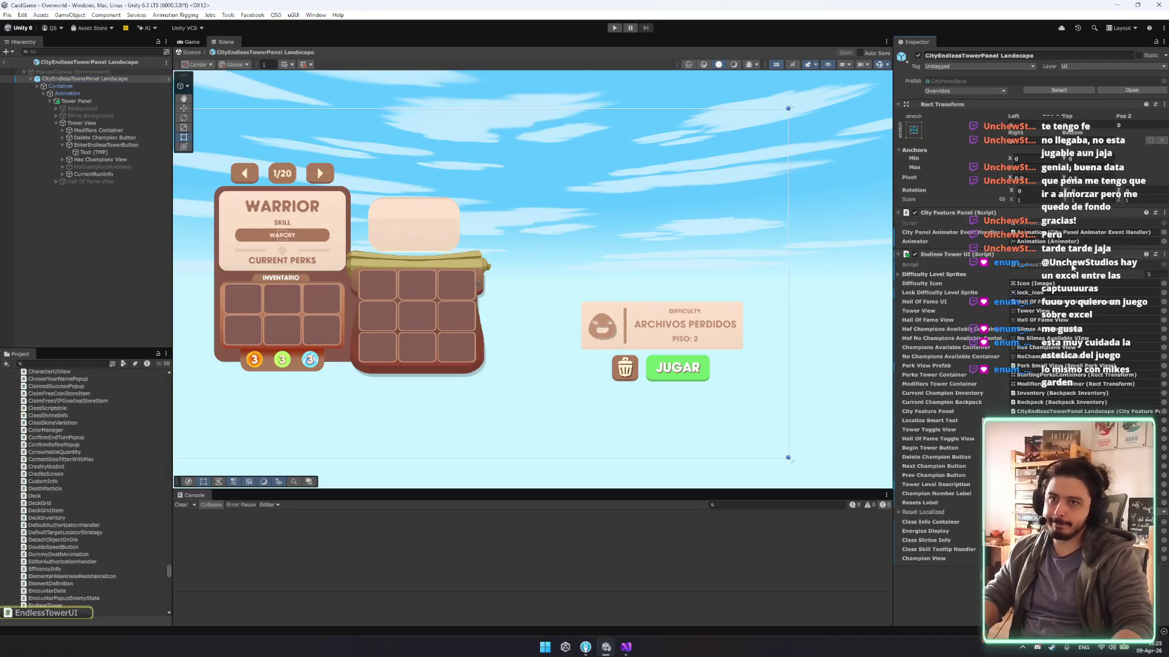
pyautogui.doubleClick(1070, 264)
# Look over the resetsLabel activation and the early-return condition in EndlessTowerUI.
pyautogui.scroll(-20, 623, 307)
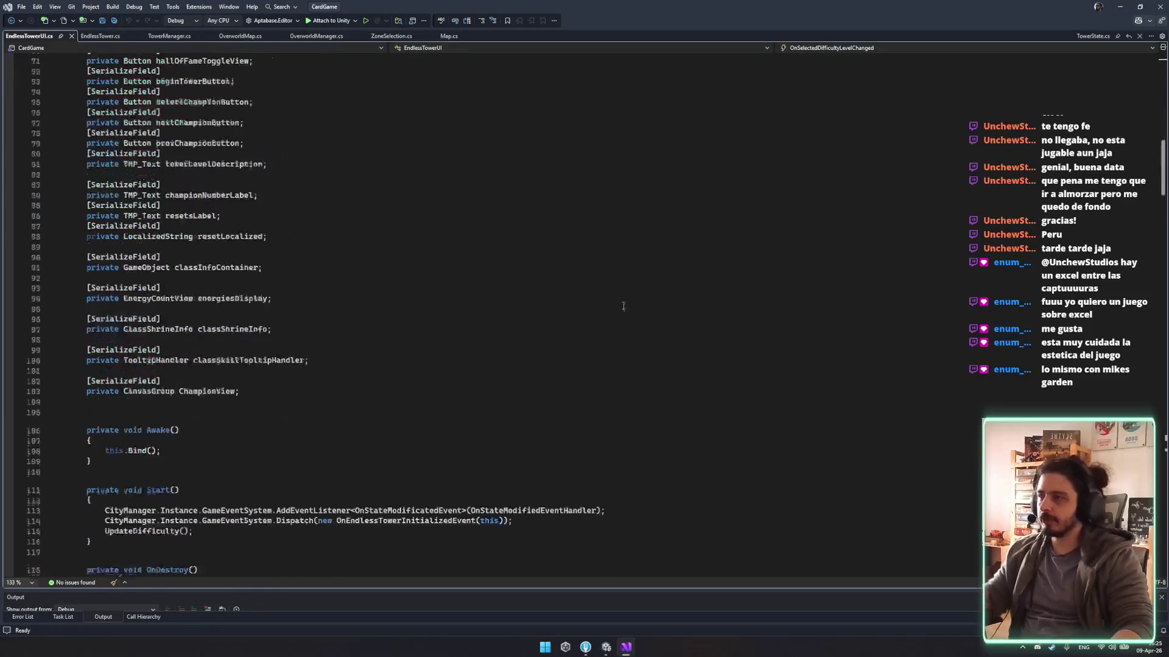
pyautogui.scroll(-4, 623, 307)
pyautogui.rightClick(623, 307)
pyautogui.click(623, 304)
pyautogui.scroll(-7, 432, 245)
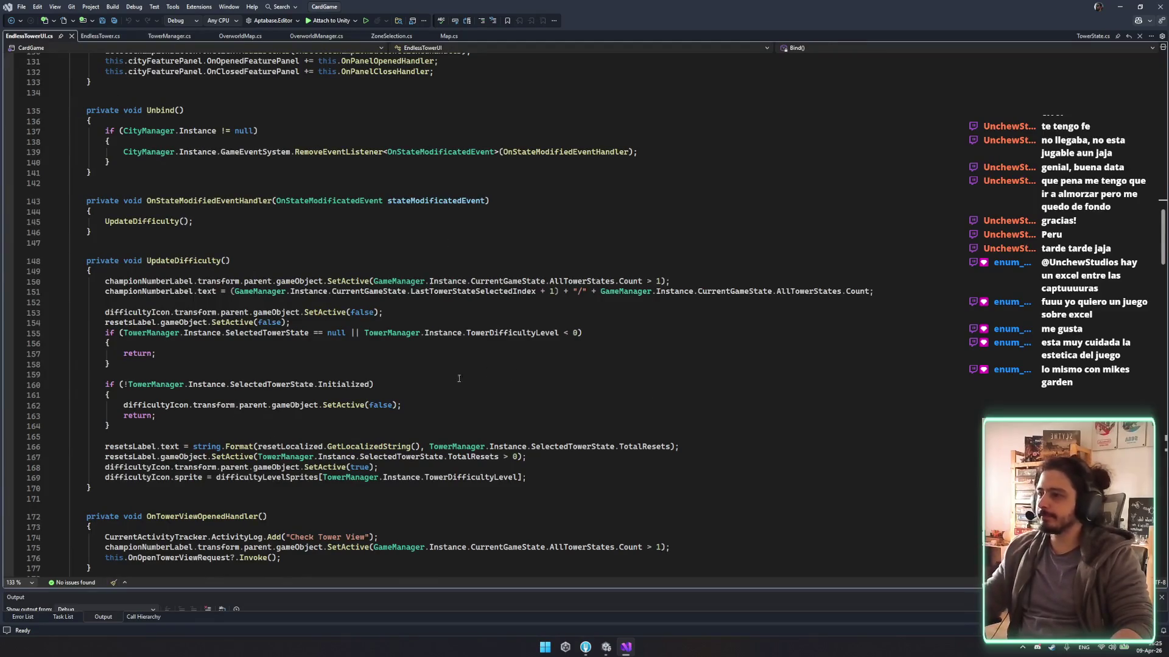
pyautogui.click(130, 456)
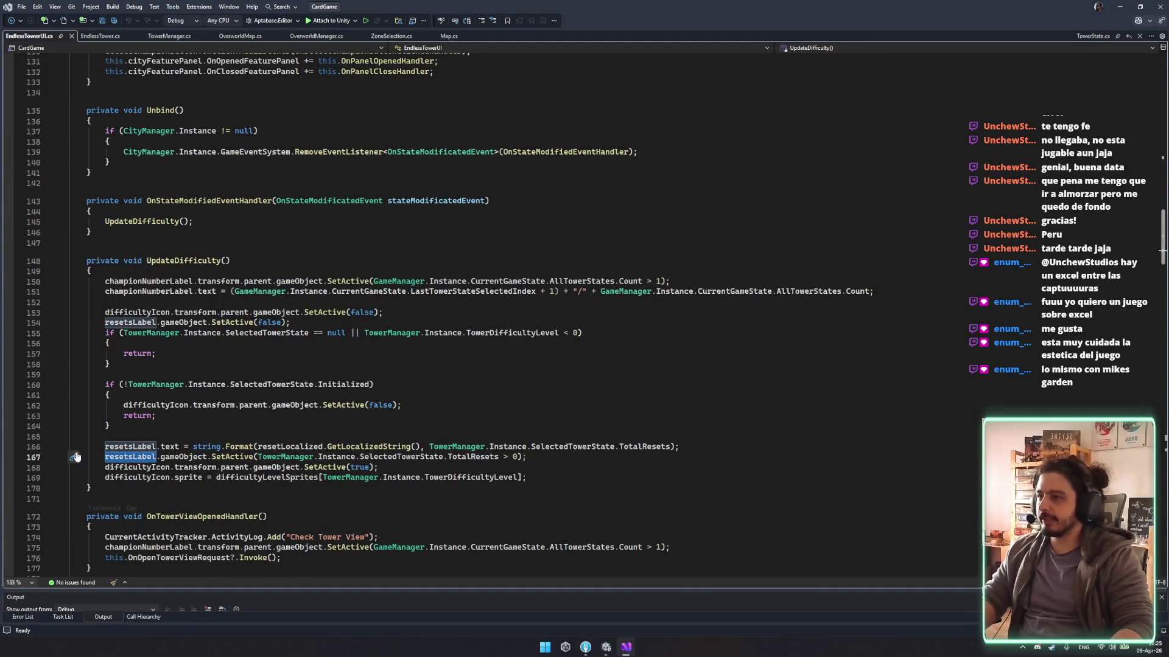
pyautogui.moveTo(75, 456); pyautogui.dragTo(504, 457)
pyautogui.moveTo(588, 333); pyautogui.dragTo(119, 333)
pyautogui.click(187, 350)
# Inspect the UpdateDifficulty method and highlight every use of difficultyIcon.
pyautogui.doubleClick(182, 260)
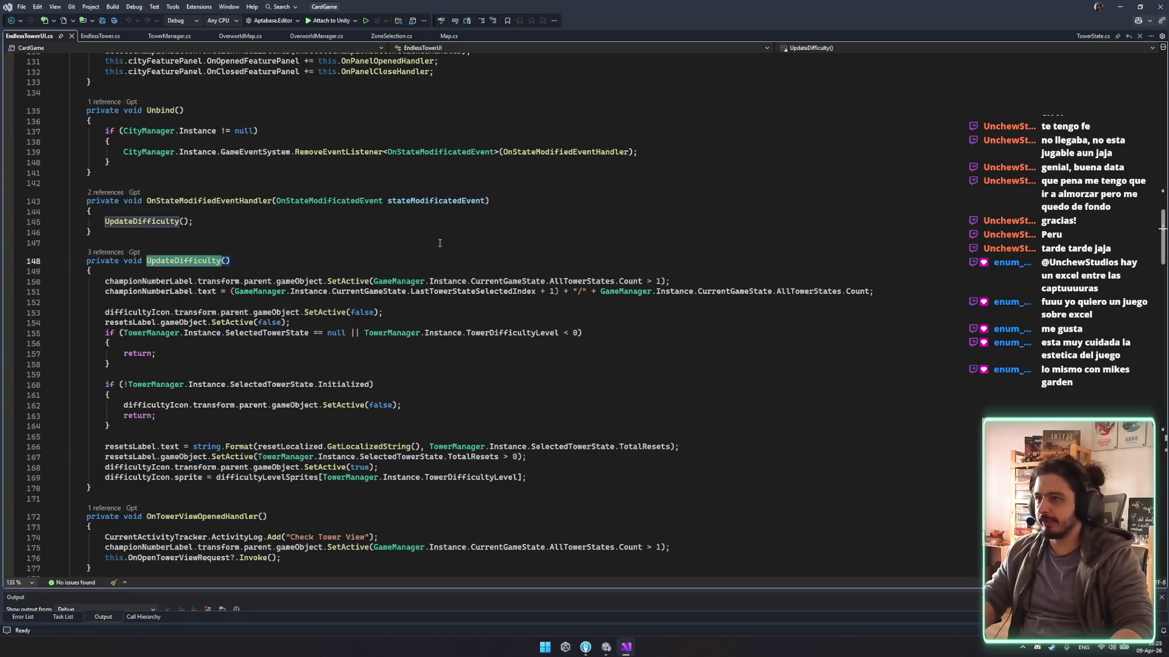
pyautogui.doubleClick(165, 312)
pyautogui.click(366, 313)
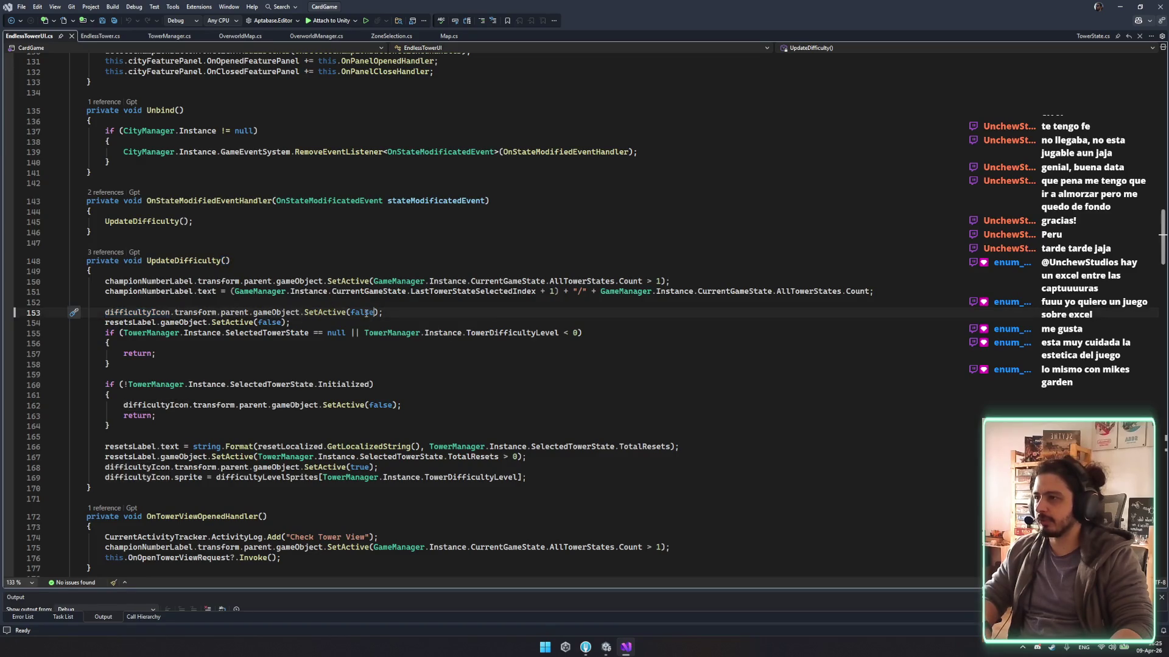
pyautogui.doubleClick(161, 313)
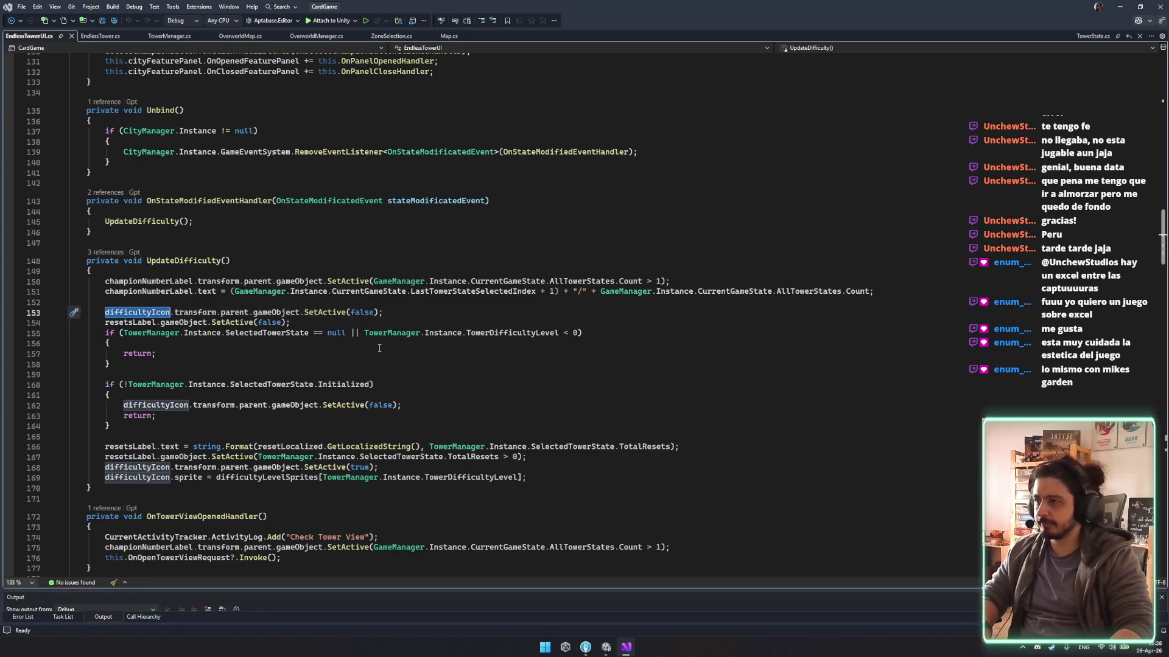
# Review the uninitialized-tower early return and the lines that show and enable the difficulty icon.
pyautogui.moveTo(107, 392)
pyautogui.mouseDown()
pyautogui.moveTo(115, 384)
pyautogui.moveTo(157, 416)
pyautogui.moveTo(114, 385)
pyautogui.moveTo(110, 395)
pyautogui.mouseUp()
pyautogui.click(112, 302)
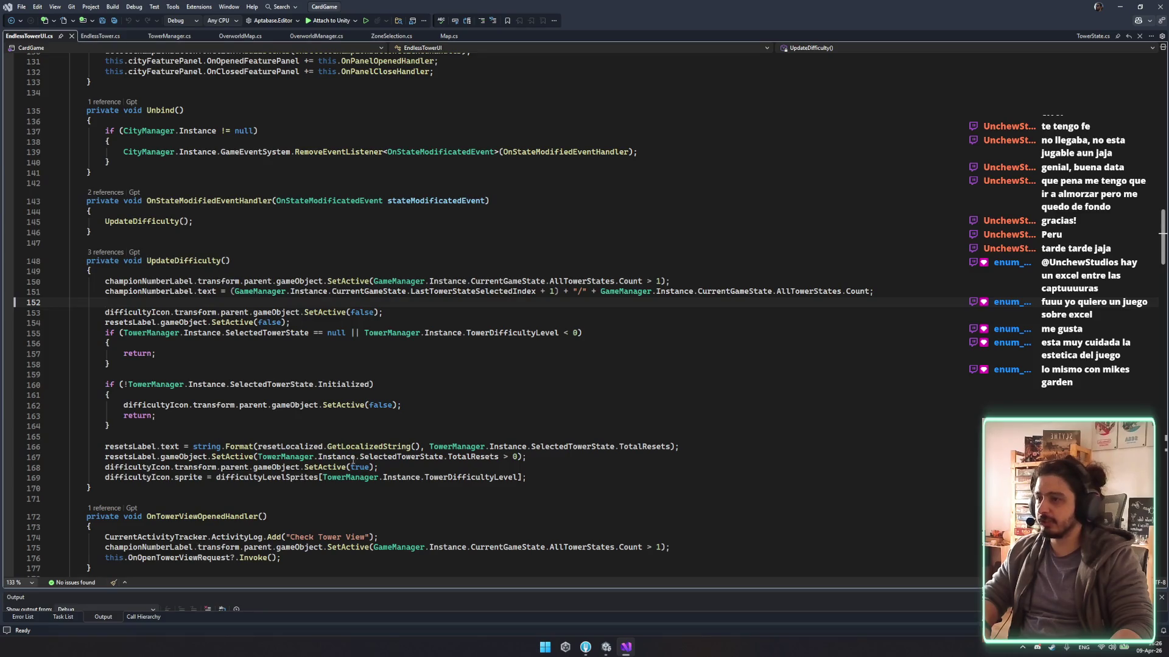
pyautogui.moveTo(353, 467); pyautogui.dragTo(136, 467)
pyautogui.click(468, 477)
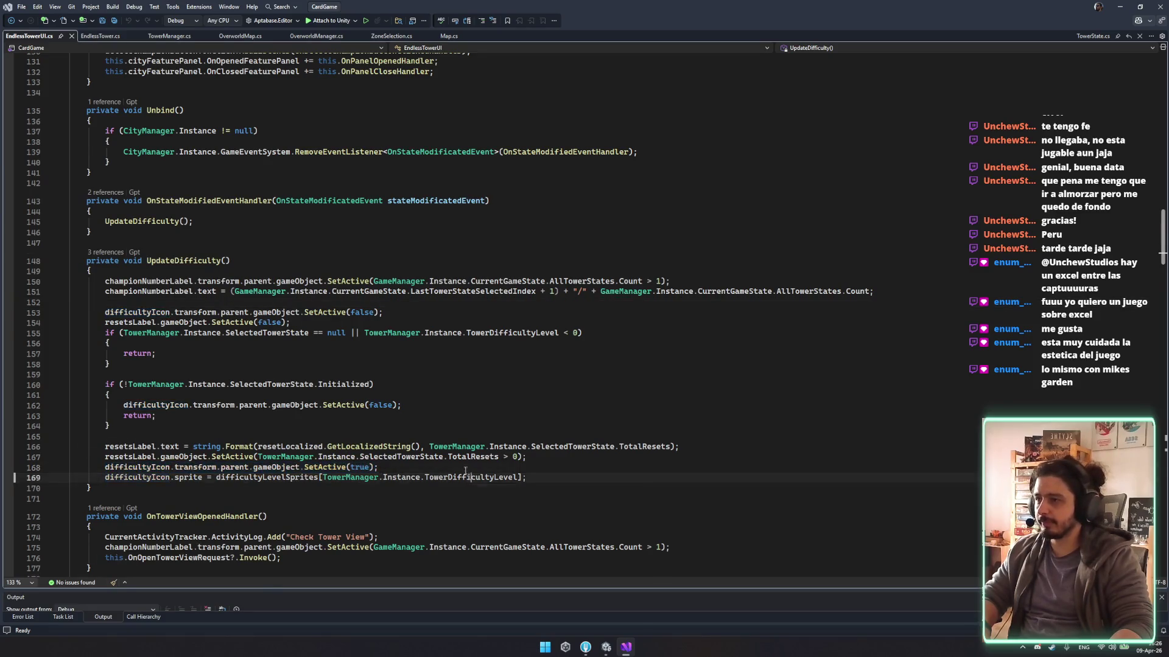
pyautogui.scroll(-6, 469, 451)
pyautogui.scroll(1, 470, 401)
pyautogui.click(507, 291)
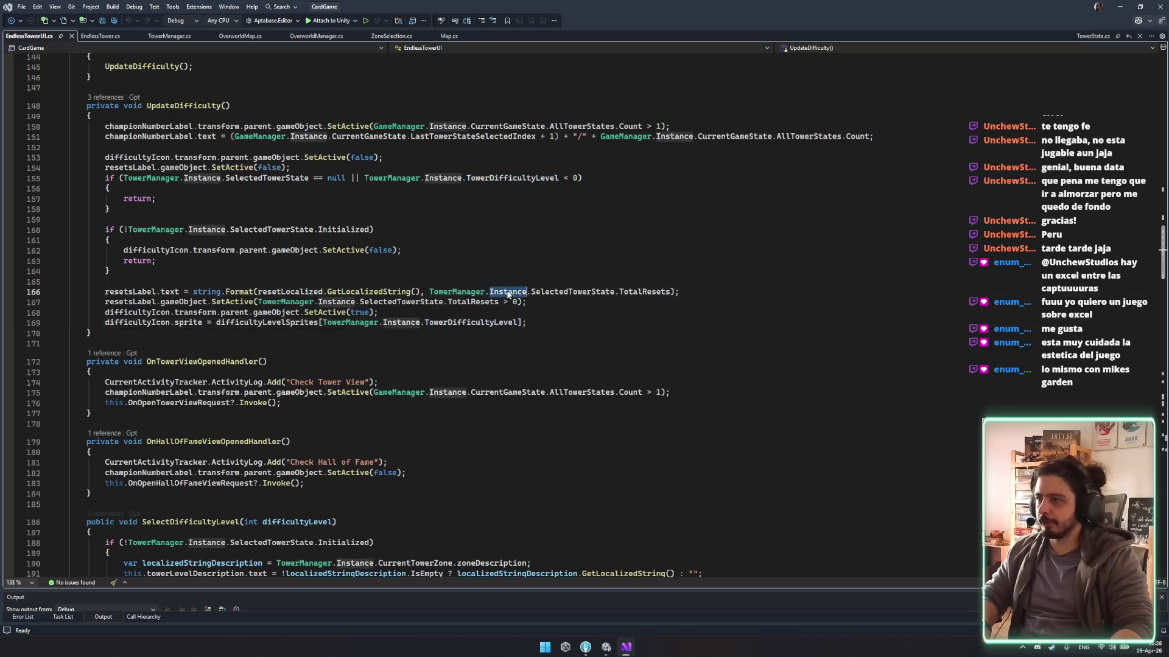
pyautogui.click(291, 313)
pyautogui.click(171, 322)
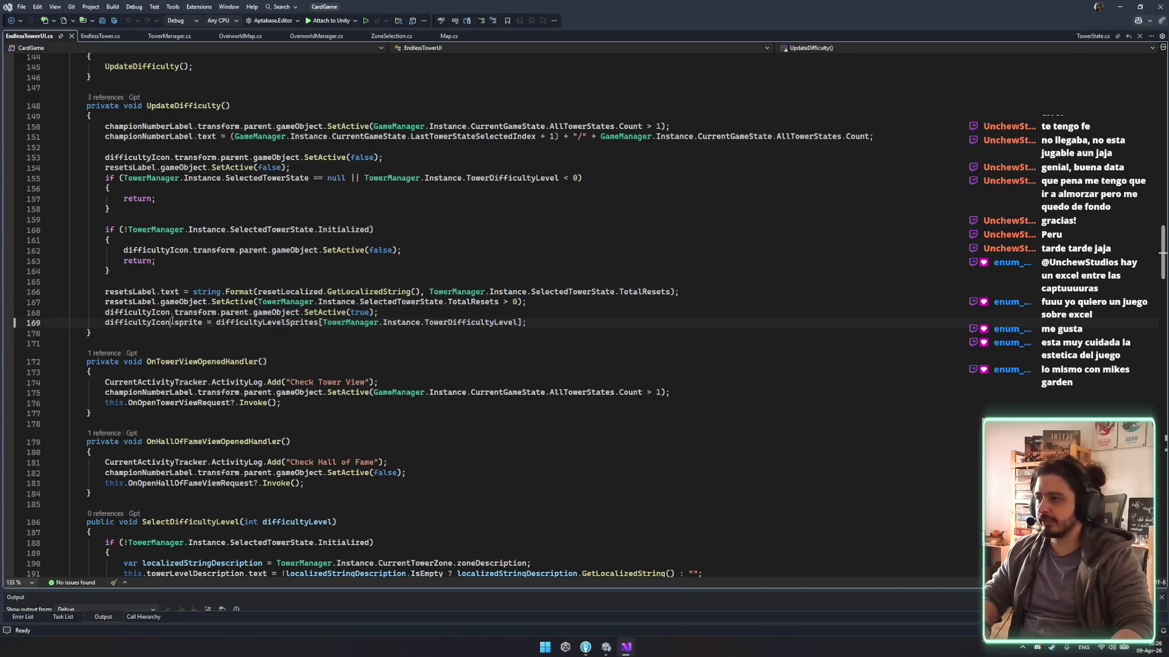
pyautogui.moveTo(632, 320); pyautogui.dragTo(68, 312)
pyautogui.click(434, 329)
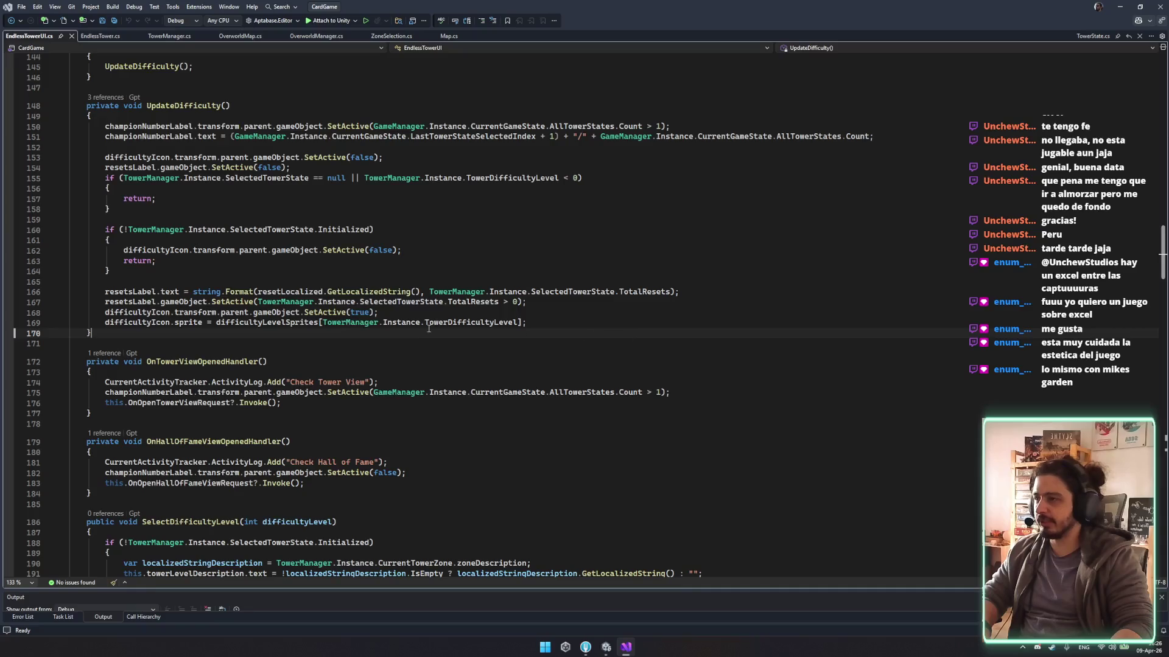
pyautogui.click(449, 313)
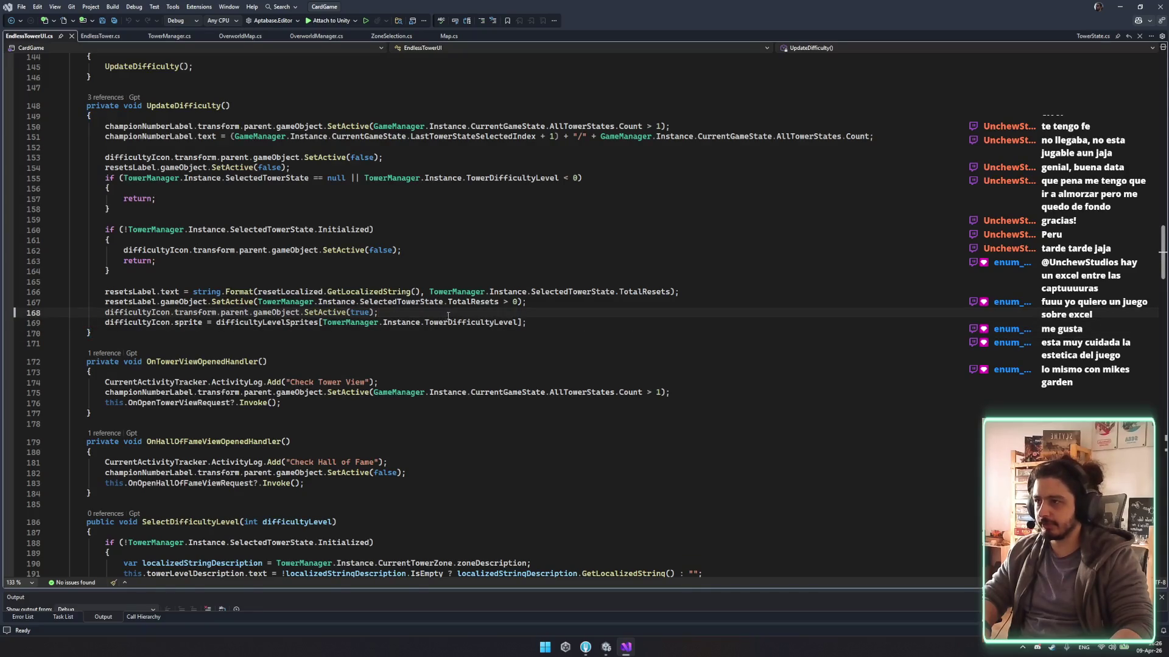
# Search the file for 'floor' and examine UpdateCurrentChampionFloorLabel's towerState and localizeSmartText uses.
pyautogui.hotkey('ctrl', 'f')
pyautogui.write('f')
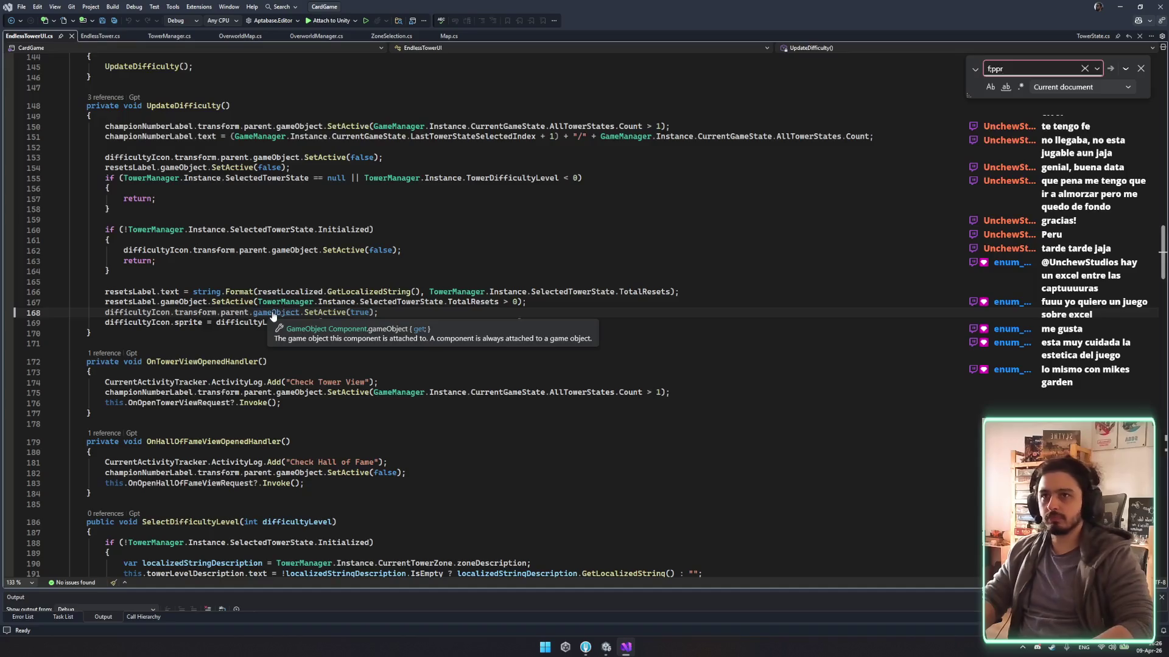
pyautogui.write('loor')
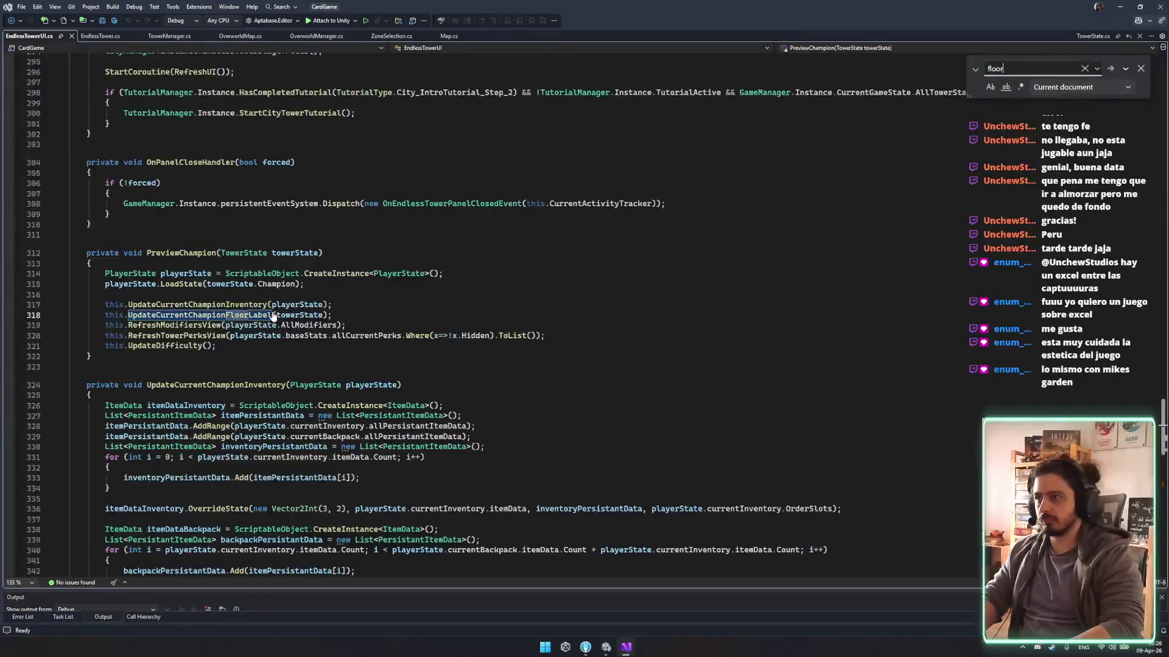
pyautogui.keyDown('ctrl'); pyautogui.click(273, 316); pyautogui.keyUp('ctrl')
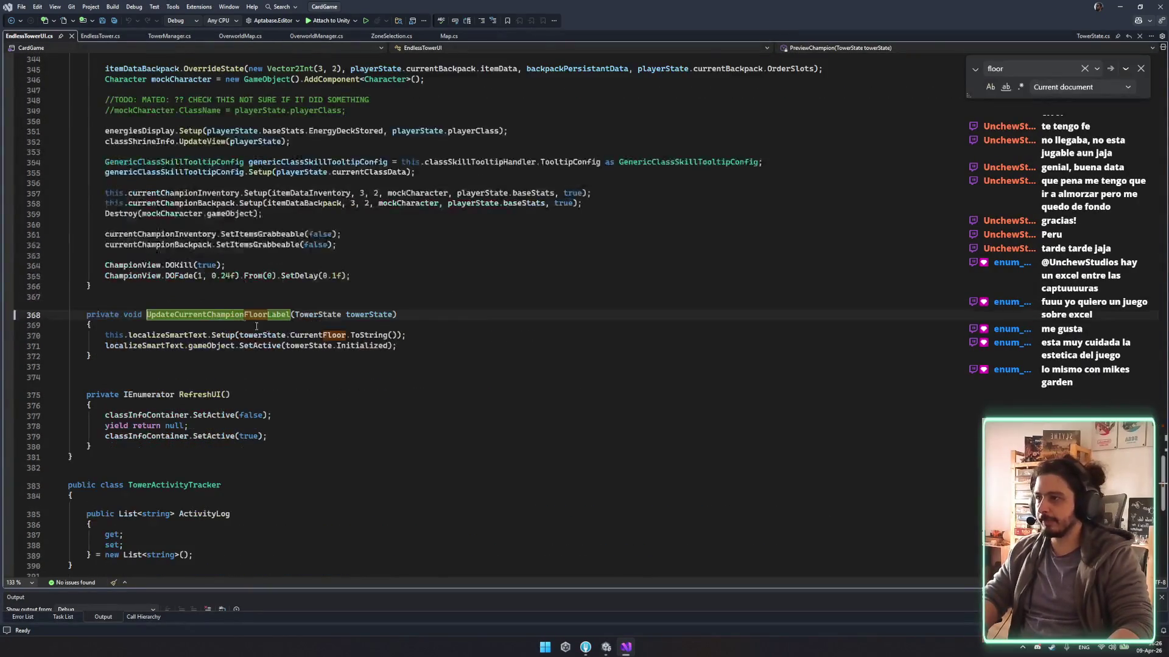
pyautogui.click(350, 314)
pyautogui.doubleClick(195, 335)
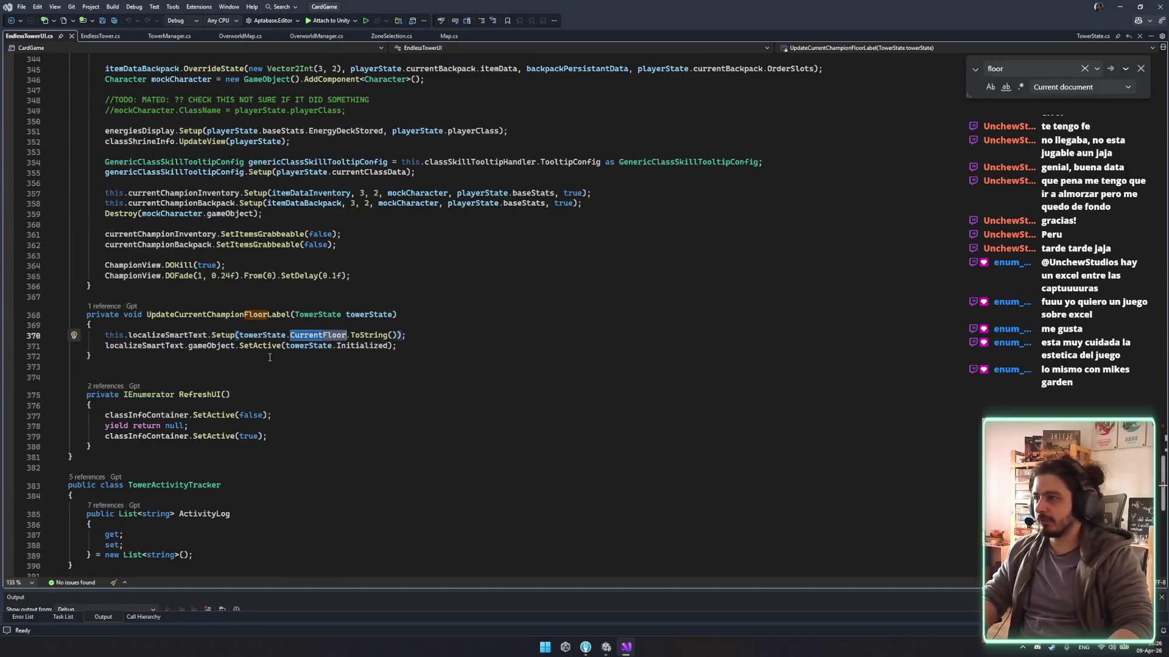
pyautogui.click(362, 345)
pyautogui.click(309, 346)
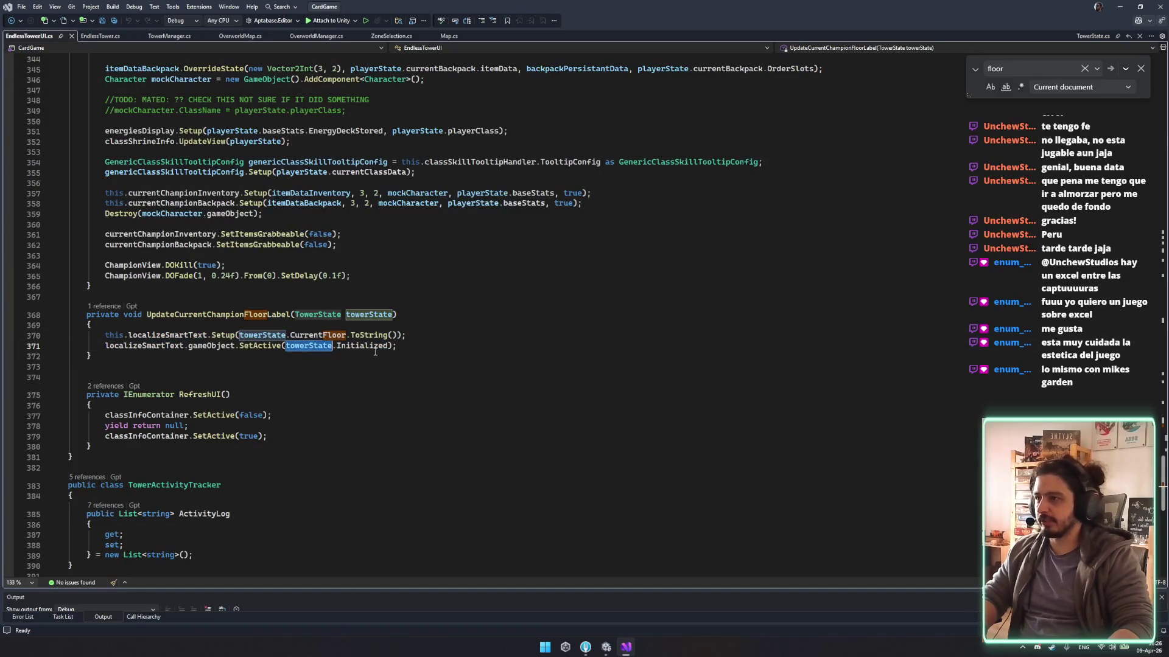
# Scroll back up to the serialized fields and save the script.
pyautogui.scroll(7, 460, 467)
pyautogui.scroll(20, 460, 467)
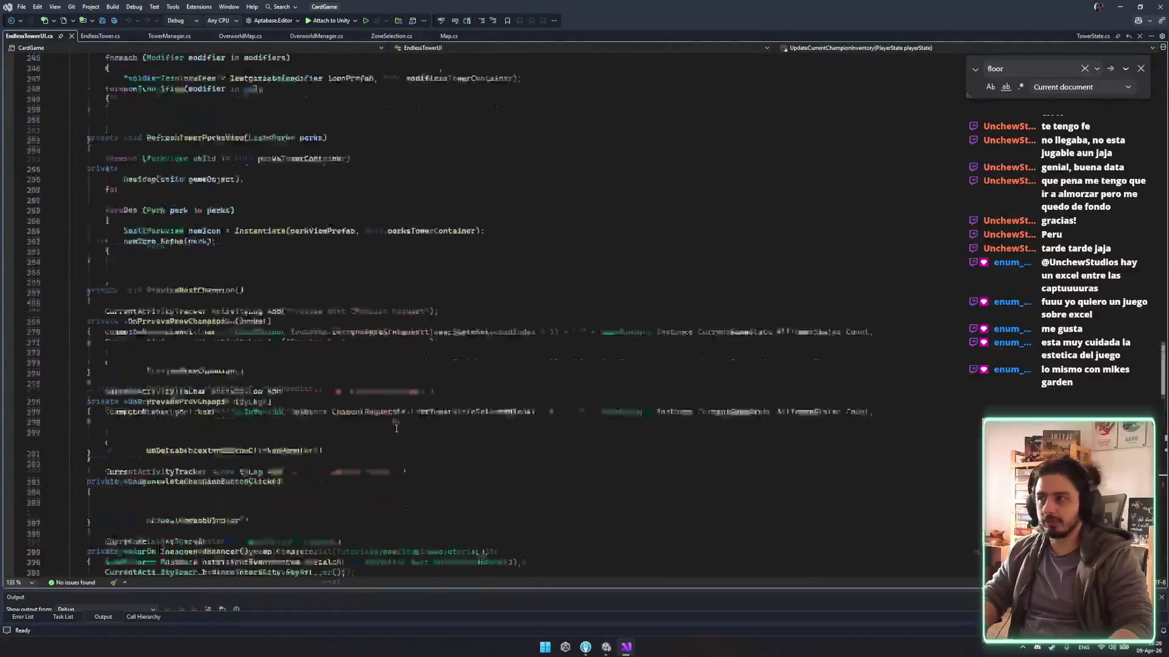
pyautogui.scroll(20, 398, 430)
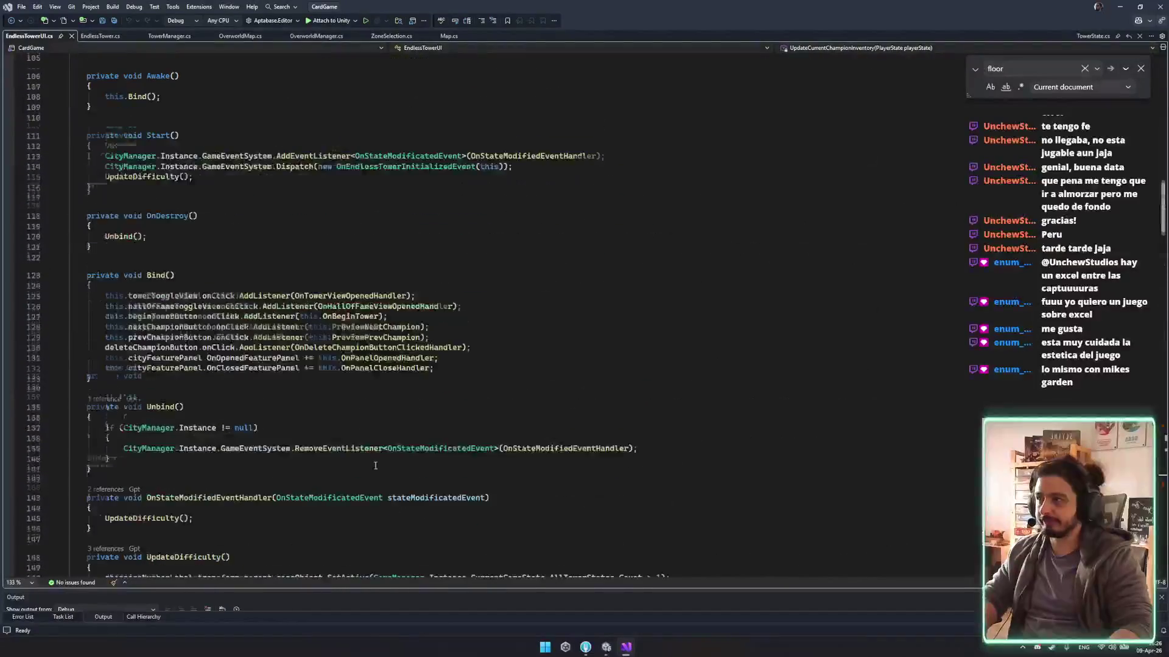
pyautogui.scroll(20, 340, 441)
pyautogui.hotkey('ctrl', 's')
pyautogui.click(608, 648)
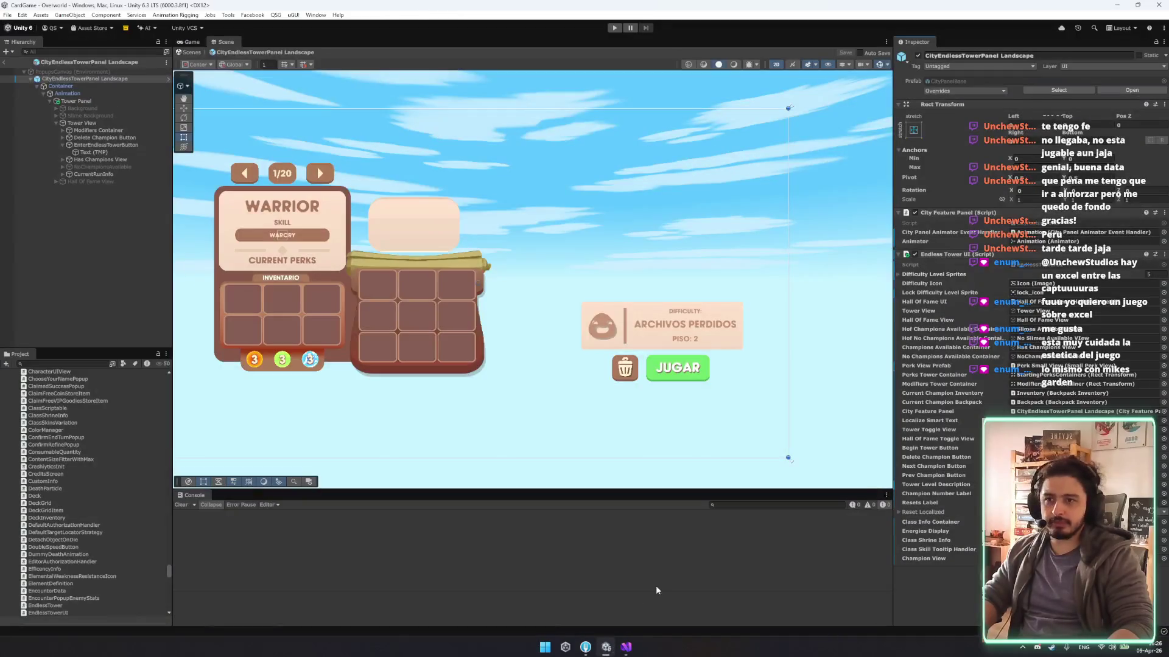
# Exit prefab mode, enter Play mode, start the game and open the Tower section.
pyautogui.click(192, 53)
pyautogui.click(613, 28)
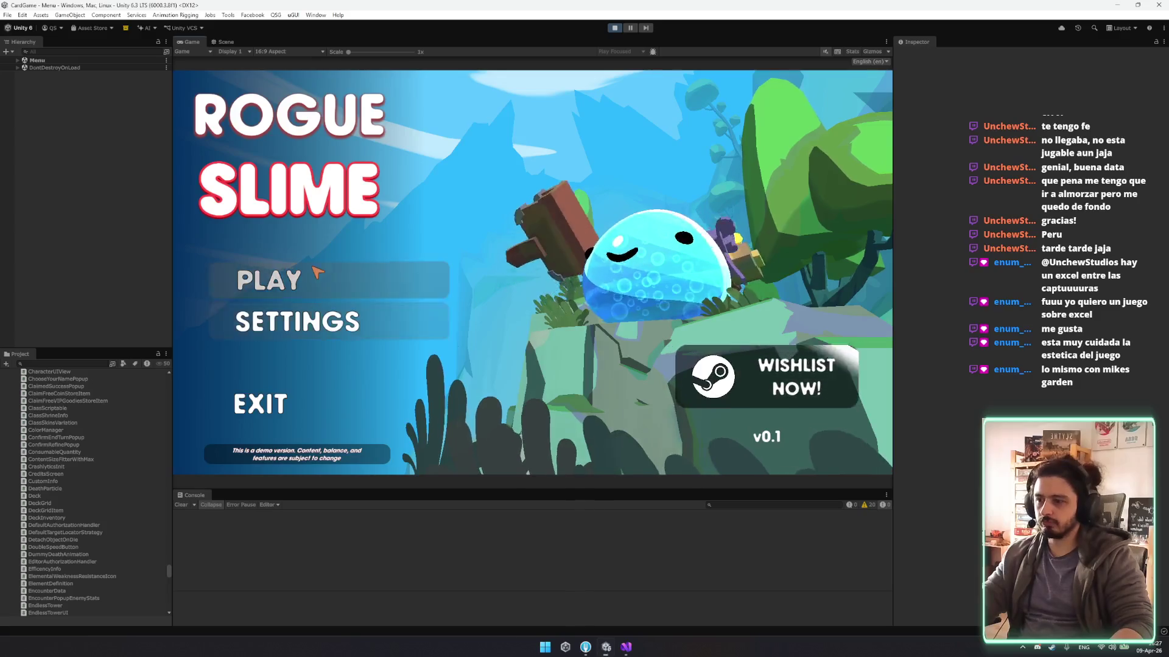
pyautogui.click(316, 271)
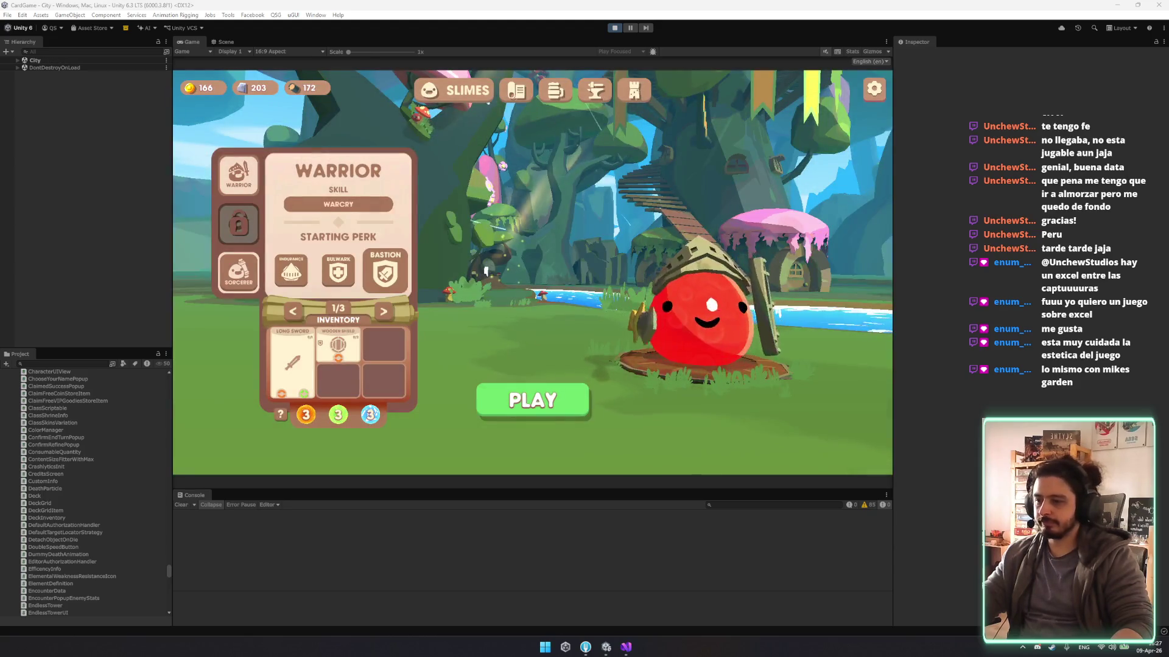
pyautogui.click(633, 90)
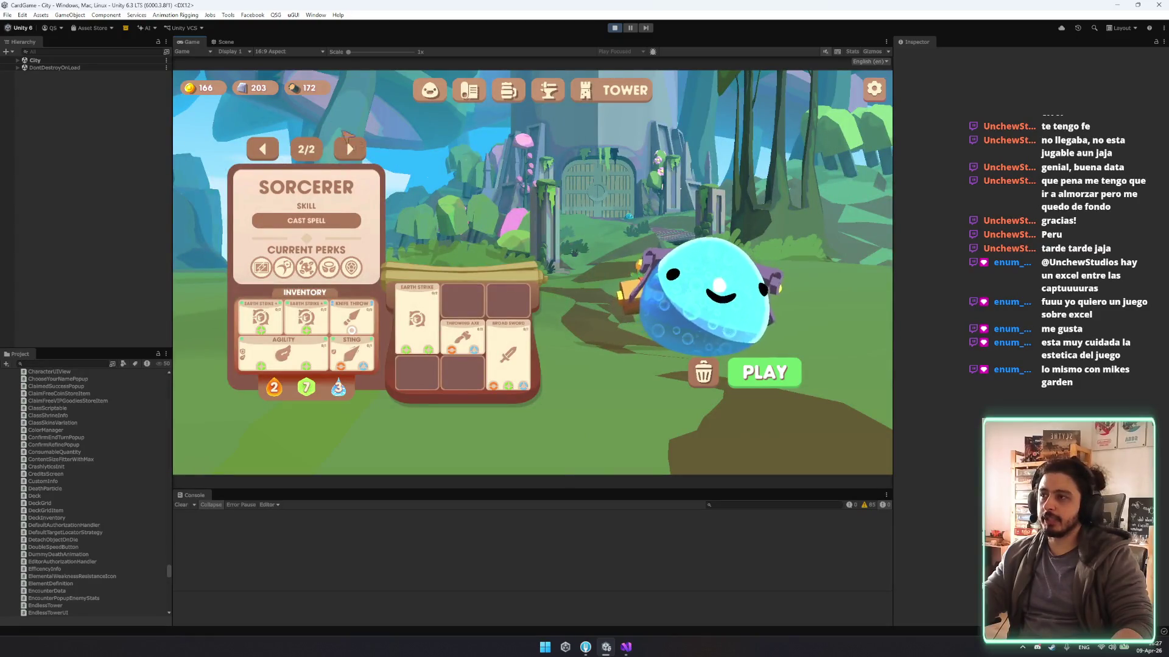
# Cycle between the Warrior and Sorcerer champions to check the difficulty card.
pyautogui.click(350, 149)
pyautogui.click(351, 149)
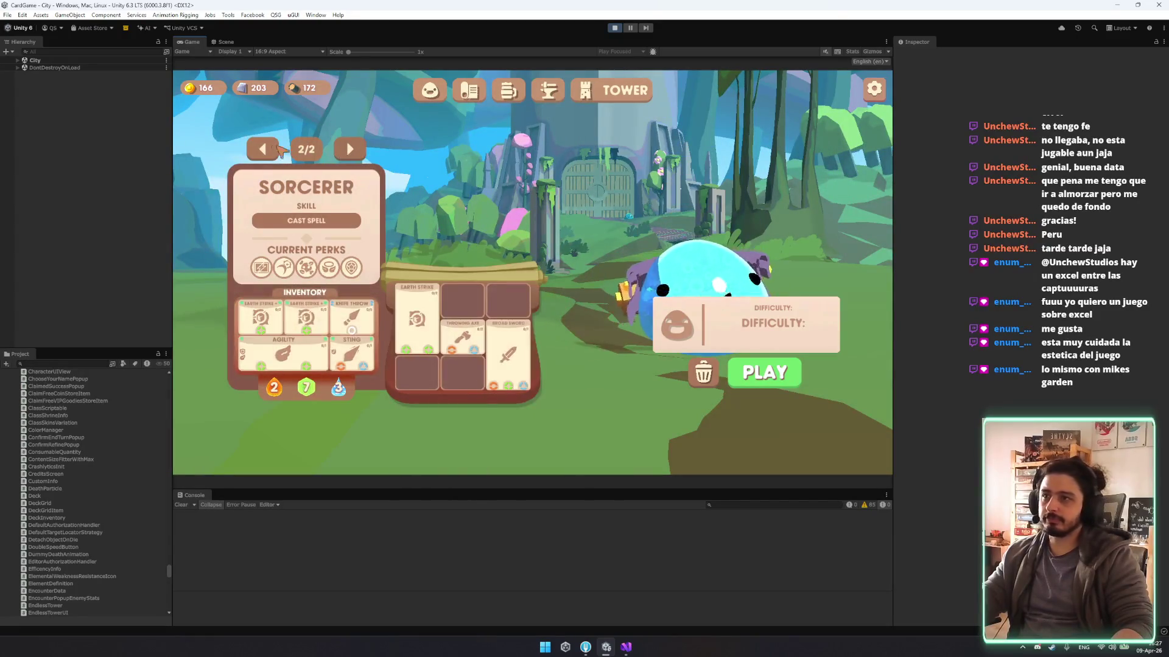
pyautogui.click(352, 150)
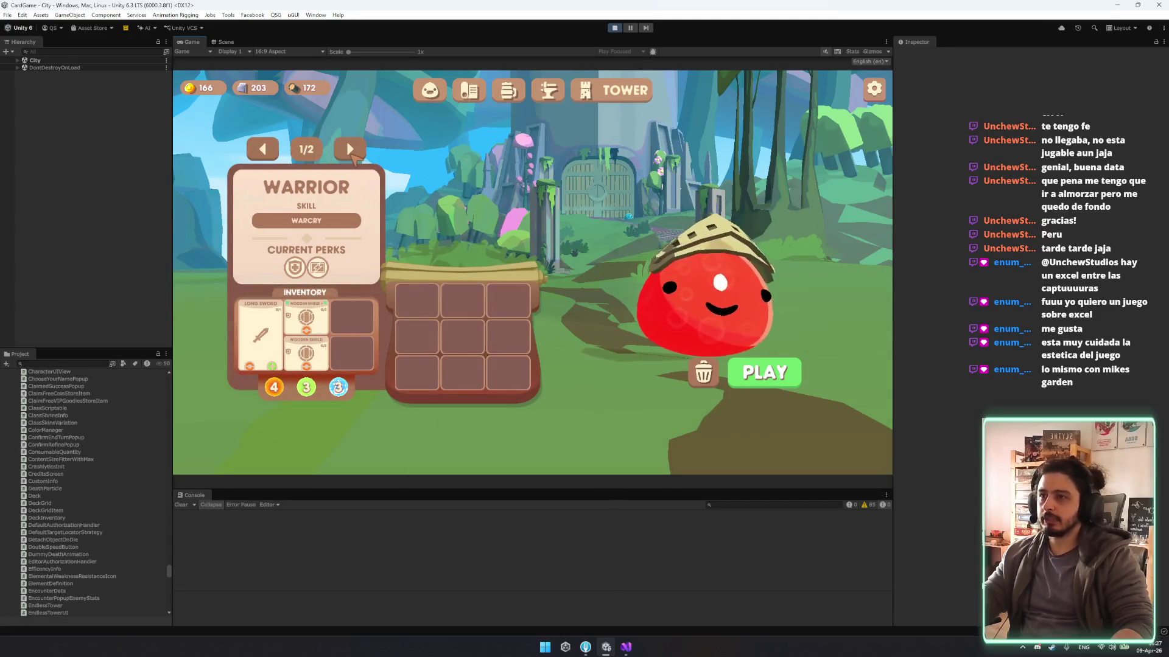
pyautogui.click(364, 155)
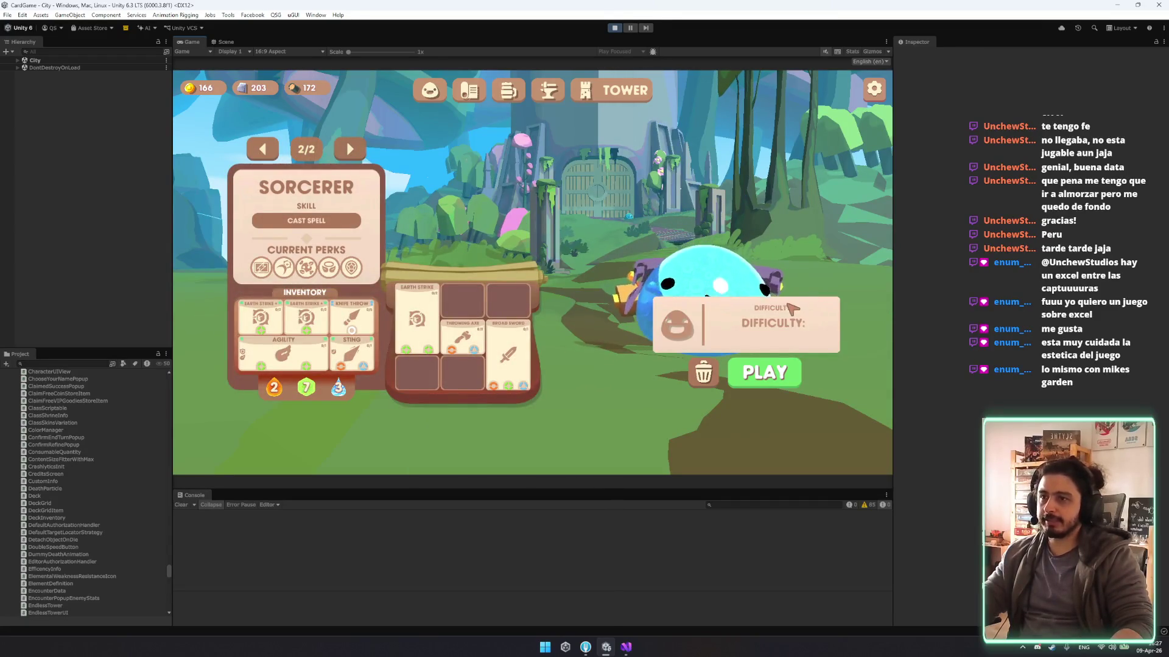
pyautogui.click(262, 149)
pyautogui.click(263, 151)
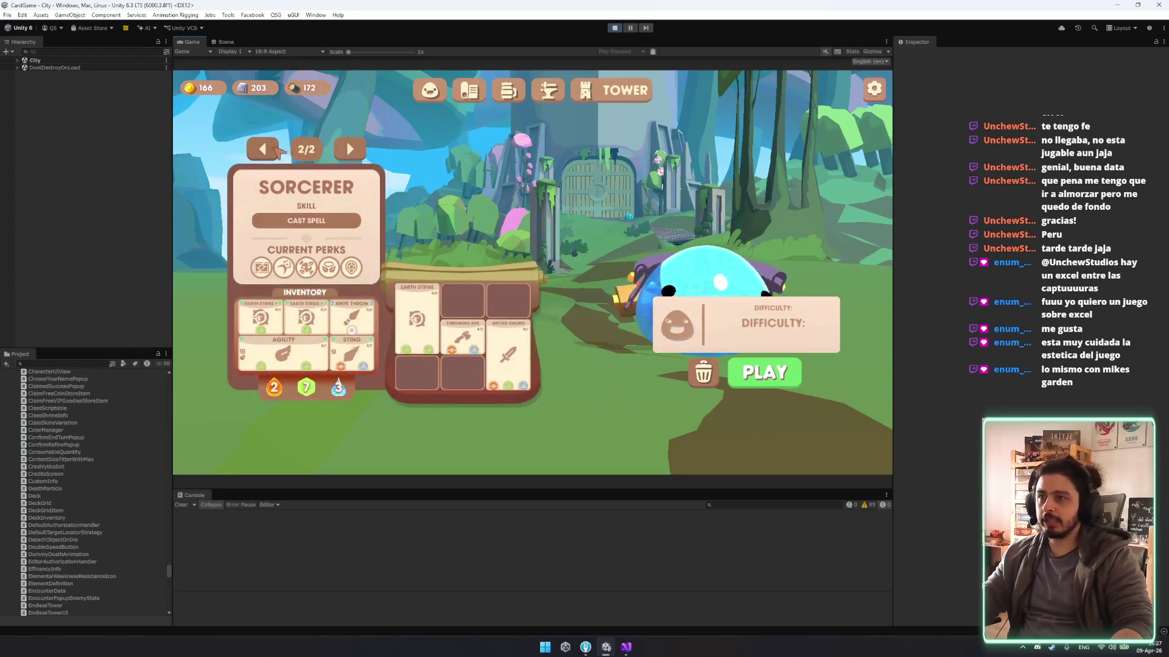
pyautogui.click(226, 41)
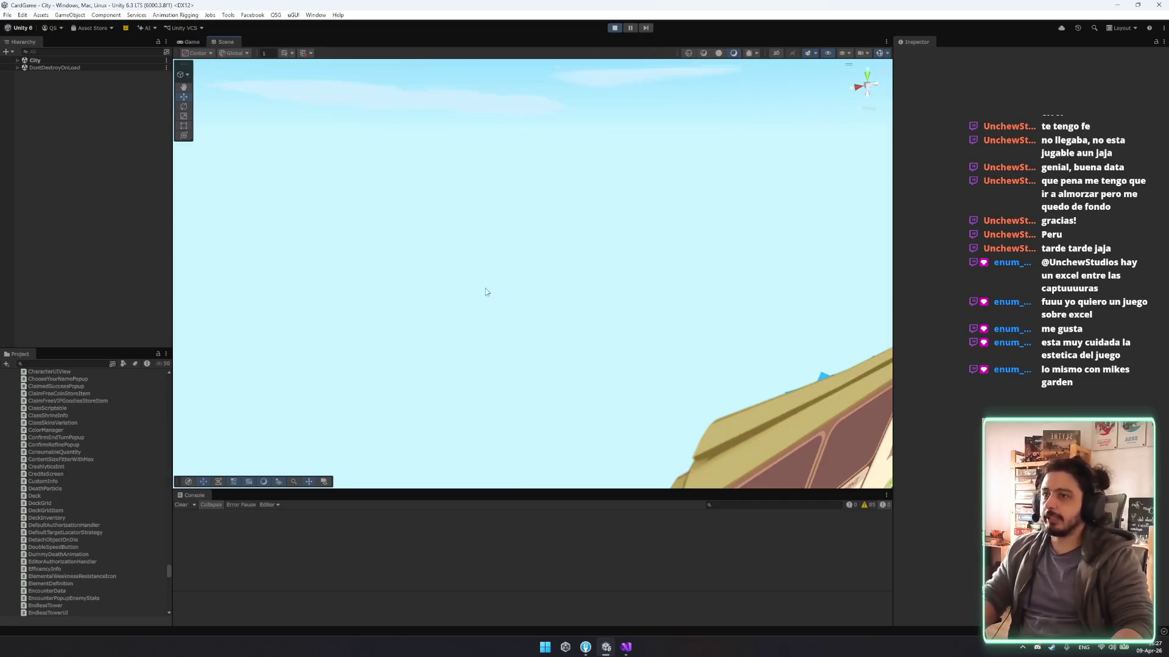
# Select the endless tower panel clone and its Delete Champion and EnterEndlessTower buttons with the Move tool.
pyautogui.scroll(5, 408, 180)
pyautogui.scroll(-5, 550, 201)
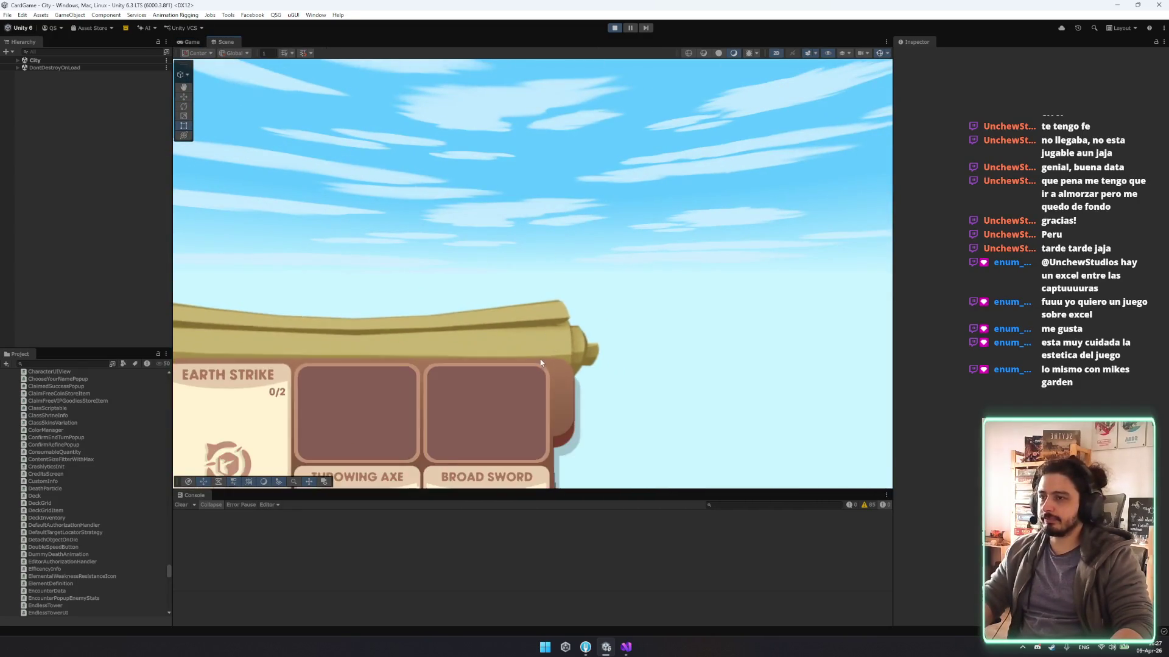
pyautogui.rightClick(733, 380)
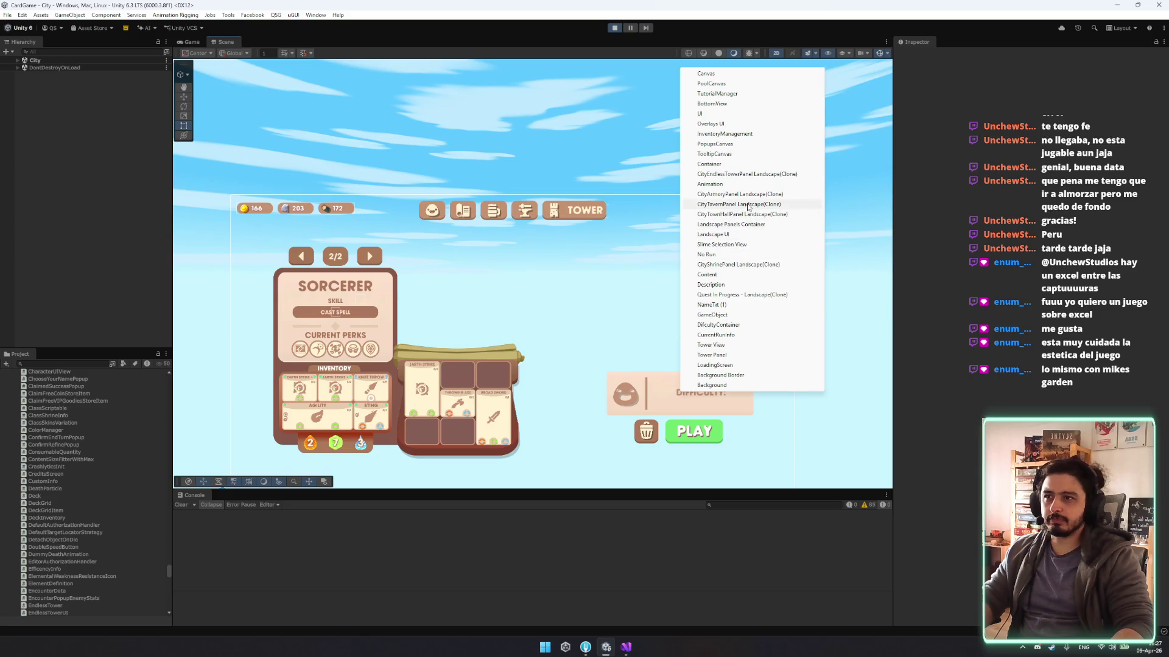
pyautogui.click(739, 174)
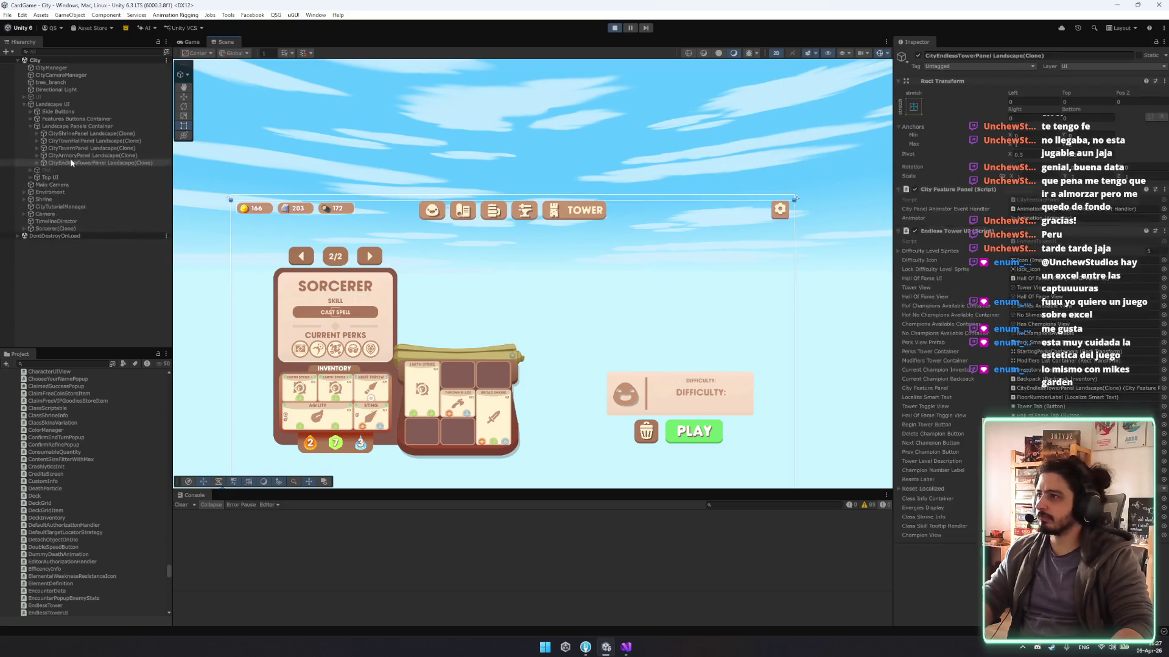
pyautogui.click(73, 162)
pyautogui.press('Right')
pyautogui.press('Down')
pyautogui.press('Right')
pyautogui.press('Down')
pyautogui.press('Right')
pyautogui.press('Down')
pyautogui.press('Down')
pyautogui.press('Down')
pyautogui.press('Down')
pyautogui.press('Right')
pyautogui.press('Down')
pyautogui.press('Down')
pyautogui.press('Down')
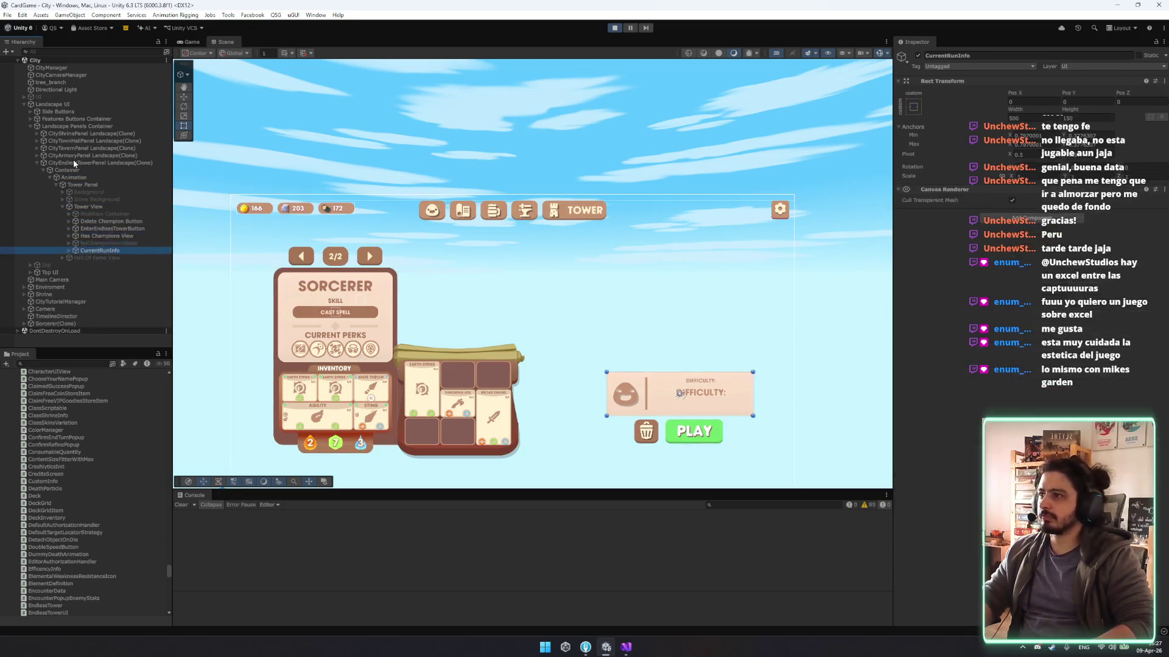
pyautogui.keyDown('ctrl'); pyautogui.click(113, 221); pyautogui.keyUp('ctrl')
pyautogui.keyDown('ctrl'); pyautogui.click(115, 228); pyautogui.keyUp('ctrl')
pyautogui.moveTo(677, 415)
pyautogui.mouseDown()
pyautogui.moveTo(614, 274)
pyautogui.moveTo(622, 288)
pyautogui.mouseUp()
pyautogui.press('w')
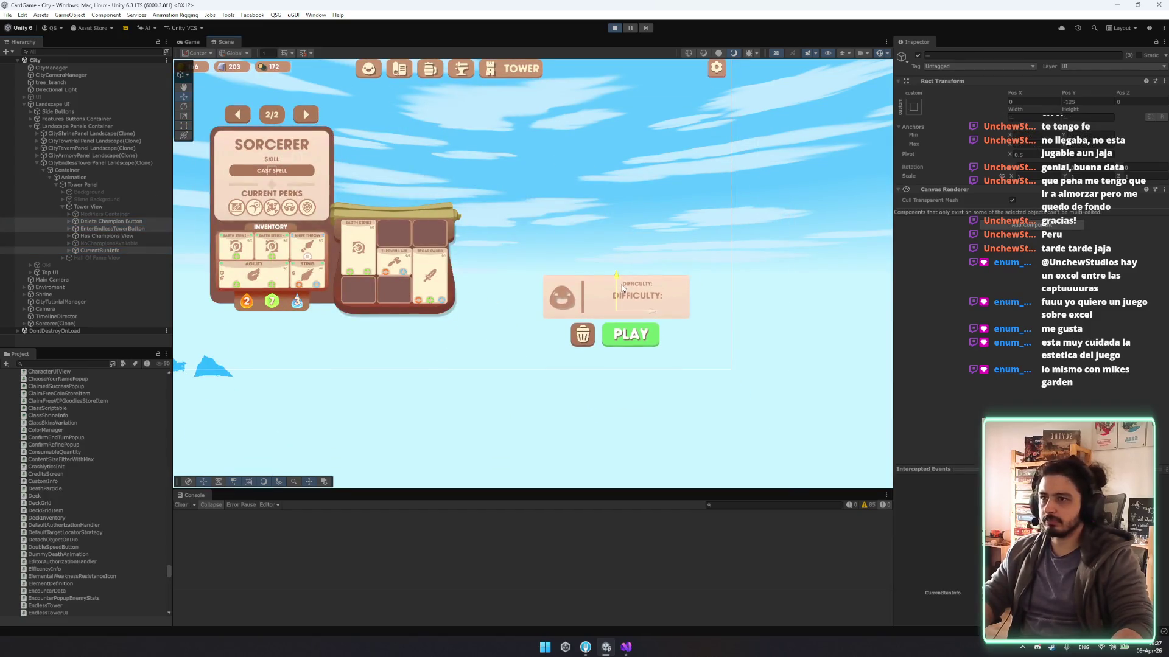
# Select CurrentRunInfo and drag the difficulty card up beside the Sorcerer champion card.
pyautogui.click(185, 44)
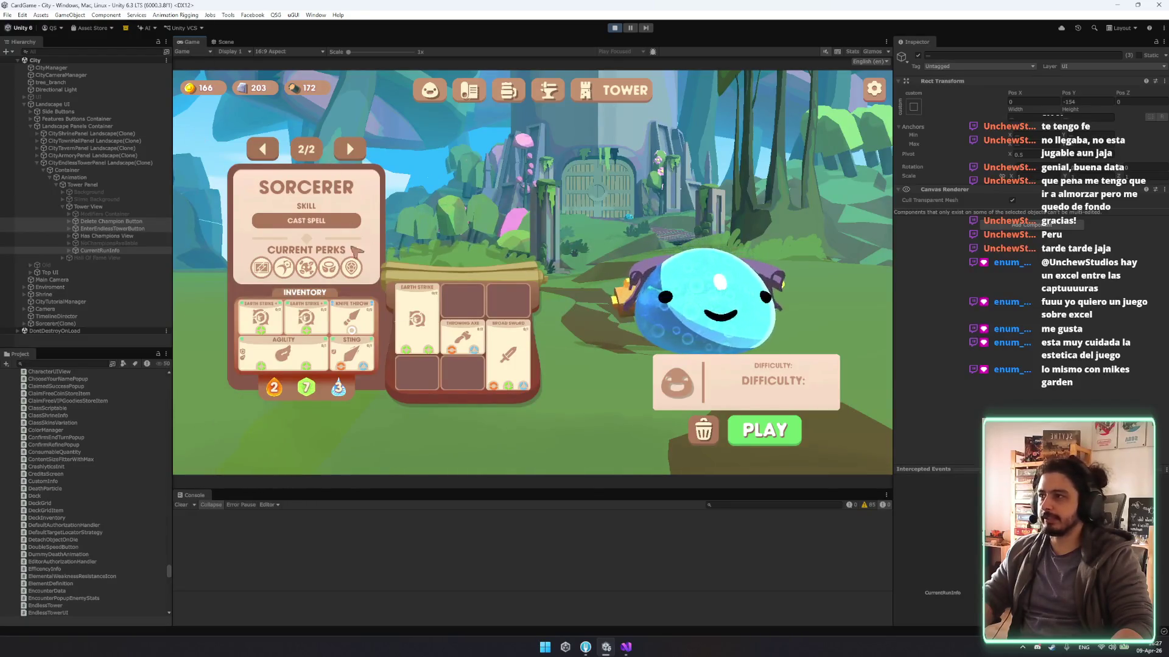
pyautogui.click(350, 150)
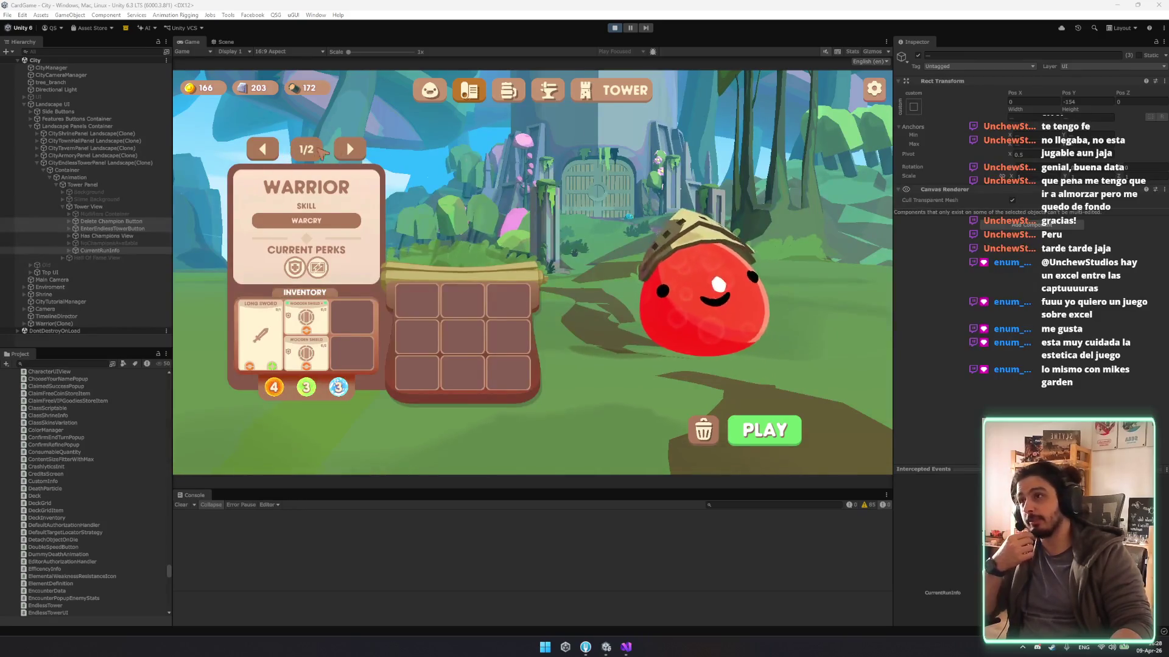
pyautogui.click(355, 152)
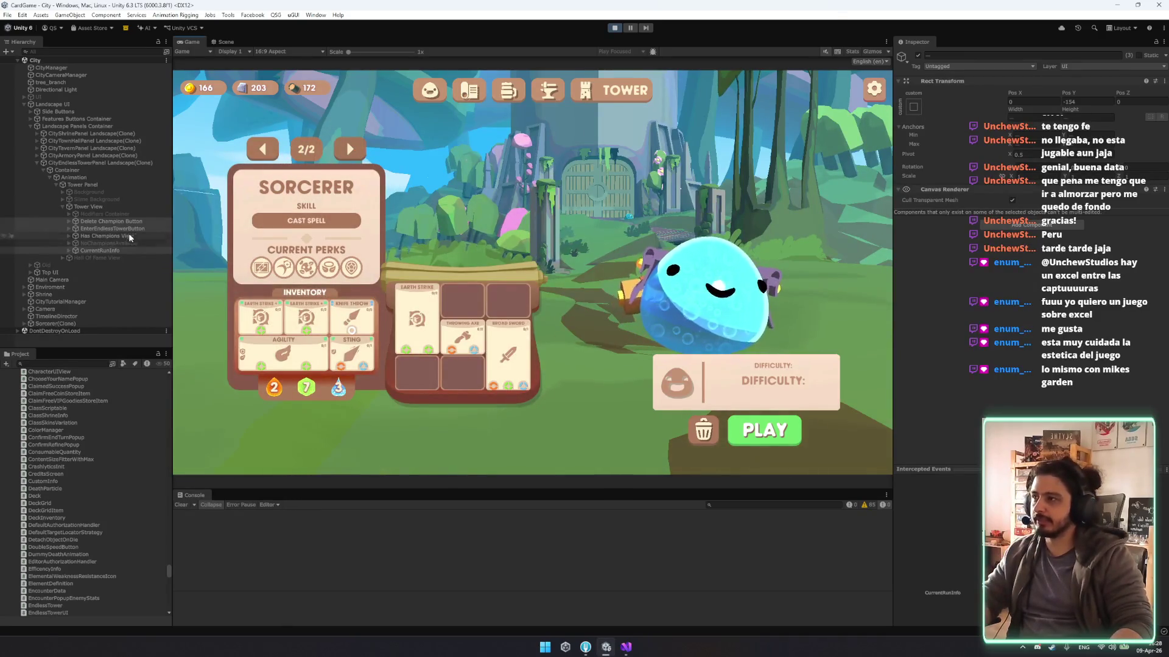
pyautogui.click(113, 221)
pyautogui.click(103, 250)
pyautogui.click(226, 42)
pyautogui.scroll(-2, 542, 348)
pyautogui.moveTo(650, 313)
pyautogui.mouseDown()
pyautogui.moveTo(510, 211)
pyautogui.moveTo(451, 198)
pyautogui.mouseUp()
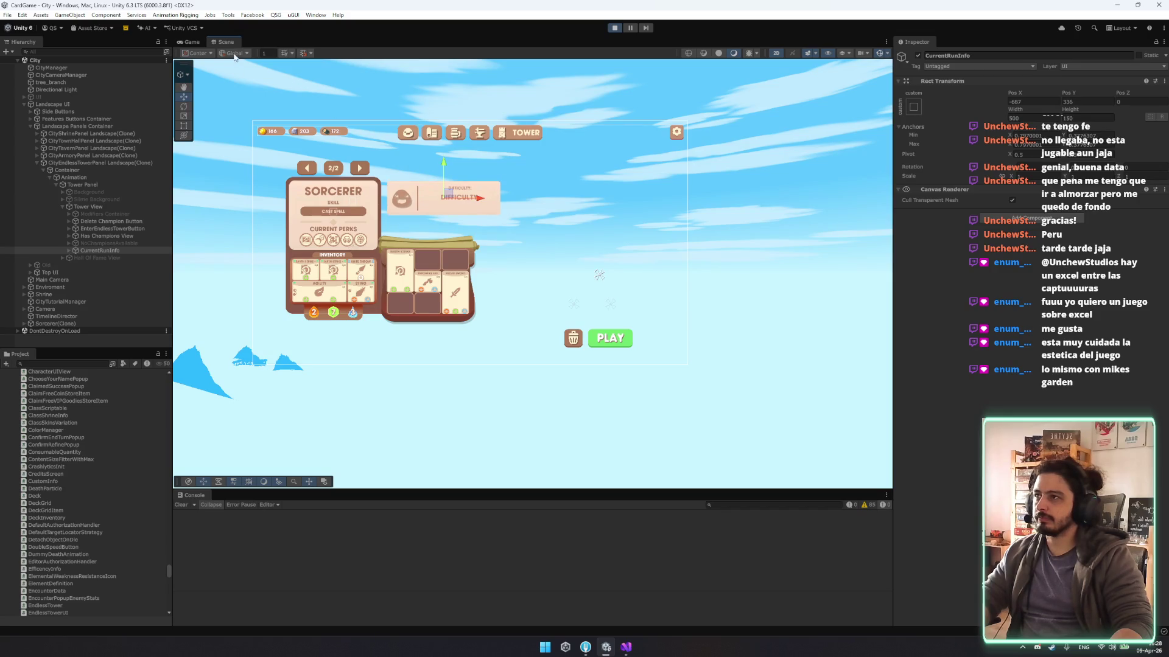
# Lower the difficulty card slightly in the Scene view and check it in the running game.
pyautogui.click(191, 42)
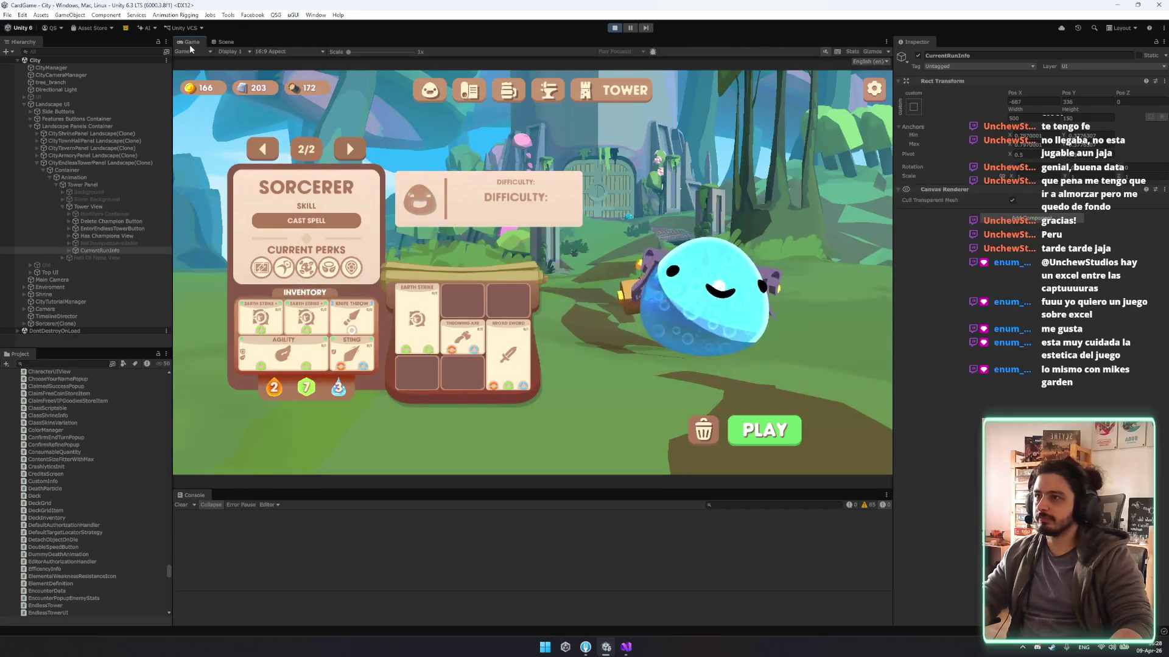
pyautogui.click(224, 45)
pyautogui.moveTo(444, 183); pyautogui.dragTo(443, 177)
pyautogui.click(191, 42)
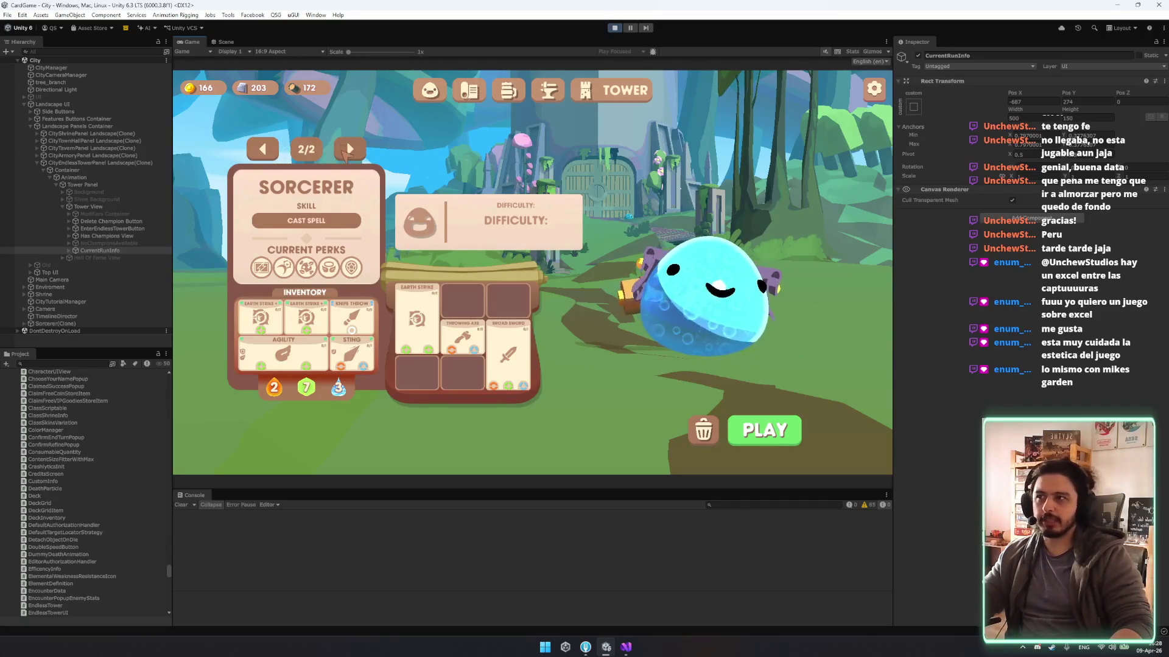
# Cycle repeatedly through the champions, ending on the Sorcerer, to test the difficulty card.
pyautogui.click(350, 152)
pyautogui.click(350, 152)
pyautogui.click(350, 152)
pyautogui.click(350, 152)
pyautogui.click(350, 152)
pyautogui.click(350, 153)
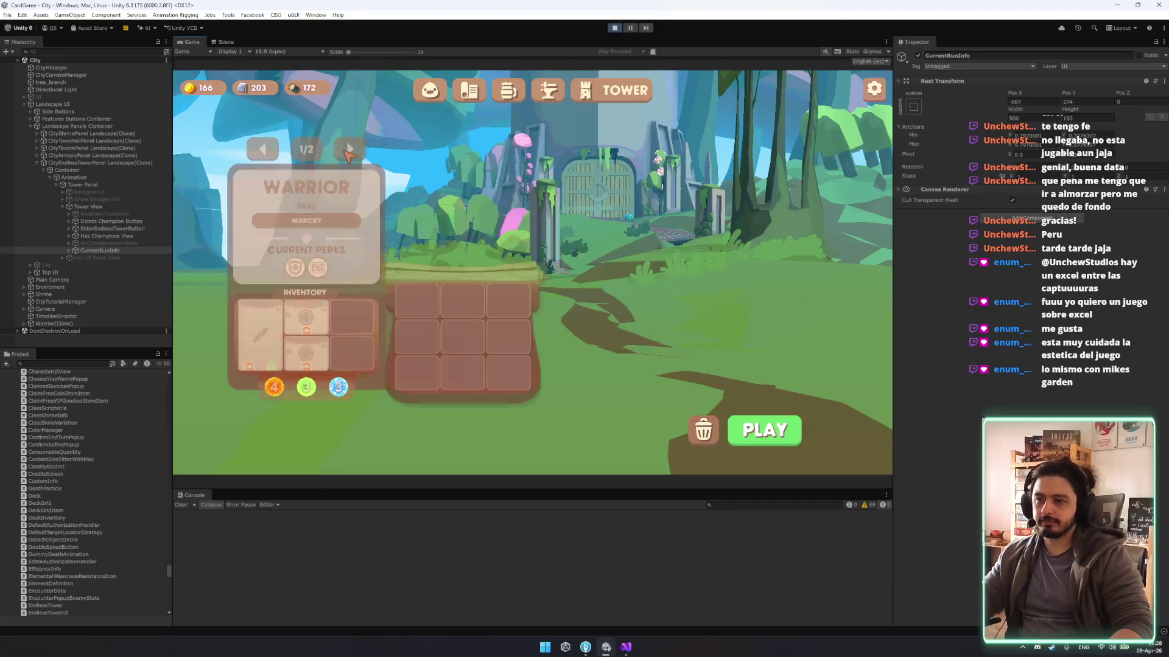
pyautogui.click(350, 152)
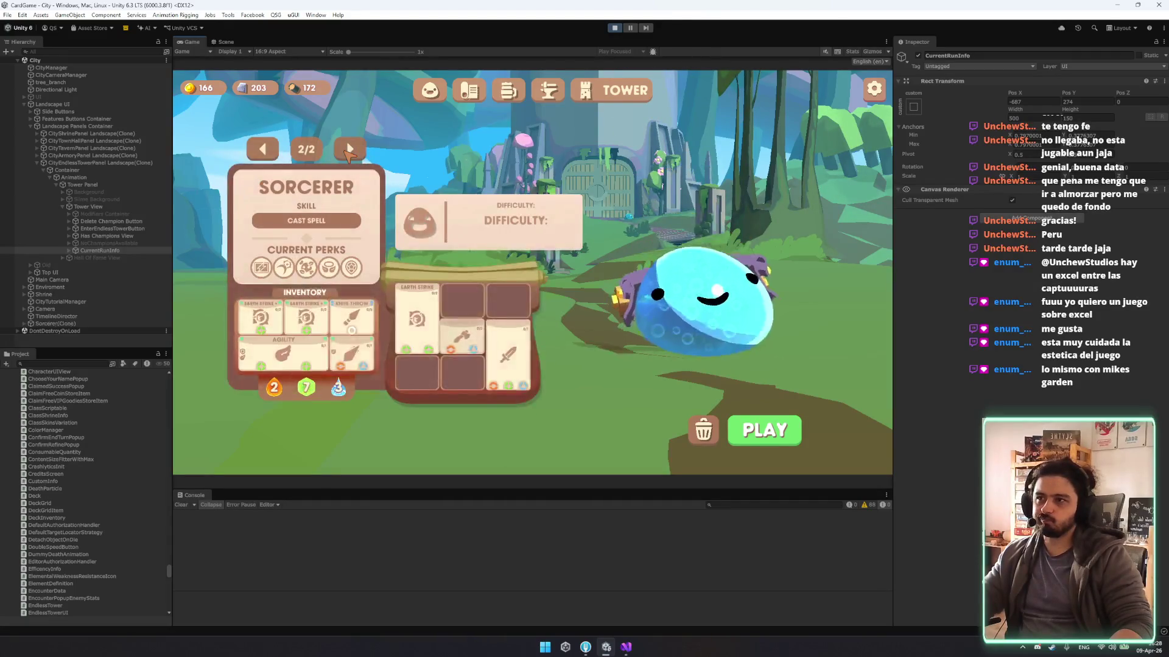
pyautogui.click(350, 152)
pyautogui.click(350, 152)
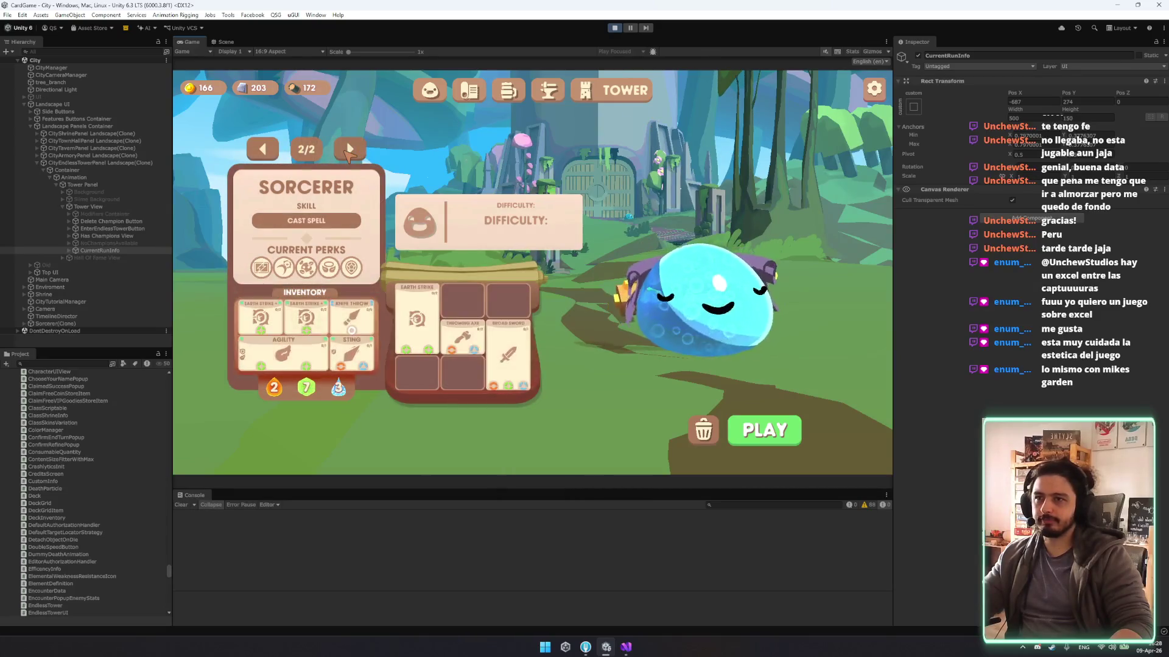
pyautogui.click(350, 152)
pyautogui.click(350, 151)
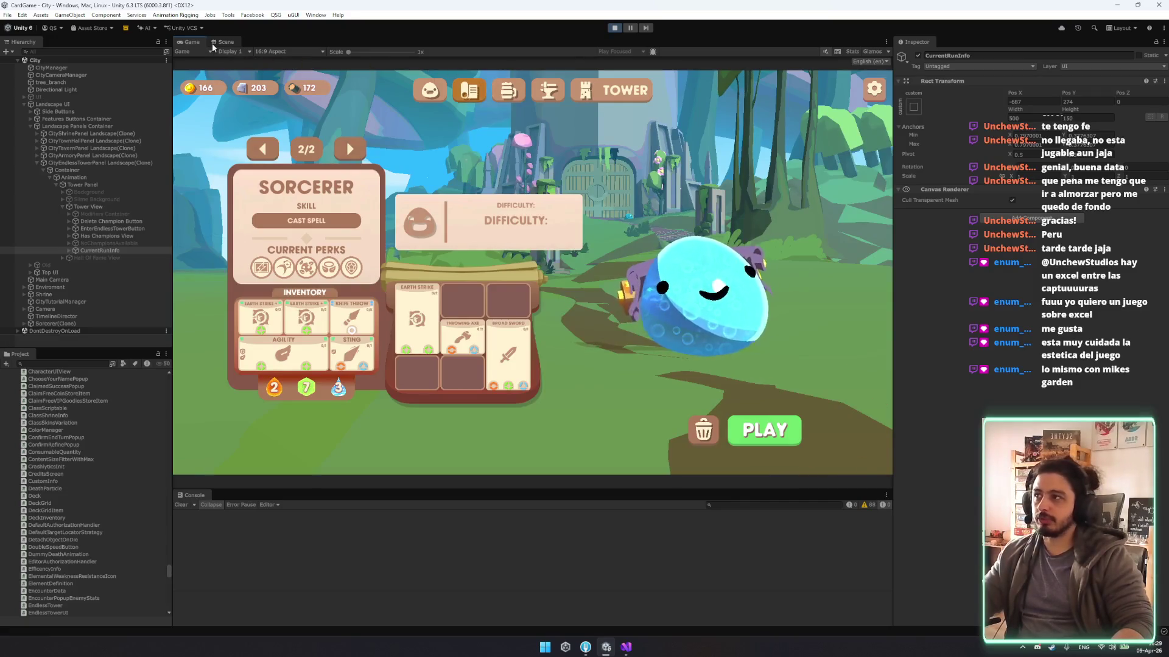
# Move the trash and PLAY buttons up together toward the difficulty card.
pyautogui.click(119, 222)
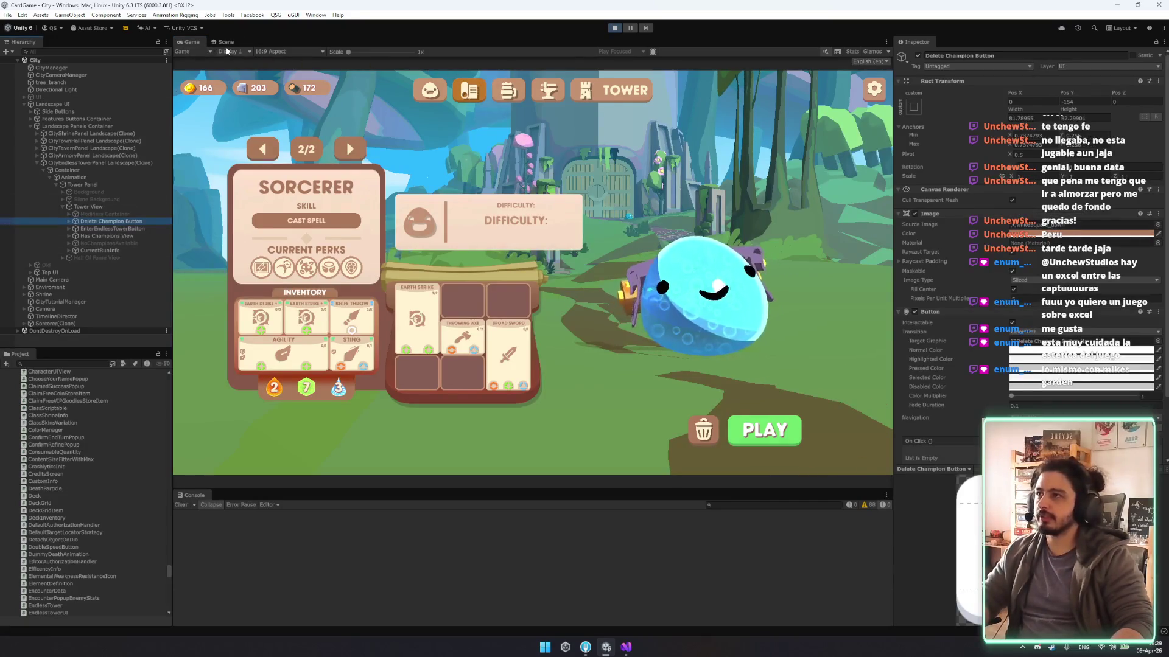
pyautogui.click(224, 41)
pyautogui.keyDown('ctrl'); pyautogui.click(135, 230); pyautogui.keyUp('ctrl')
pyautogui.moveTo(610, 337); pyautogui.dragTo(576, 310)
pyautogui.click(191, 42)
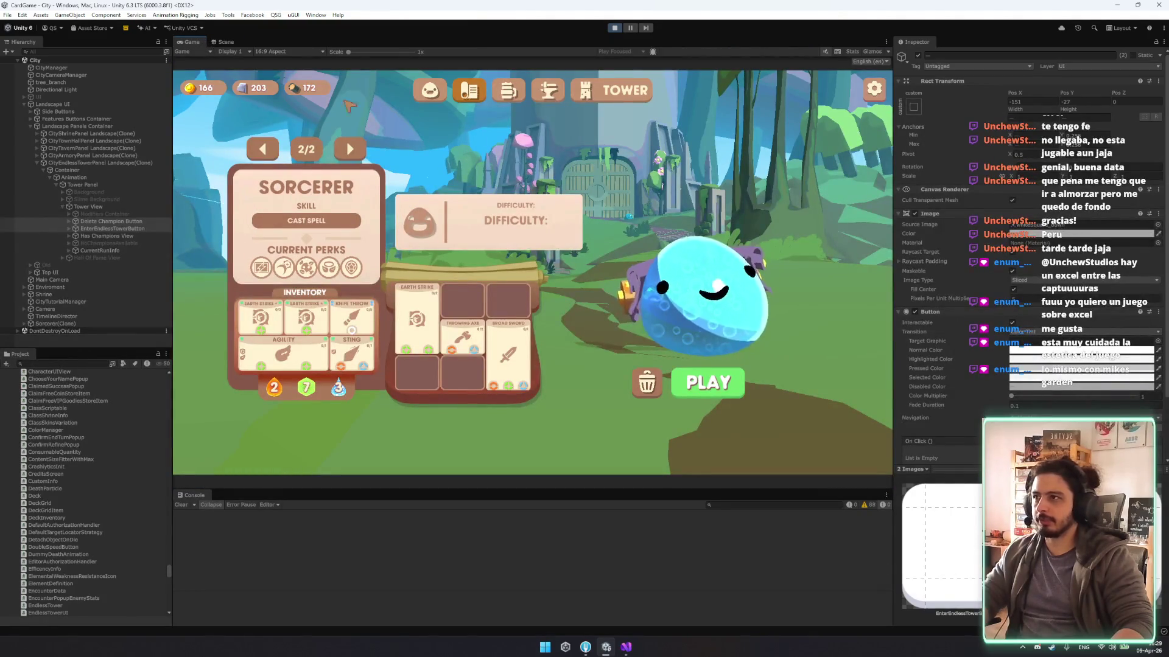
# Leave and re-enter the tower screen, then nudge both buttons slightly left.
pyautogui.click(468, 90)
pyautogui.click(624, 94)
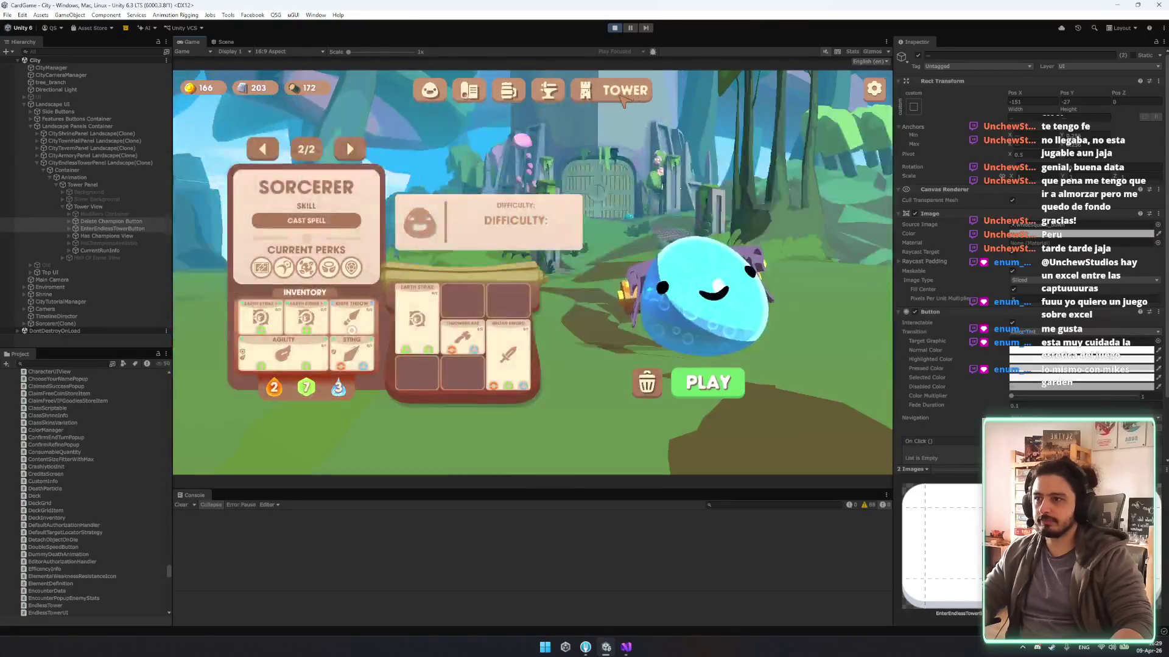
pyautogui.click(227, 51)
pyautogui.click(225, 42)
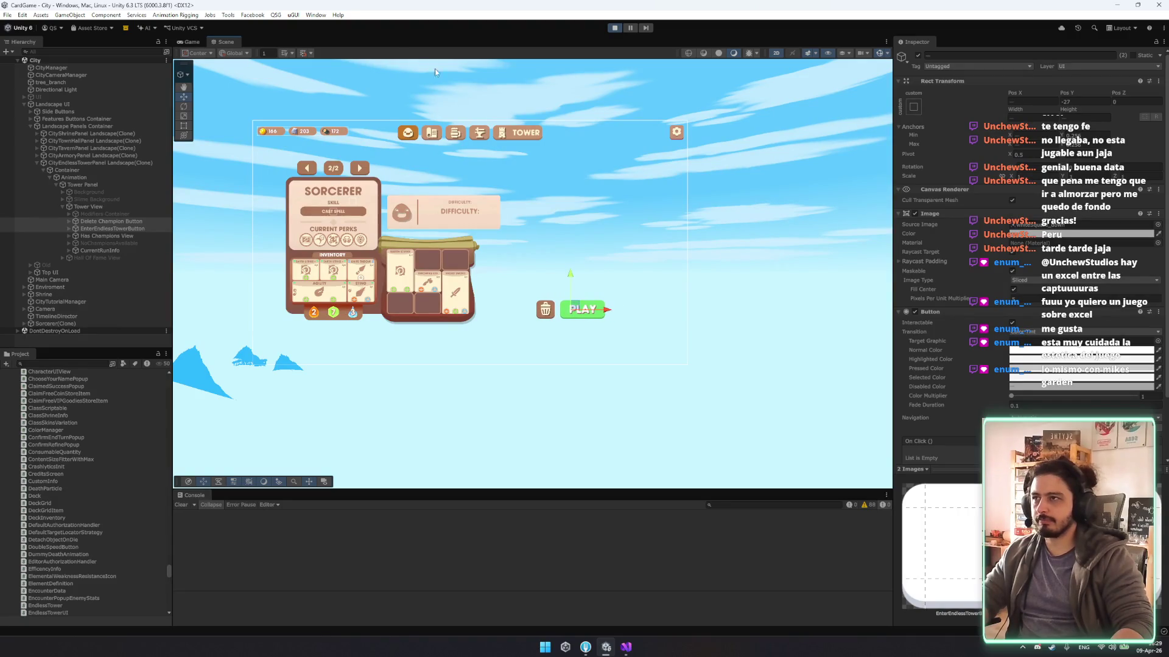
pyautogui.click(188, 42)
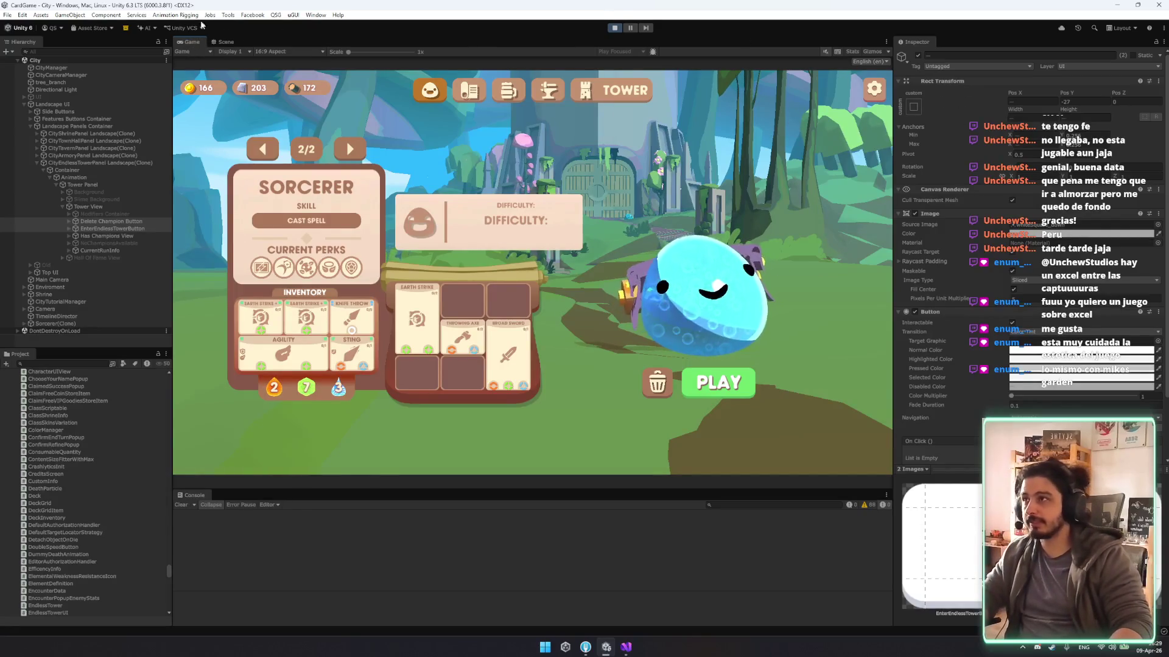
pyautogui.click(231, 42)
pyautogui.moveTo(609, 313); pyautogui.dragTo(606, 313)
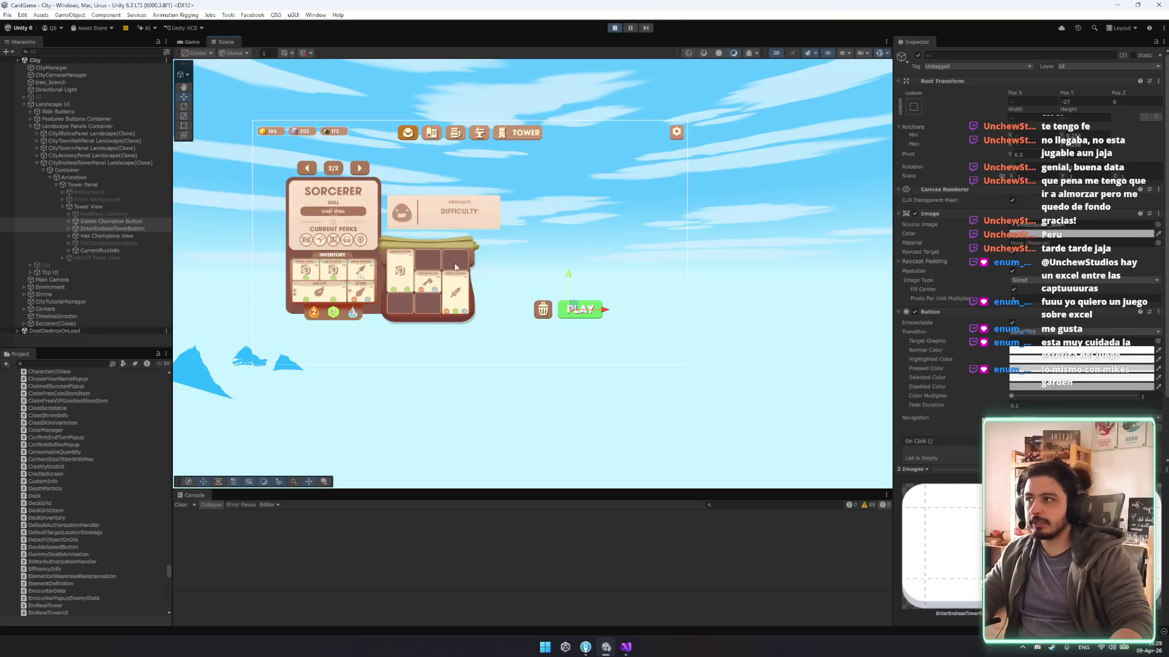
# Copy the EnterEndlessTowerButton's Rect Transform values.
pyautogui.click(111, 229)
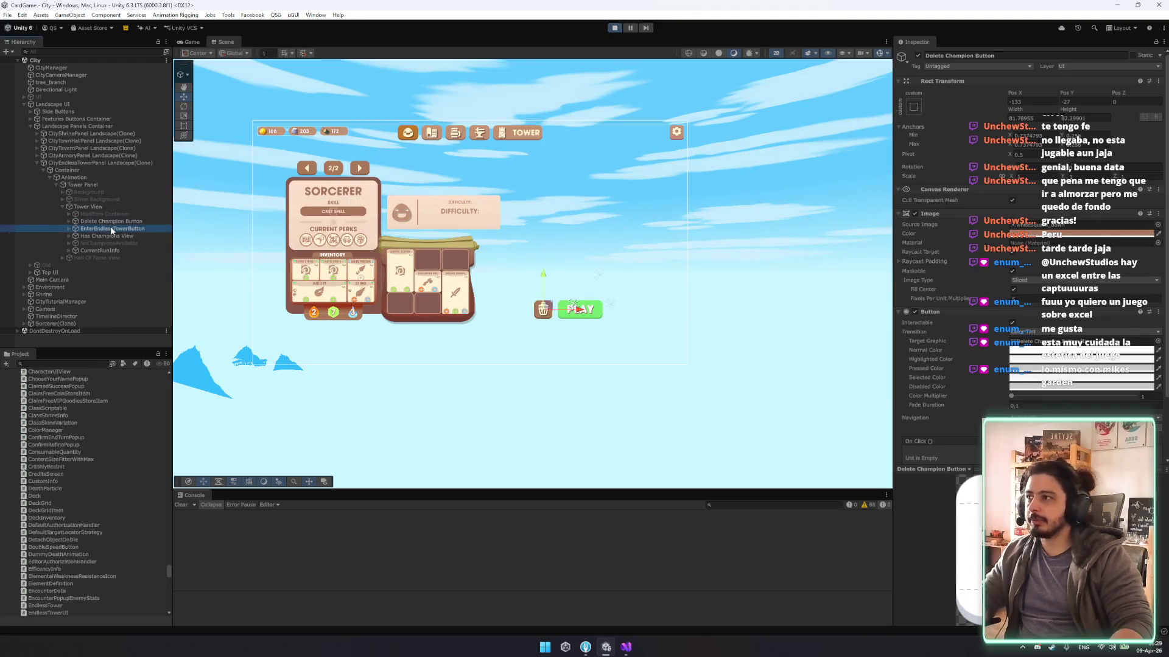
pyautogui.rightClick(978, 82)
pyautogui.click(1101, 213)
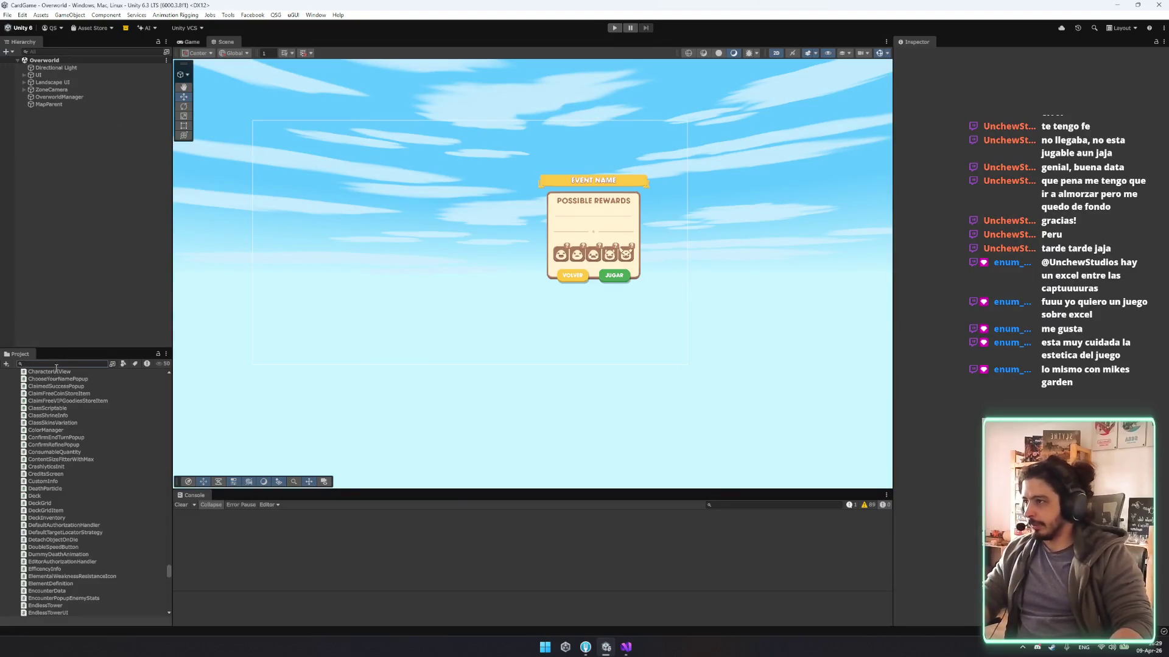
# Search the Project window for 'tower' and open CityEndlessTowerPanel Landscape in Prefab Mode.
pyautogui.write('petowe')
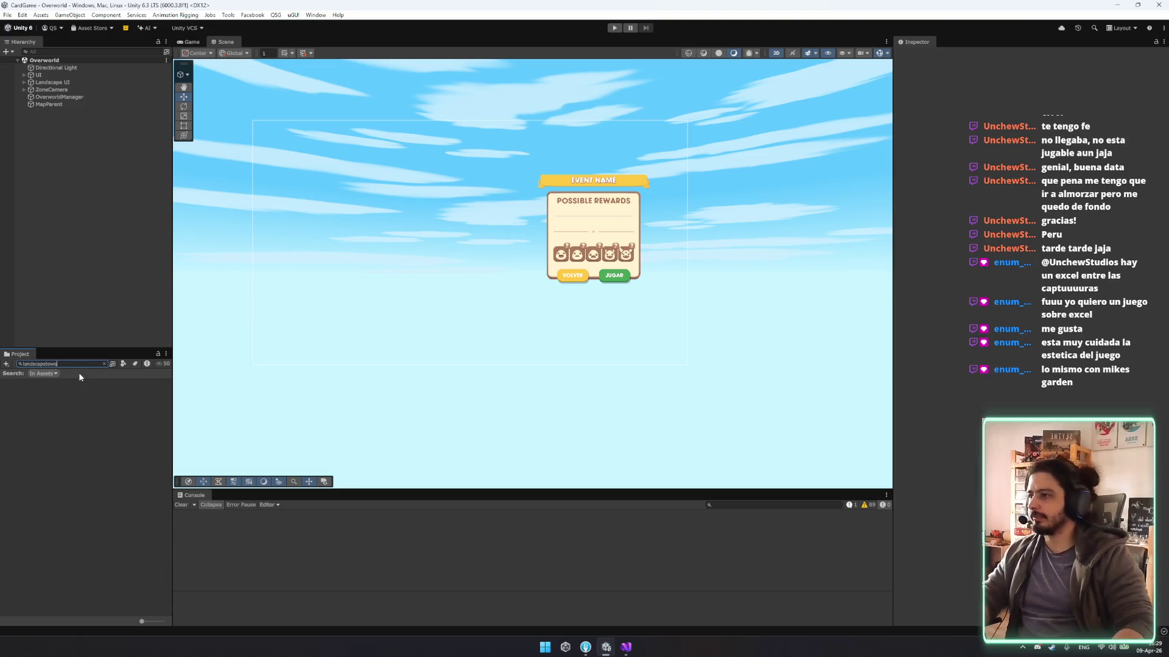
pyautogui.hotkey('ctrl', 'a')
pyautogui.write('tower')
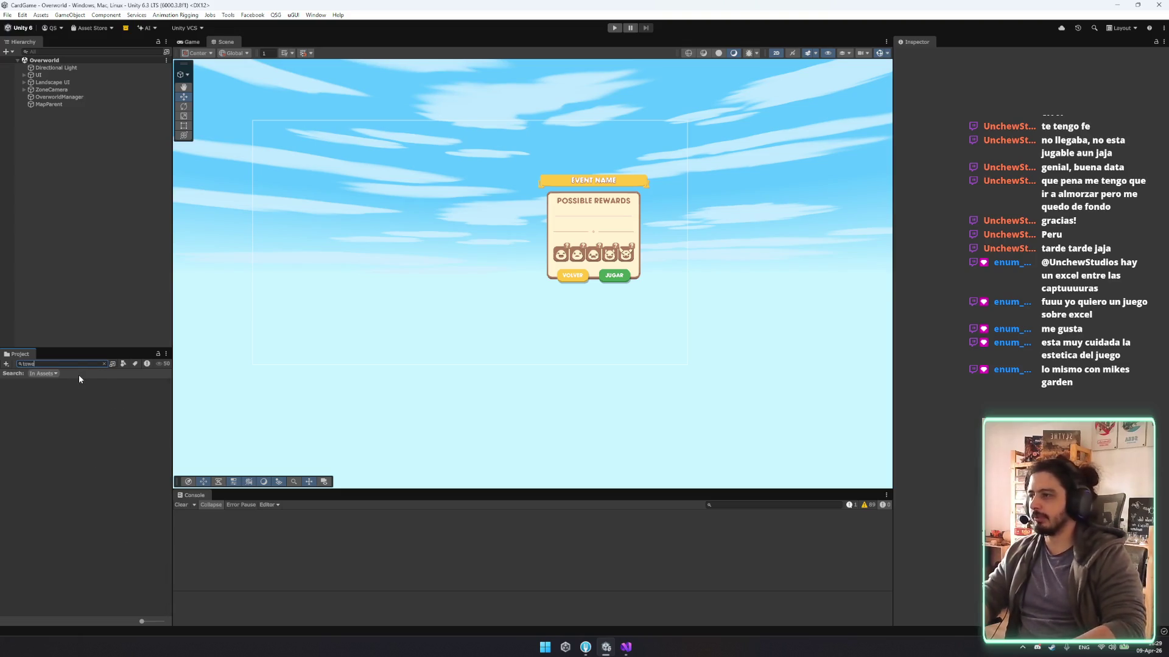
pyautogui.hotkey('ctrl', 'a')
pyautogui.write('englest')
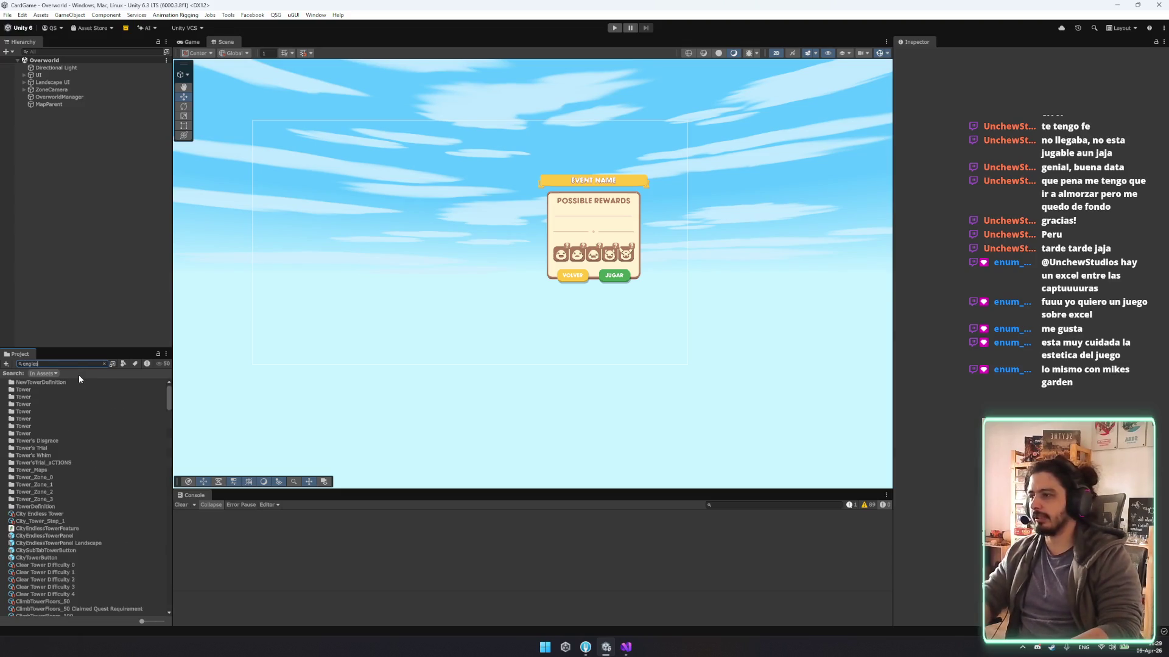
pyautogui.hotkey('ctrl', 'a')
pyautogui.write('tower')
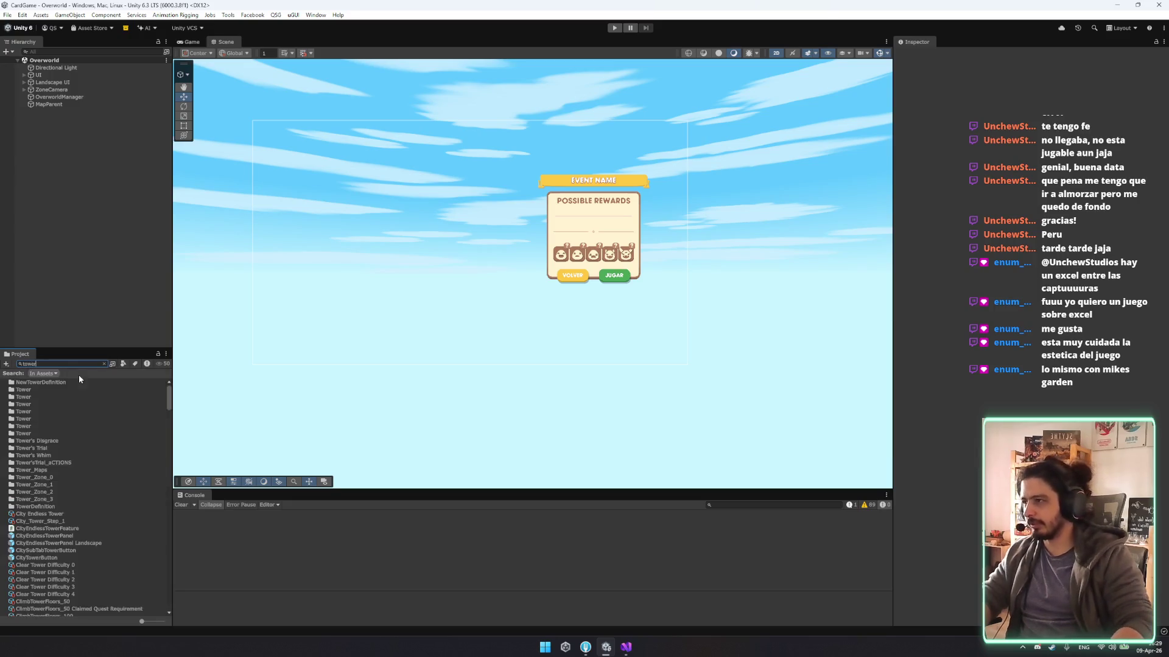
pyautogui.click(86, 543)
pyautogui.doubleClick(87, 544)
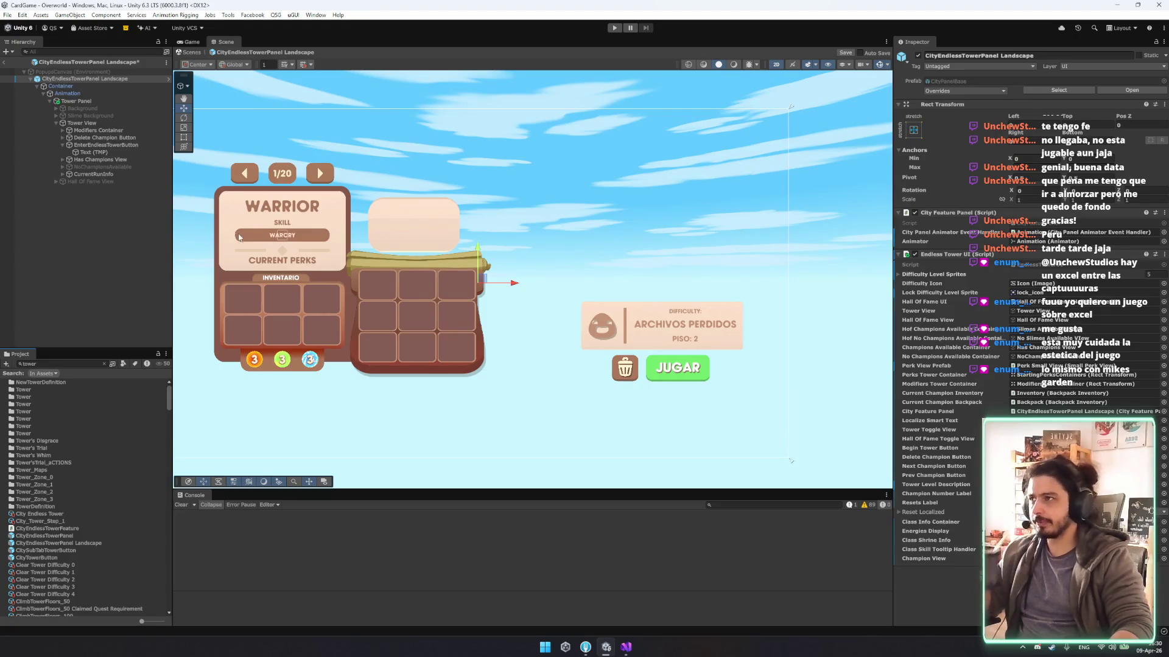
# Paste the copied Rect Transform onto the JUGAR button, re-anchor it, and copy its values again.
pyautogui.scroll(3, 657, 333)
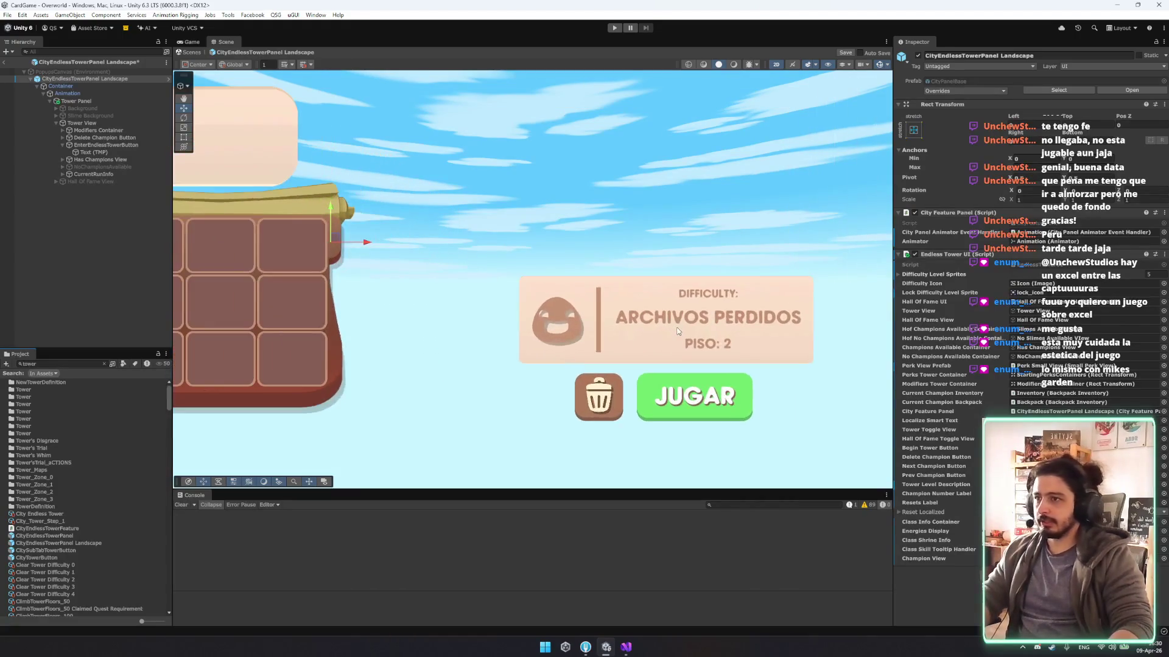
pyautogui.click(102, 145)
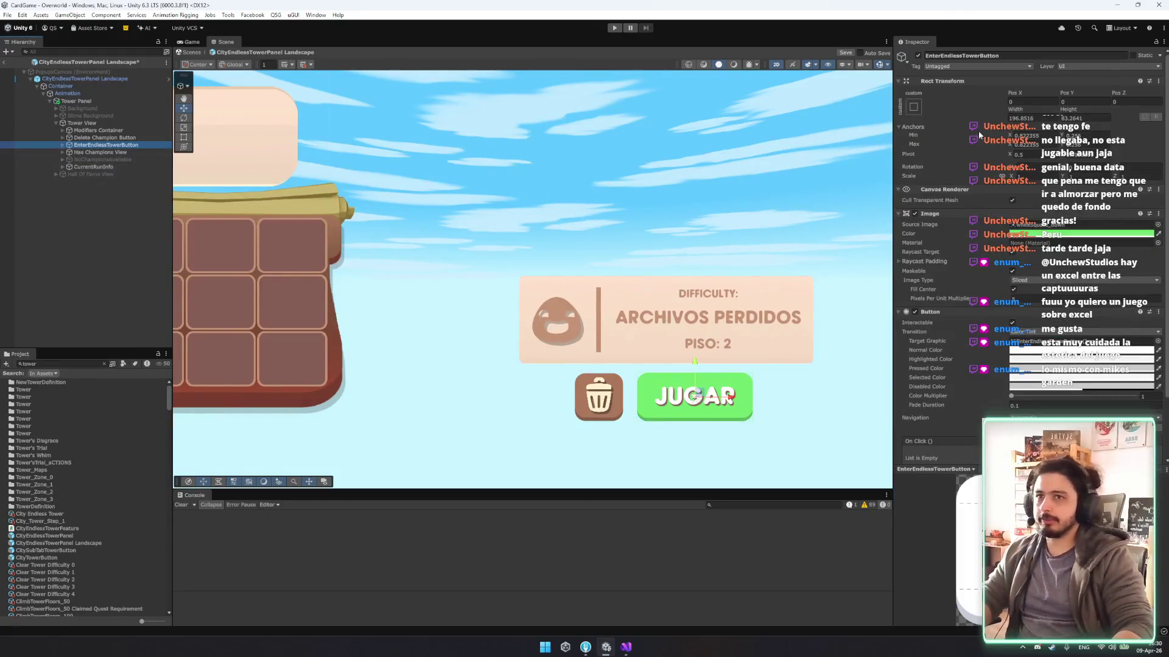
pyautogui.rightClick(1040, 80)
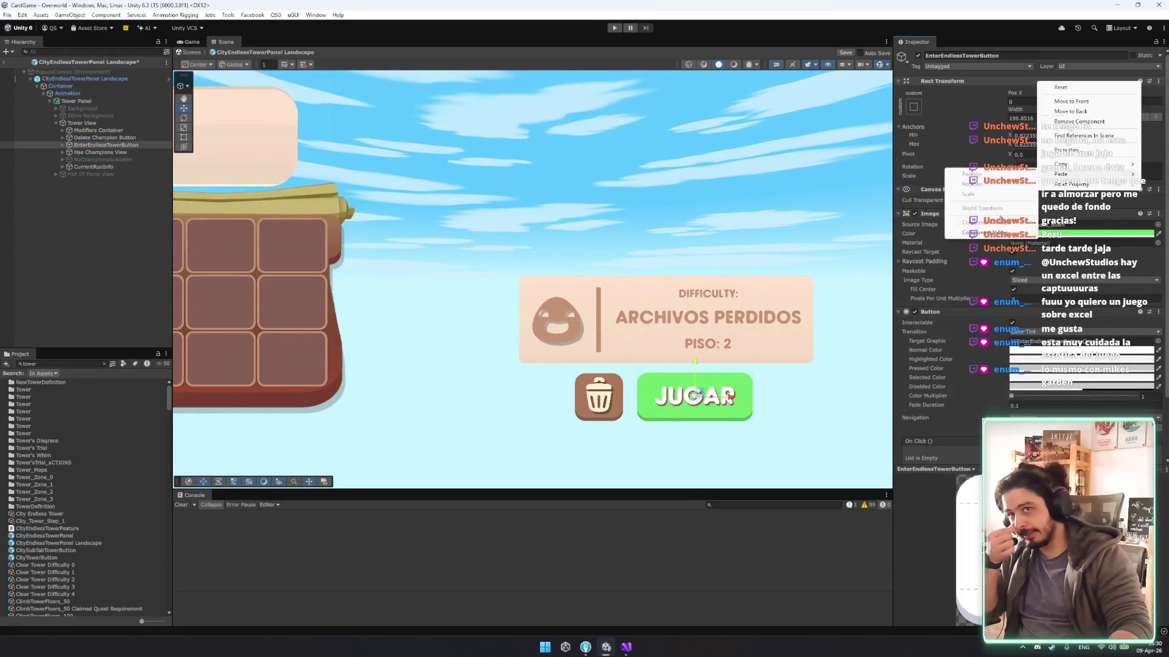
pyautogui.click(992, 182)
pyautogui.scroll(2, 715, 406)
pyautogui.moveTo(686, 402); pyautogui.dragTo(584, 105)
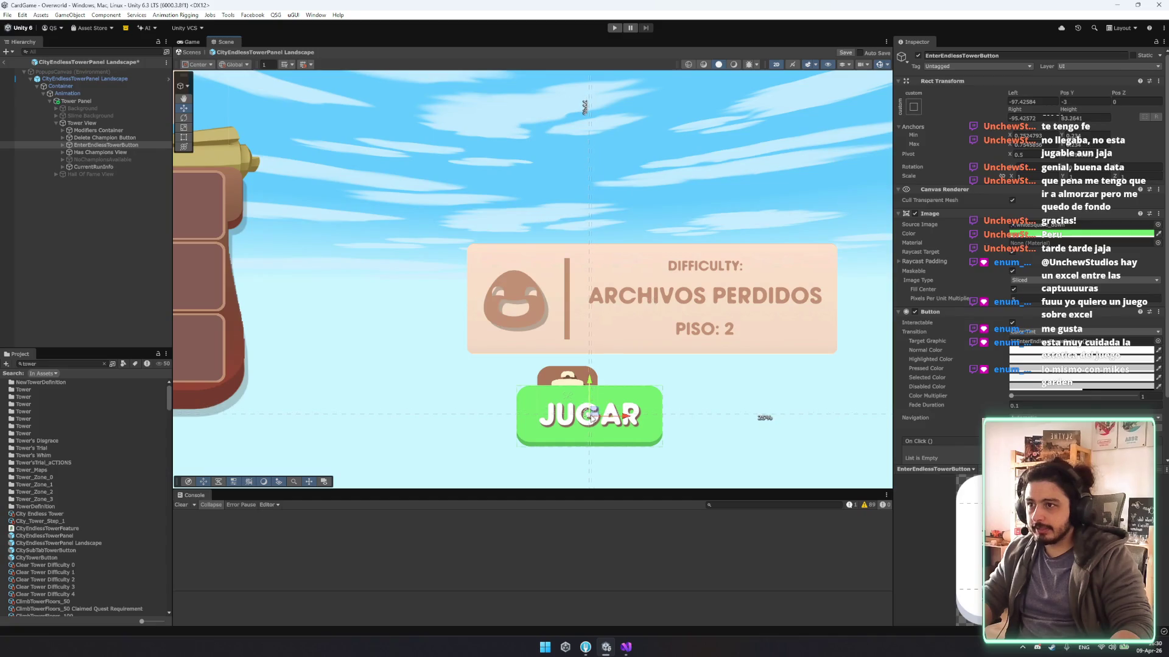
pyautogui.write('0')
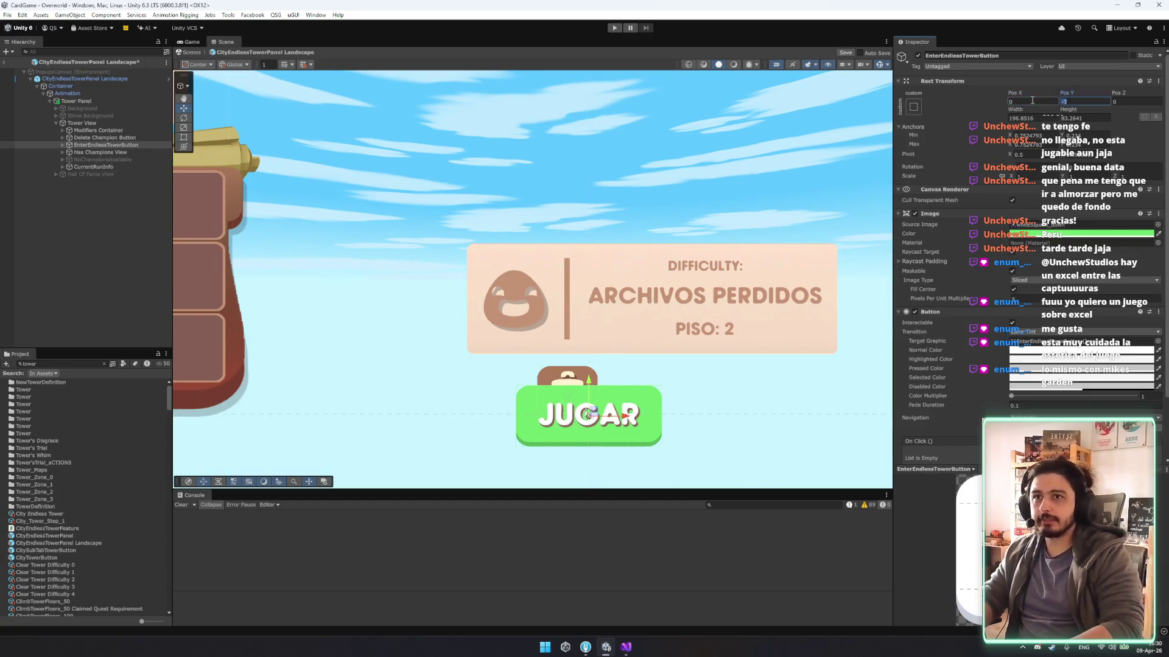
pyautogui.rightClick(1034, 81)
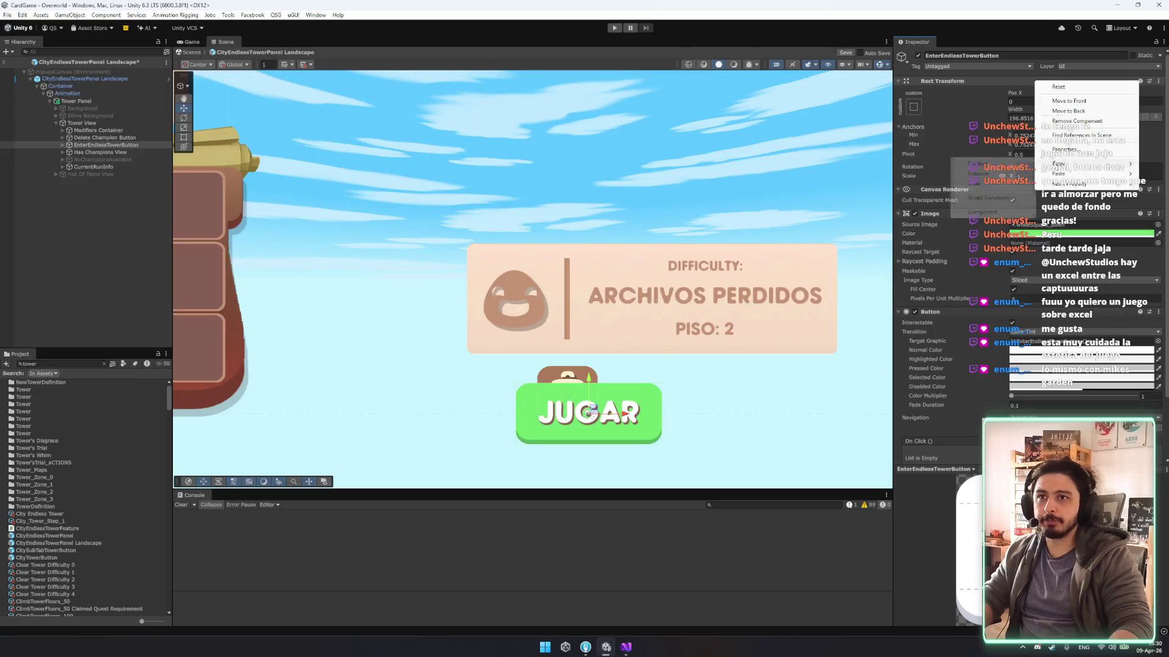
pyautogui.click(974, 195)
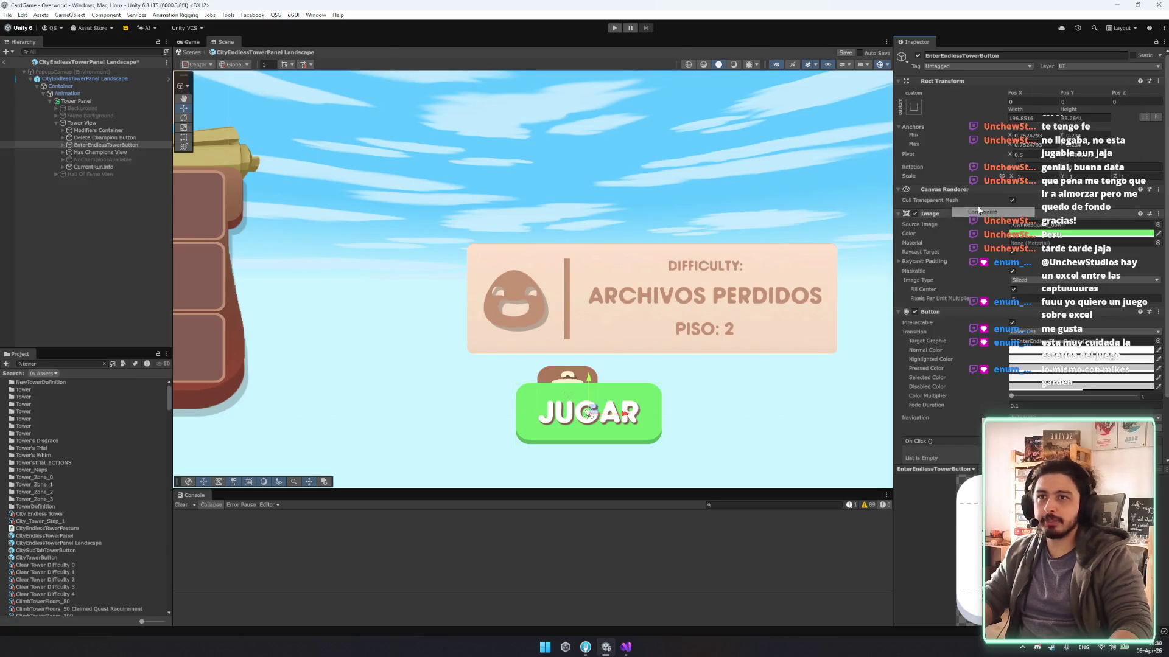
# Paste JUGAR's layout onto Delete Champion Button and size it 82 by 82.
pyautogui.click(91, 145)
pyautogui.click(95, 138)
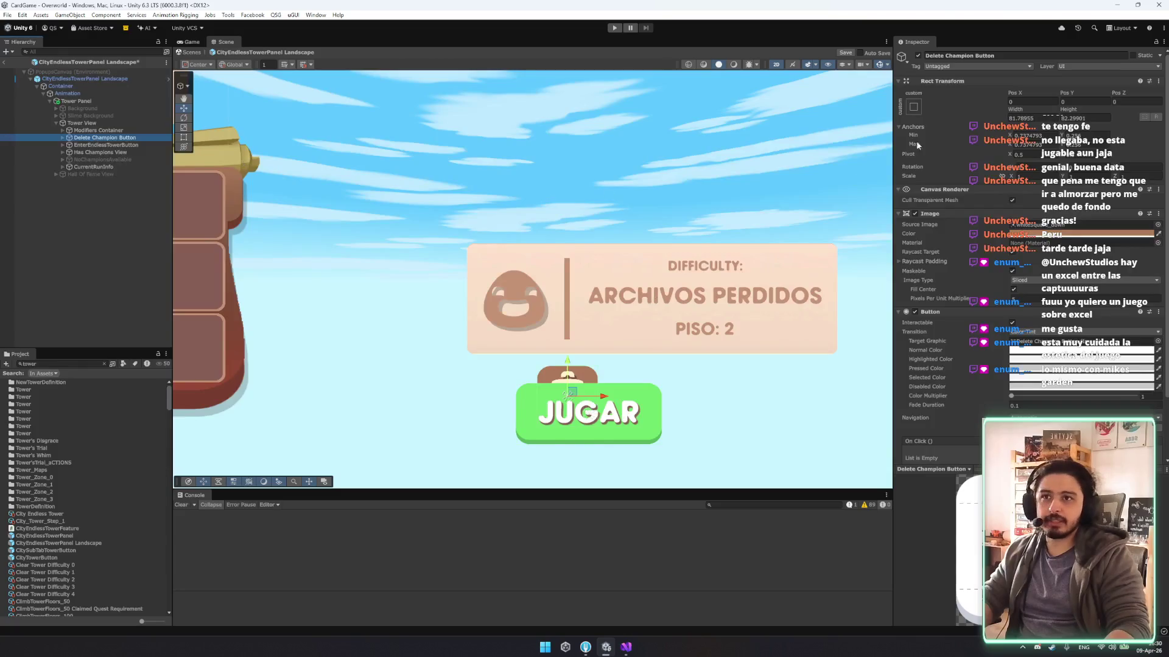
pyautogui.rightClick(981, 83)
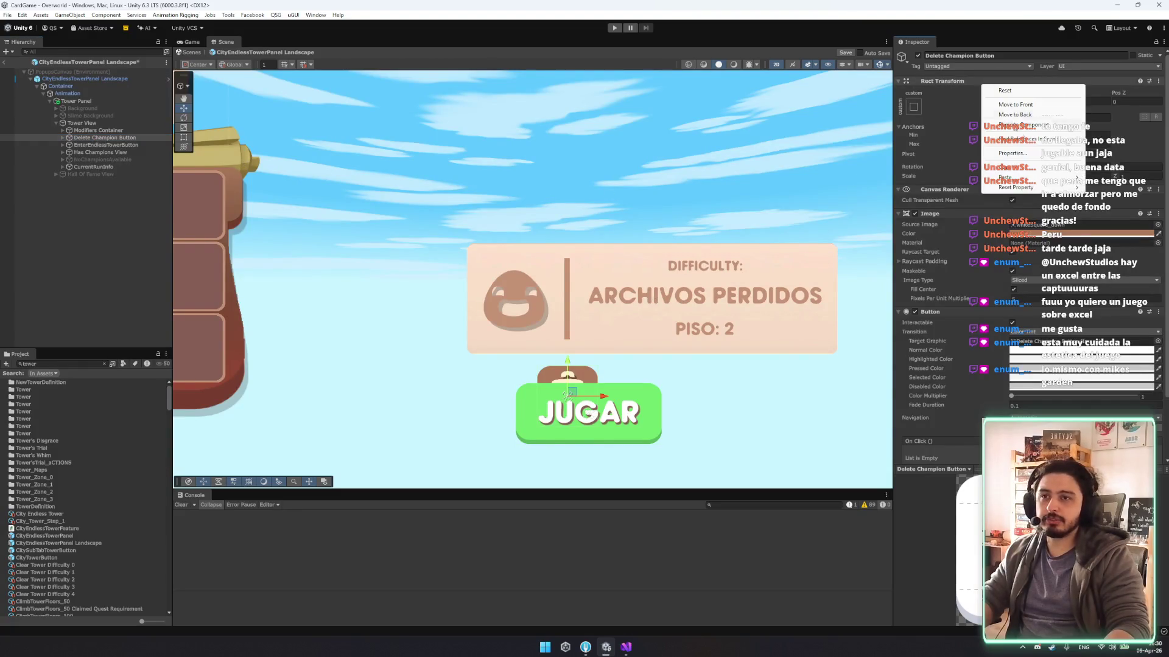
pyautogui.moveTo(1028, 176)
pyautogui.click(937, 181)
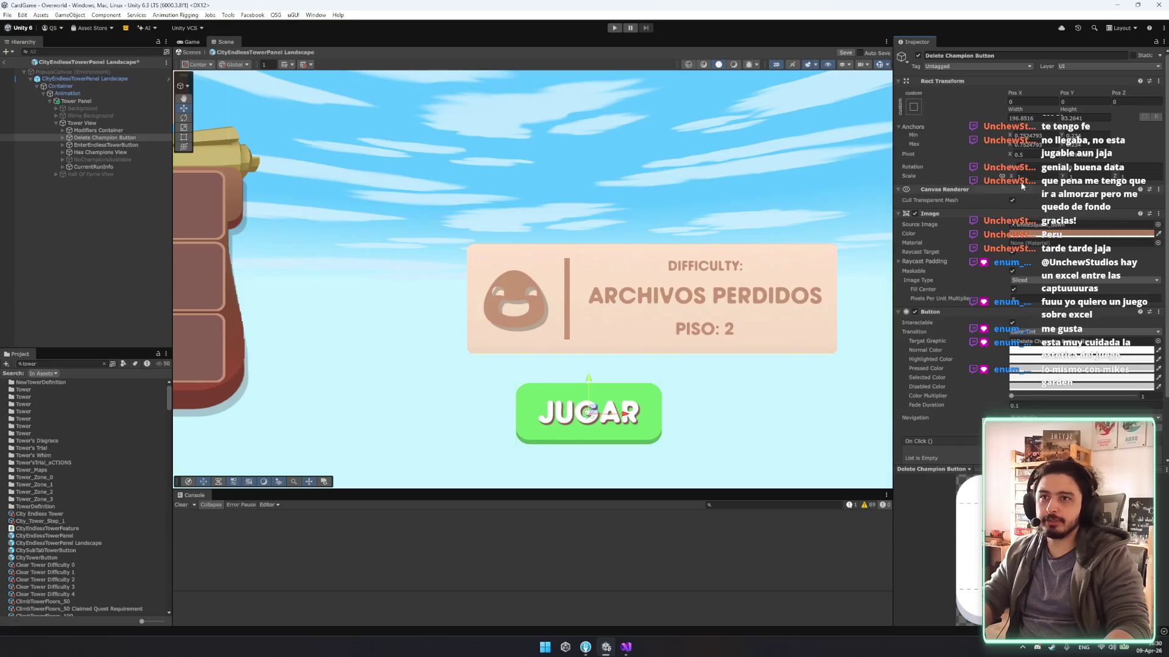
pyautogui.click(1037, 115)
pyautogui.write('82')
pyautogui.press('Tab')
pyautogui.write('82')
pyautogui.press('Return')
# Slide the trash button left of JUGAR, fit its anchors around it, and zero its position.
pyautogui.moveTo(629, 417)
pyautogui.mouseDown()
pyautogui.moveTo(498, 417)
pyautogui.moveTo(515, 418)
pyautogui.mouseUp()
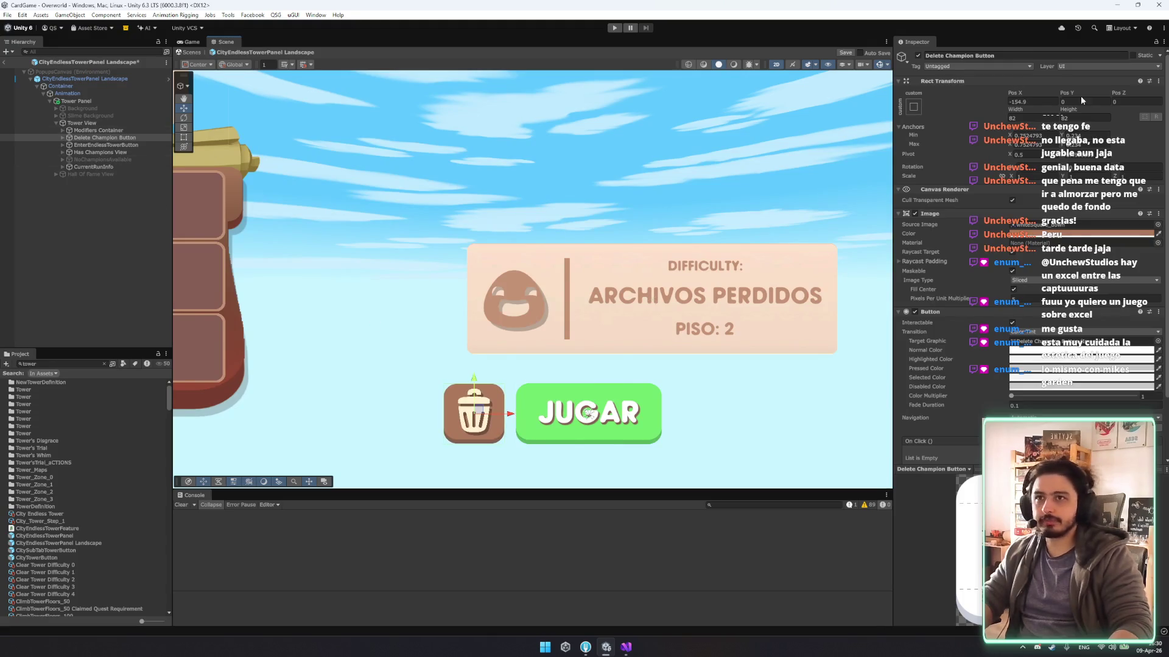
pyautogui.scroll(2, 588, 412)
pyautogui.moveTo(589, 419); pyautogui.dragTo(407, 416)
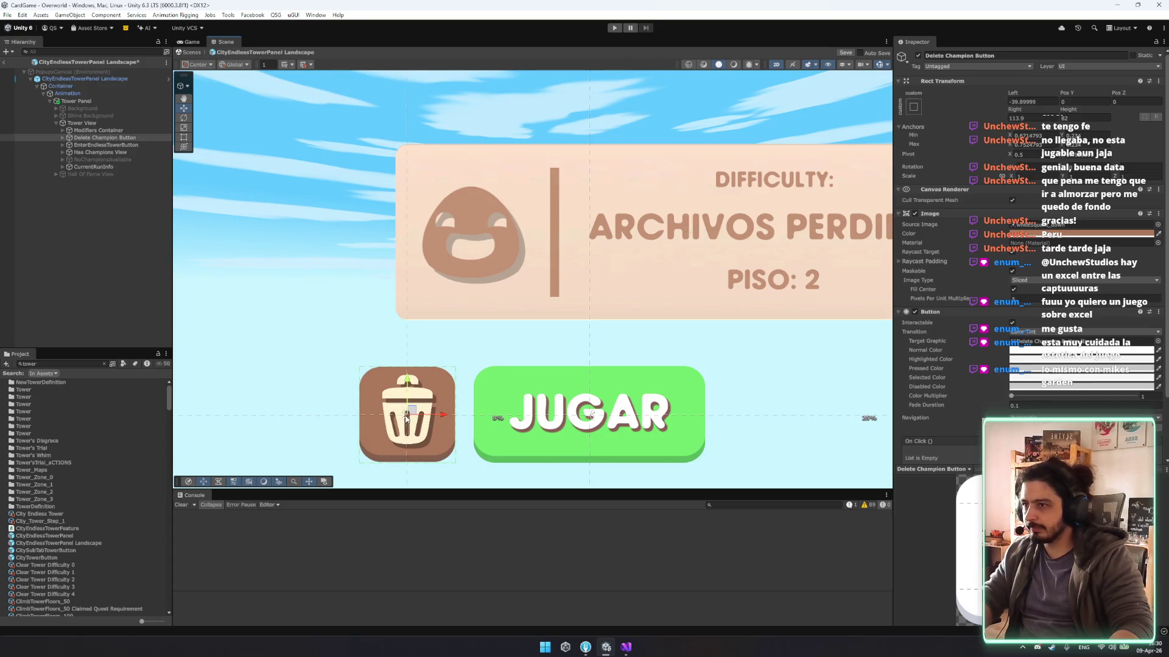
pyautogui.moveTo(591, 420); pyautogui.dragTo(409, 419)
pyautogui.doubleClick(1032, 102)
pyautogui.write('0')
pyautogui.scroll(-2, 493, 354)
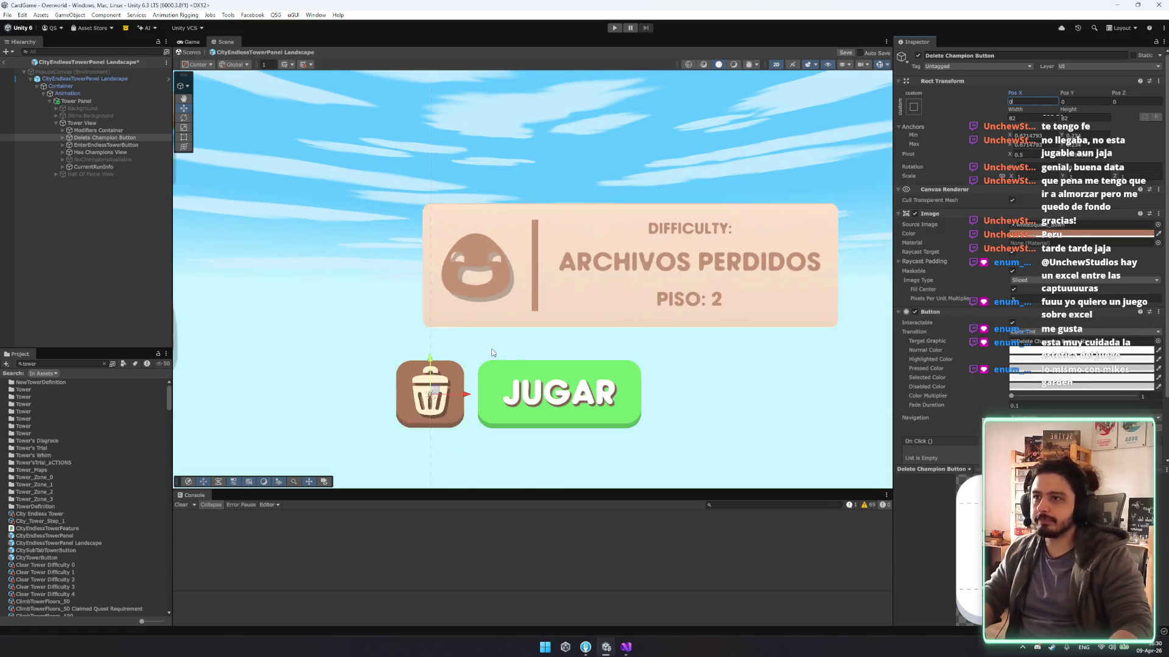
pyautogui.scroll(-3, 493, 354)
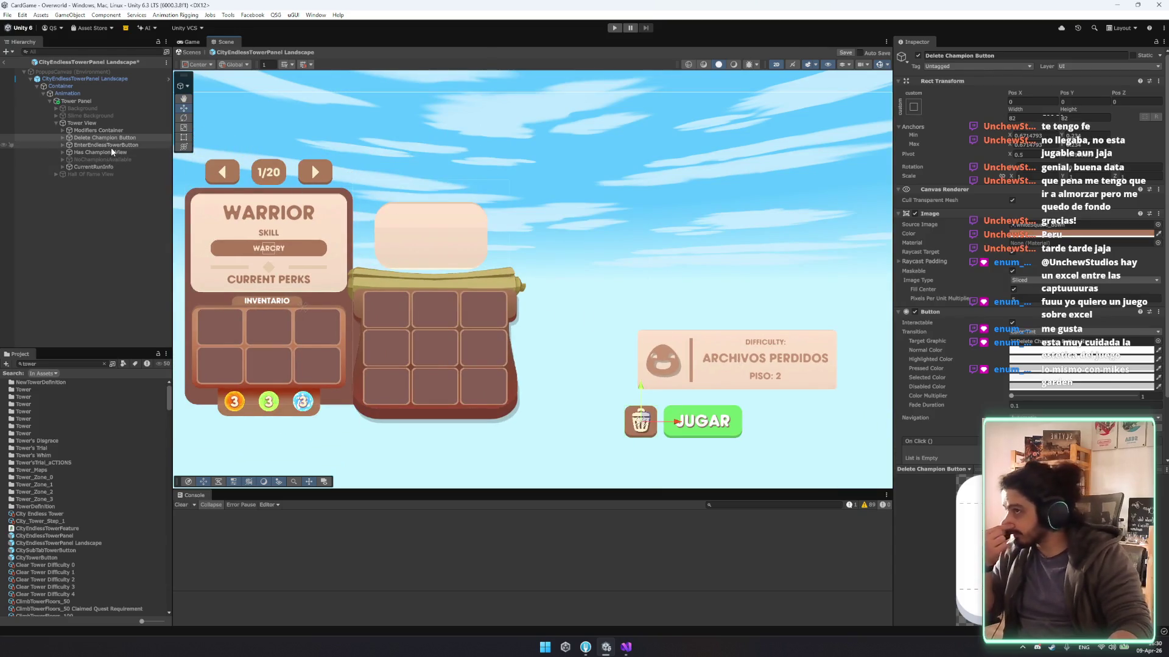
# Move the CurrentRunInfo difficulty card up and left, shrink it from its corner, and raise it slightly.
pyautogui.click(98, 167)
pyautogui.moveTo(739, 361)
pyautogui.mouseDown()
pyautogui.moveTo(490, 209)
pyautogui.moveTo(468, 230)
pyautogui.mouseUp()
pyautogui.press('t')
pyautogui.scroll(3, 456, 230)
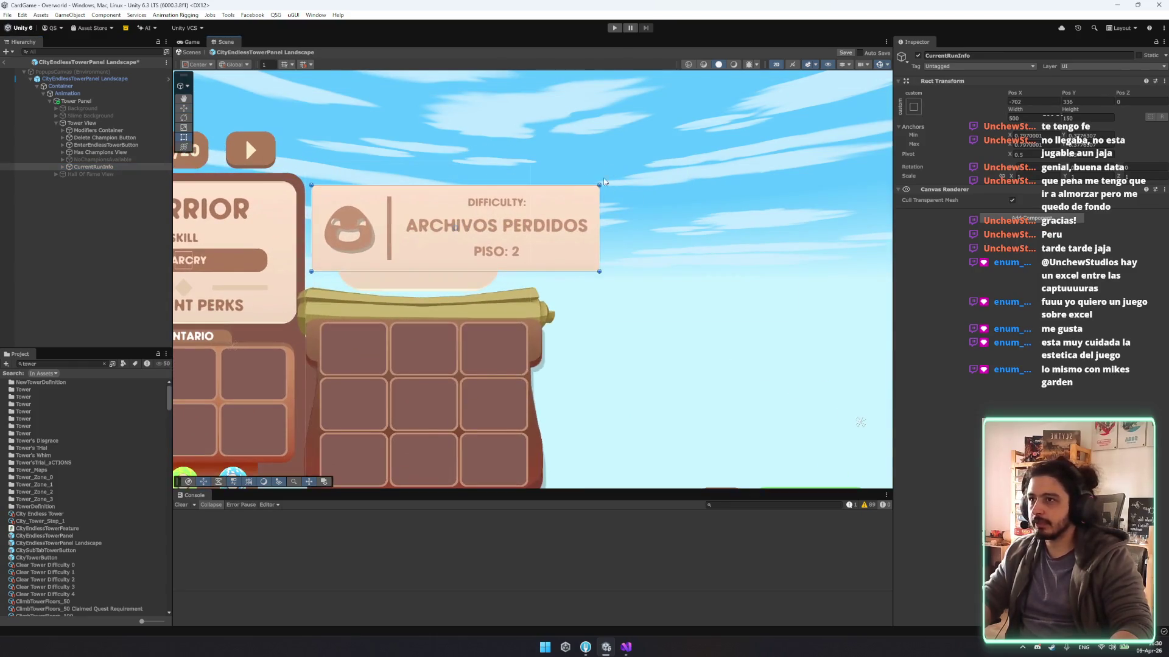
pyautogui.moveTo(599, 185)
pyautogui.mouseDown()
pyautogui.moveTo(522, 183)
pyautogui.moveTo(531, 206)
pyautogui.mouseUp()
pyautogui.moveTo(311, 235); pyautogui.dragTo(311, 236)
pyautogui.press('w')
pyautogui.moveTo(427, 209); pyautogui.dragTo(427, 186)
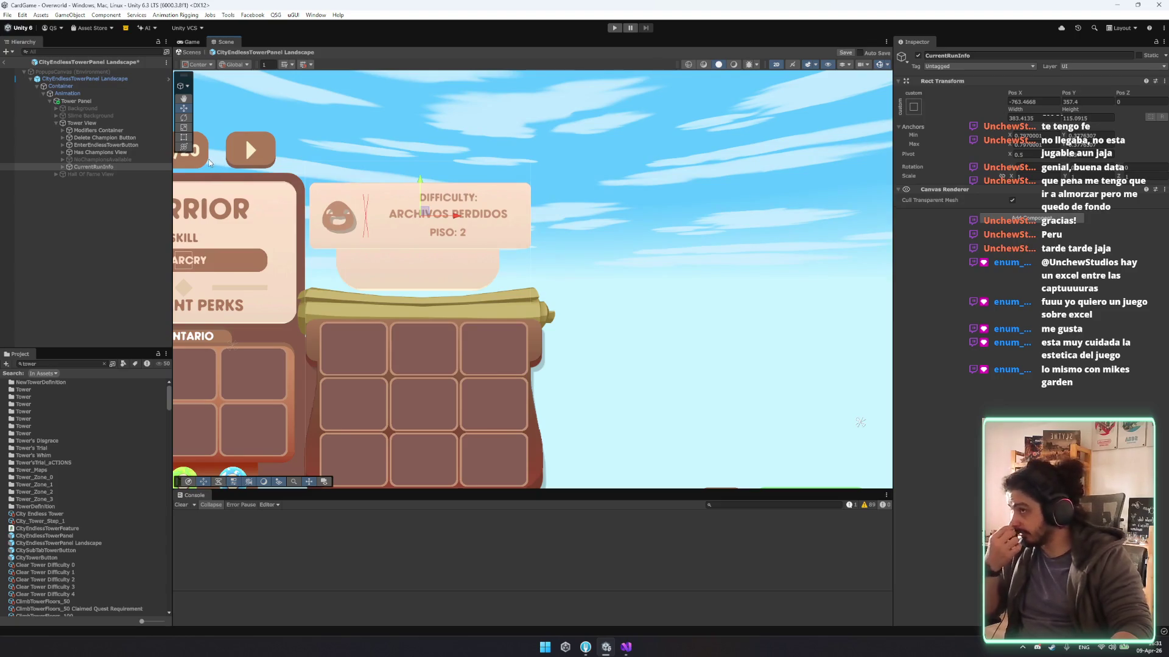
# Reorder Modifiers Container in the Hierarchy so it follows CurrentRunInfo.
pyautogui.click(111, 131)
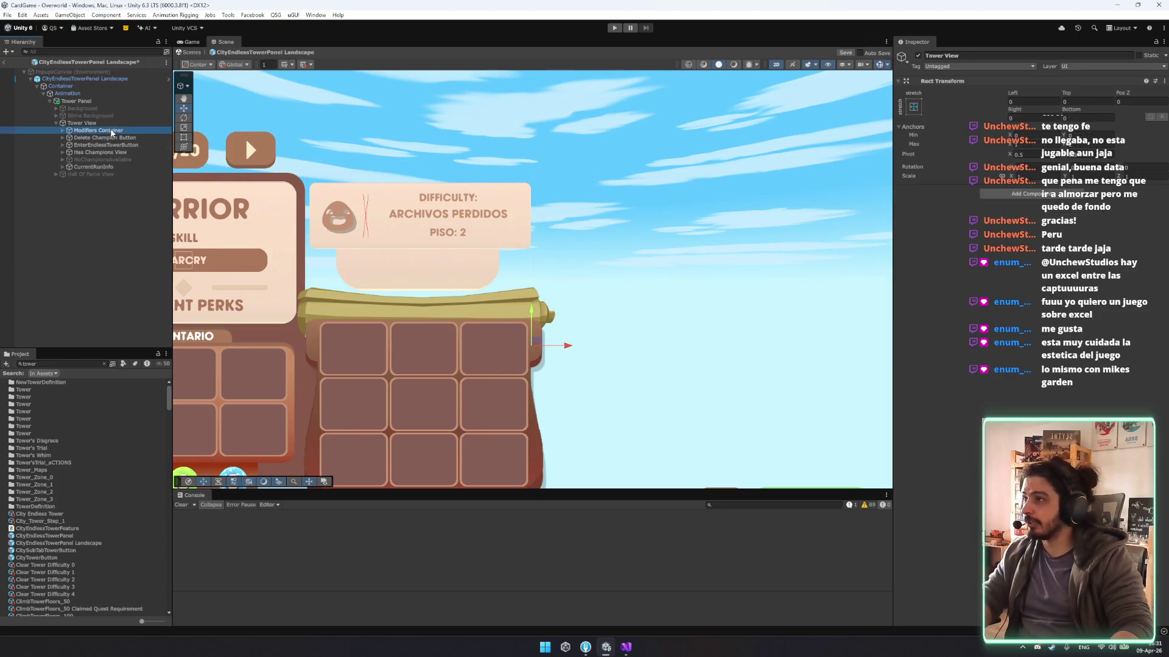
pyautogui.moveTo(112, 131)
pyautogui.mouseDown()
pyautogui.moveTo(92, 139)
pyautogui.moveTo(97, 174)
pyautogui.mouseUp()
pyautogui.press('t')
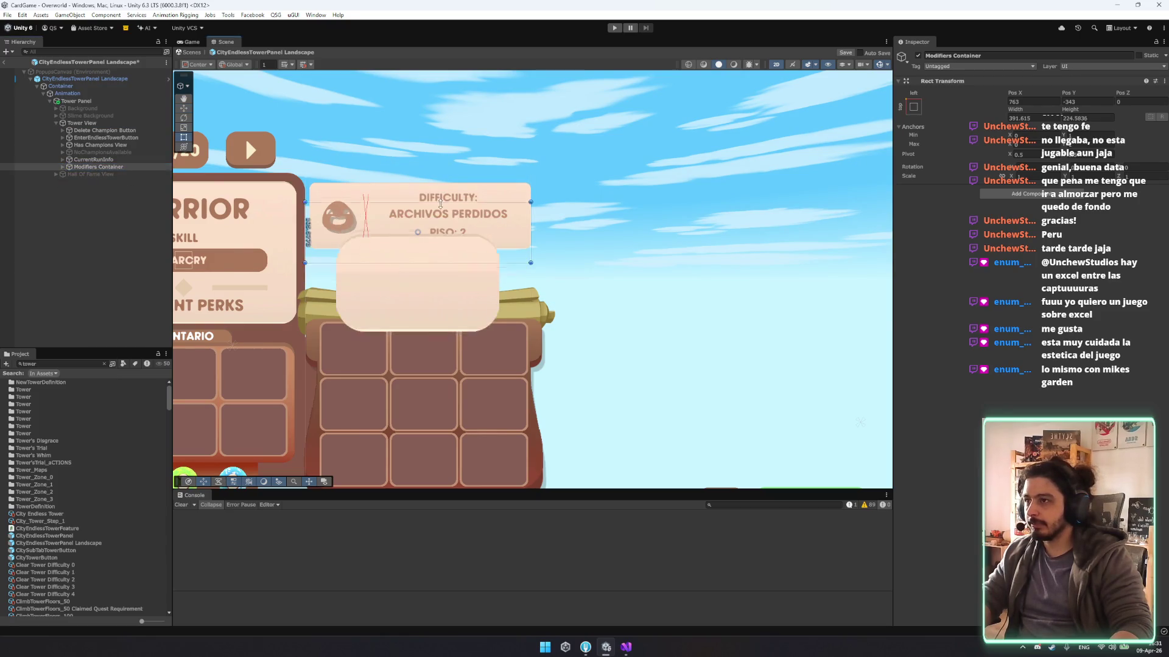
pyautogui.press('w')
# Reposition the Modifiers Container beneath the ARCHIVOS PERDIDOS card and resize it to about 383 wide.
pyautogui.click(416, 263)
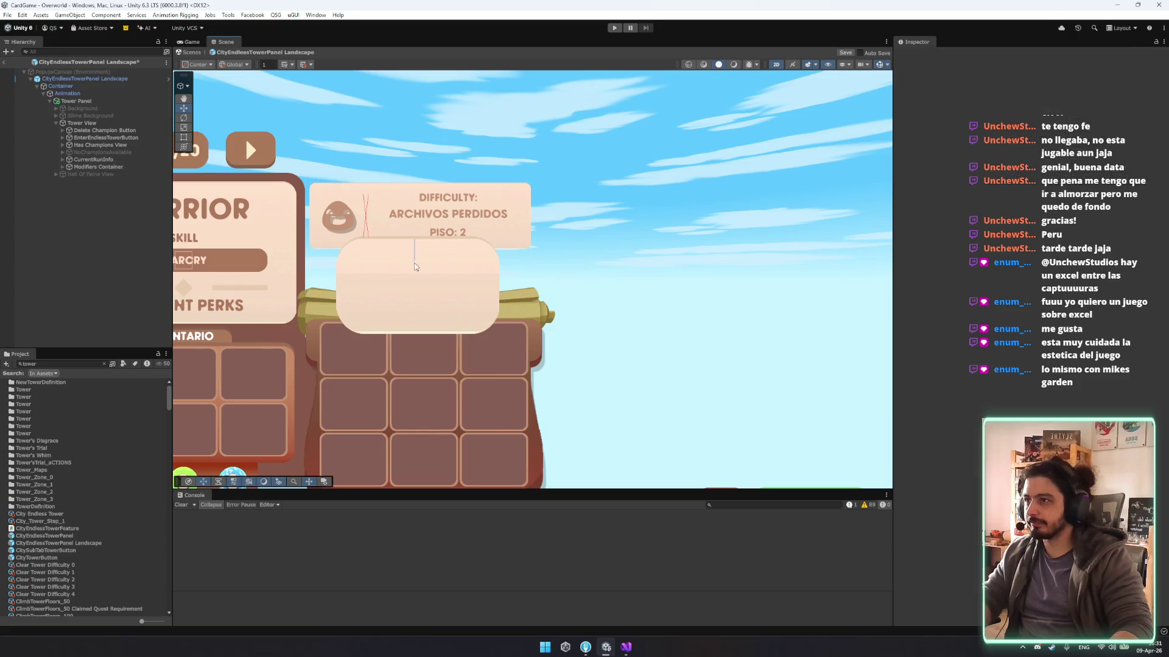
pyautogui.click(418, 251)
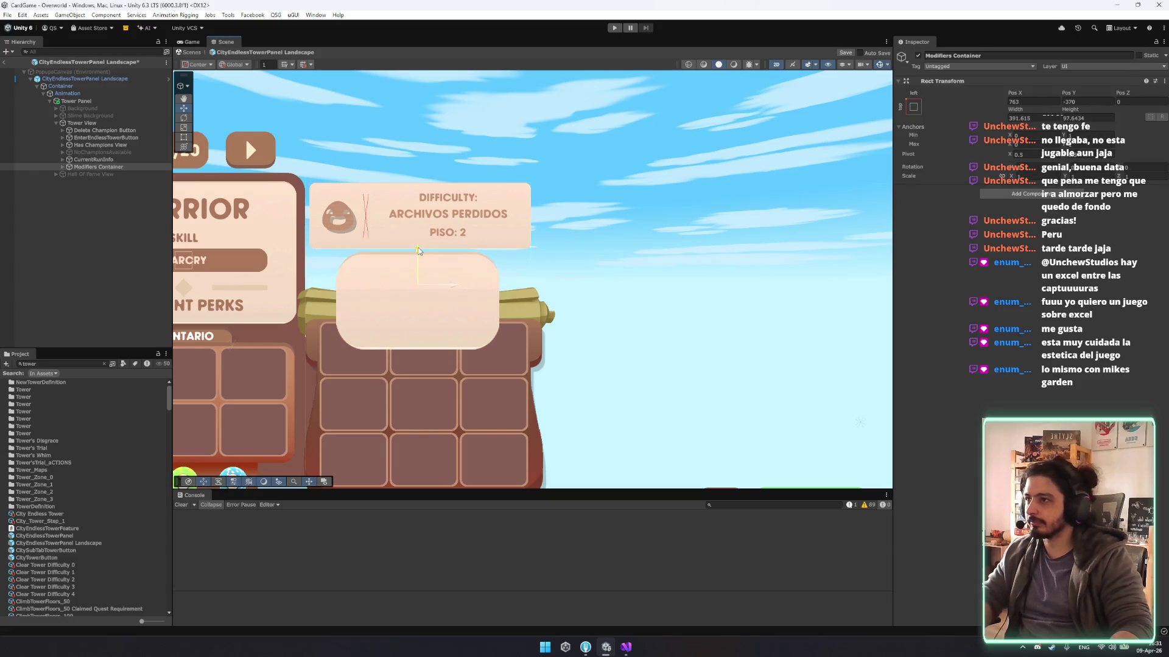
pyautogui.press('t')
pyautogui.moveTo(421, 257); pyautogui.dragTo(426, 284)
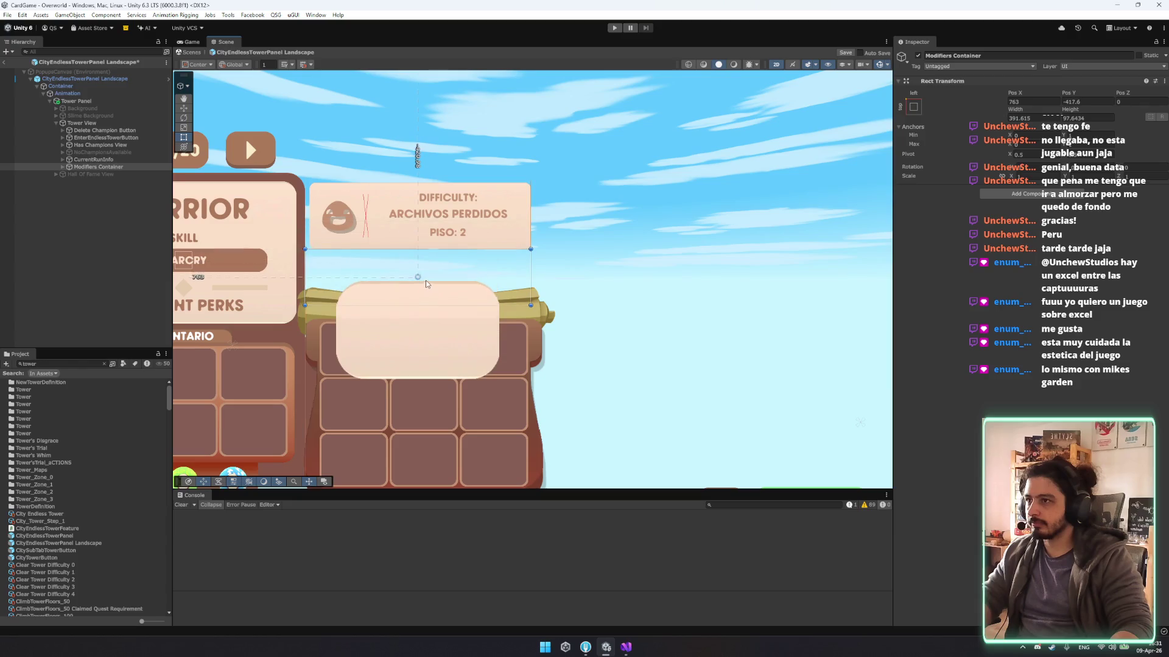
pyautogui.moveTo(493, 303); pyautogui.dragTo(493, 288)
pyautogui.moveTo(306, 264); pyautogui.dragTo(311, 264)
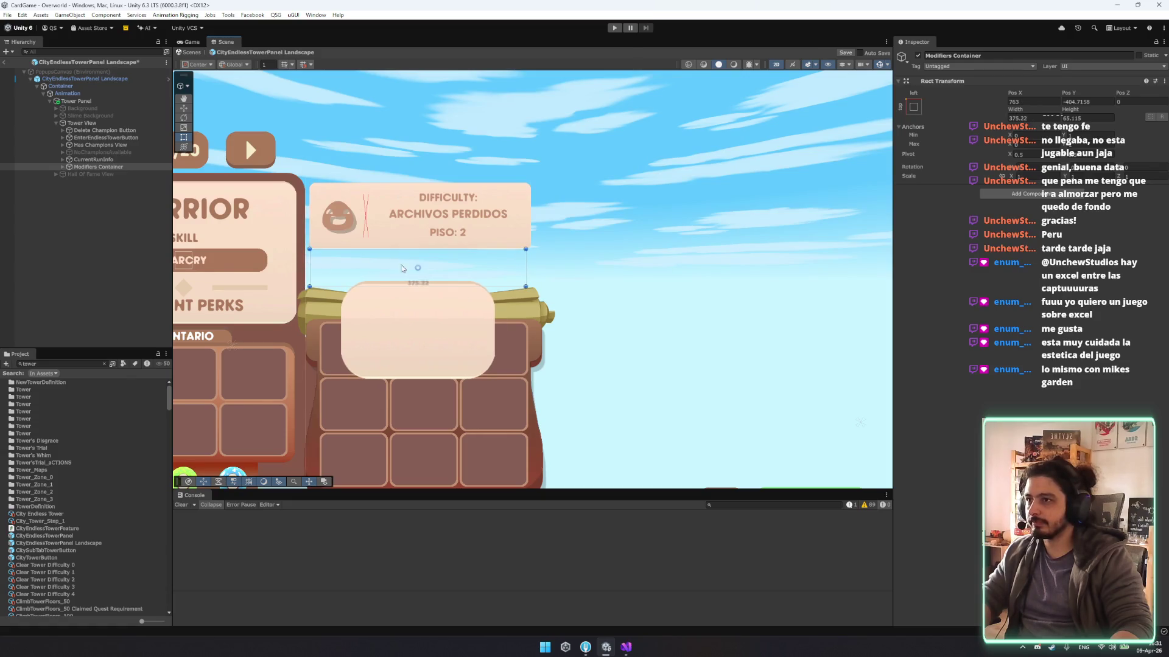
pyautogui.moveTo(525, 265); pyautogui.dragTo(532, 265)
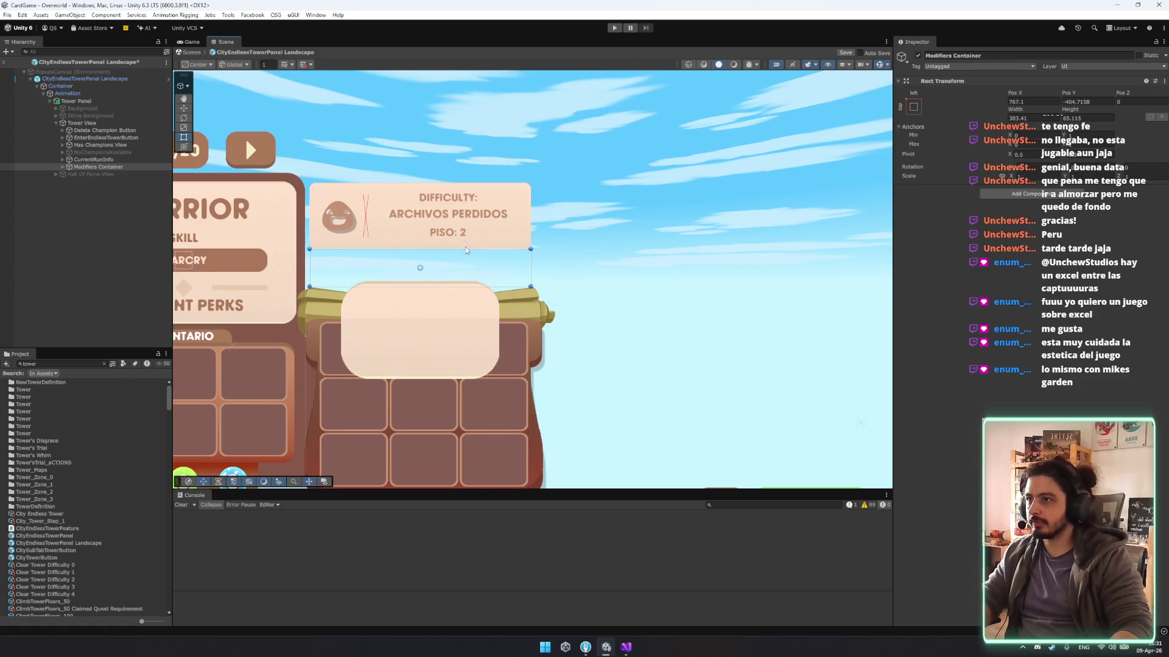
pyautogui.moveTo(465, 249); pyautogui.dragTo(465, 254)
pyautogui.click(62, 167)
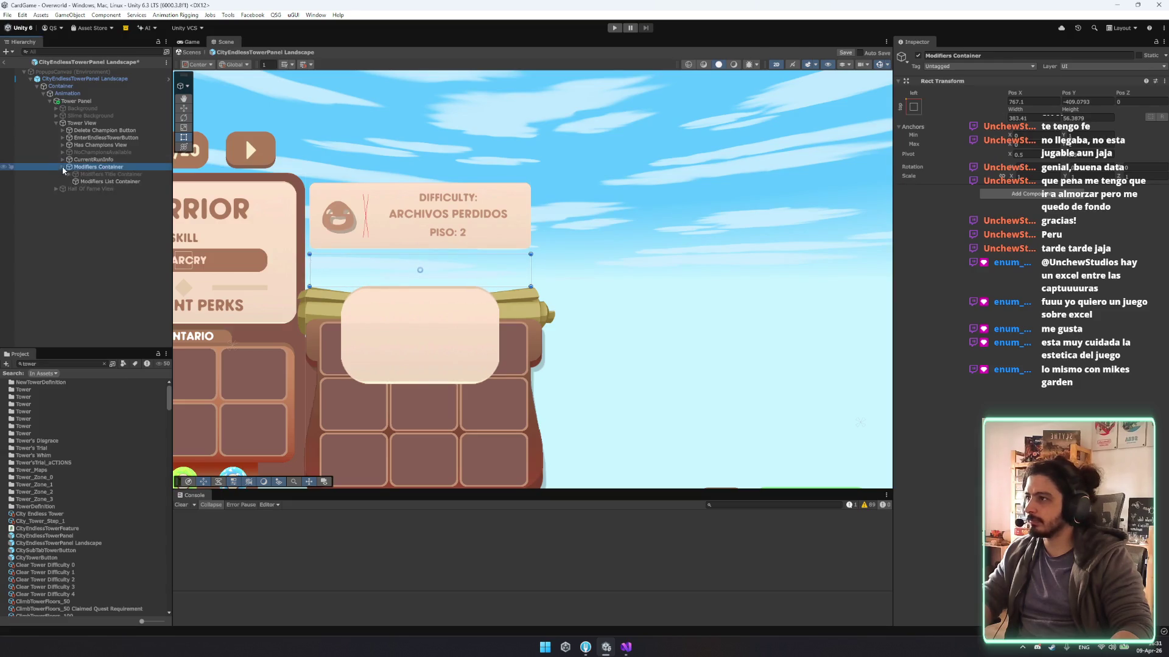
# Toggle the MODIFIERS Title Container on and back off so it stays hidden.
pyautogui.click(99, 175)
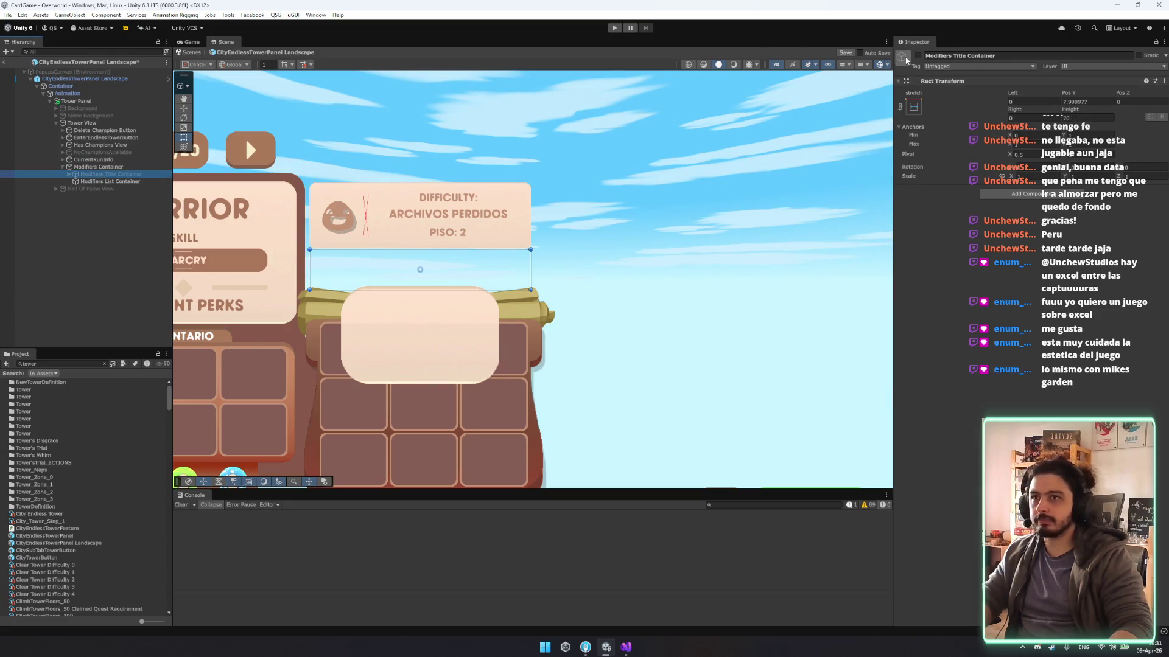
pyautogui.click(918, 56)
pyautogui.click(919, 55)
# Apply the stretch anchor preset so Modifiers List Container spans its container's full width.
pyautogui.click(112, 181)
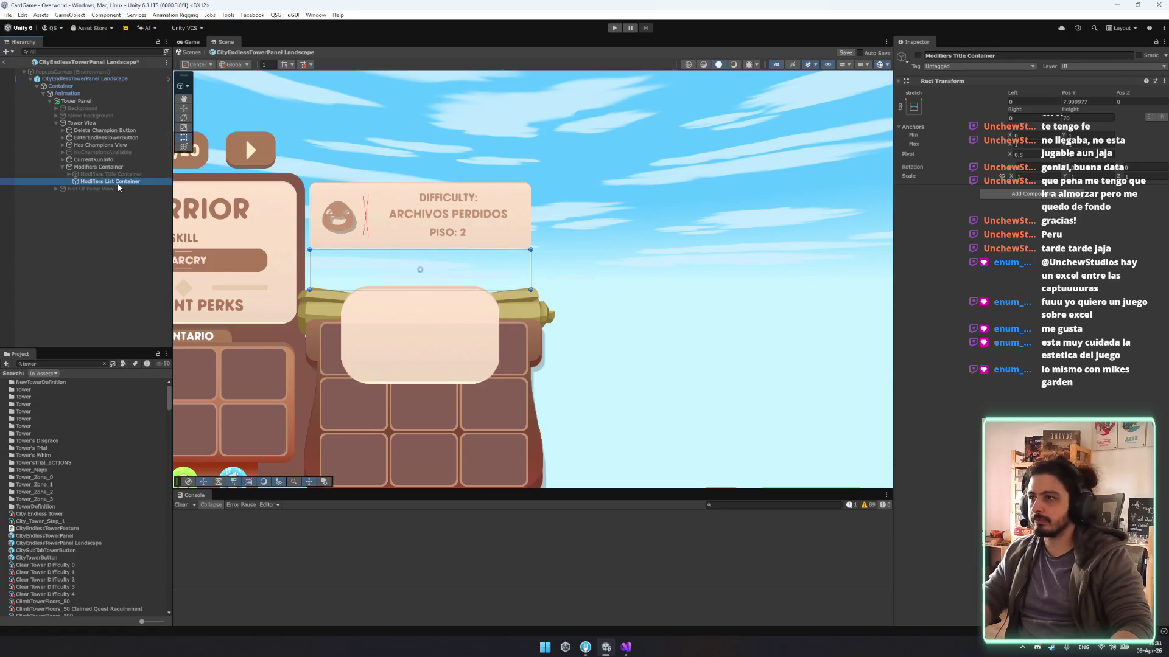
pyautogui.click(913, 115)
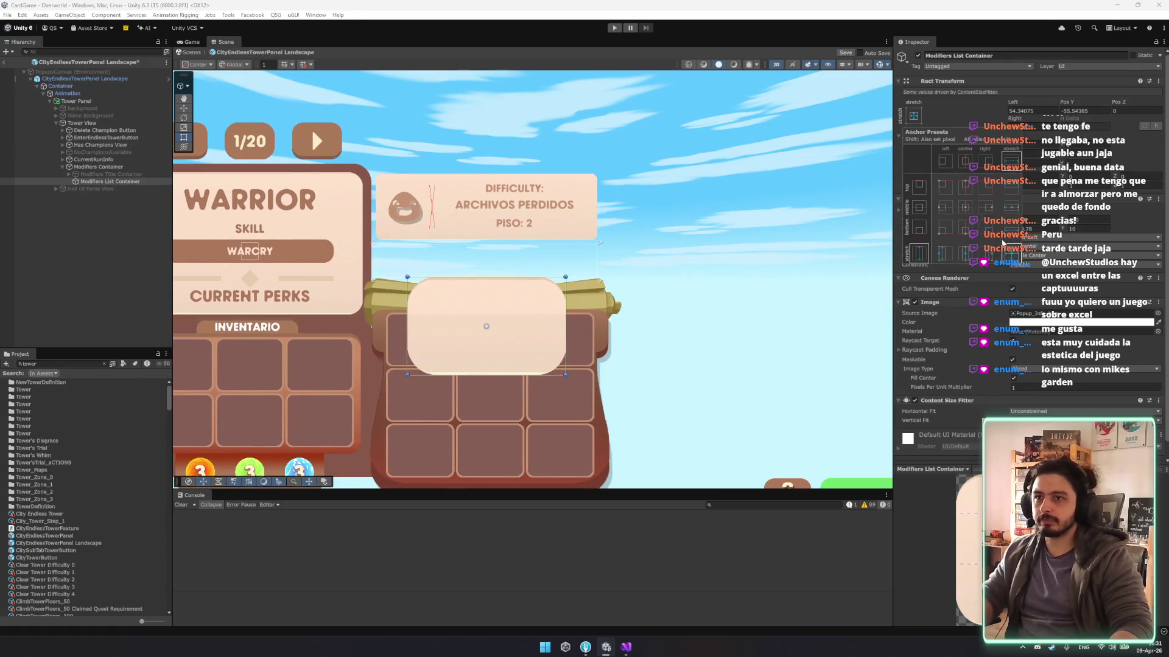
pyautogui.keyDown('alt'); pyautogui.click(1011, 207); pyautogui.keyUp('alt')
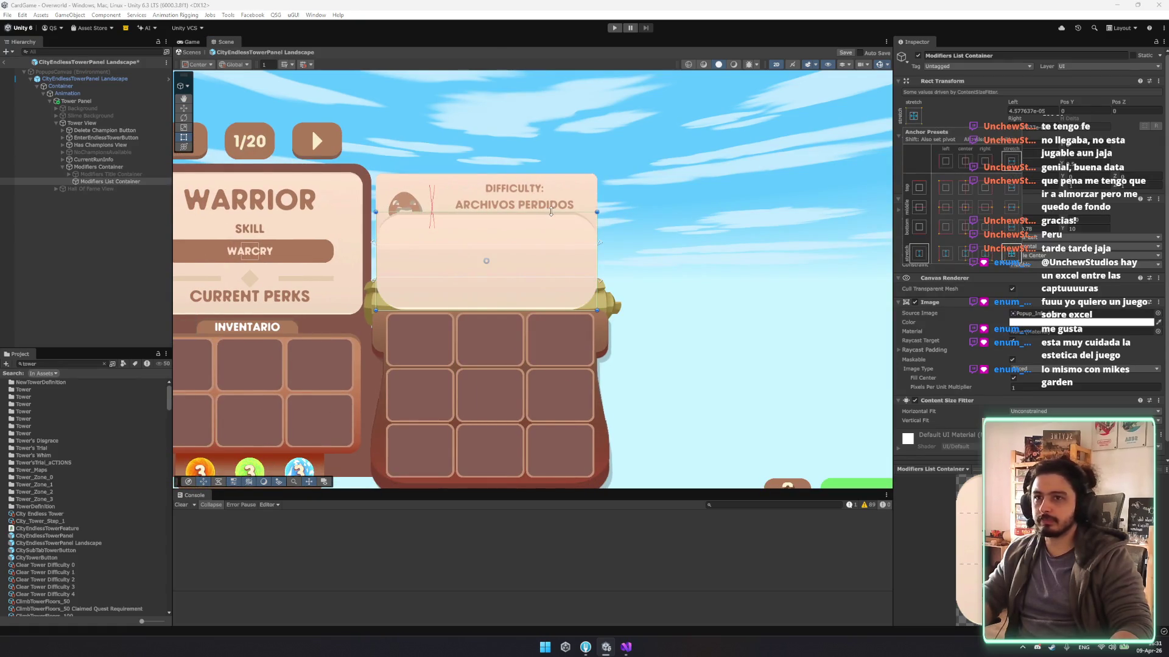
pyautogui.click(1147, 221)
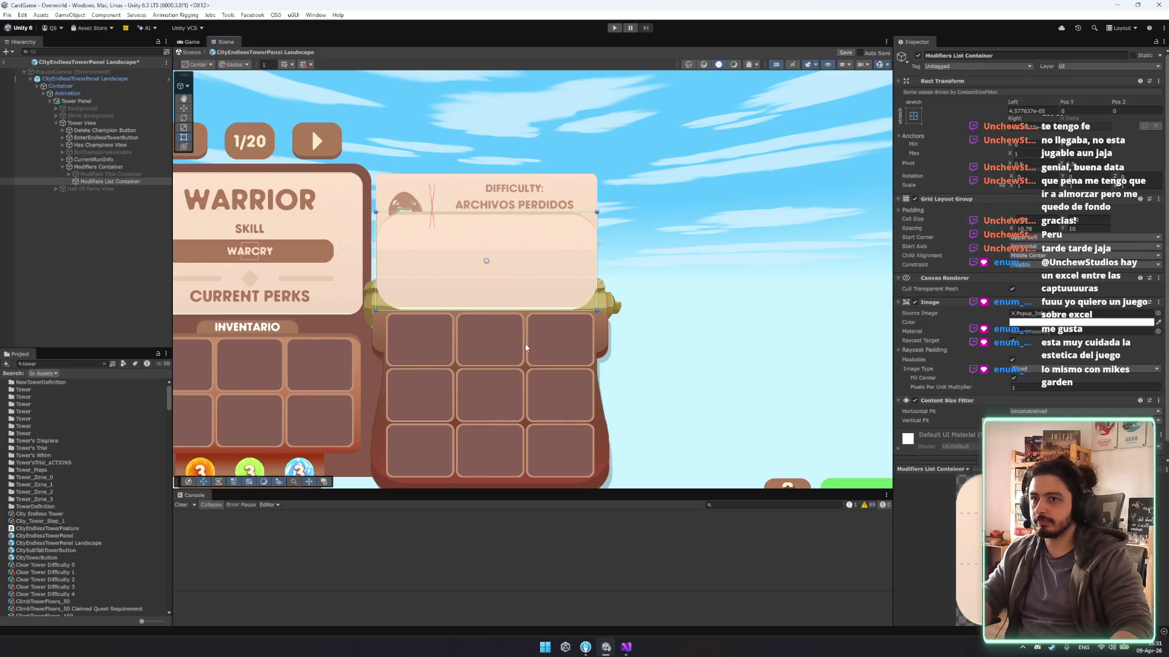
# Review the Grid Layout Group padding and keep Child Alignment at Middle Center.
pyautogui.scroll(-1, 1045, 323)
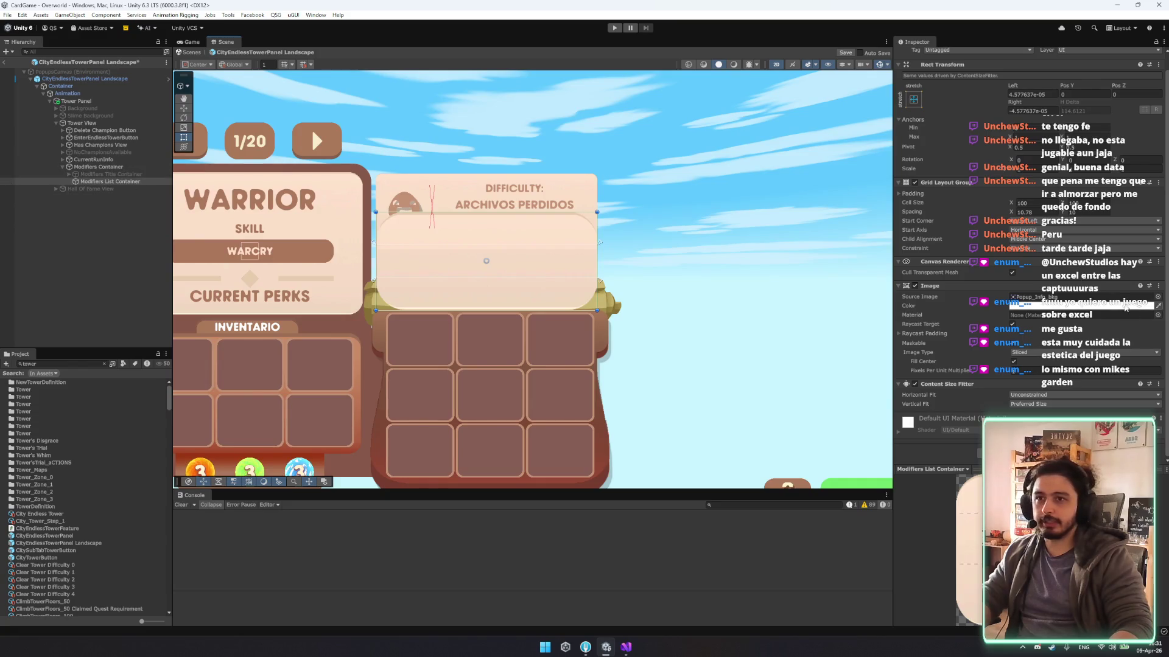
pyautogui.click(926, 194)
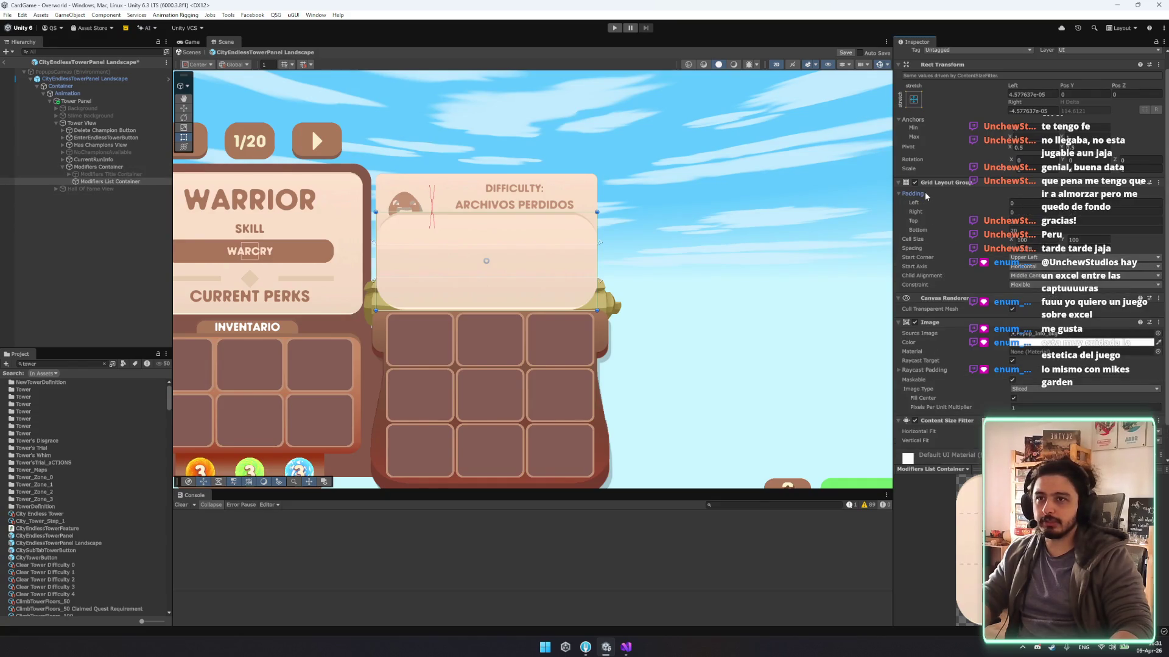
pyautogui.click(926, 194)
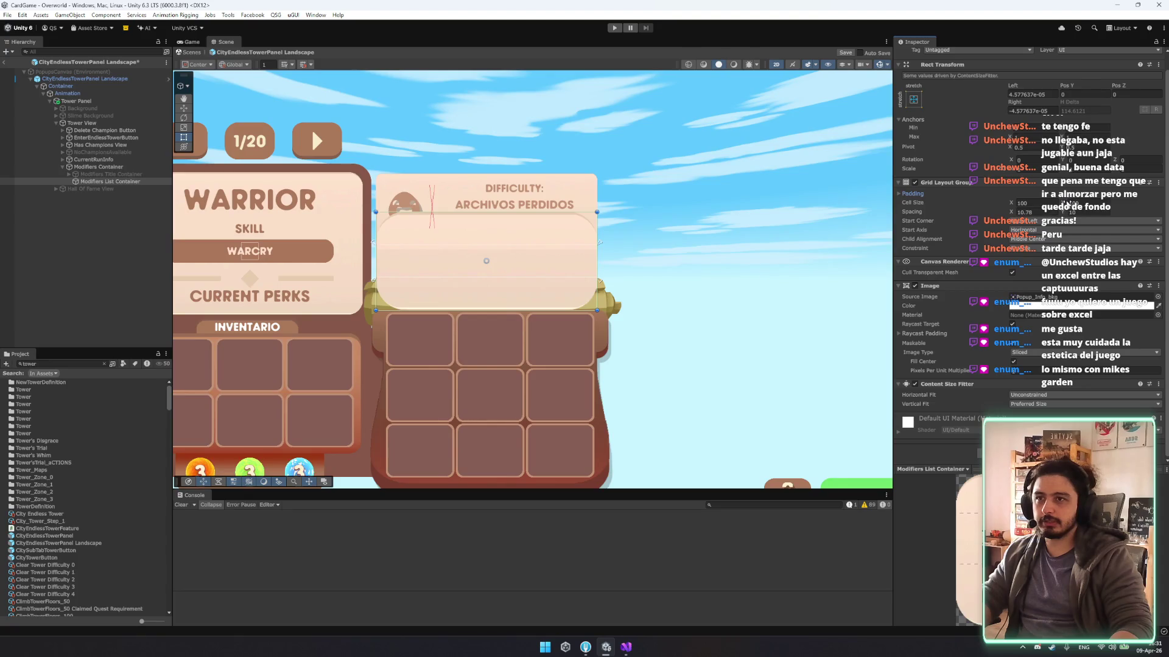
pyautogui.scroll(1, 930, 196)
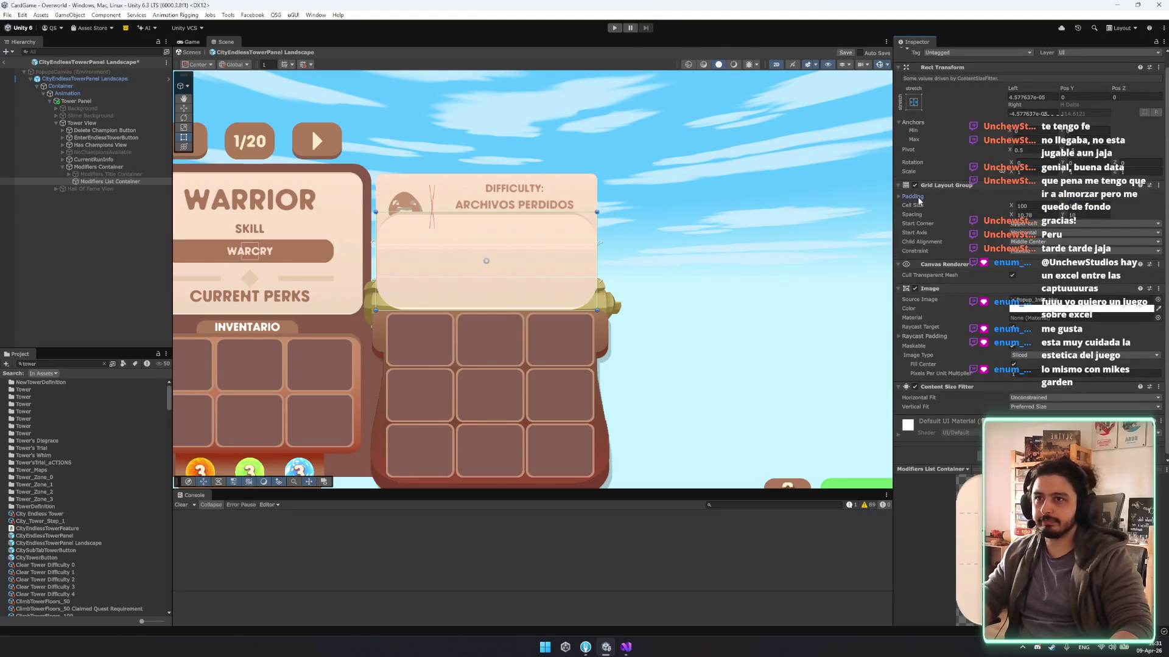
pyautogui.click(913, 195)
pyautogui.click(913, 196)
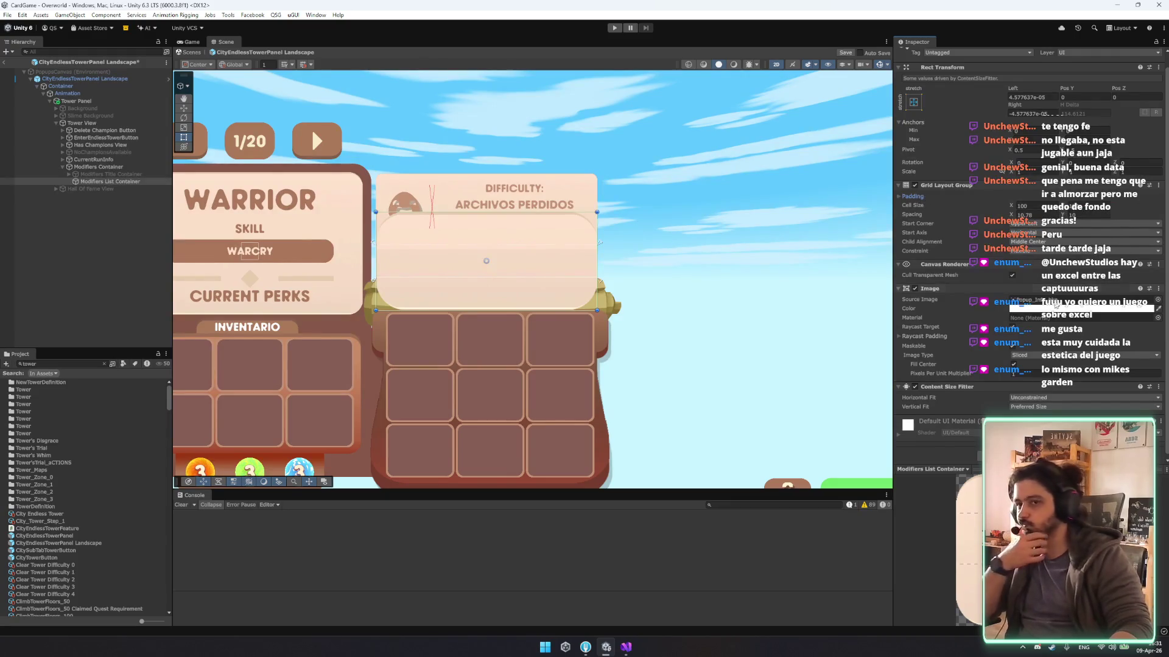
pyautogui.scroll(-1, 973, 238)
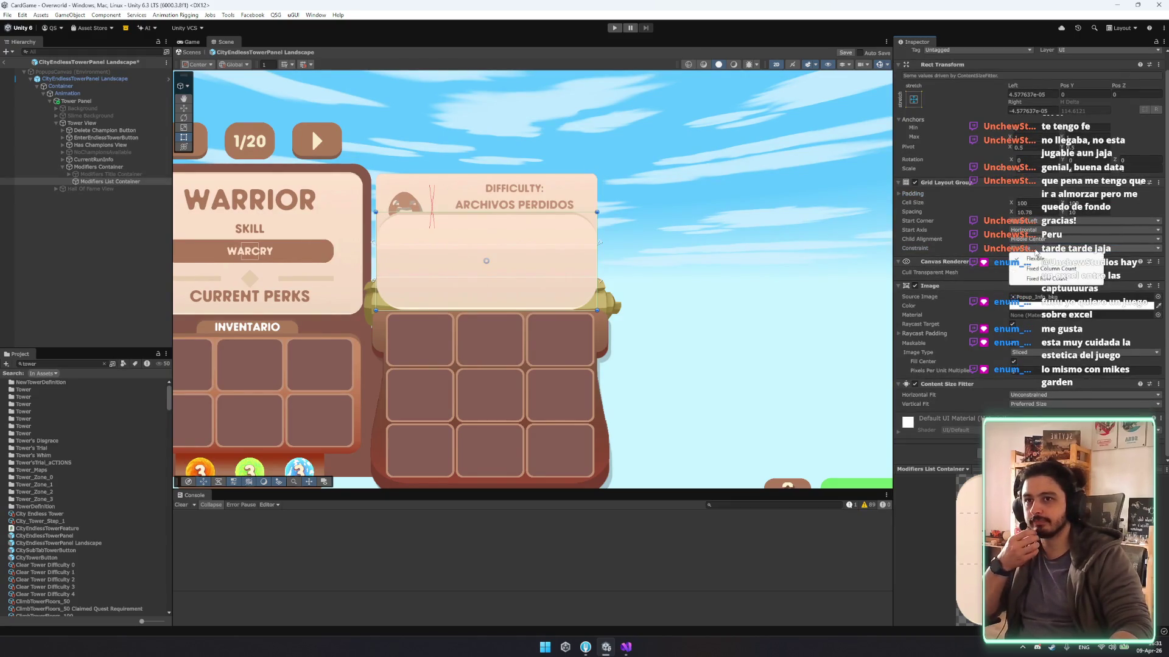
pyautogui.click(1038, 240)
pyautogui.click(986, 247)
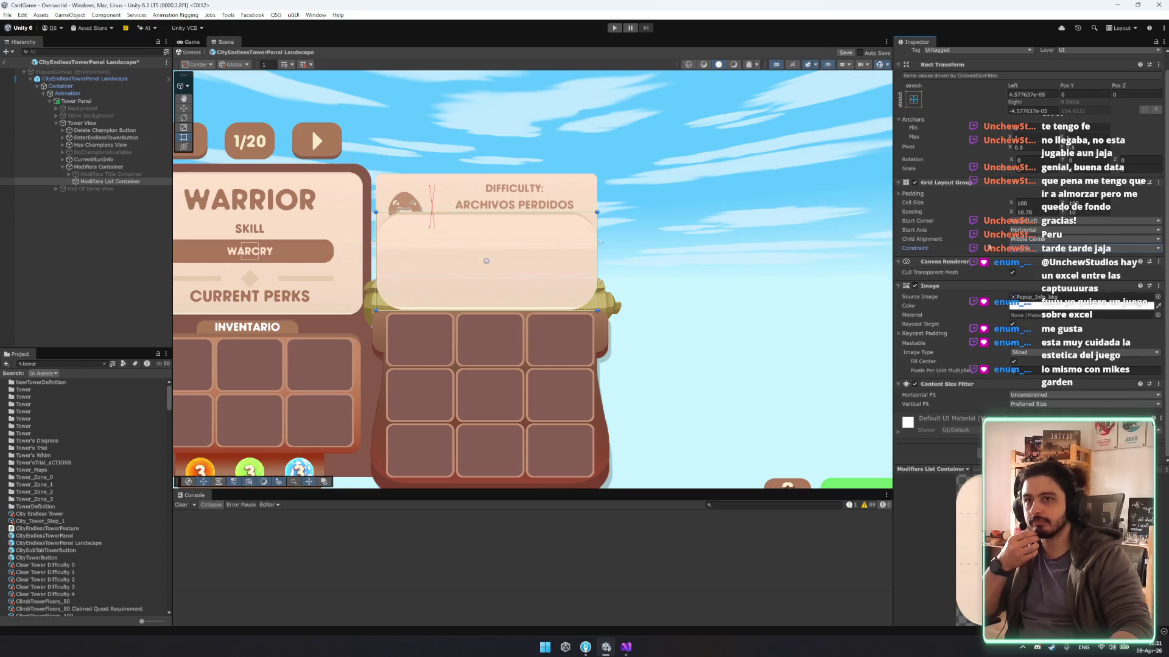
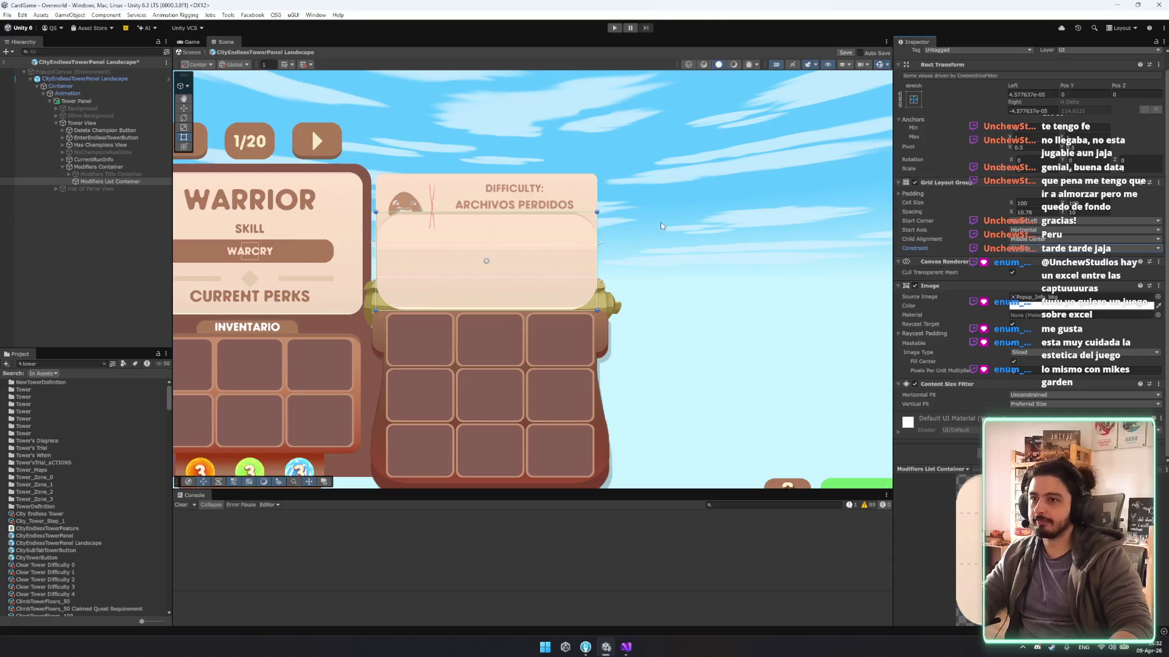
# Try moving the Modifiers List Container below the grid, then undo the move.
pyautogui.scroll(-3, 630, 232)
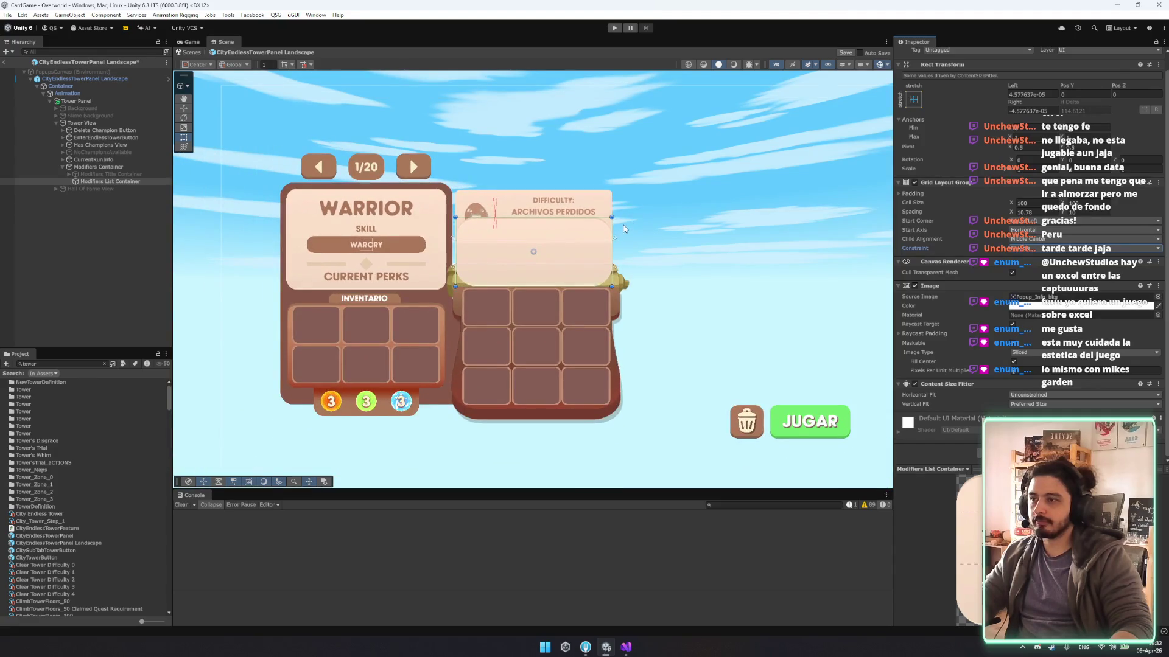
pyautogui.press('w')
pyautogui.moveTo(525, 219)
pyautogui.mouseDown()
pyautogui.moveTo(536, 369)
pyautogui.moveTo(549, 421)
pyautogui.moveTo(556, 412)
pyautogui.mouseUp()
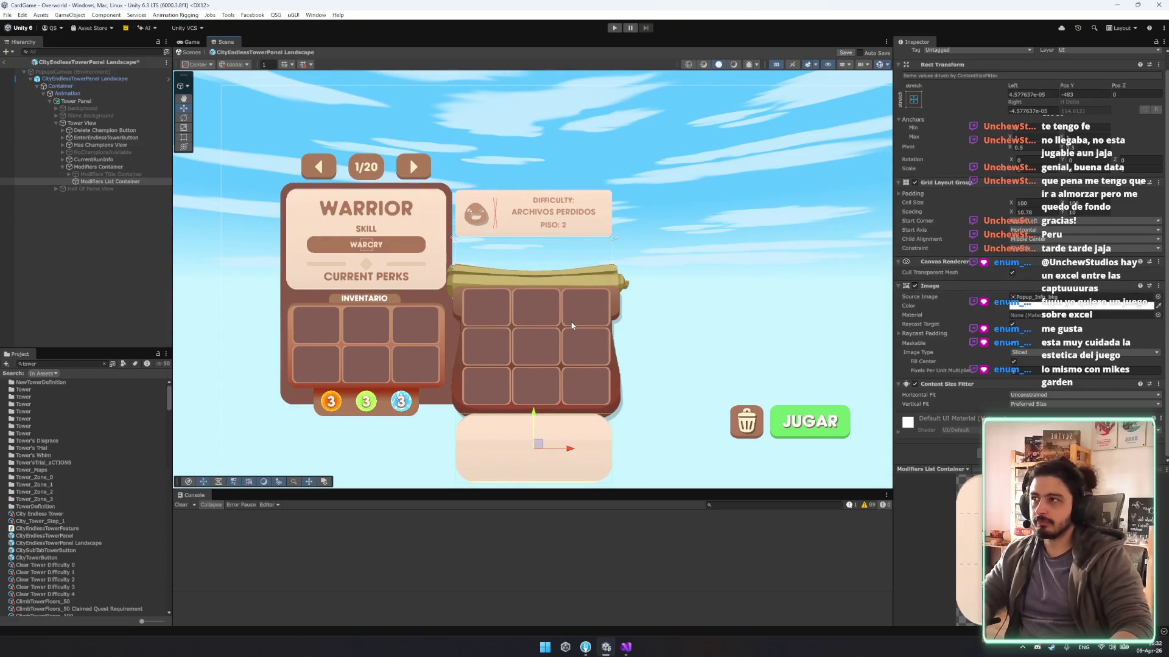
pyautogui.hotkey('ctrl', 'z')
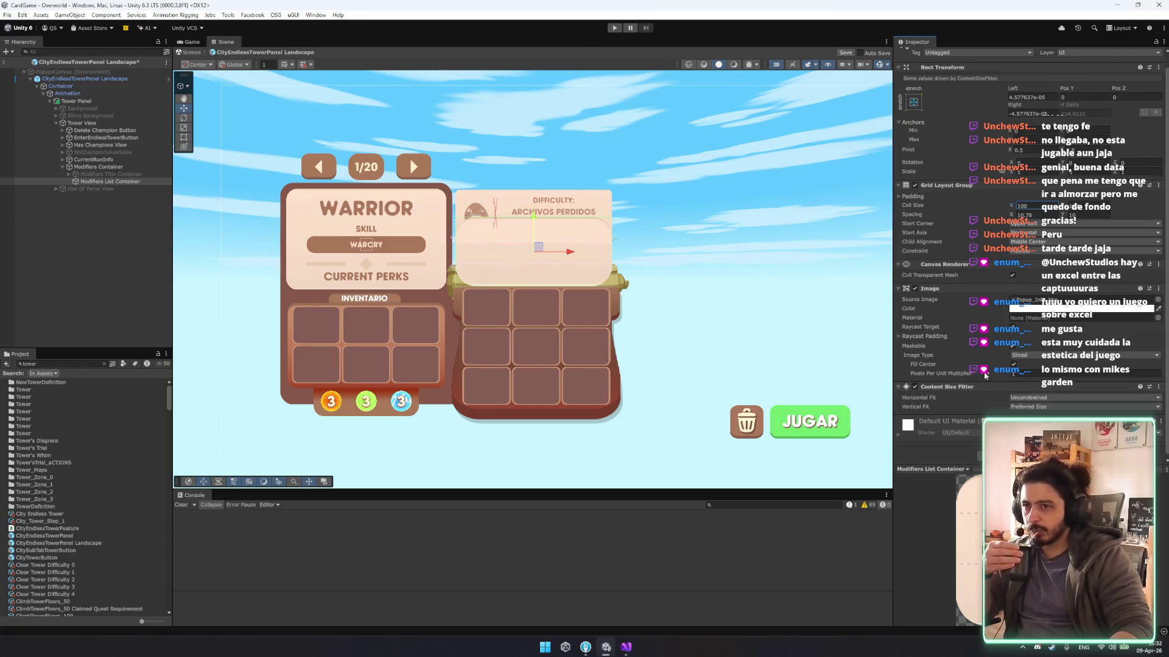
# Set the sliced panel's Pixels Per Unit Multiplier to 33.4 and horizontal grid spacing to 9.33.
pyautogui.moveTo(970, 375); pyautogui.dragTo(973, 370)
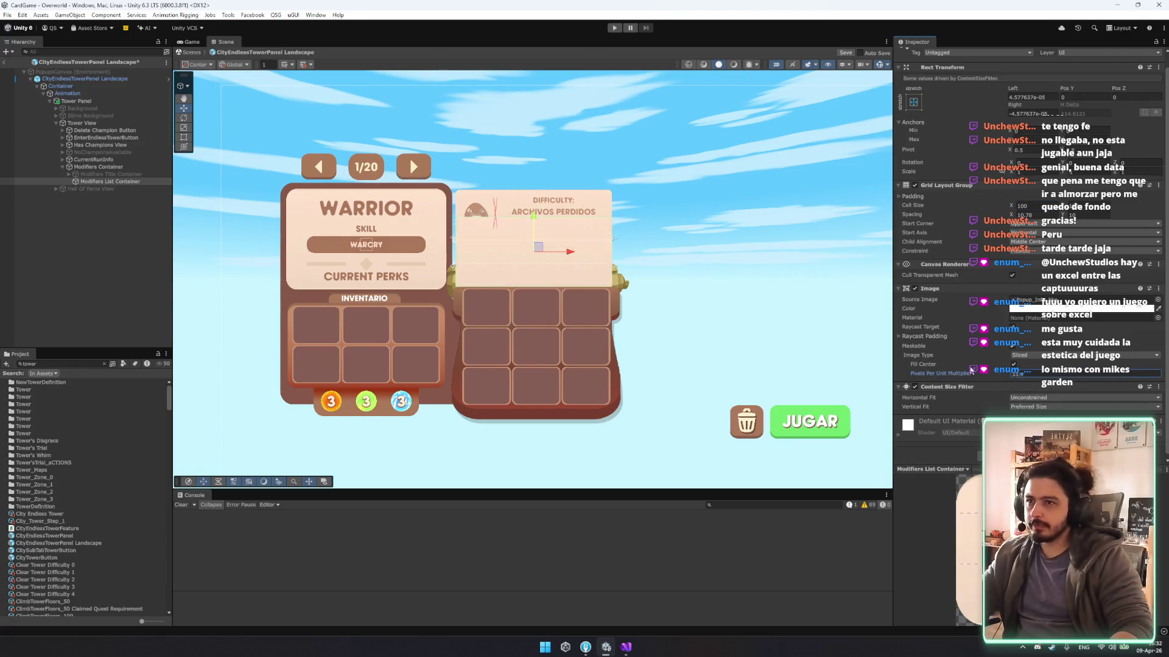
pyautogui.scroll(10, 615, 246)
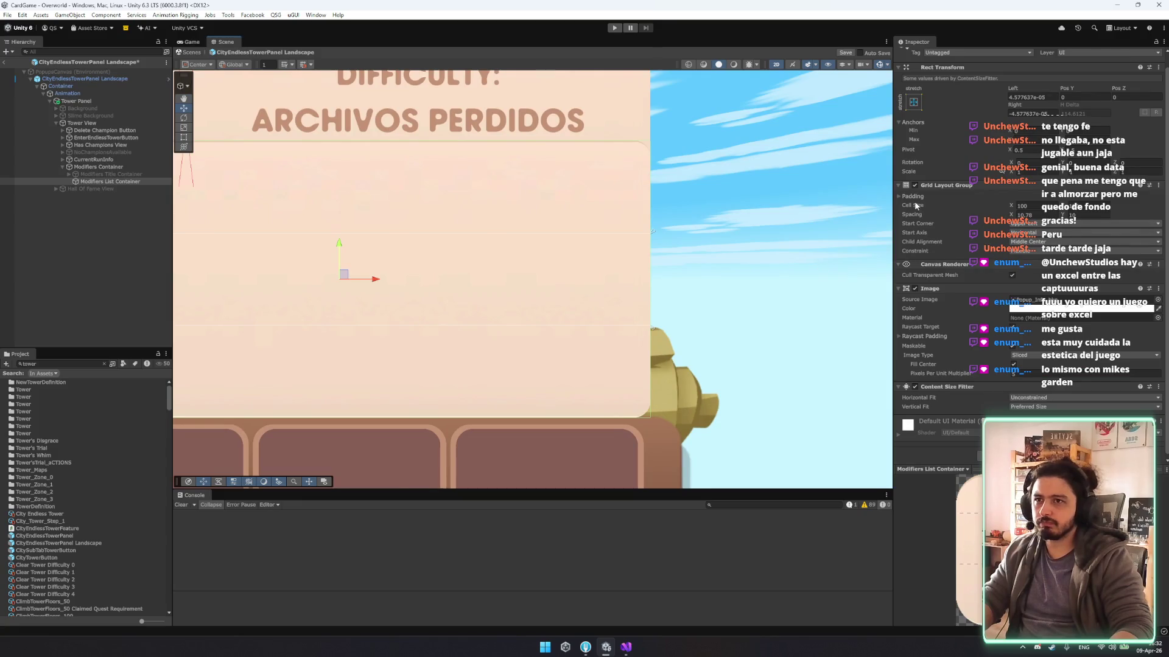
pyautogui.moveTo(911, 210); pyautogui.dragTo(984, 195)
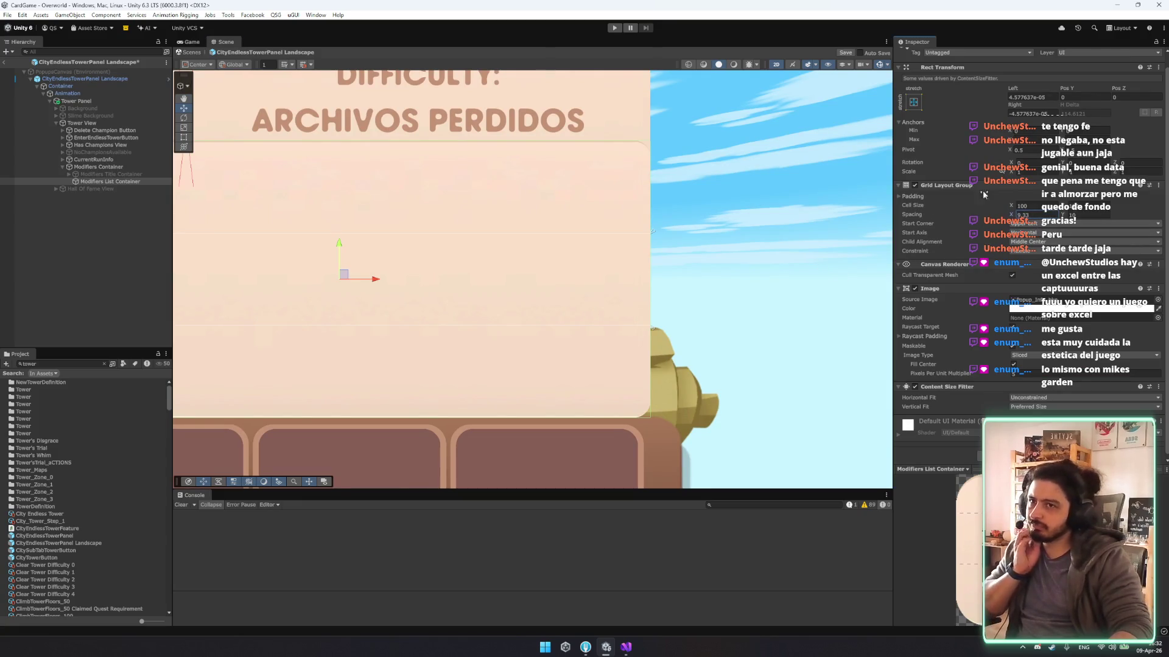
pyautogui.click(921, 197)
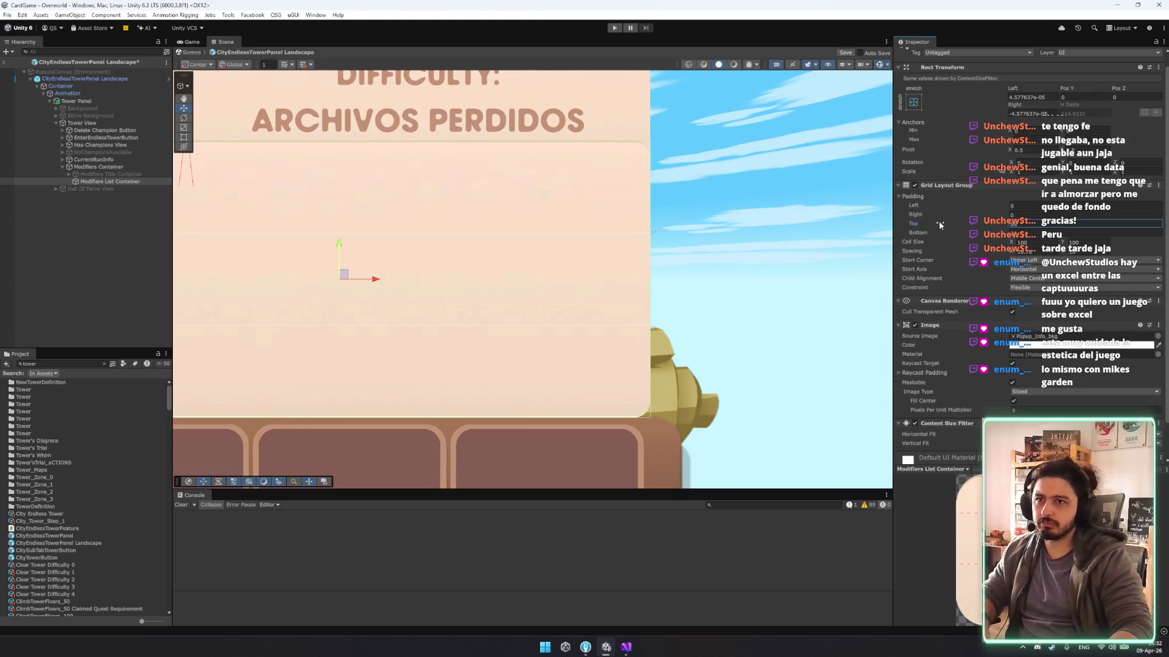
pyautogui.click(1028, 97)
# Drag the Modifiers List Container's top edge down below the difficulty header's PISO: 2 line.
pyautogui.press('f')
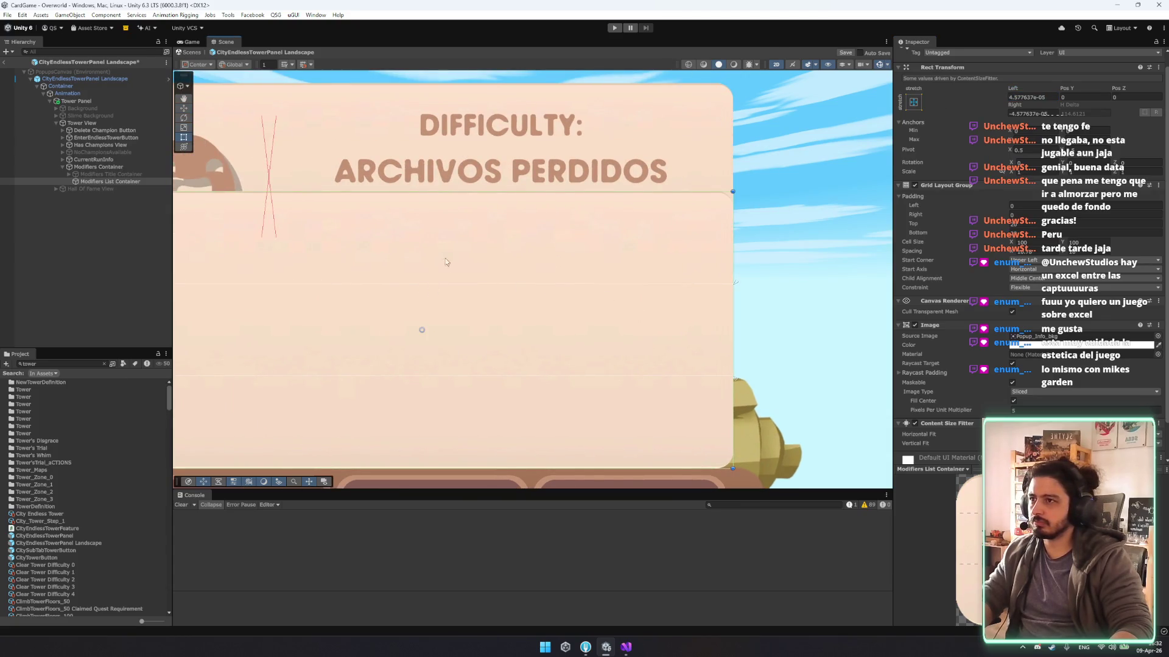
pyautogui.moveTo(494, 200)
pyautogui.mouseDown()
pyautogui.moveTo(480, 326)
pyautogui.moveTo(494, 377)
pyautogui.mouseUp()
pyautogui.moveTo(580, 284); pyautogui.dragTo(582, 284)
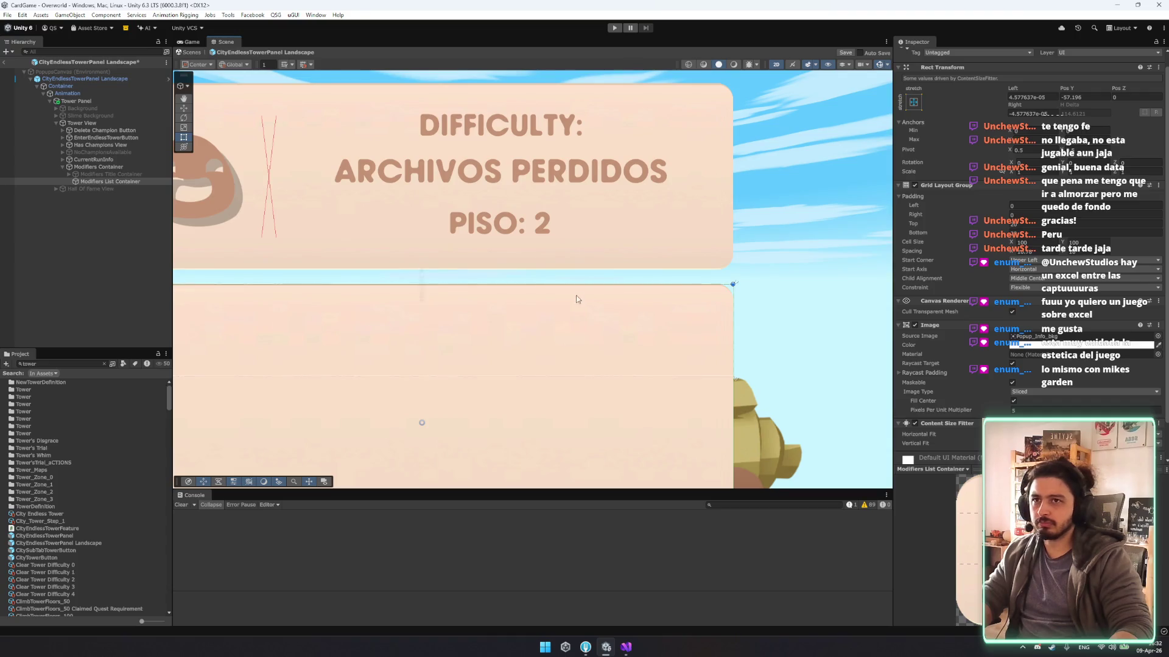
pyautogui.scroll(-3, 584, 311)
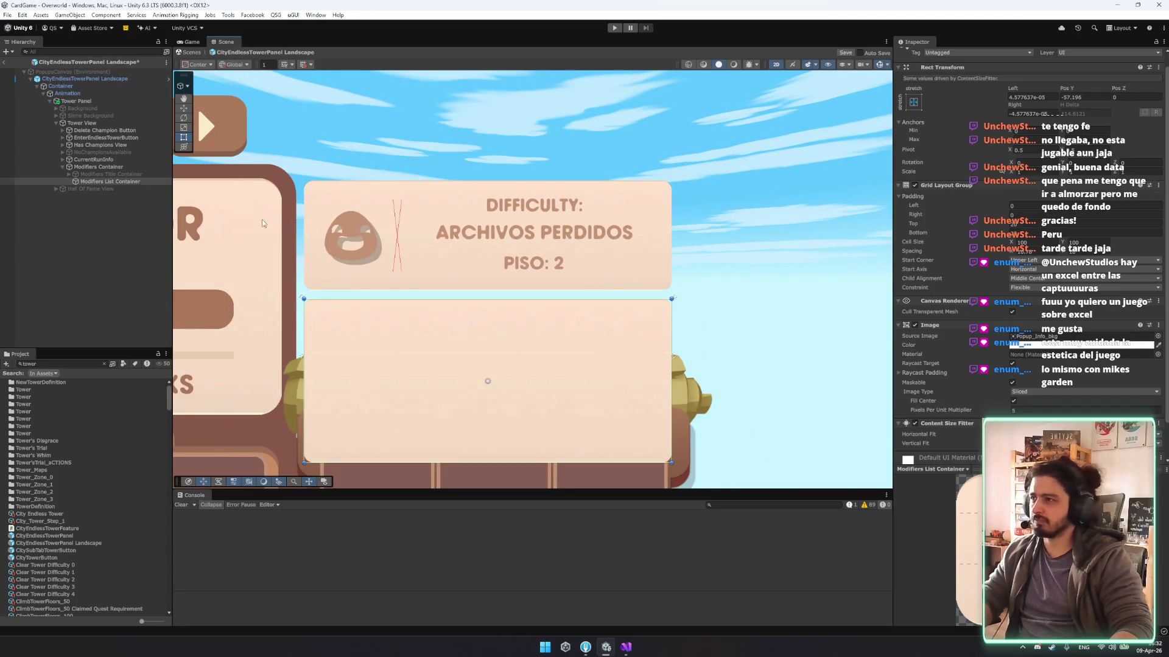
pyautogui.click(111, 174)
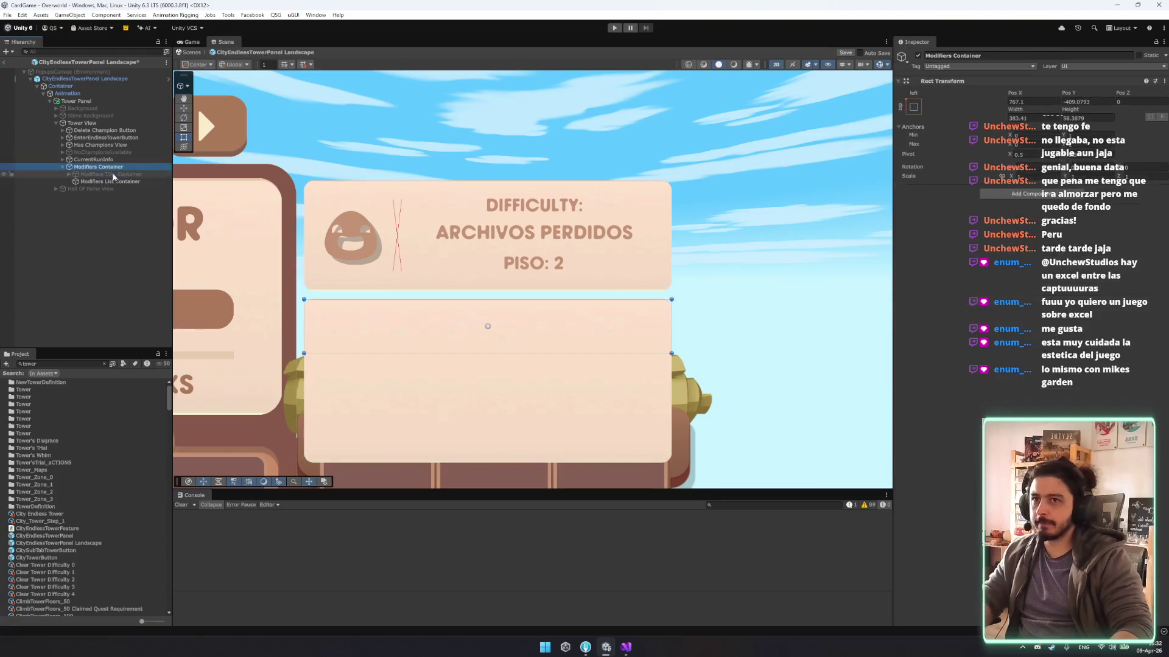
# Move the Modifiers Title Container below the Modifiers List Container and leave it disabled.
pyautogui.click(919, 56)
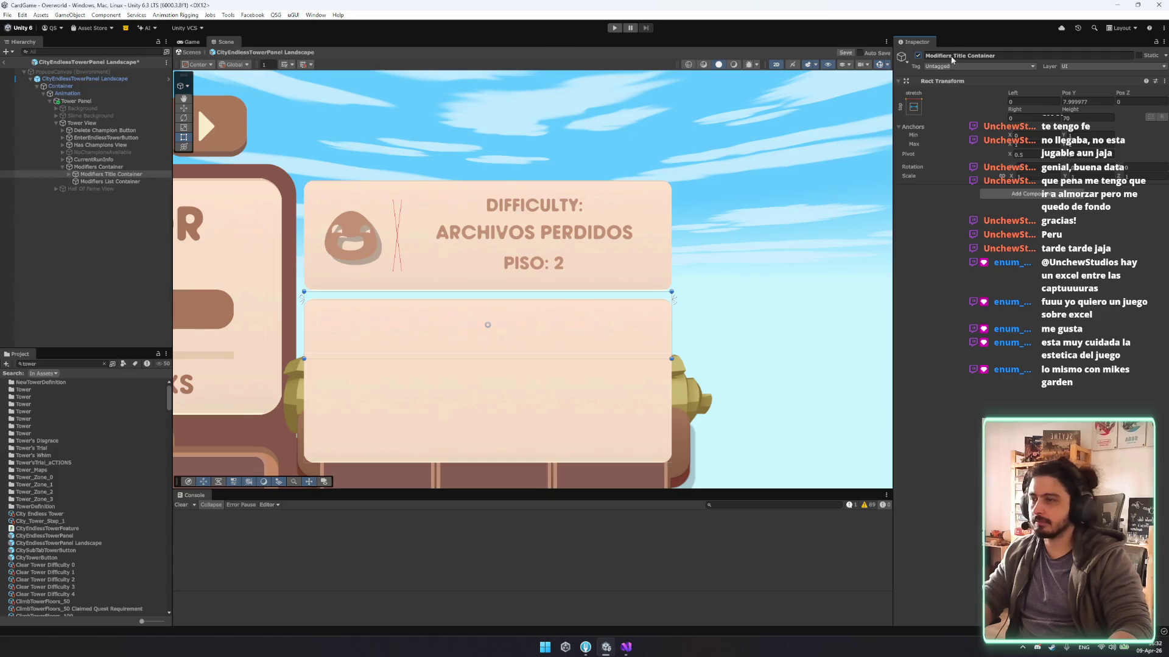
pyautogui.click(70, 175)
pyautogui.click(70, 175)
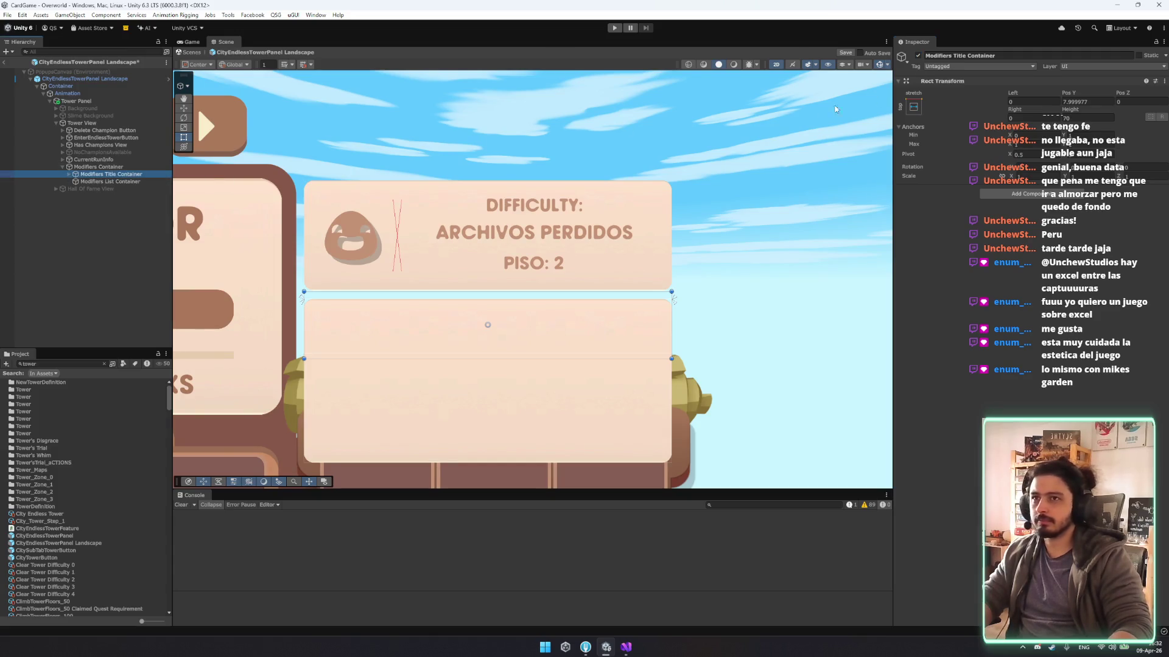
pyautogui.click(918, 56)
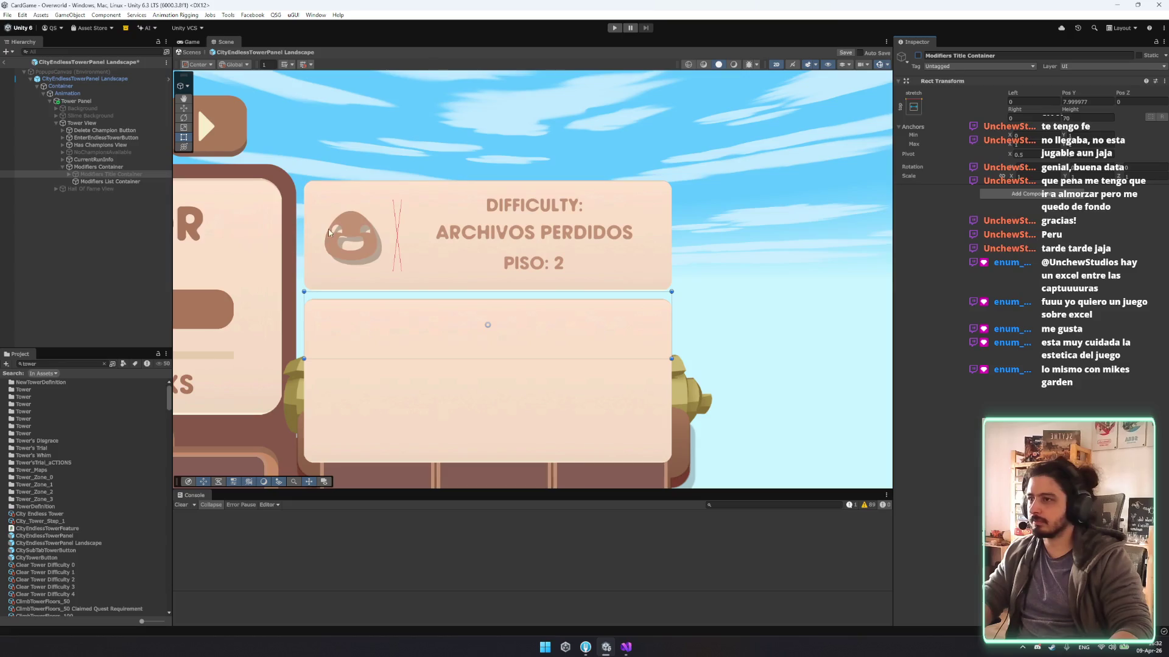
pyautogui.moveTo(109, 175); pyautogui.dragTo(117, 183)
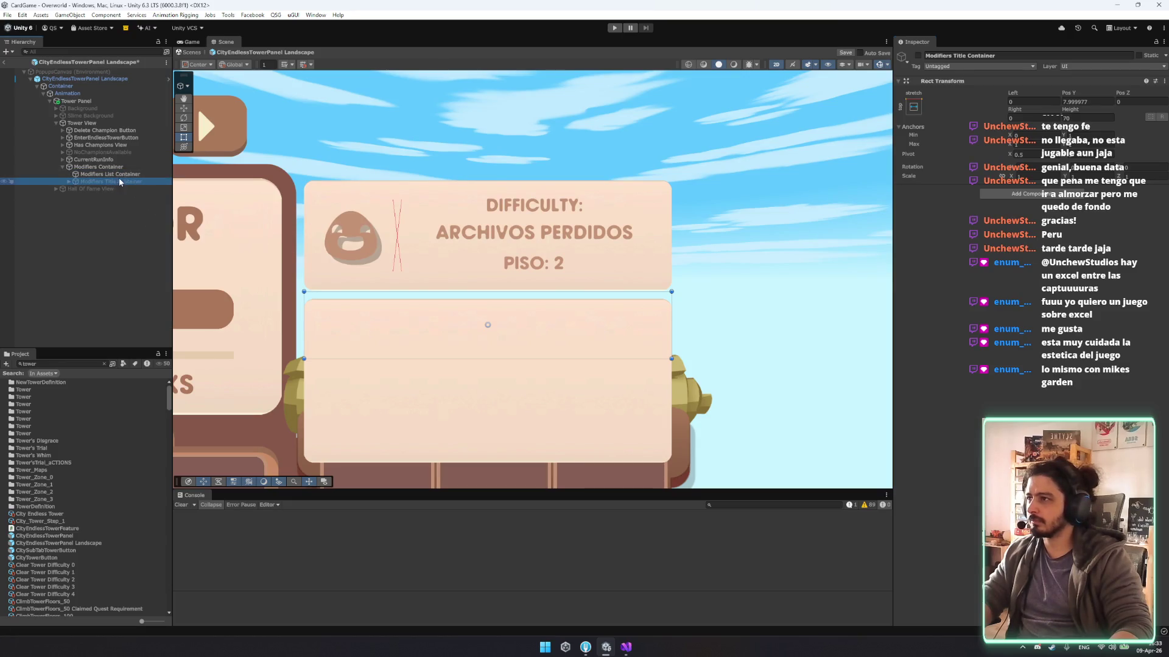
pyautogui.click(918, 55)
pyautogui.click(918, 56)
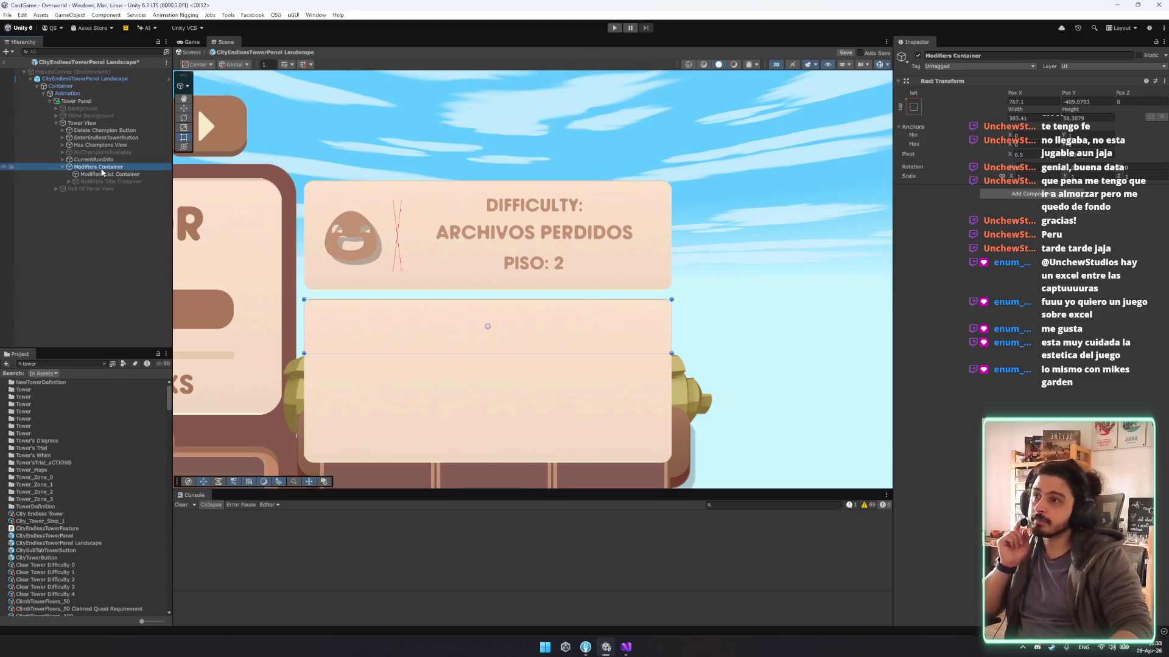
# Expand CurrentRunInfo and its DifcultyContainer in the Hierarchy.
pyautogui.click(101, 160)
pyautogui.click(62, 160)
pyautogui.click(101, 167)
pyautogui.press('Right')
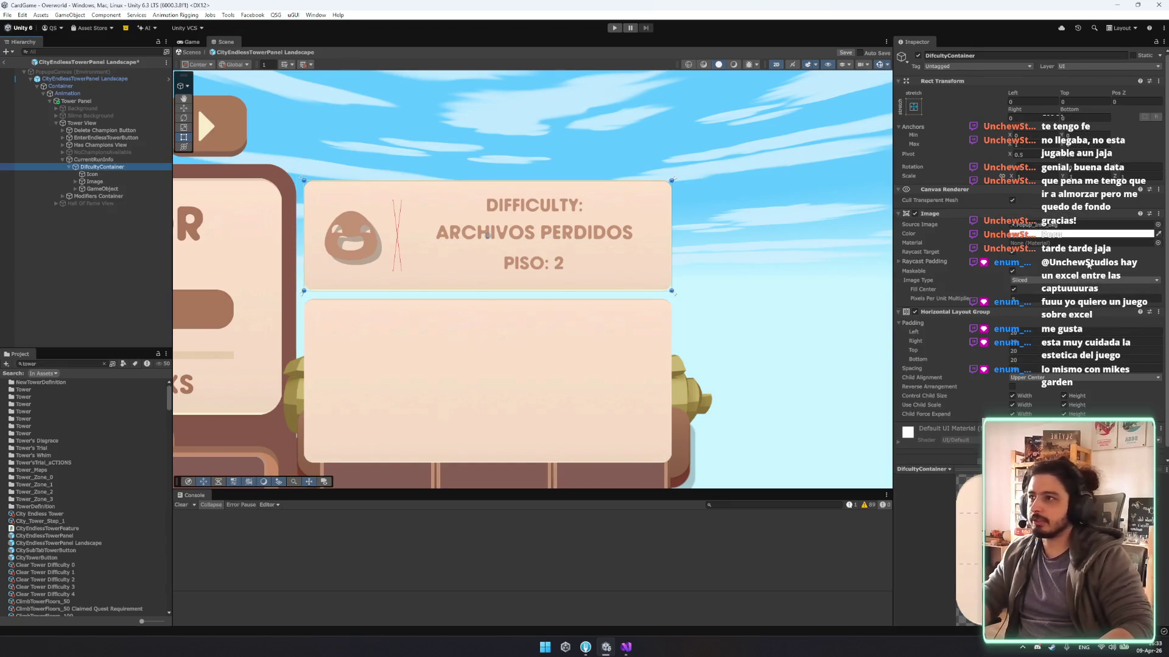
# Set DifcultyContainer's Horizontal Layout Group left, top and bottom padding and spacing to 15.
pyautogui.click(1036, 332)
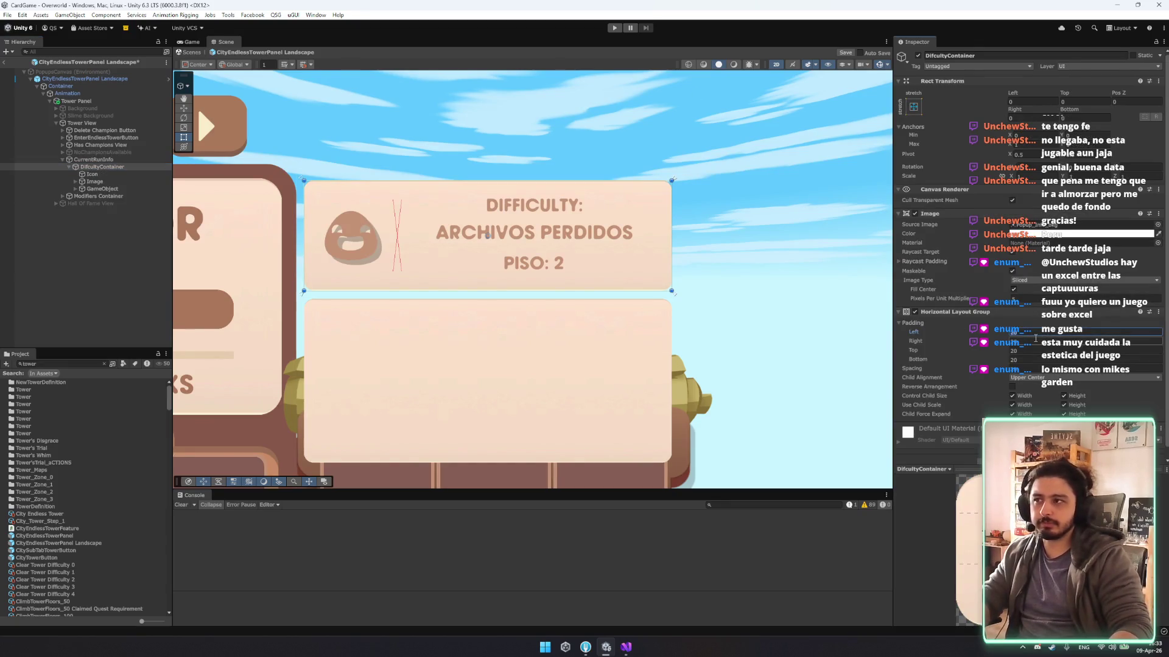
pyautogui.write('015')
pyautogui.press('Tab')
pyautogui.write('15')
pyautogui.press('Tab')
pyautogui.write('15')
pyautogui.press('Tab')
pyautogui.write('15')
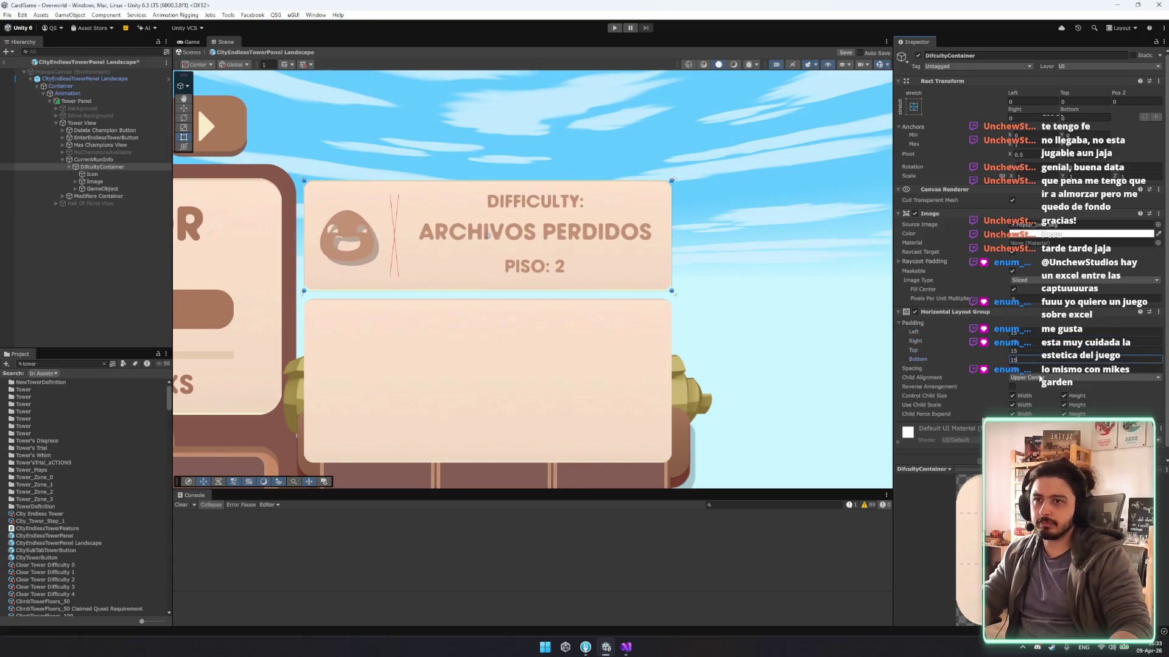
pyautogui.press('Tab')
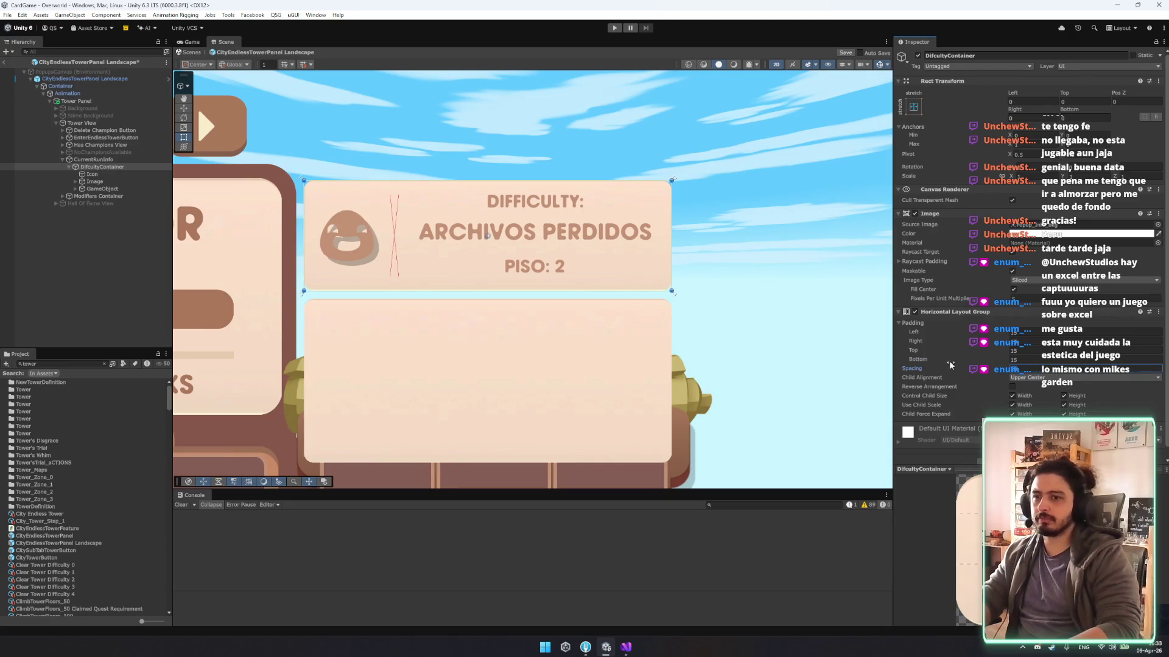
pyautogui.write('15')
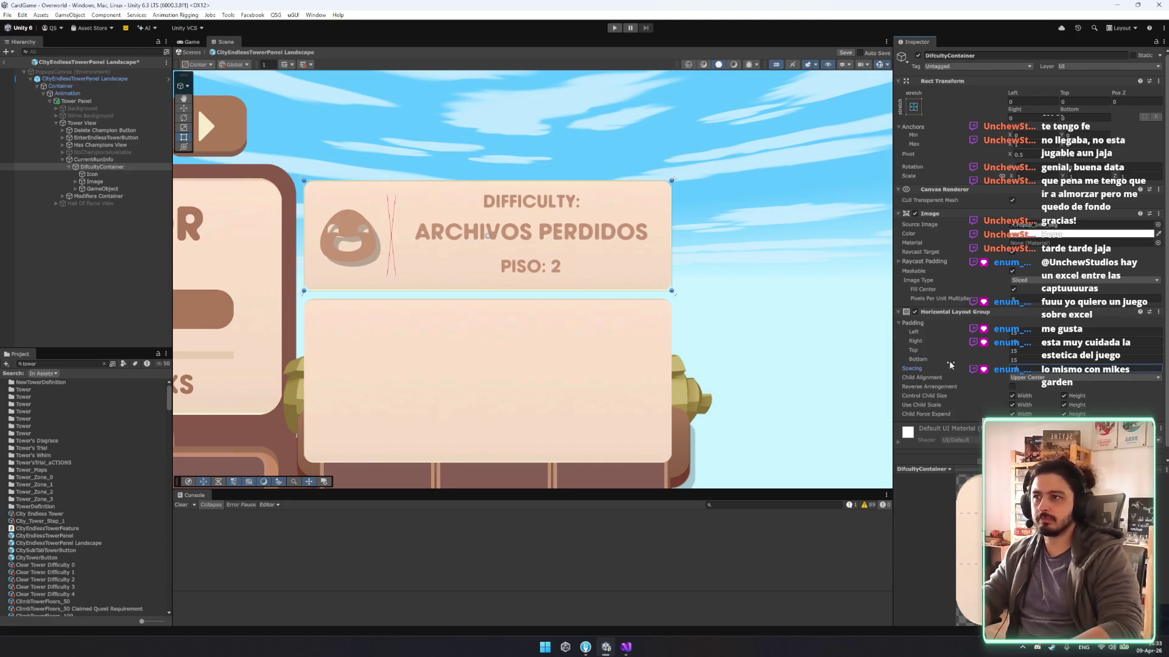
# Set the header text's preferred width to 250 and the Icon's preferred width to 50.
pyautogui.click(92, 174)
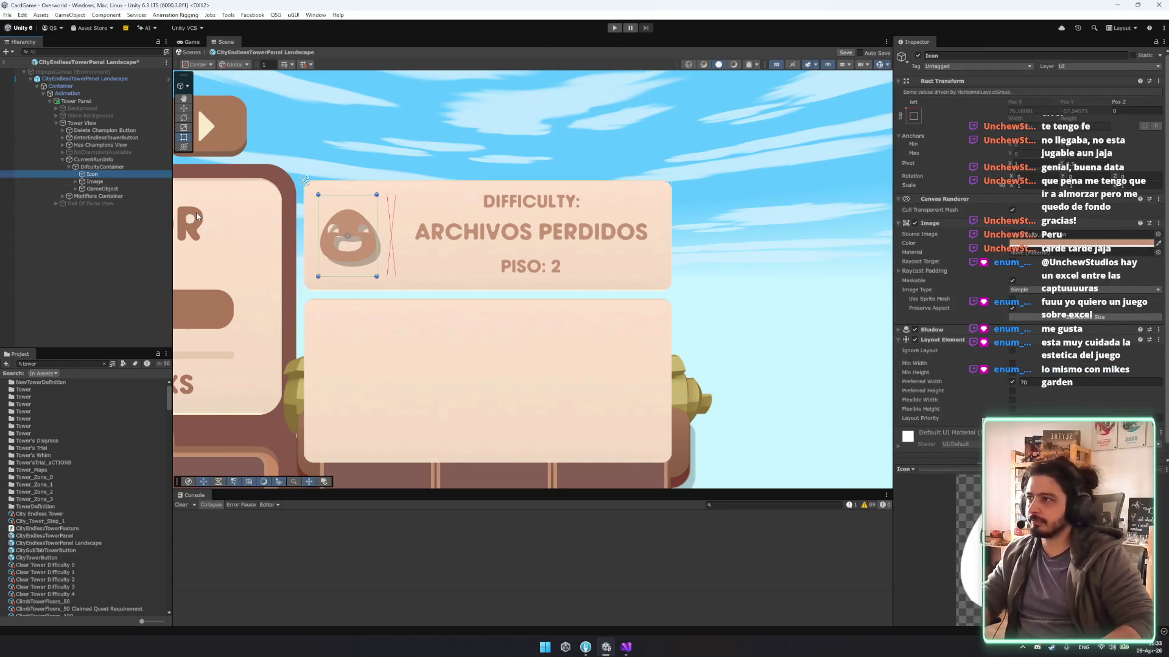
pyautogui.press('Down')
pyautogui.press('Down')
pyautogui.click(1027, 242)
pyautogui.write('250')
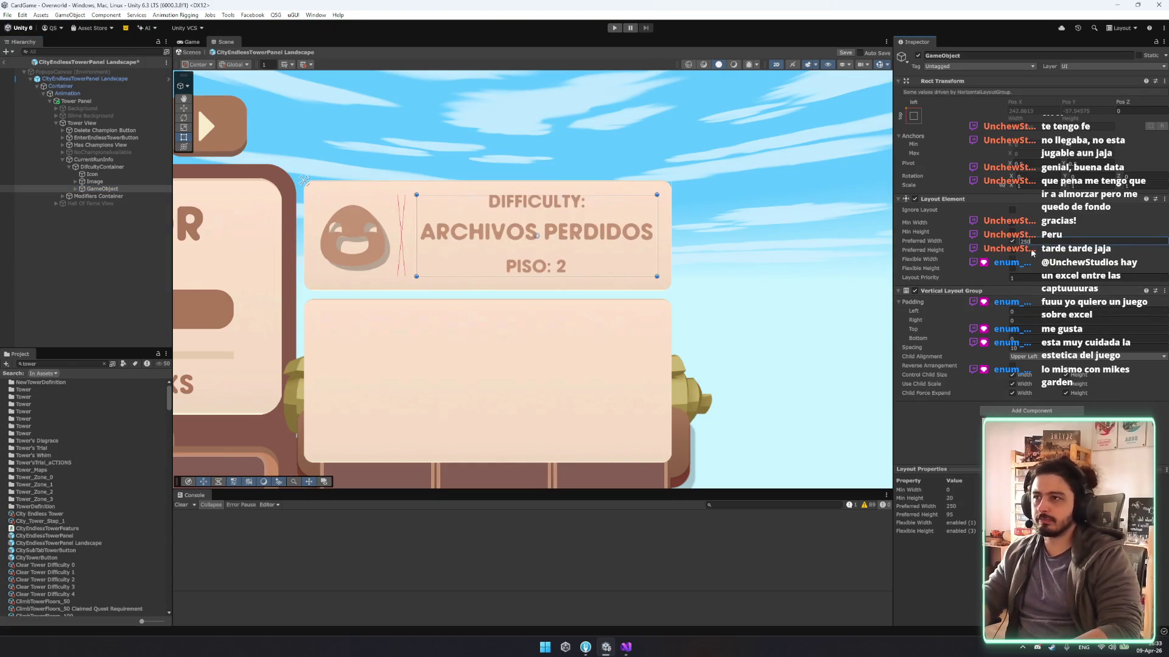
pyautogui.moveTo(1000, 242)
pyautogui.mouseDown()
pyautogui.moveTo(485, 229)
pyautogui.moveTo(688, 225)
pyautogui.mouseUp()
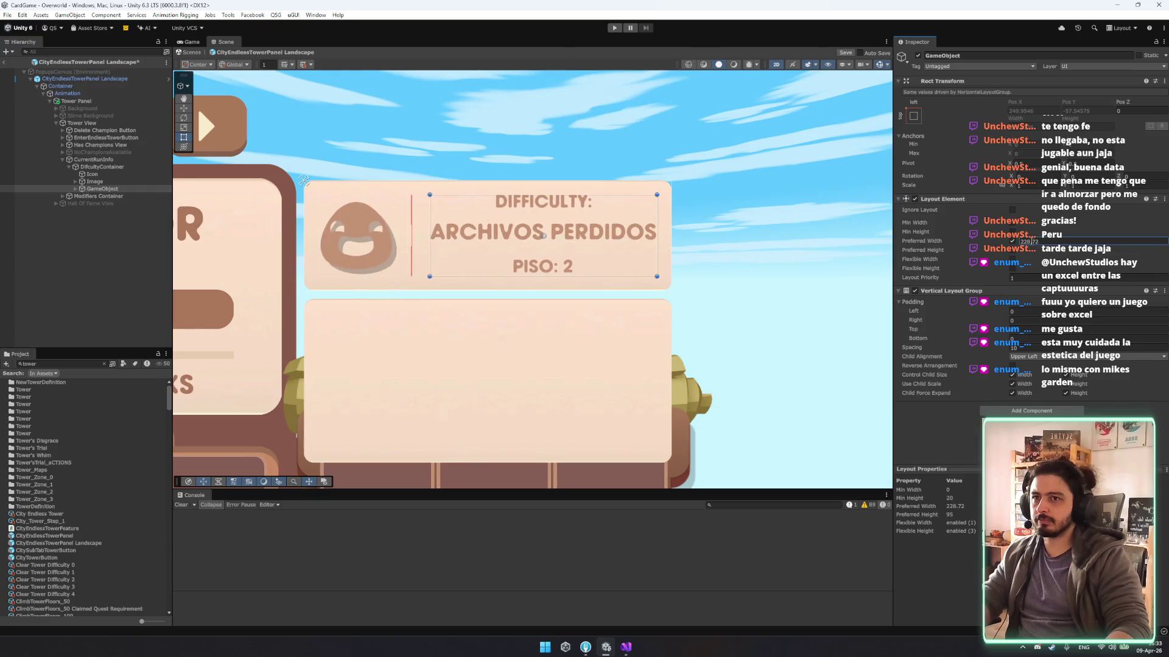
pyautogui.write('250')
pyautogui.click(101, 174)
pyautogui.doubleClick(1021, 383)
pyautogui.write('50')
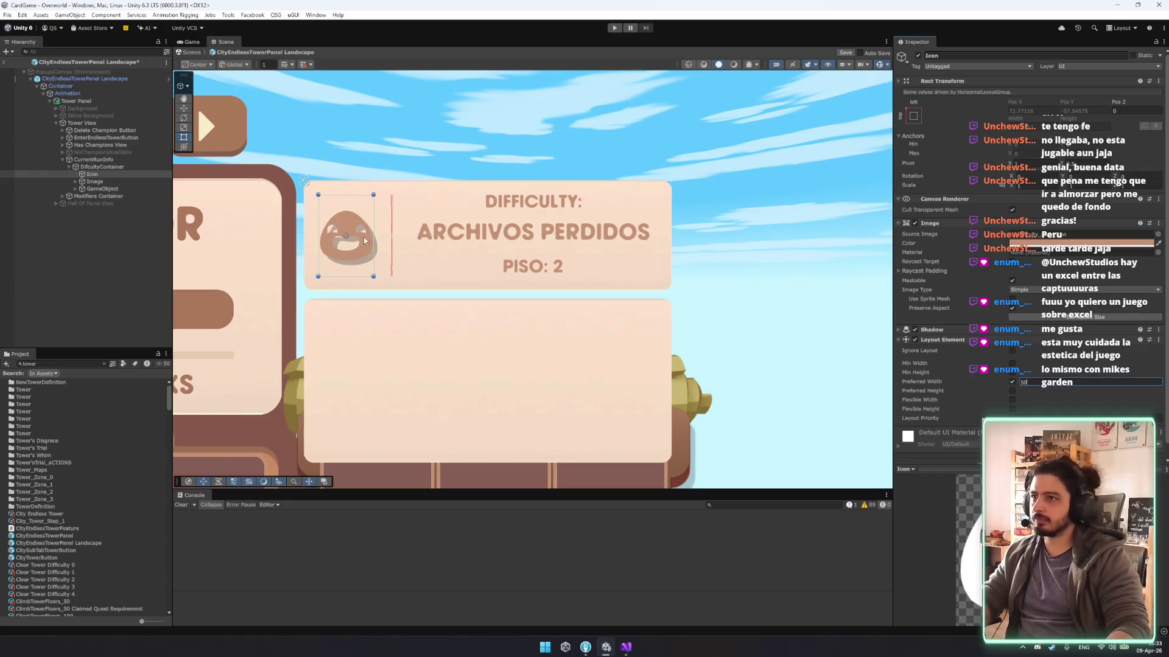
# Narrow the header text GameObject's preferred width to 230.
pyautogui.click(102, 189)
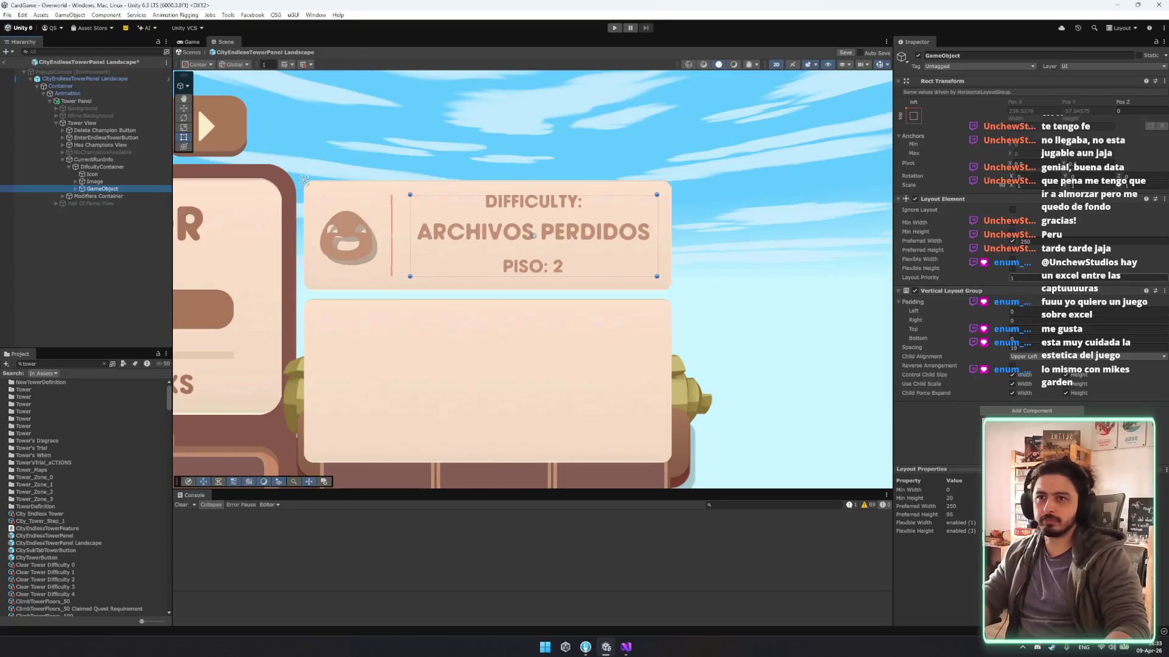
pyautogui.moveTo(1015, 242)
pyautogui.mouseDown()
pyautogui.moveTo(986, 238)
pyautogui.moveTo(1009, 240)
pyautogui.mouseUp()
pyautogui.write('230')
pyautogui.scroll(-3, 513, 384)
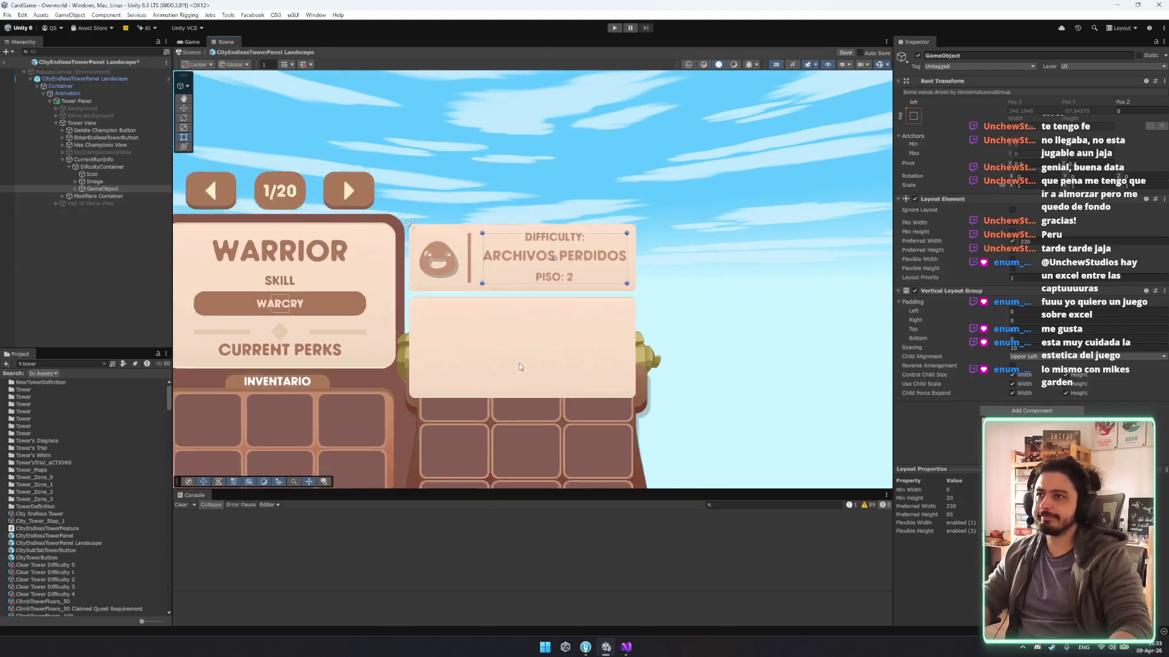
pyautogui.scroll(-3, 513, 383)
pyautogui.scroll(3, 529, 279)
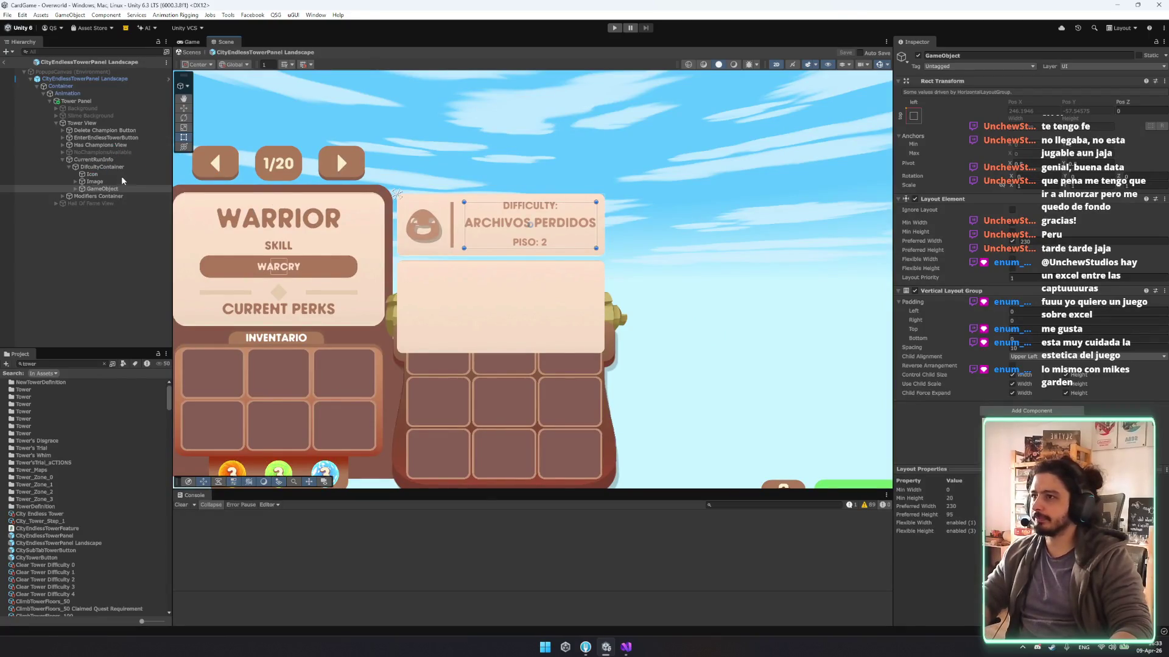
pyautogui.click(101, 167)
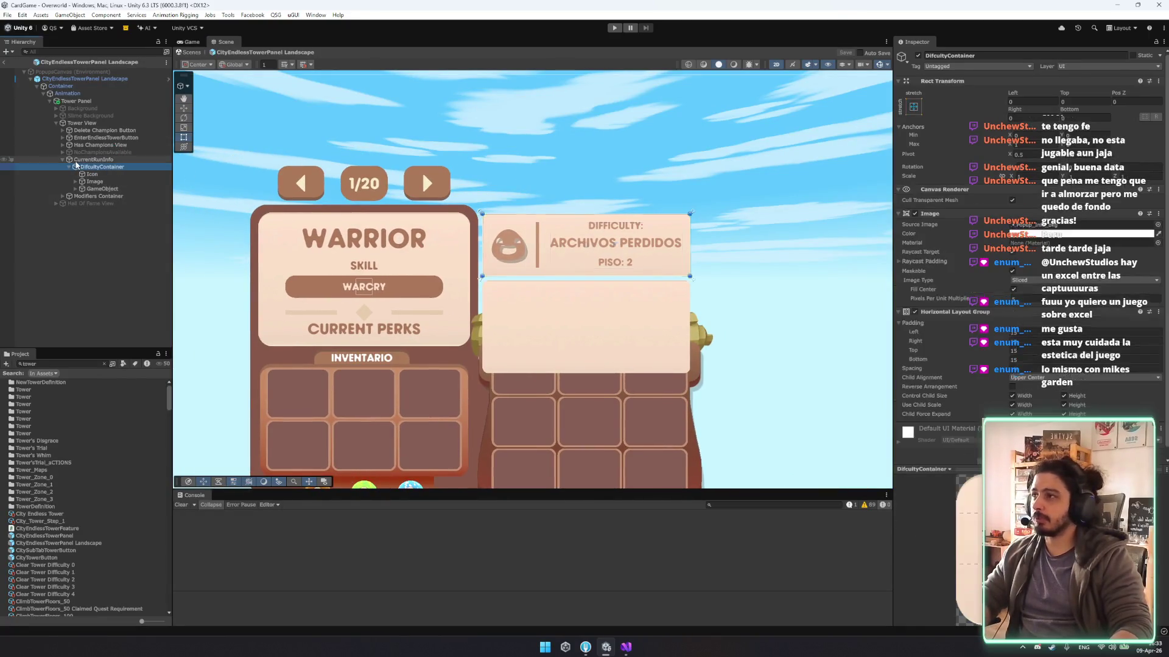
pyautogui.click(72, 167)
pyautogui.click(75, 162)
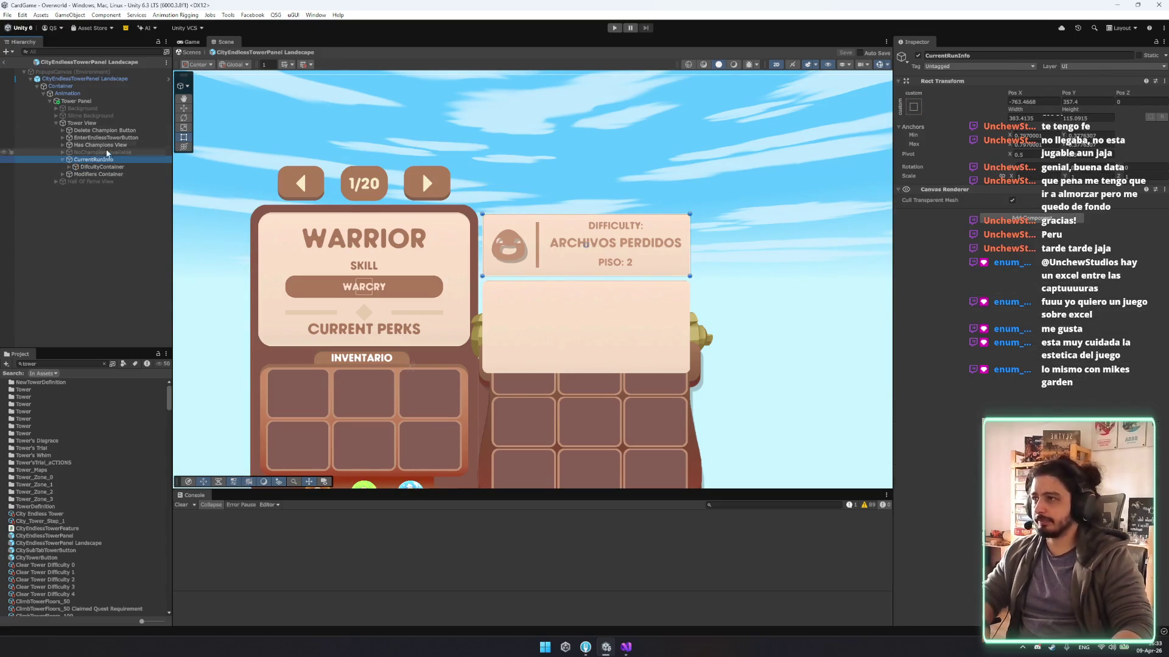
# Add a new UI Image under Tower View.
pyautogui.rightClick(87, 123)
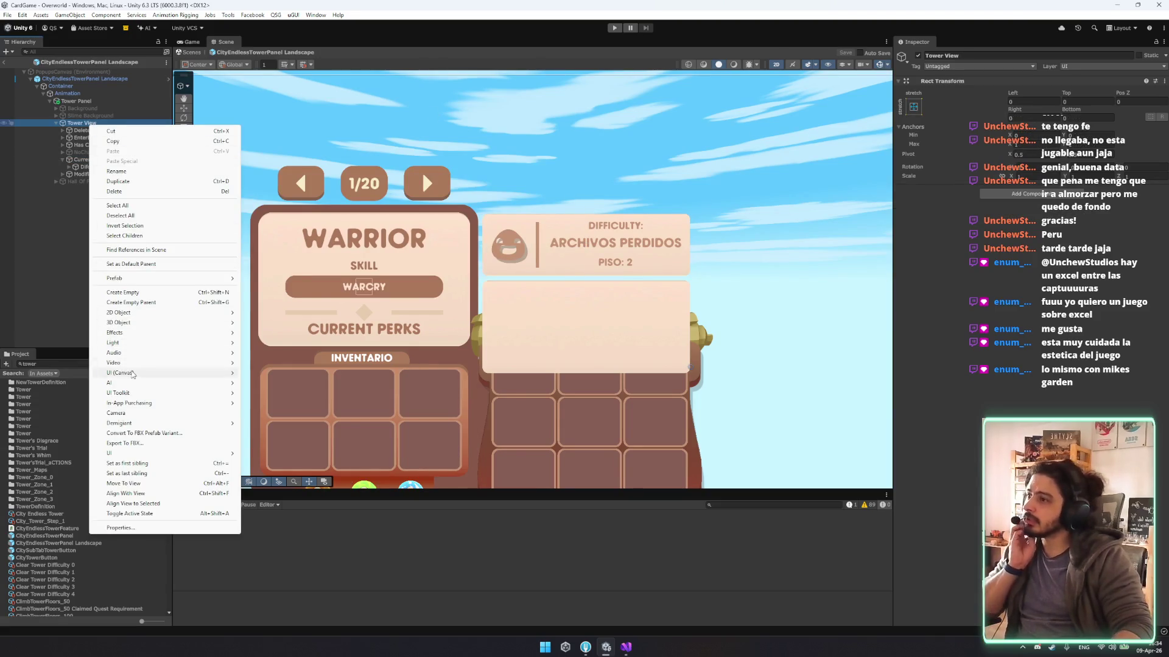
pyautogui.moveTo(125, 375)
pyautogui.click(264, 373)
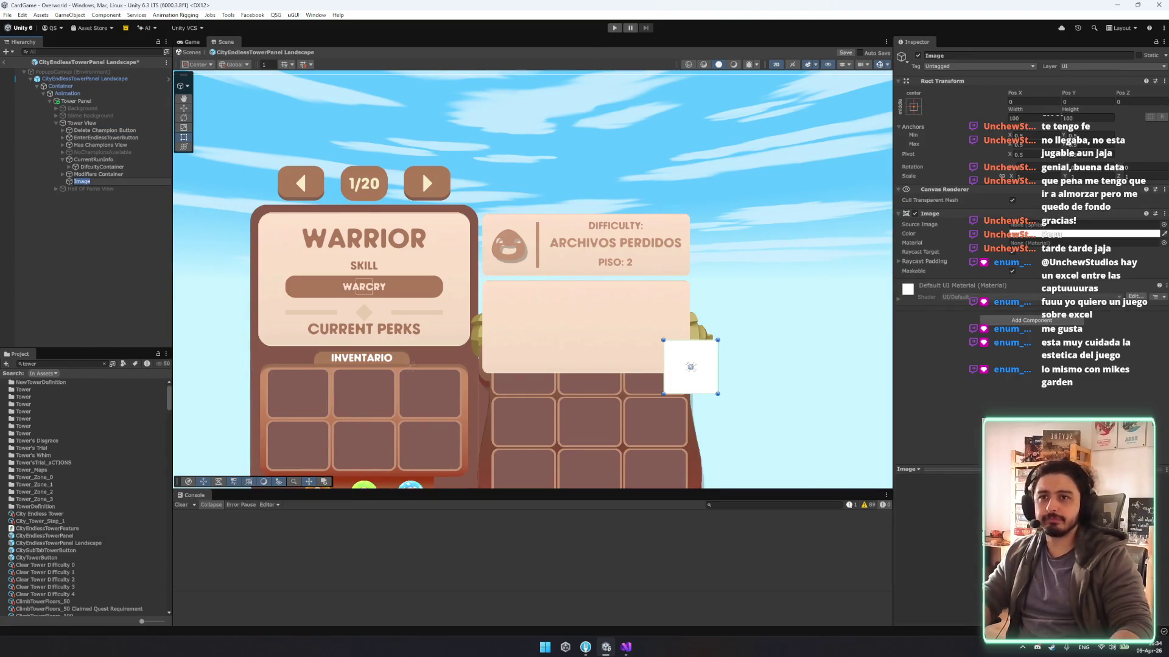
pyautogui.press('Return')
pyautogui.hotkey('ctrl', 'v')
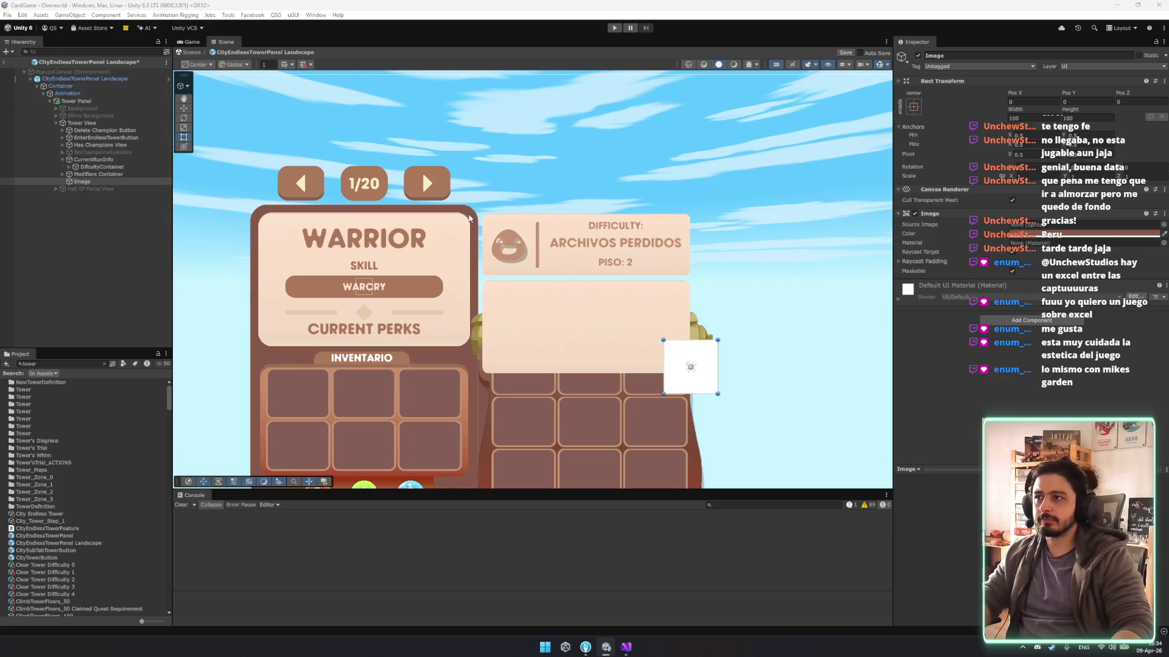
# Roughly size the image over both panels and make it Tower View's first child.
pyautogui.press('r')
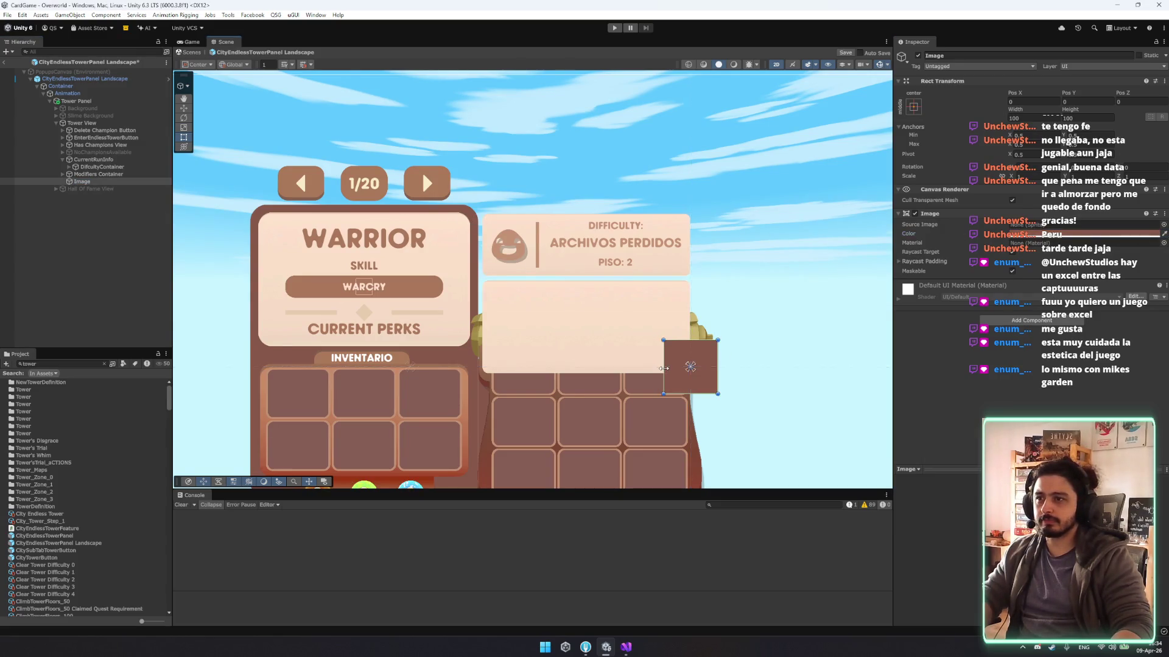
pyautogui.moveTo(663, 367); pyautogui.dragTo(555, 359)
pyautogui.moveTo(630, 362); pyautogui.dragTo(572, 246)
pyautogui.moveTo(601, 287); pyautogui.dragTo(600, 365)
pyautogui.moveTo(85, 183); pyautogui.dragTo(85, 126)
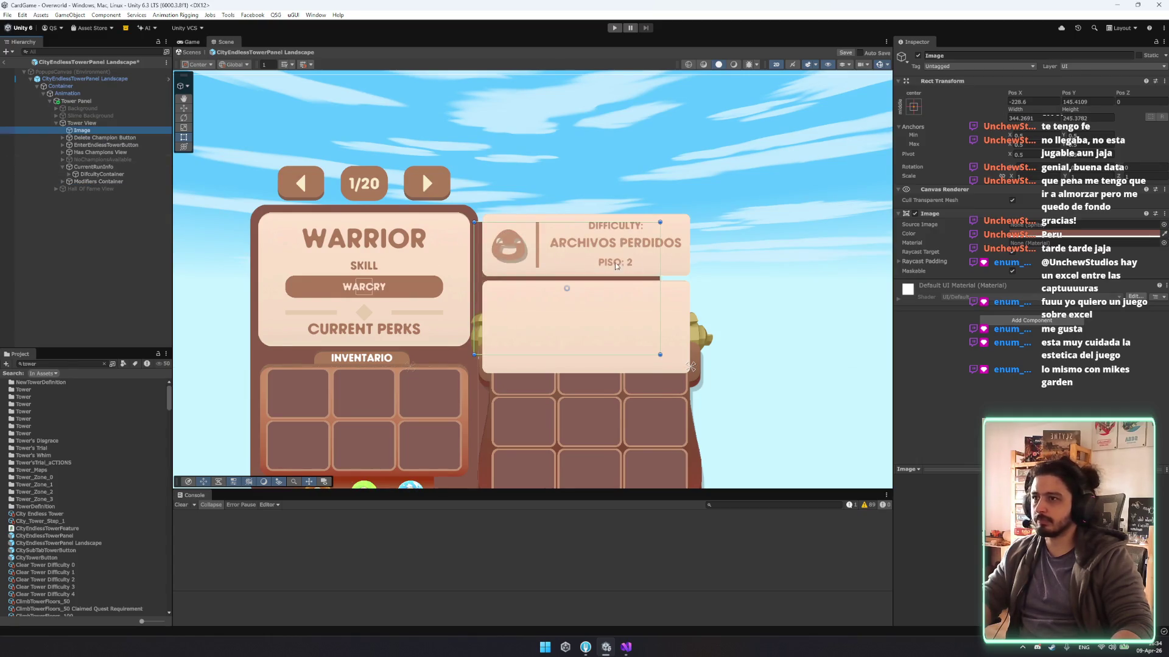
# Set the image's Source Image to the whiteSquare sprite.
pyautogui.click(1163, 224)
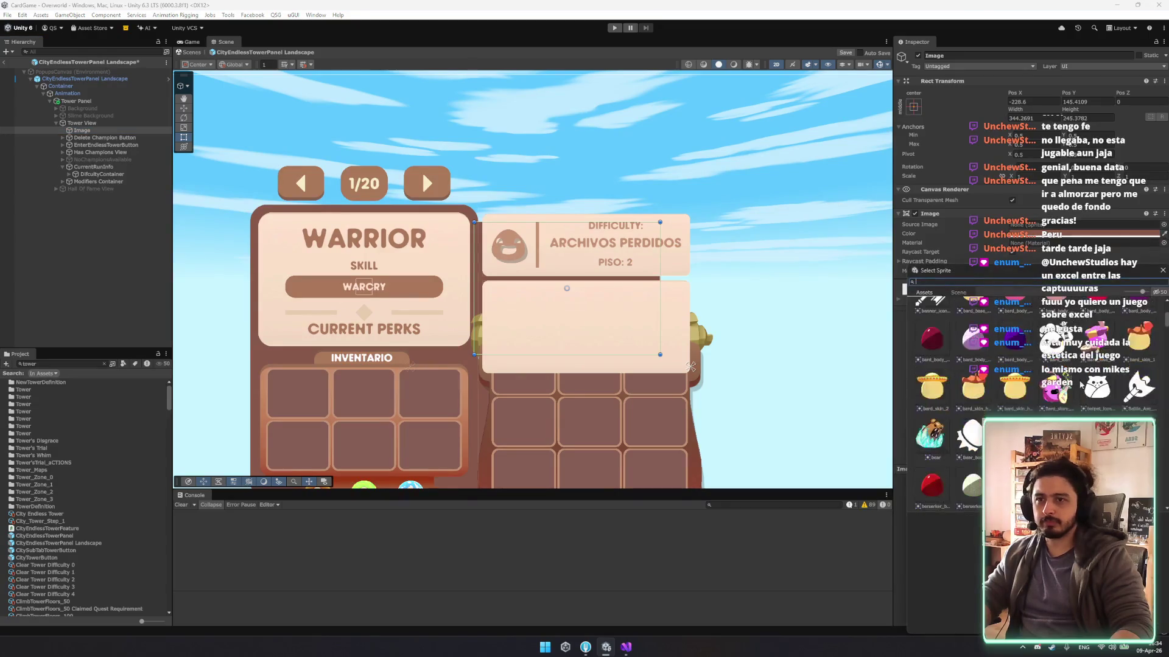
pyautogui.write('white')
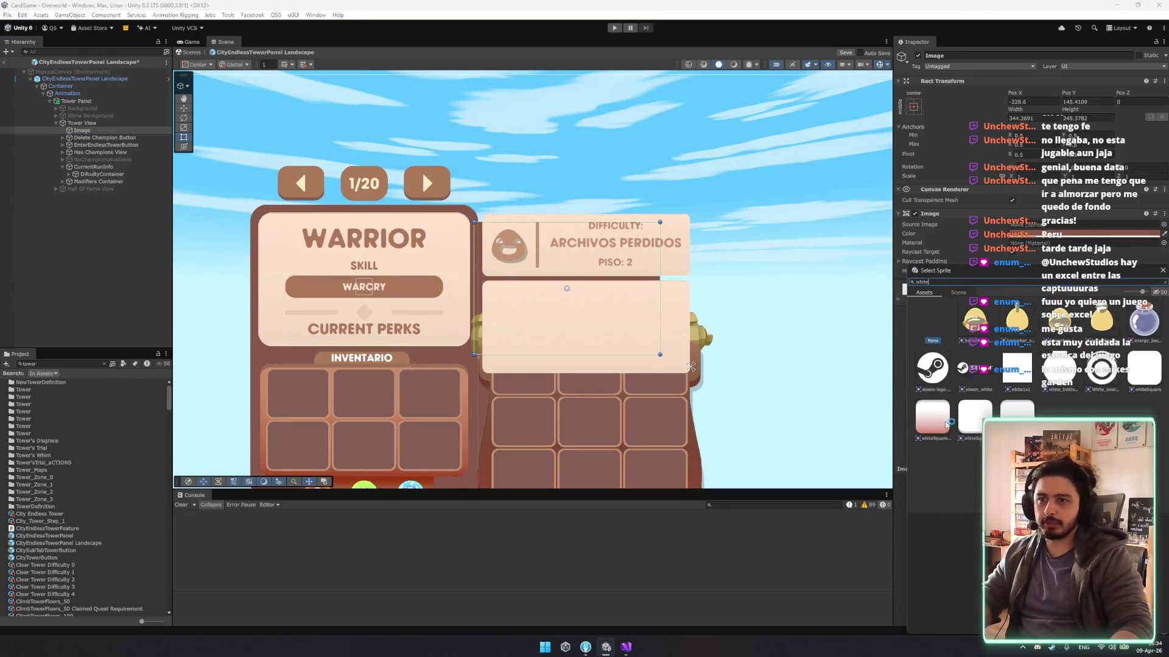
pyautogui.doubleClick(1144, 368)
pyautogui.press('w')
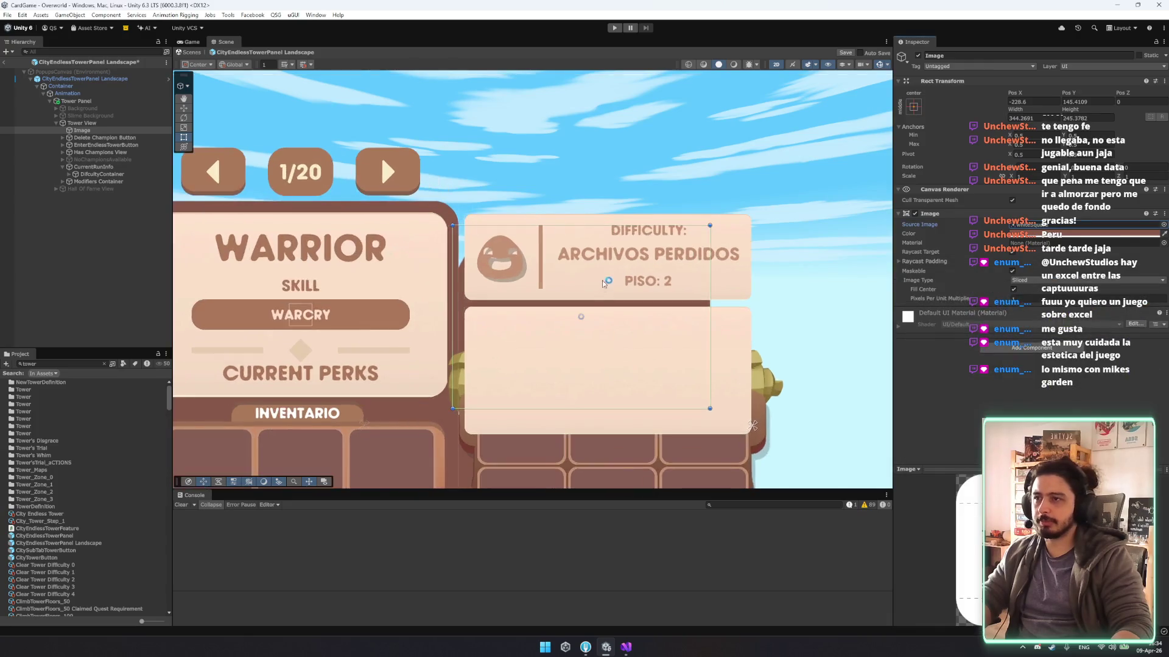
pyautogui.click(1029, 298)
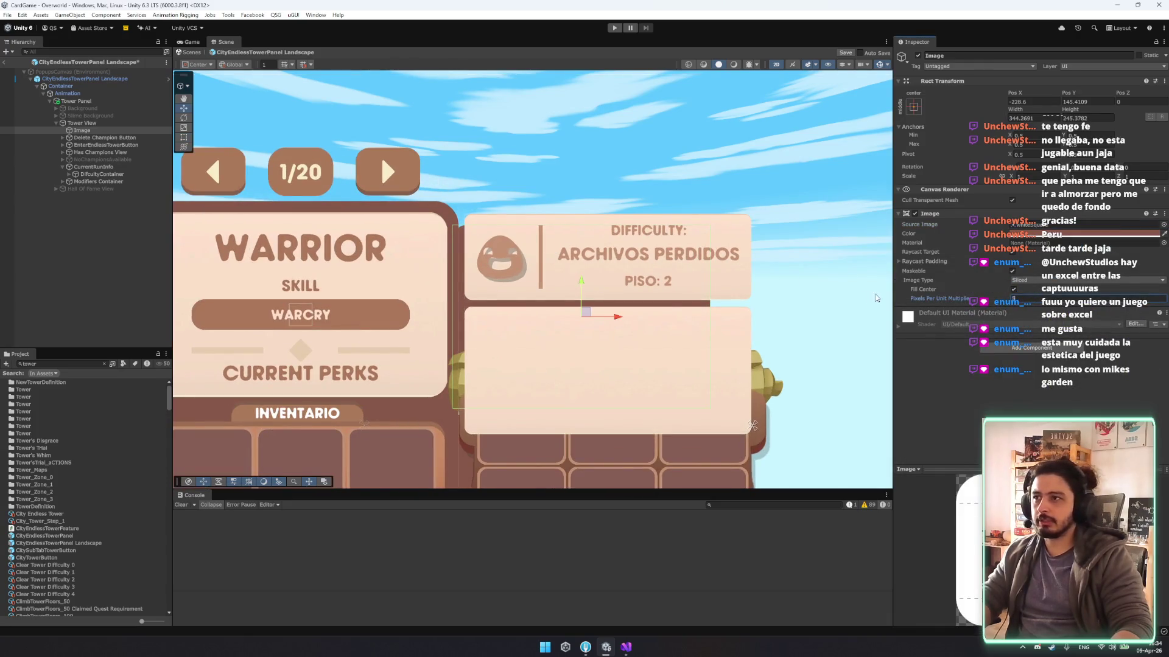
# Extend the image's right, top and left edges to frame the WARRIOR card and header.
pyautogui.moveTo(582, 298)
pyautogui.mouseDown()
pyautogui.moveTo(595, 257)
pyautogui.moveTo(595, 274)
pyautogui.mouseUp()
pyautogui.press('t')
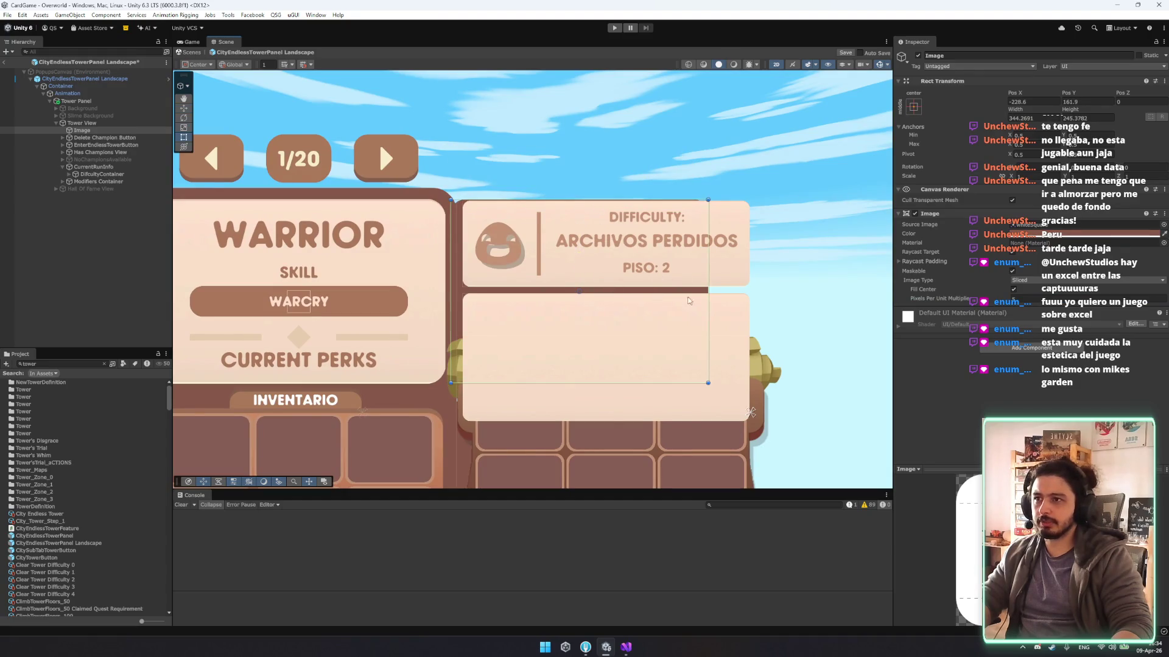
pyautogui.moveTo(709, 293); pyautogui.dragTo(754, 297)
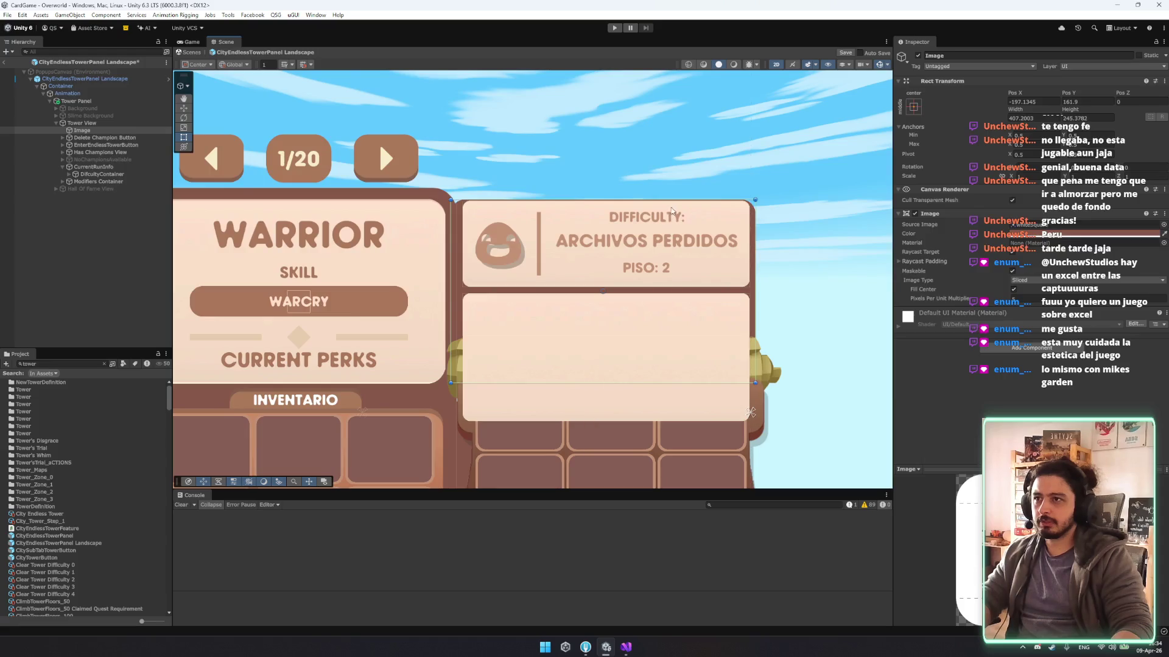
pyautogui.moveTo(672, 199); pyautogui.dragTo(676, 190)
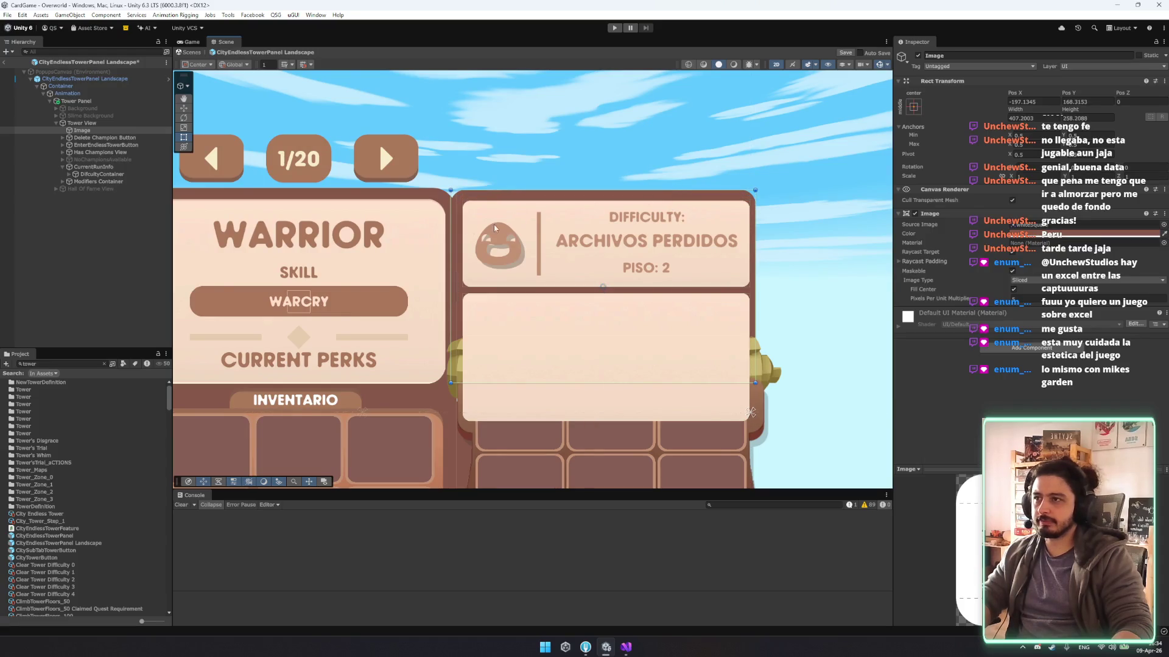
pyautogui.moveTo(447, 226); pyautogui.dragTo(417, 229)
pyautogui.click(809, 219)
pyautogui.press('f')
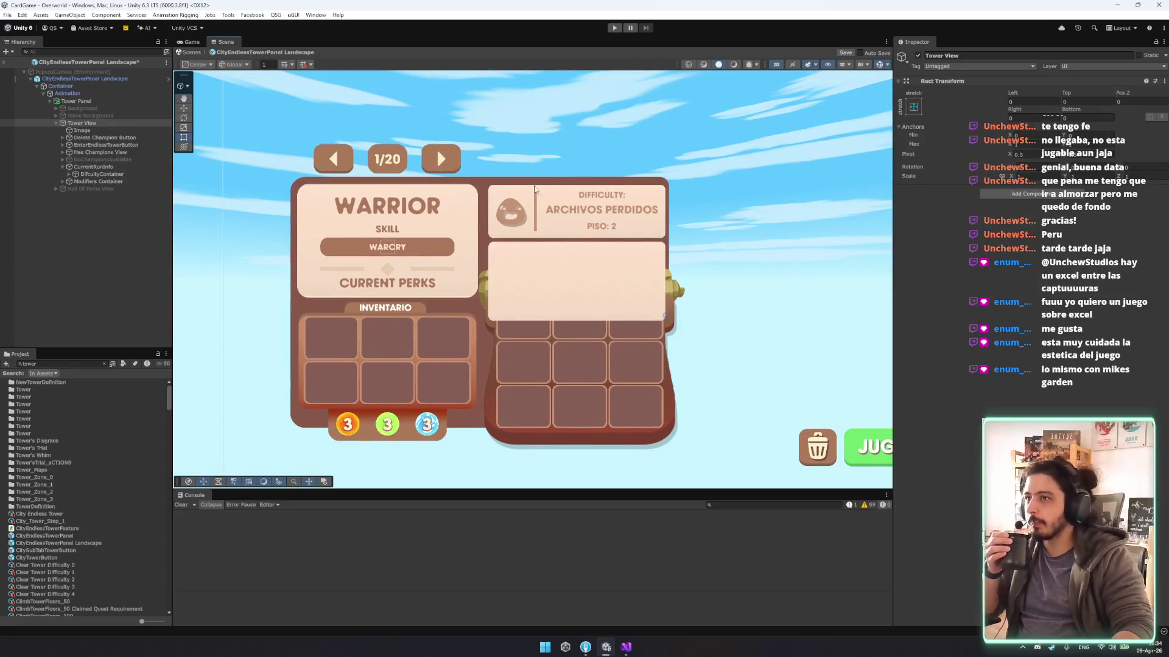
# Rename the image to CurrentInfoBackground and place it above Has Champions View.
pyautogui.click(96, 166)
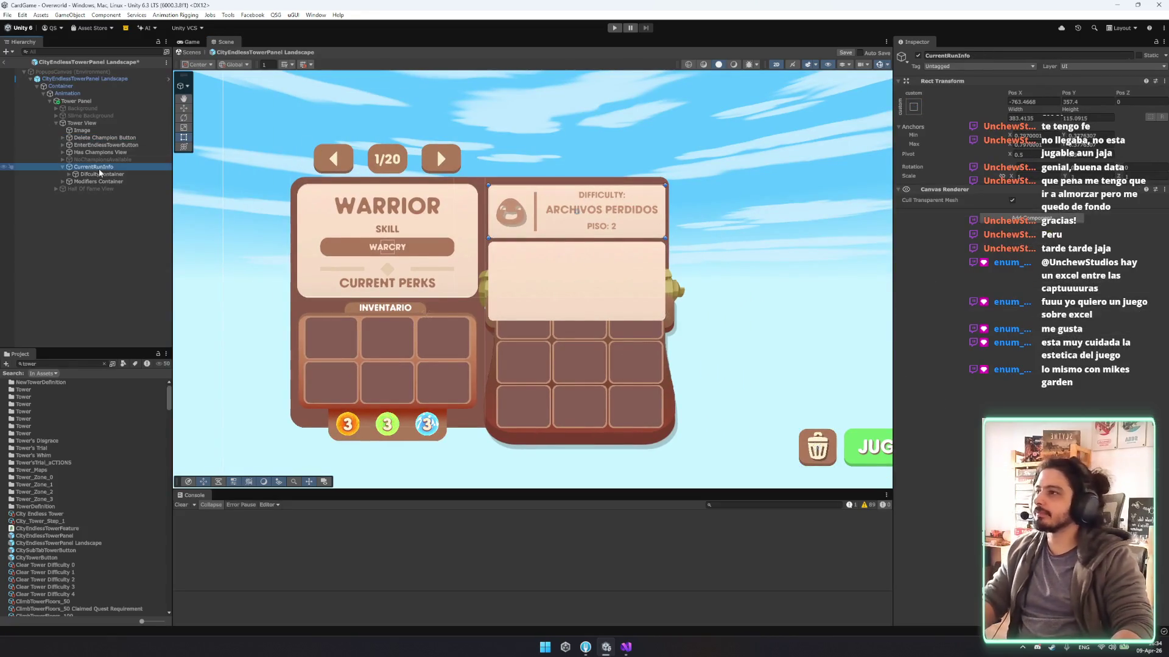
pyautogui.moveTo(82, 131); pyautogui.dragTo(88, 150)
pyautogui.click(113, 166)
pyautogui.click(85, 160)
pyautogui.press('F2')
pyautogui.write('CurrentInfoBackground')
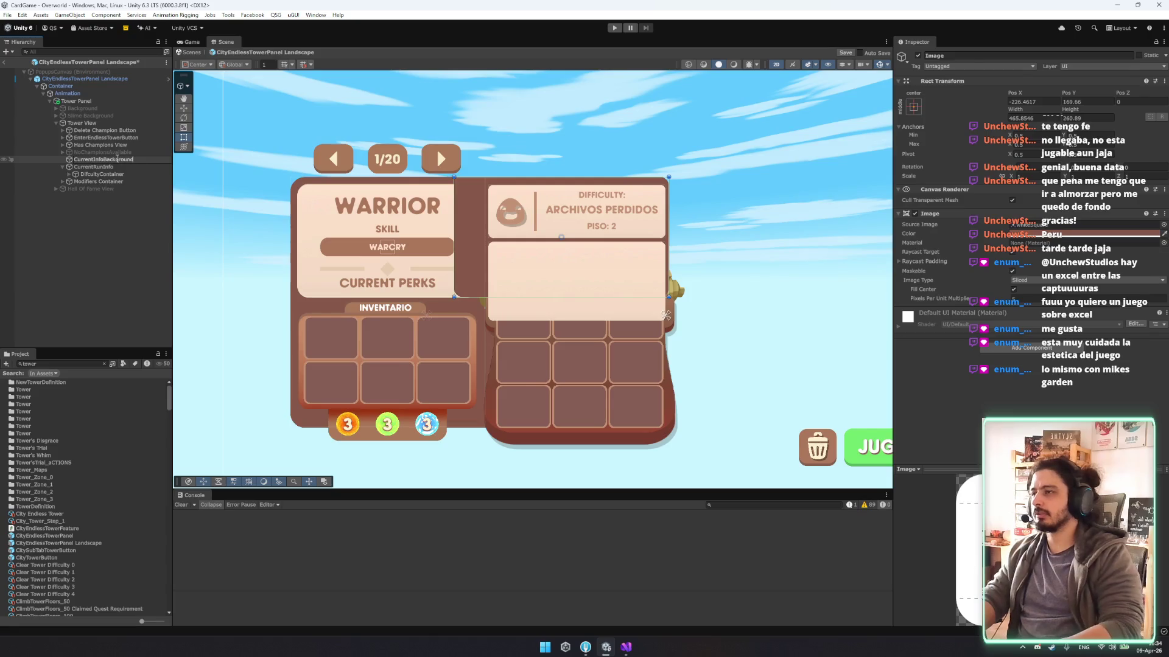
pyautogui.press('Return')
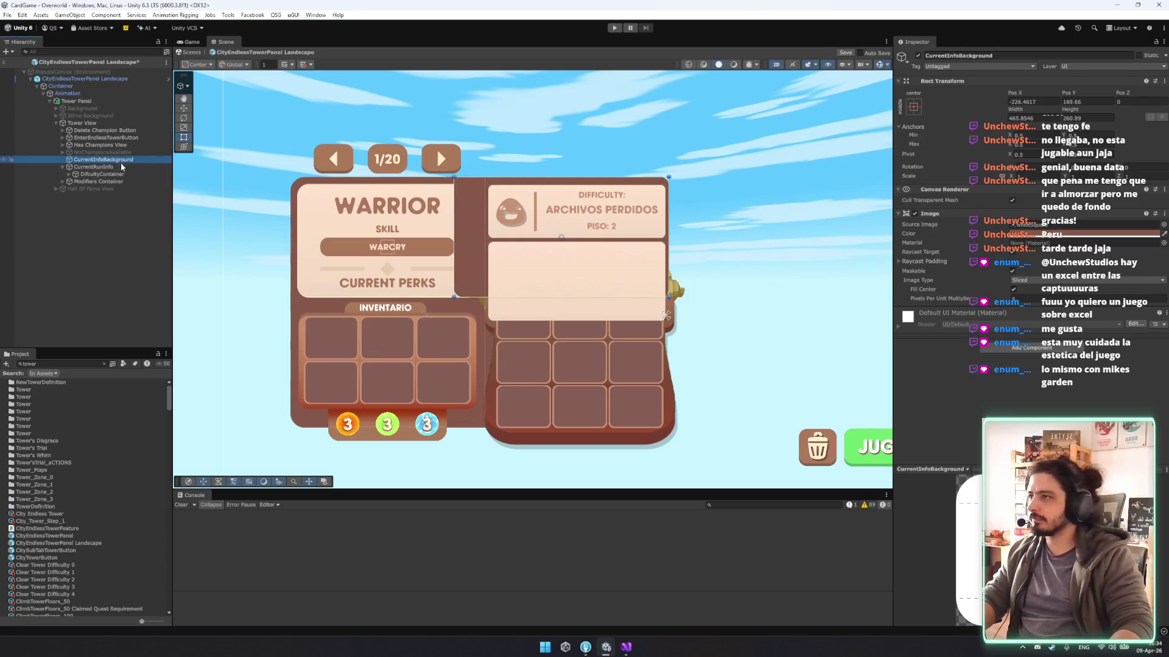
pyautogui.moveTo(124, 140)
pyautogui.mouseDown()
pyautogui.moveTo(109, 166)
pyautogui.moveTo(105, 153)
pyautogui.mouseUp()
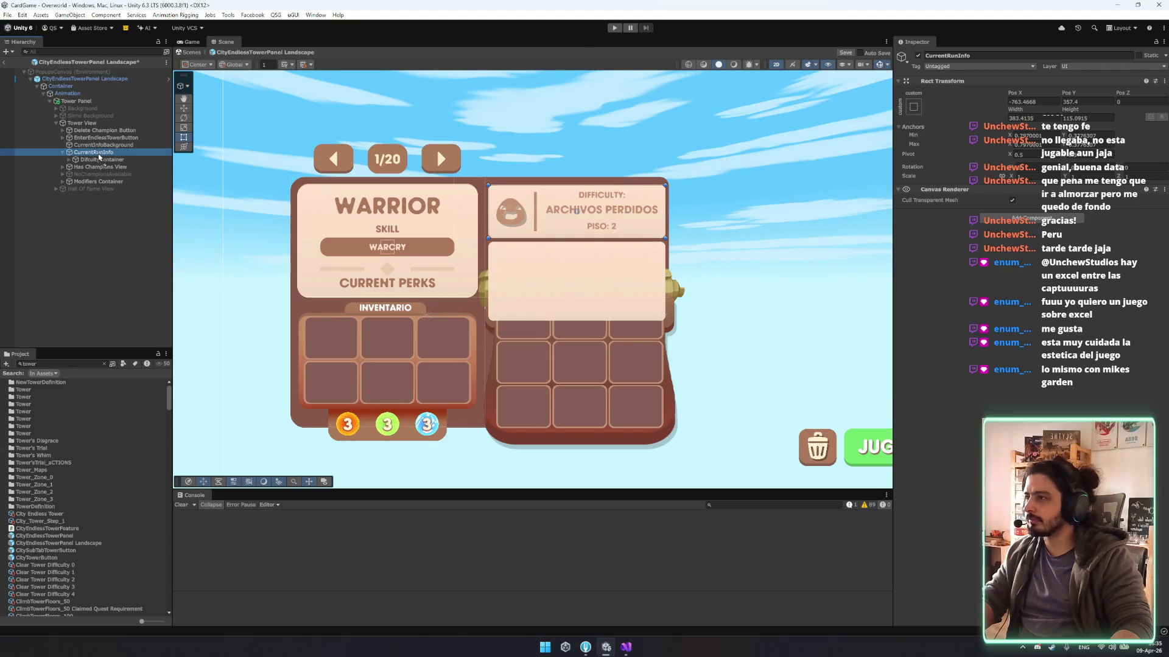
# Nudge the CurrentRunInfo difficulty panel left and re-anchor it to its area.
pyautogui.scroll(5, 573, 235)
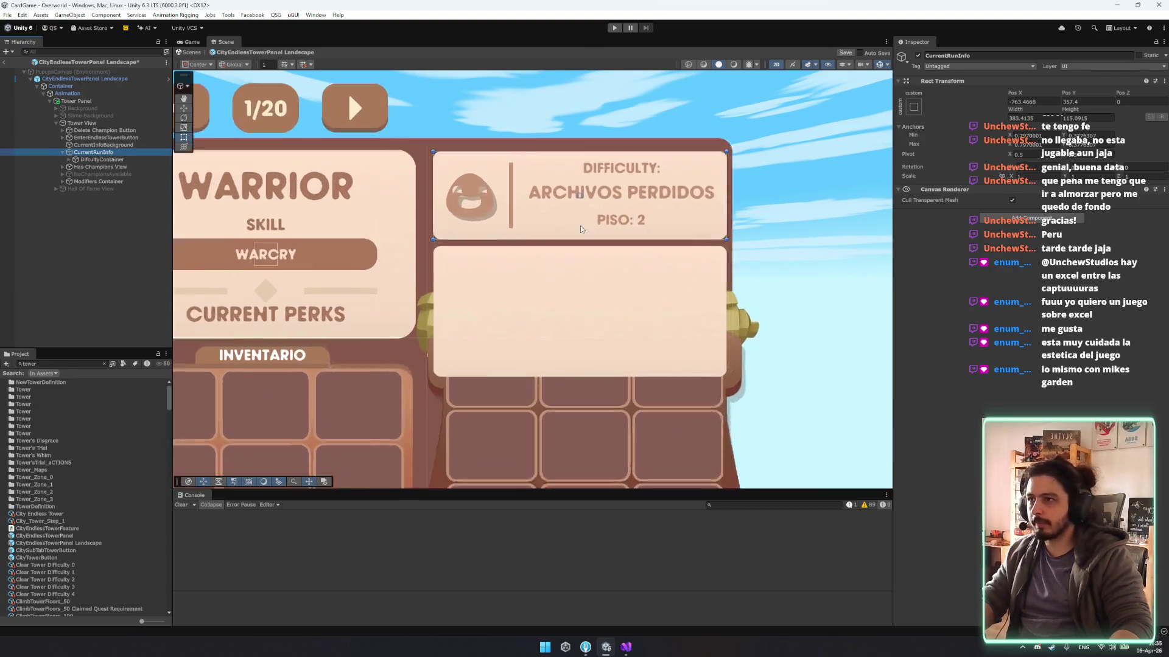
pyautogui.moveTo(587, 189)
pyautogui.mouseDown()
pyautogui.moveTo(597, 243)
pyautogui.moveTo(595, 182)
pyautogui.moveTo(630, 189)
pyautogui.mouseUp()
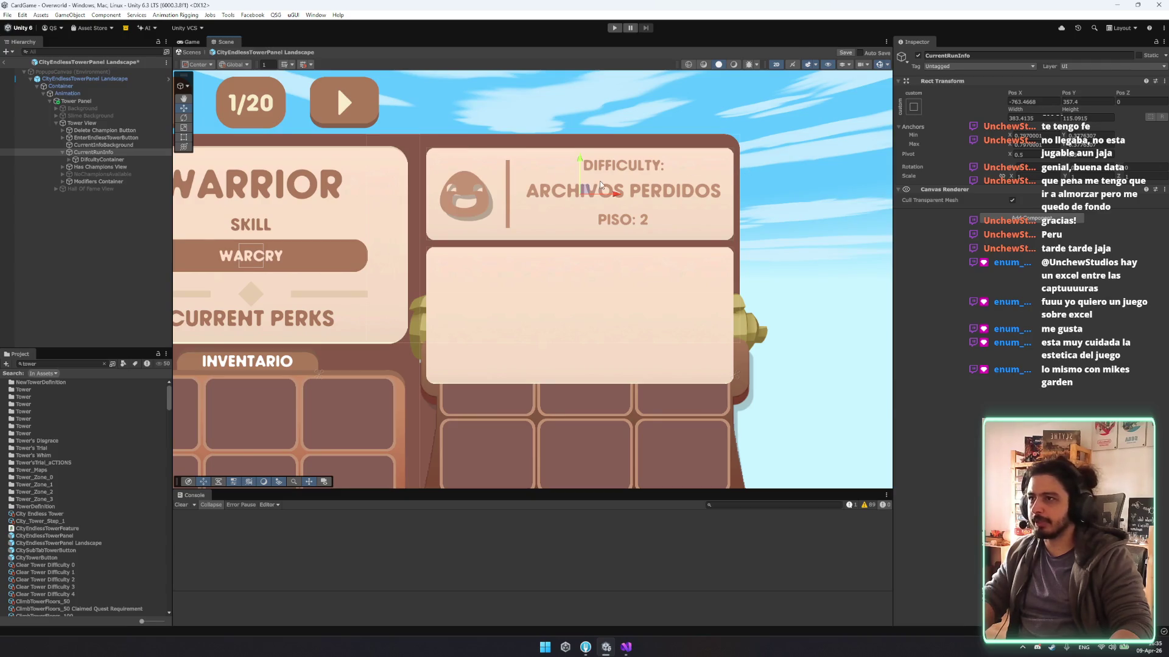
pyautogui.moveTo(612, 193); pyautogui.dragTo(589, 195)
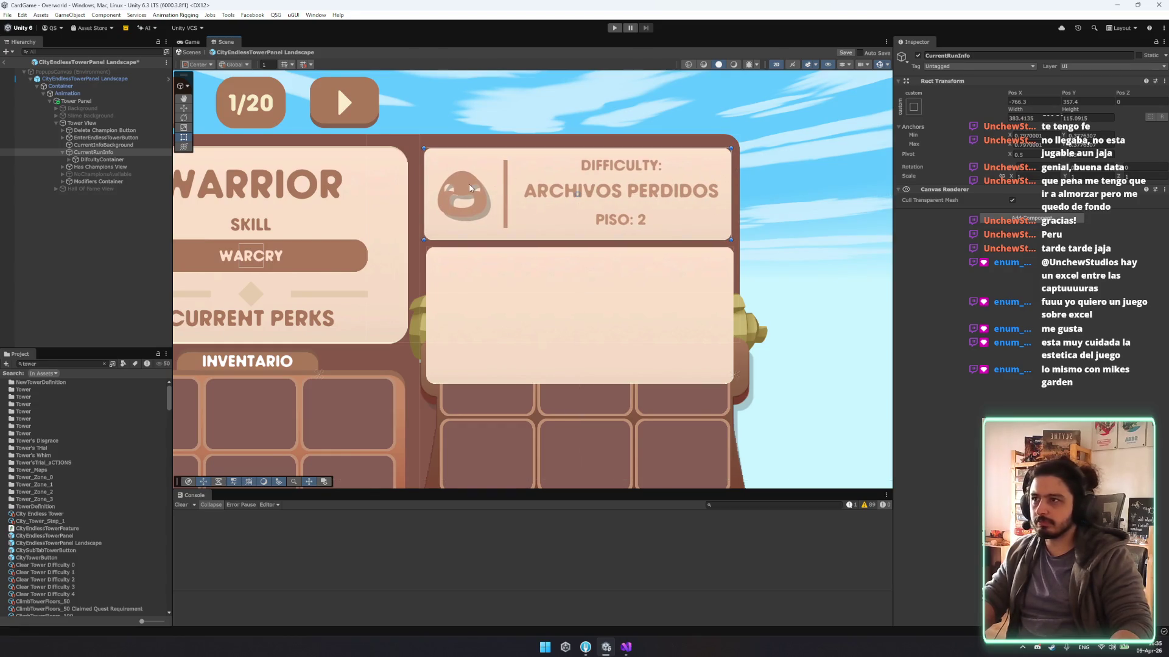
pyautogui.scroll(-5, 688, 148)
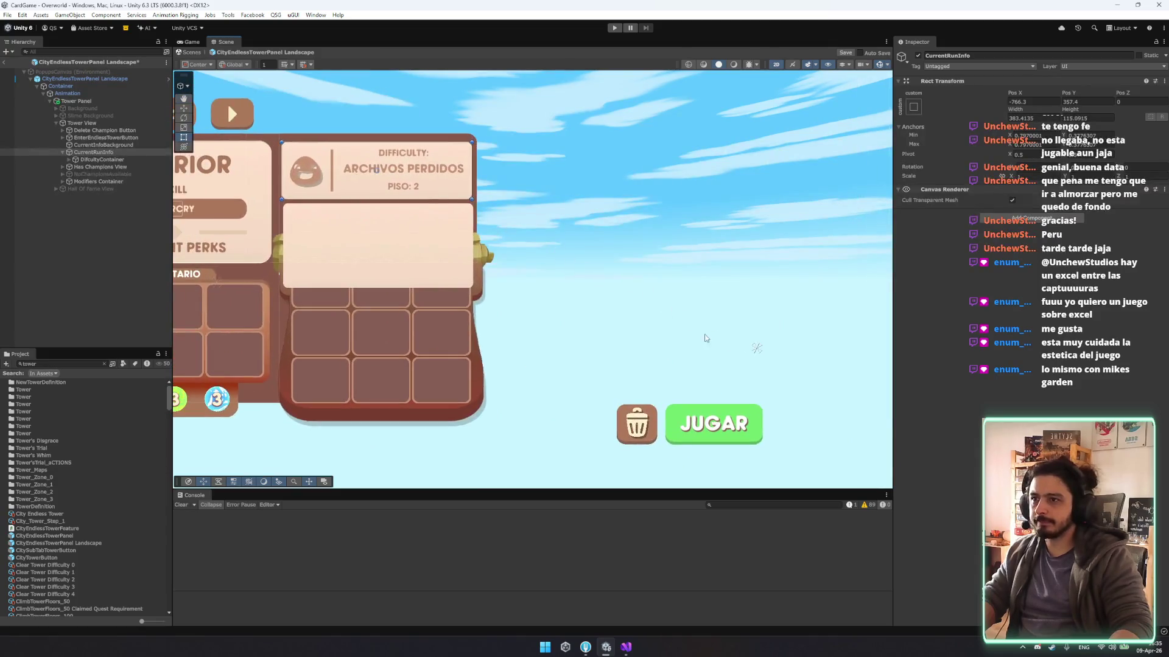
pyautogui.moveTo(754, 349)
pyautogui.mouseDown()
pyautogui.moveTo(572, 274)
pyautogui.moveTo(374, 256)
pyautogui.moveTo(374, 170)
pyautogui.moveTo(409, 174)
pyautogui.moveTo(400, 171)
pyautogui.mouseUp()
pyautogui.scroll(5, 374, 172)
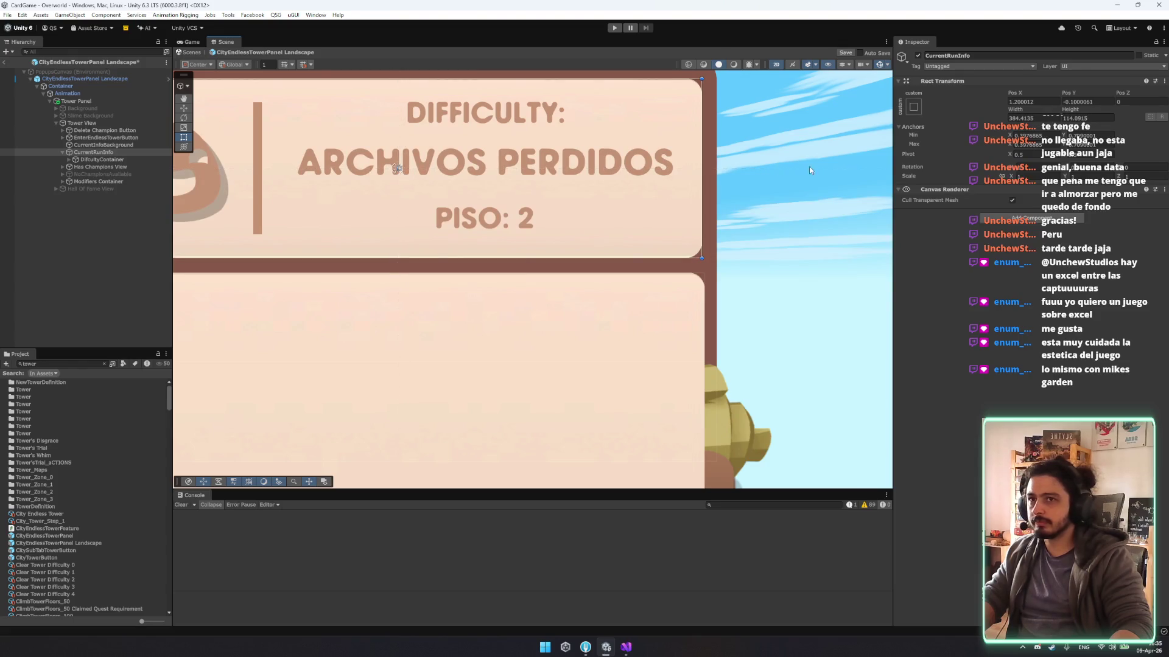
# Reset CurrentRunInfo's position to 0 and move it into CurrentInfoBackground.
pyautogui.click(1007, 101)
pyautogui.write('0')
pyautogui.press('Tab')
pyautogui.write('0')
pyautogui.press('Return')
pyautogui.scroll(-3, 506, 215)
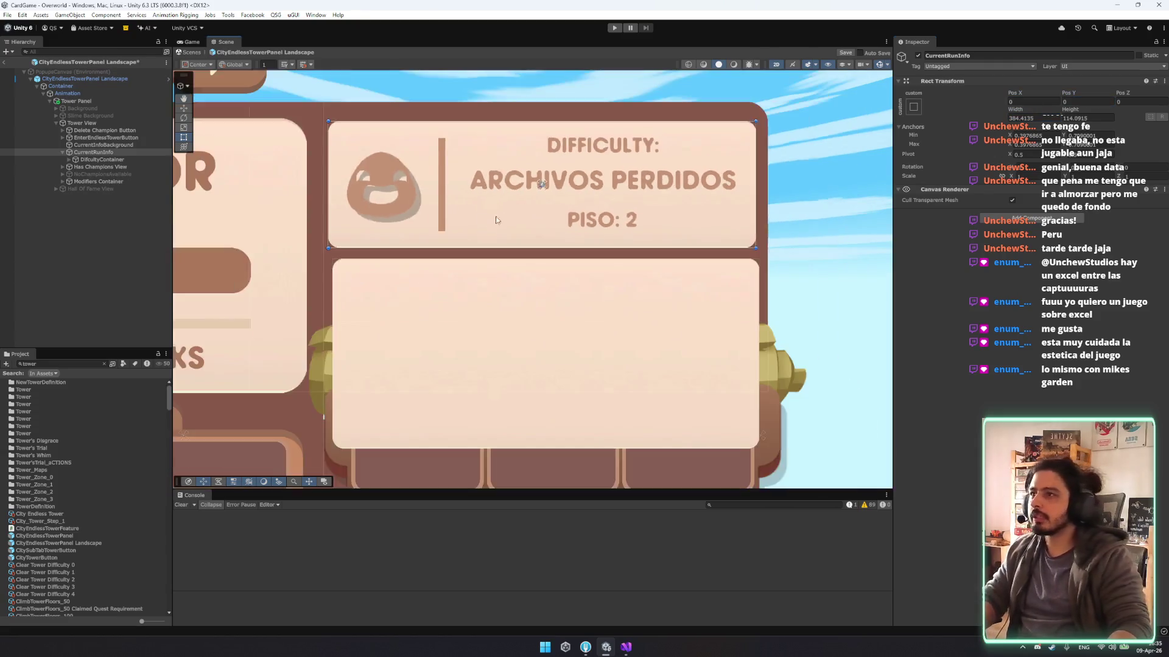
pyautogui.scroll(2, 492, 202)
pyautogui.click(82, 152)
pyautogui.press('Left')
pyautogui.press('Delete')
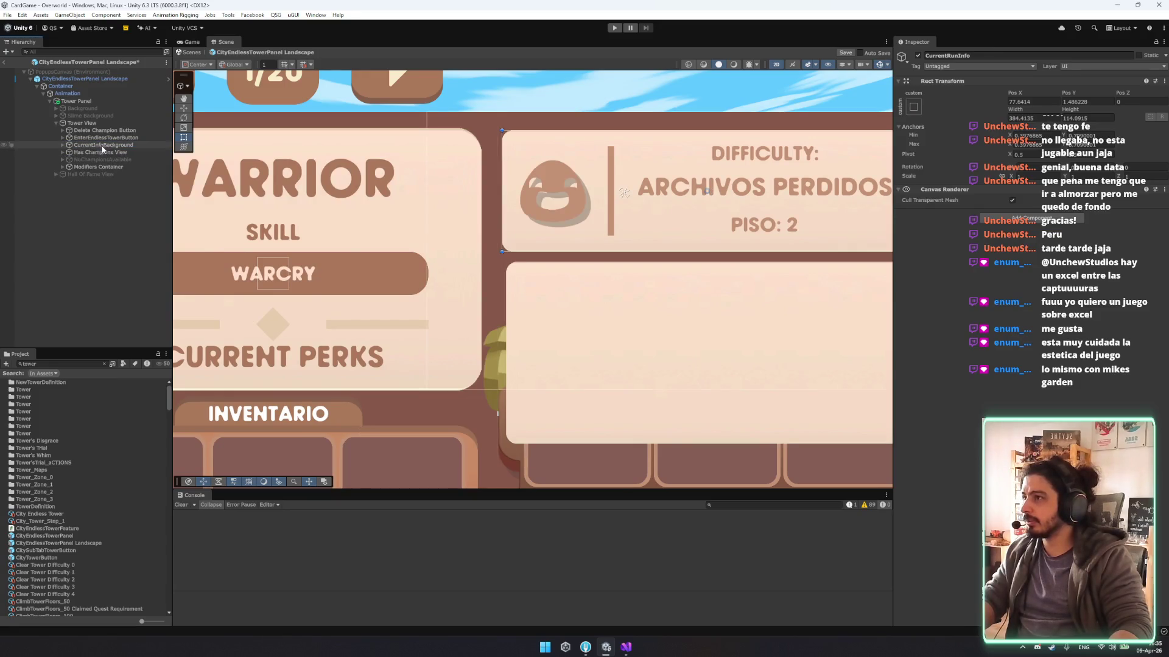
# Make Has Champions View ignore the parent layout and nest it in CurrentInfoBackground.
pyautogui.click(66, 155)
pyautogui.click(65, 154)
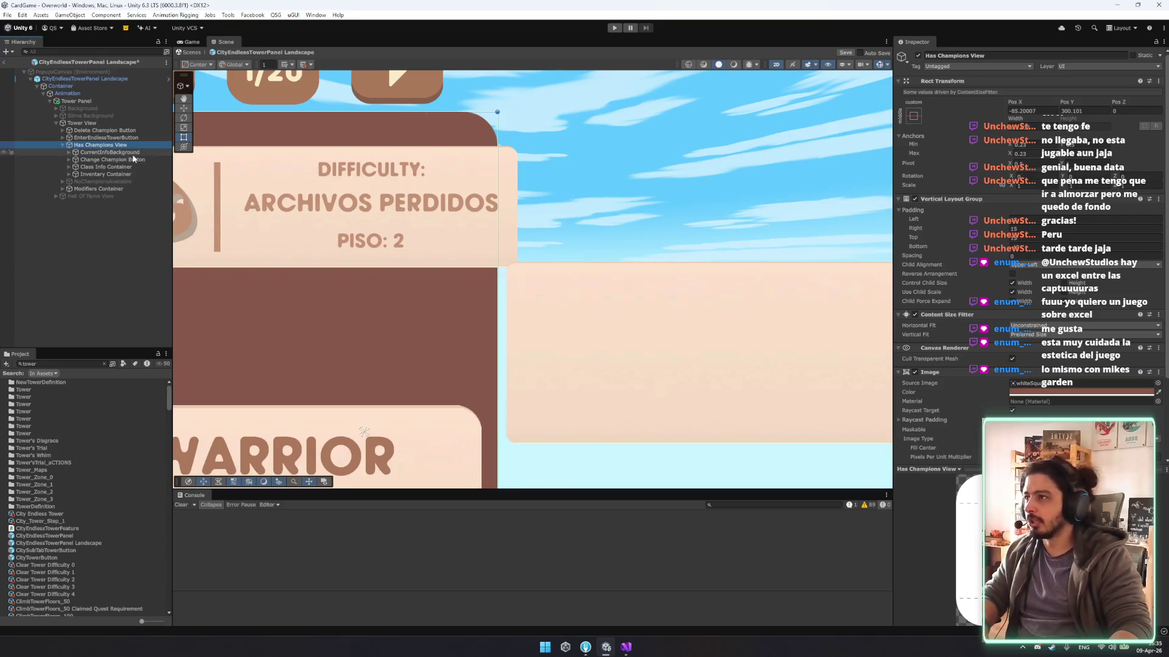
pyautogui.hotkey('ctrl', 'z')
pyautogui.scroll(-3, 1035, 395)
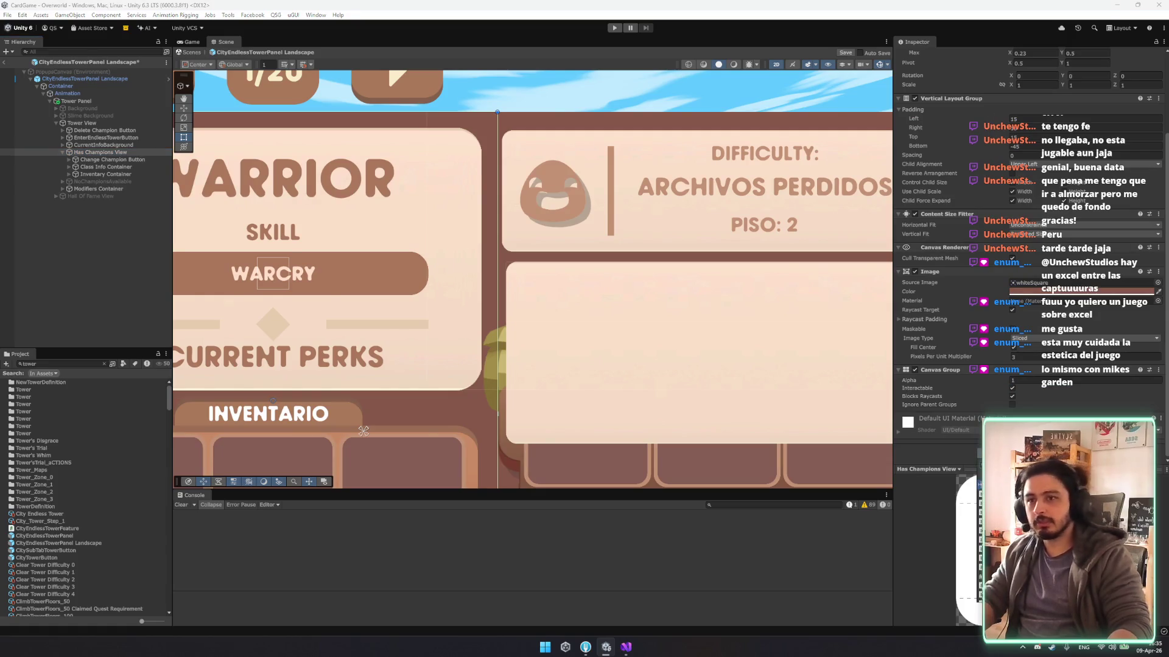
pyautogui.scroll(-3, 996, 410)
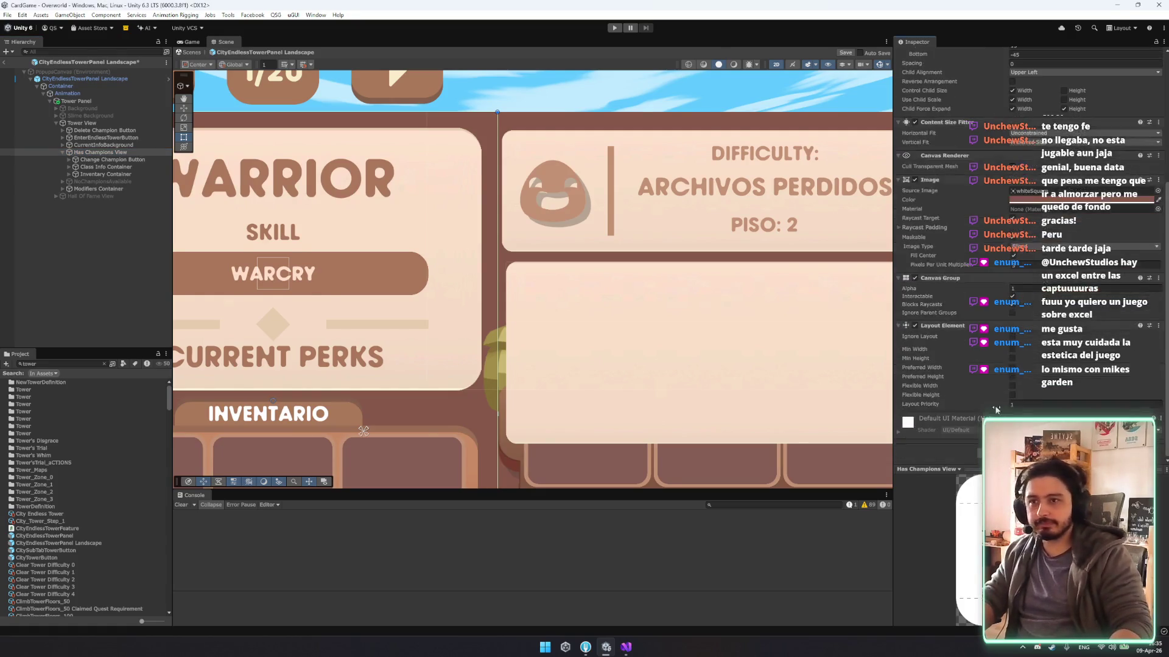
pyautogui.click(1011, 338)
pyautogui.moveTo(97, 152); pyautogui.dragTo(61, 144)
pyautogui.click(62, 145)
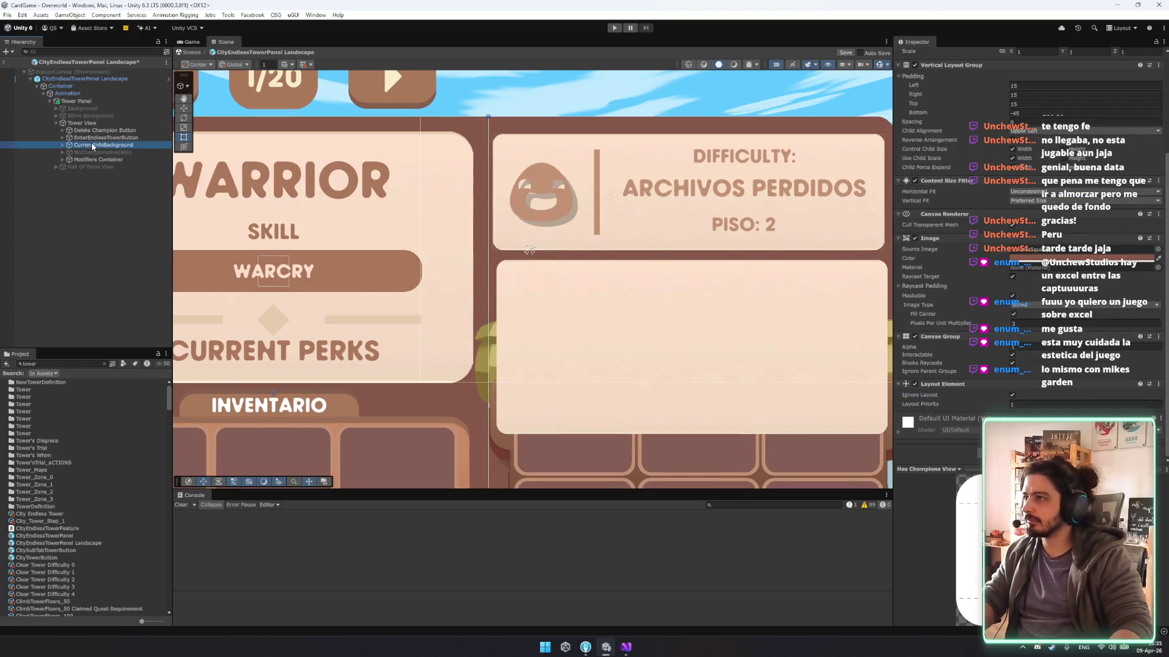
# Place Has Champions View above CurrentRunInfo inside CurrentInfoBackground.
pyautogui.click(76, 152)
pyautogui.click(76, 161)
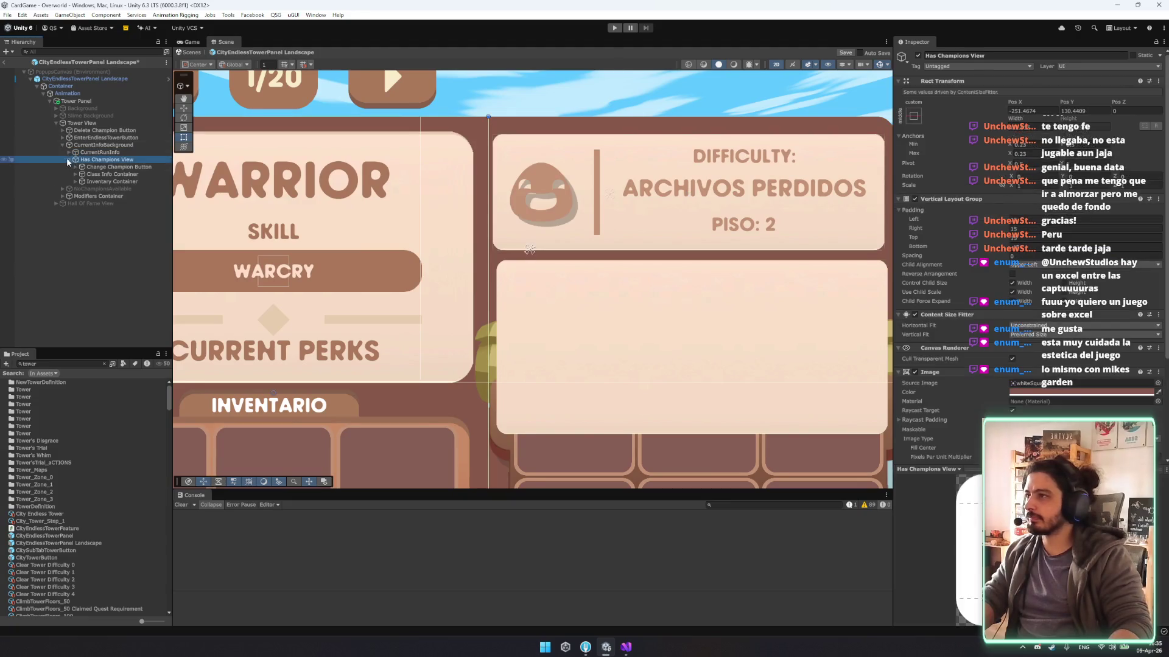
pyautogui.press('Left')
pyautogui.moveTo(112, 166); pyautogui.dragTo(92, 150)
pyautogui.scroll(-3, 480, 222)
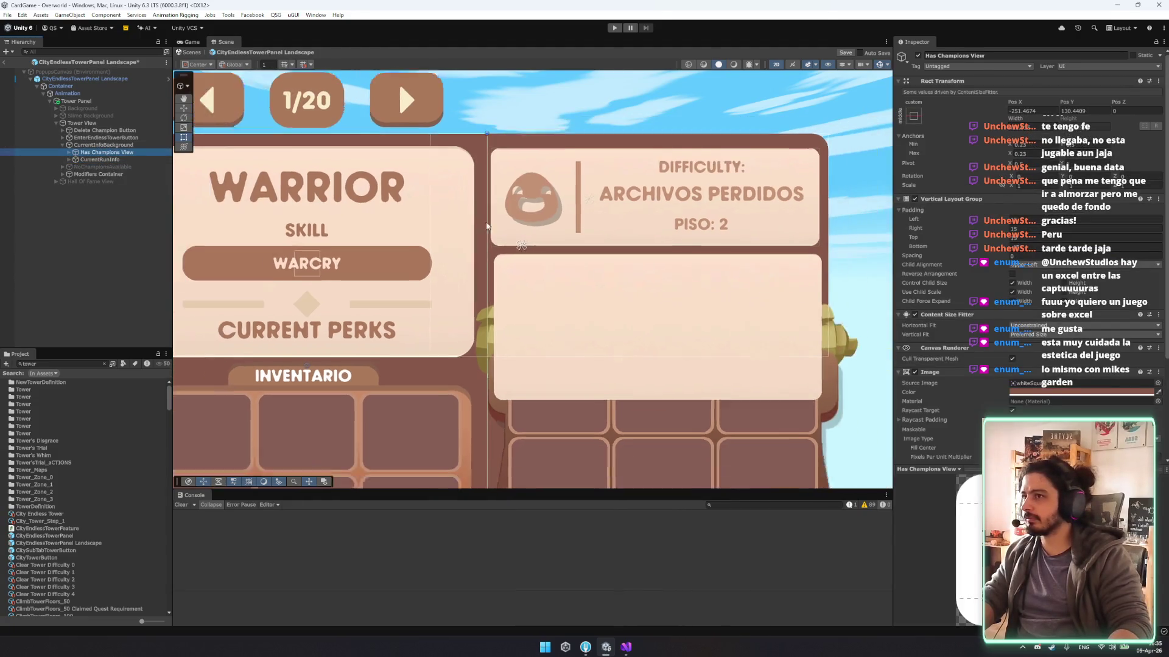
# Try sliding CurrentRunInfo left, undo it, and inspect CurrentRunInfo and Has Champions View children.
pyautogui.click(108, 159)
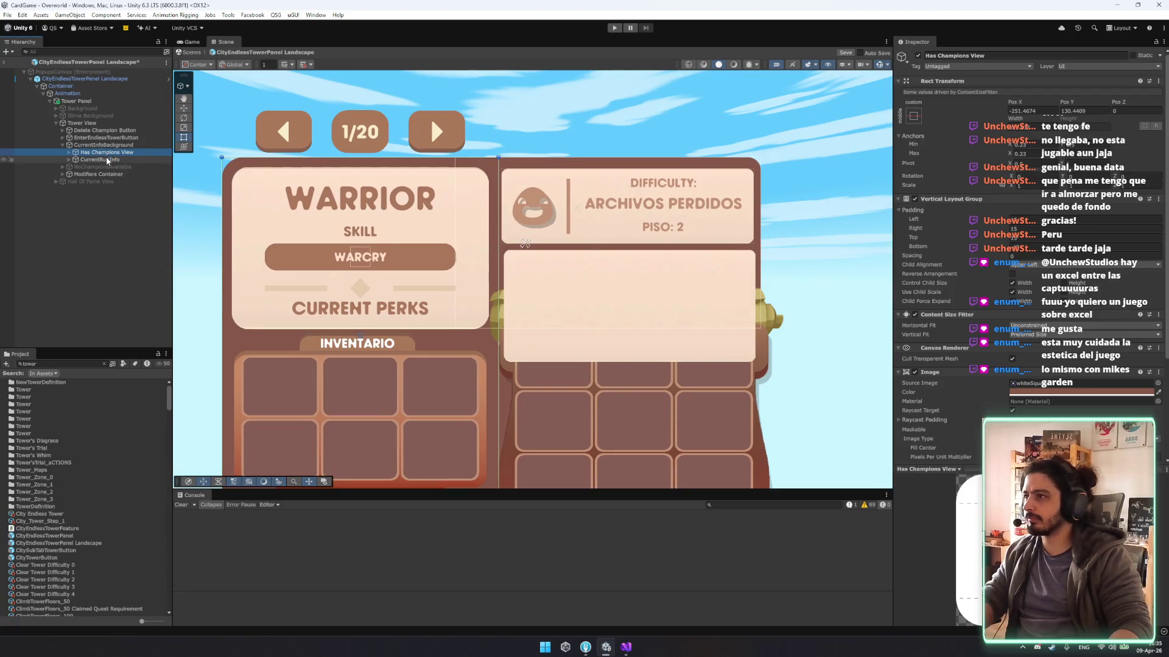
pyautogui.moveTo(662, 209); pyautogui.dragTo(334, 209)
pyautogui.hotkey('ctrl', 'z')
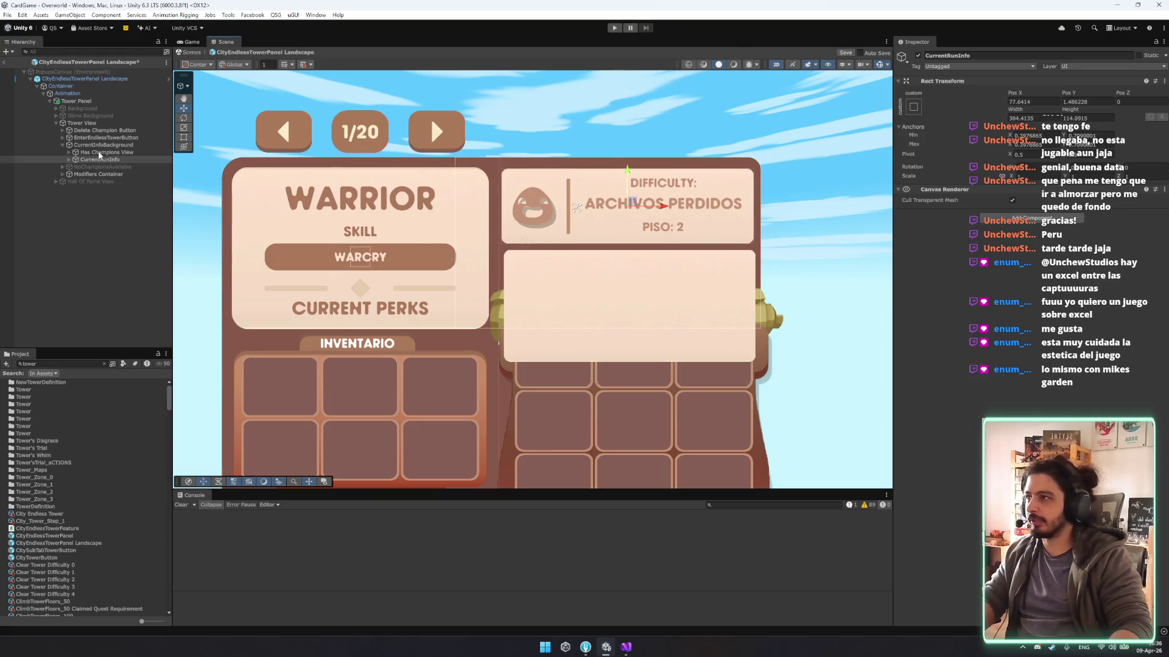
pyautogui.press('Right')
pyautogui.press('Down')
pyautogui.press('Up')
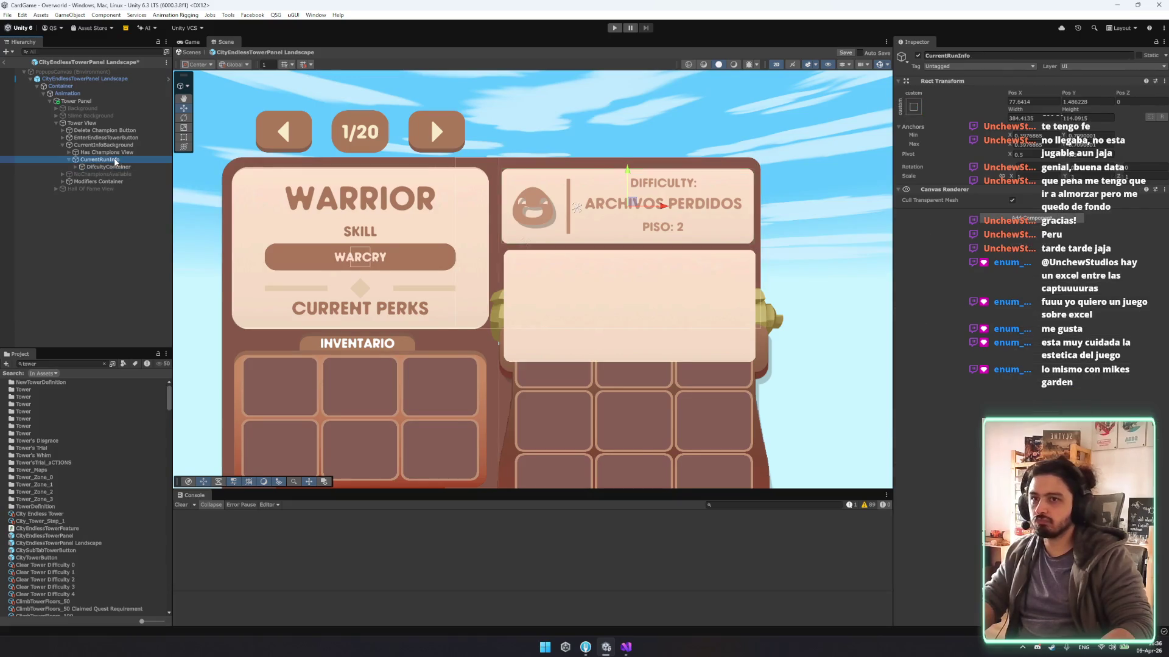
pyautogui.press('Left')
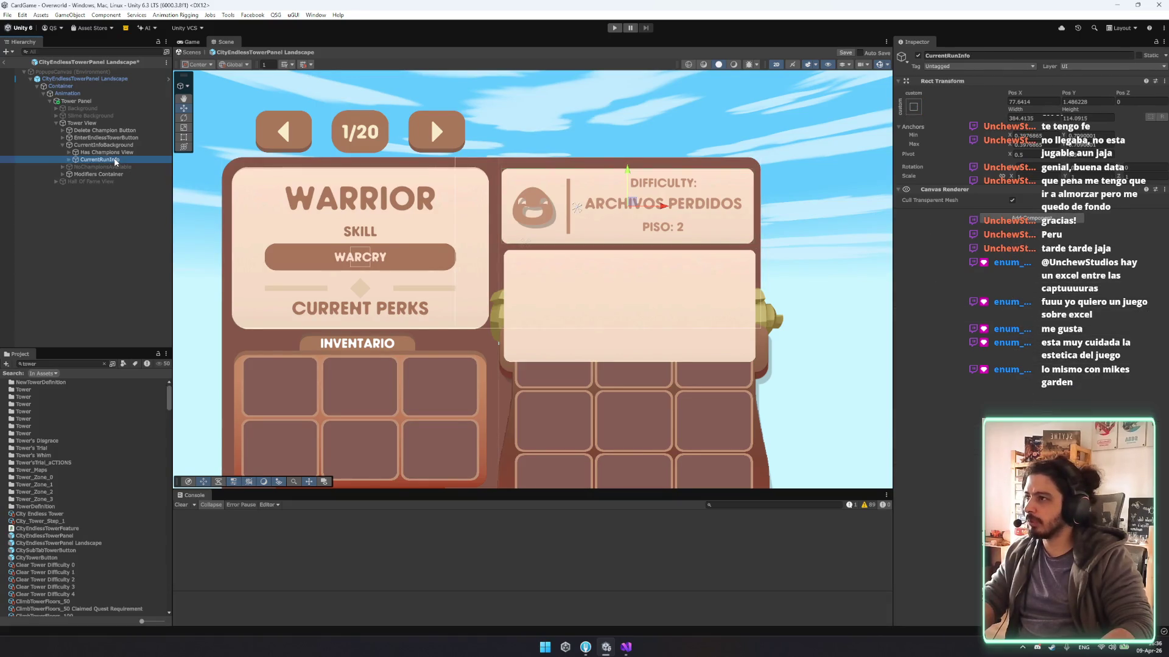
pyautogui.press('Up')
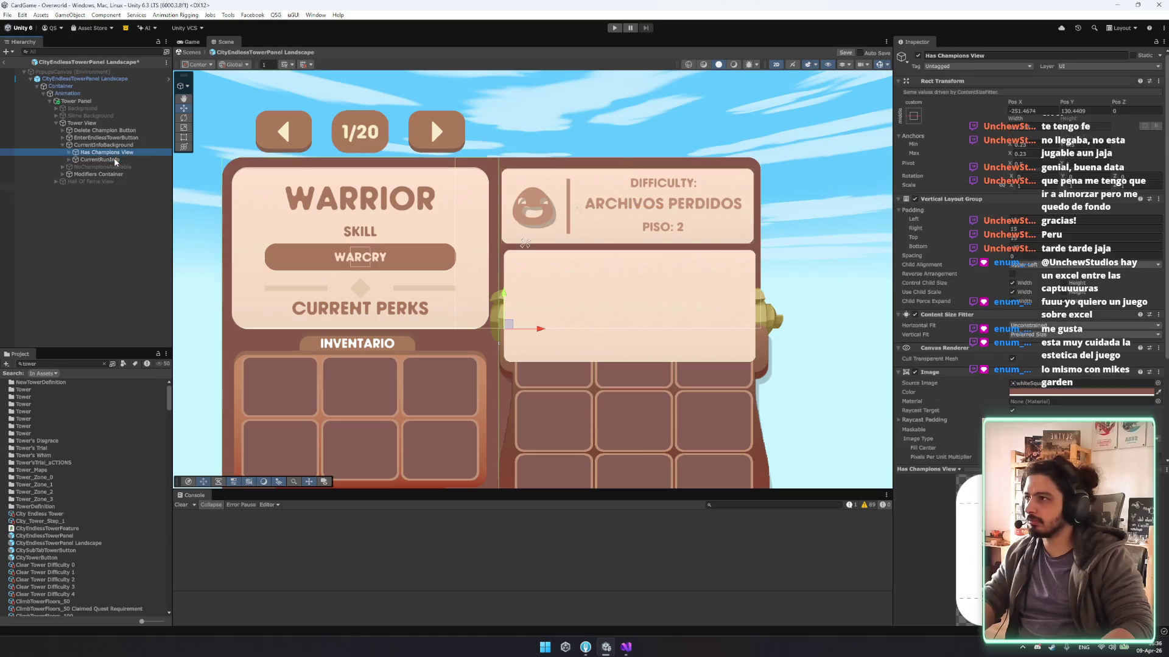
pyautogui.press('Right')
pyautogui.press('Down')
pyautogui.press('Left')
pyautogui.press('Left')
# Undo and redo the reordering so Has Champions View stays inside CurrentInfoBackground.
pyautogui.press('Up')
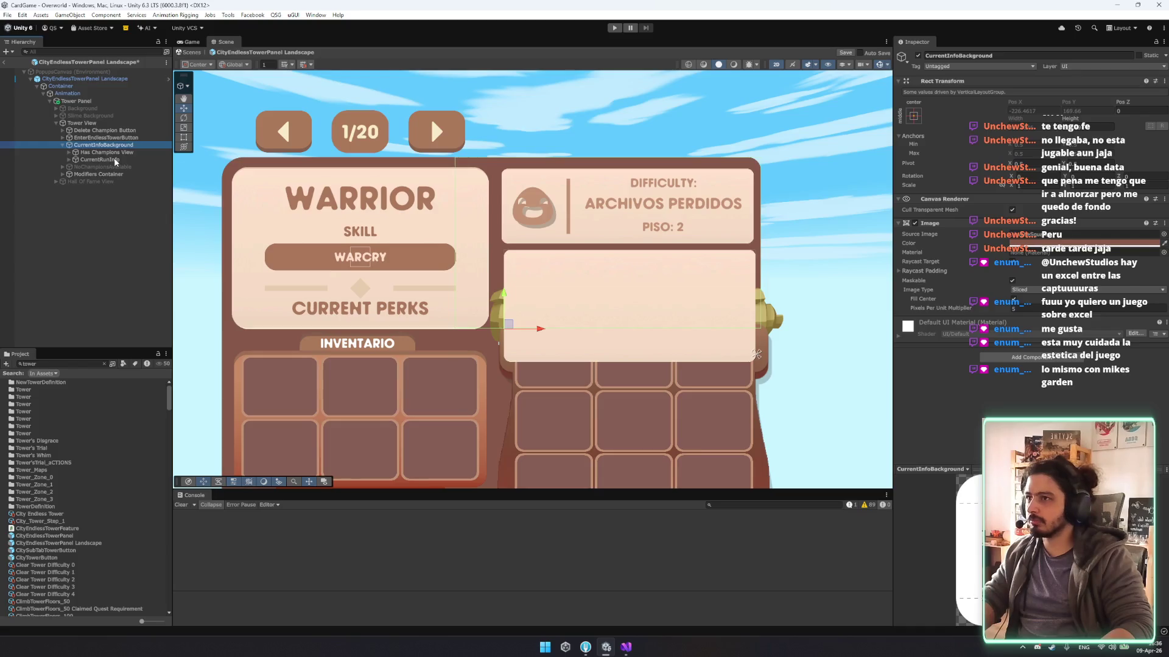
pyautogui.press('Up')
pyautogui.press('Up')
pyautogui.press('Down')
pyautogui.press('Down')
pyautogui.press('Up')
pyautogui.press('Up')
pyautogui.press('Down')
pyautogui.press('Down')
pyautogui.press('Down')
pyautogui.press('Right')
pyautogui.press('Down')
pyautogui.press('Down')
pyautogui.press('Down')
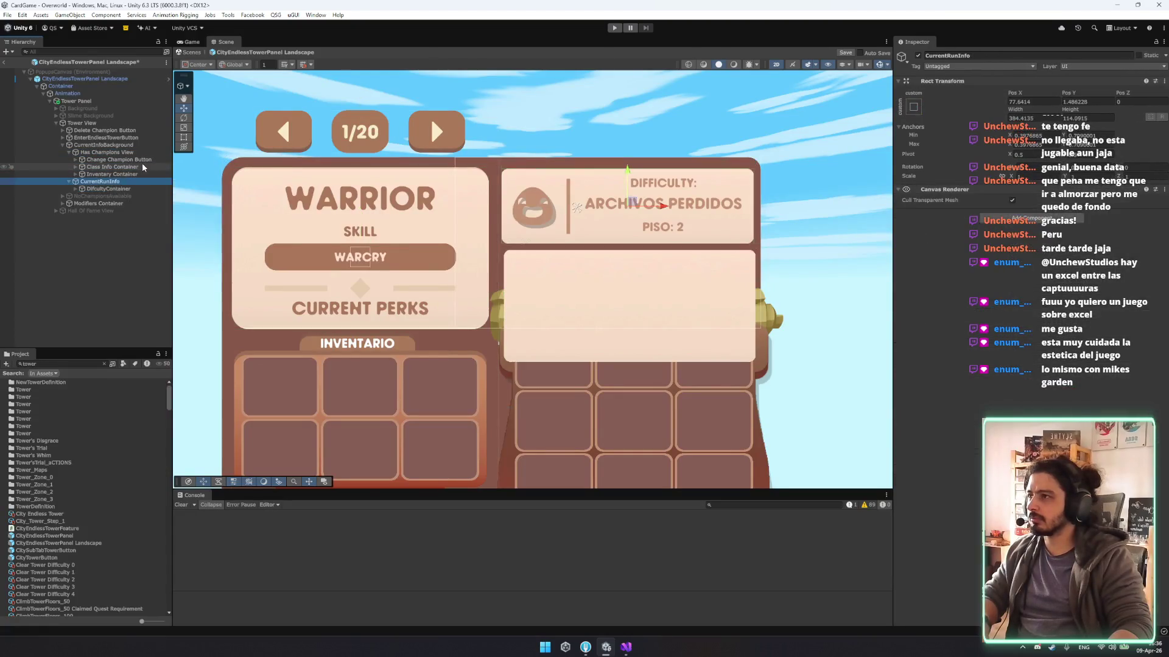
pyautogui.hotkey('ctrl', 'z')
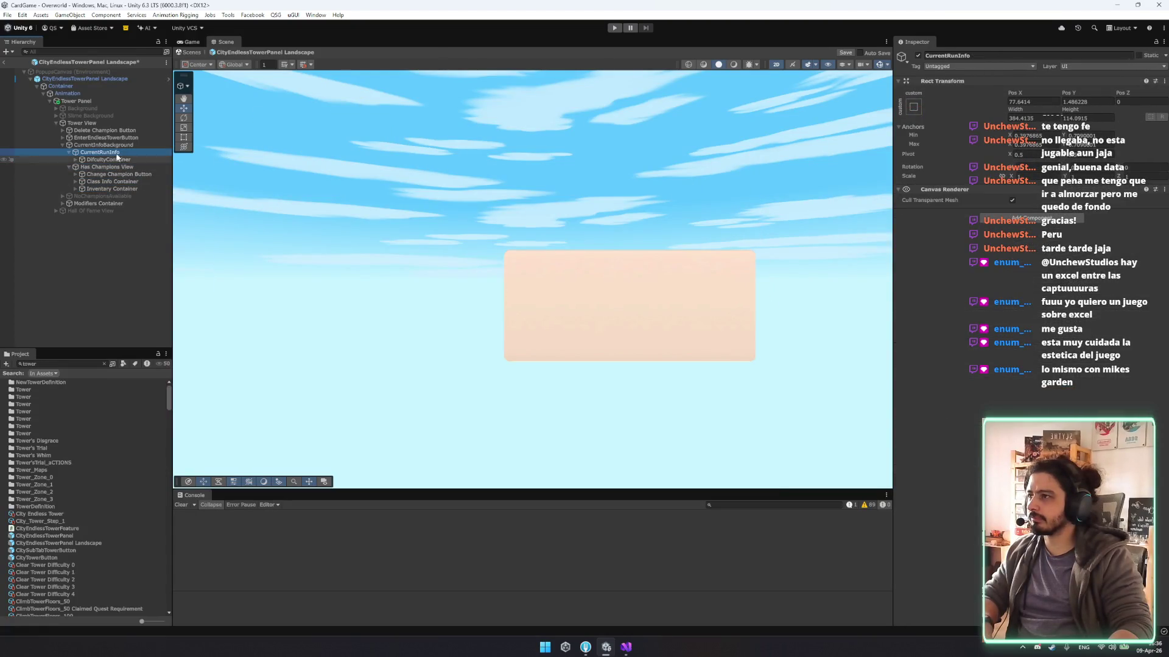
pyautogui.press('Down')
pyautogui.press('Down')
pyautogui.hotkey('ctrl', 'z')
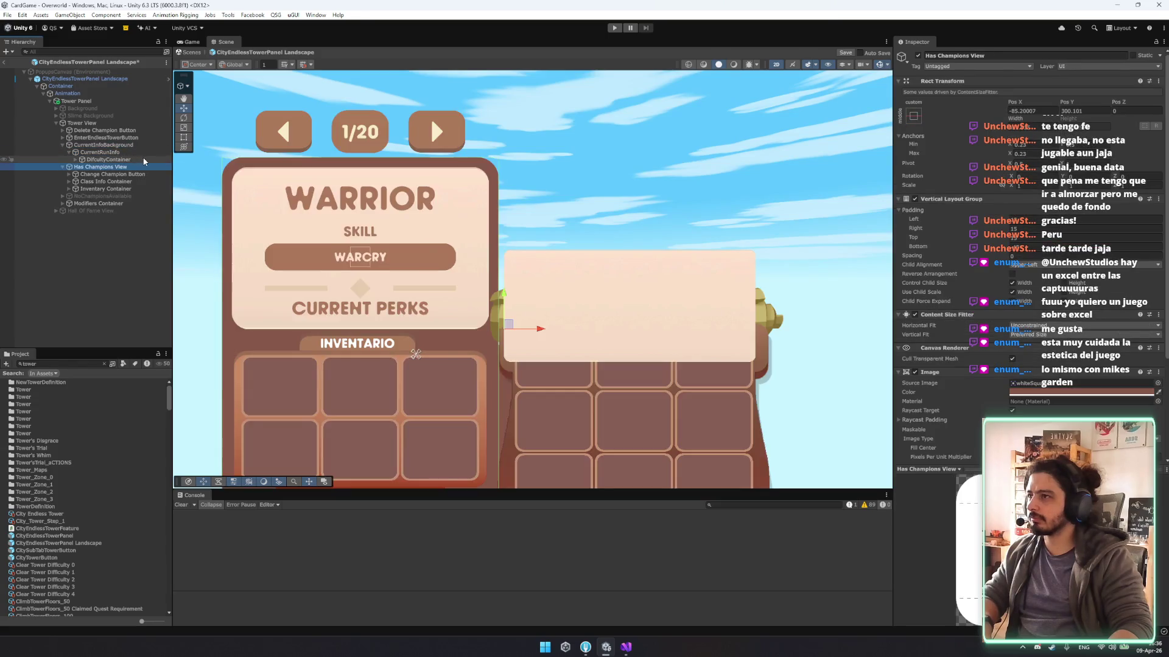
pyautogui.hotkey('ctrl', 'y')
pyautogui.hotkey('ctrl', 'y')
pyautogui.click(52, 144)
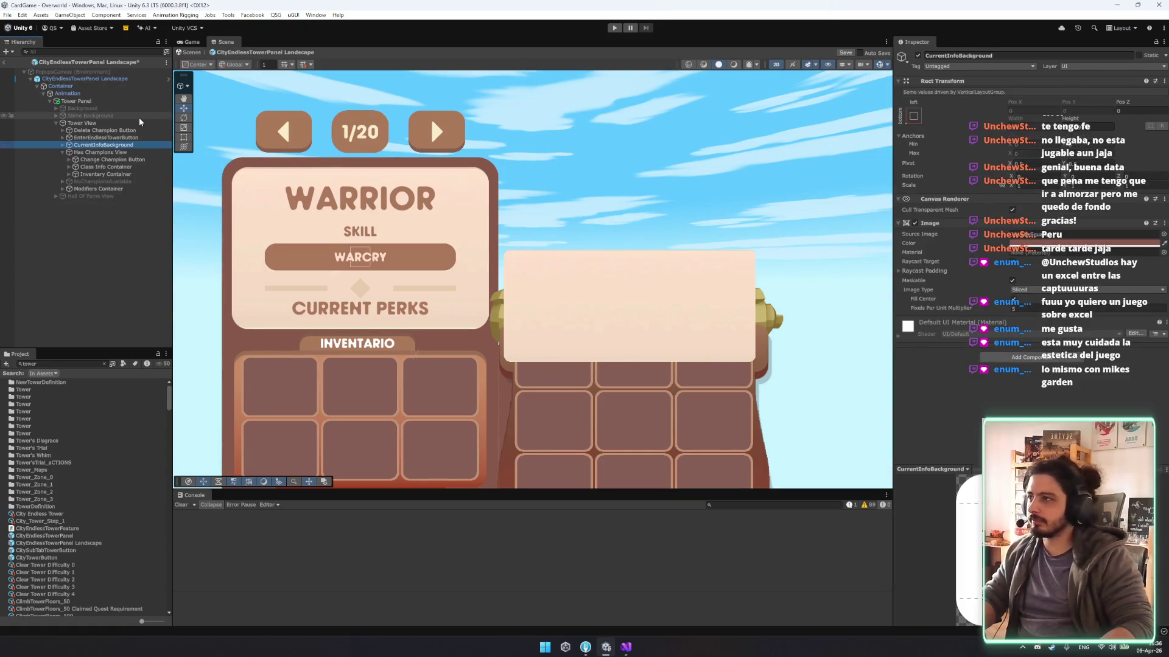
# Give CurrentInfoBackground a Layout Element with Ignore Layout, and nest it first under Has Champions View.
pyautogui.click(992, 353)
pyautogui.hotkey('ctrl', 'y')
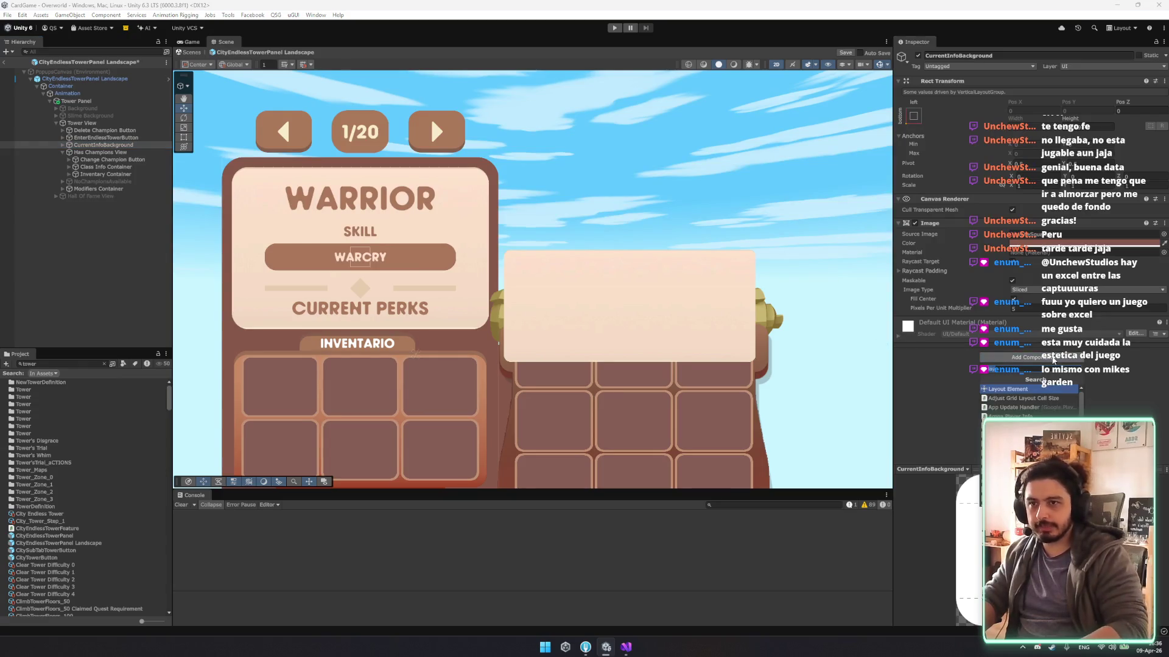
pyautogui.click(1013, 334)
pyautogui.moveTo(104, 144); pyautogui.dragTo(106, 152)
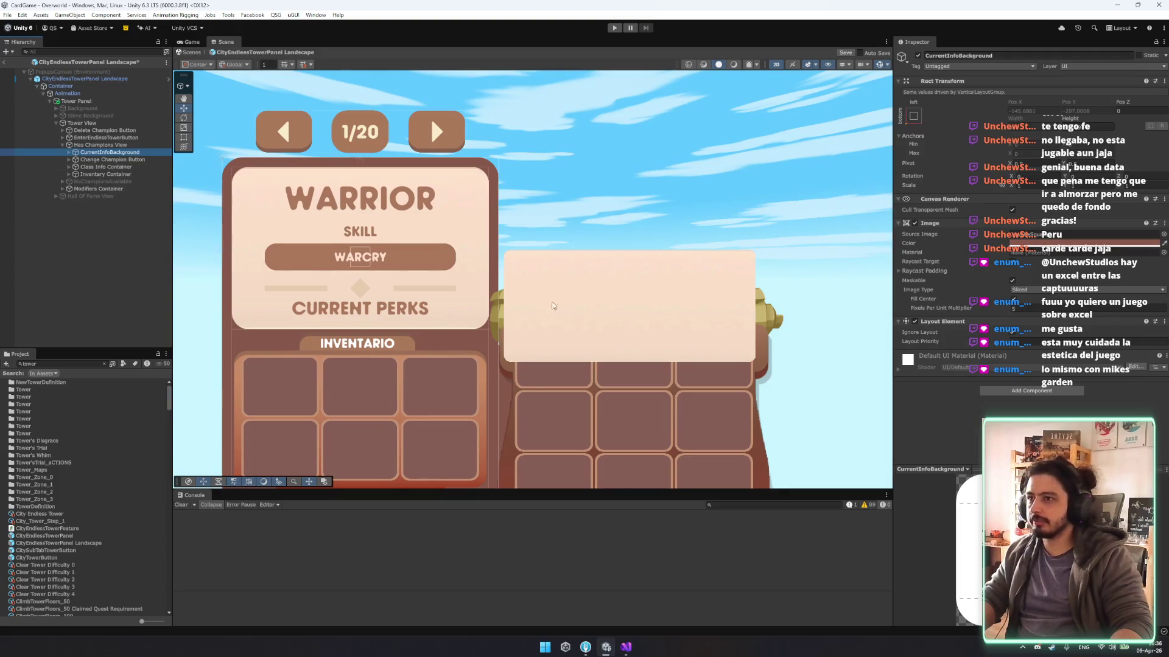
# Move the difficulty panel onto the right card.
pyautogui.scroll(-6, 567, 306)
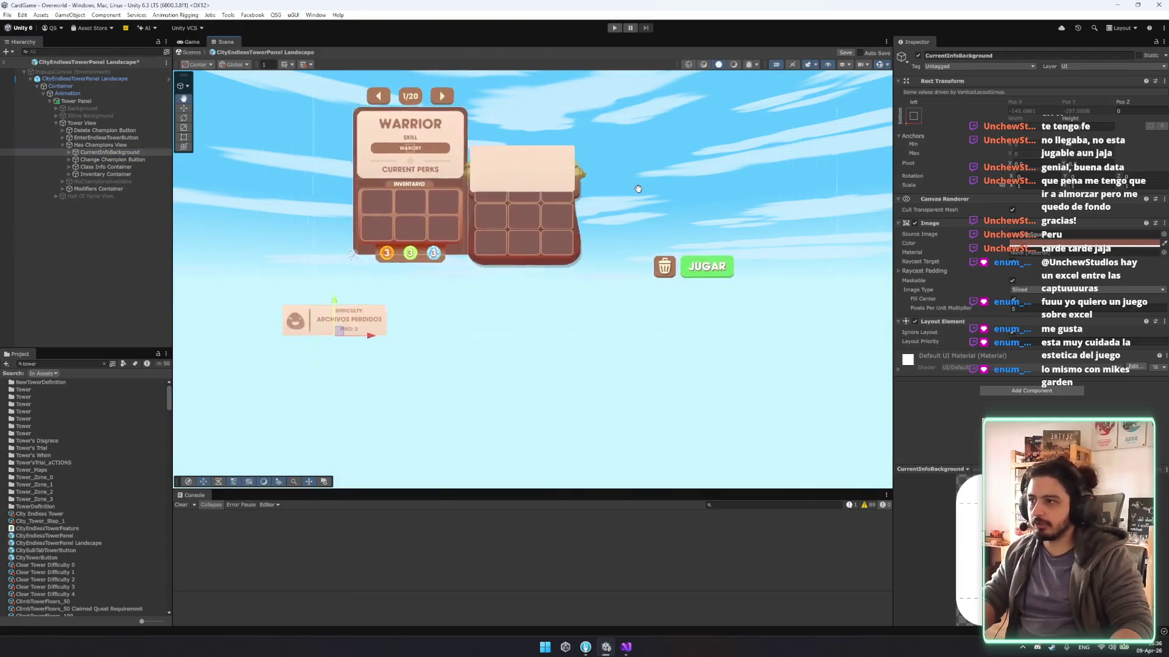
pyautogui.moveTo(341, 323); pyautogui.dragTo(520, 126)
pyautogui.scroll(3, 487, 149)
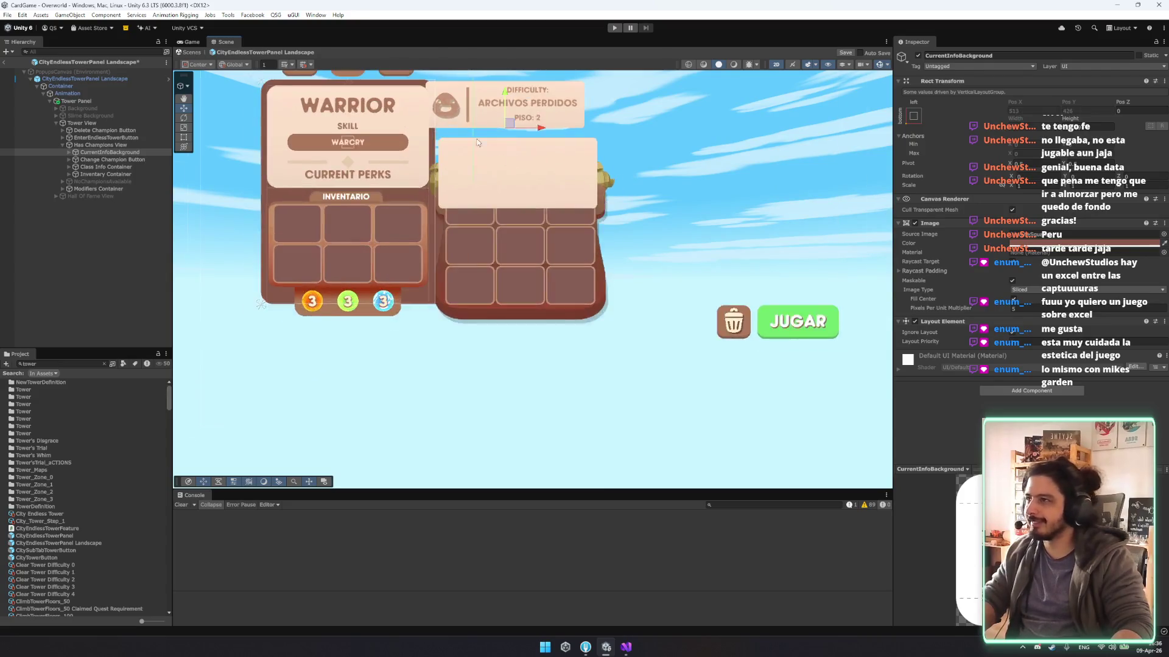
pyautogui.scroll(2, 487, 149)
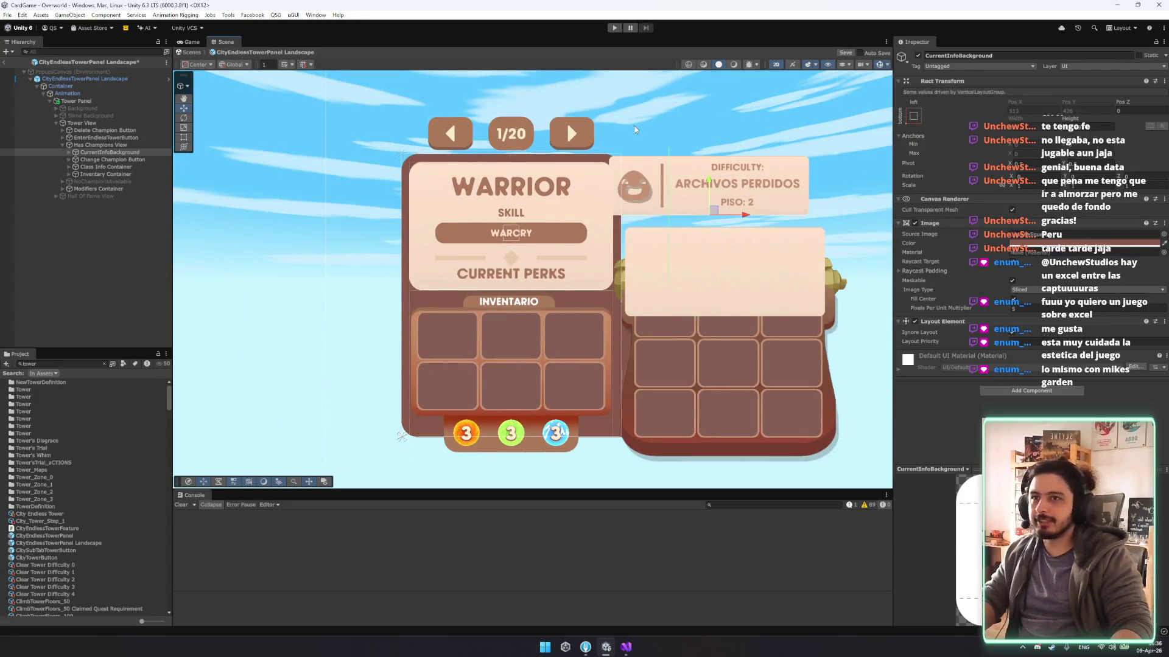
# With the Rect tool, shrink CurrentInfoBackground's height and re-enable Ignore Layout.
pyautogui.press('r')
pyautogui.press('t')
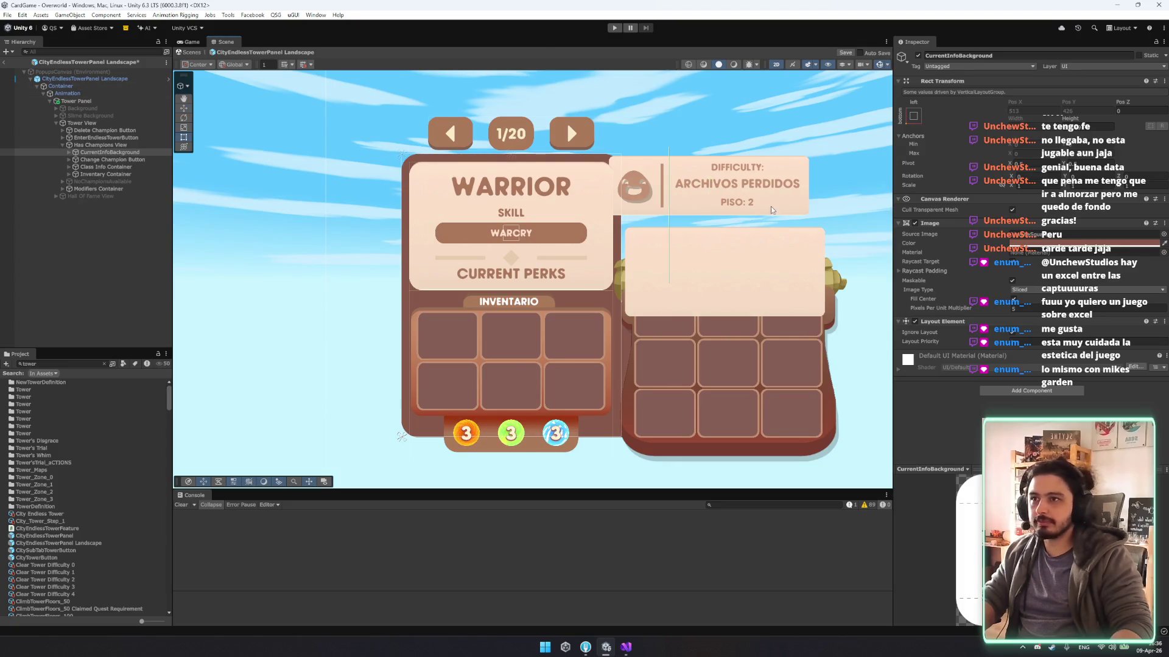
pyautogui.press('f')
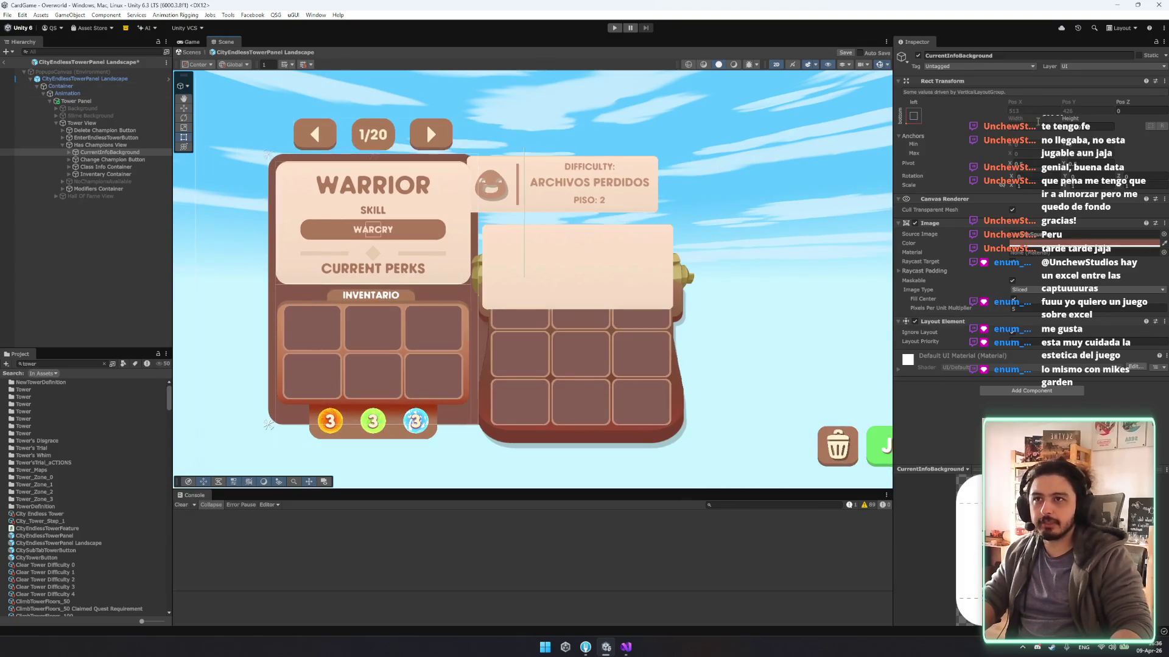
pyautogui.click(101, 146)
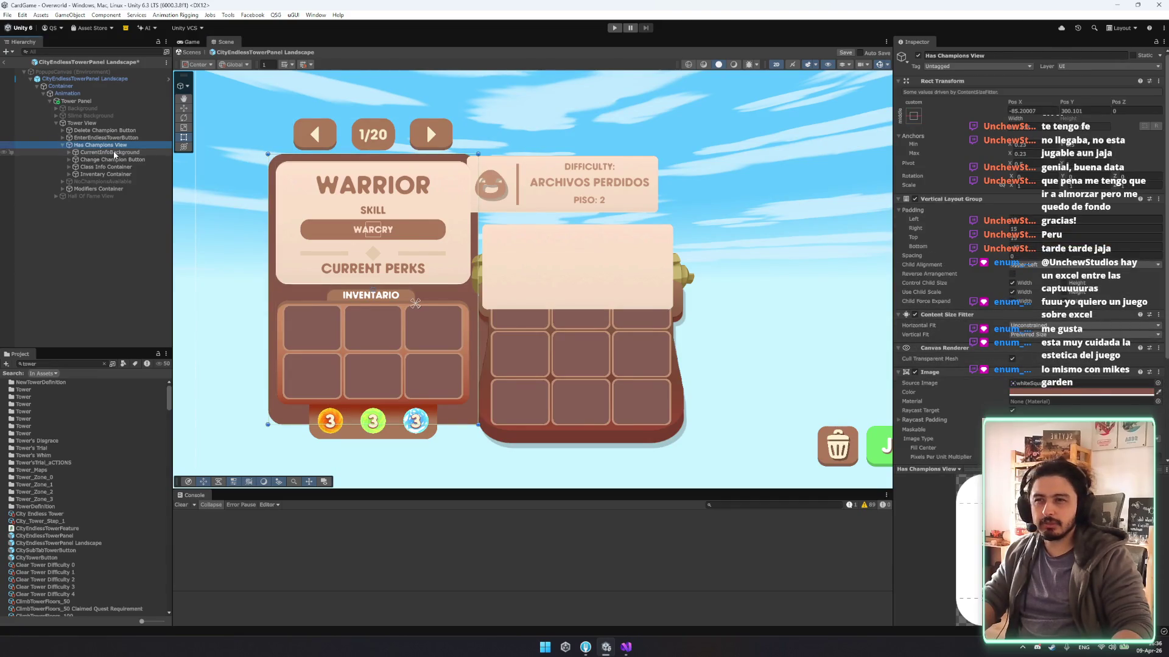
pyautogui.click(114, 153)
pyautogui.moveTo(1070, 118)
pyautogui.mouseDown()
pyautogui.moveTo(876, 144)
pyautogui.moveTo(1037, 305)
pyautogui.mouseUp()
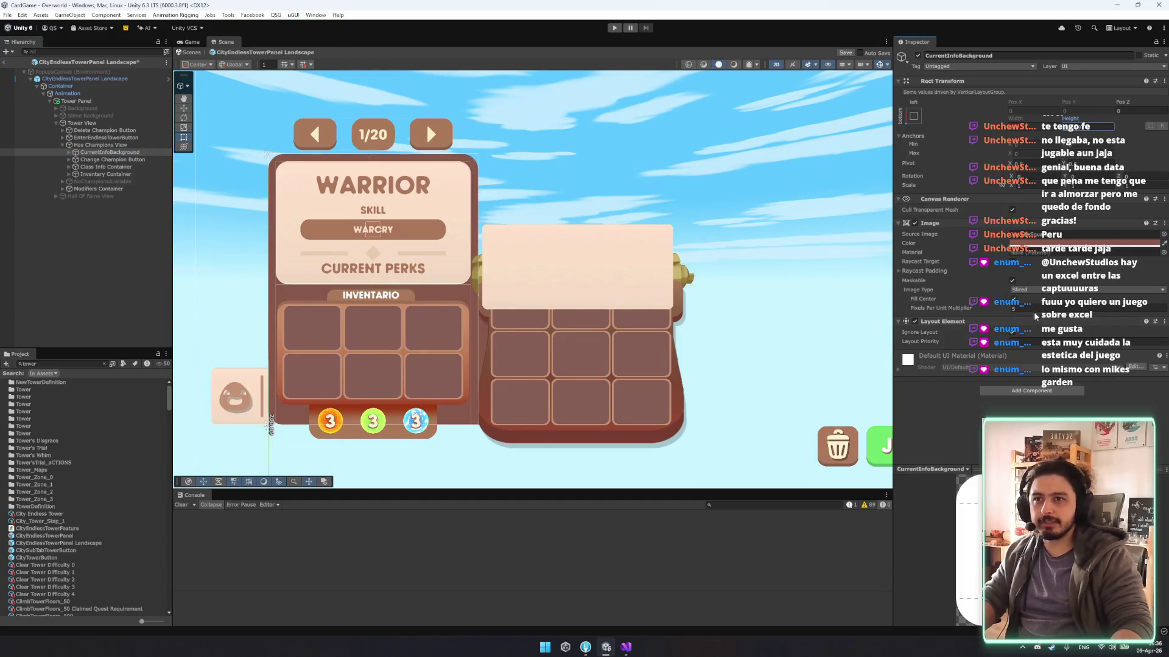
pyautogui.click(1012, 332)
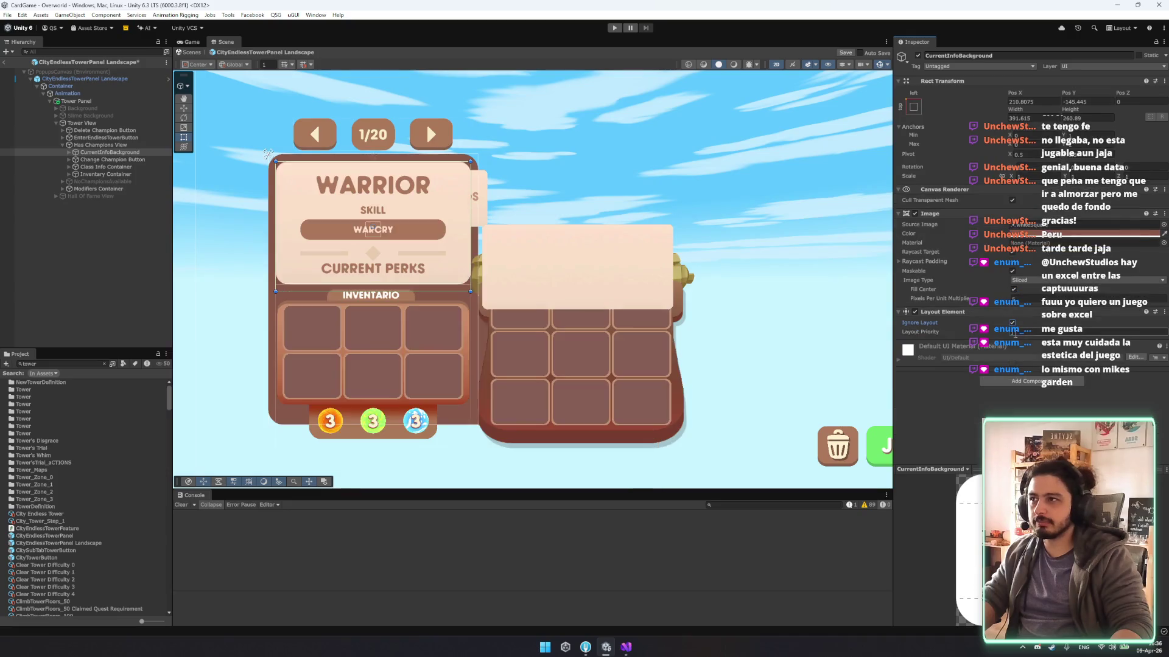
# Move the cream background and difficulty header onto the right card.
pyautogui.moveTo(530, 237); pyautogui.dragTo(551, 306)
pyautogui.press('w')
pyautogui.moveTo(463, 300); pyautogui.dragTo(660, 300)
# Resize the background to about 444 wide by extending its top, left and bottom edges.
pyautogui.press('t')
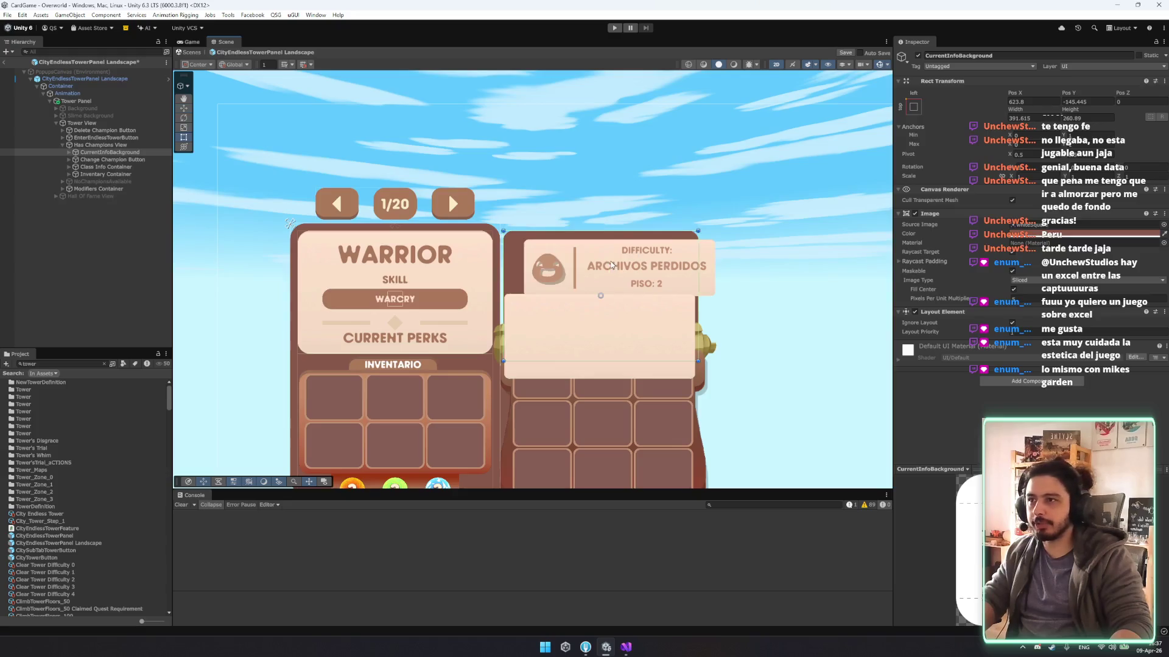
pyautogui.scroll(3, 582, 260)
pyautogui.moveTo(461, 262); pyautogui.dragTo(445, 262)
pyautogui.moveTo(512, 215); pyautogui.dragTo(512, 205)
pyautogui.moveTo(445, 223); pyautogui.dragTo(418, 224)
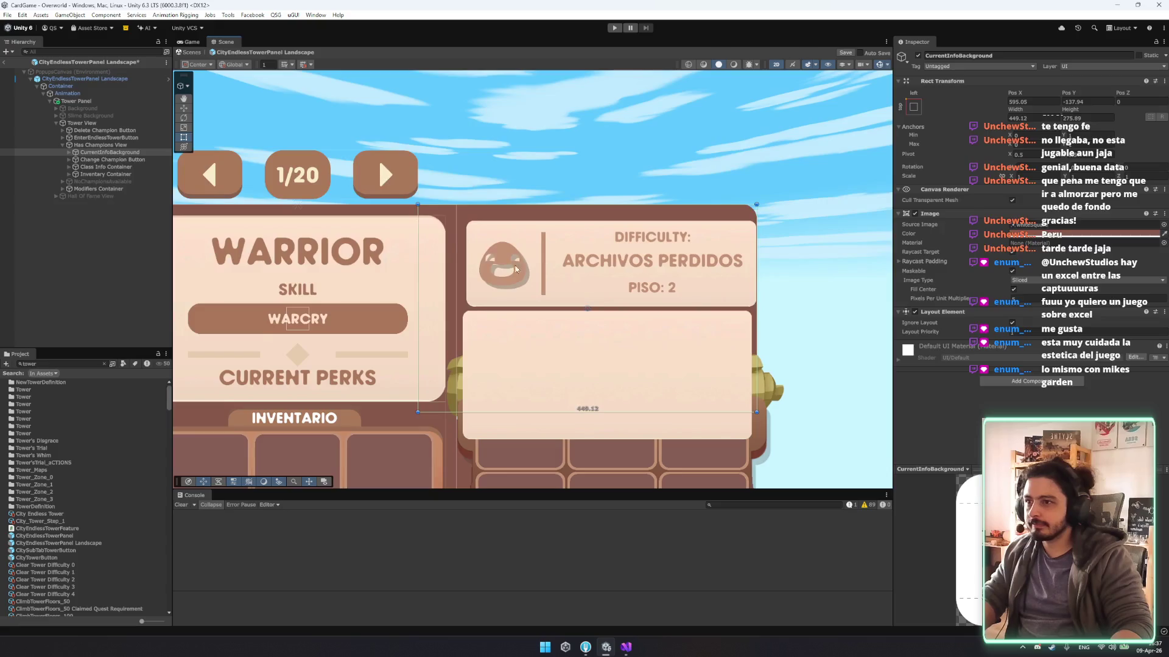
pyautogui.moveTo(714, 414); pyautogui.dragTo(714, 441)
pyautogui.moveTo(756, 357)
pyautogui.mouseDown()
pyautogui.moveTo(782, 358)
pyautogui.moveTo(730, 358)
pyautogui.moveTo(746, 361)
pyautogui.mouseUp()
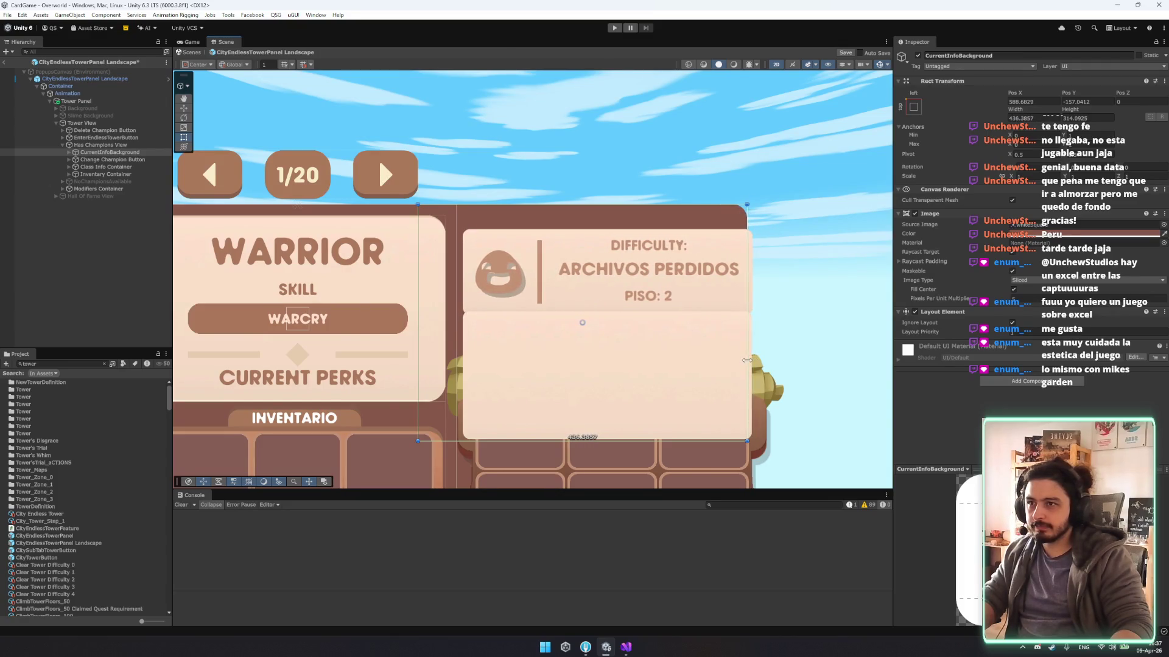
# Select CurrentRunInfo inside the background and nudge the difficulty header into place.
pyautogui.click(105, 167)
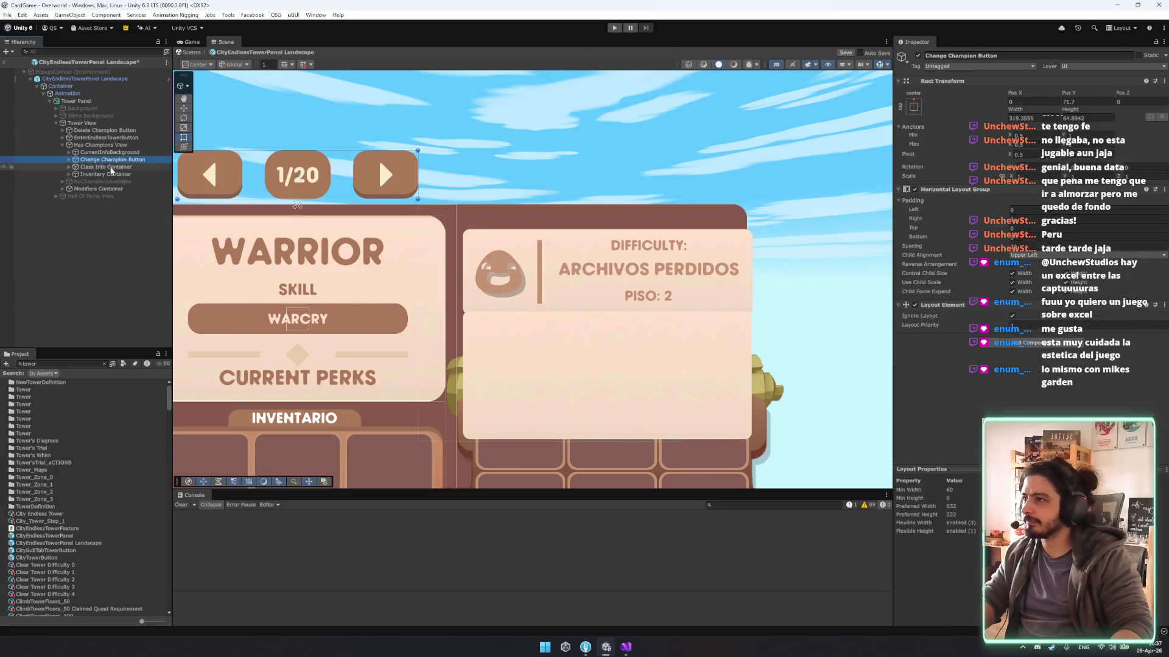
pyautogui.click(110, 152)
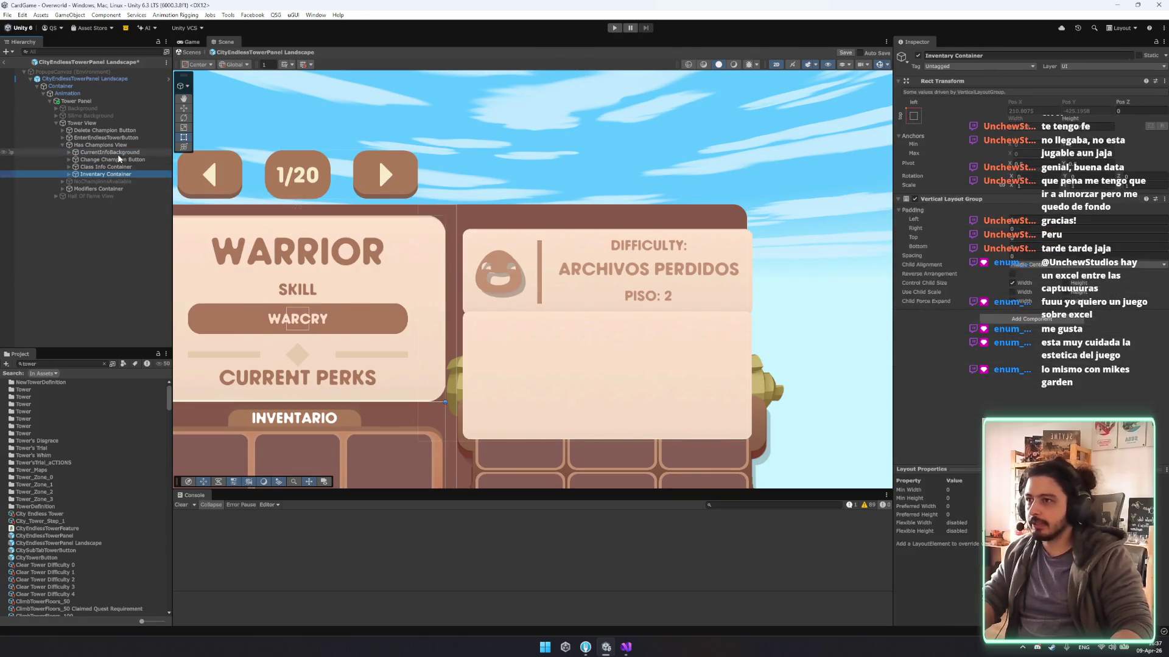
pyautogui.click(118, 167)
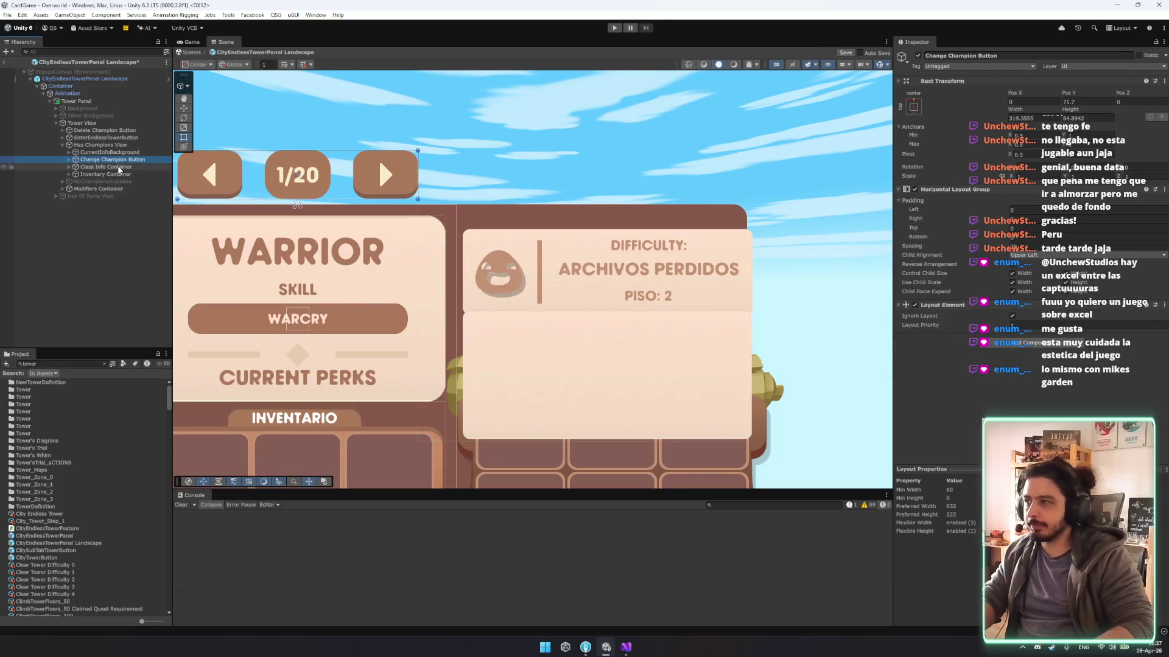
pyautogui.press('Up')
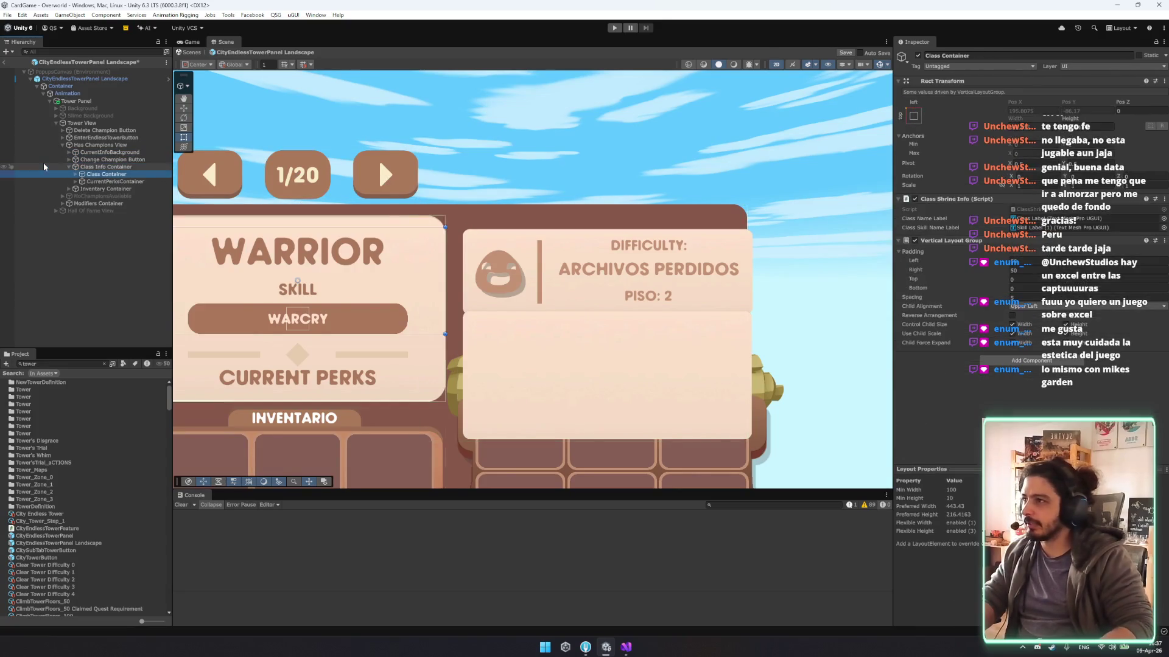
pyautogui.press('Up')
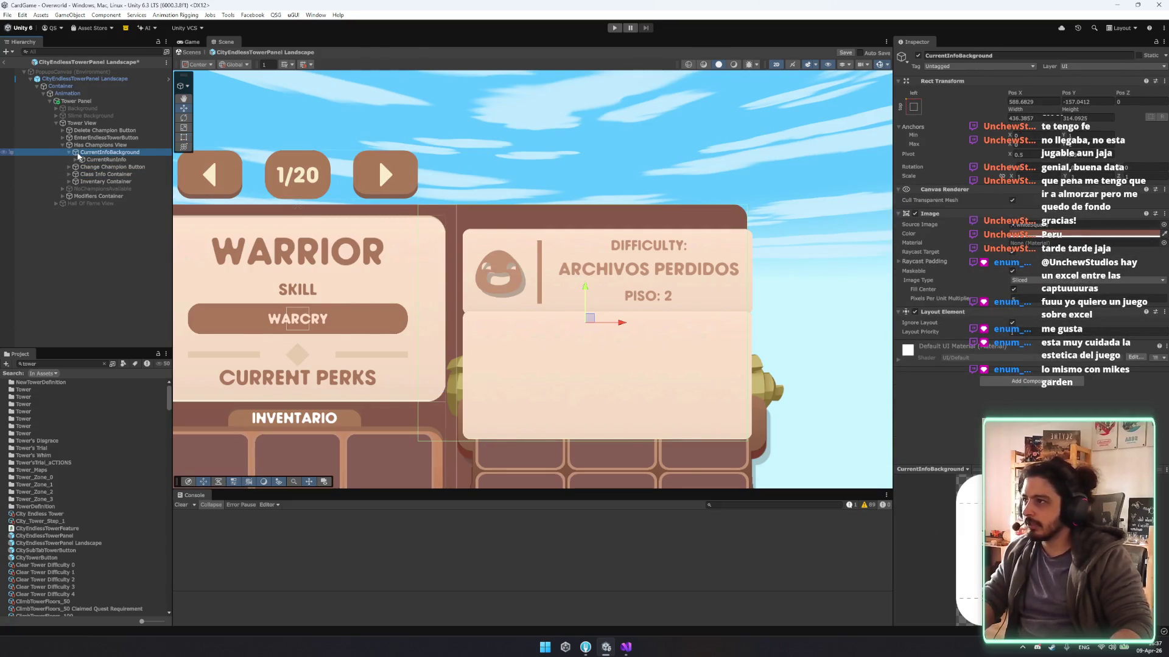
pyautogui.press('Right')
pyautogui.press('Down')
pyautogui.moveTo(613, 267)
pyautogui.mouseDown()
pyautogui.moveTo(606, 257)
pyautogui.moveTo(382, 259)
pyautogui.moveTo(639, 267)
pyautogui.moveTo(626, 295)
pyautogui.mouseUp()
pyautogui.press('t')
pyautogui.press('w')
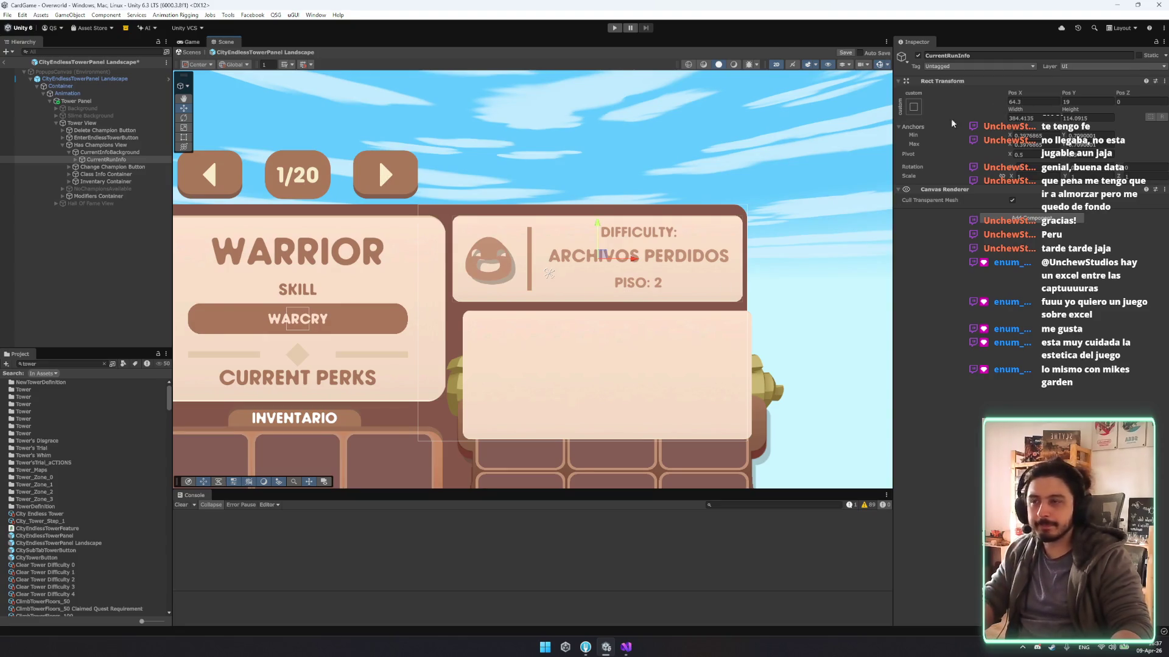
# Select the CurrentRunInfo header and set its anchor preset to middle-centre.
pyautogui.scroll(5, 548, 267)
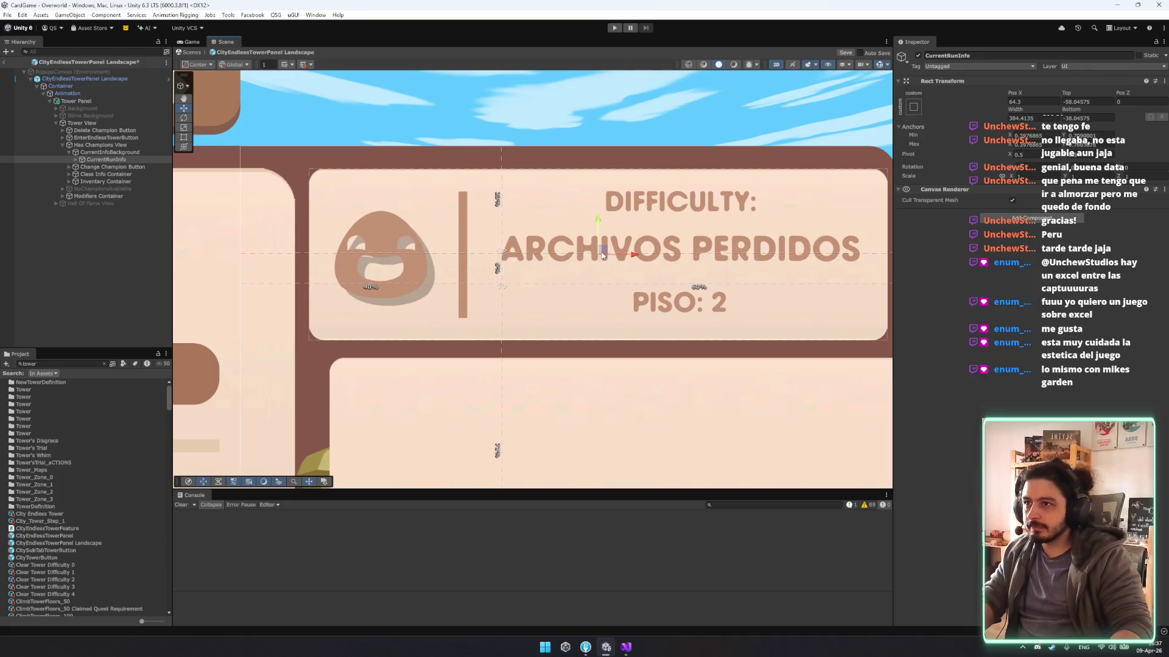
pyautogui.moveTo(503, 286); pyautogui.dragTo(556, 278)
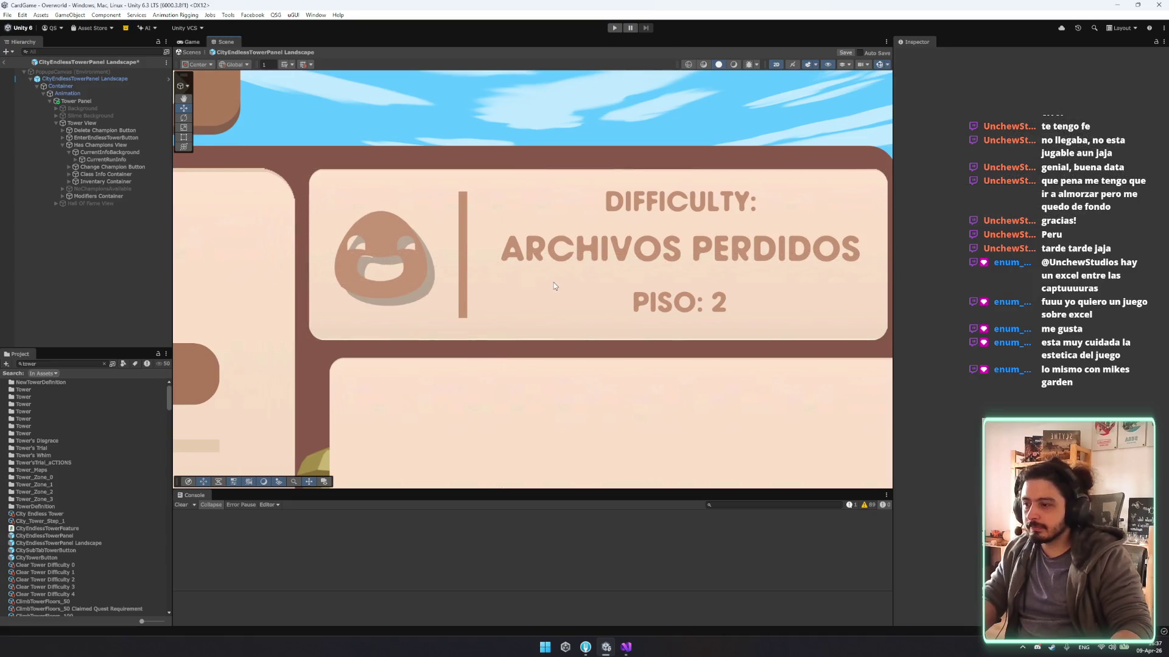
pyautogui.click(553, 285)
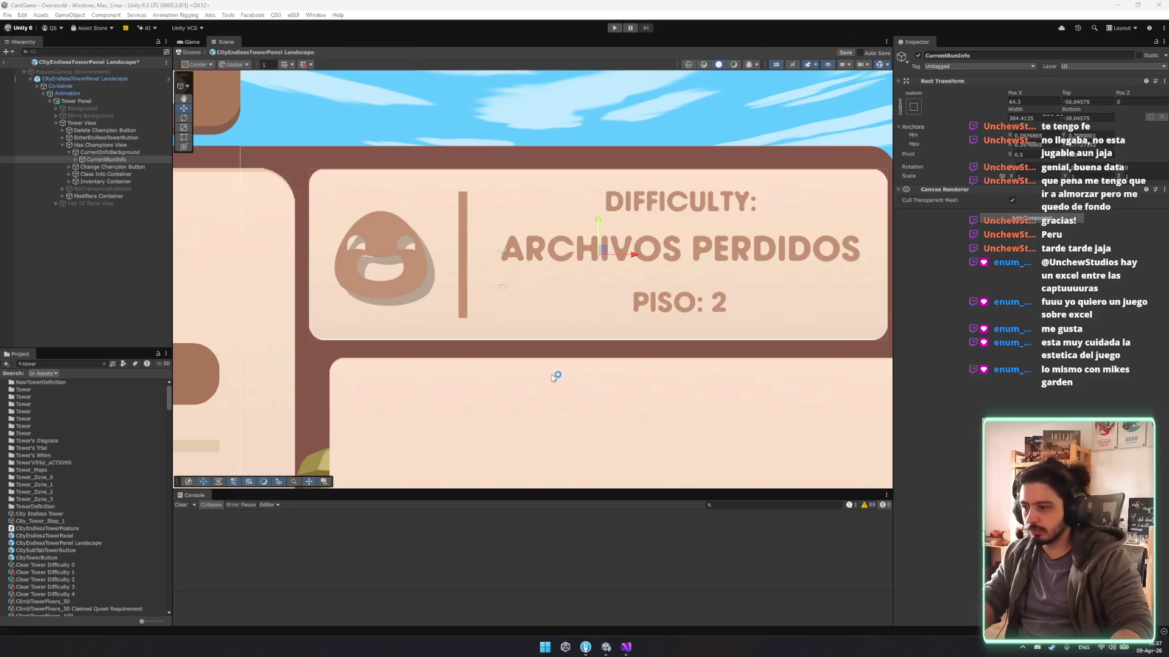
pyautogui.moveTo(505, 292); pyautogui.dragTo(605, 263)
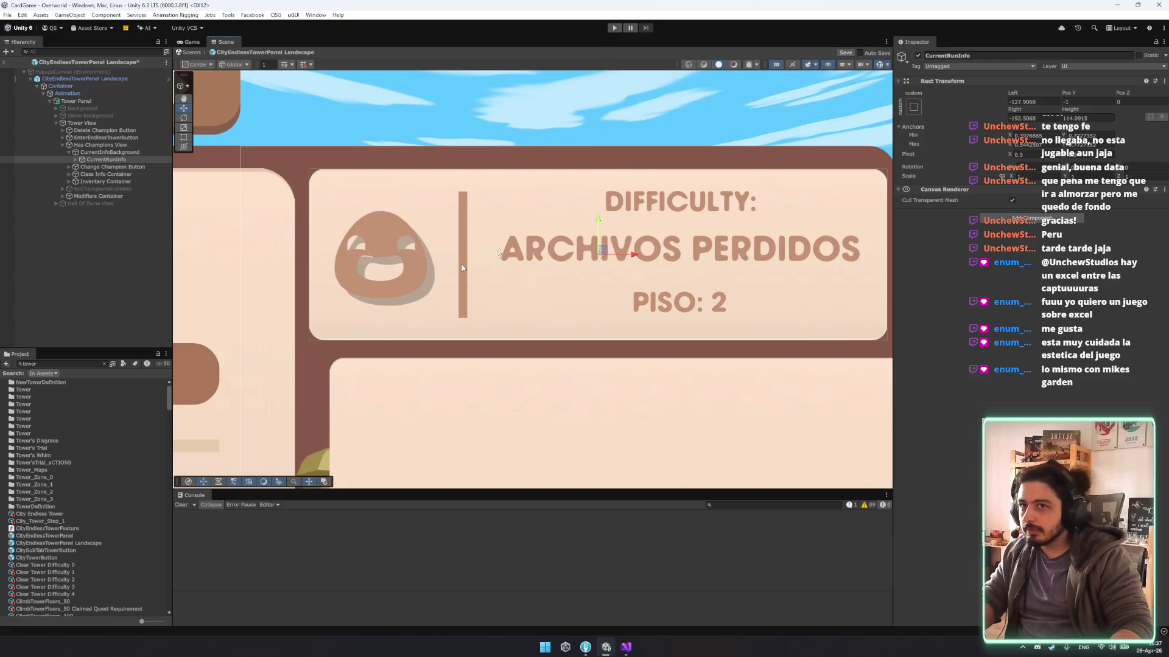
pyautogui.moveTo(499, 262); pyautogui.dragTo(598, 253)
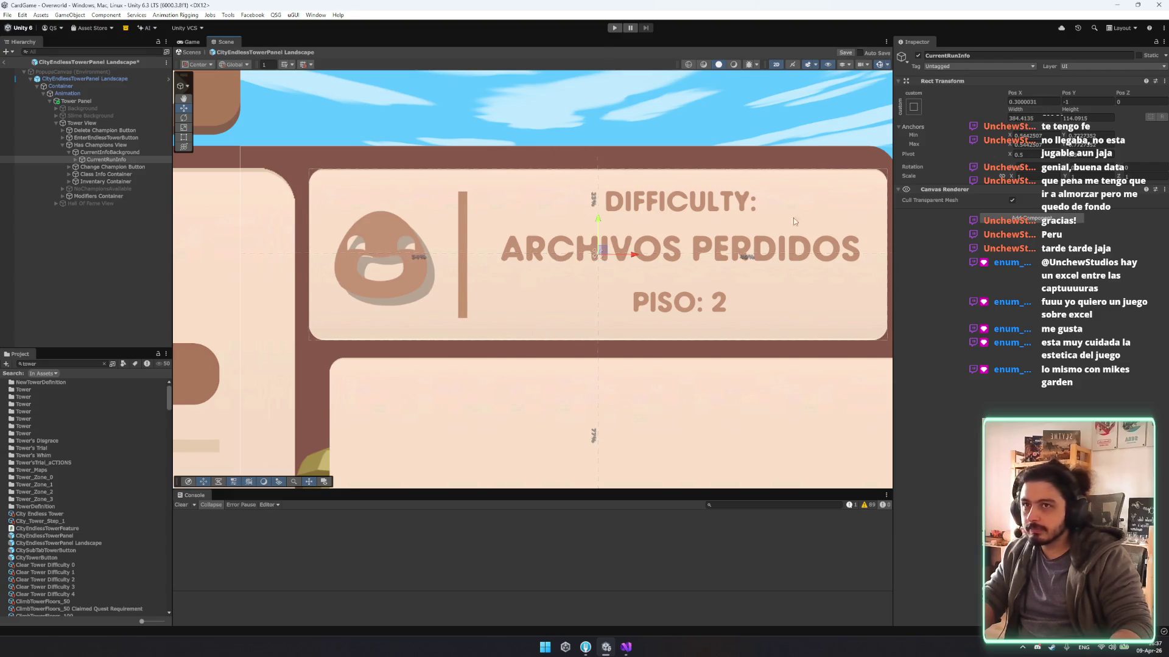
# Reset the header's Pos X and Pos Y to 0.
pyautogui.click(1032, 102)
pyautogui.write('9')
pyautogui.press('Tab')
pyautogui.write('9')
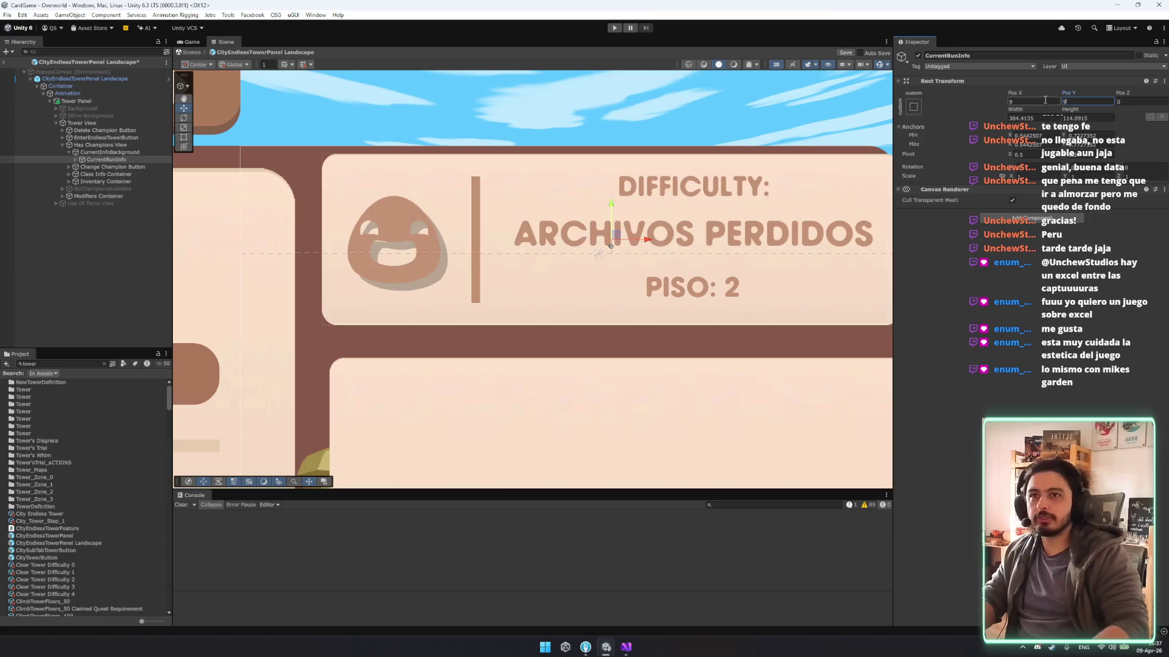
pyautogui.write('0')
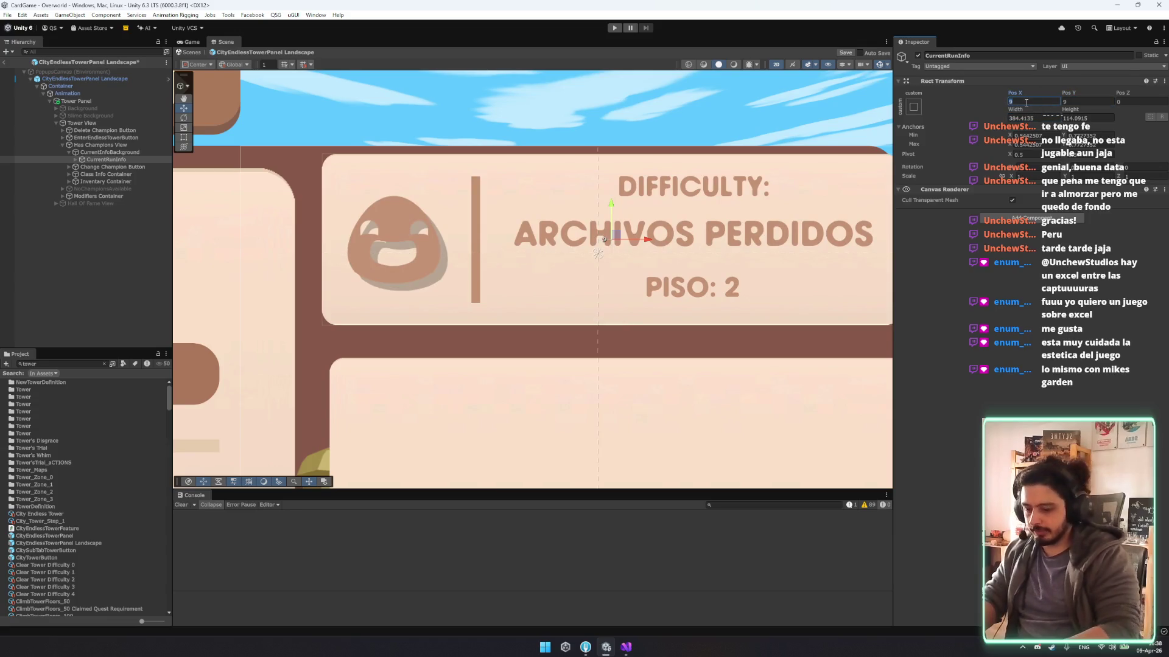
pyautogui.press('Tab')
pyautogui.write('0')
pyautogui.press('Return')
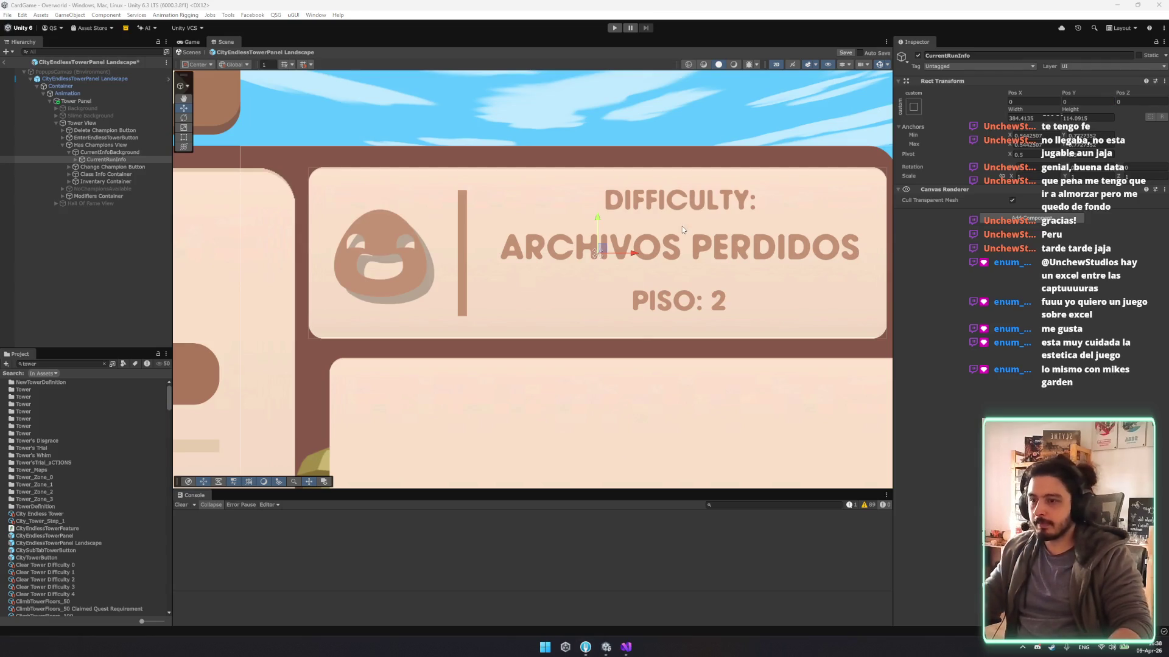
# Inspect the DifcultyContainer inside CurrentRunInfo, then select the whole Tower View.
pyautogui.scroll(-2, 683, 229)
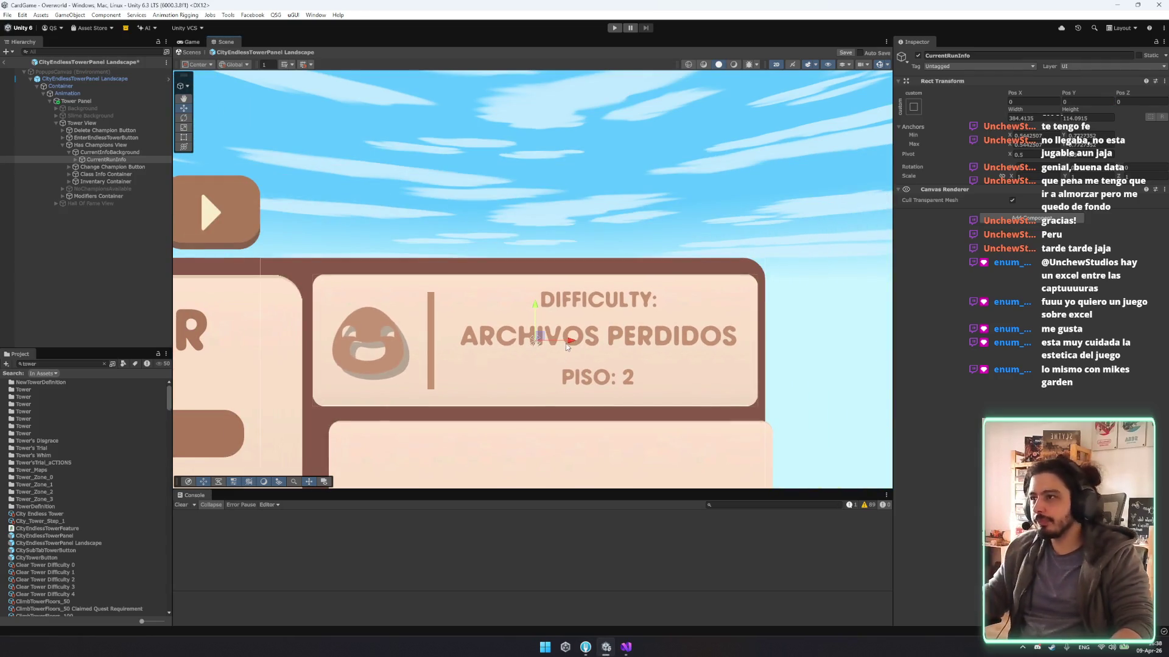
pyautogui.moveTo(564, 346); pyautogui.dragTo(634, 303)
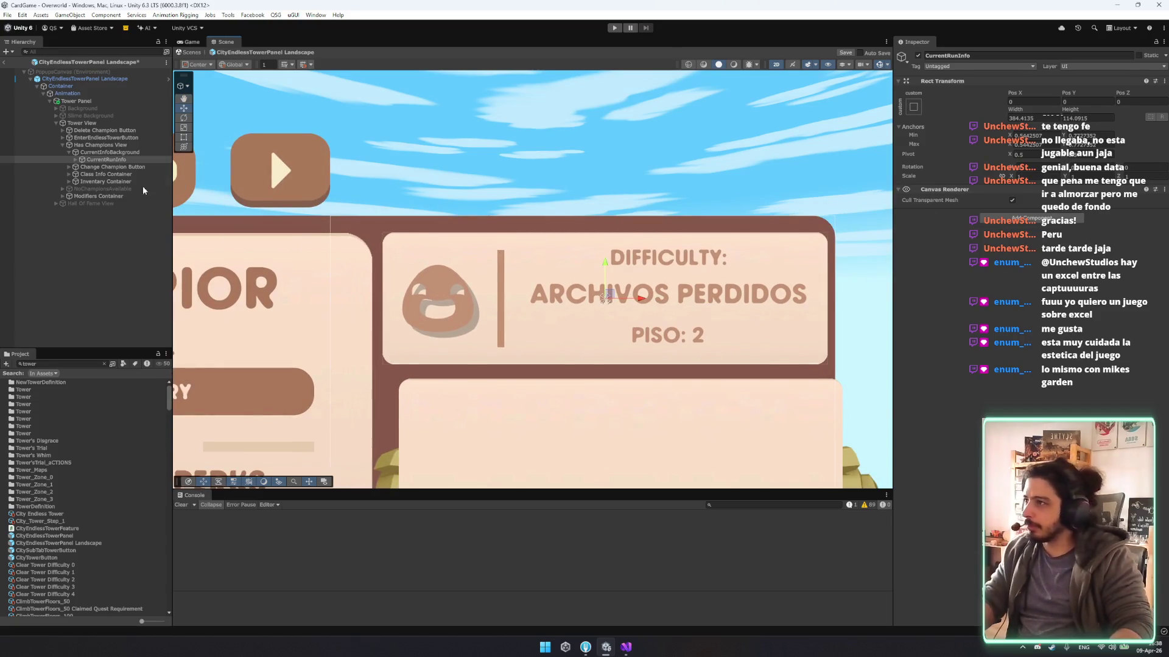
pyautogui.press('Right')
pyautogui.click(124, 167)
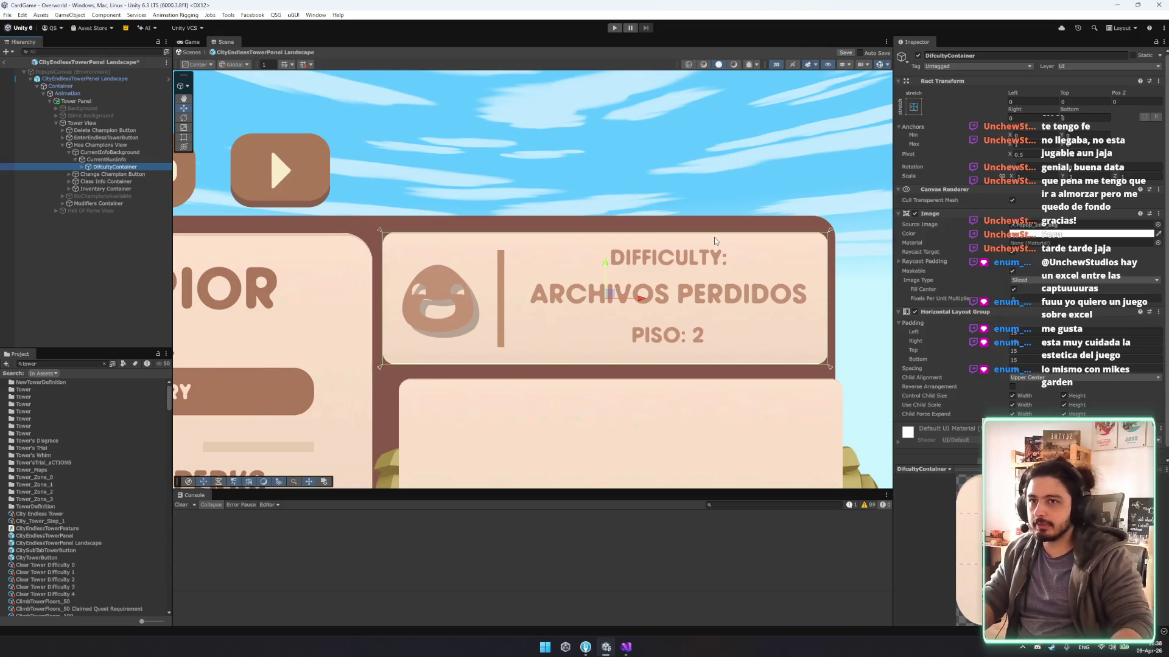
pyautogui.click(1072, 299)
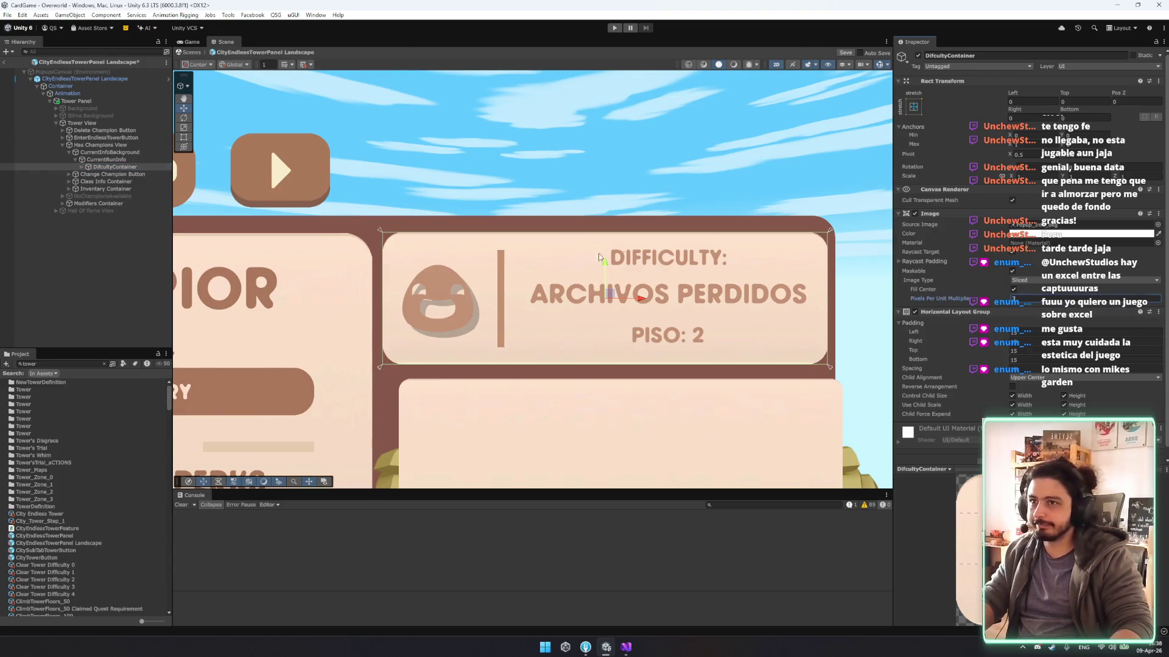
pyautogui.scroll(-3, 589, 256)
pyautogui.click(857, 282)
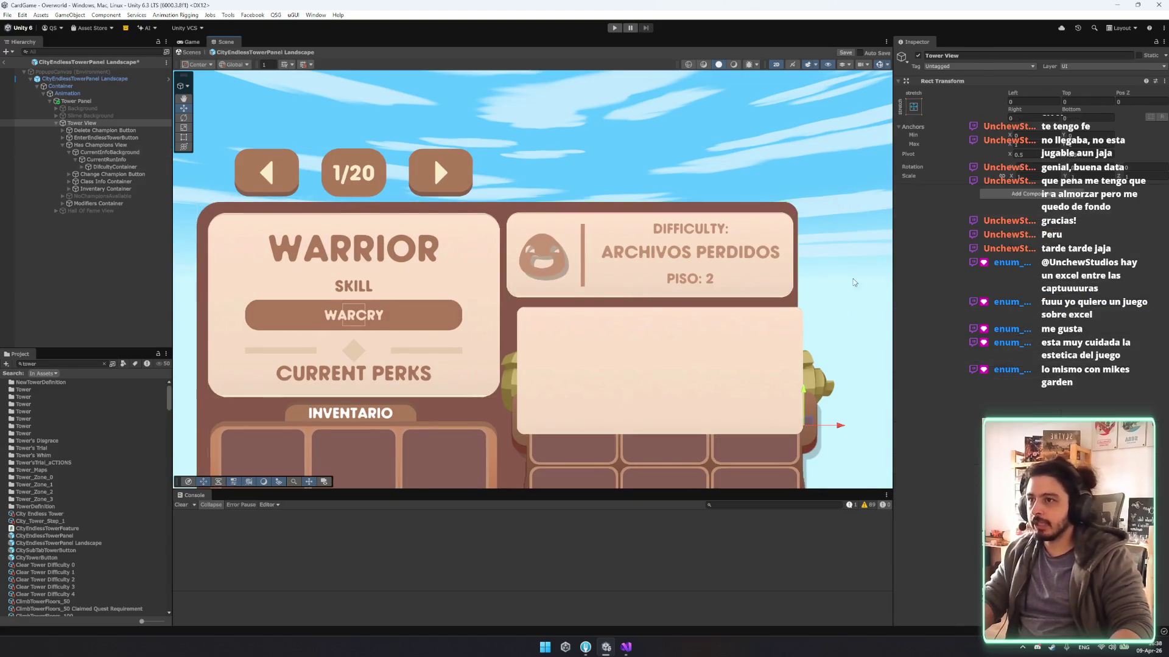
# Browse Has Champions View's children, collapsing CurrentInfoBackground and Change Champion Button.
pyautogui.click(106, 153)
pyautogui.press('Left')
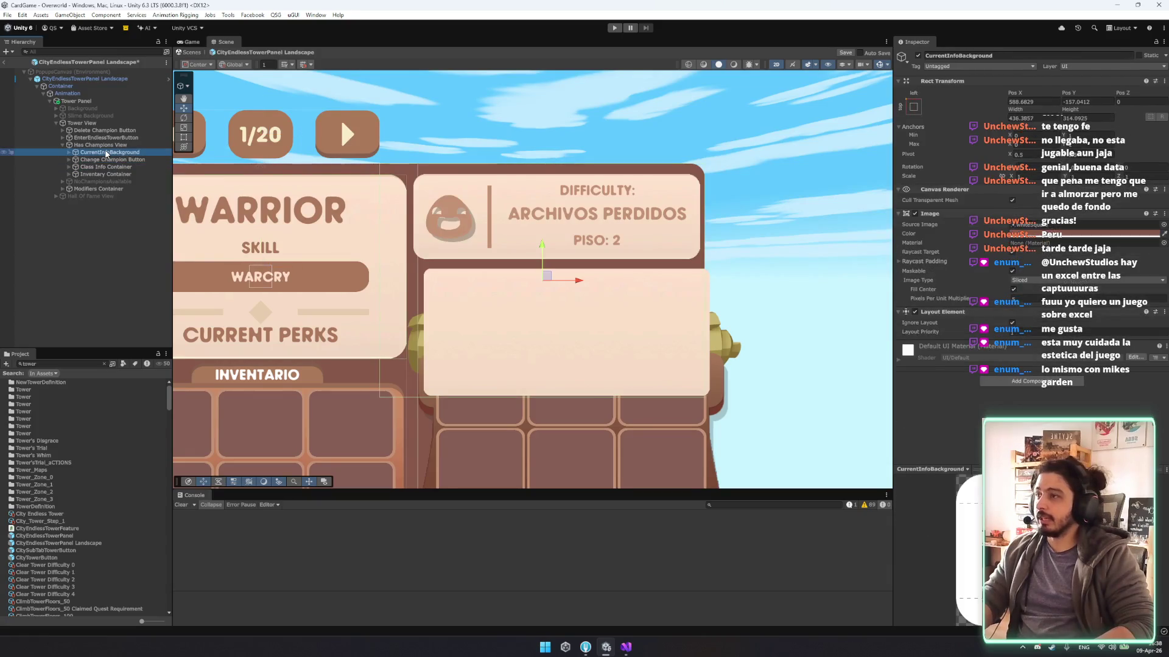
pyautogui.press('Down')
pyautogui.press('Right')
pyautogui.press('Down')
pyautogui.press('Down')
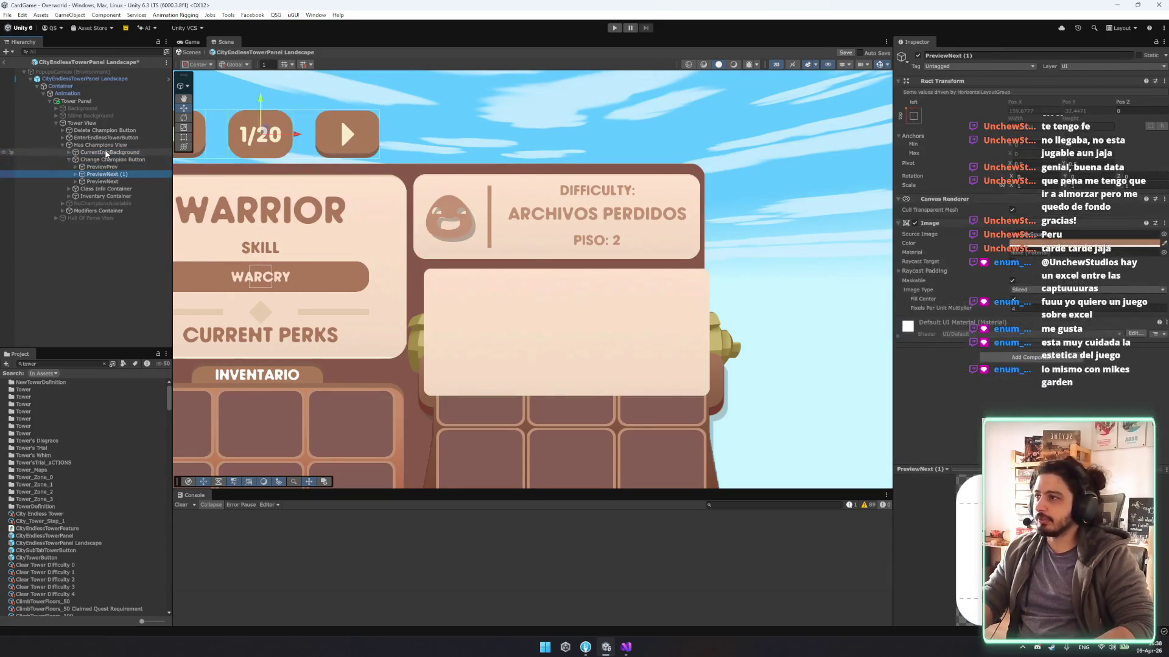
pyautogui.press('Left')
pyautogui.press('Left')
pyautogui.press('Down')
pyautogui.press('Down')
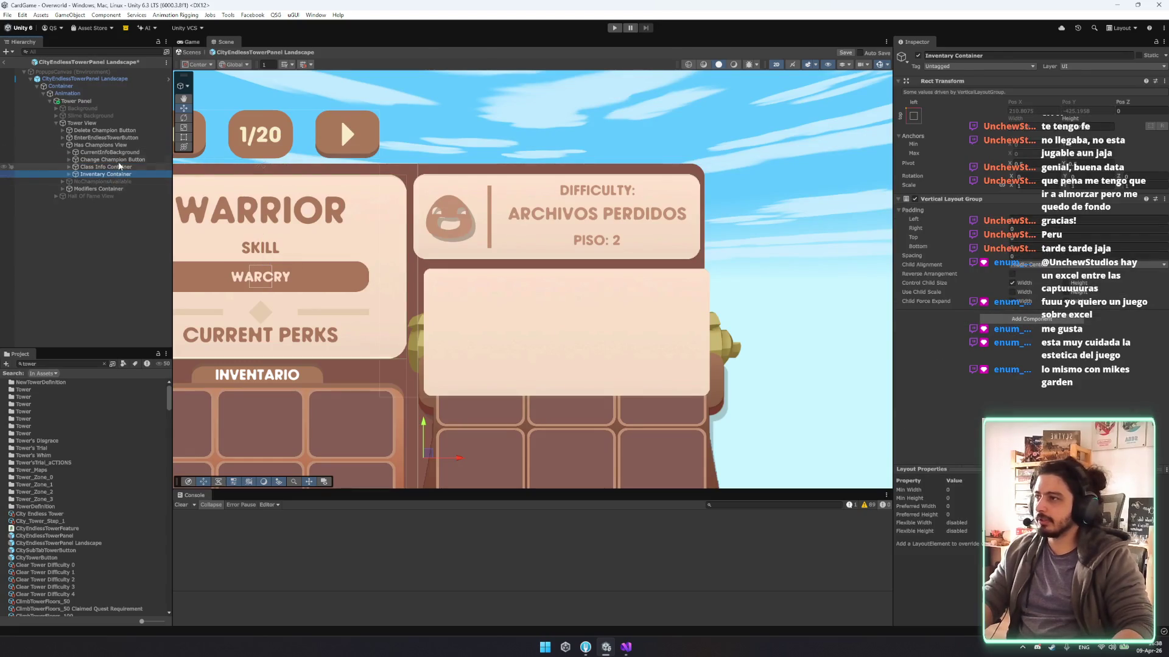
pyautogui.press('Left')
pyautogui.scroll(-2, 460, 303)
pyautogui.moveTo(461, 286); pyautogui.dragTo(491, 160)
# Move the Backpack grid lower on the panel.
pyautogui.press('Down')
pyautogui.press('Down')
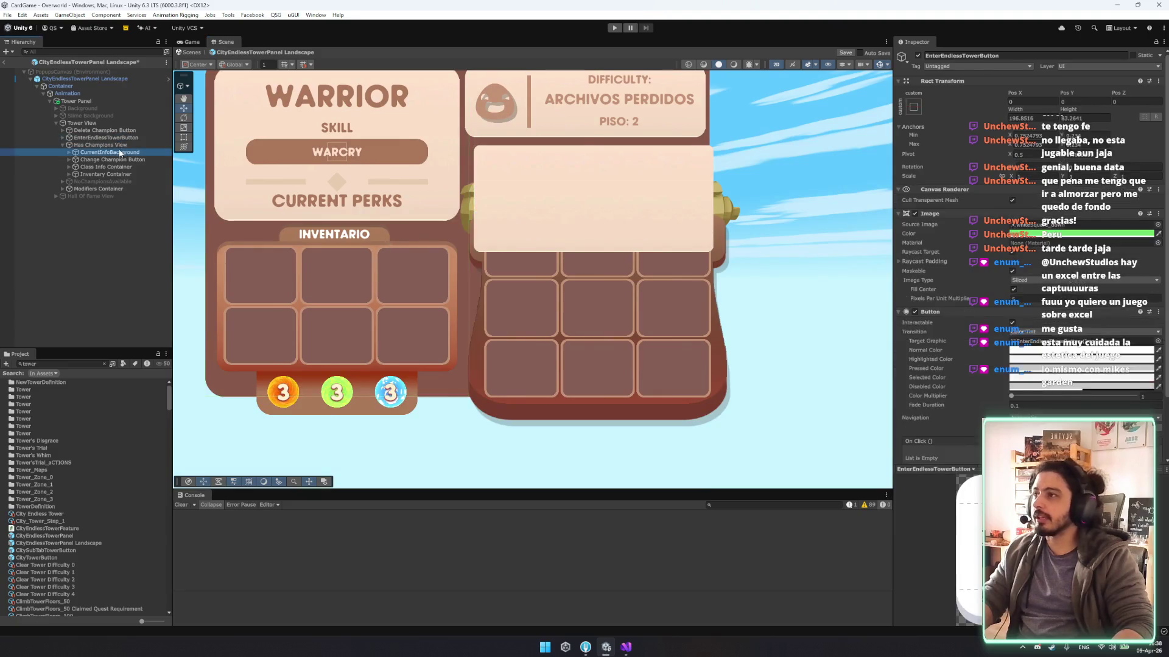
pyautogui.click(399, 283)
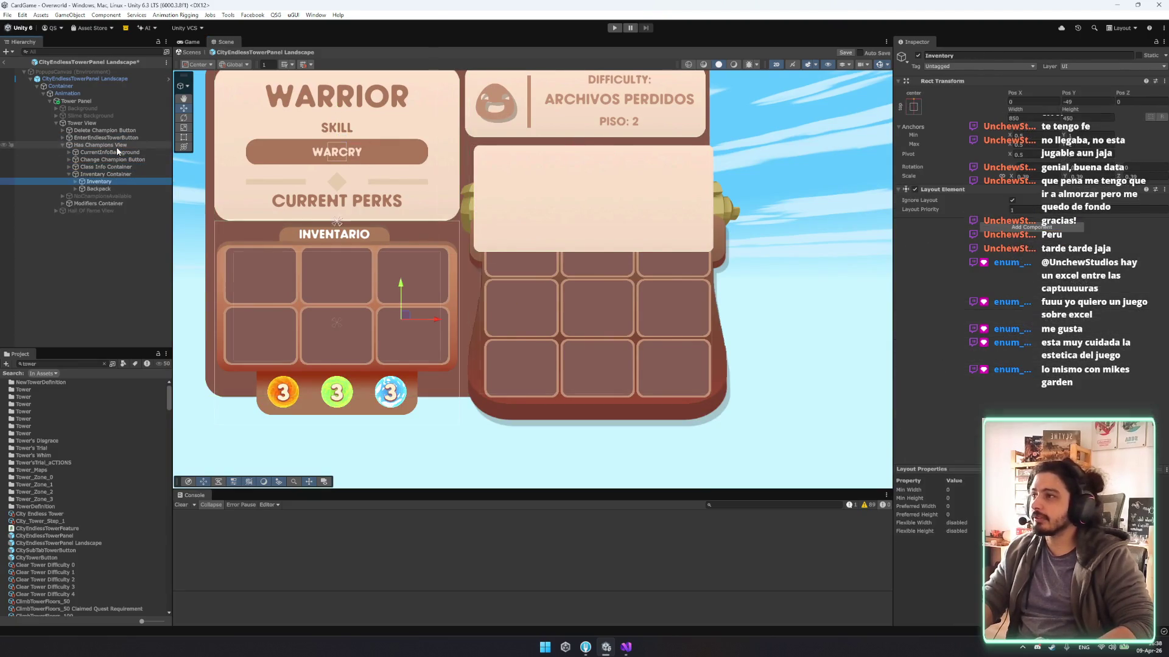
pyautogui.moveTo(598, 272)
pyautogui.mouseDown()
pyautogui.moveTo(598, 322)
pyautogui.moveTo(535, 209)
pyautogui.moveTo(630, 300)
pyautogui.moveTo(577, 306)
pyautogui.mouseUp()
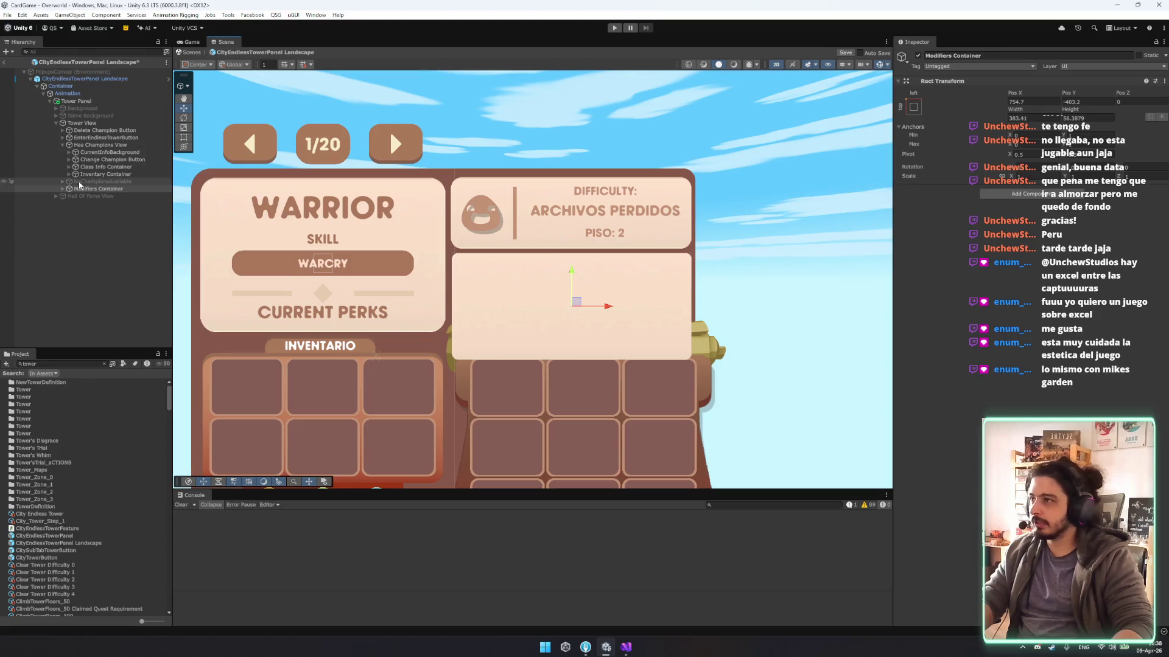
# Nest Modifiers Container under CurrentInfoBackground, then select the CityEndlessTowerPanel Landscape root.
pyautogui.moveTo(97, 188)
pyautogui.mouseDown()
pyautogui.moveTo(134, 168)
pyautogui.moveTo(135, 153)
pyautogui.mouseUp()
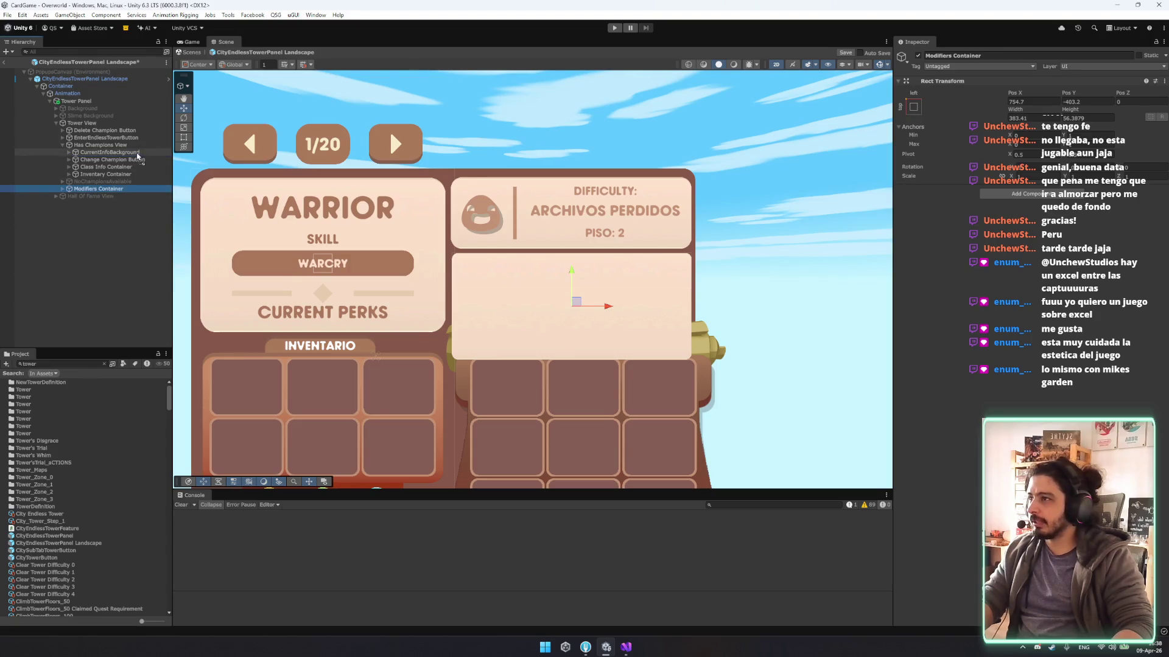
pyautogui.click(127, 154)
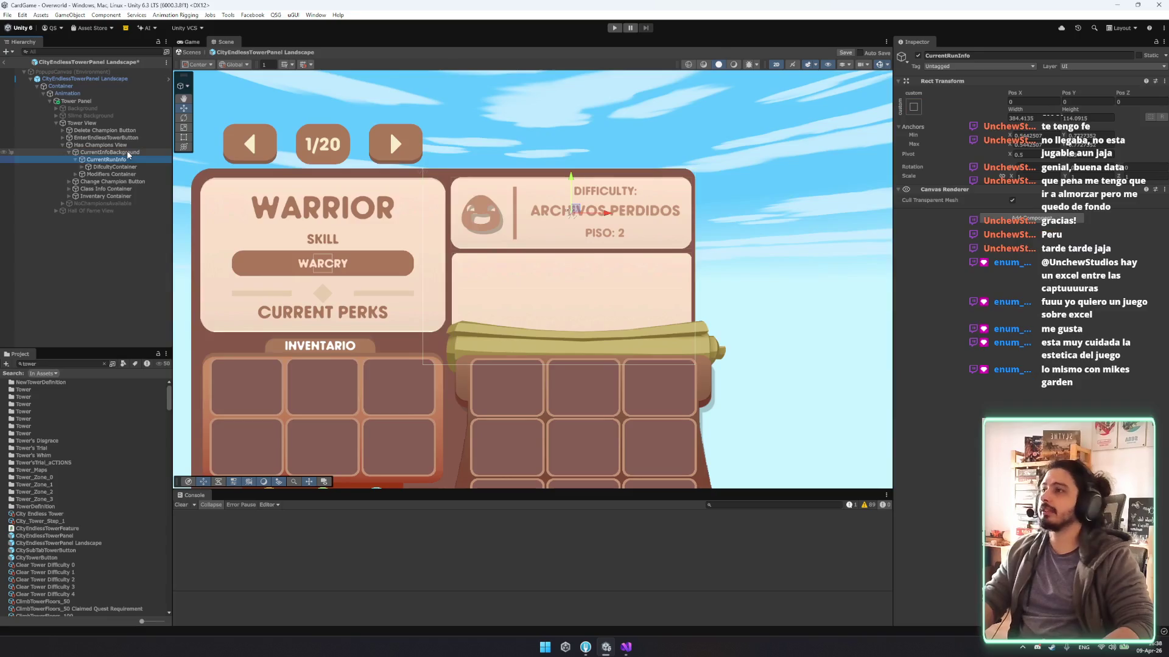
pyautogui.click(76, 159)
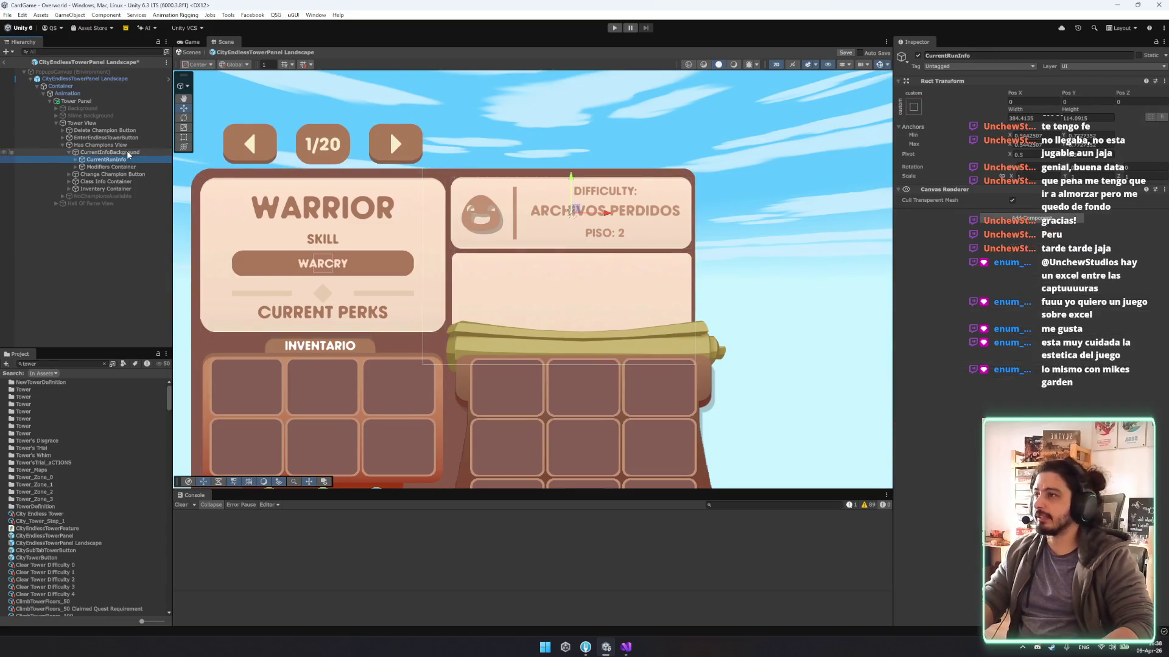
pyautogui.click(745, 208)
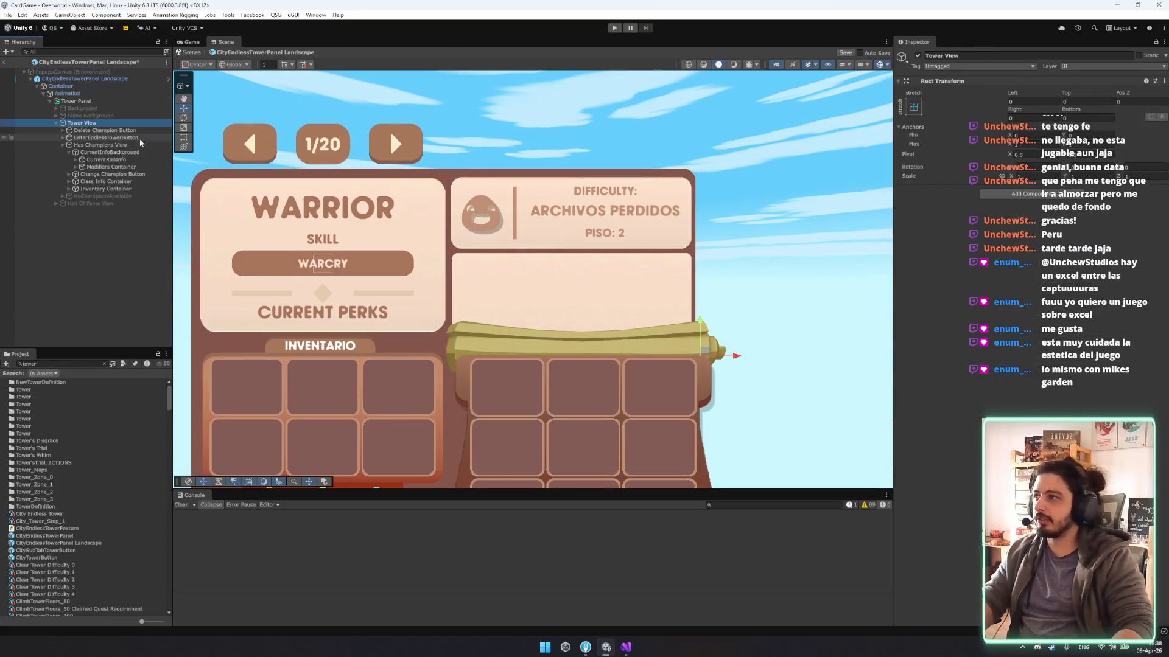
pyautogui.click(85, 78)
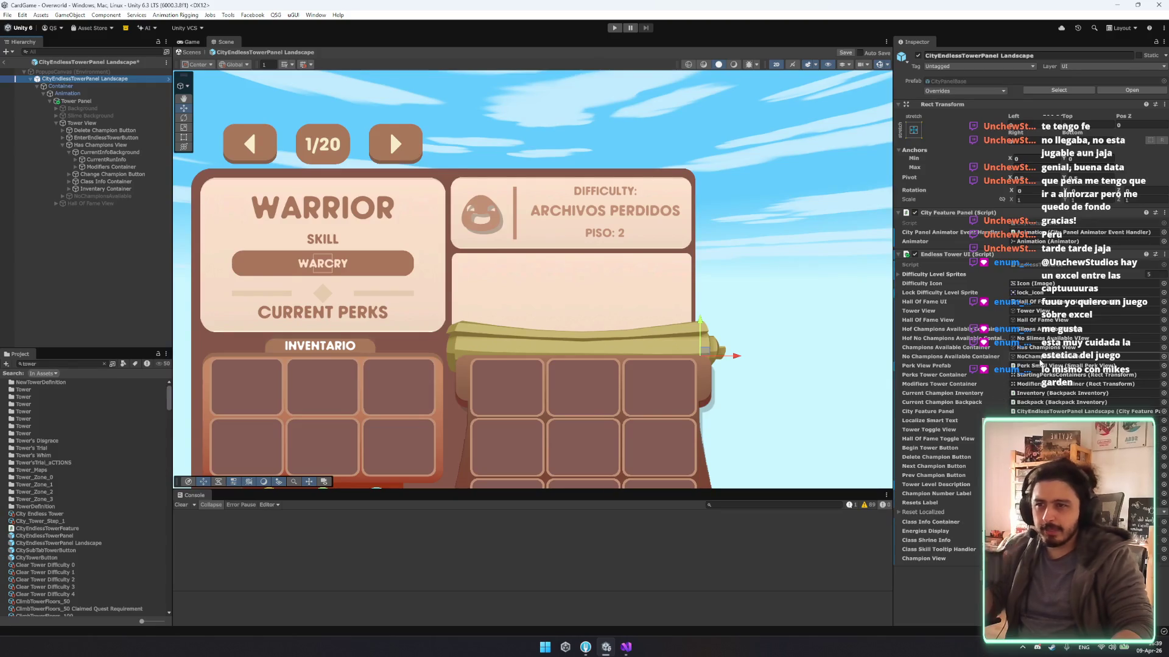
# Add a Perk Small View prefab to the modifiers list and duplicate it.
pyautogui.click(103, 364)
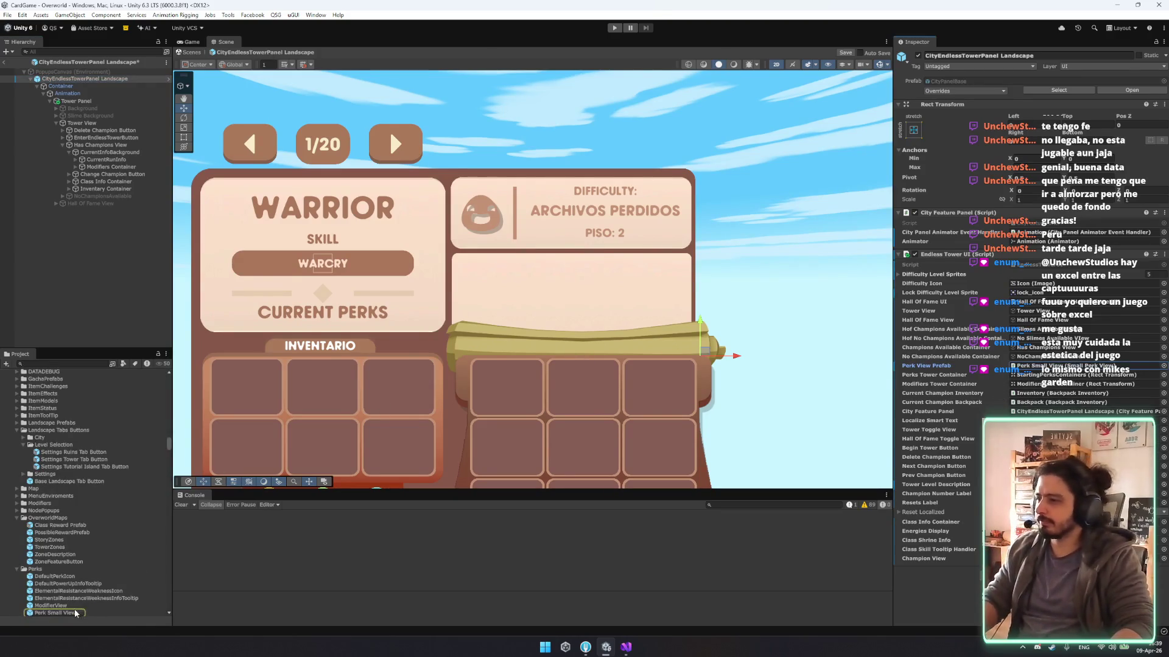
pyautogui.moveTo(157, 215)
pyautogui.mouseDown()
pyautogui.moveTo(126, 171)
pyautogui.moveTo(141, 176)
pyautogui.mouseUp()
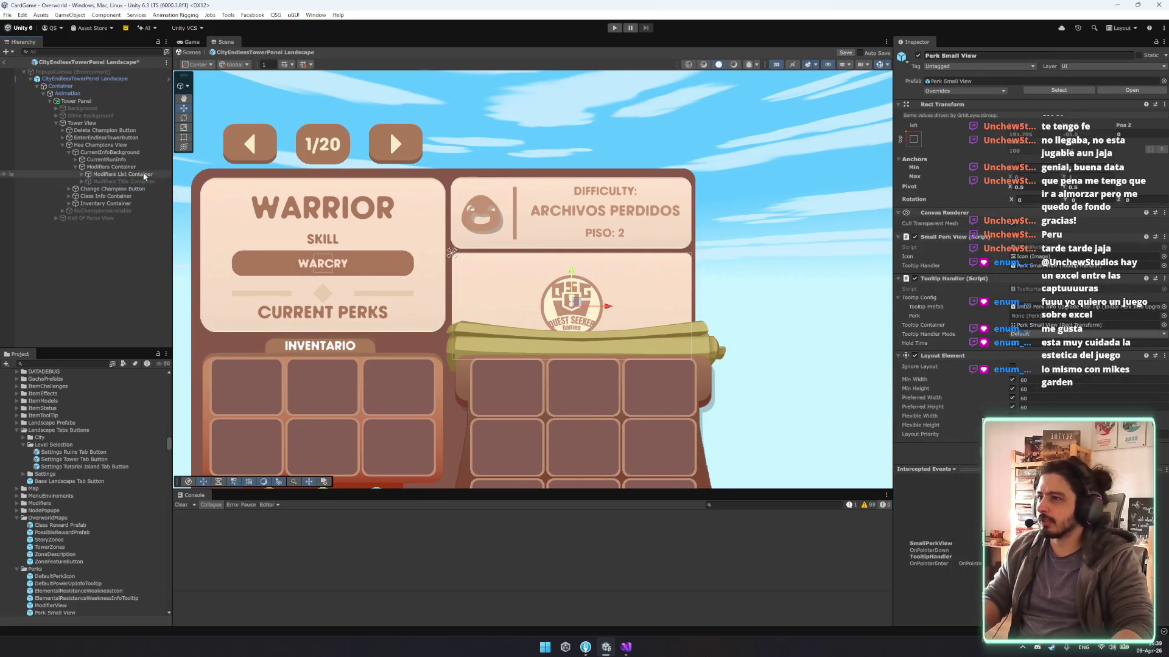
pyautogui.hotkey('ctrl', 'd')
pyautogui.hotkey('ctrl', 'd')
pyautogui.hotkey('ctrl', 'd')
pyautogui.hotkey('ctrl', 'd')
pyautogui.hotkey('ctrl', 'd')
pyautogui.hotkey('ctrl', 'd')
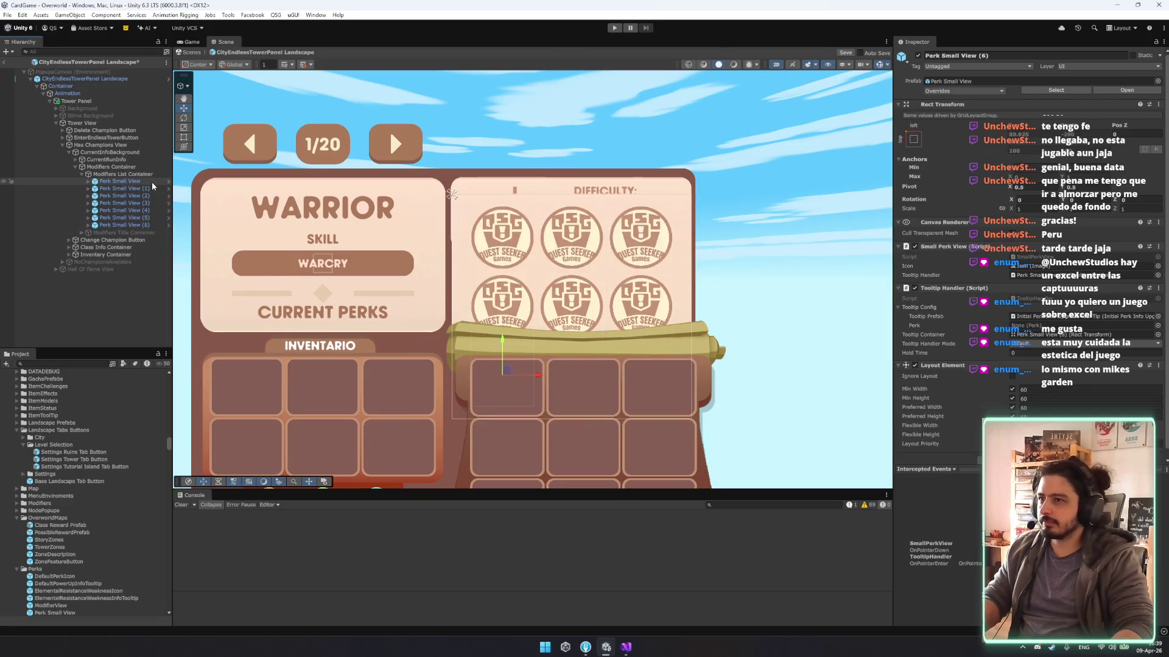
# Set the perk grid's cell size to 50 × 50, tighten spacing, and top padding 0.
pyautogui.click(146, 174)
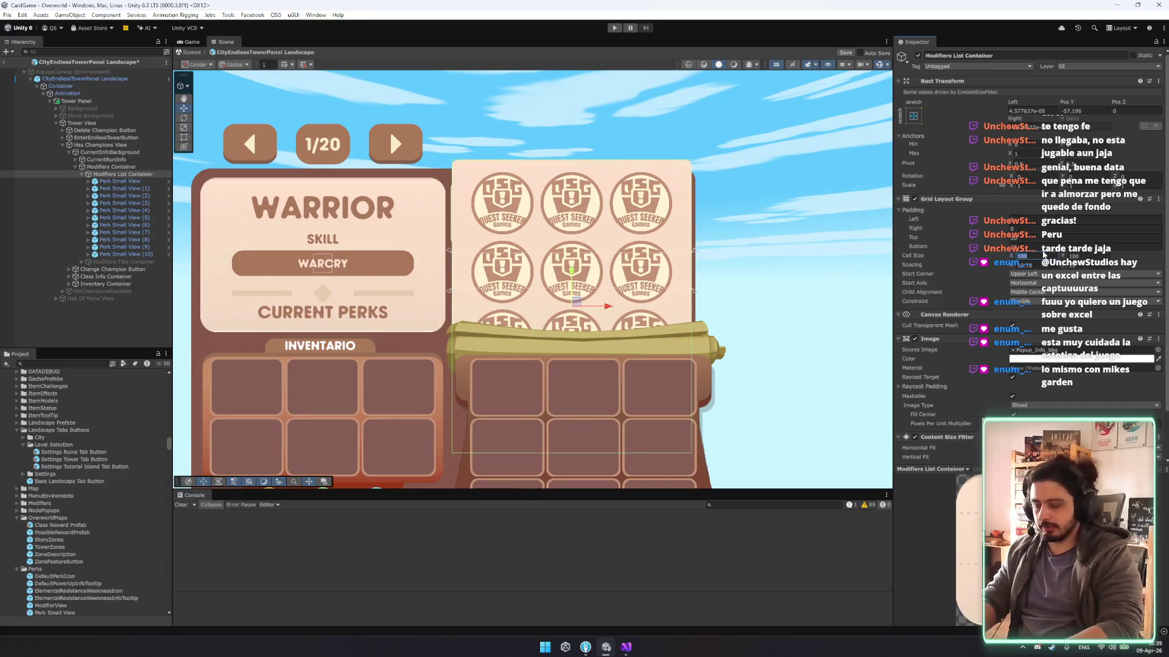
pyautogui.write('50')
pyautogui.press('Tab')
pyautogui.write('50')
pyautogui.press('Return')
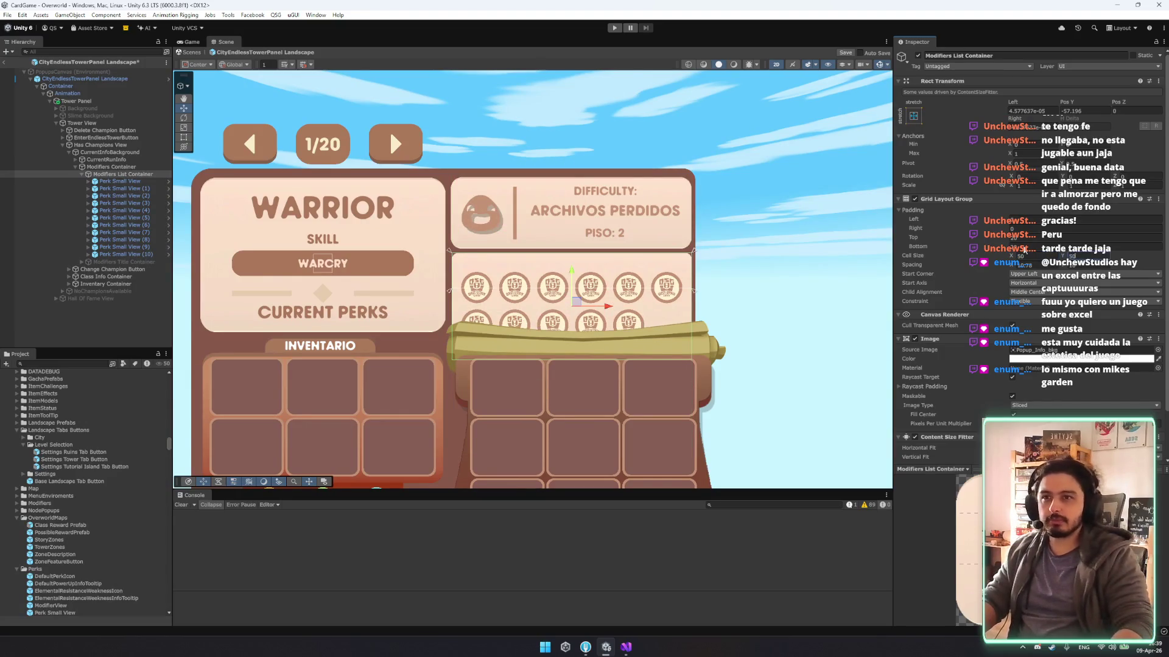
pyautogui.press('Return')
pyautogui.click(1035, 238)
pyautogui.write('0')
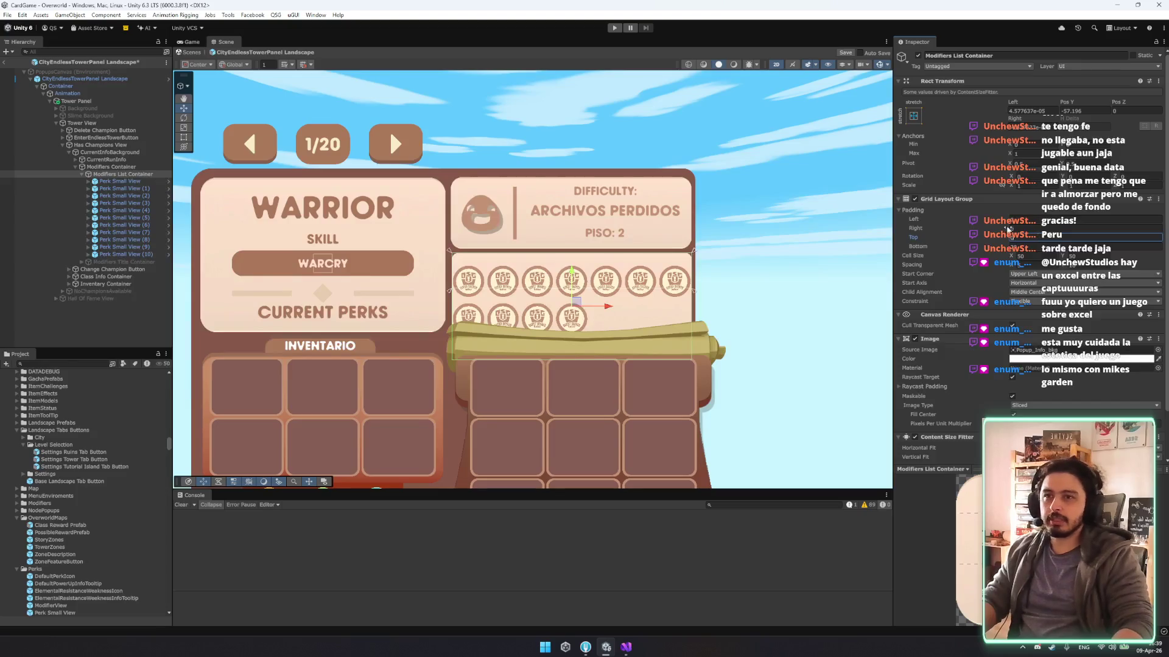
pyautogui.press('Tab')
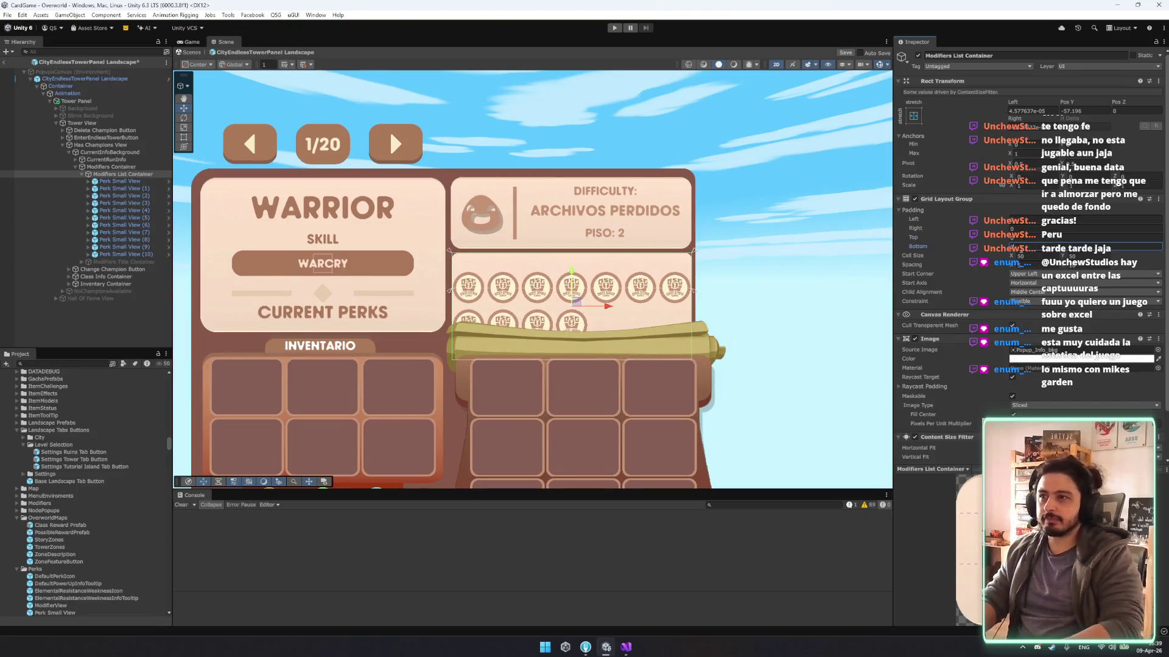
# Align the perk grid to Upper Center and make the MODIFIERS title visible.
pyautogui.click(1052, 292)
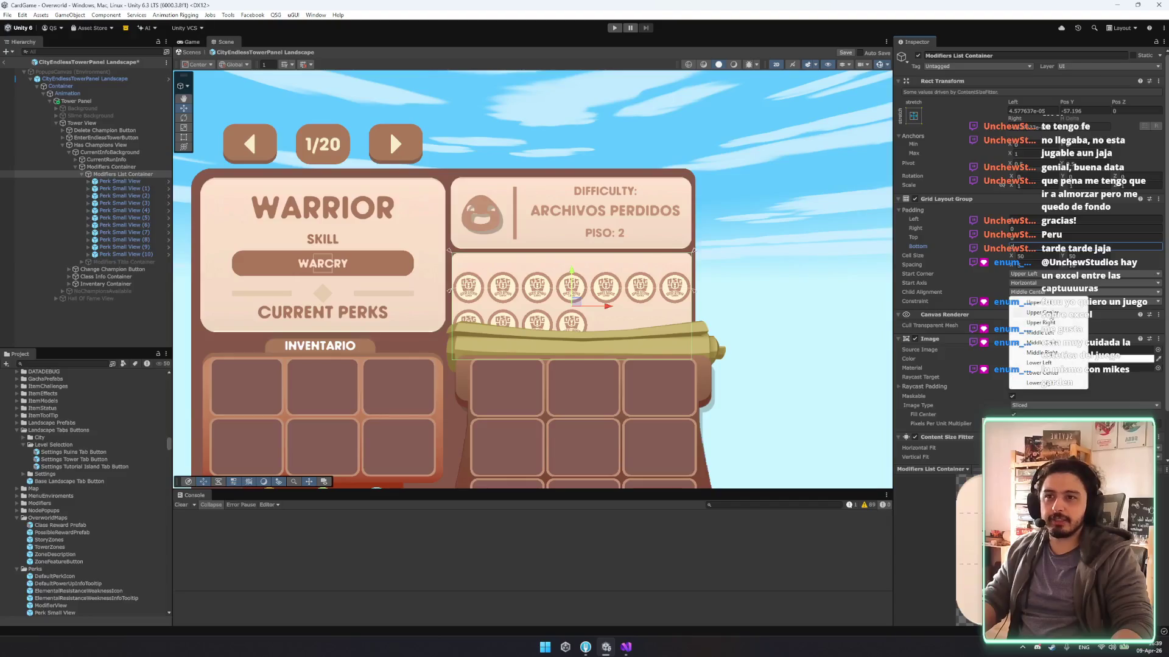
pyautogui.click(1048, 309)
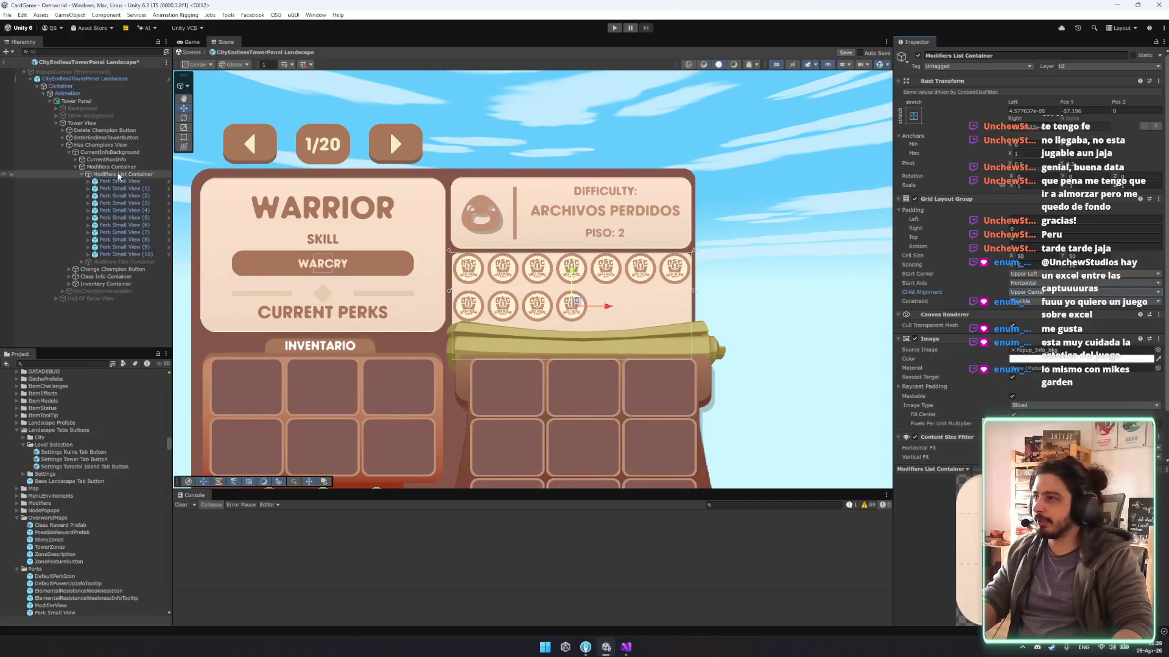
pyautogui.click(122, 262)
pyautogui.hotkey('alt', 'shift', 'a')
# Shrink the MODIFIERS title's height to about 35 and nudge it slightly down.
pyautogui.press('t')
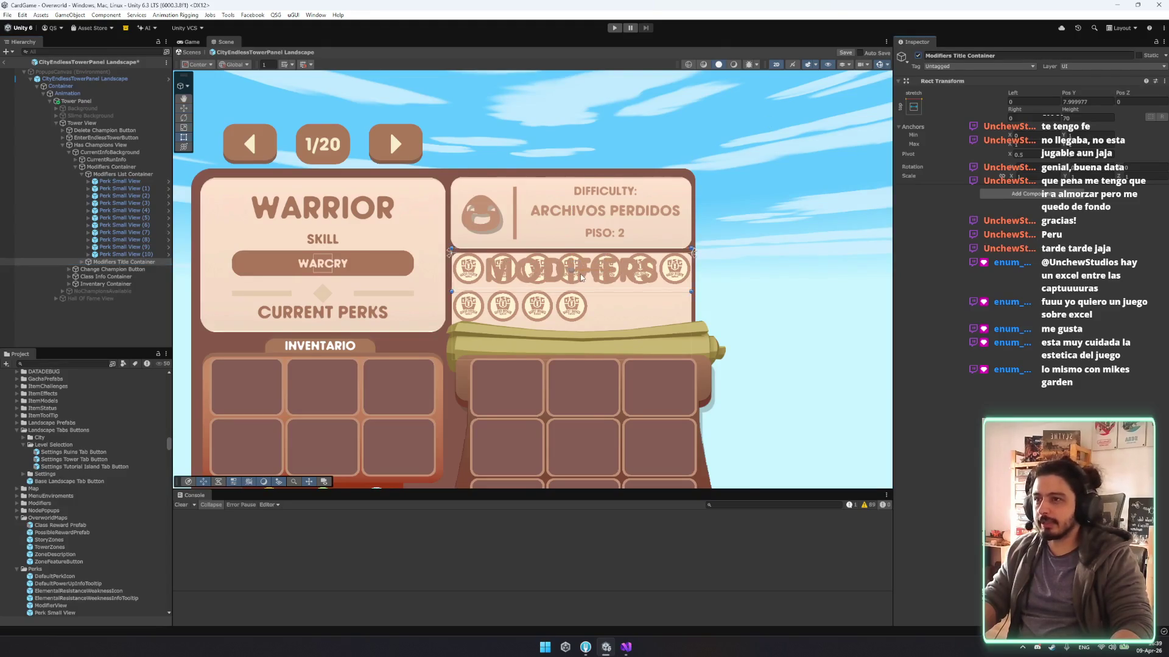
pyautogui.press('f')
pyautogui.moveTo(608, 306); pyautogui.dragTo(607, 267)
pyautogui.press('w')
pyautogui.moveTo(556, 212); pyautogui.dragTo(561, 216)
pyautogui.click(913, 108)
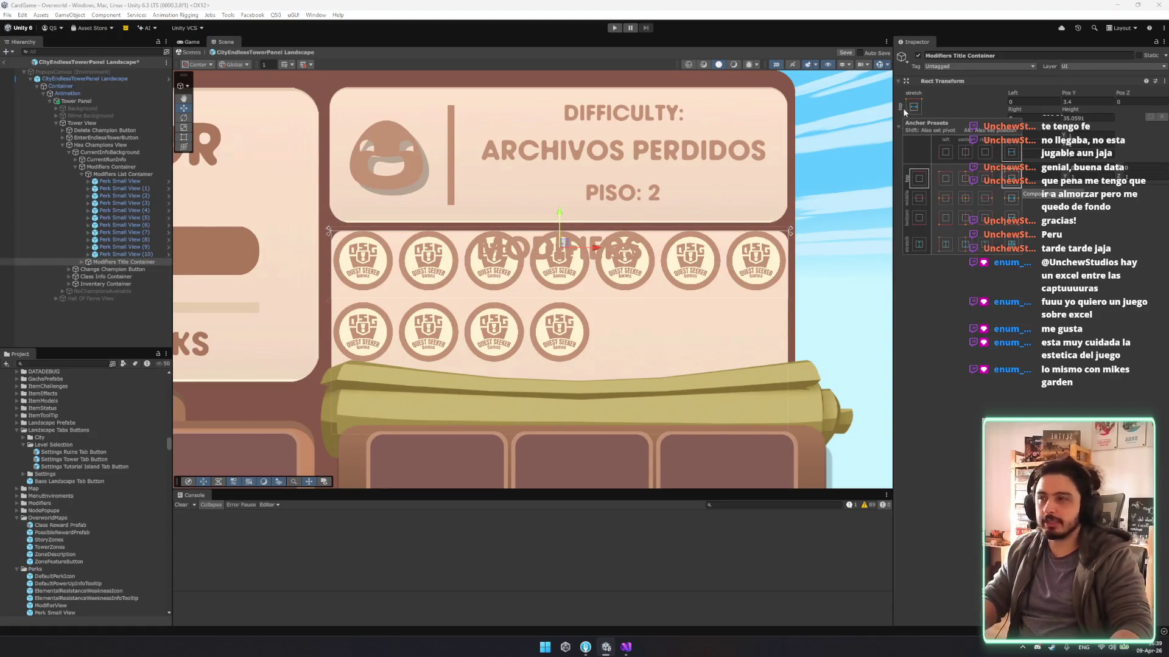
pyautogui.click(115, 175)
# Set the Modifiers List Container grid's top padding to about 80, below the title.
pyautogui.click(82, 175)
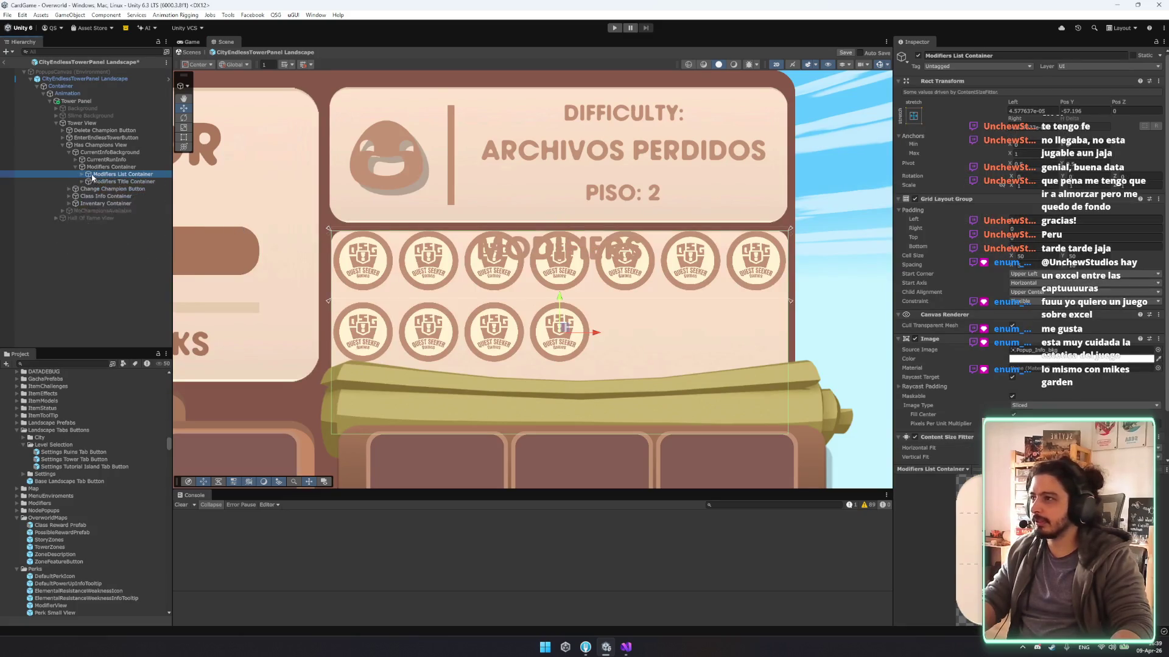
pyautogui.click(1031, 220)
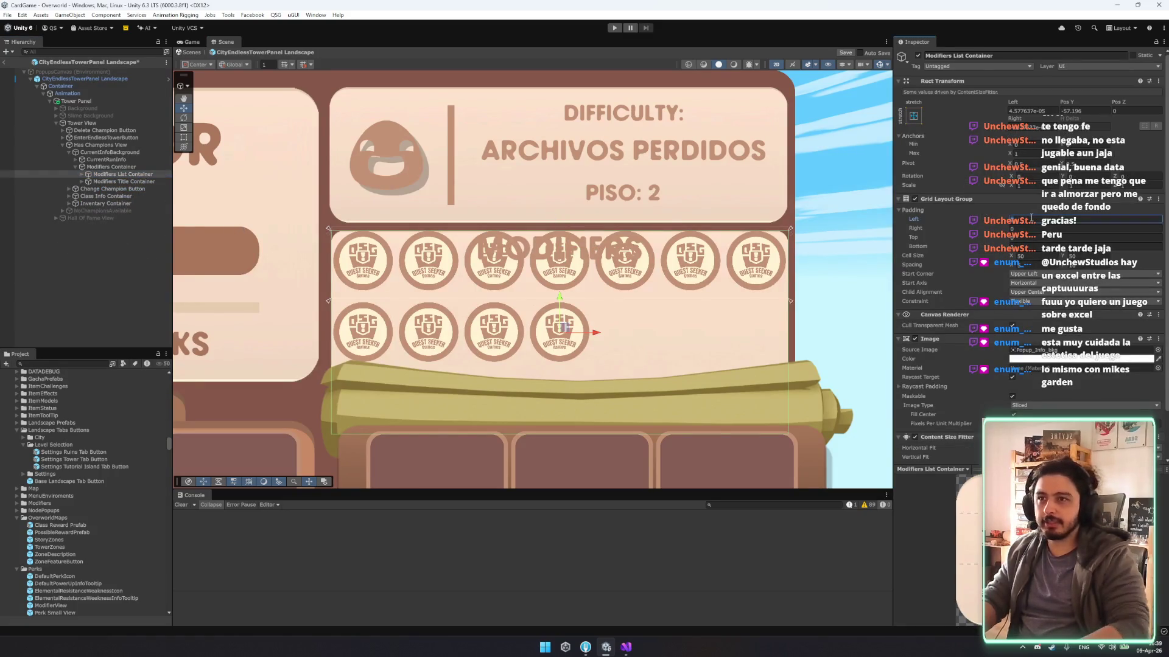
pyautogui.write('40')
pyautogui.press('BackSpace')
pyautogui.press('BackSpace')
pyautogui.write('30')
pyautogui.press('BackSpace')
pyautogui.press('BackSpace')
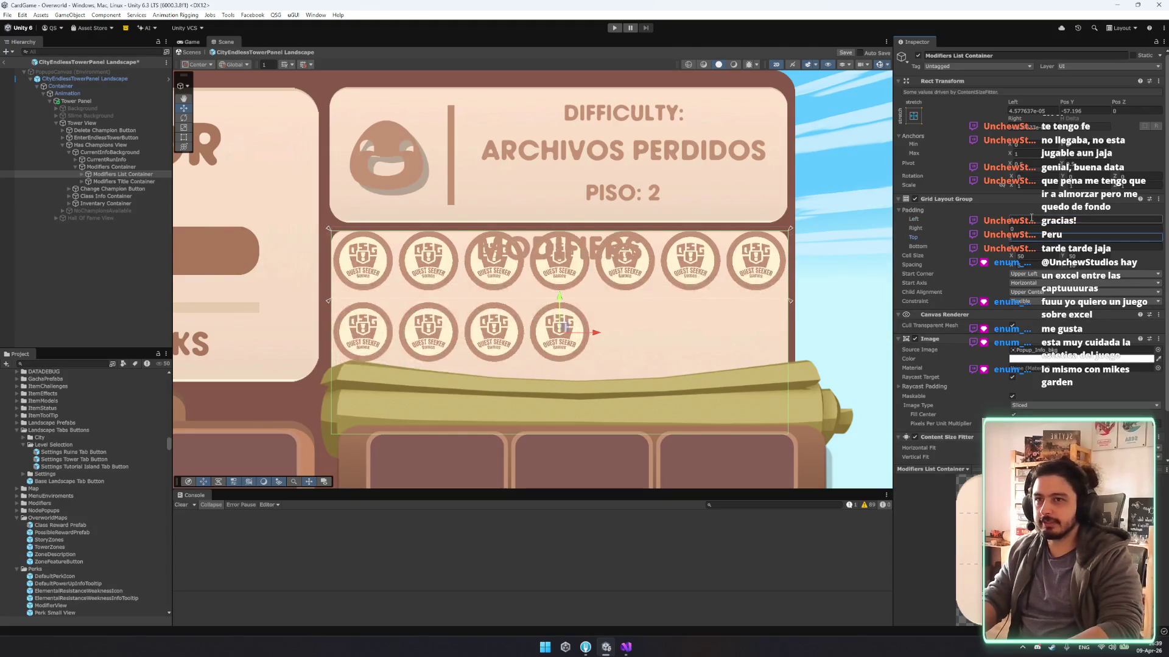
pyautogui.write('60')
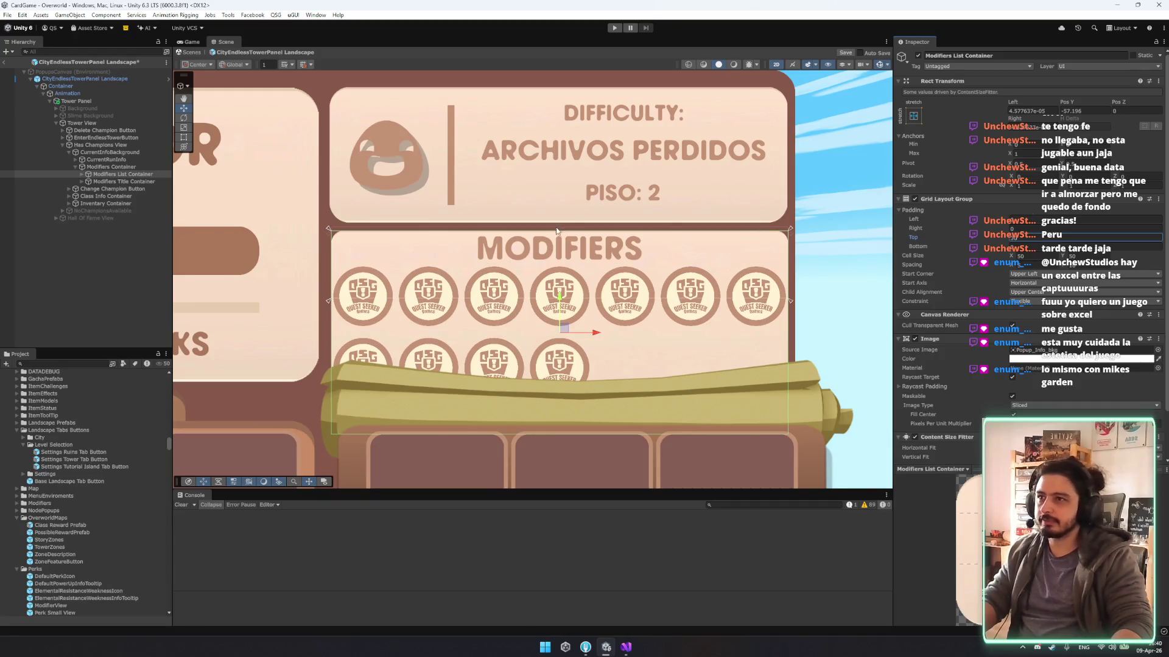
pyautogui.scroll(-2, 560, 234)
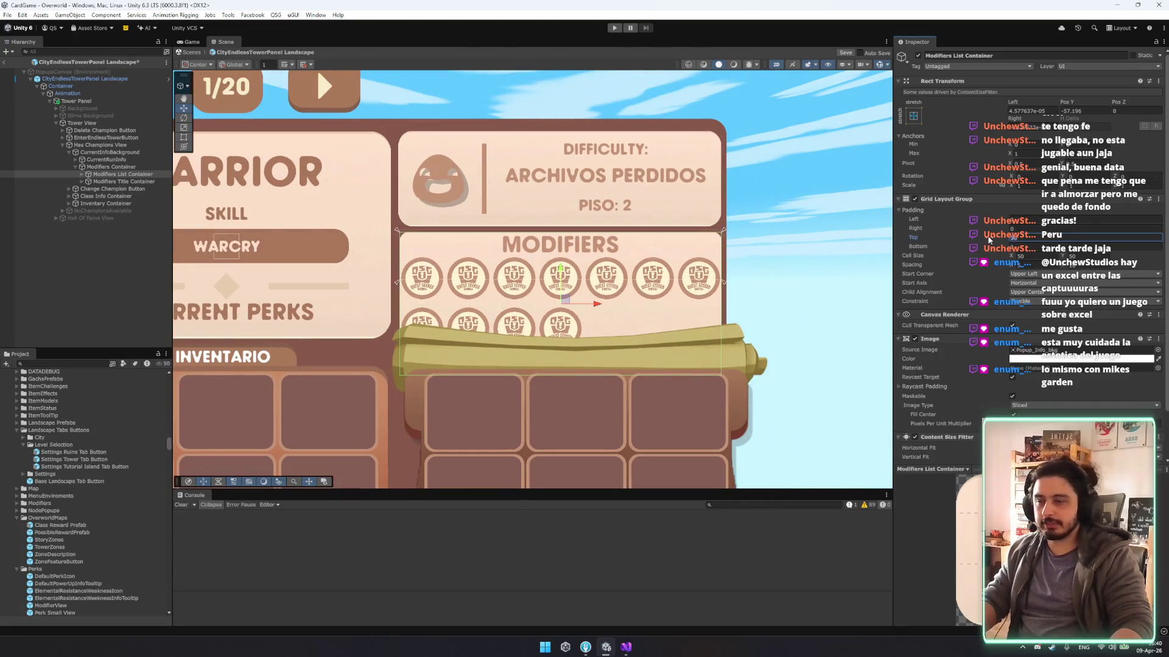
pyautogui.press('BackSpace')
pyautogui.press('BackSpace')
pyautogui.write('80')
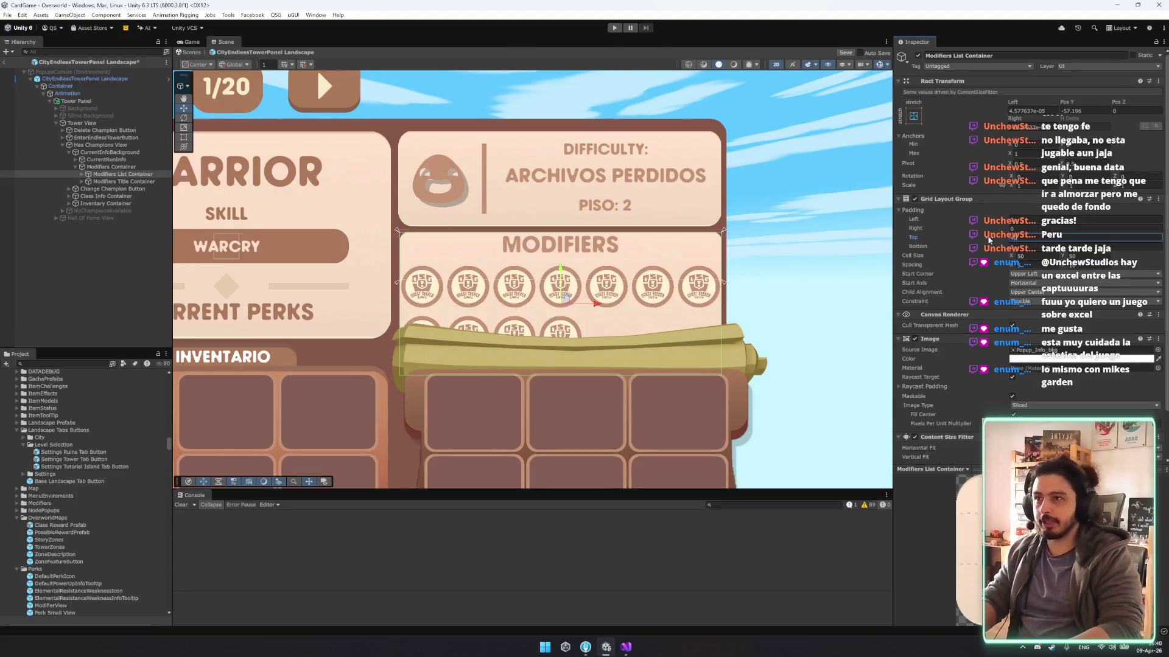
pyautogui.moveTo(951, 234); pyautogui.dragTo(946, 234)
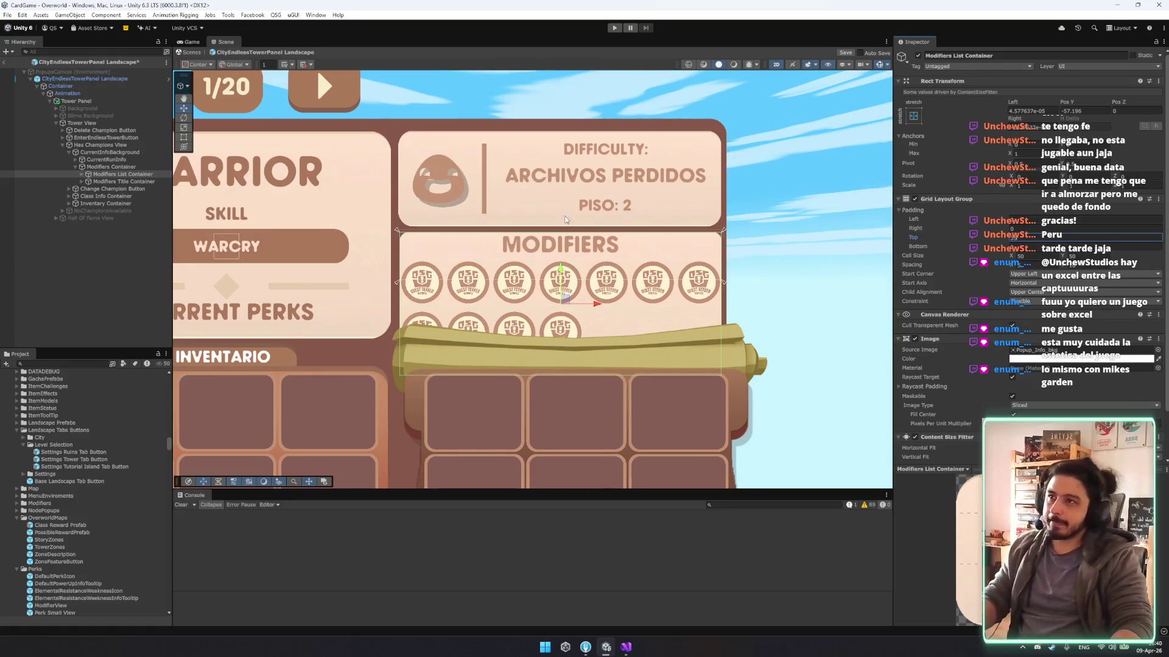
# Set the grid cell size to 40 × 40 with vertical spacing 5, slightly widening the gaps.
pyautogui.scroll(-2, 565, 220)
pyautogui.doubleClick(1067, 254)
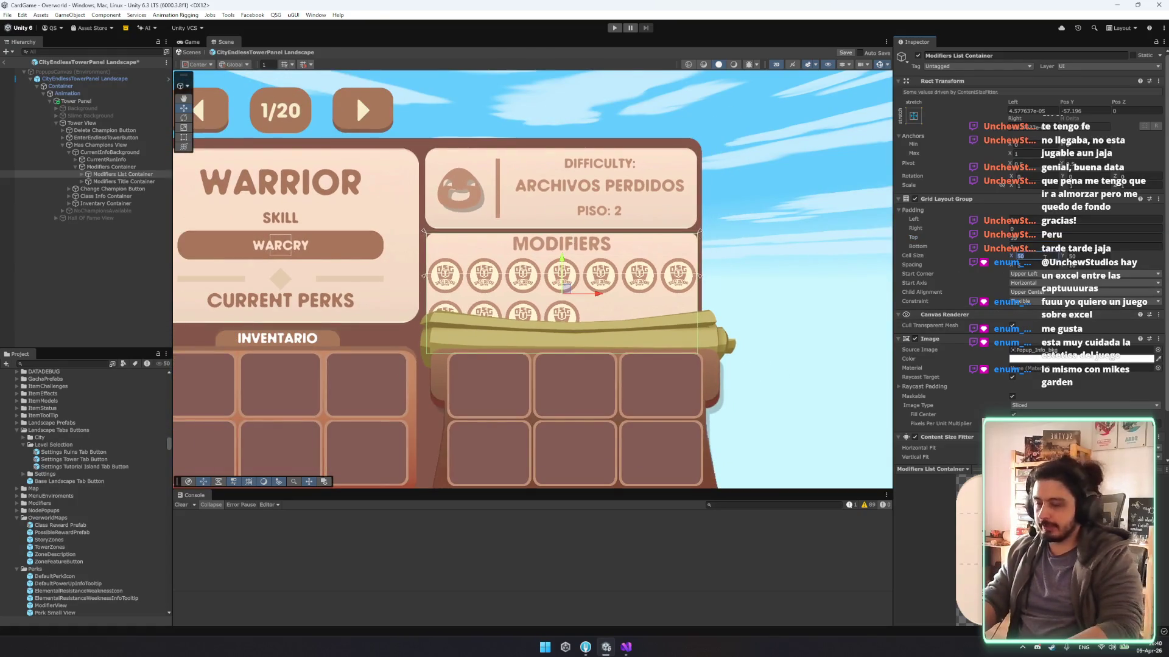
pyautogui.write('40')
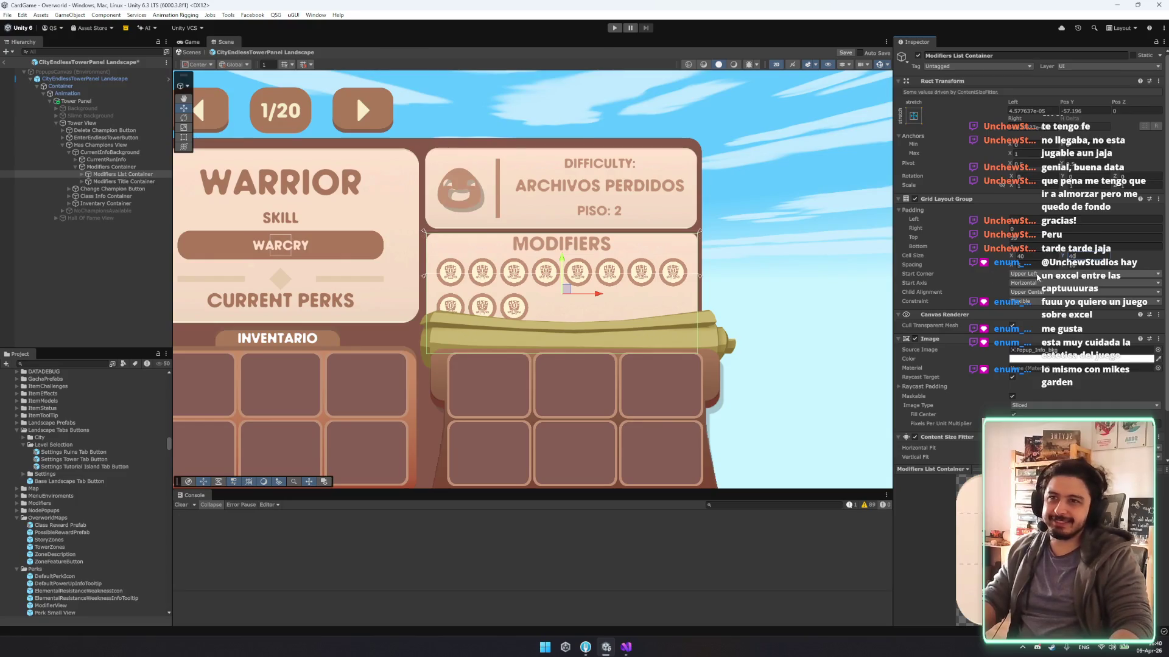
pyautogui.press('Tab')
pyautogui.write('40')
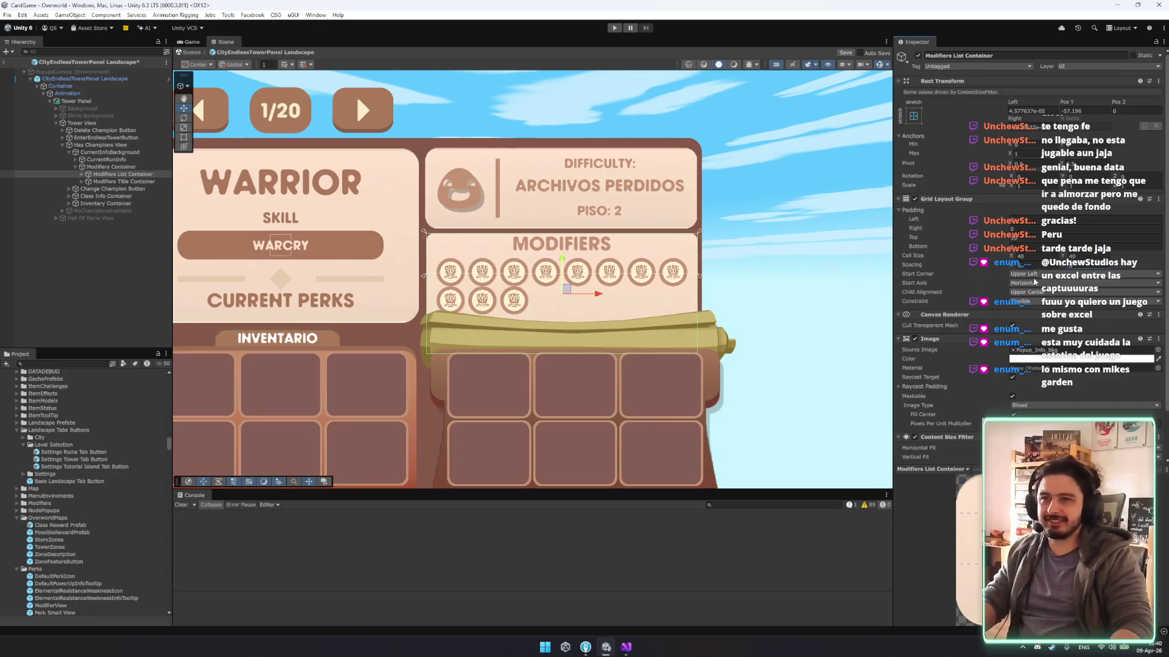
pyautogui.press('Tab')
pyautogui.write('5')
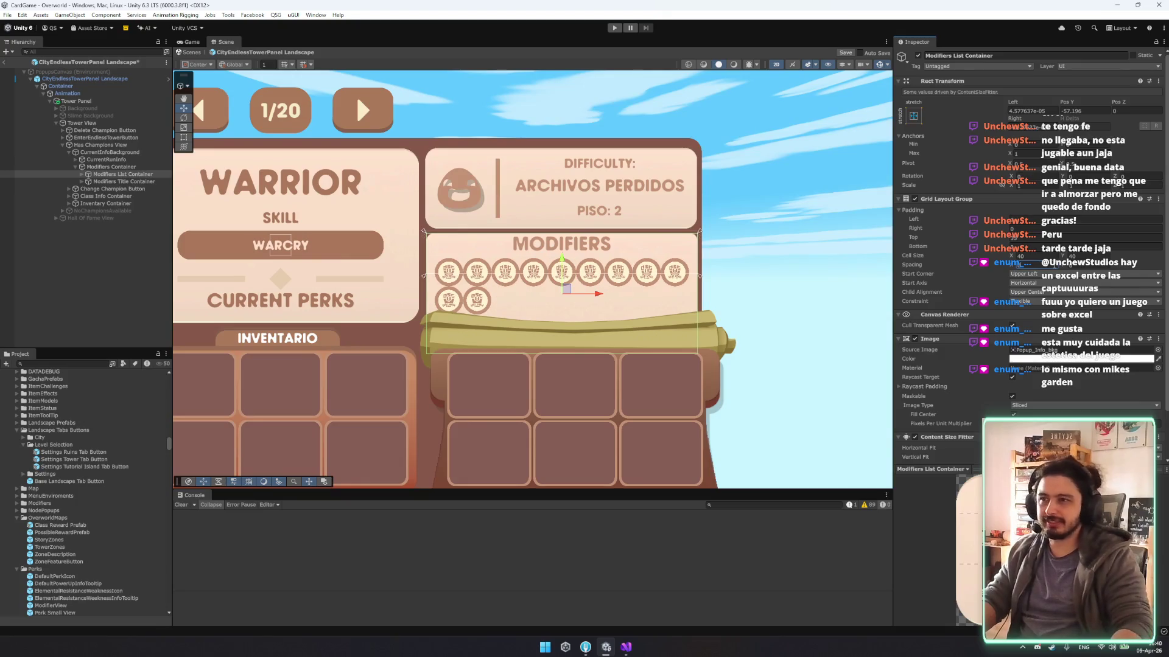
pyautogui.write('10')
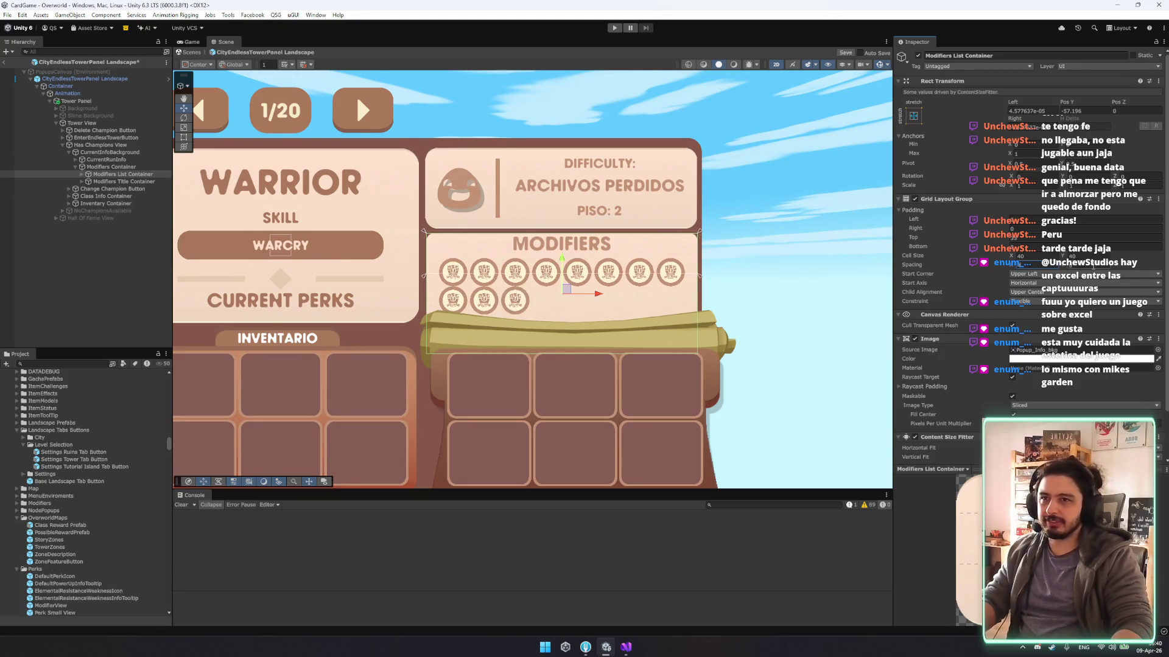
pyautogui.press('Tab')
pyautogui.write('5')
pyautogui.moveTo(1024, 265); pyautogui.dragTo(1026, 265)
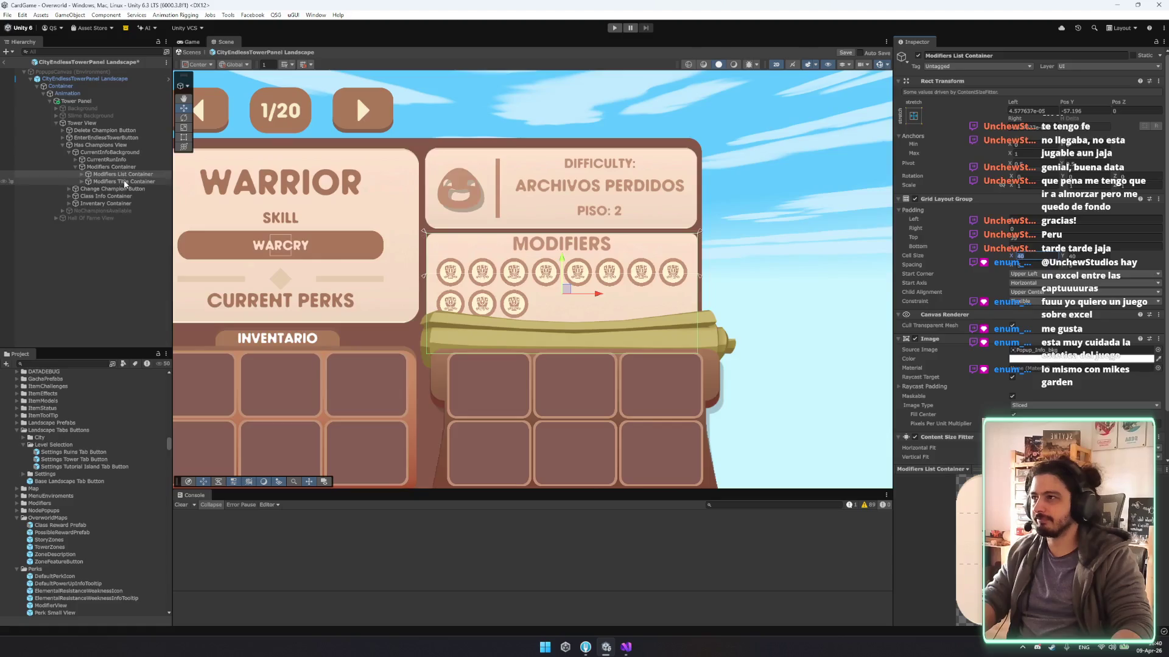
# Delete Perk Small View (4) and (6), leaving one row of eight icons.
pyautogui.click(148, 175)
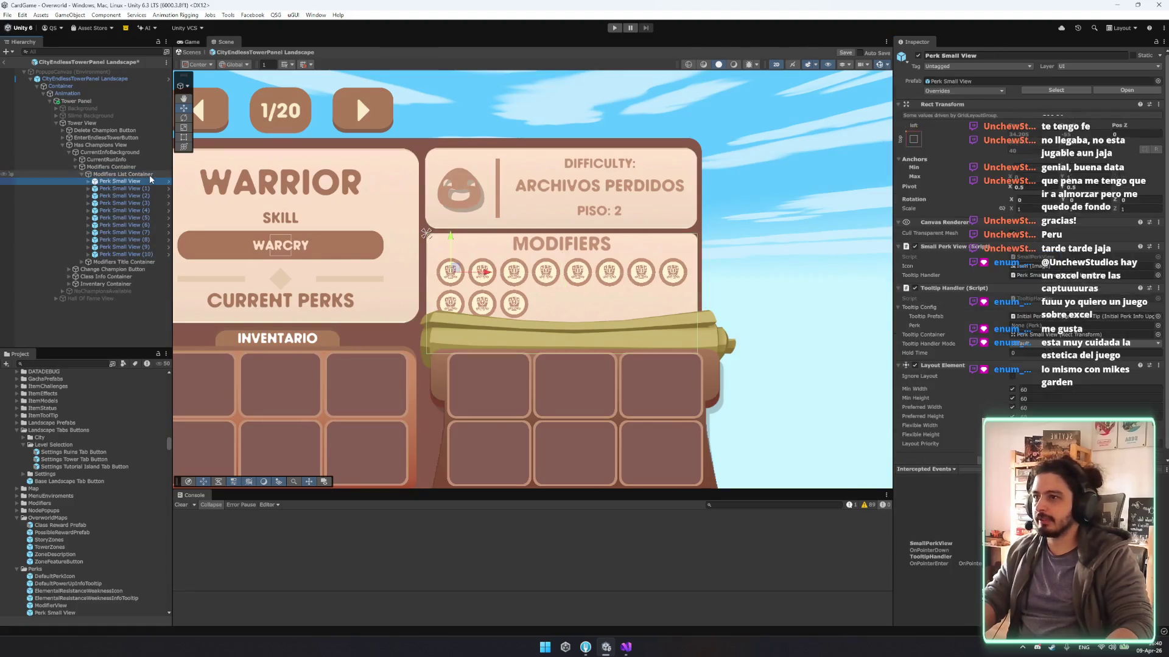
pyautogui.click(122, 202)
pyautogui.keyDown('ctrl'); pyautogui.click(122, 217); pyautogui.keyUp('ctrl')
pyautogui.press('Delete')
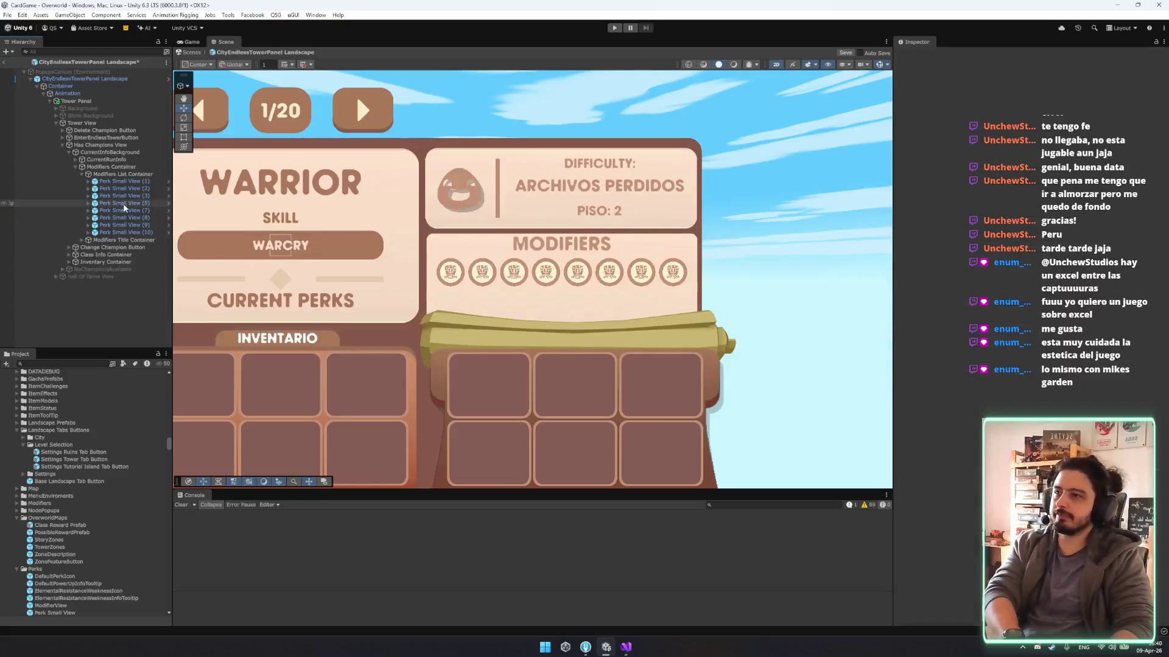
pyautogui.scroll(-5, 448, 248)
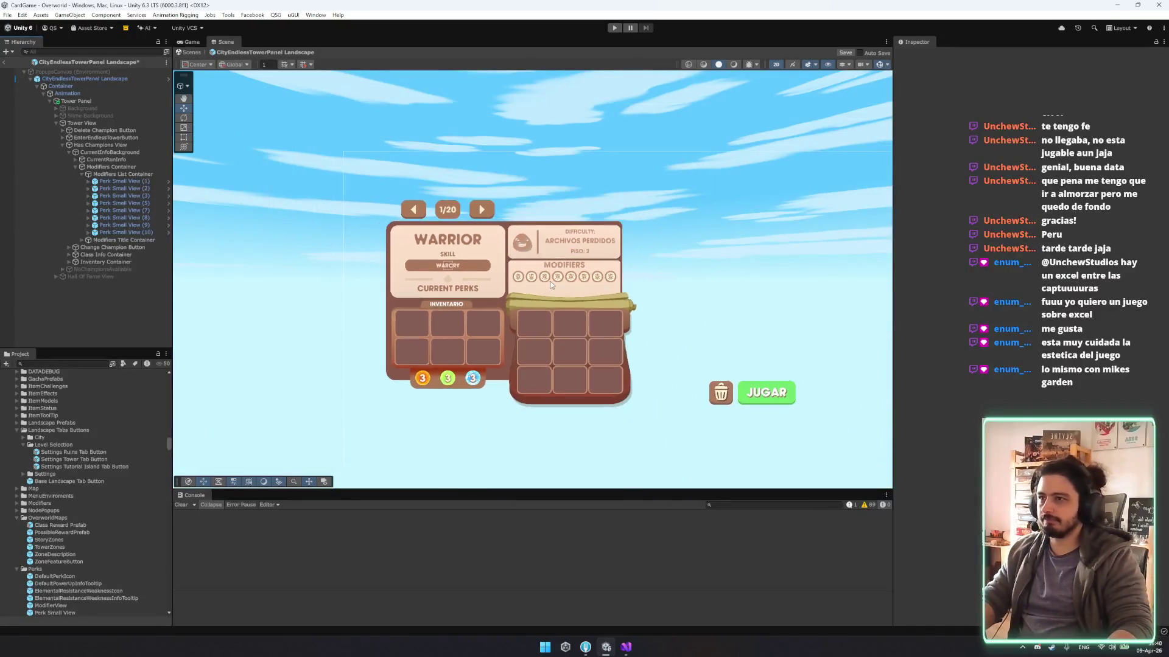
pyautogui.scroll(4, 565, 290)
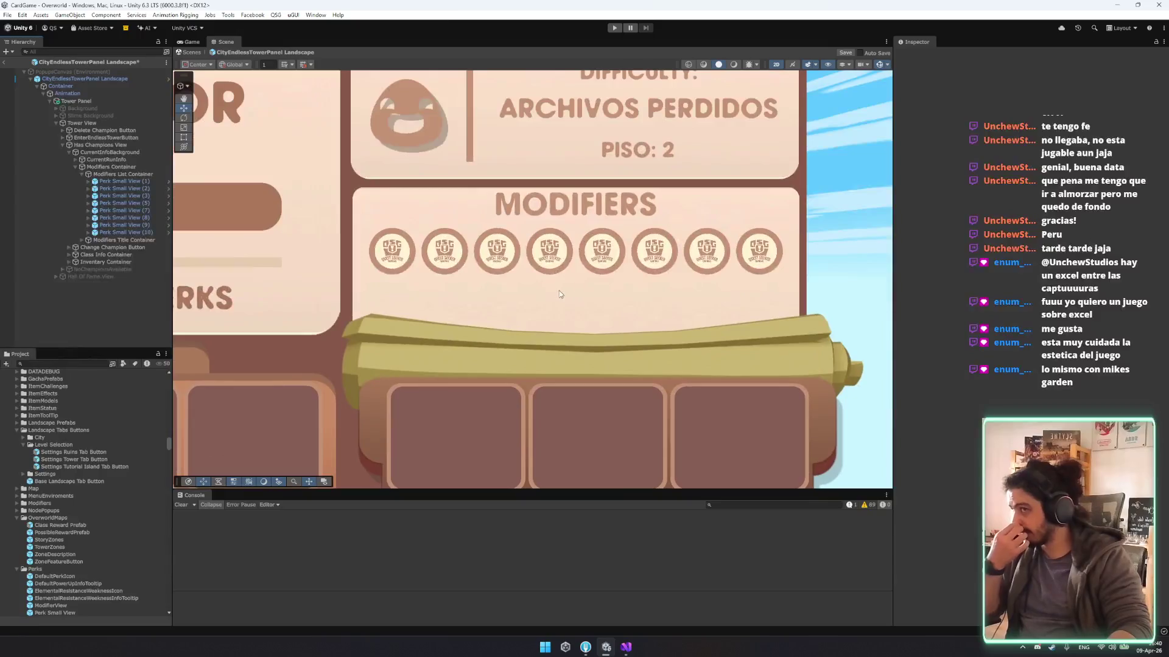
pyautogui.scroll(3, 553, 290)
pyautogui.scroll(-4, 526, 291)
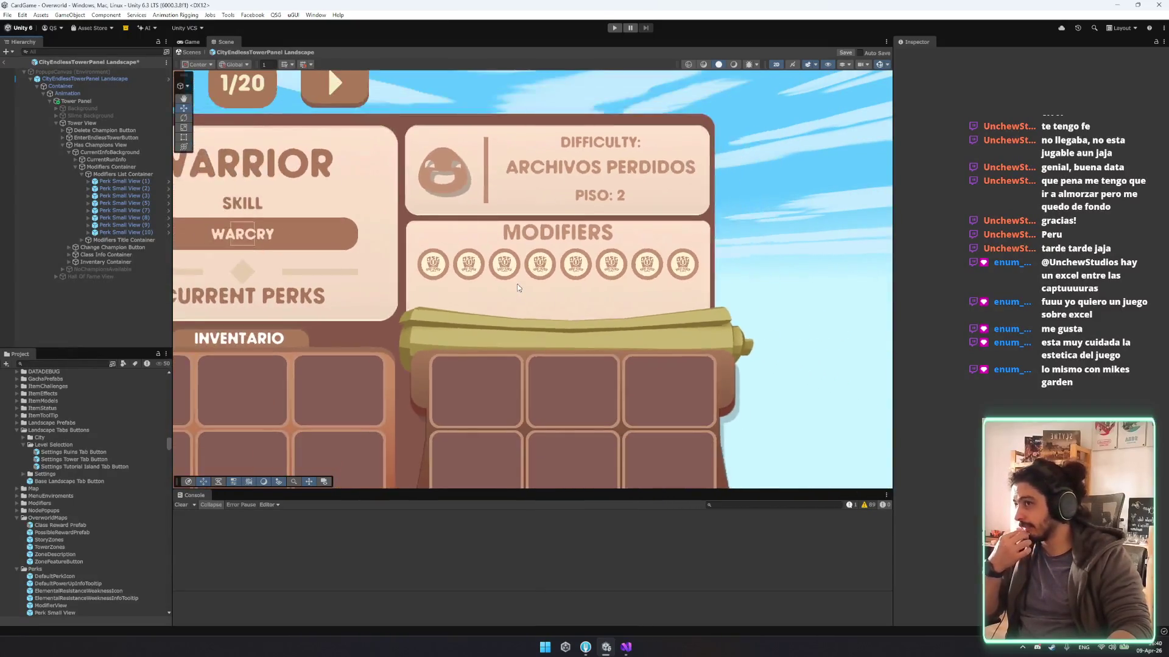
pyautogui.scroll(-2, 514, 284)
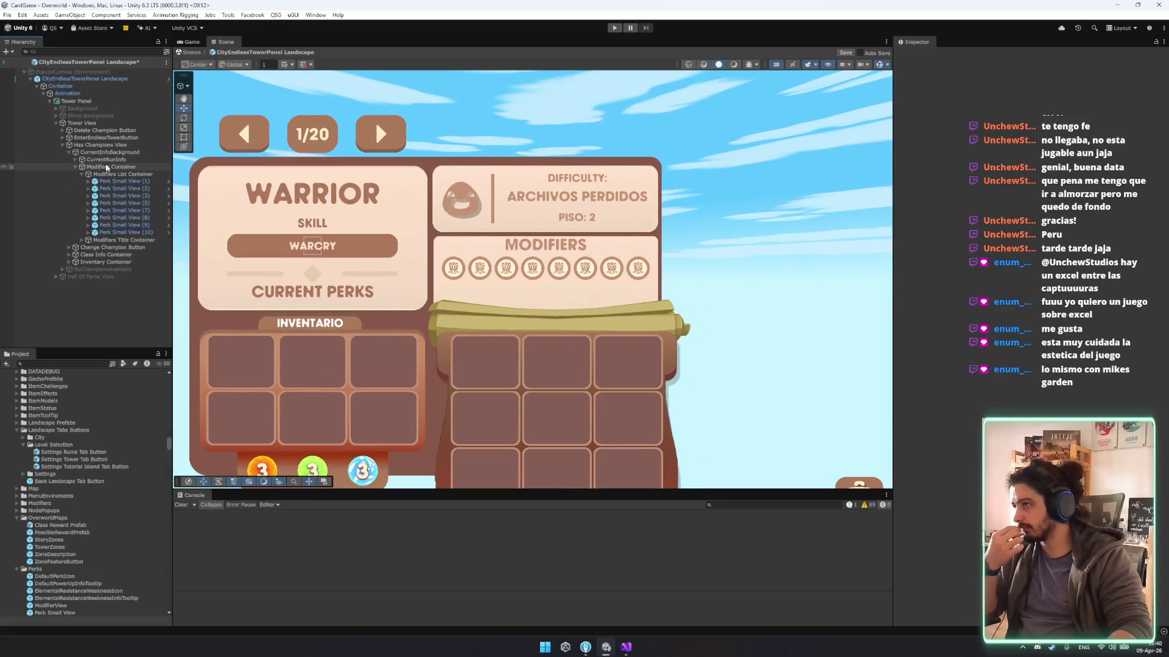
pyautogui.click(118, 152)
pyautogui.press('Up')
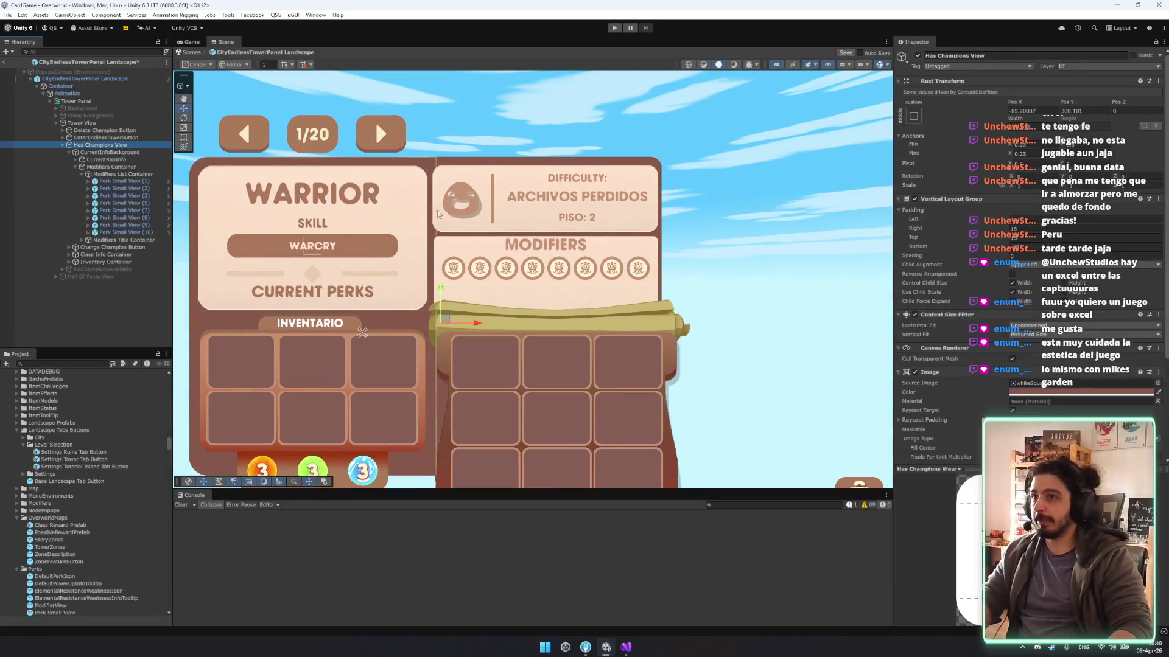
# Widen the CurrentInfoBackground panel to about 493 with the Rect tool.
pyautogui.press('t')
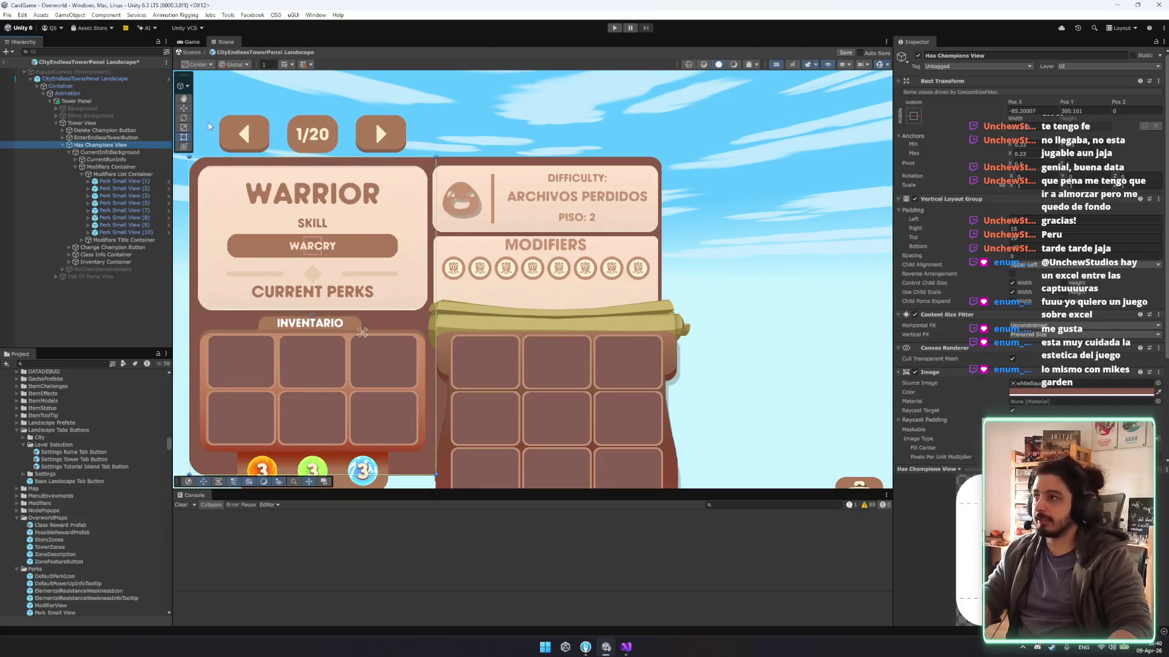
pyautogui.press('Down')
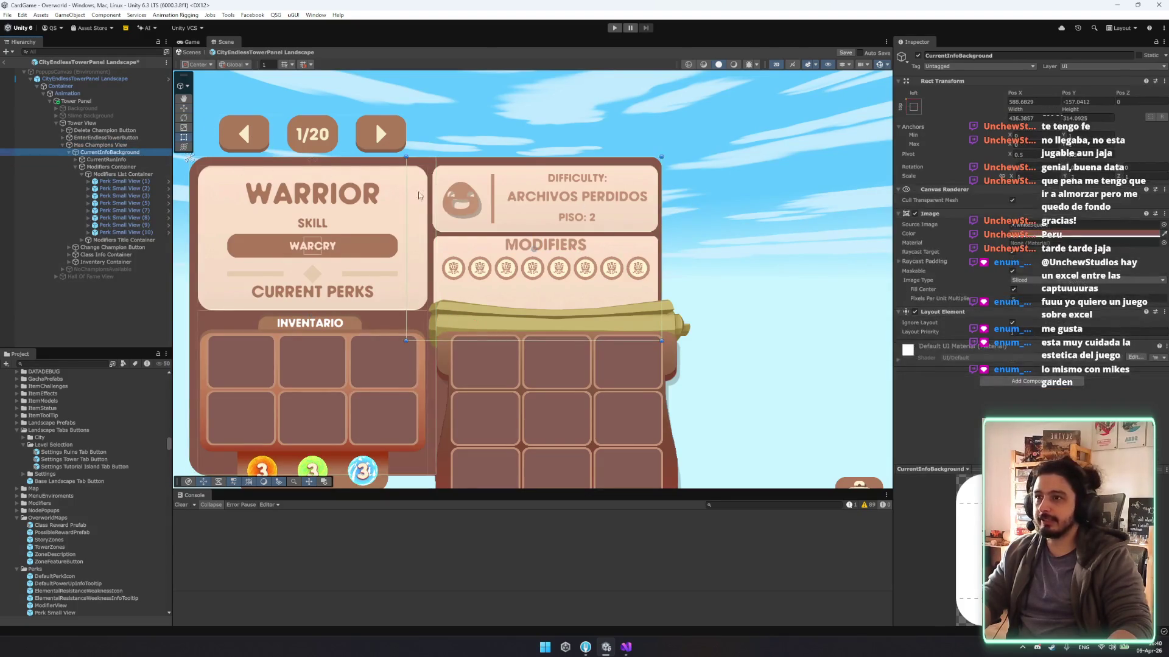
pyautogui.moveTo(662, 194)
pyautogui.mouseDown()
pyautogui.moveTo(696, 195)
pyautogui.moveTo(682, 195)
pyautogui.mouseUp()
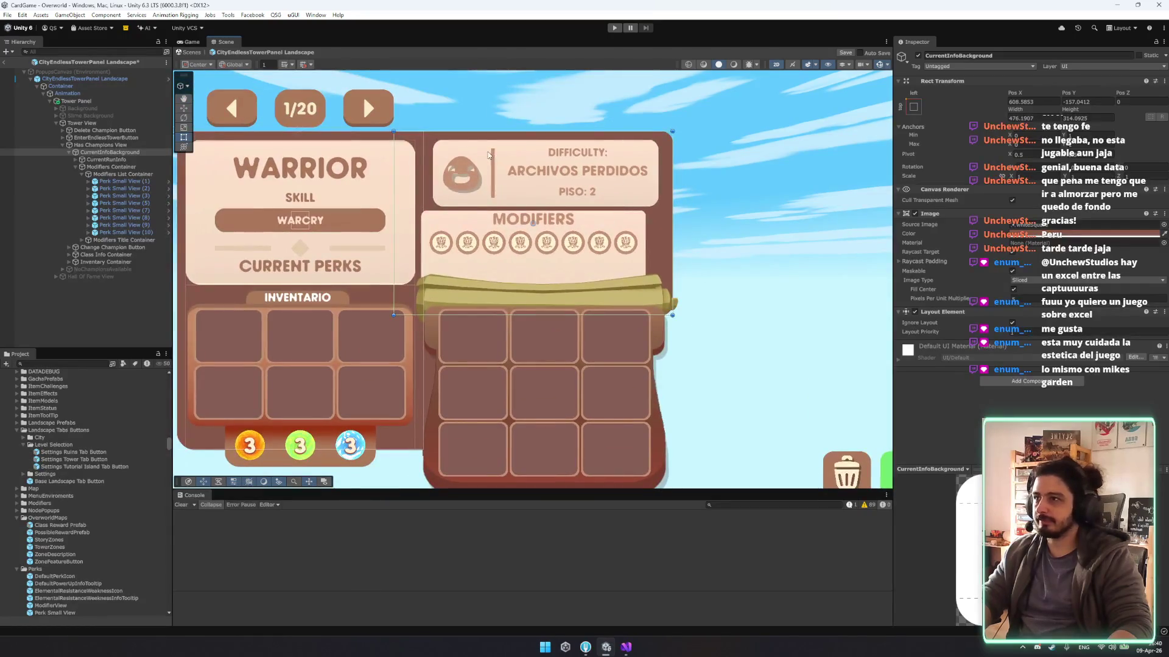
# Widen the Modifiers Container box on both its left and right sides.
pyautogui.click(118, 174)
pyautogui.click(114, 167)
pyautogui.moveTo(653, 235); pyautogui.dragTo(657, 227)
pyautogui.moveTo(421, 226); pyautogui.dragTo(419, 226)
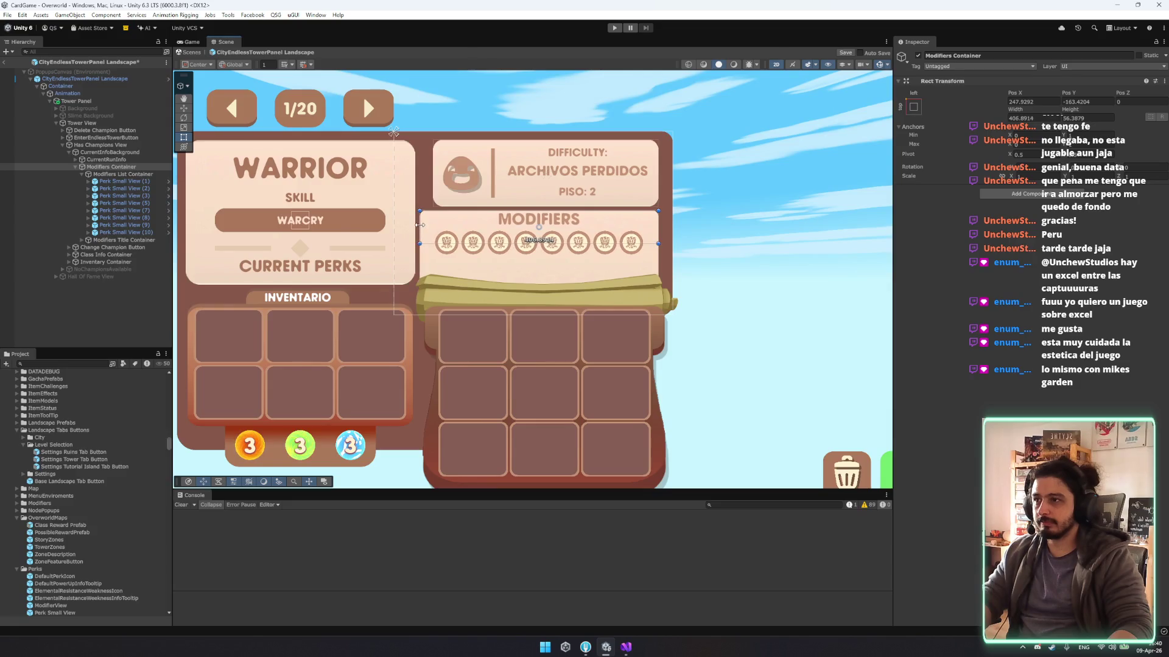
# Turn off the Content Size Fitter on the Modifiers List Container.
pyautogui.click(499, 248)
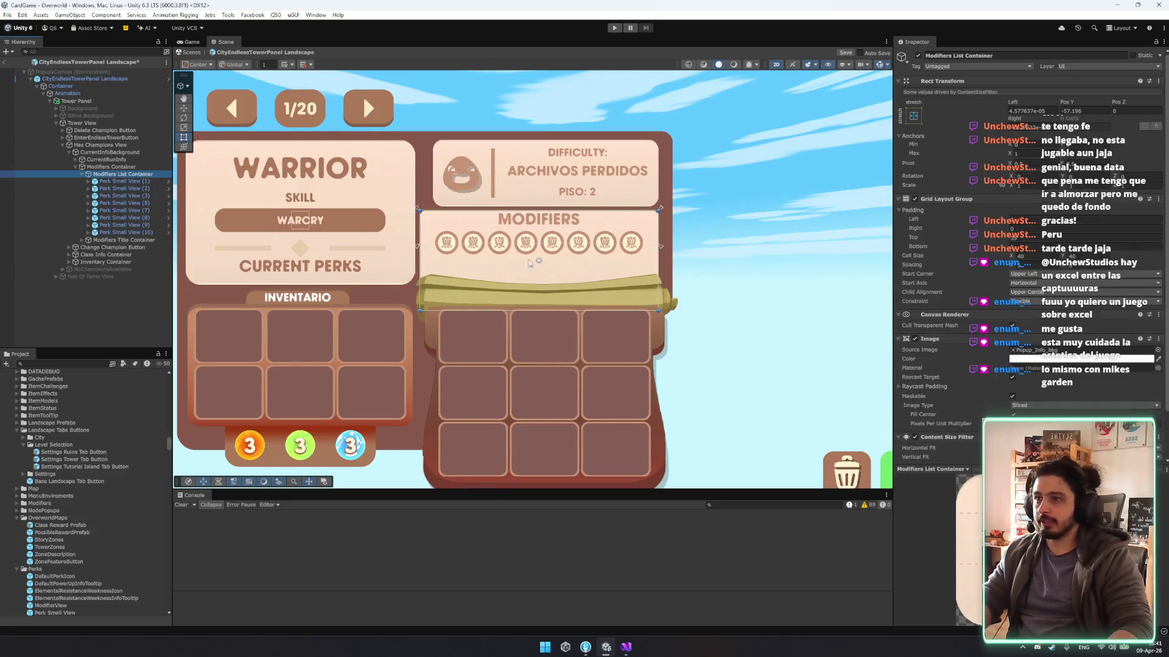
pyautogui.moveTo(639, 257); pyautogui.dragTo(639, 195)
pyautogui.hotkey('ctrl', 'z')
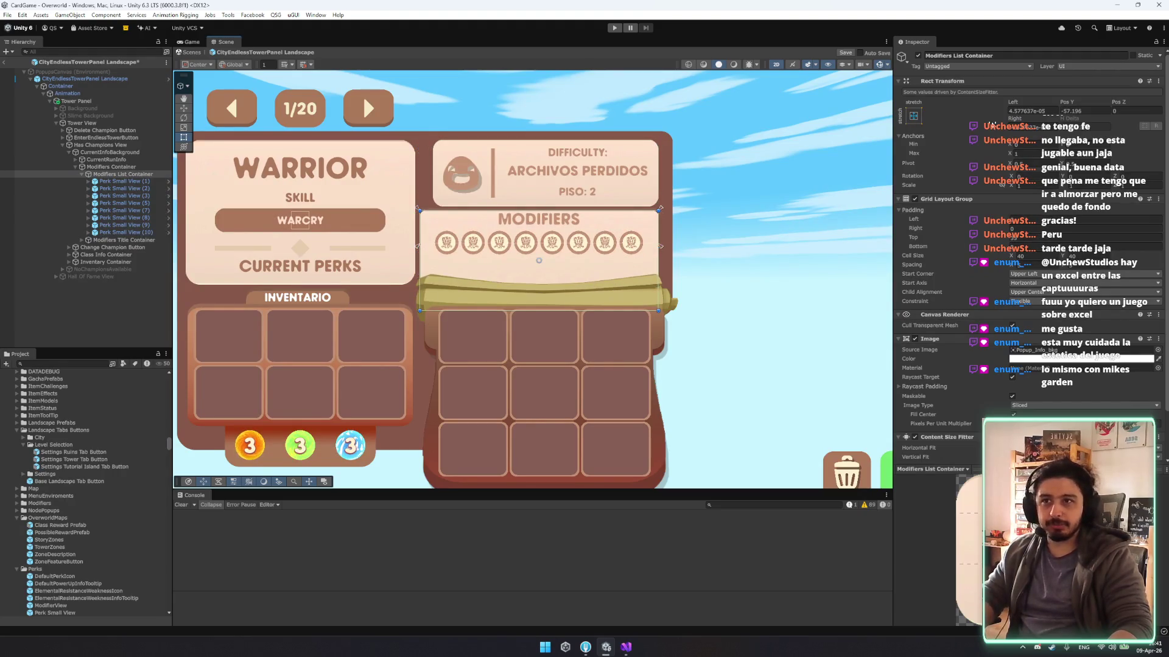
pyautogui.scroll(-2, 976, 297)
pyautogui.click(915, 385)
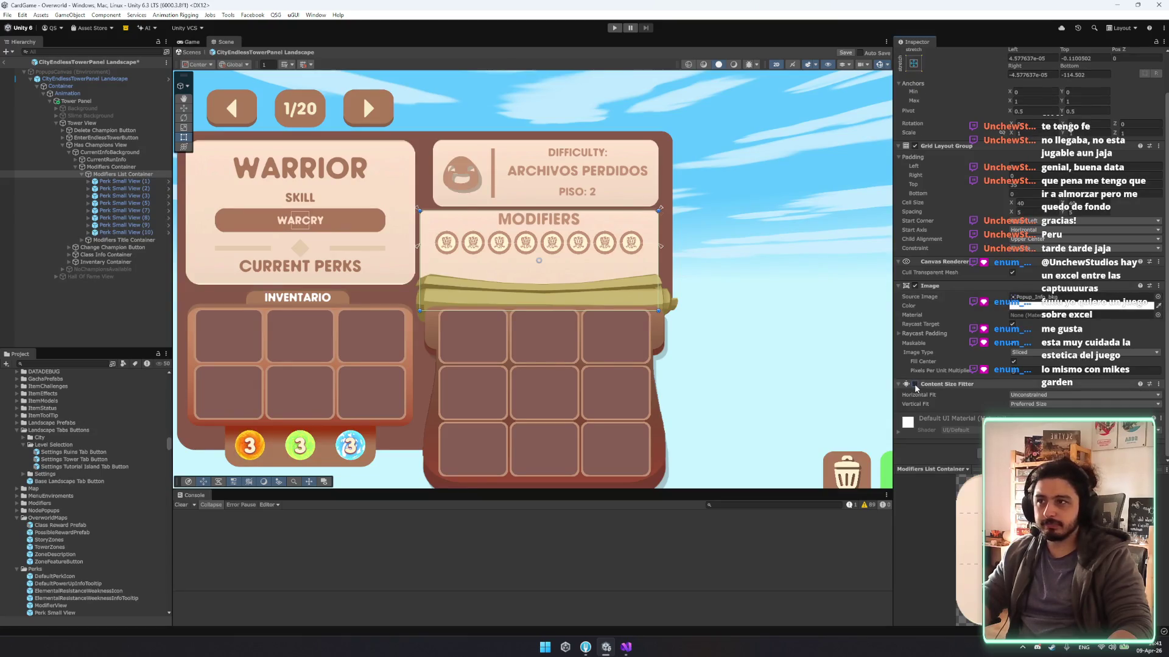
pyautogui.click(915, 385)
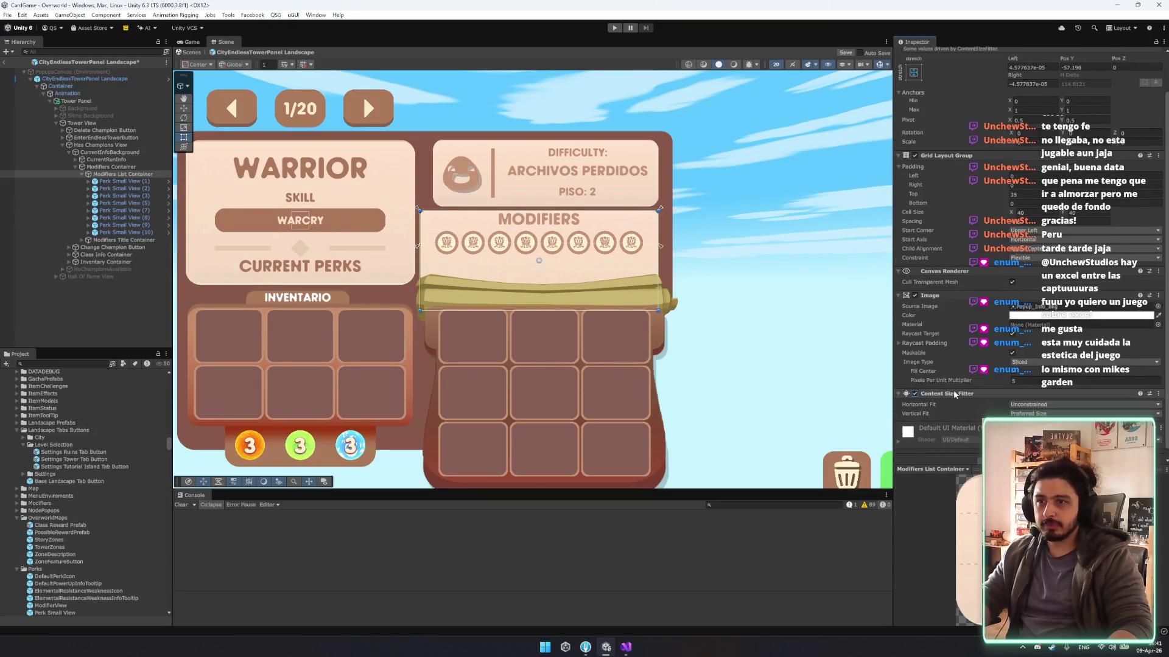
pyautogui.click(915, 395)
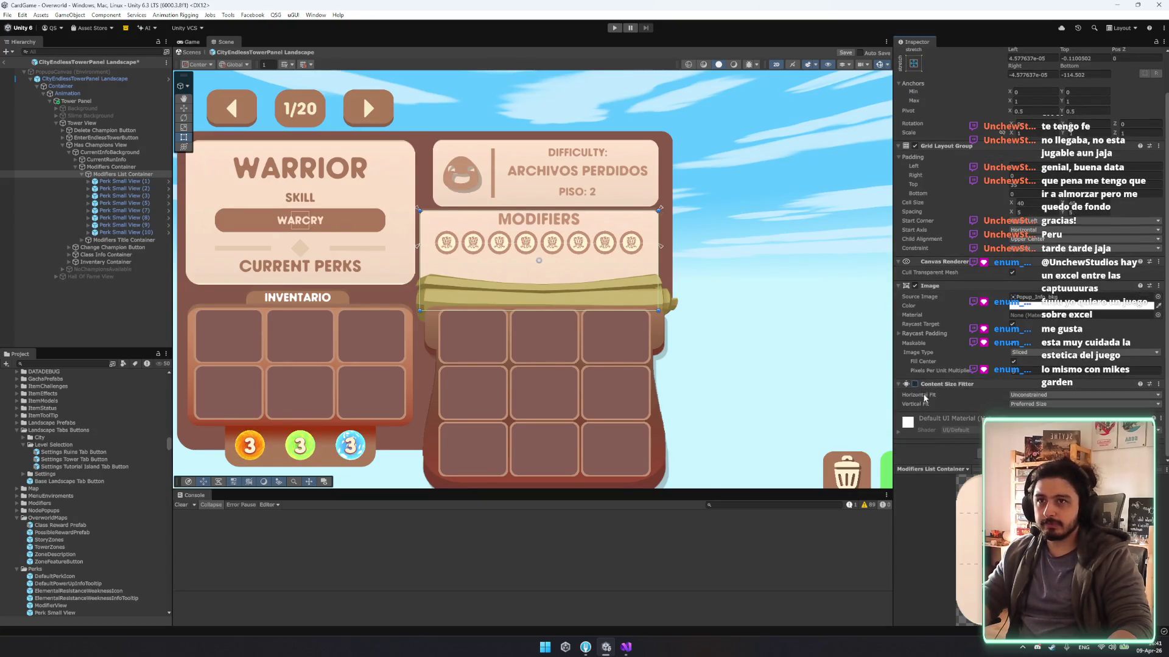
# Set the container's anchor preset to stretch, then extend its bottom edge and inset its left edge.
pyautogui.click(912, 63)
pyautogui.keyDown('alt'); pyautogui.click(1011, 200); pyautogui.keyUp('alt')
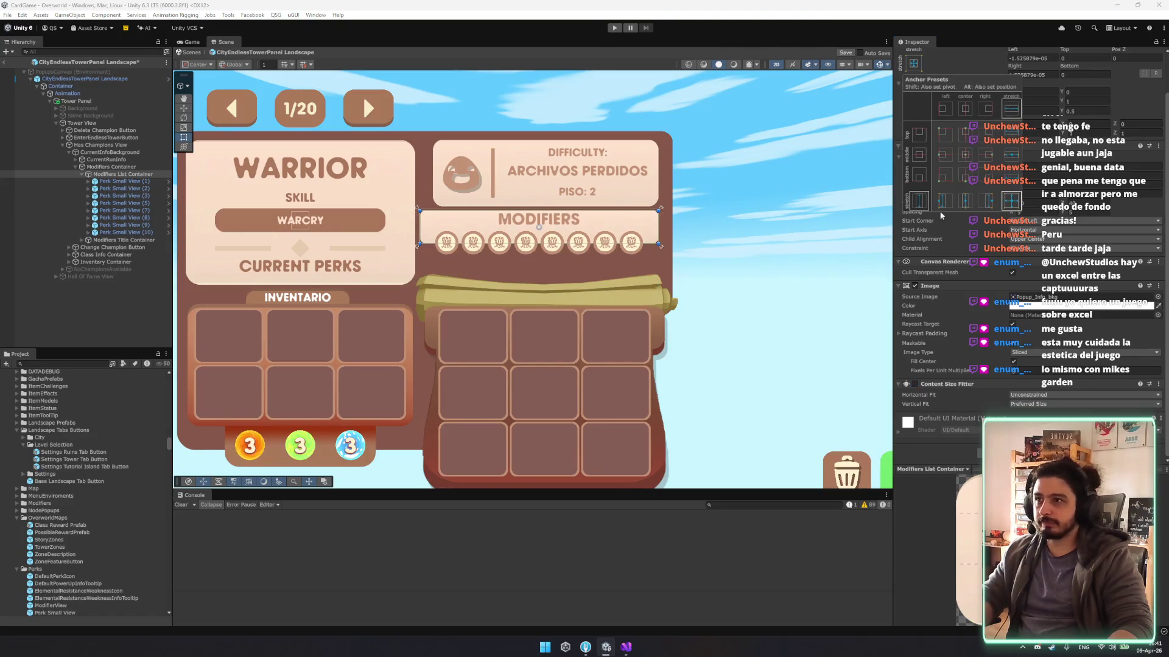
pyautogui.click(572, 244)
pyautogui.moveTo(572, 245); pyautogui.dragTo(572, 286)
pyautogui.moveTo(418, 266); pyautogui.dragTo(429, 266)
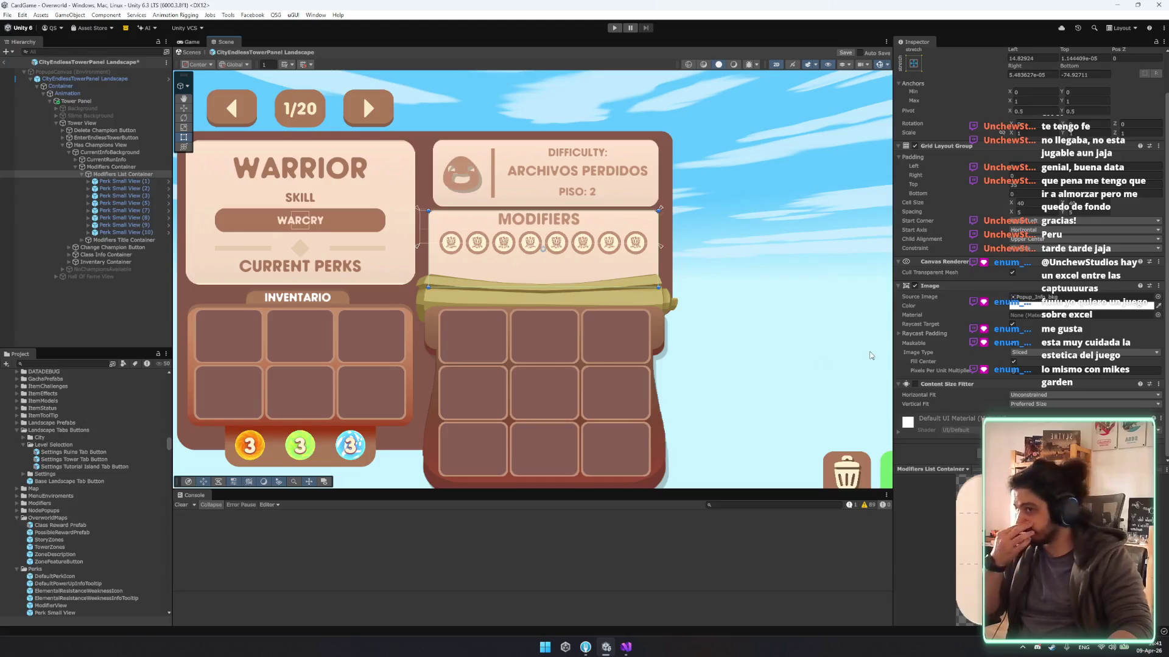
pyautogui.click(743, 357)
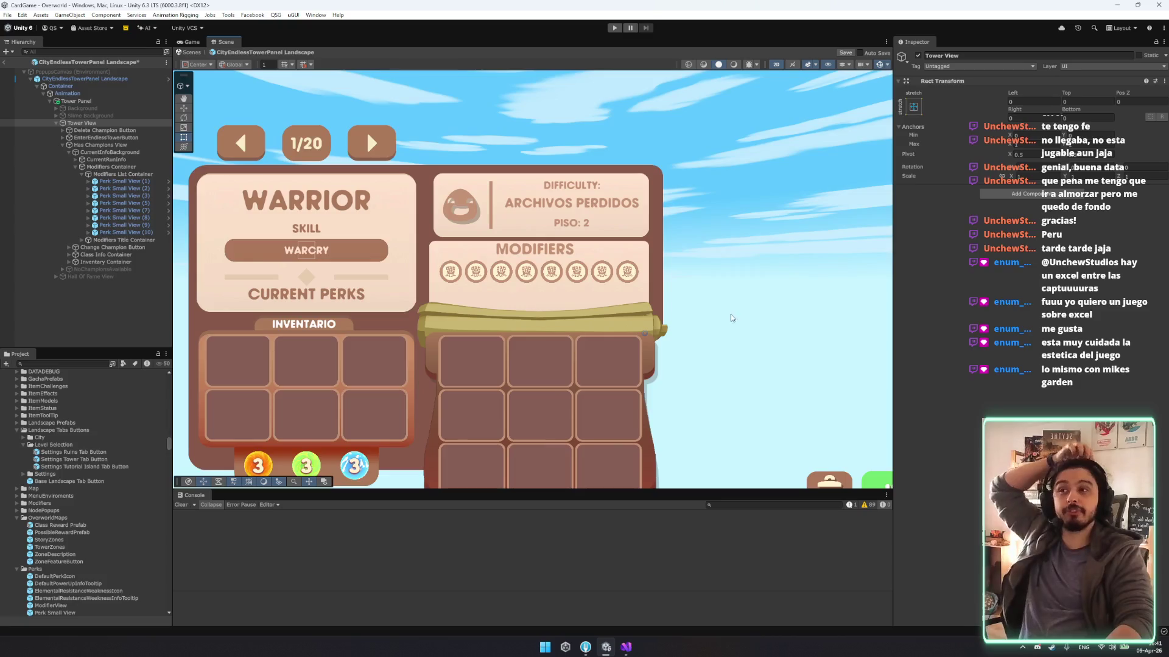
# Duplicate the perk icons into a second row and delete the surplus copies.
pyautogui.click(450, 272)
pyautogui.hotkey('ctrl', 'd')
pyautogui.hotkey('ctrl', 'd')
pyautogui.hotkey('ctrl', 'd')
pyautogui.hotkey('ctrl', 'd')
pyautogui.hotkey('ctrl', 'd')
pyautogui.hotkey('ctrl', 'd')
pyautogui.hotkey('ctrl', 'd')
pyautogui.hotkey('ctrl', 'd')
pyautogui.hotkey('ctrl', 'd')
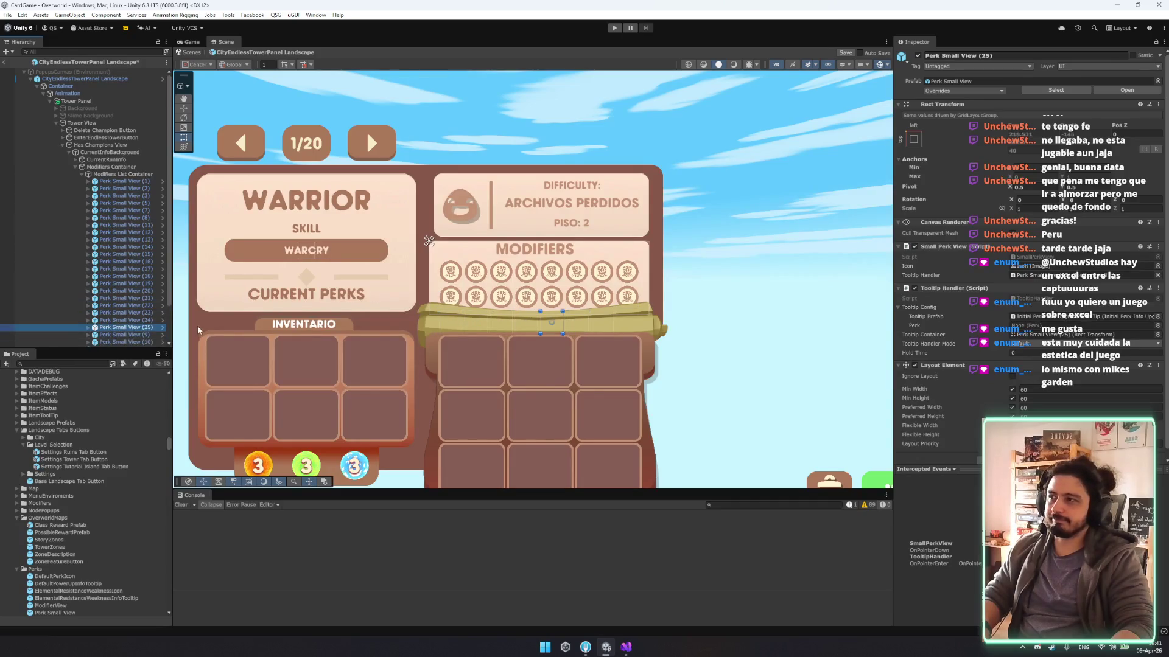
pyautogui.keyDown('shift'); pyautogui.click(133, 229); pyautogui.keyUp('shift')
pyautogui.press('Delete')
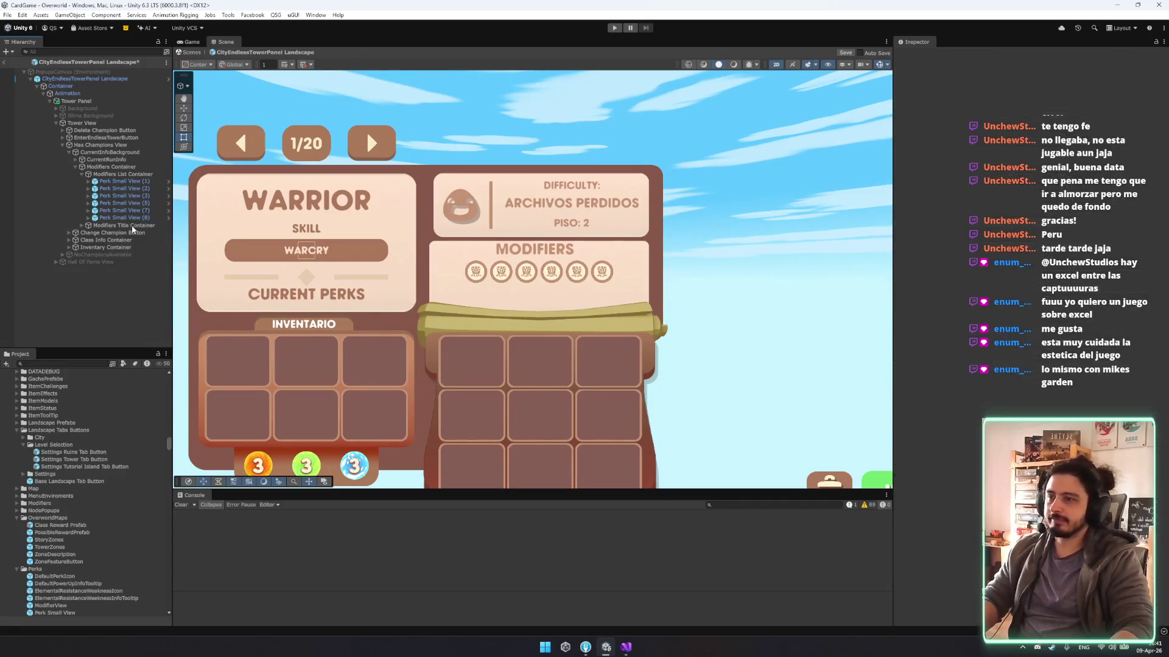
pyautogui.click(143, 204)
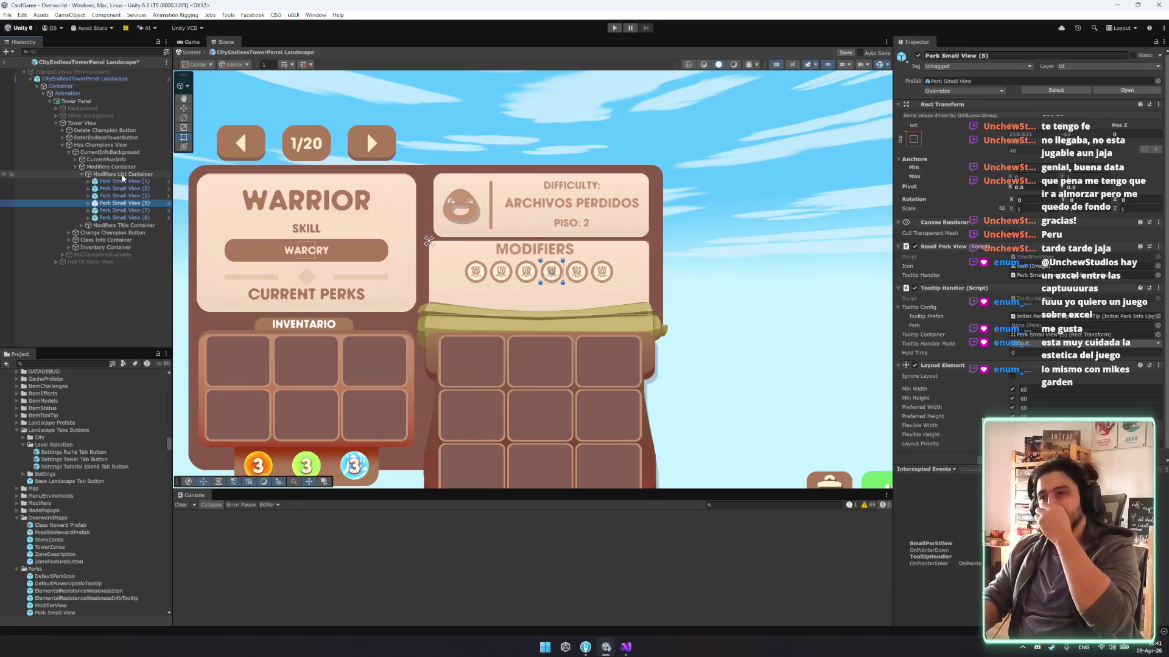
pyautogui.click(112, 174)
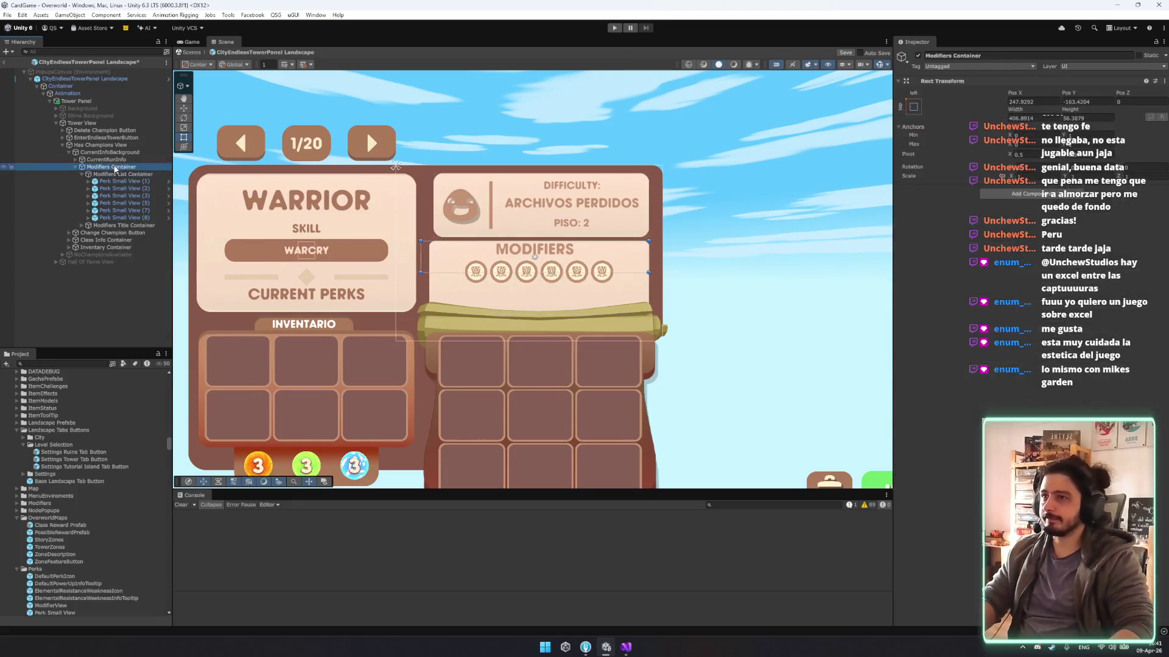
# Resize the CurrentRunInfo difficulty panel wider on both sides and shorter from the bottom.
pyautogui.click(107, 160)
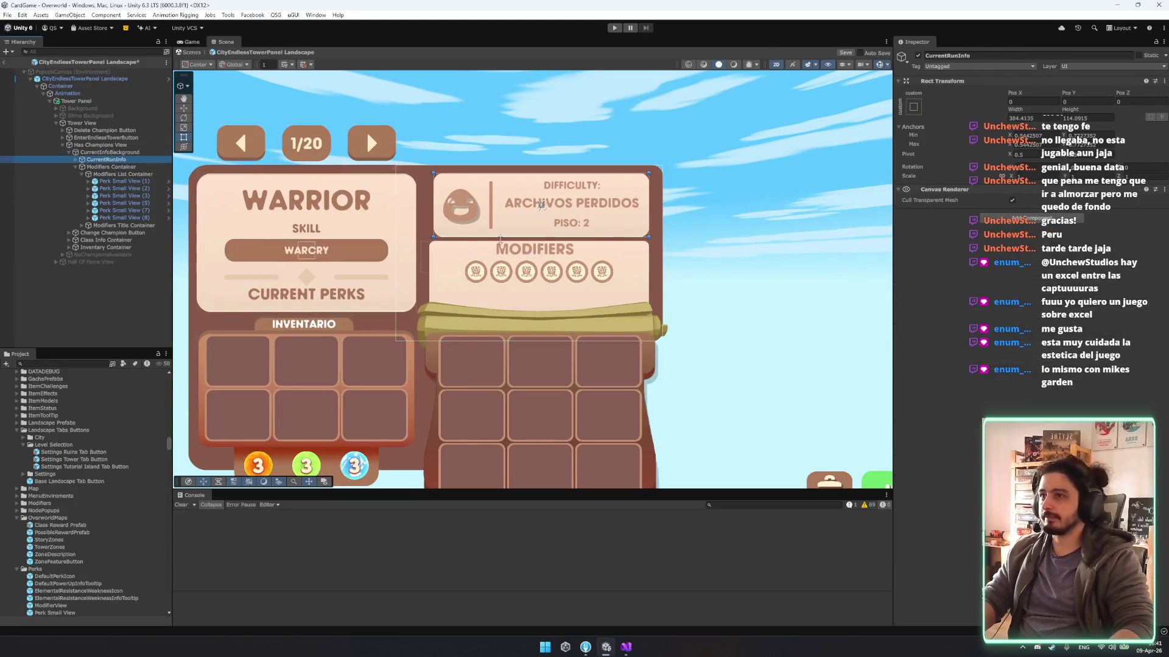
pyautogui.moveTo(432, 201); pyautogui.dragTo(429, 200)
pyautogui.moveTo(584, 237); pyautogui.dragTo(583, 225)
pyautogui.moveTo(648, 192); pyautogui.dragTo(651, 190)
pyautogui.press('w')
pyautogui.press('f')
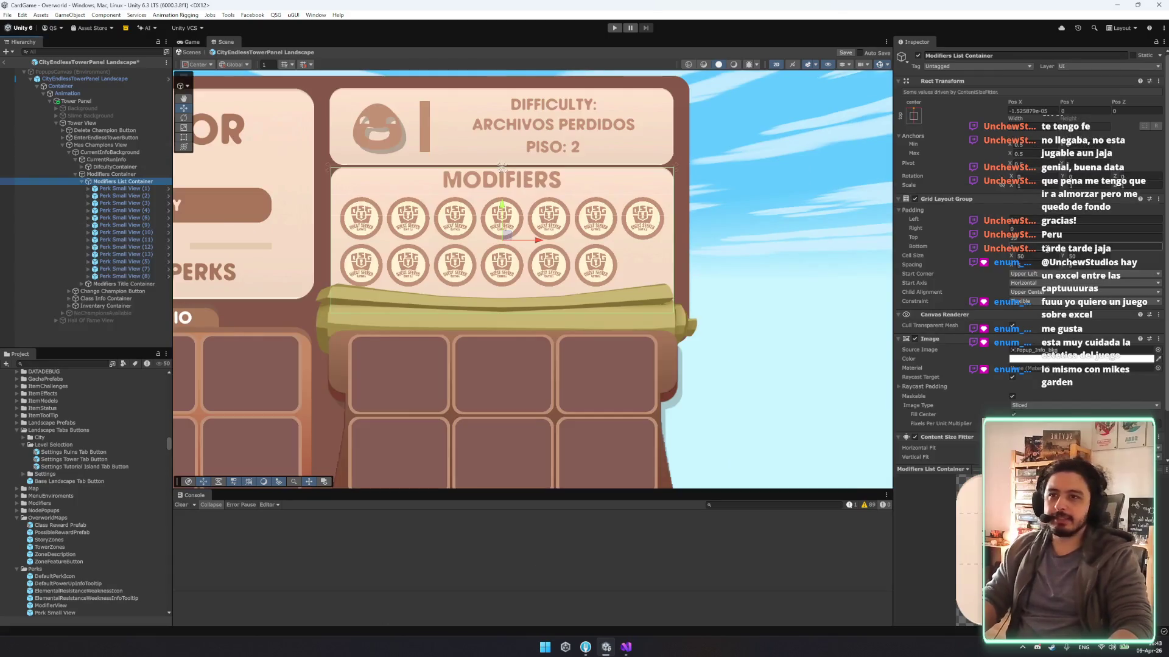
pyautogui.click(125, 276)
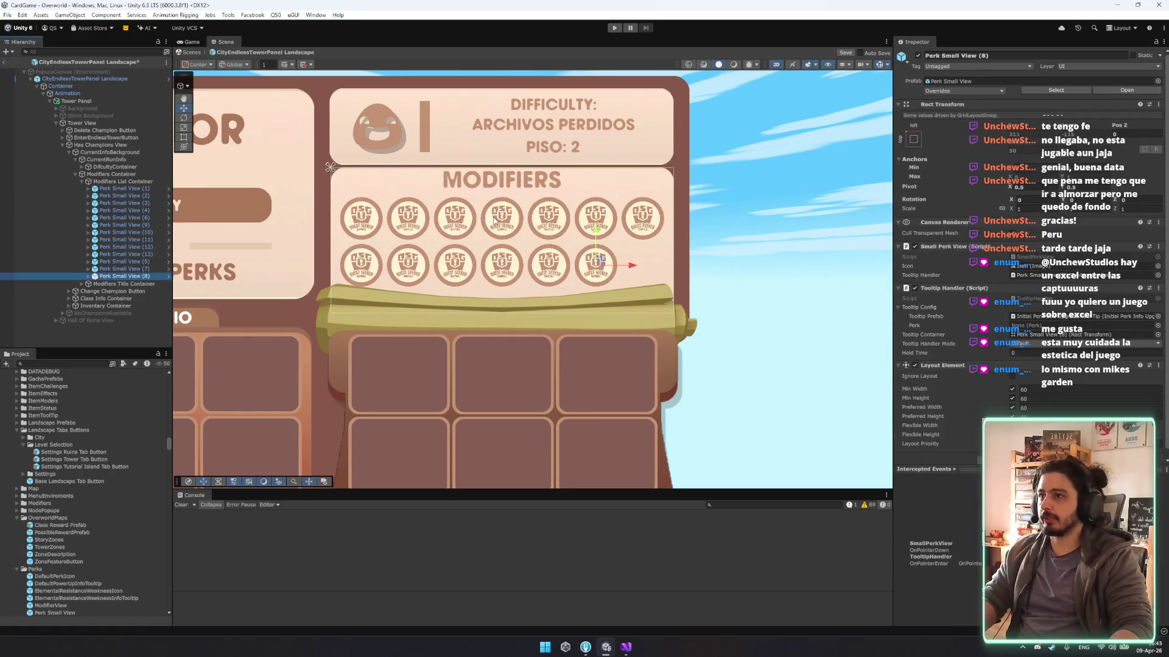
# Duplicate the Perk Small View icons until there are twenty.
pyautogui.hotkey('ctrl', 'd')
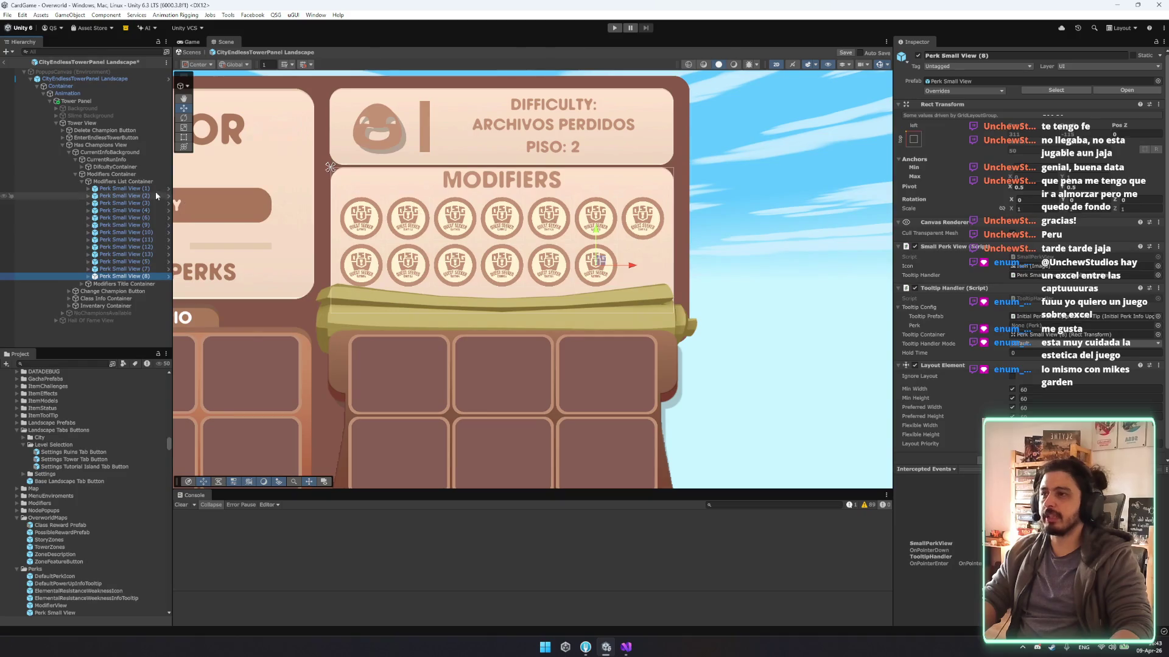
pyautogui.moveTo(121, 283); pyautogui.dragTo(134, 206)
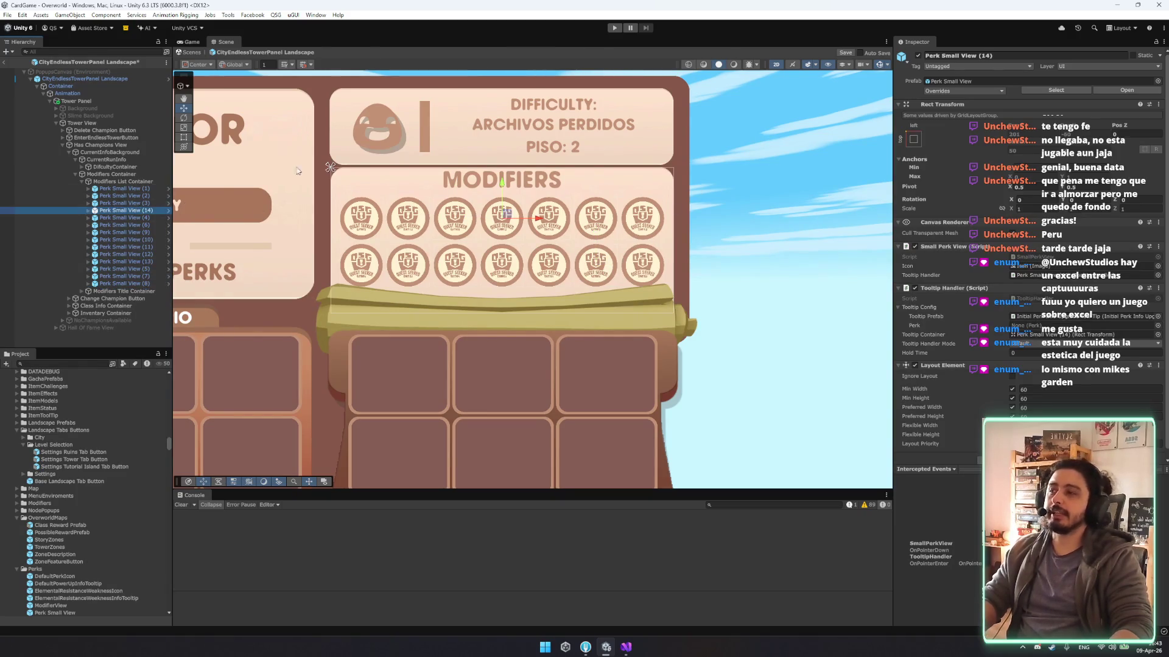
pyautogui.click(125, 283)
pyautogui.keyDown('shift'); pyautogui.click(137, 188); pyautogui.keyUp('shift')
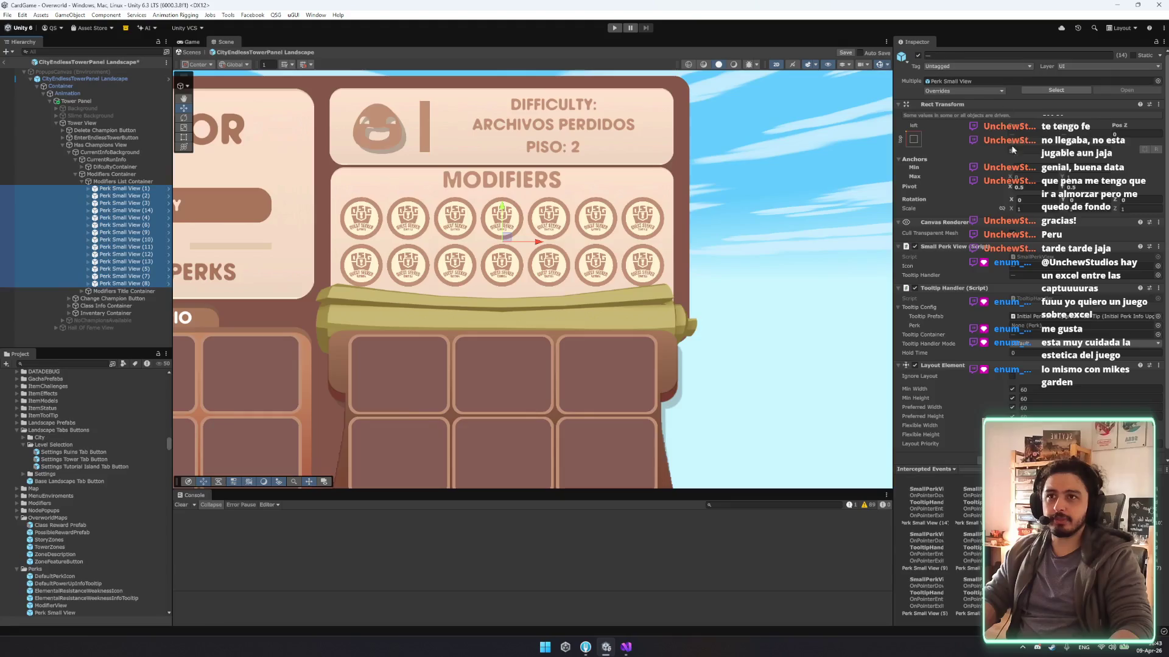
pyautogui.click(152, 284)
pyautogui.hotkey('shift', 'Up')
pyautogui.hotkey('shift', 'Up')
pyautogui.hotkey('shift', 'Up')
pyautogui.hotkey('shift', 'Up')
pyautogui.hotkey('ctrl', 'd')
# Deactivate the Modifiers Title Container to hide the MODIFIERS title.
pyautogui.click(120, 175)
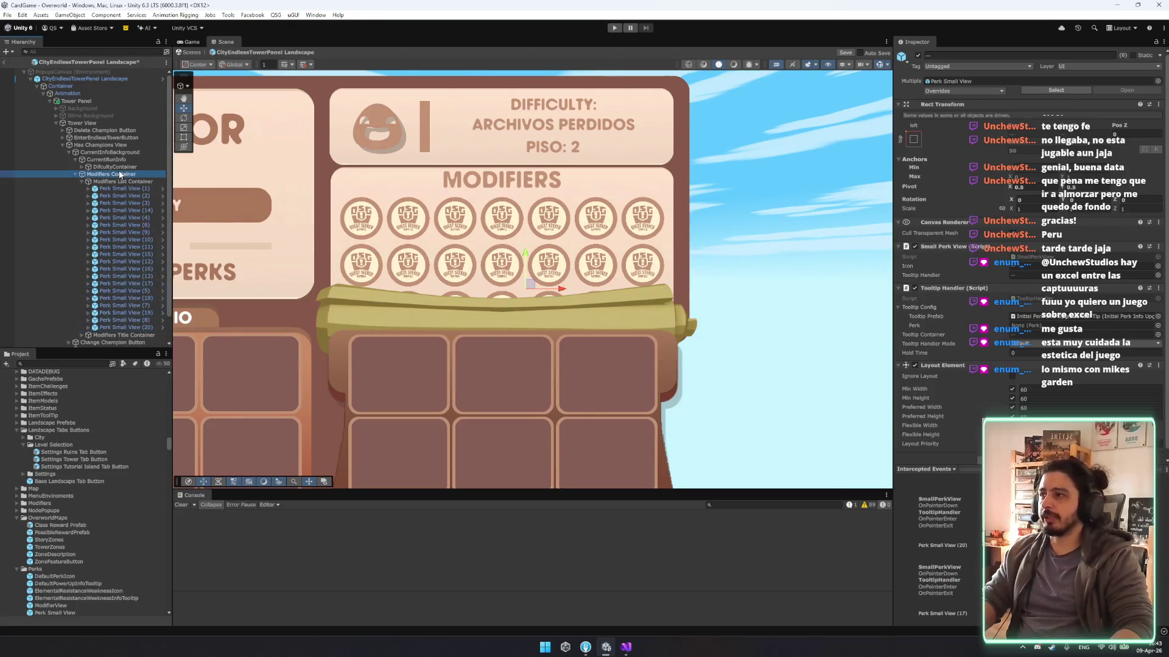
pyautogui.click(122, 182)
pyautogui.click(1039, 256)
pyautogui.click(1025, 237)
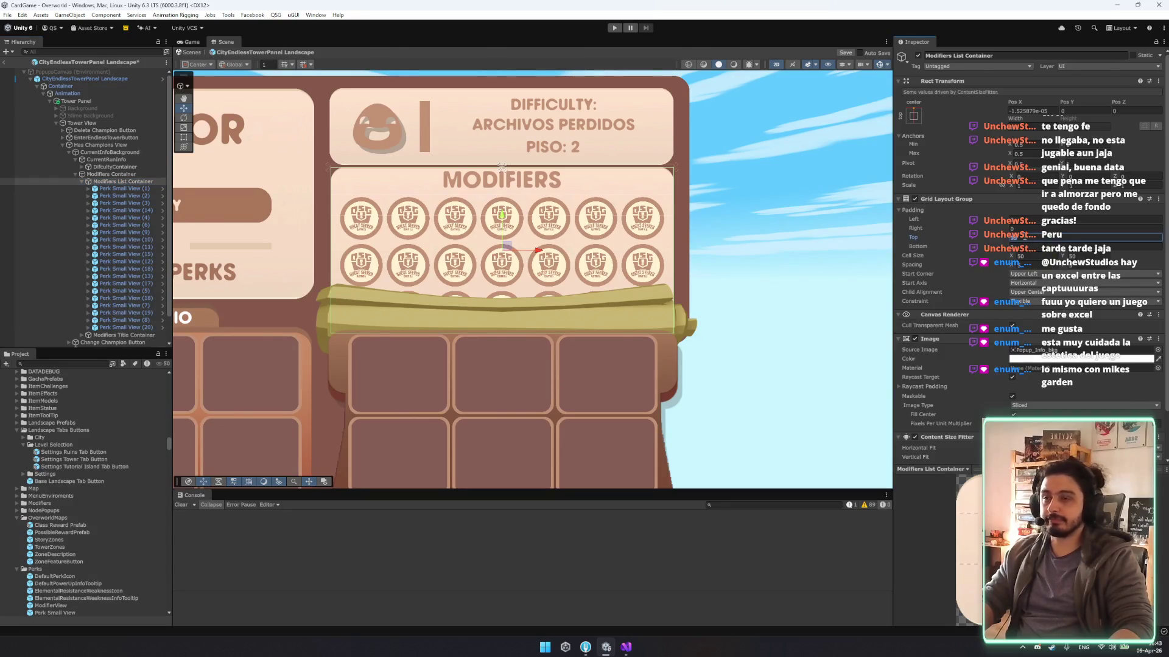
pyautogui.click(137, 181)
pyautogui.click(125, 335)
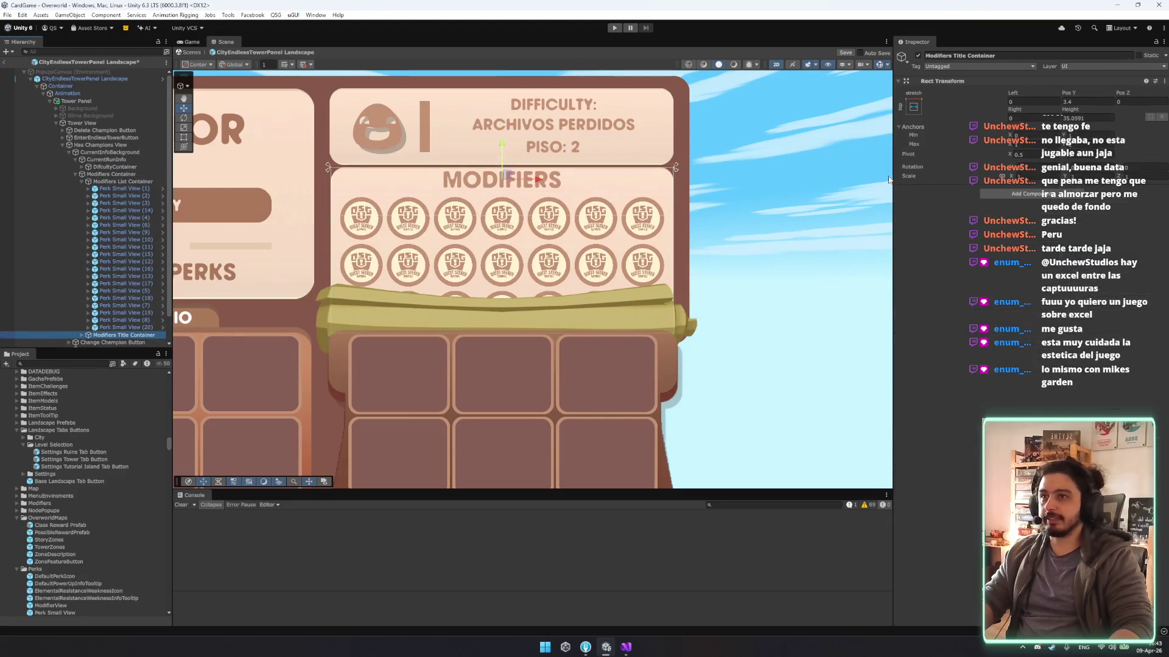
pyautogui.hotkey('alt', 'shift', 'a')
# Set the Grid Layout Group's top padding and spacing to 0.
pyautogui.click(502, 168)
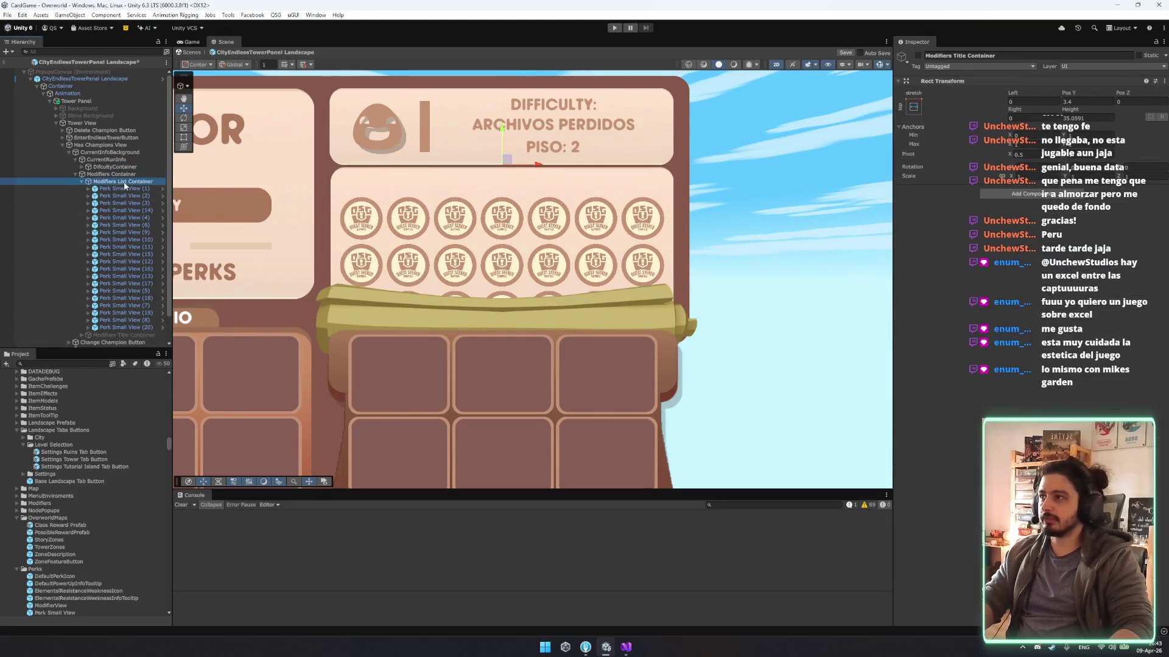
pyautogui.click(1031, 237)
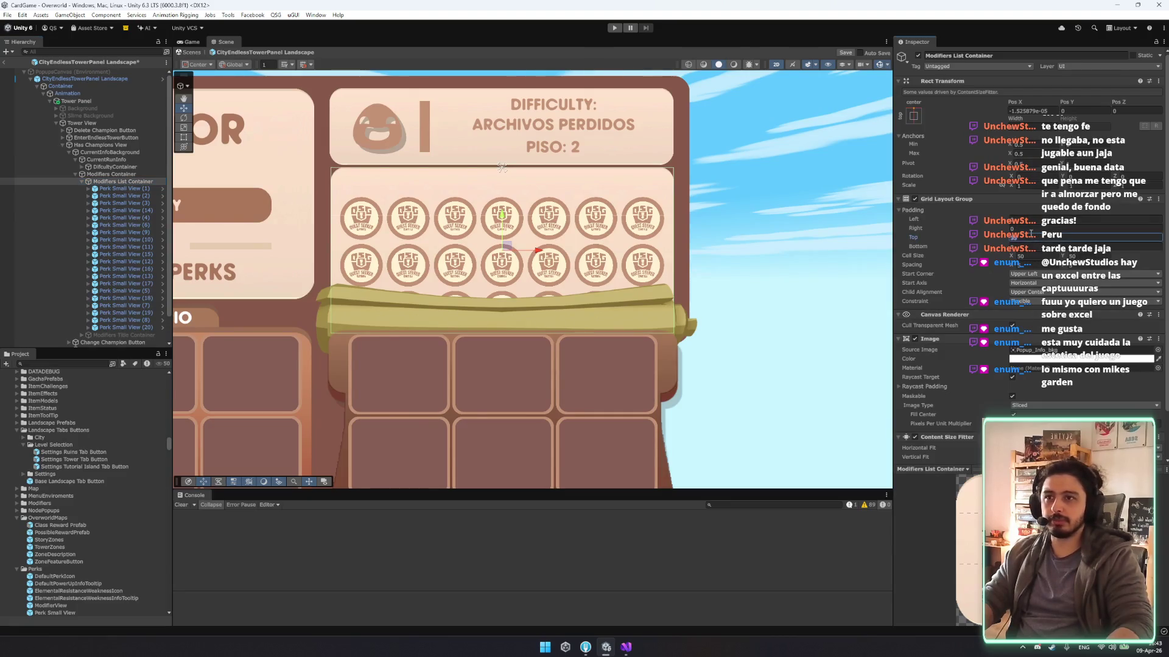
pyautogui.write('0')
pyautogui.press('Return')
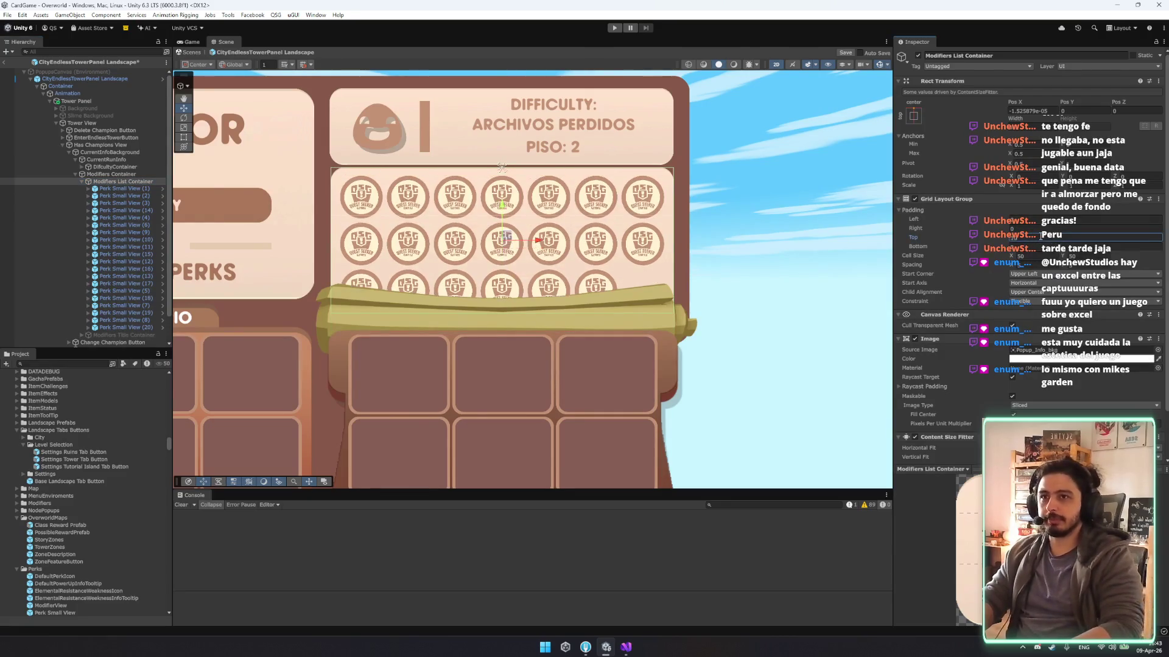
pyautogui.click(1038, 258)
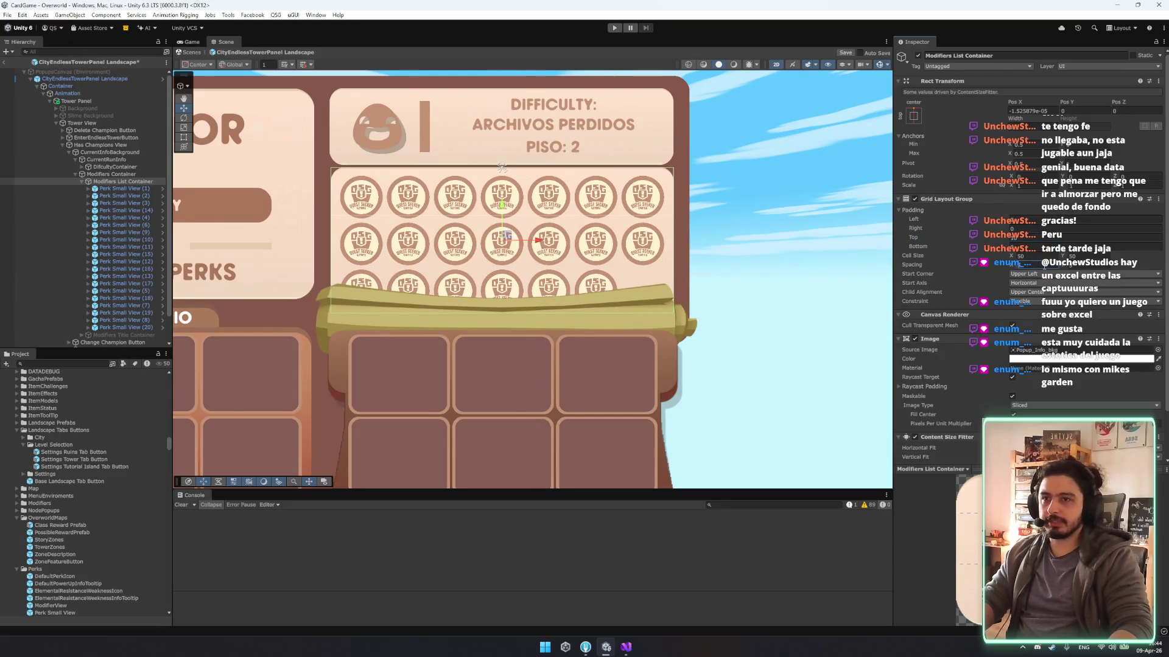
pyautogui.write('0')
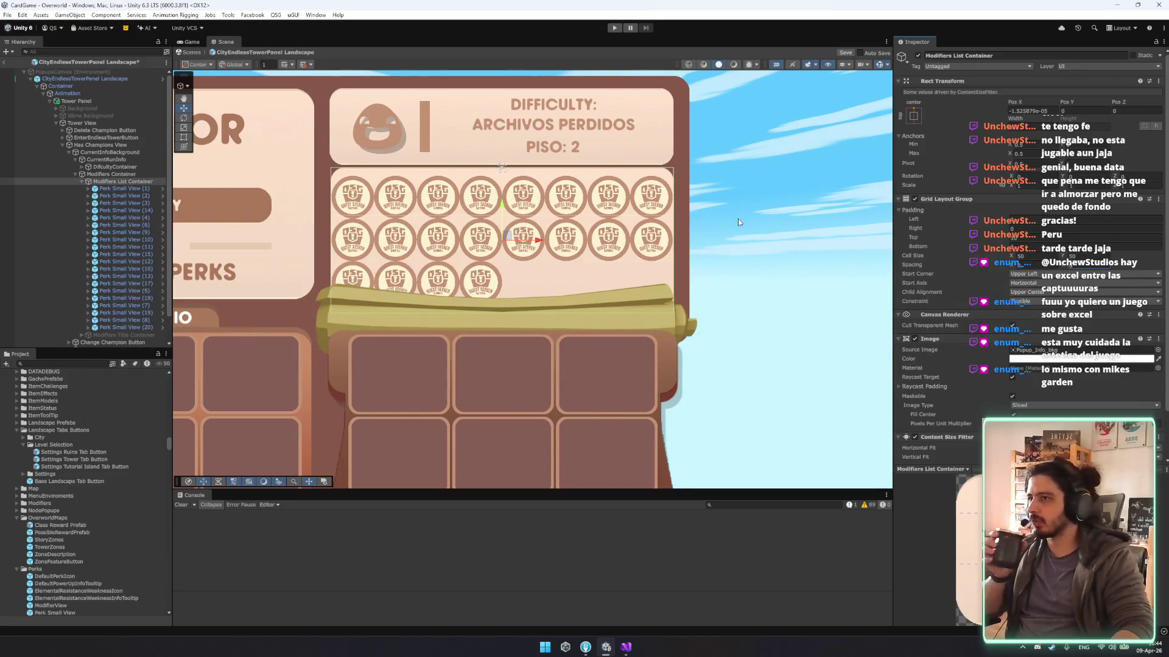
pyautogui.scroll(-4, 442, 175)
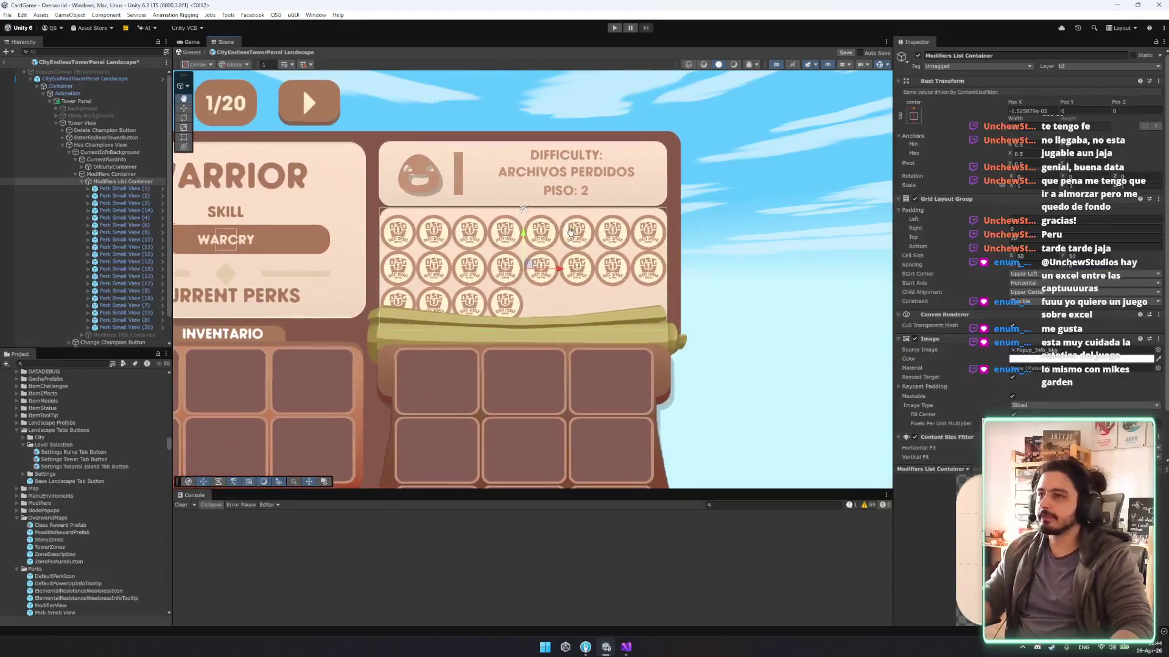
pyautogui.scroll(-1, 645, 271)
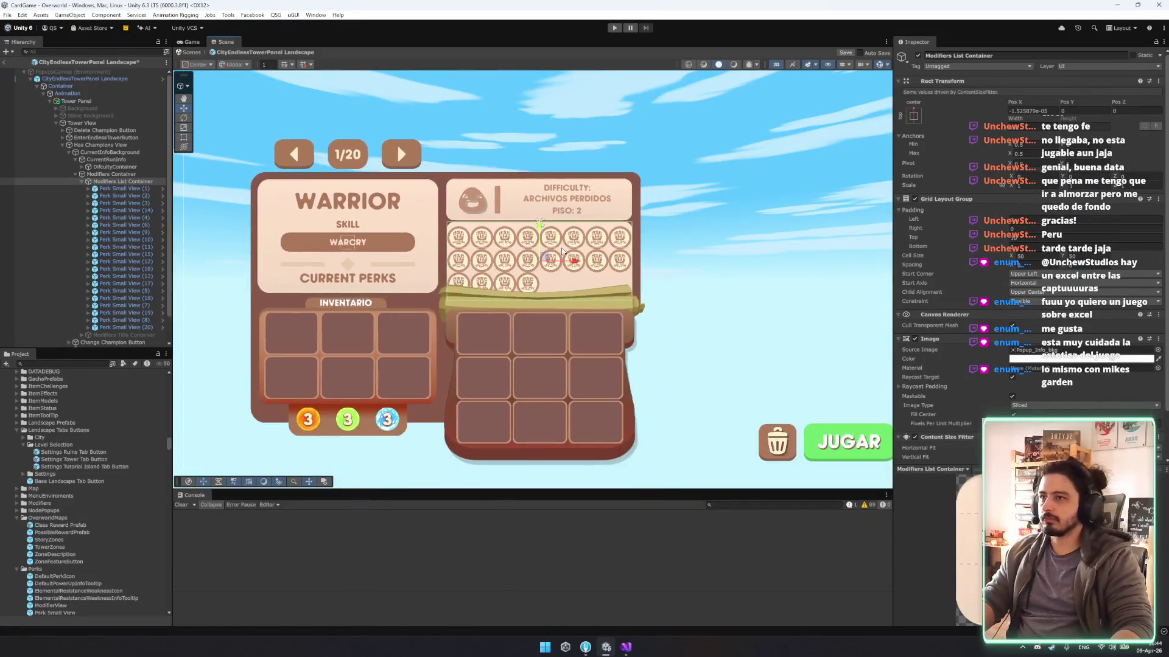
# Try narrowing and repositioning the perk grid, then undo those changes.
pyautogui.moveTo(632, 261)
pyautogui.mouseDown()
pyautogui.moveTo(551, 262)
pyautogui.moveTo(567, 262)
pyautogui.mouseUp()
pyautogui.moveTo(557, 311)
pyautogui.mouseDown()
pyautogui.moveTo(672, 311)
pyautogui.moveTo(705, 295)
pyautogui.mouseUp()
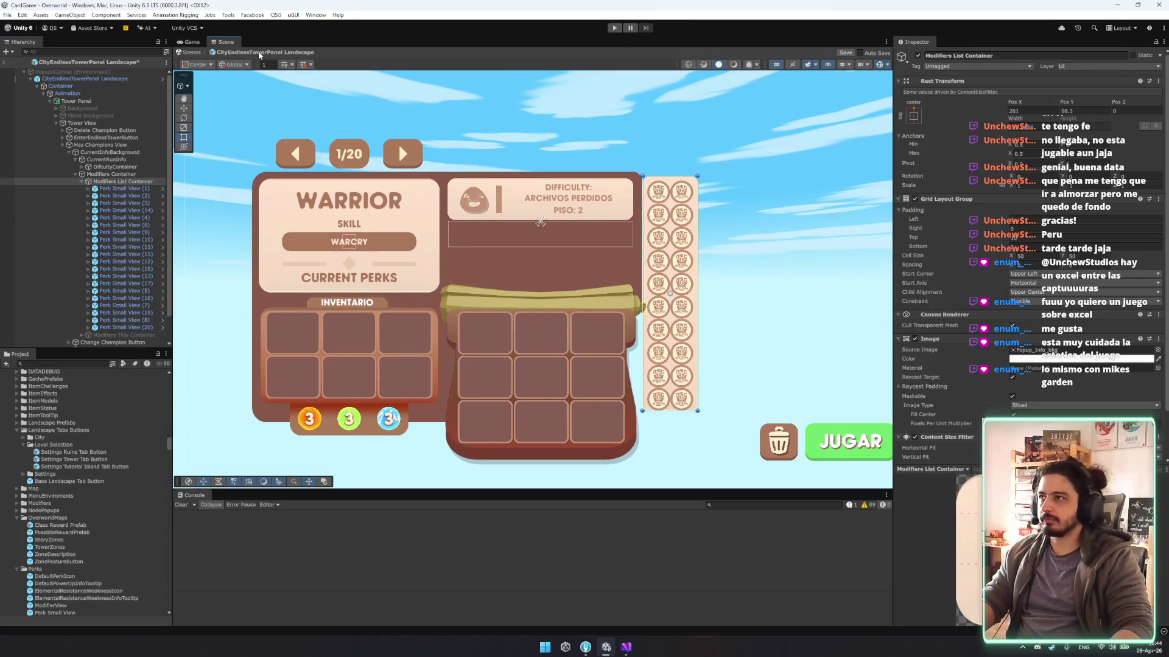
pyautogui.moveTo(653, 214); pyautogui.dragTo(563, 219)
pyautogui.press('w')
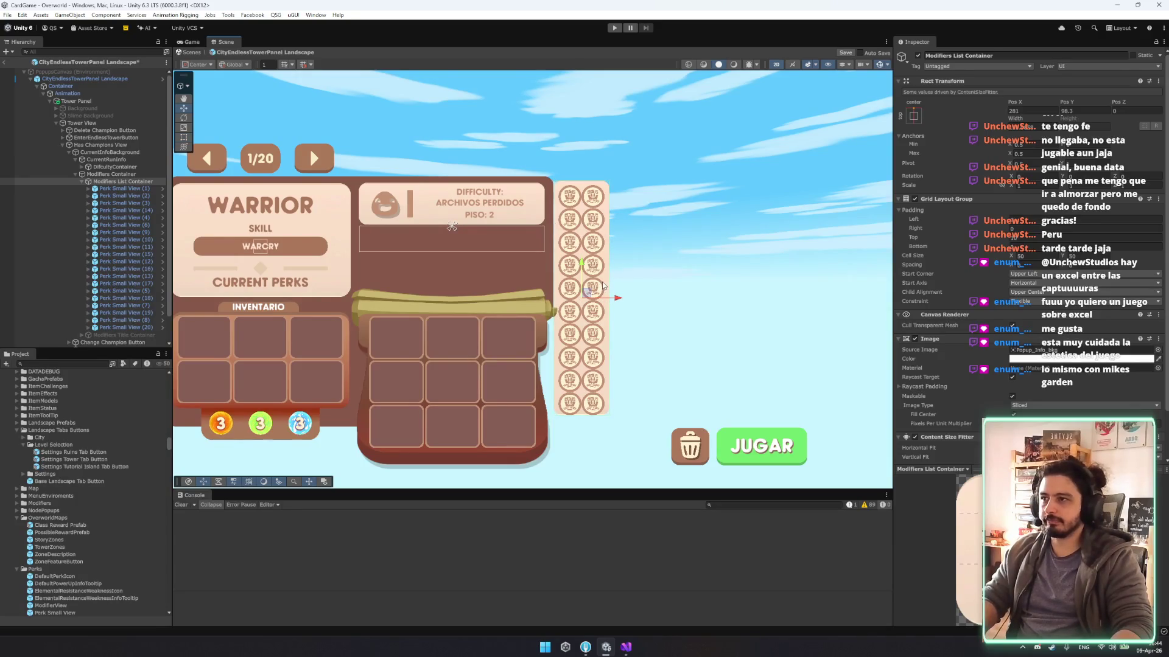
pyautogui.hotkey('ctrl', 'z')
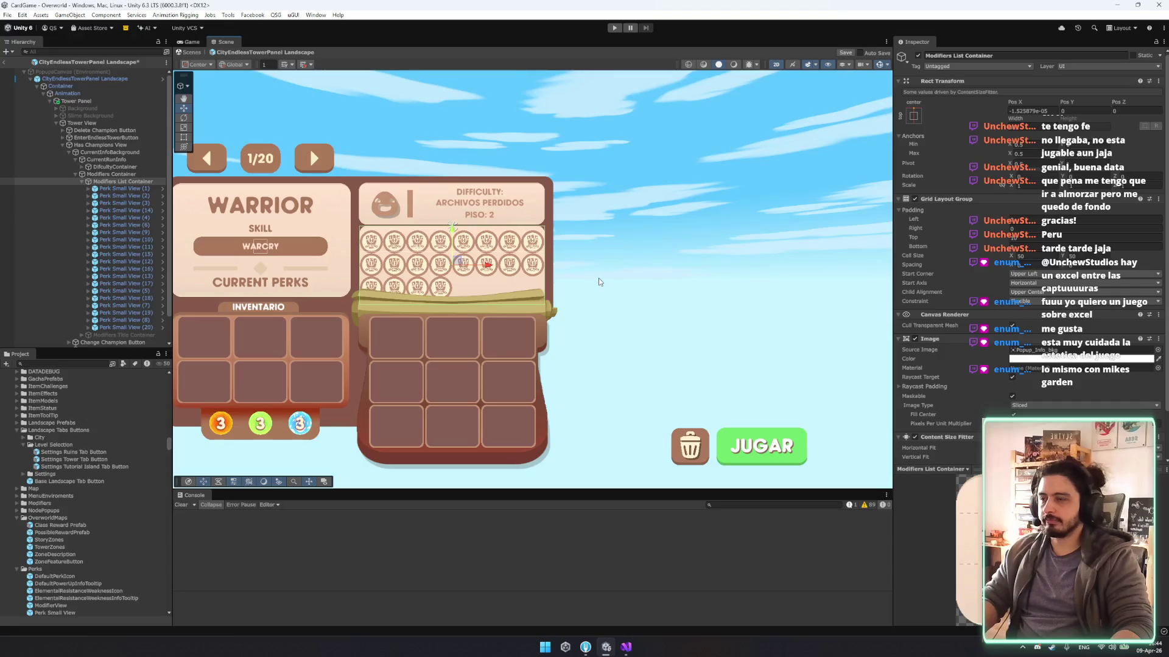
pyautogui.moveTo(457, 233); pyautogui.dragTo(459, 242)
pyautogui.hotkey('ctrl', 'z')
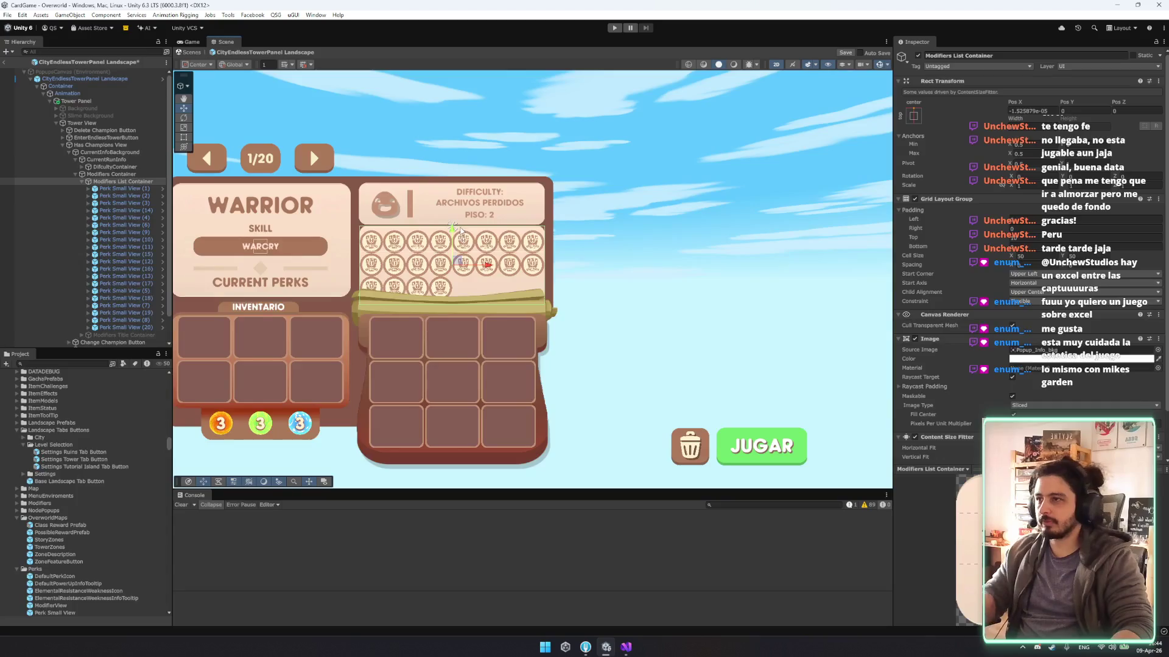
# Inspect the CurrentInfoBackground panel and try repositioning it.
pyautogui.click(112, 146)
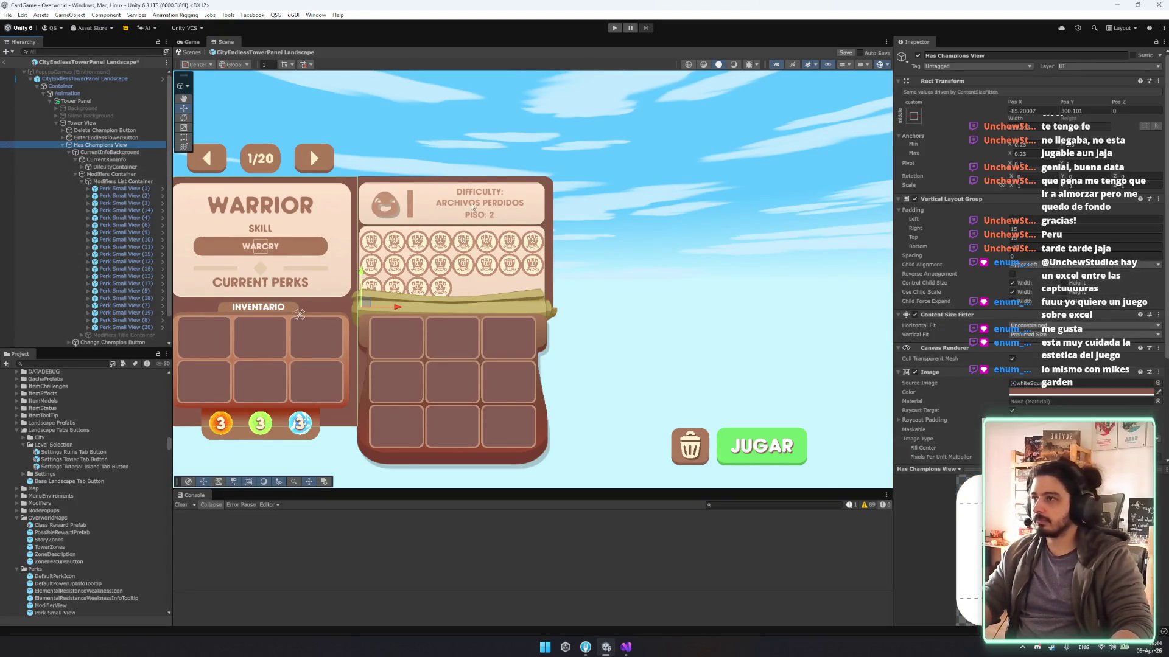
pyautogui.click(117, 152)
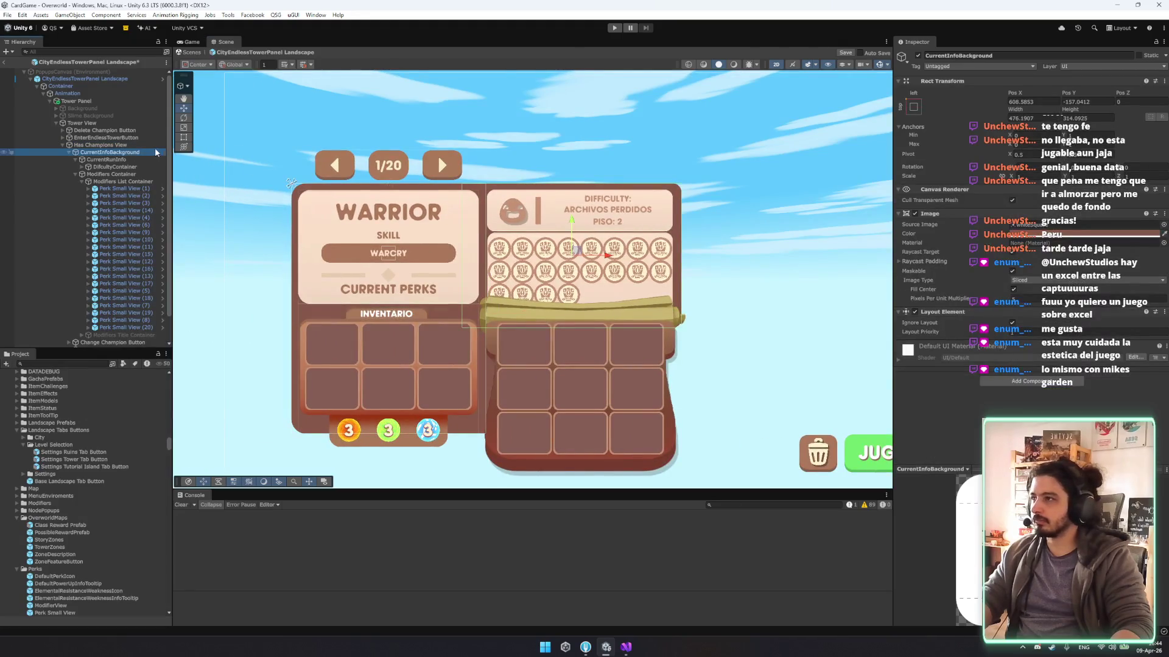
pyautogui.click(76, 174)
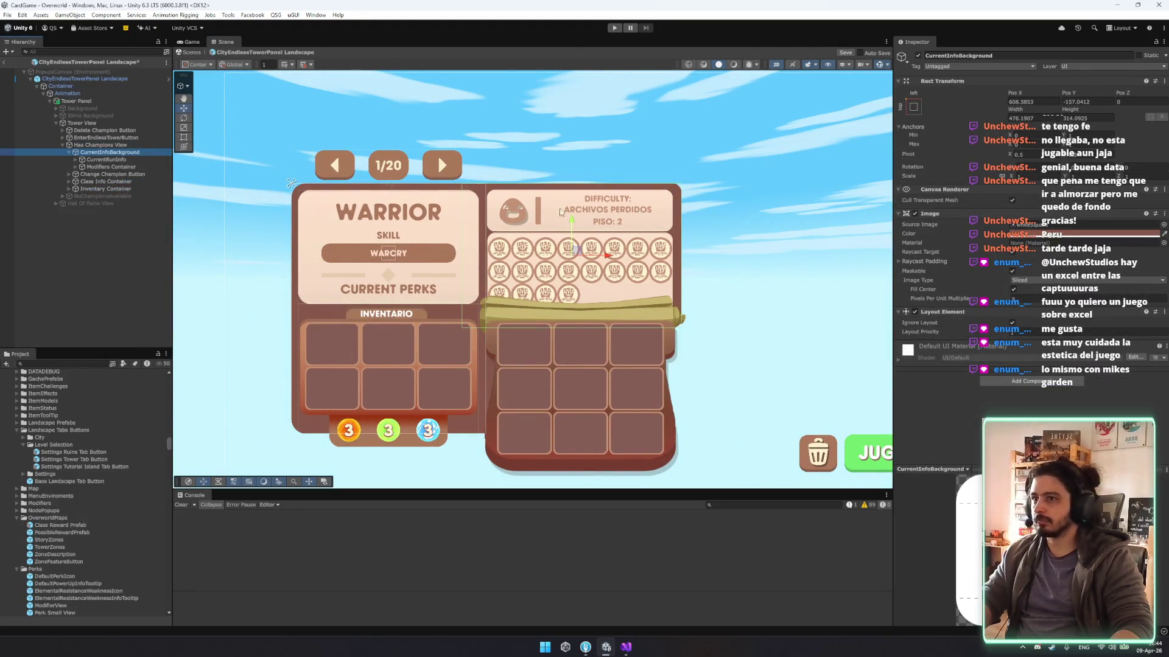
pyautogui.moveTo(580, 253)
pyautogui.mouseDown()
pyautogui.moveTo(589, 180)
pyautogui.moveTo(675, 179)
pyautogui.mouseUp()
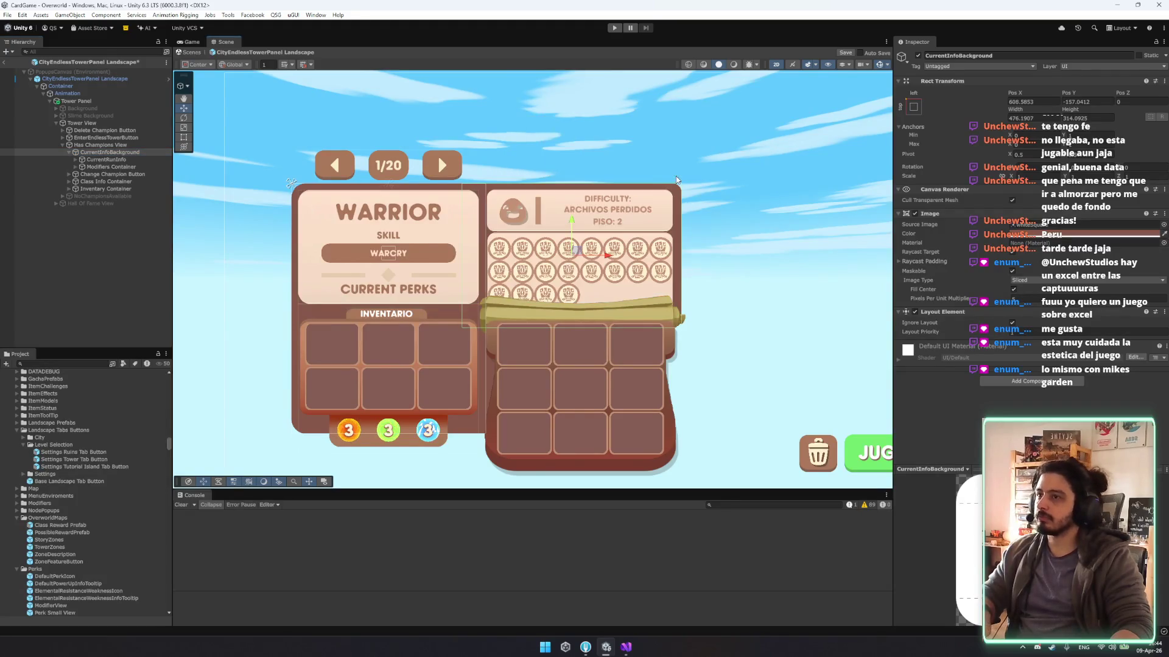
pyautogui.rightClick(75, 154)
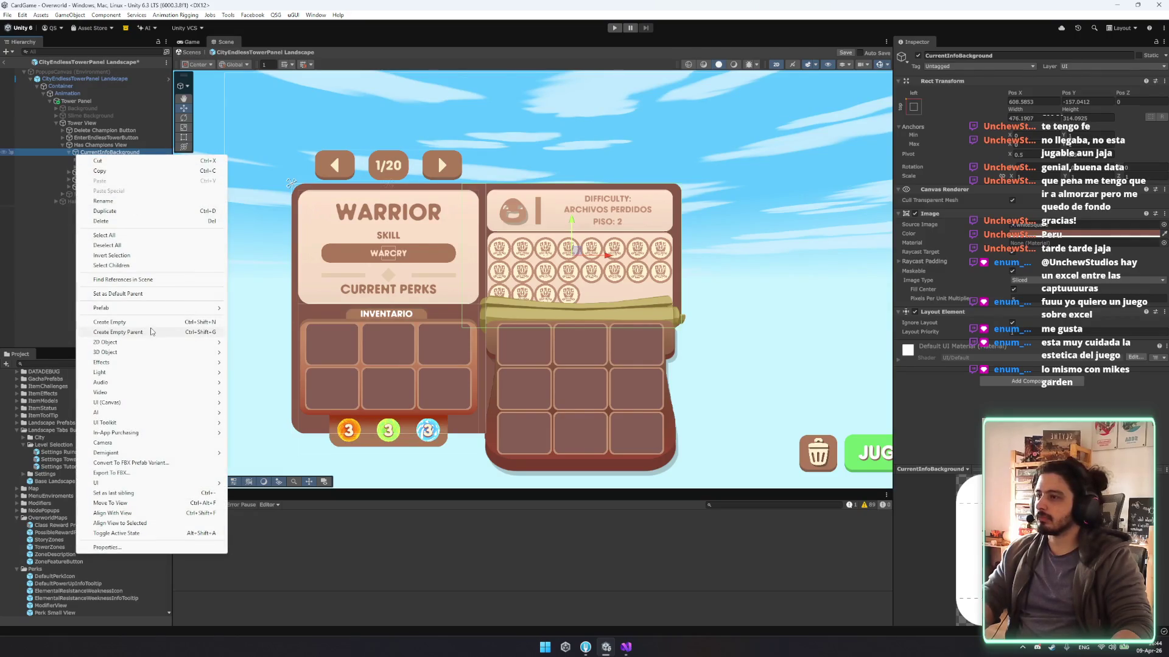
# Remove the Image component from the Modifiers List Container.
pyautogui.click(60, 171)
pyautogui.click(75, 159)
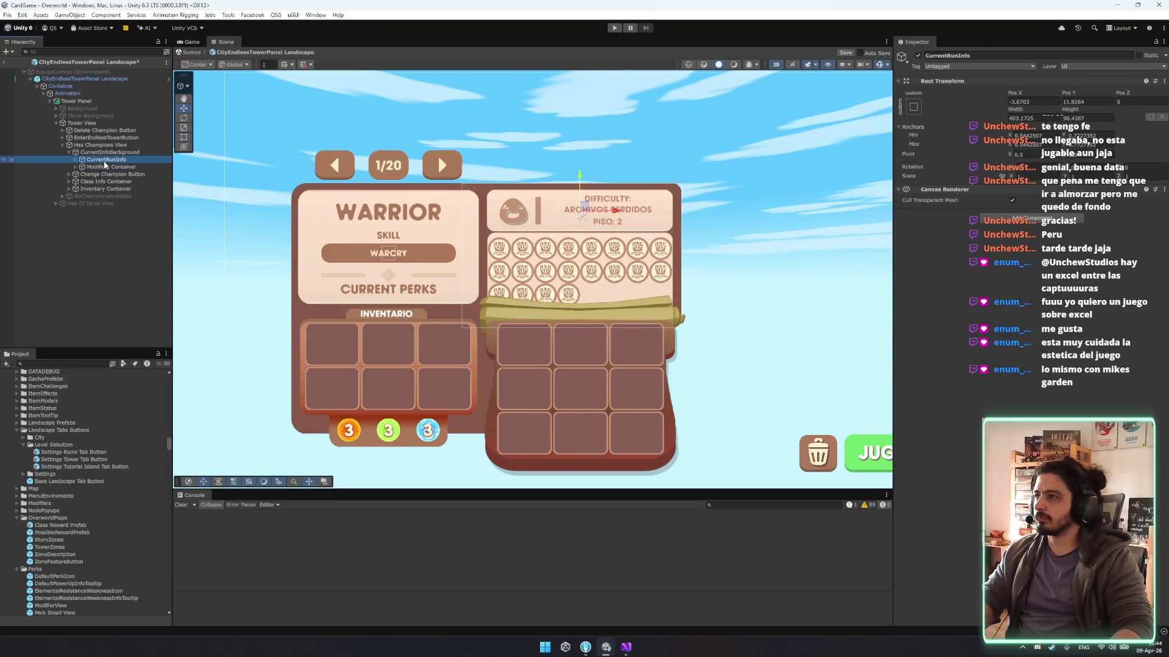
pyautogui.click(105, 161)
pyautogui.press('Down')
pyautogui.press('Down')
pyautogui.press('Right')
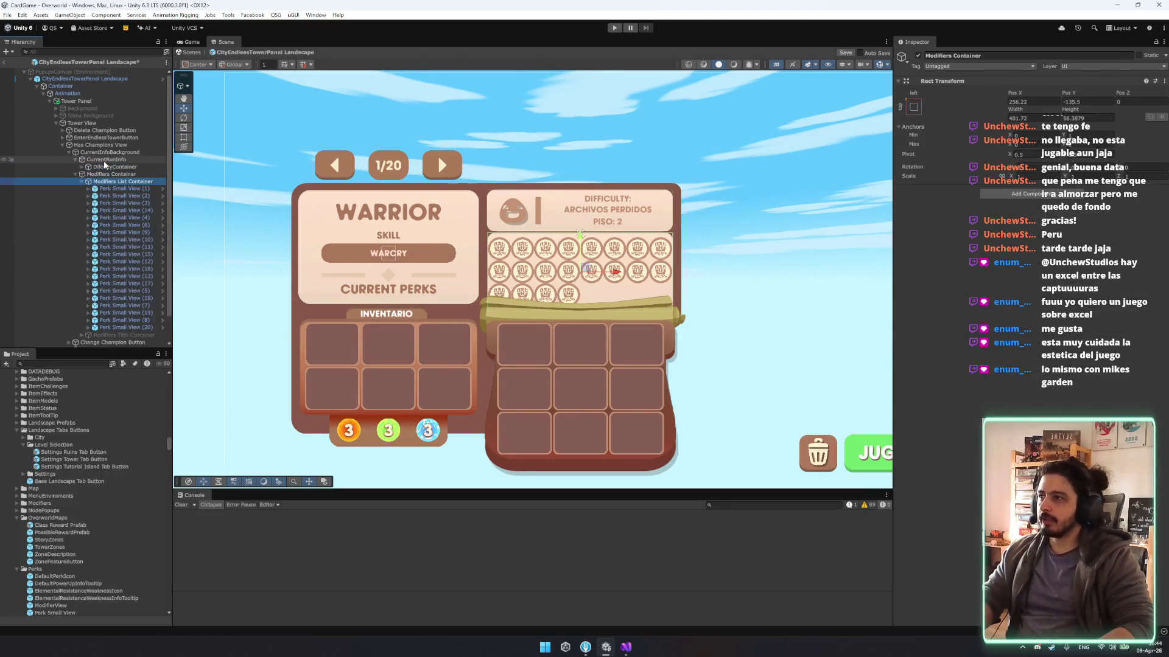
pyautogui.press('Down')
pyautogui.press('Right')
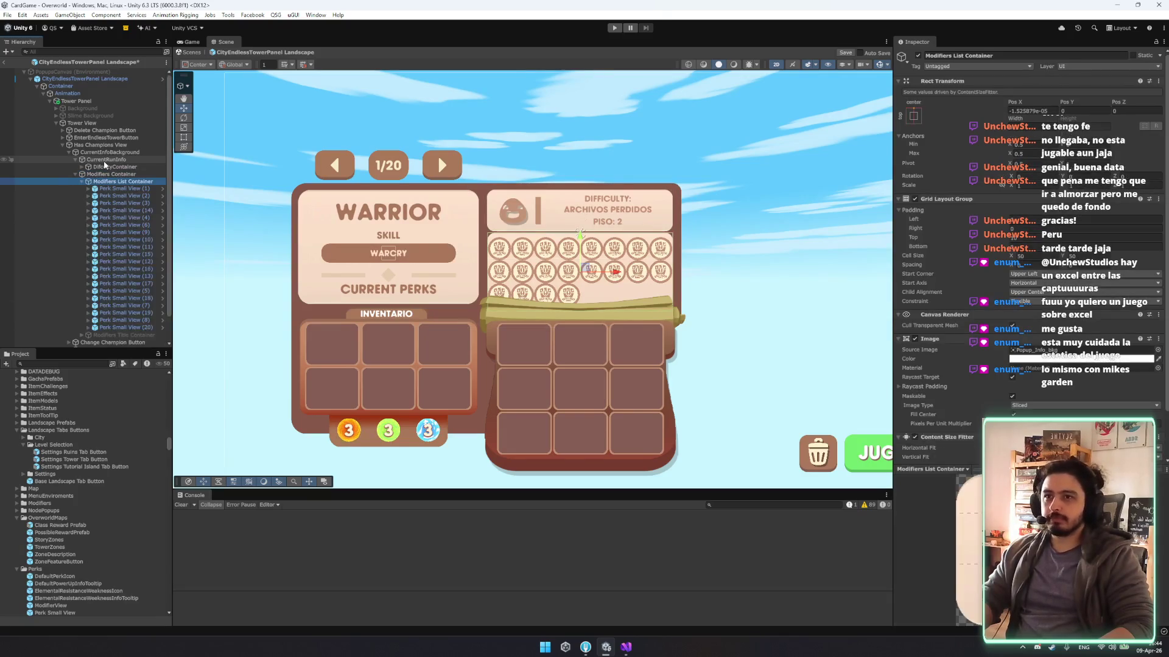
pyautogui.rightClick(959, 339)
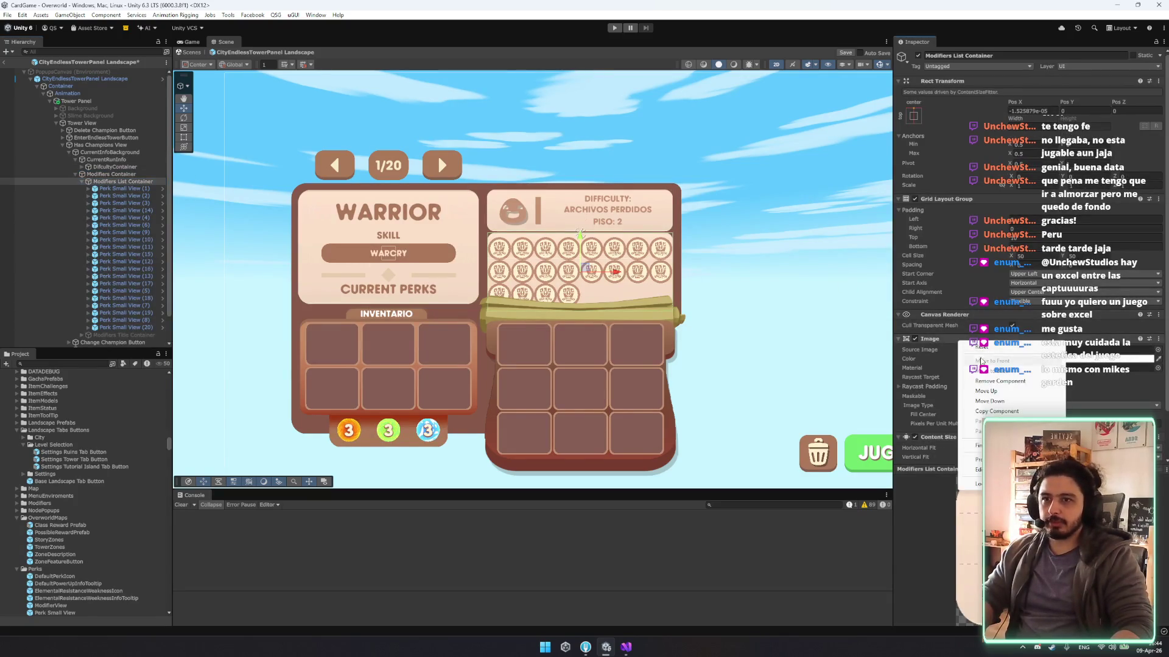
pyautogui.click(1000, 381)
# Remove the Image component from the DifcultyContainer header.
pyautogui.click(136, 159)
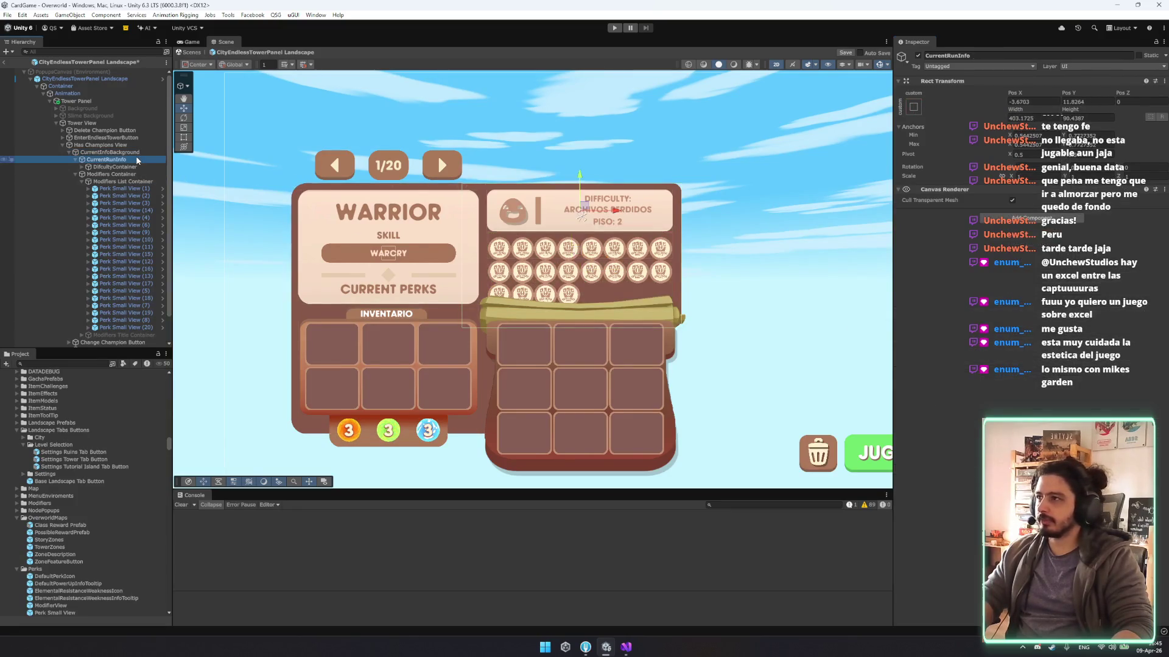
pyautogui.click(121, 167)
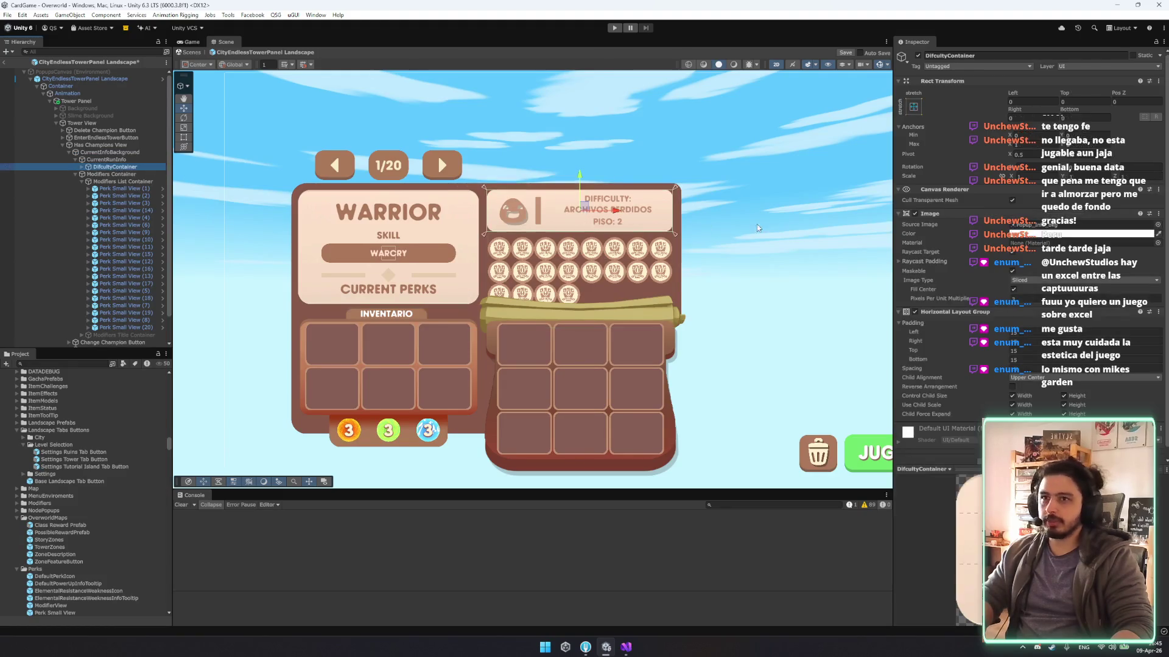
pyautogui.rightClick(980, 220)
pyautogui.click(1022, 258)
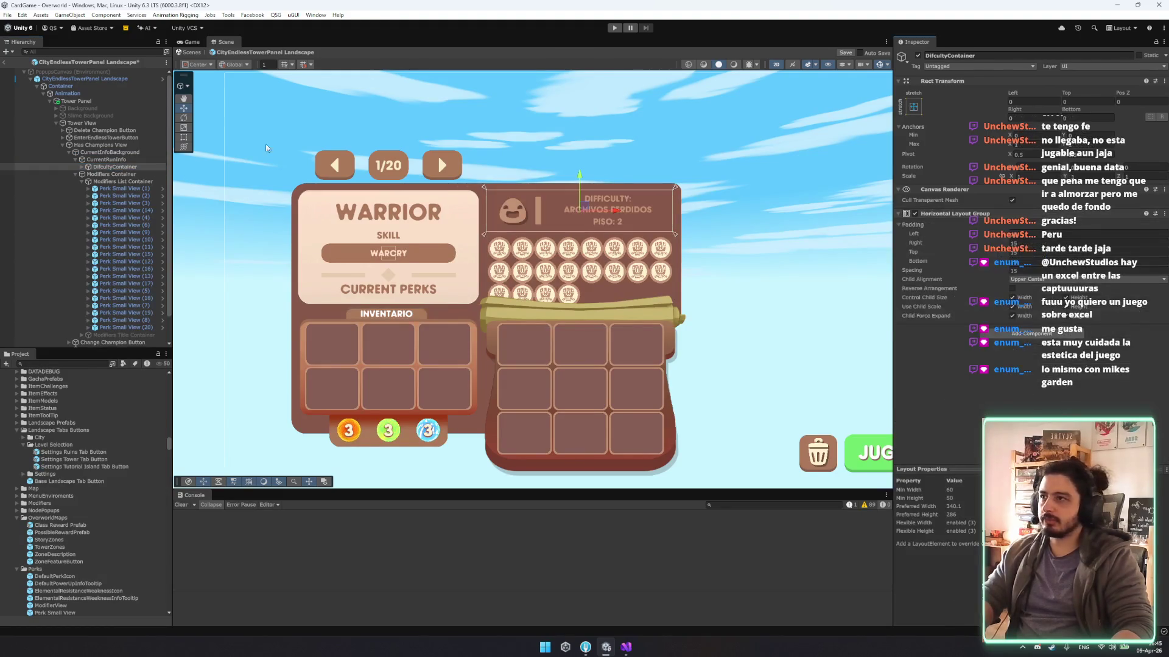
# Collapse the hierarchy groups and frame the CurrentInfoBackground panel.
pyautogui.click(107, 159)
pyautogui.press('Left')
pyautogui.press('Down')
pyautogui.press('Left')
pyautogui.press('Up')
pyautogui.press('Up')
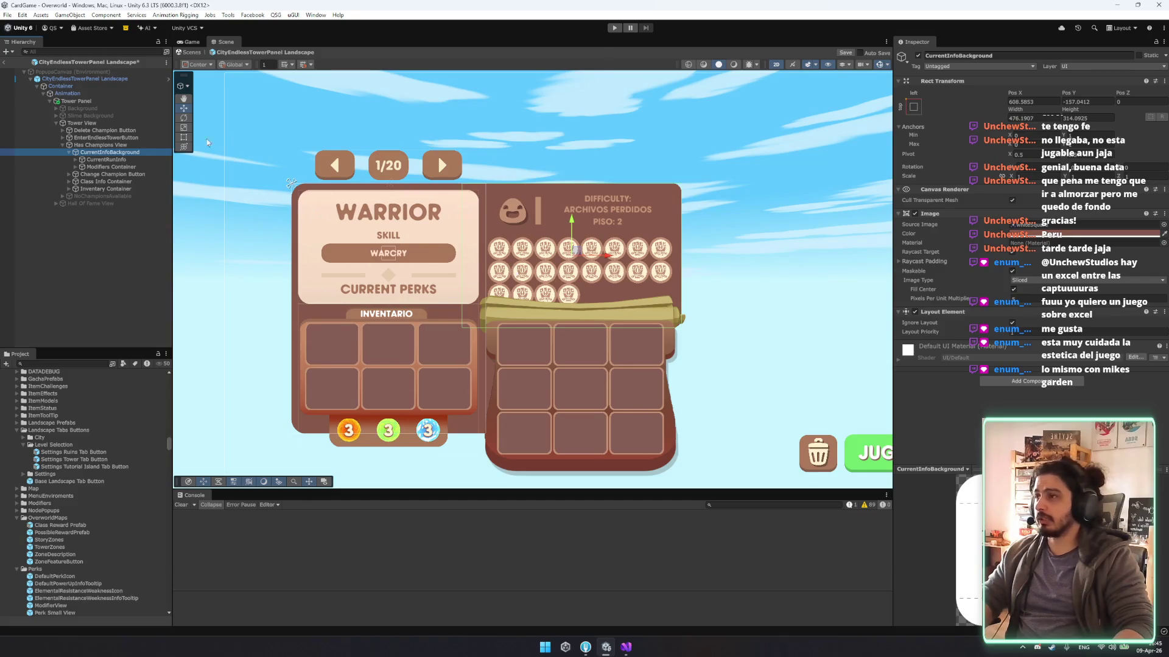
pyautogui.doubleClick(116, 152)
# Recolour the divider bar Image (1) and make the difficulty icon light cream.
pyautogui.press('Down')
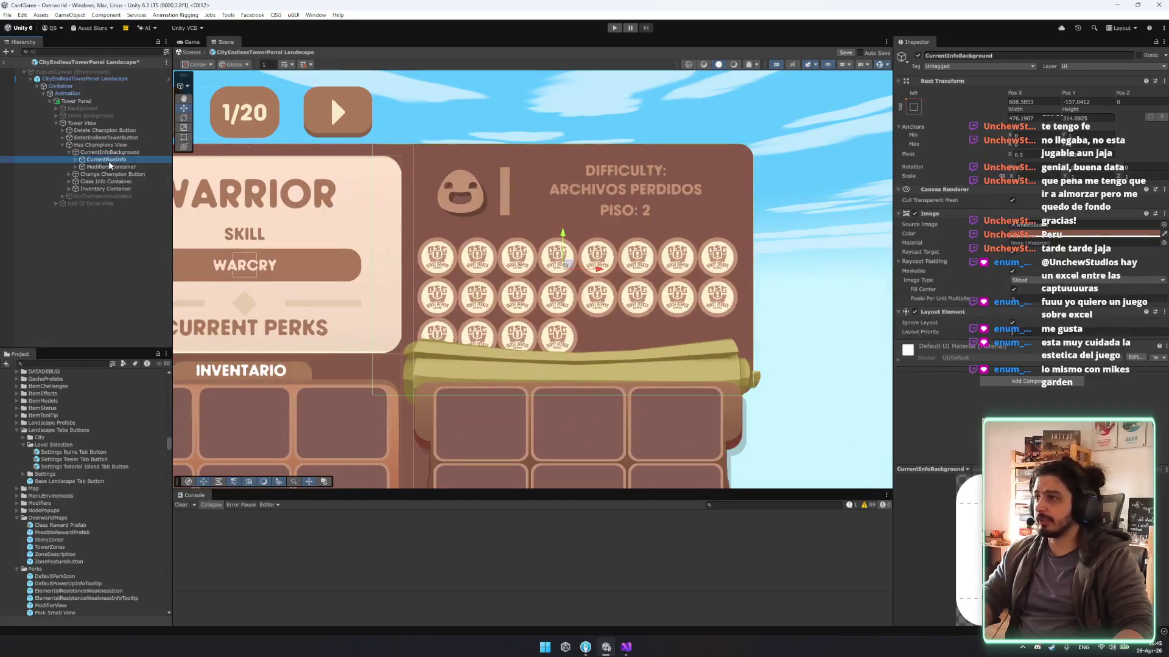
pyautogui.press('Right')
pyautogui.press('Down')
pyautogui.press('Right')
pyautogui.press('Down')
pyautogui.press('Down')
pyautogui.press('Right')
pyautogui.press('Down')
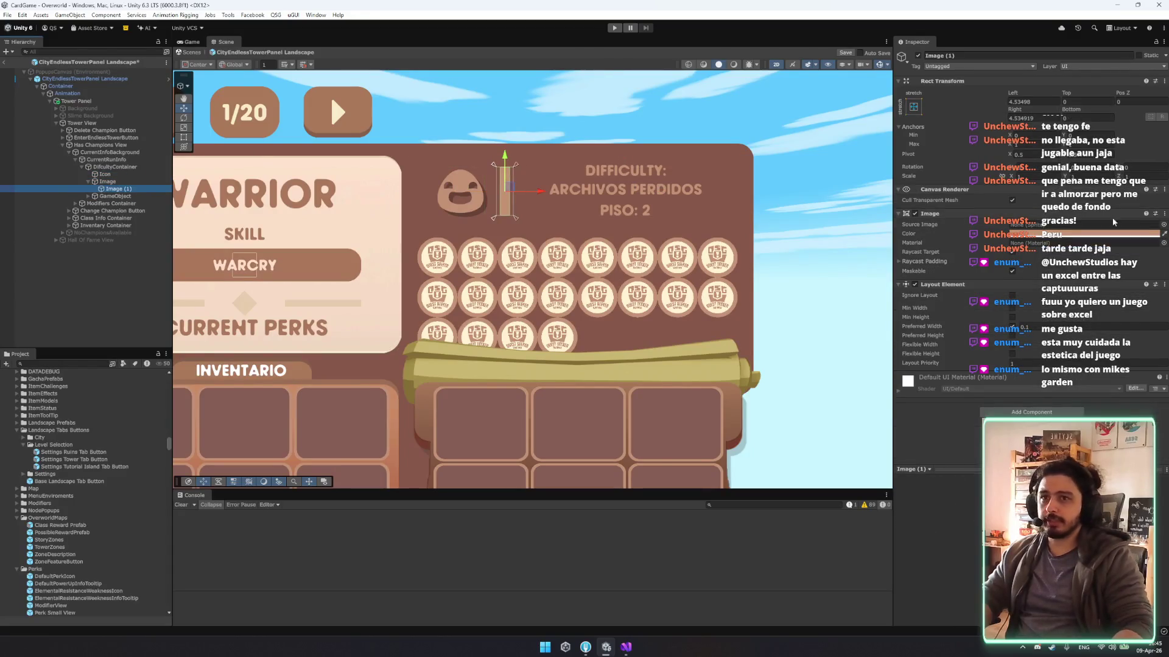
pyautogui.click(1163, 233)
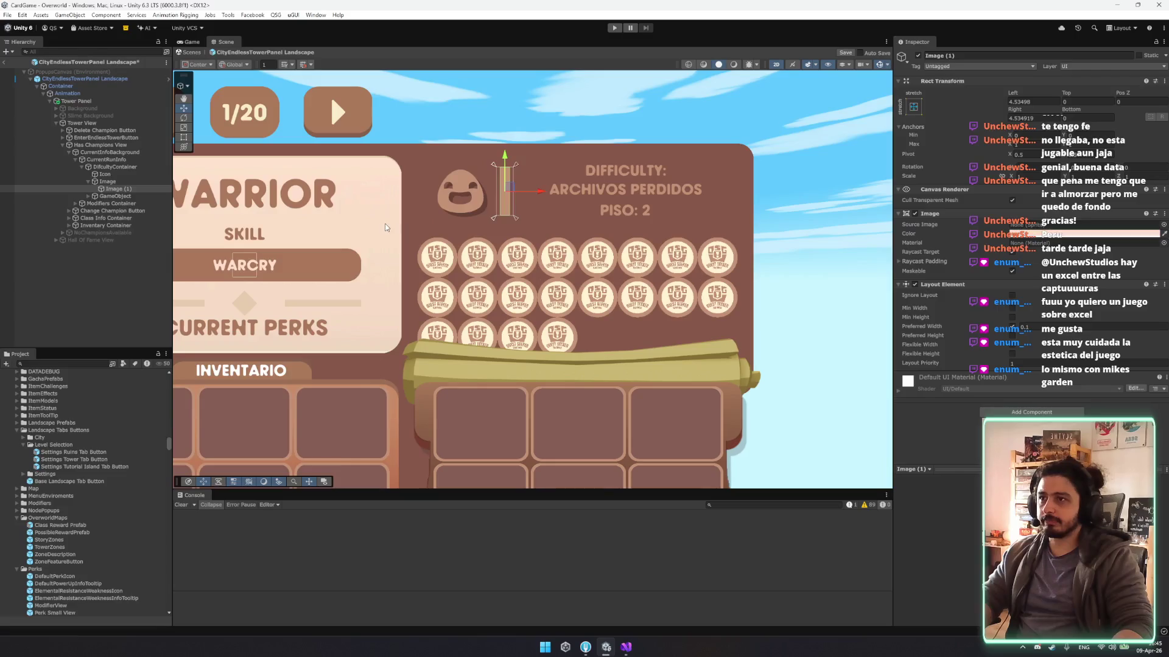
pyautogui.press('Up')
pyautogui.press('Up')
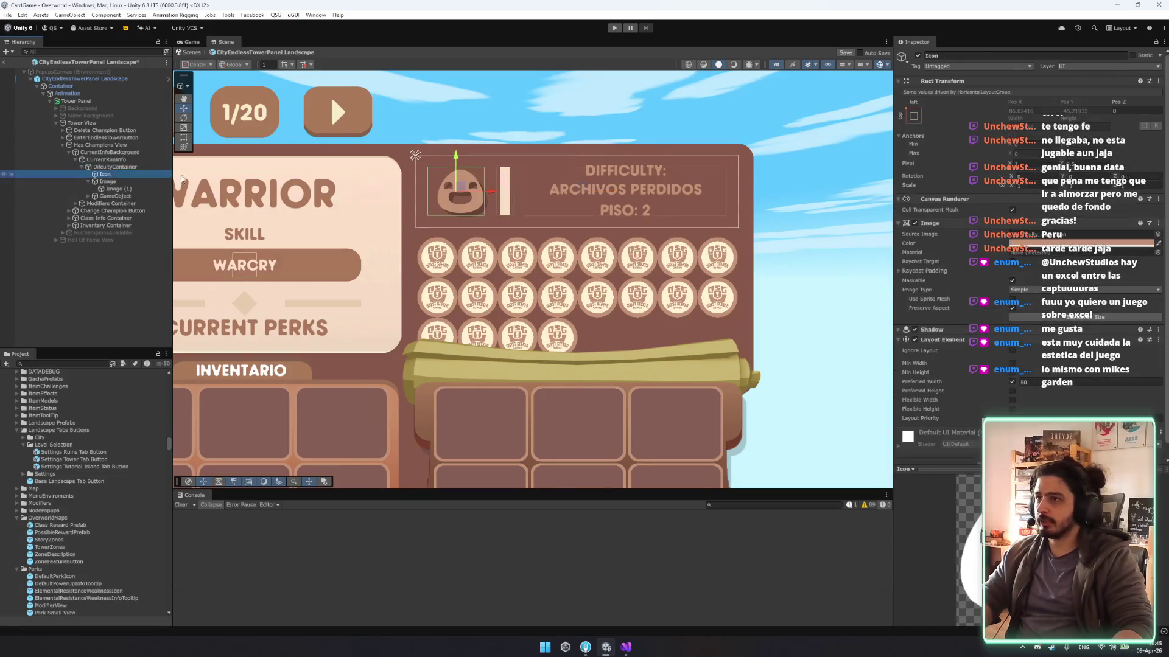
pyautogui.click(1158, 243)
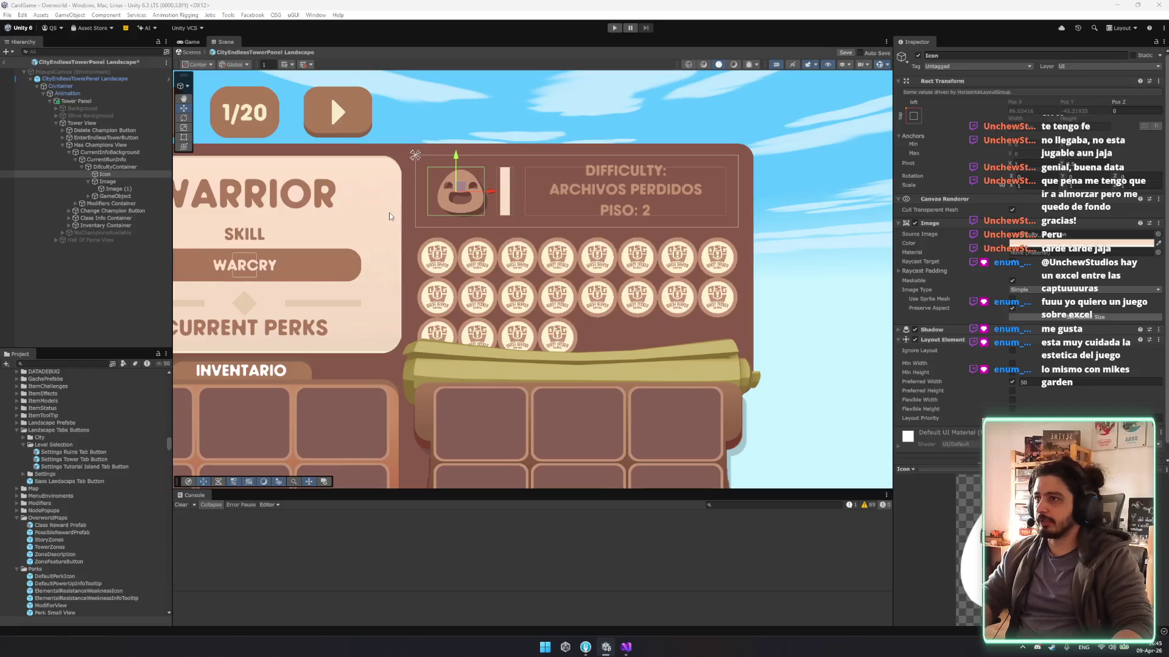
# Make NameTxt and the other header text labels a whitish colour.
pyautogui.click(141, 195)
pyautogui.press('Right')
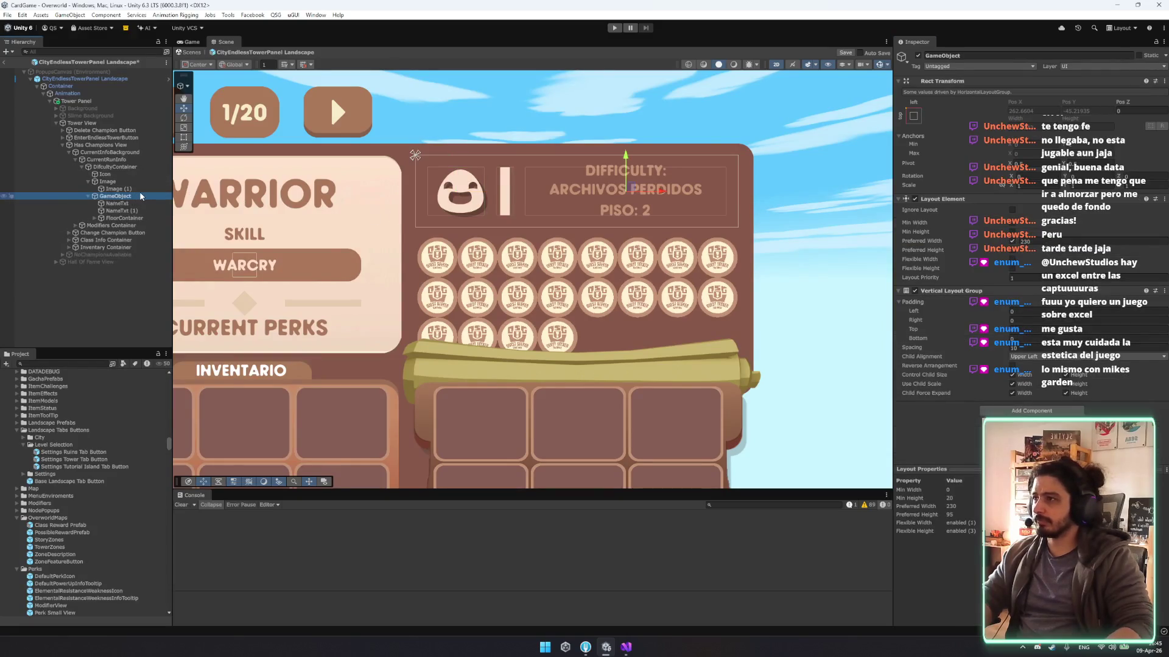
pyautogui.press('Down')
pyautogui.hotkey('shift', 'Down')
pyautogui.hotkey('shift', 'Down')
pyautogui.press('Right')
pyautogui.hotkey('shift', 'Down')
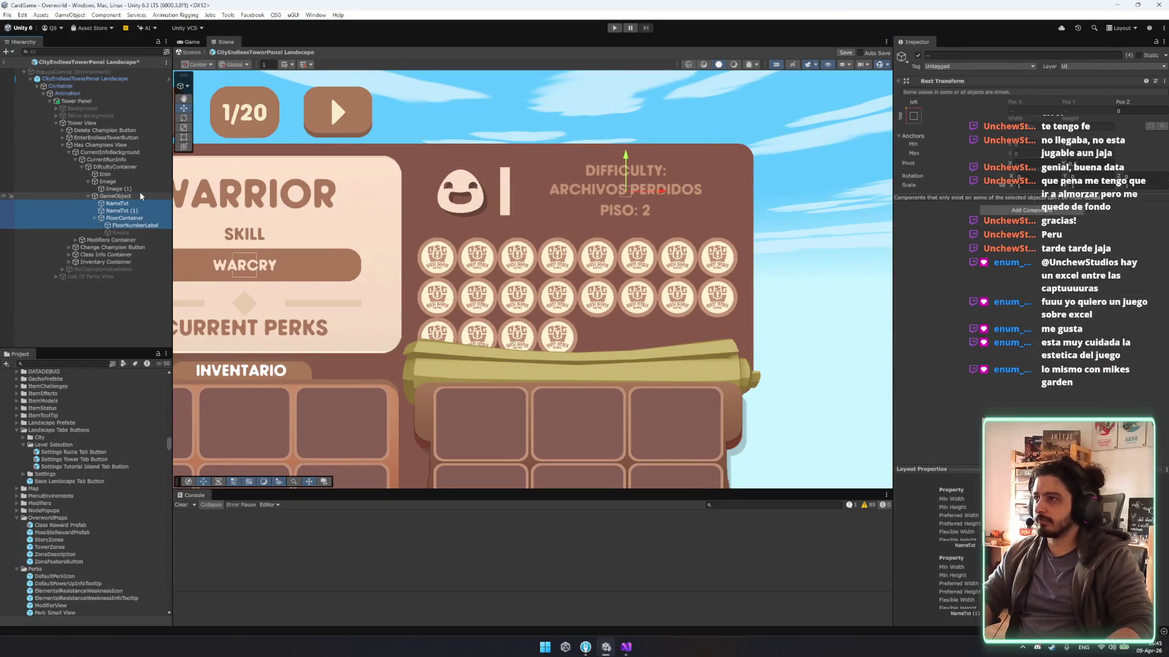
pyautogui.hotkey('shift', 'Down')
pyautogui.keyDown('ctrl'); pyautogui.click(124, 218); pyautogui.keyUp('ctrl')
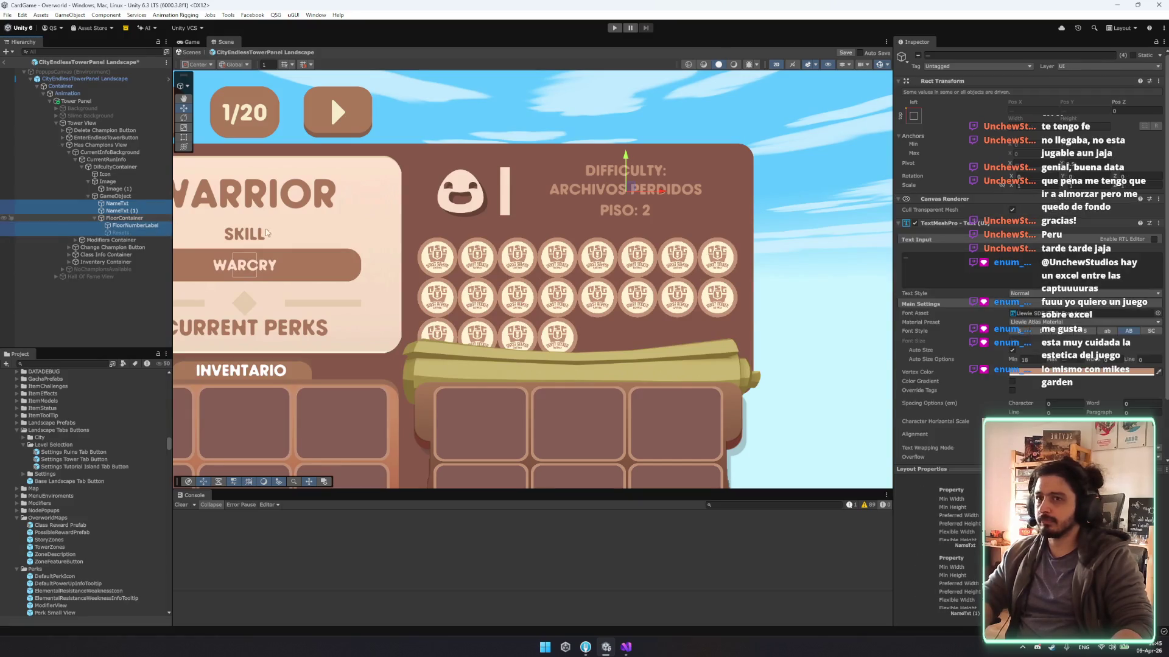
pyautogui.click(1157, 375)
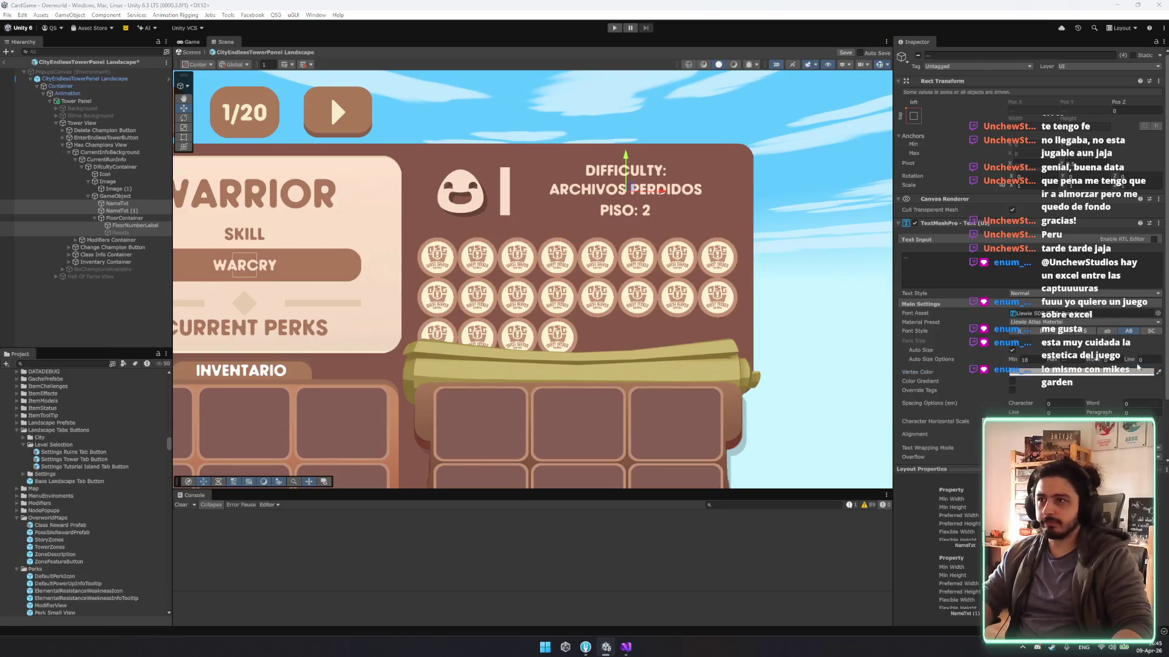
# Fine-tune the colours of the divider bar and the difficulty icon.
pyautogui.click(504, 189)
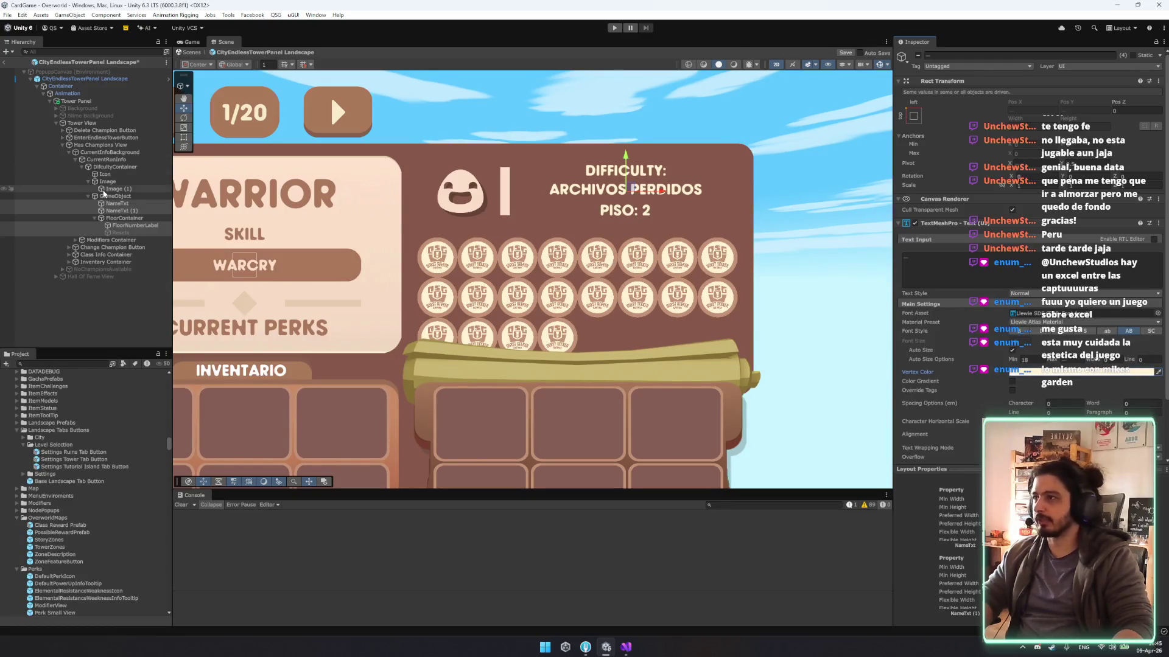
pyautogui.click(1147, 240)
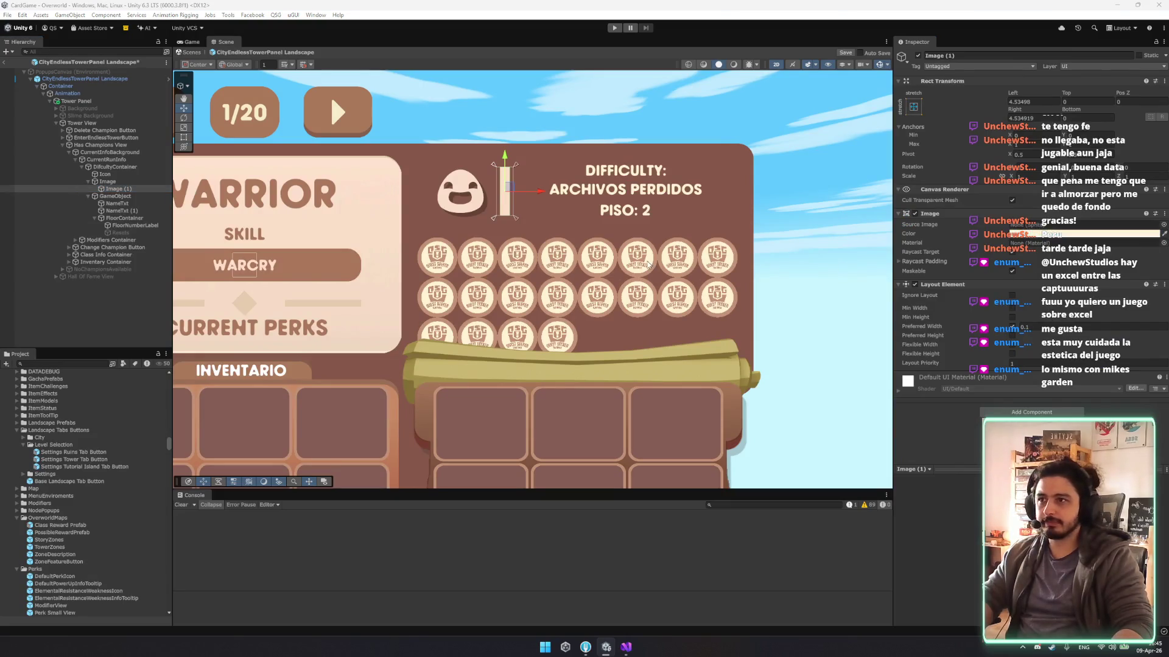
pyautogui.click(104, 174)
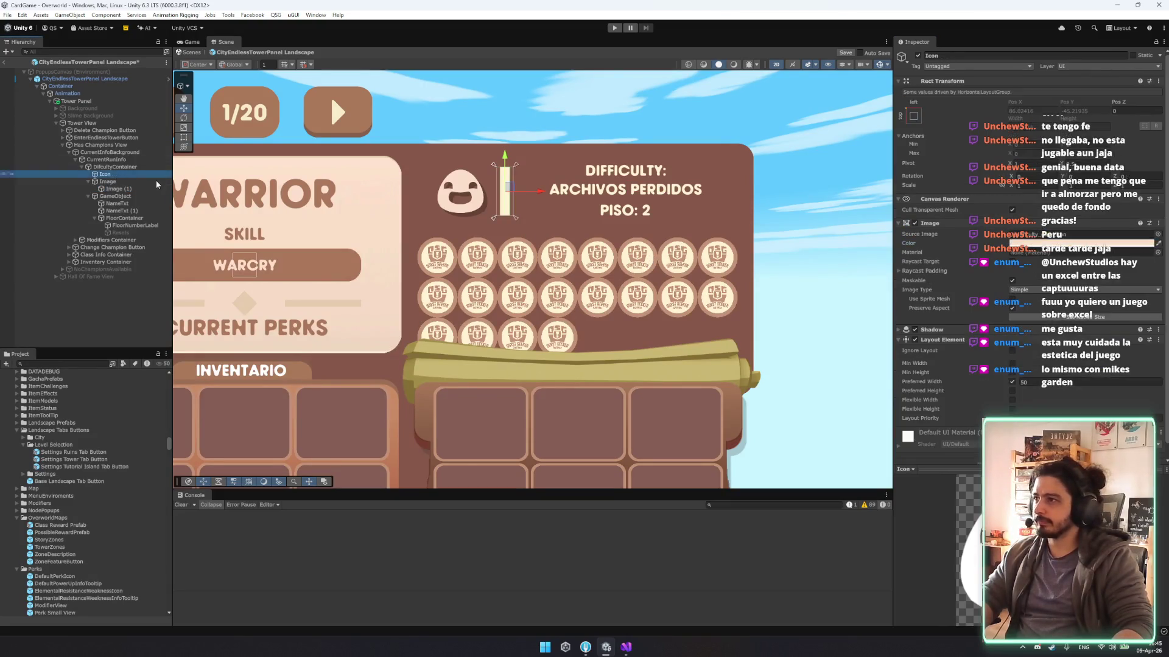
pyautogui.click(1158, 244)
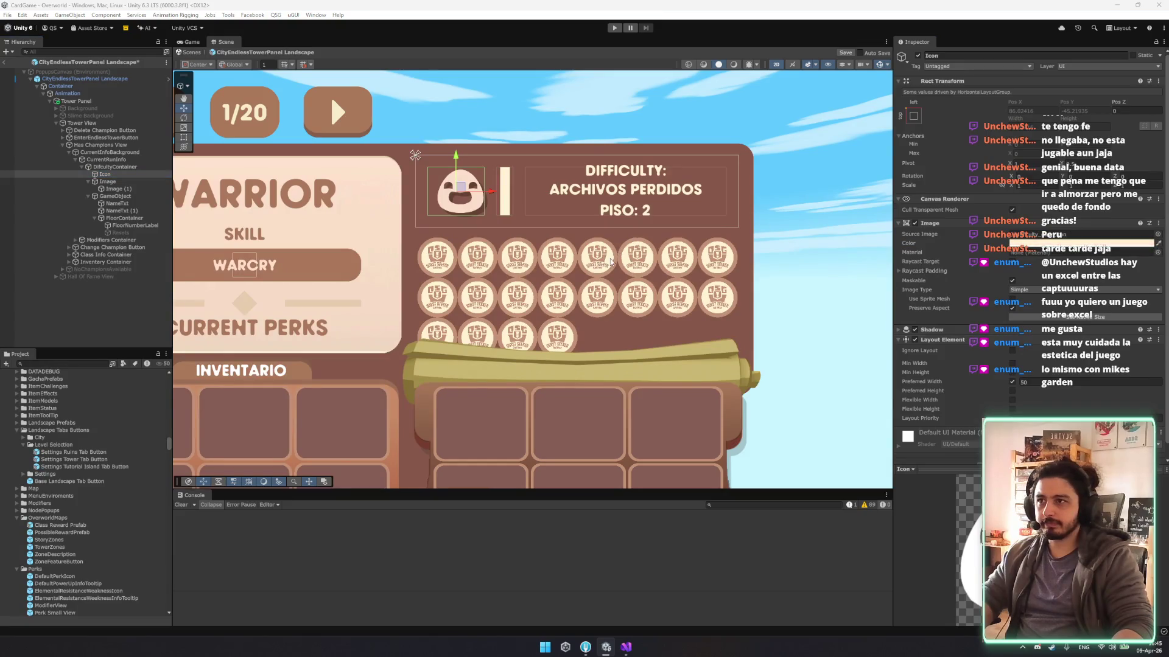
# Raise the difficulty header's bottom edge, bringing its vertical position to about 18.
pyautogui.click(118, 168)
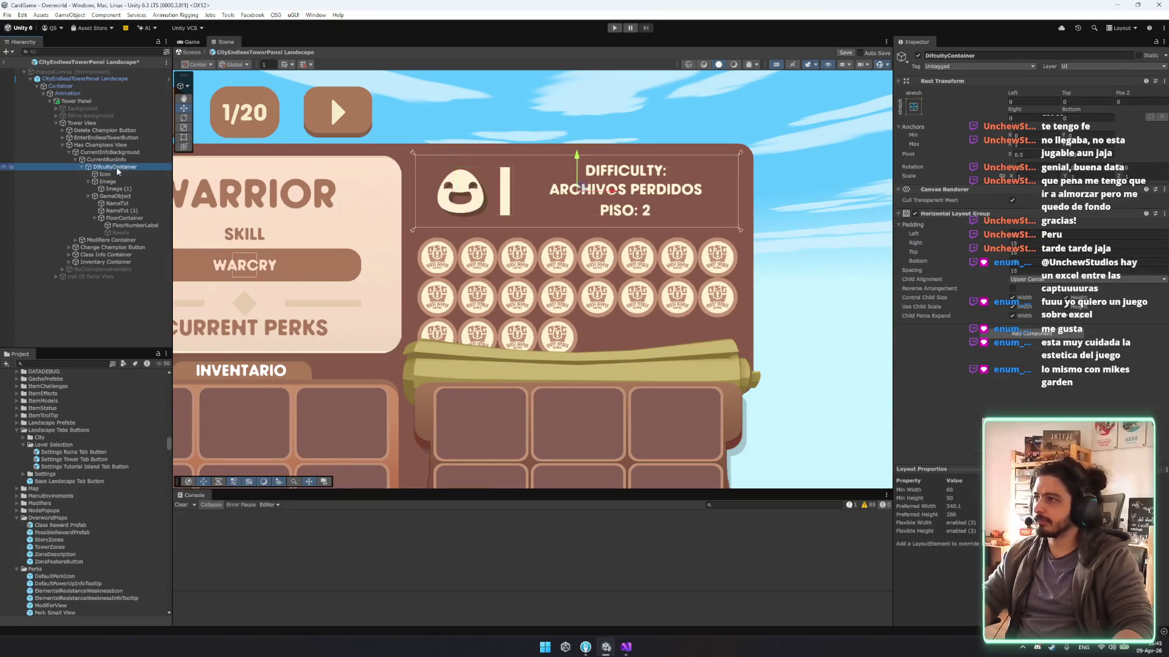
pyautogui.click(613, 228)
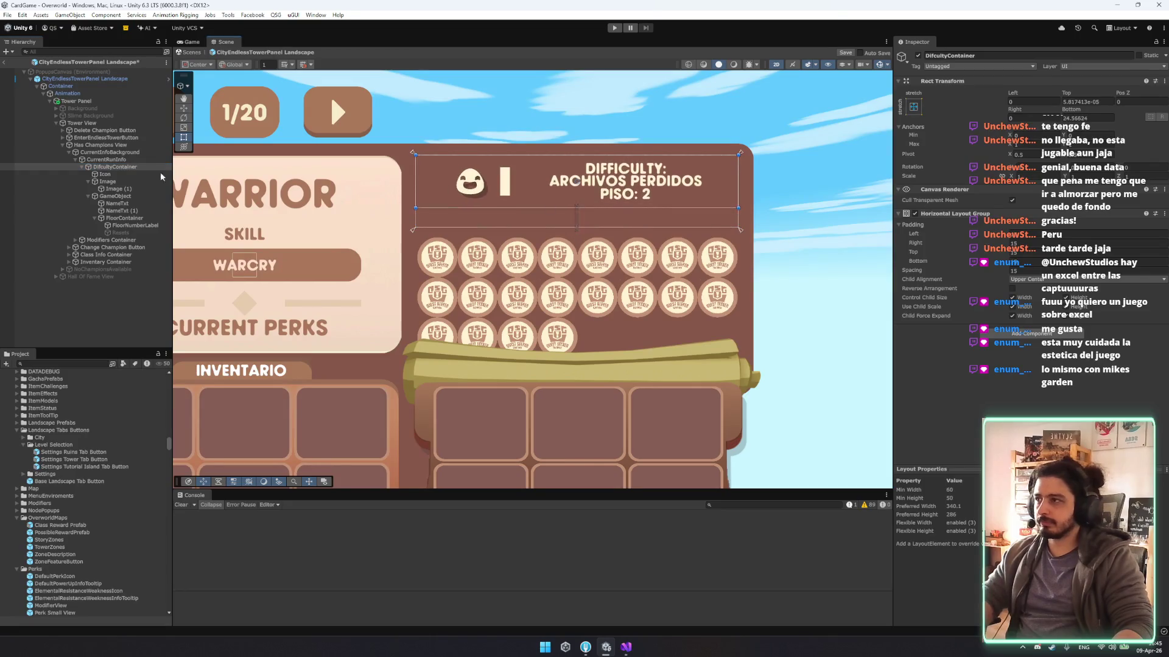
pyautogui.click(110, 168)
pyautogui.click(97, 181)
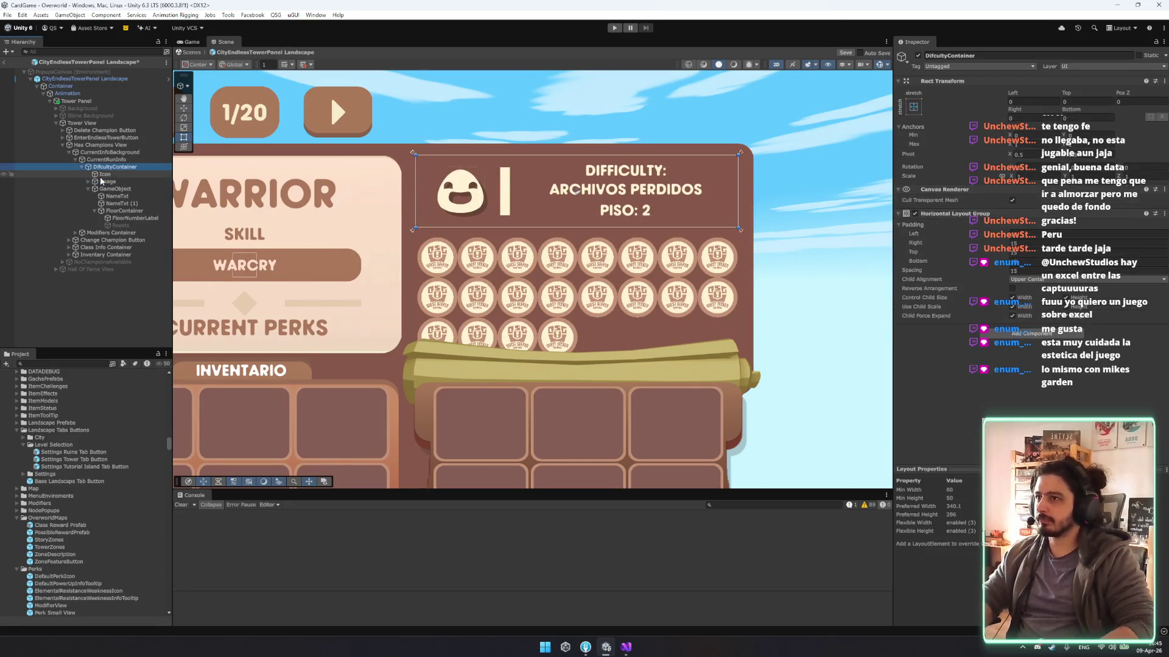
pyautogui.moveTo(577, 228); pyautogui.dragTo(577, 200)
pyautogui.hotkey('ctrl', 'z')
pyautogui.hotkey('ctrl', 'z')
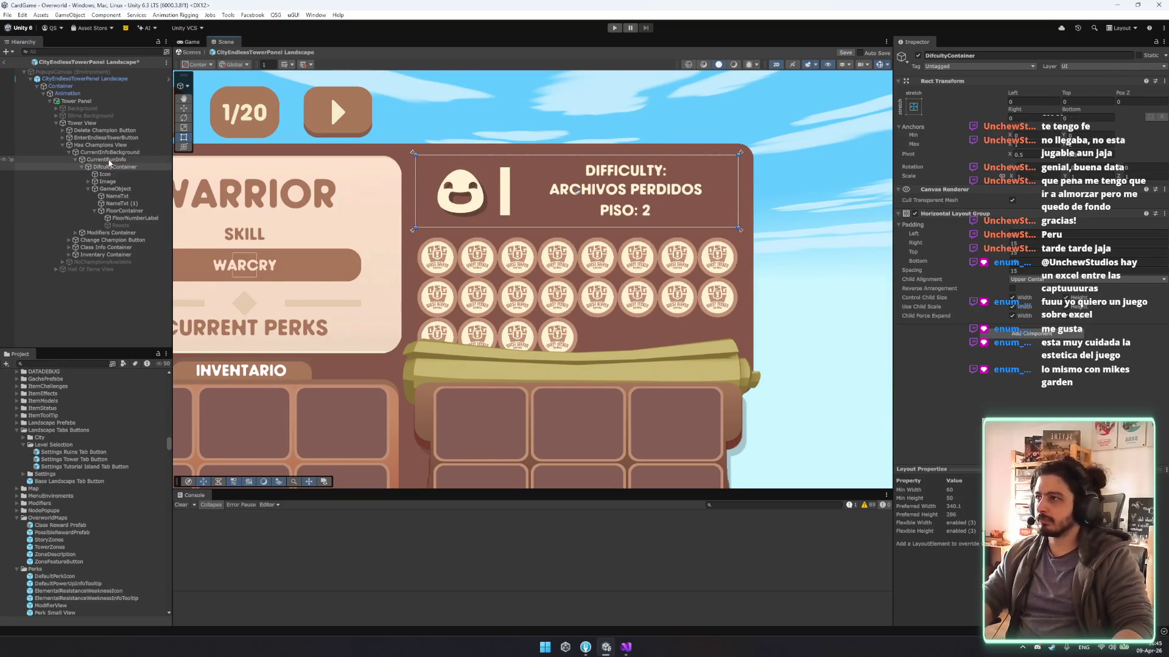
pyautogui.moveTo(593, 227); pyautogui.dragTo(592, 216)
# Widen the Modifiers Container on both sides and make it taller with the Rect tool.
pyautogui.press('w')
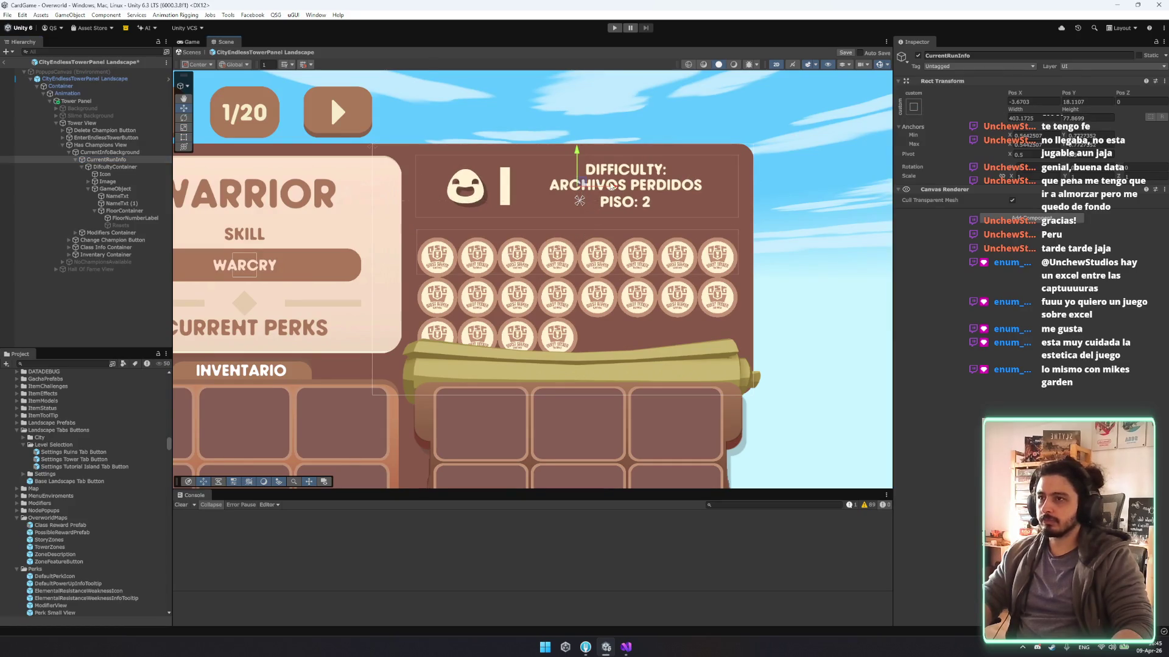
pyautogui.scroll(3, 598, 184)
pyautogui.scroll(-1, 546, 203)
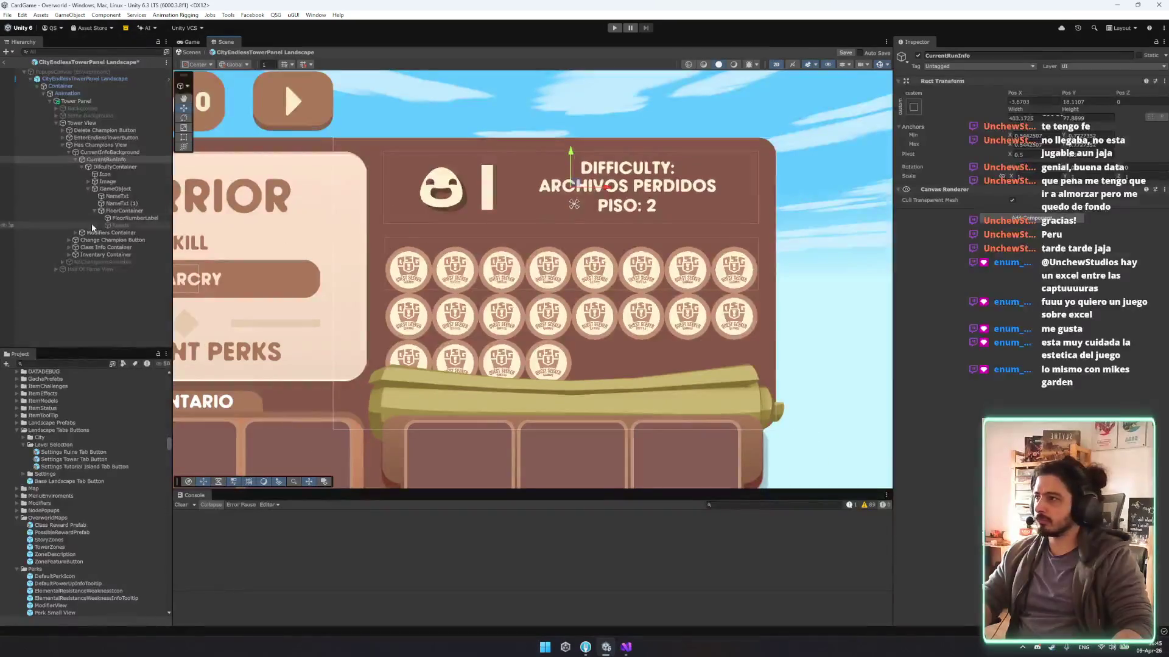
pyautogui.click(125, 211)
pyautogui.click(132, 225)
pyautogui.click(132, 210)
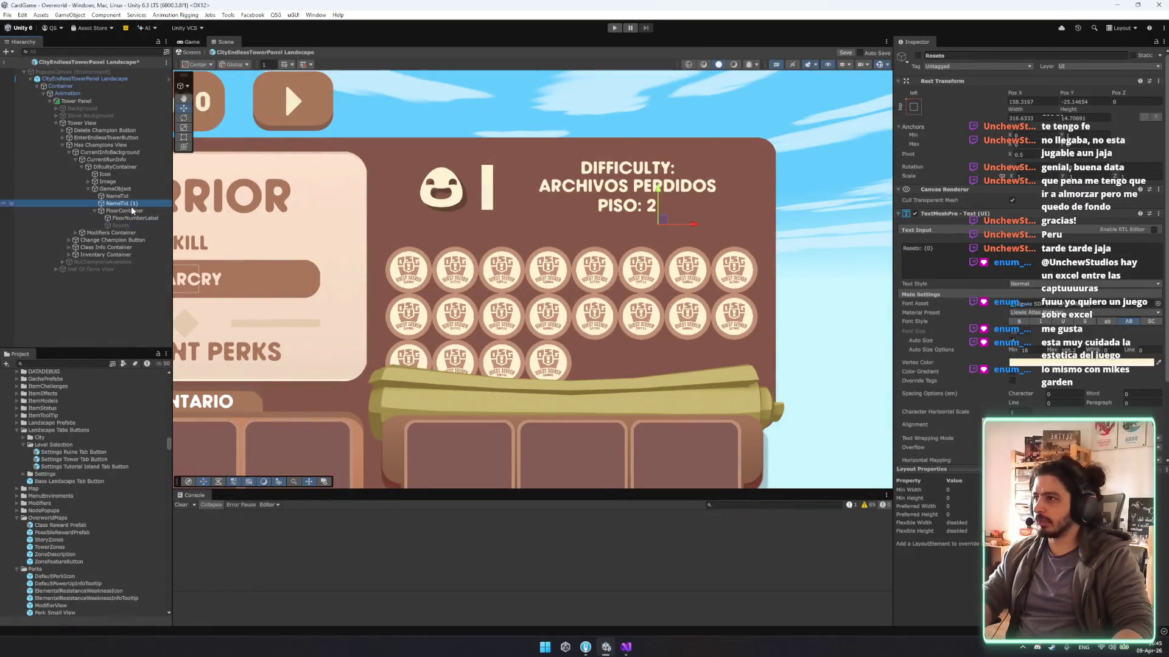
pyautogui.press('Left')
pyautogui.press('Left')
pyautogui.press('Left')
pyautogui.press('Down')
pyautogui.press('t')
pyautogui.moveTo(384, 263); pyautogui.dragTo(365, 263)
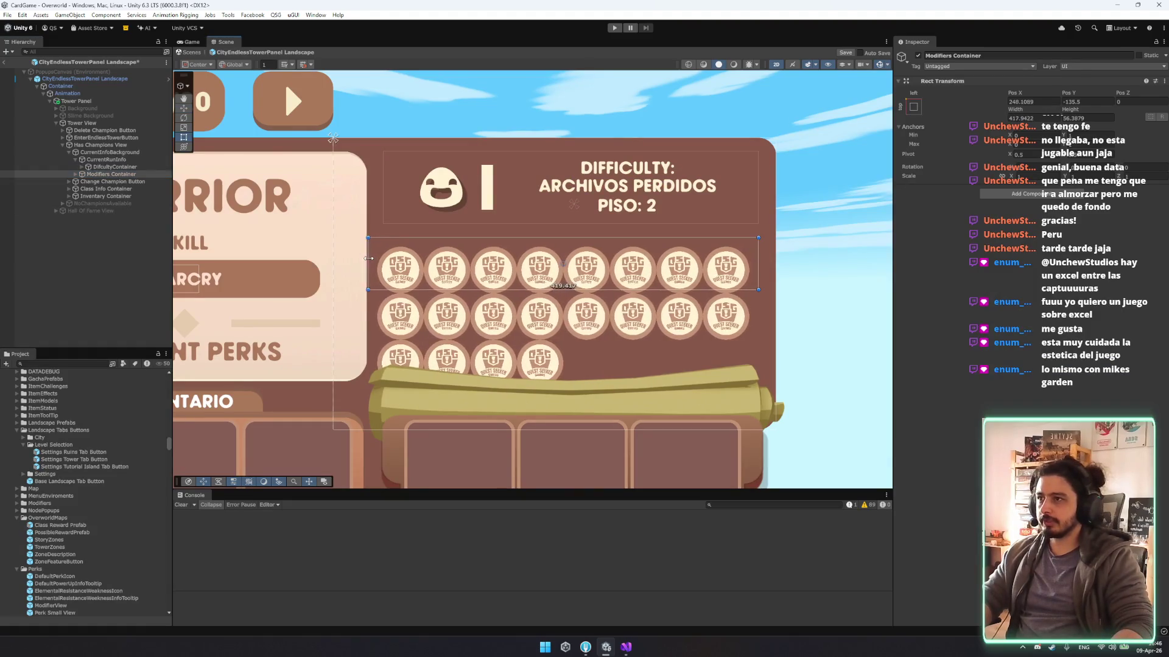
pyautogui.moveTo(759, 263); pyautogui.dragTo(775, 263)
pyautogui.moveTo(611, 237); pyautogui.dragTo(610, 225)
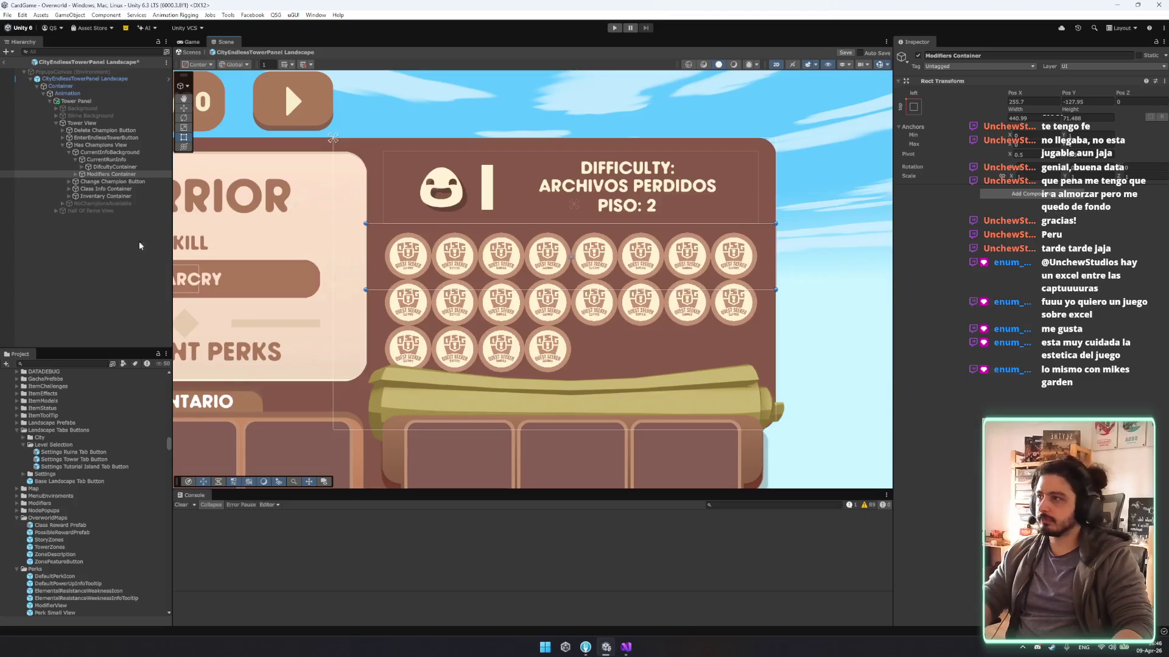
# Set the Grid Layout Group cell size to 45 by 45 and remove the top padding.
pyautogui.moveTo(113, 167)
pyautogui.mouseDown()
pyautogui.moveTo(119, 176)
pyautogui.moveTo(110, 162)
pyautogui.mouseUp()
pyautogui.click(120, 175)
pyautogui.hotkey('ctrl', 'z')
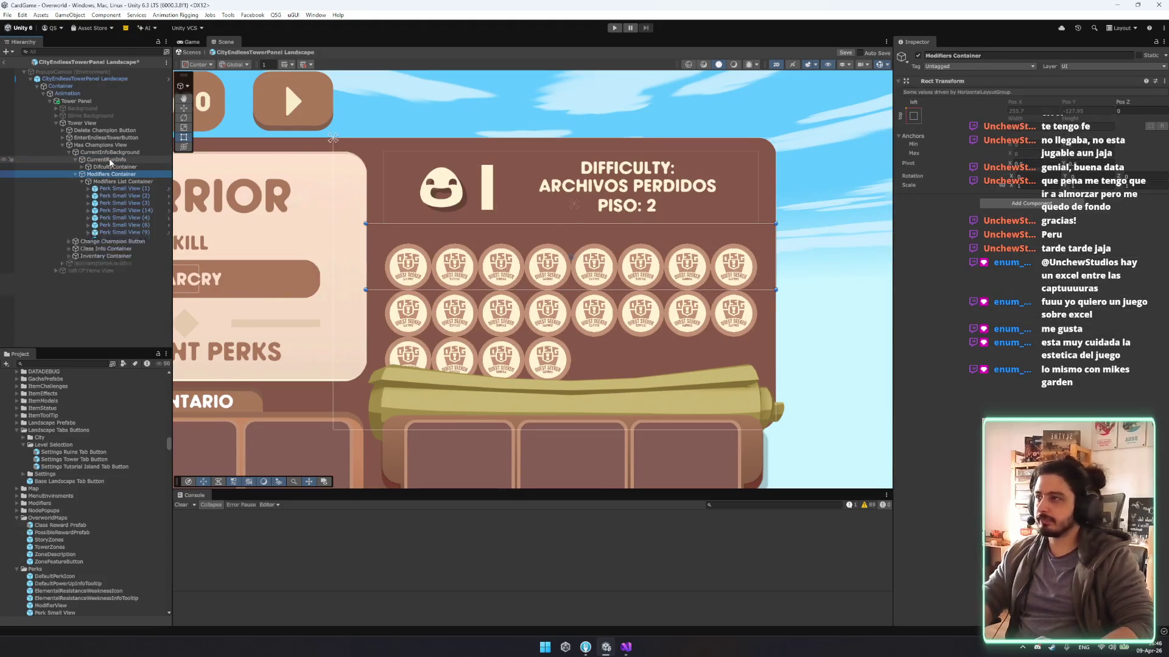
pyautogui.press('Right')
pyautogui.press('Down')
pyautogui.click(1019, 257)
pyautogui.write('45')
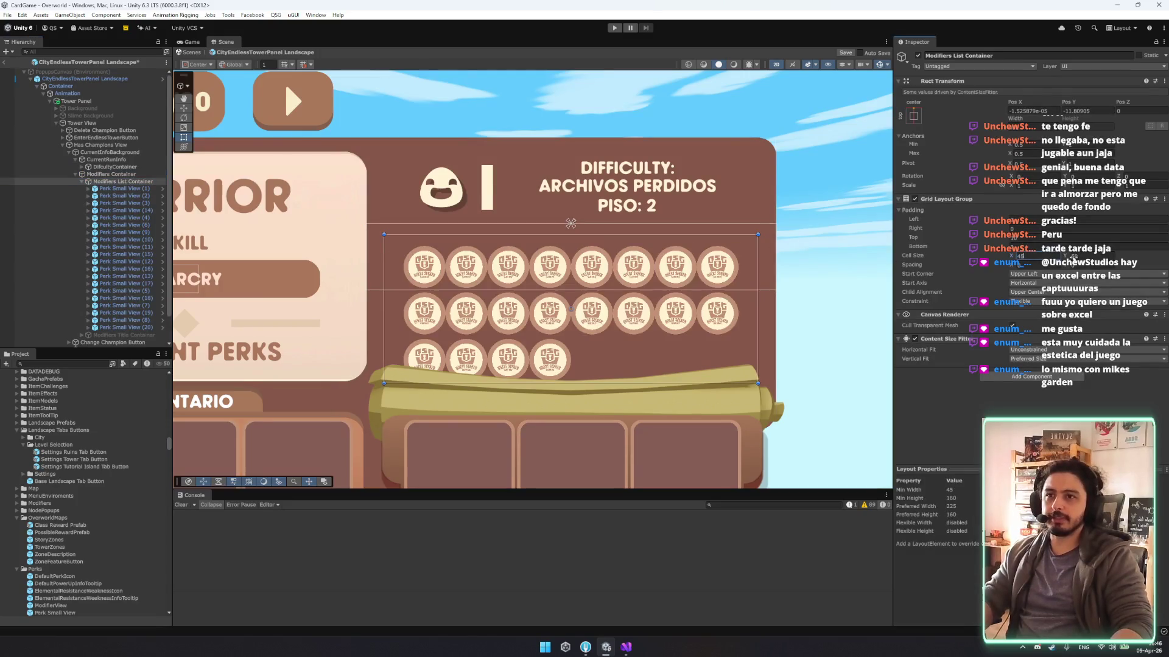
pyautogui.press('Tab')
pyautogui.write('45')
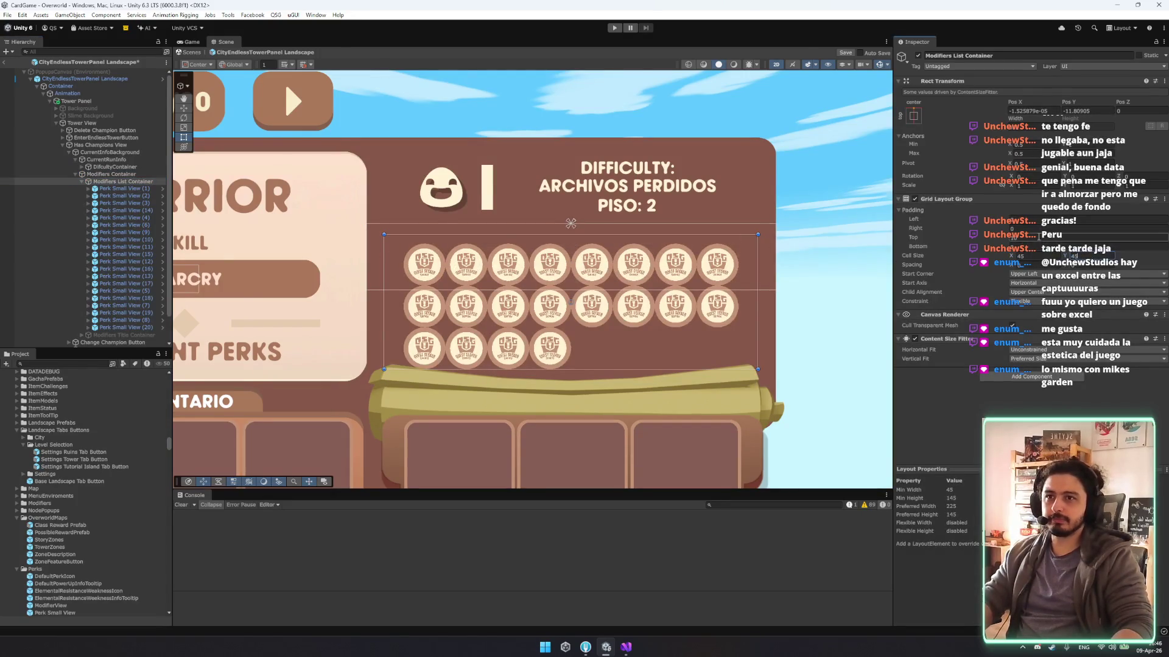
pyautogui.write('0')
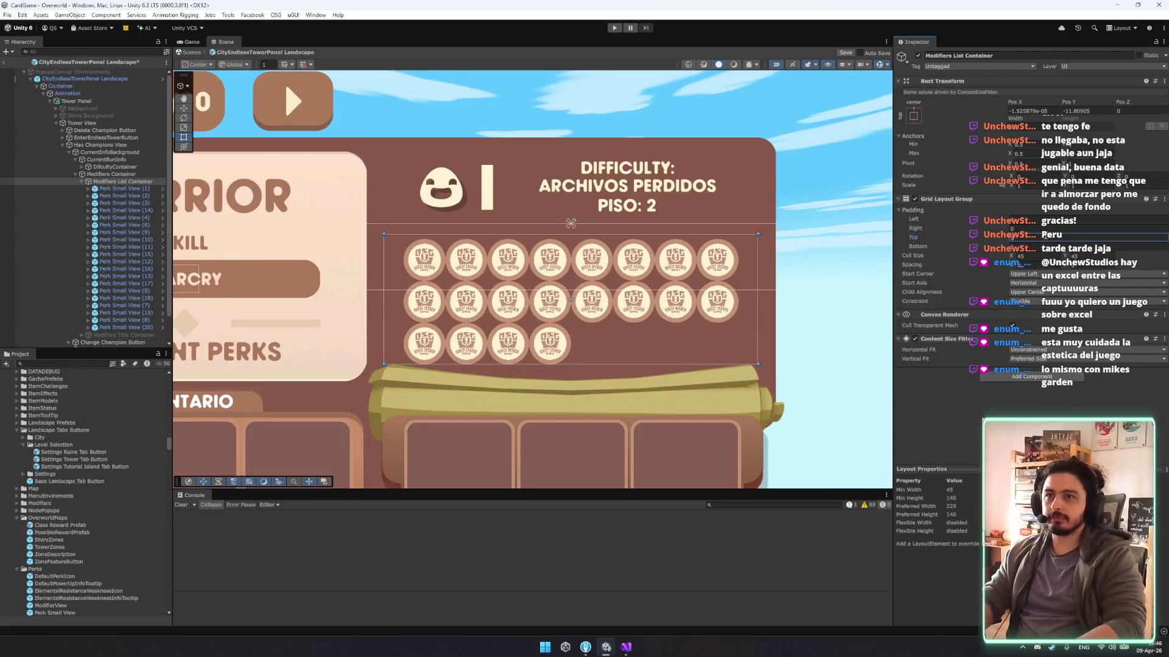
pyautogui.write('0')
pyautogui.moveTo(536, 211); pyautogui.dragTo(541, 204)
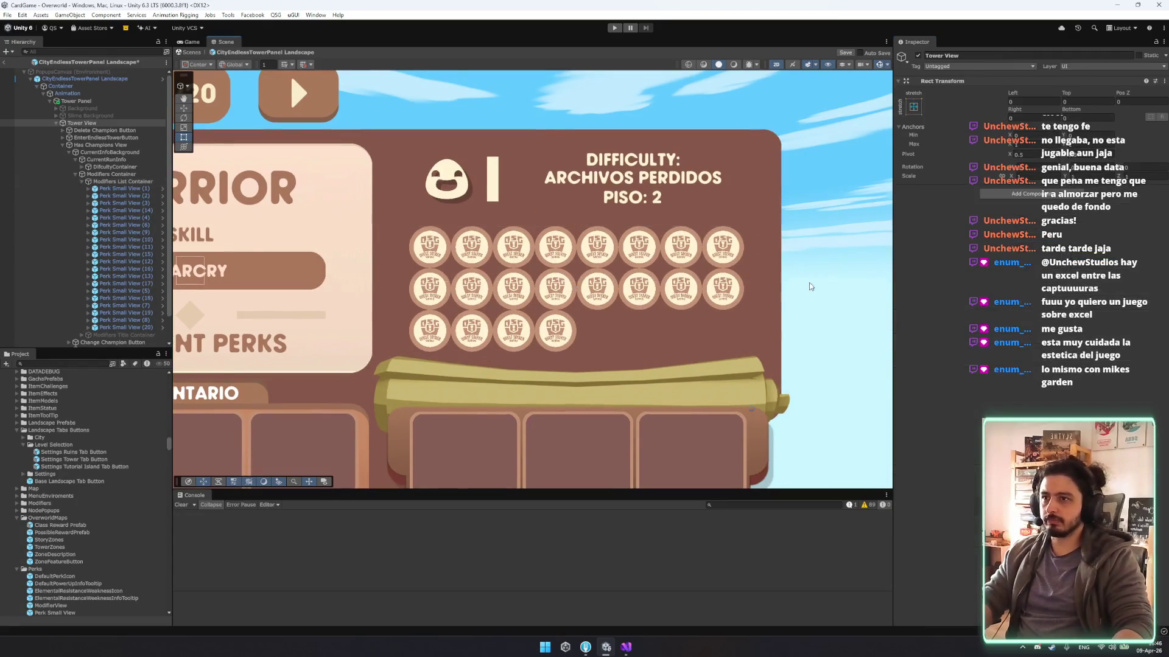
# Delete the vertical divider Image between the difficulty icon and the difficulty text.
pyautogui.doubleClick(82, 123)
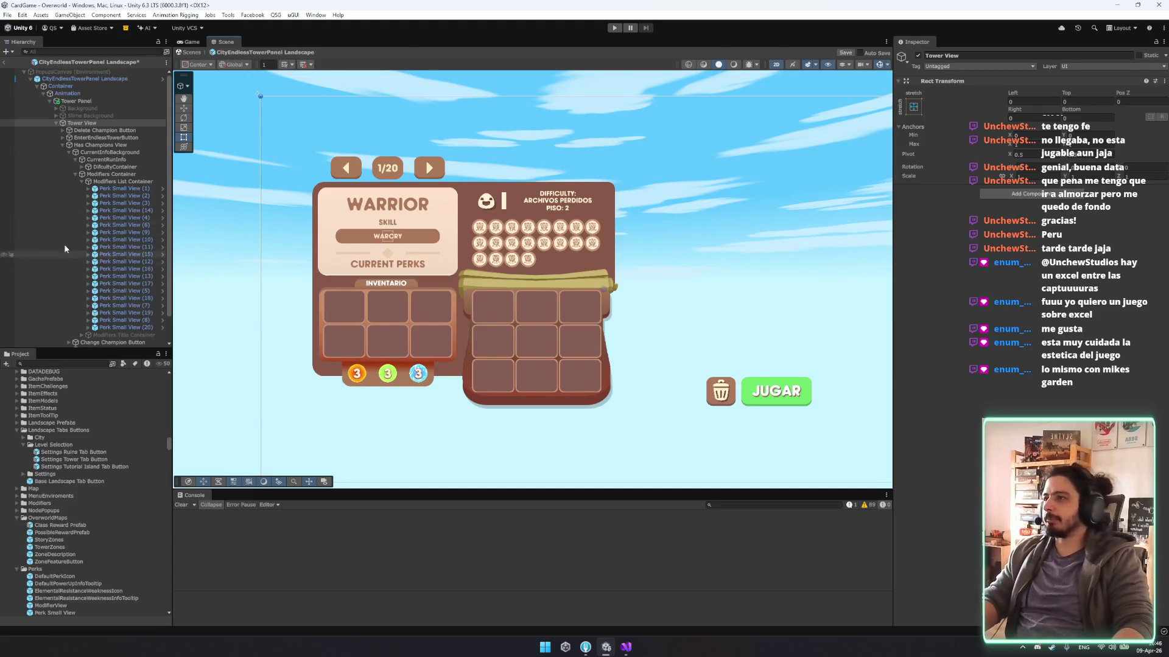
pyautogui.click(95, 160)
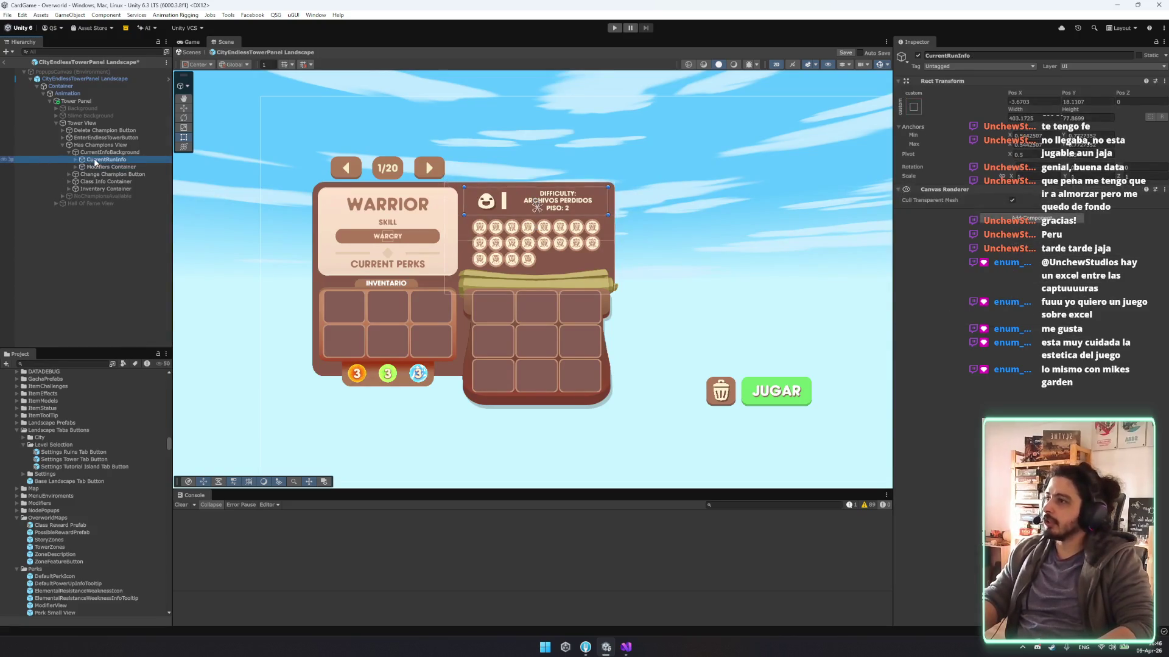
pyautogui.click(486, 201)
pyautogui.click(107, 182)
pyautogui.press('Delete')
# Collapse DifcultyContainer in the Hierarchy and select CurrentInfoBackground.
pyautogui.scroll(2, 499, 226)
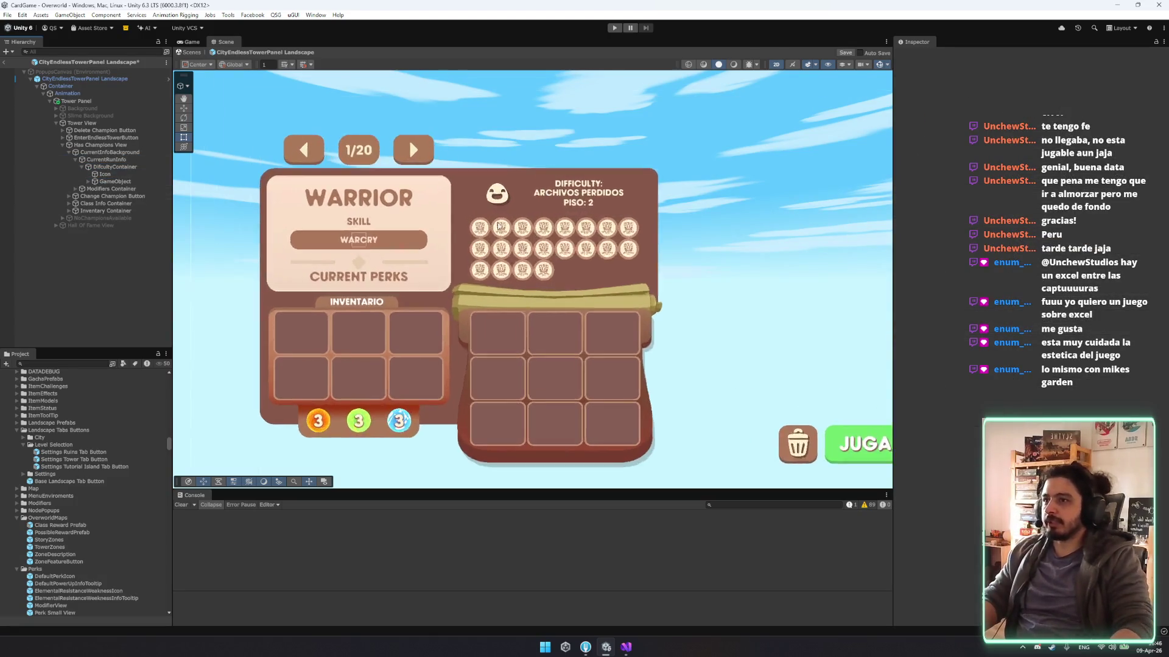
pyautogui.scroll(3, 499, 226)
pyautogui.click(121, 167)
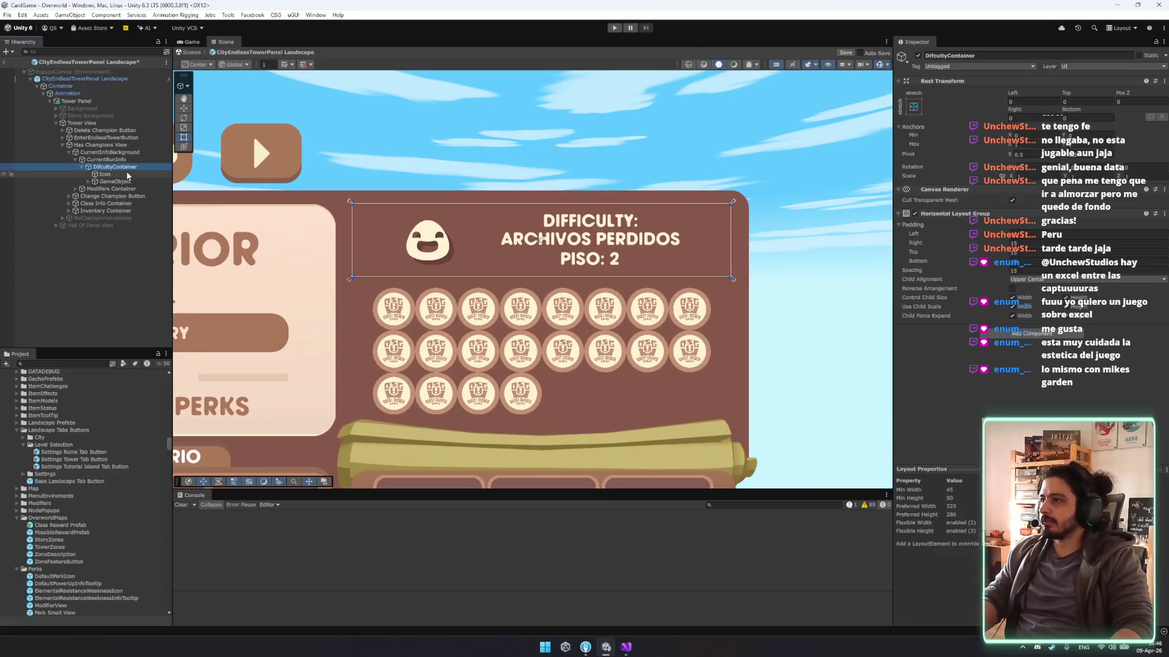
pyautogui.press('Left')
pyautogui.press('Up')
pyautogui.press('Up')
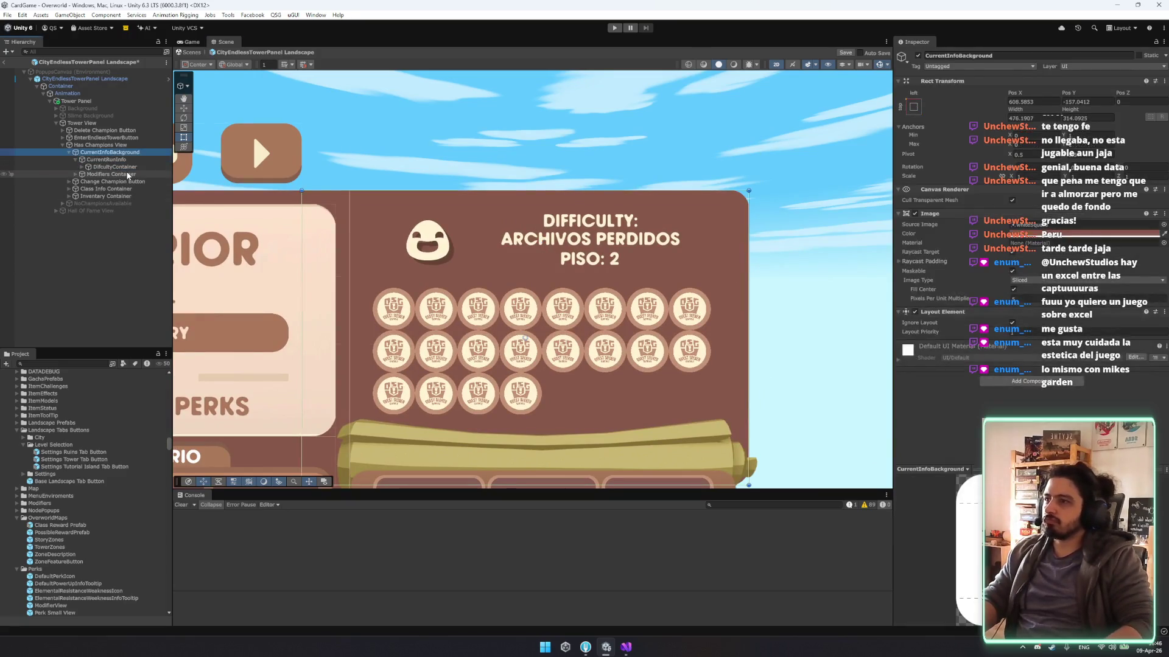
# Duplicate CurrentInfoBackground and nest the copy inside the original panel.
pyautogui.press('Left')
pyautogui.hotkey('ctrl', 'z')
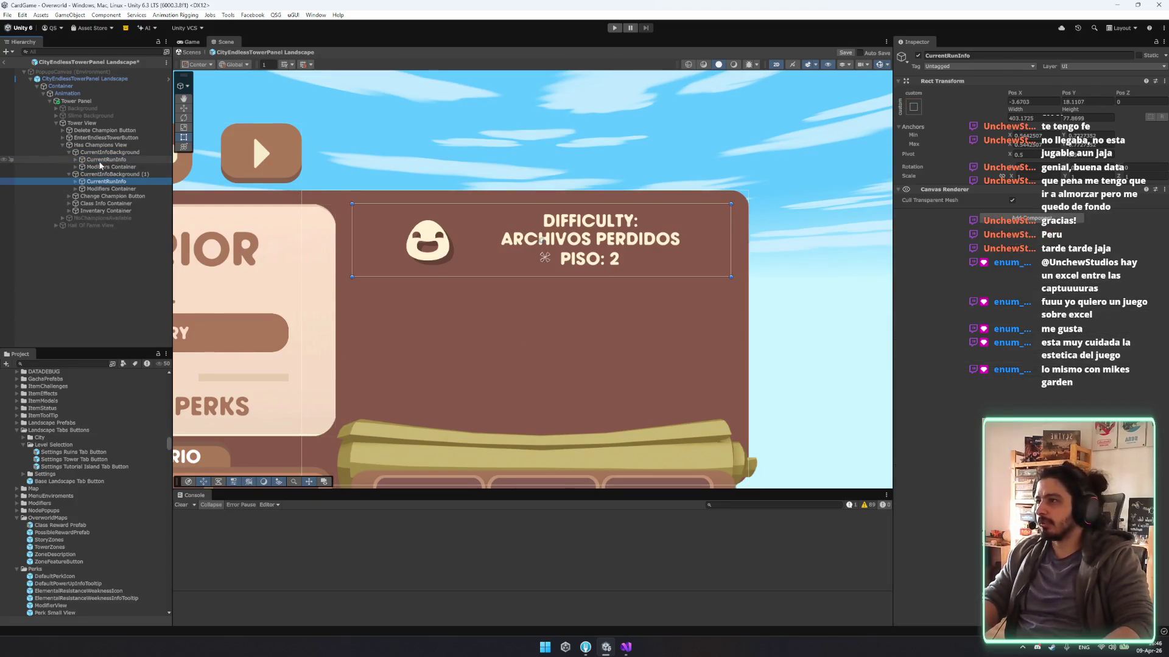
pyautogui.moveTo(134, 177); pyautogui.dragTo(125, 153)
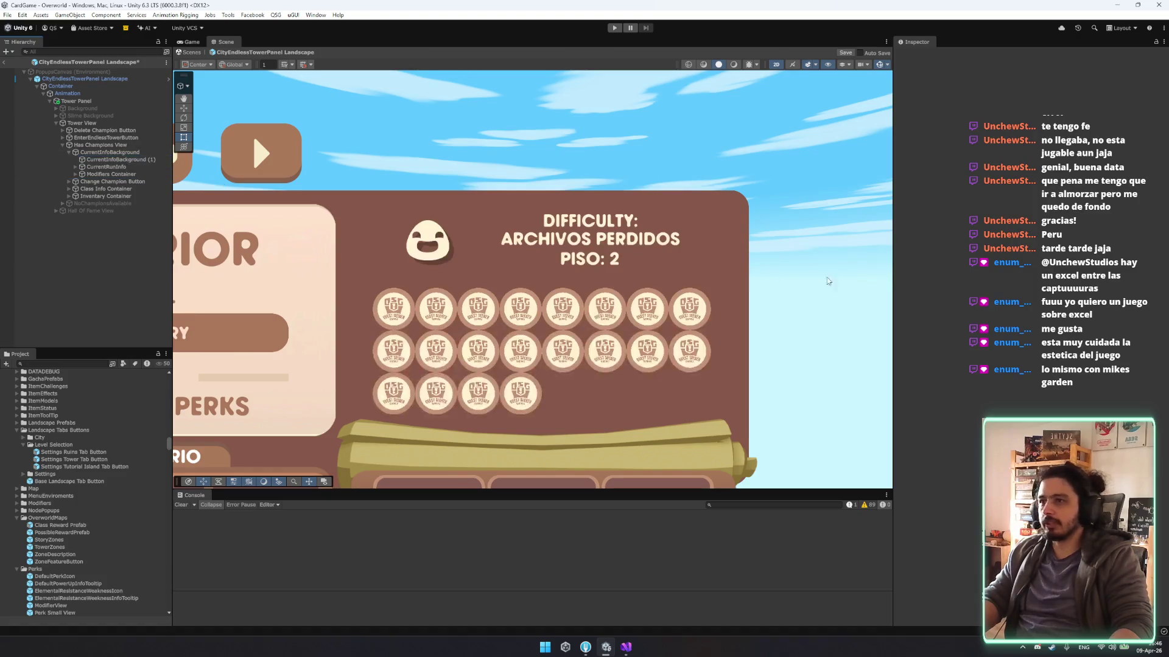
pyautogui.click(120, 159)
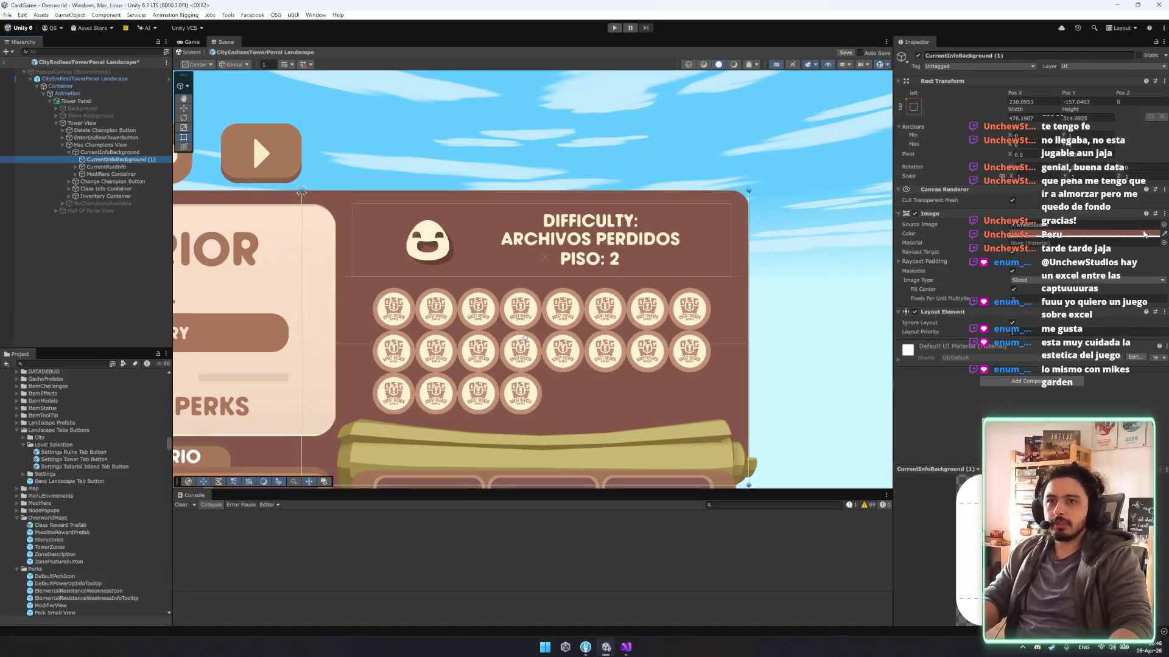
# Give the inner panel a pale cream colour and the popup source sprite.
pyautogui.click(1164, 234)
pyautogui.click(327, 253)
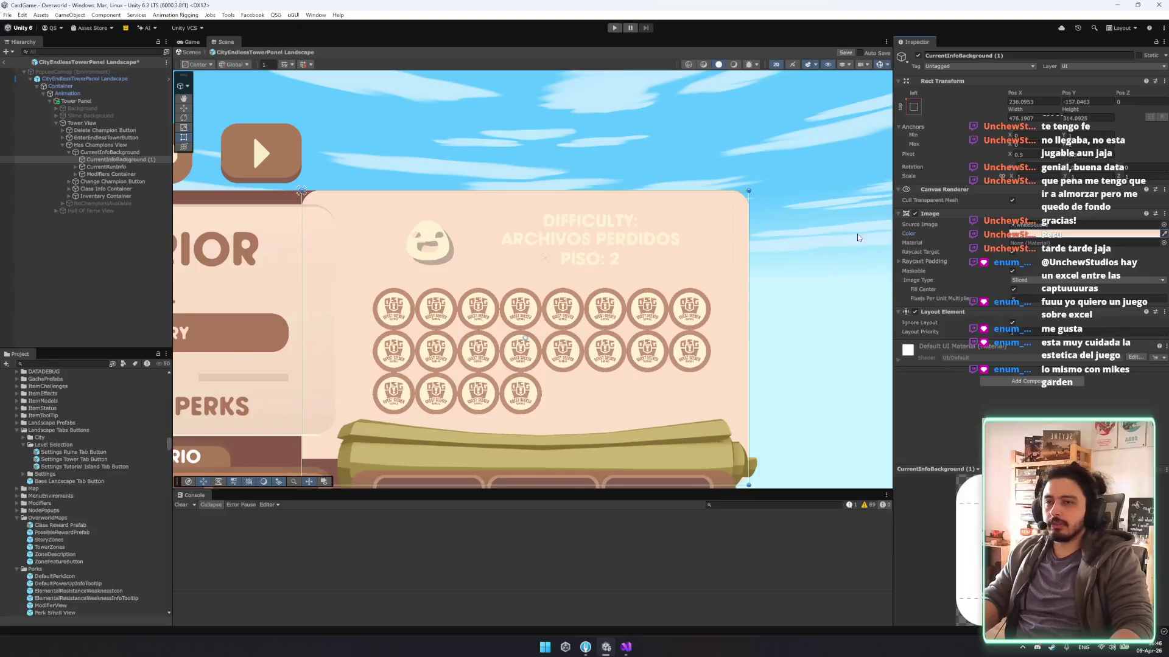
pyautogui.click(1163, 225)
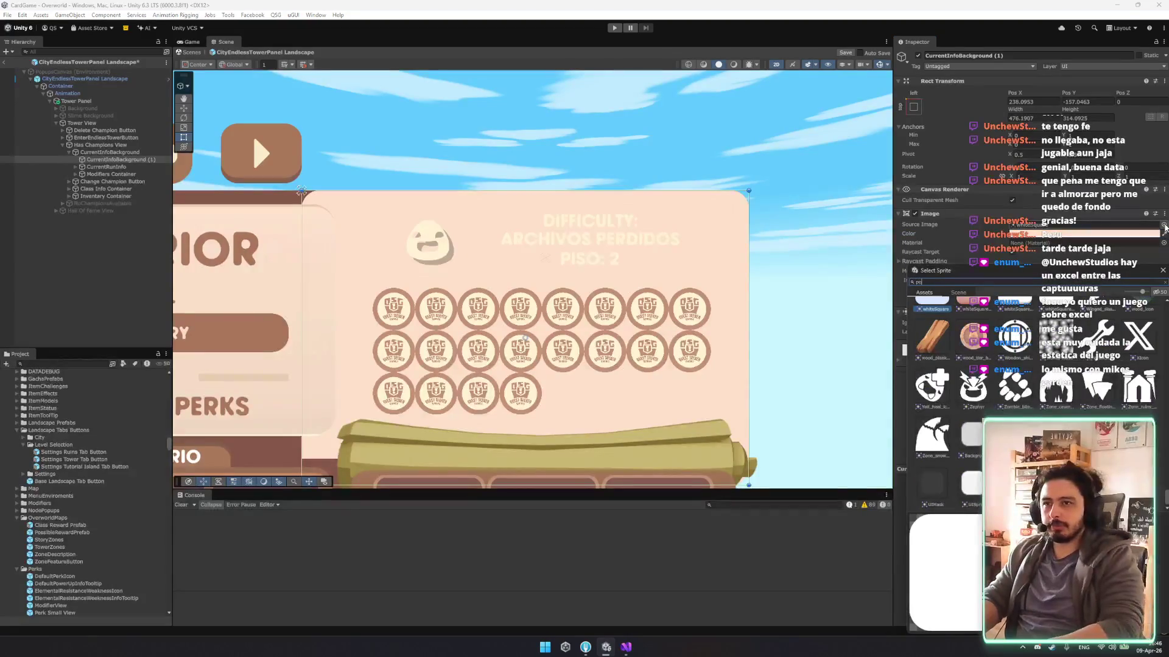
pyautogui.write('popup')
pyautogui.doubleClick(1013, 317)
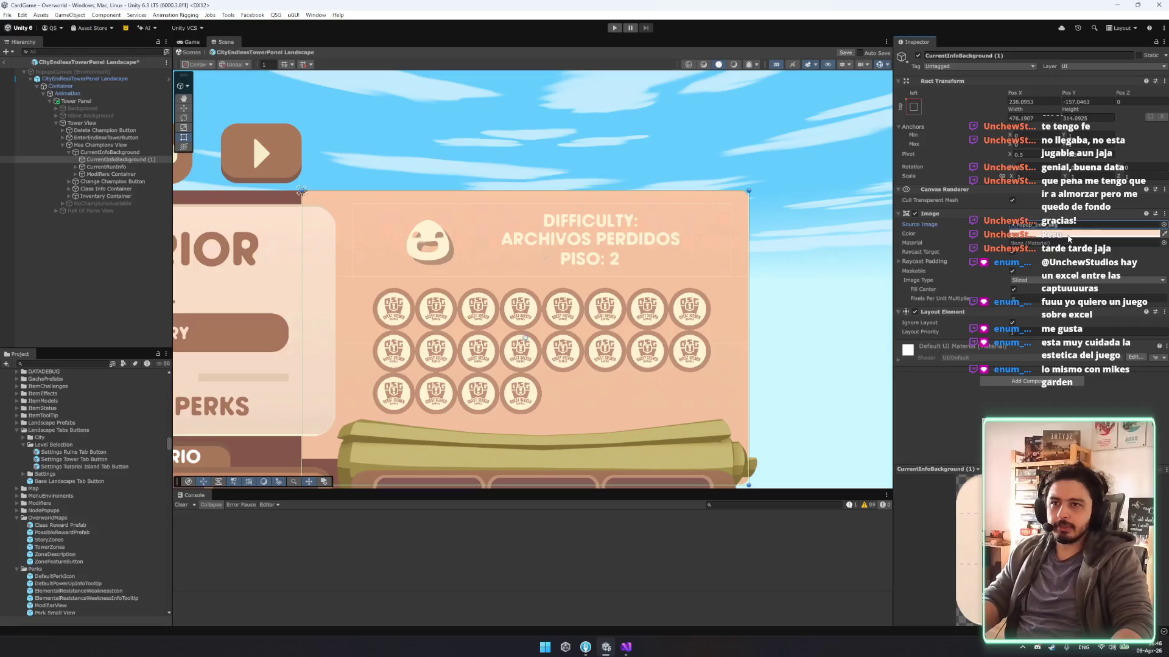
pyautogui.click(1068, 239)
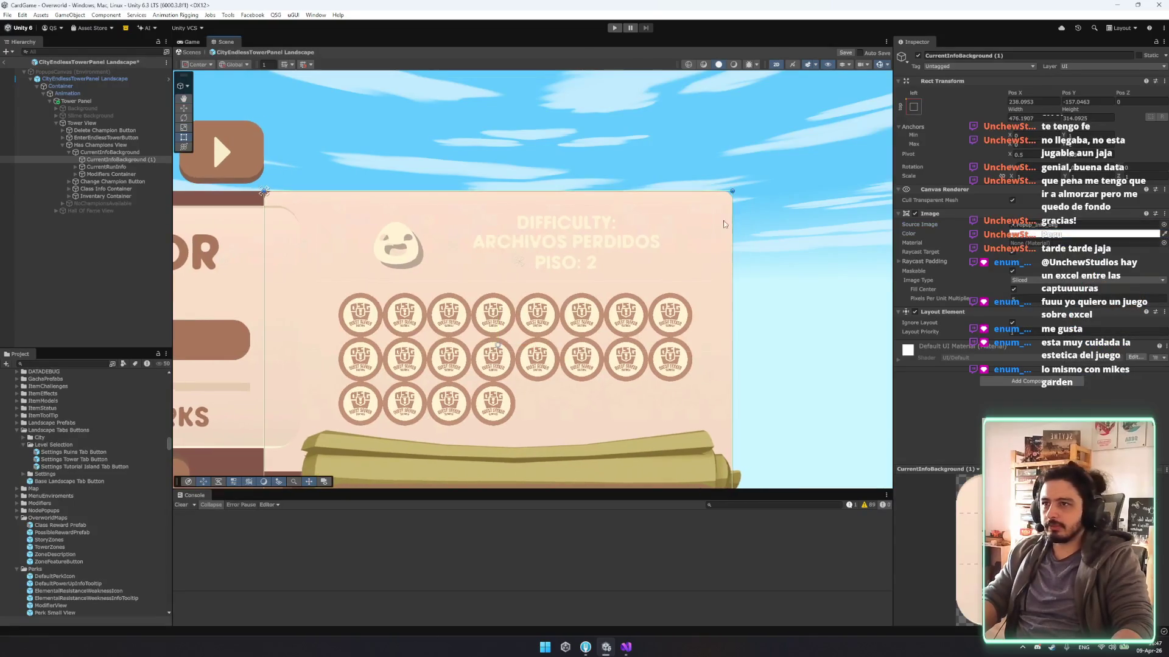
# Resize the inner panel to about 403 wide, framing the difficulty header and perk grid.
pyautogui.moveTo(732, 194); pyautogui.dragTo(687, 221)
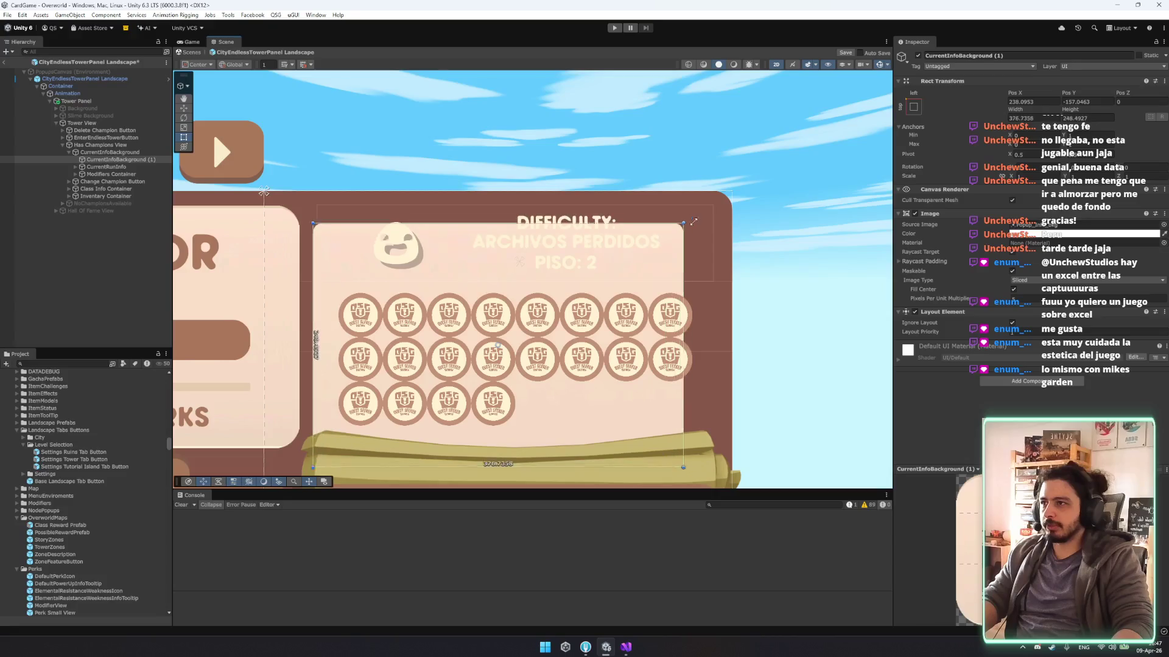
pyautogui.moveTo(502, 315); pyautogui.dragTo(487, 299)
pyautogui.moveTo(364, 264); pyautogui.dragTo(372, 260)
pyautogui.moveTo(403, 204); pyautogui.dragTo(405, 205)
pyautogui.moveTo(695, 248)
pyautogui.mouseDown()
pyautogui.moveTo(723, 249)
pyautogui.moveTo(714, 250)
pyautogui.mouseUp()
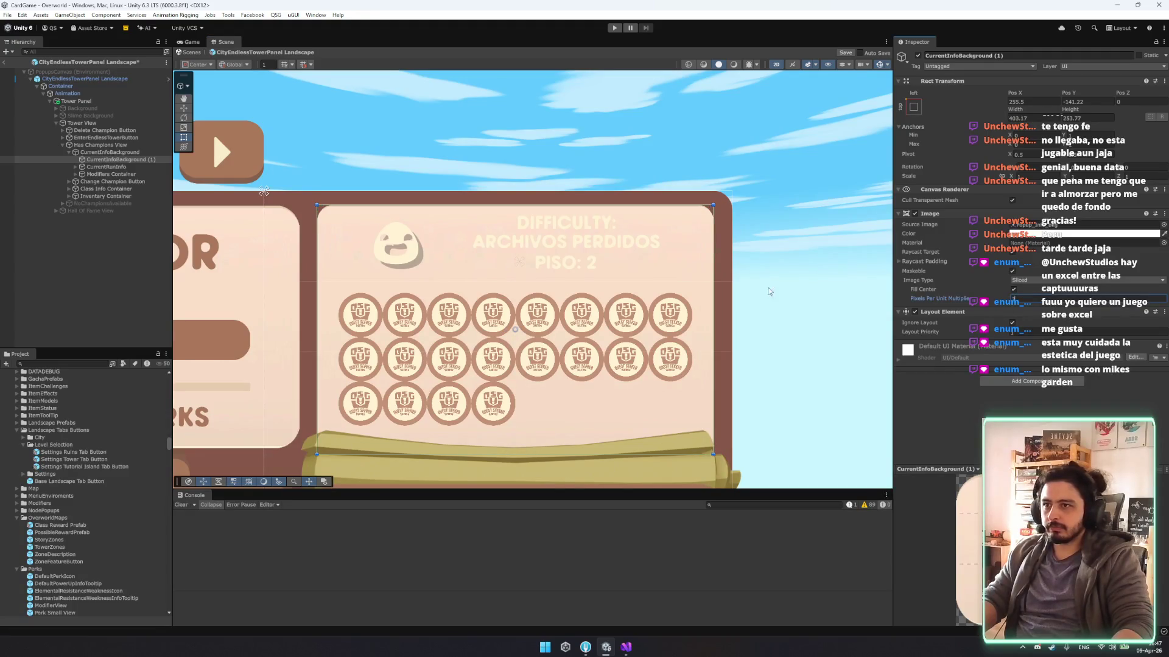
pyautogui.scroll(-2, 712, 272)
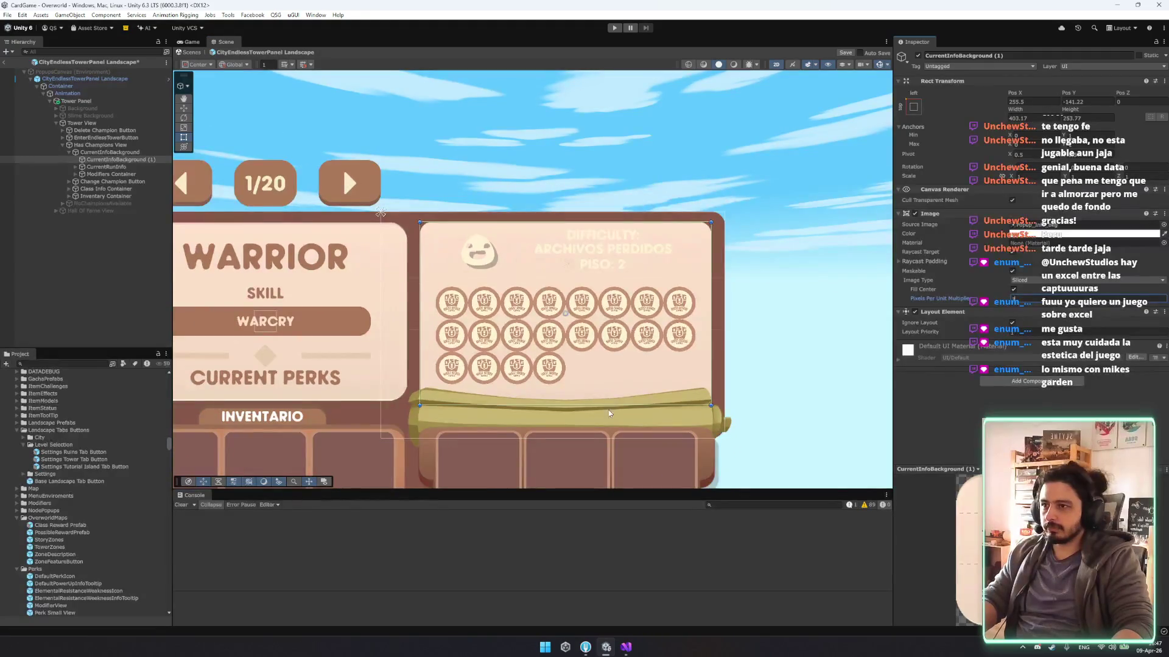
pyautogui.moveTo(609, 405); pyautogui.dragTo(613, 390)
pyautogui.moveTo(613, 389)
pyautogui.mouseDown()
pyautogui.moveTo(613, 402)
pyautogui.moveTo(631, 399)
pyautogui.mouseUp()
# Select the Tower View and frame it in the Scene view.
pyautogui.scroll(-1, 631, 399)
pyautogui.click(788, 339)
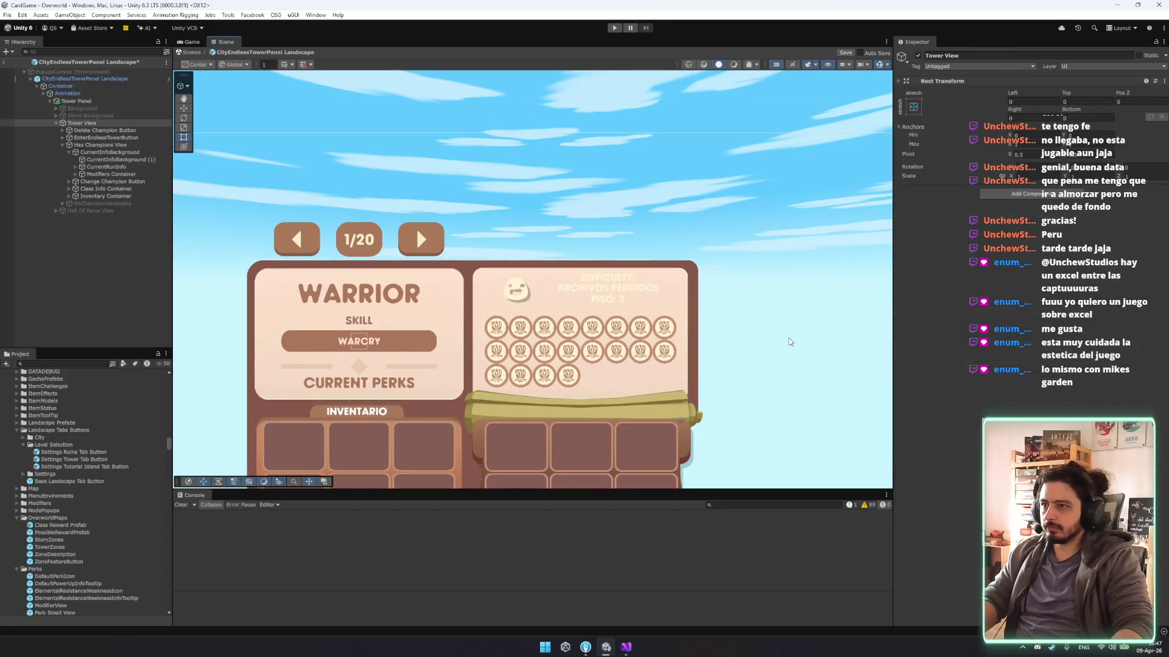
pyautogui.scroll(2, 788, 339)
pyautogui.scroll(4, 697, 251)
pyautogui.press('f')
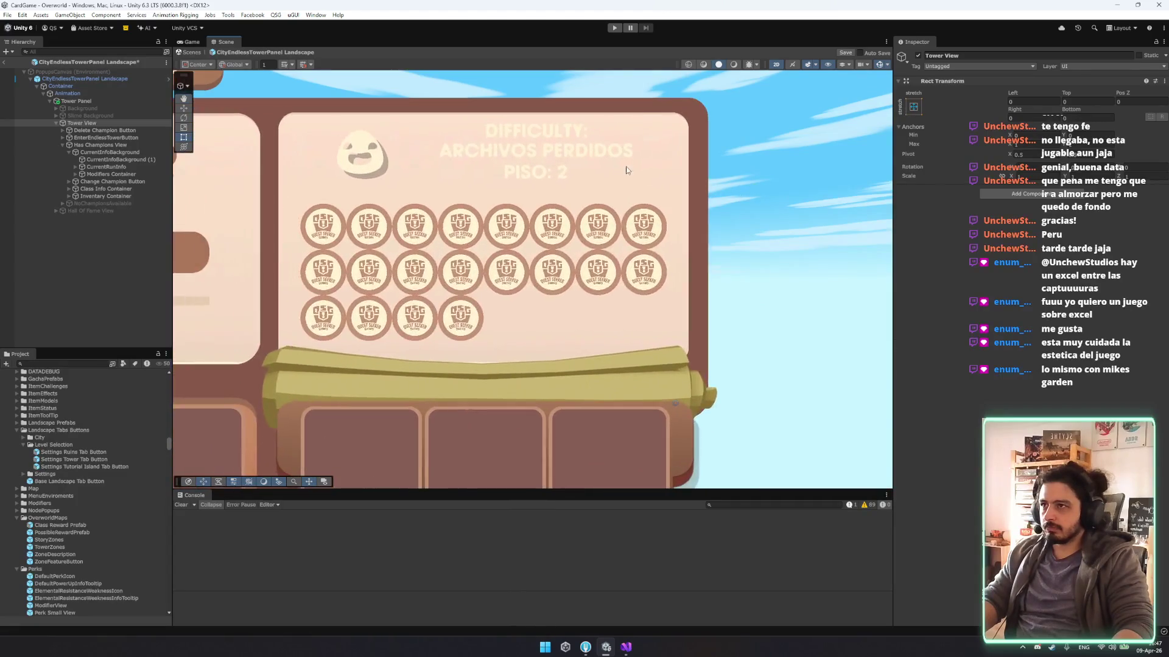
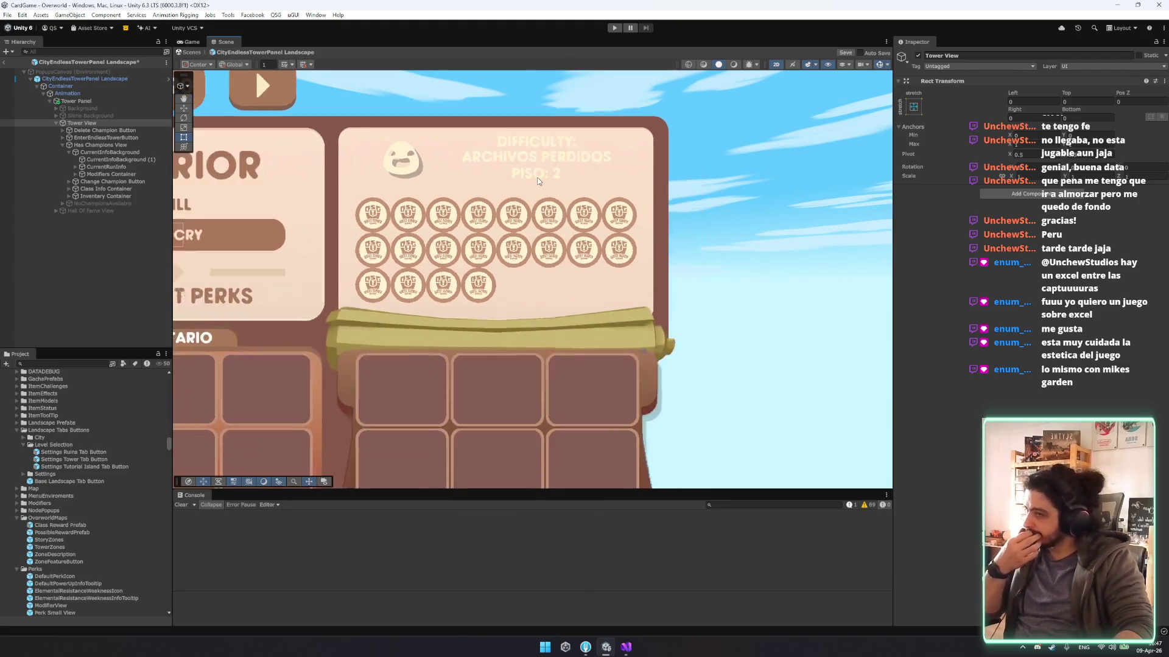
# Frame the tower panel in the Scene view and zoom out to see it whole.
pyautogui.press('f')
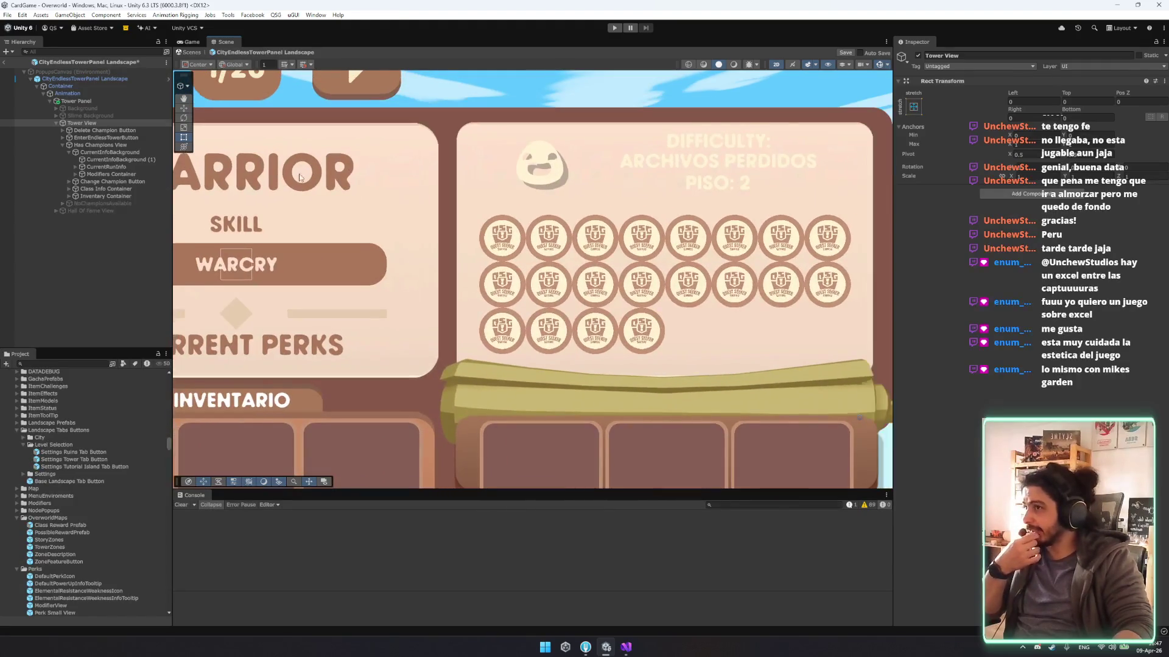
pyautogui.scroll(-2, 450, 207)
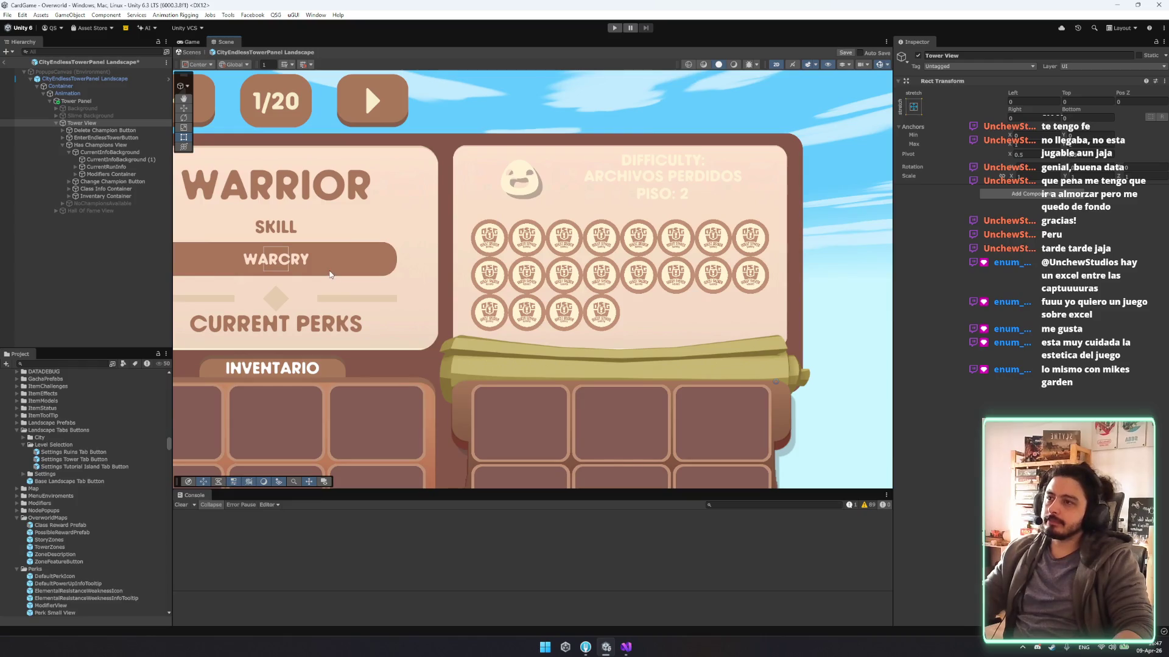
pyautogui.scroll(-1, 538, 219)
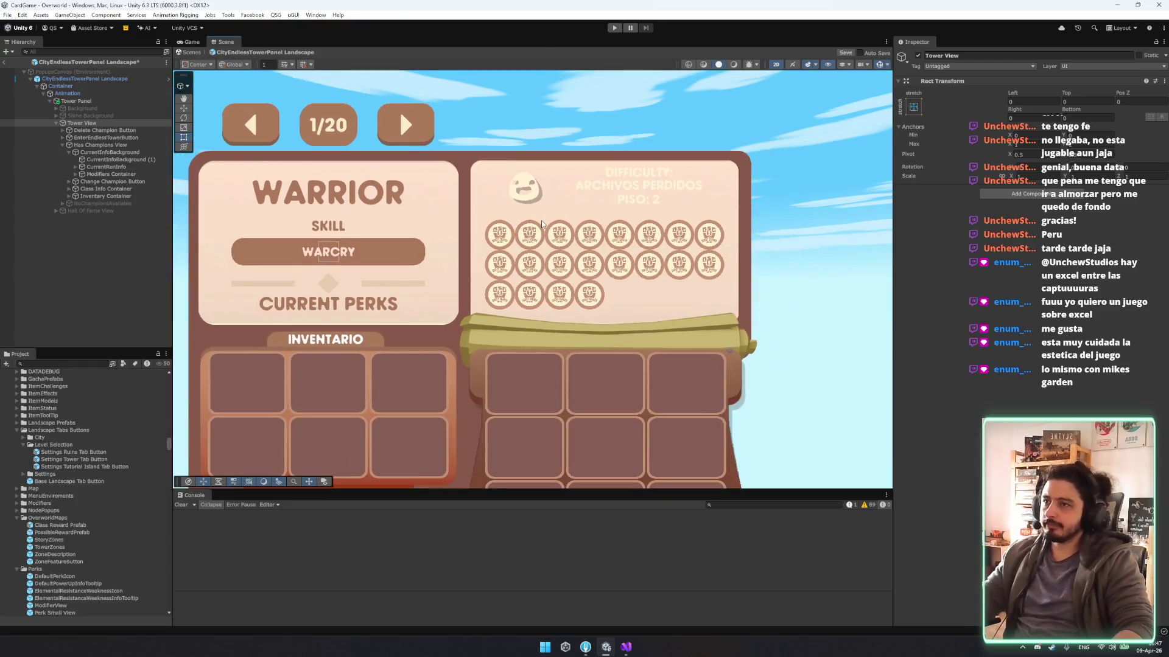
# Expand CurrentRunInfo > DificultyContainer in the hierarchy down to its face Icon.
pyautogui.click(112, 174)
pyautogui.press('Up')
pyautogui.press('Right')
pyautogui.press('Down')
pyautogui.press('Right')
pyautogui.press('Down')
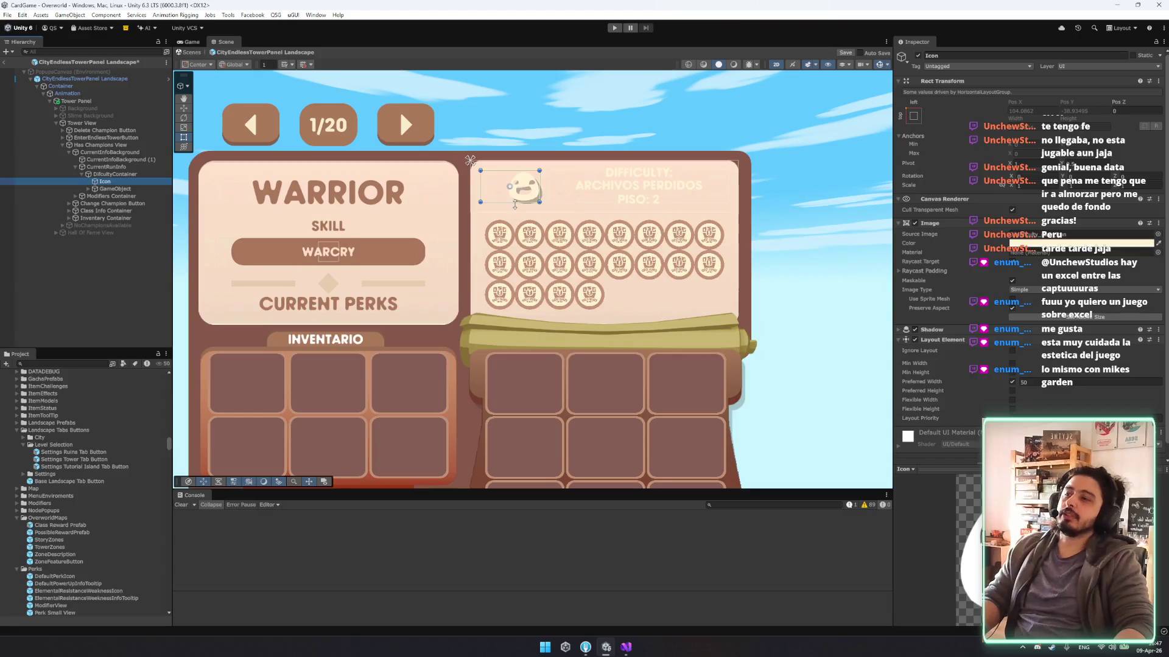
# Move the face Icon out of DificultyContainer, raise and enlarge it, and parent it under CurrentInfoBackground.
pyautogui.moveTo(118, 184); pyautogui.dragTo(109, 171)
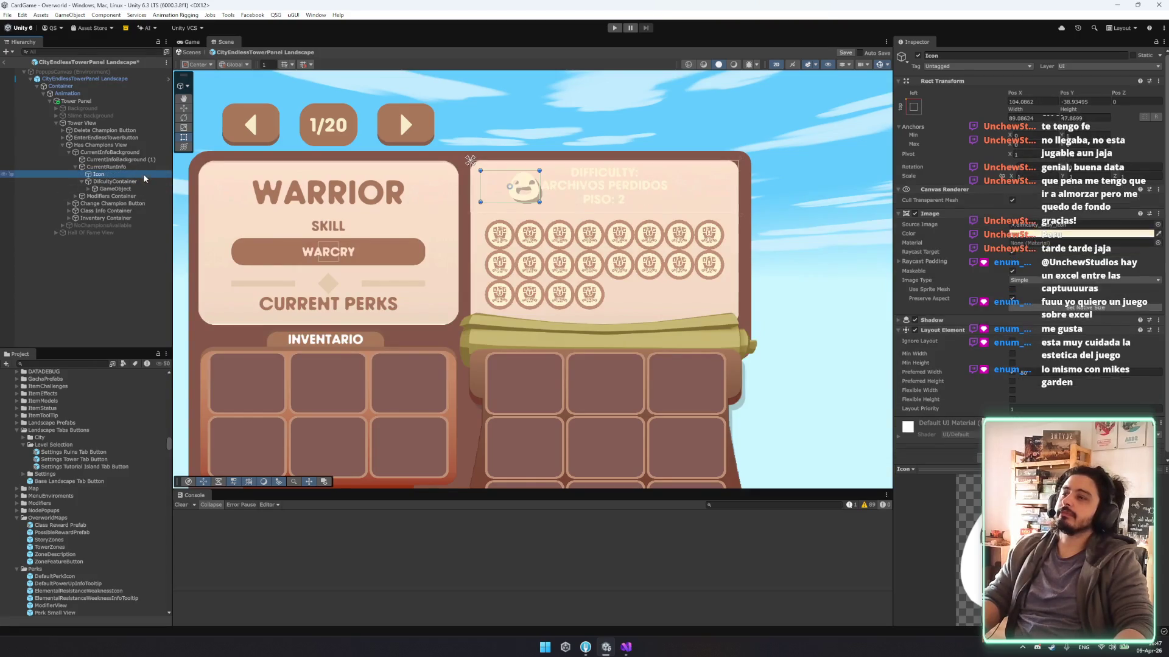
pyautogui.press('w')
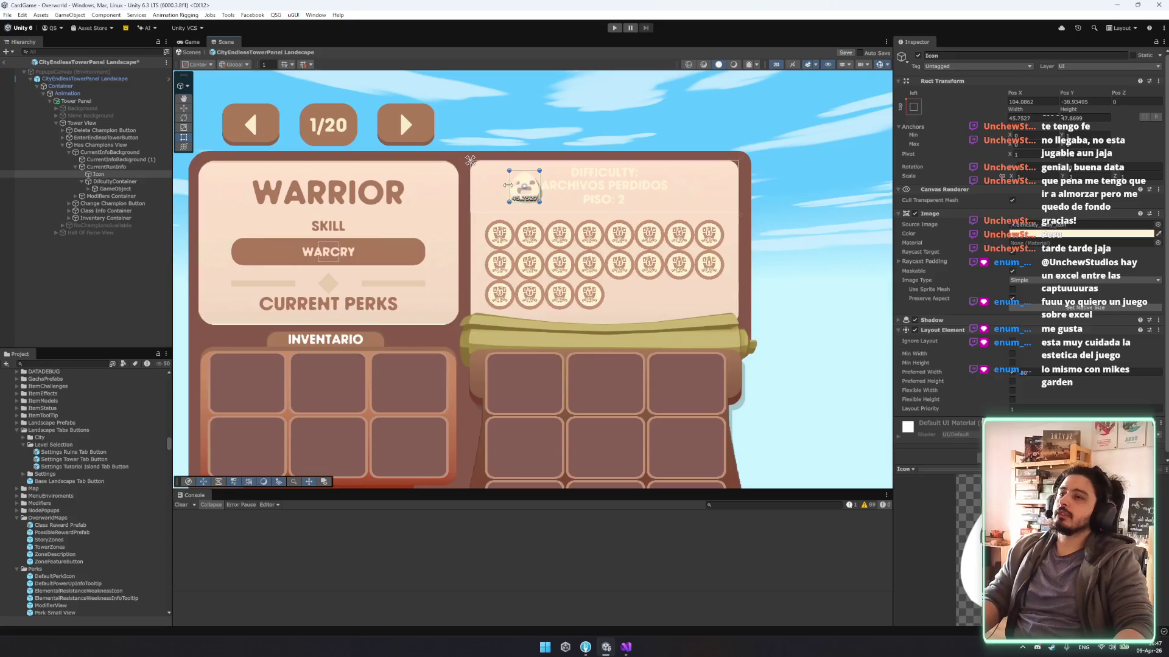
pyautogui.moveTo(527, 186); pyautogui.dragTo(627, 103)
pyautogui.press('w')
pyautogui.click(104, 174)
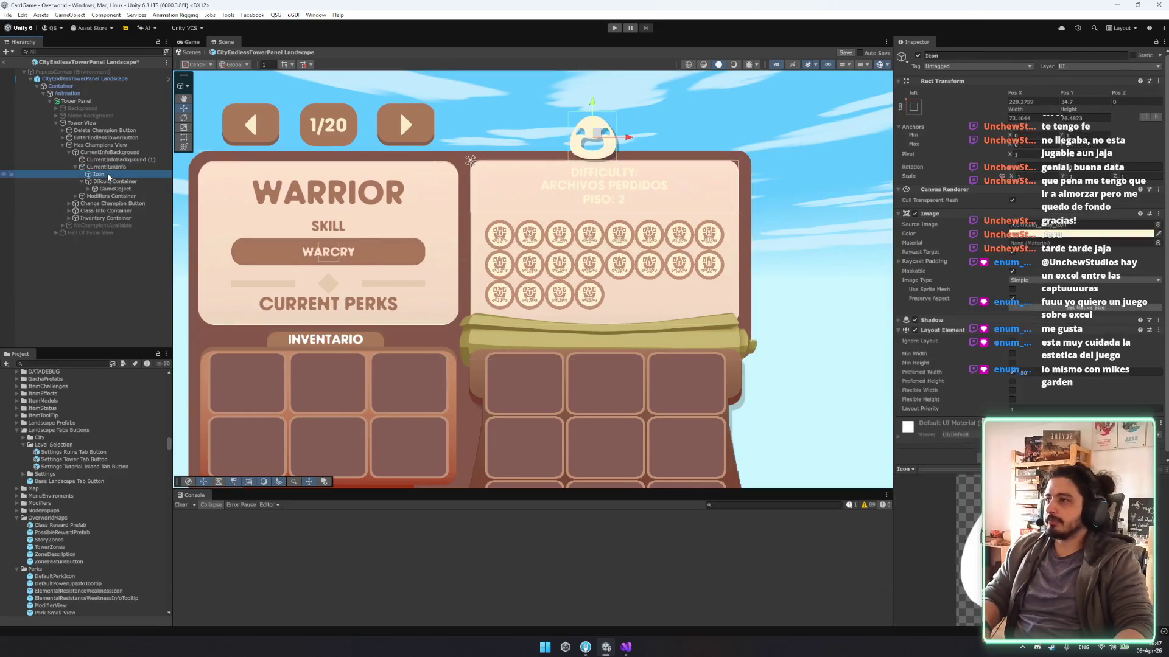
pyautogui.moveTo(115, 170); pyautogui.dragTo(117, 168)
pyautogui.rightClick(115, 153)
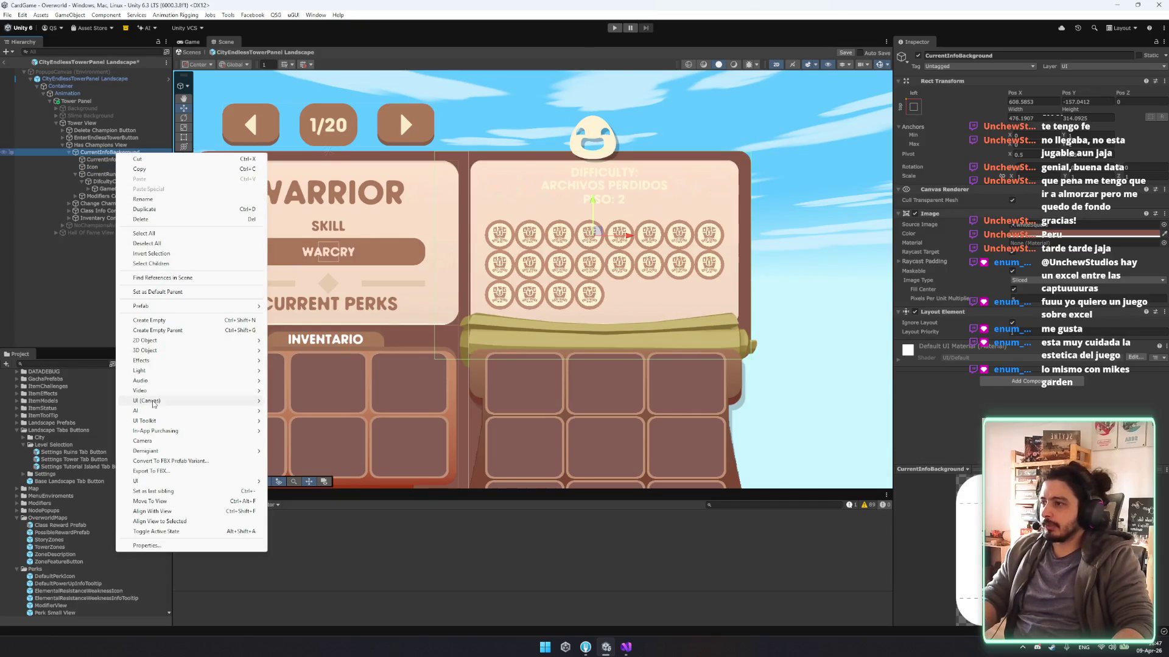
# Create a UI Image with a circle sprite at the panel top under CurrentInfoBackground.
pyautogui.moveTo(153, 404)
pyautogui.click(290, 401)
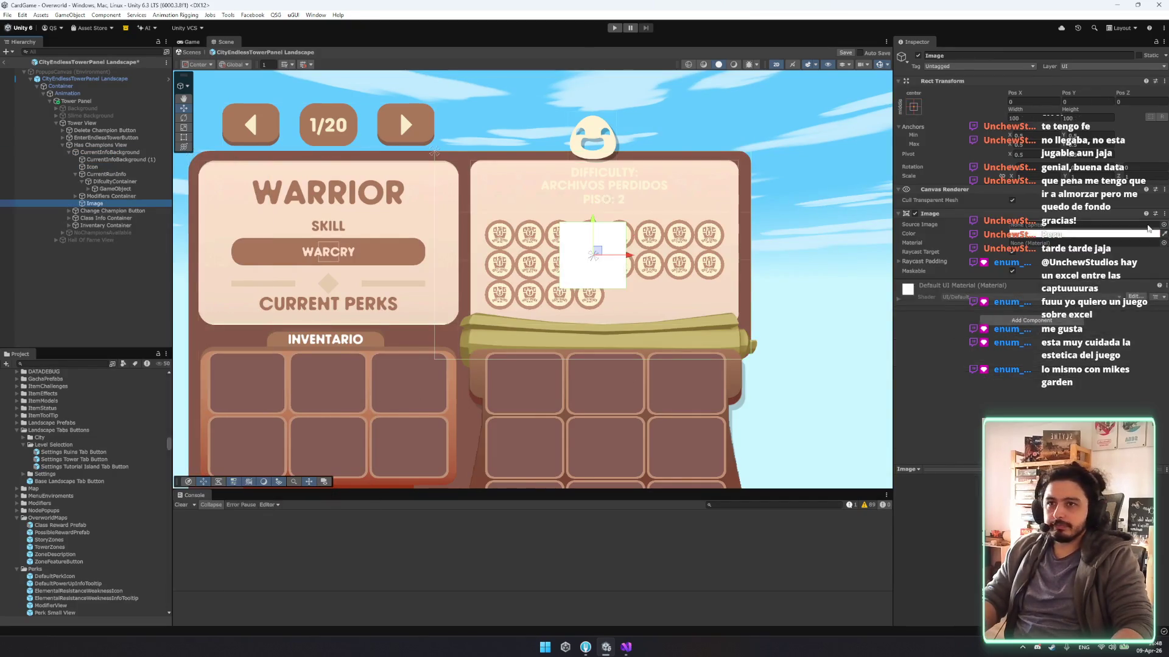
pyautogui.click(1163, 225)
pyautogui.write('ircle')
pyautogui.doubleClick(960, 321)
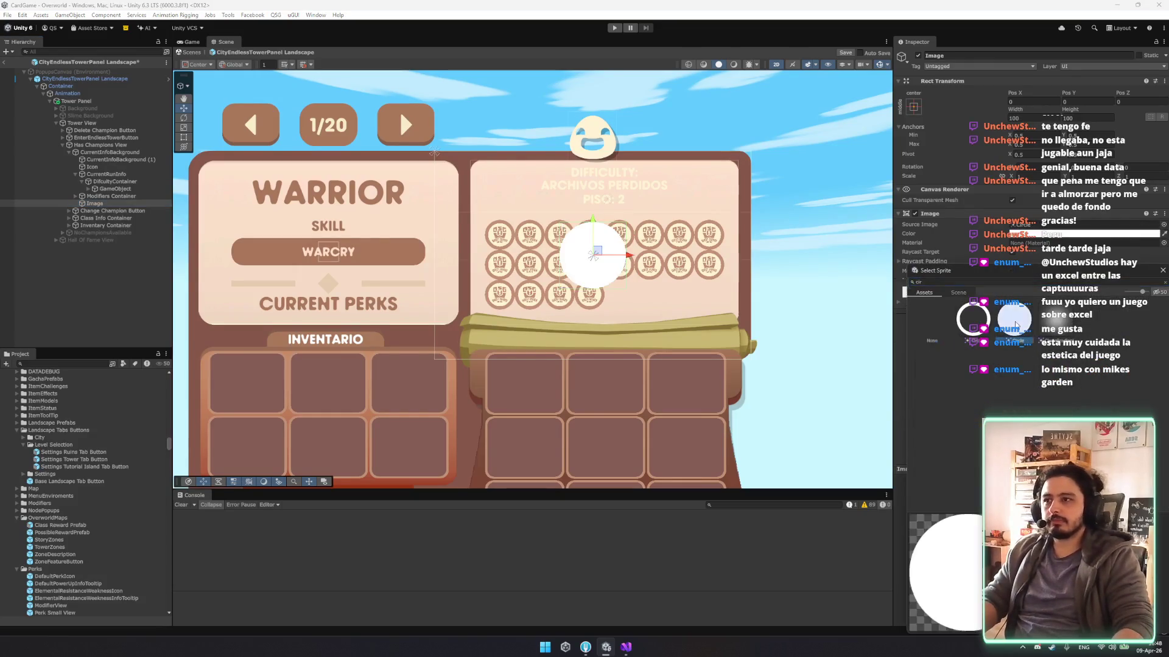
pyautogui.moveTo(607, 247); pyautogui.dragTo(615, 141)
pyautogui.moveTo(94, 203); pyautogui.dragTo(110, 169)
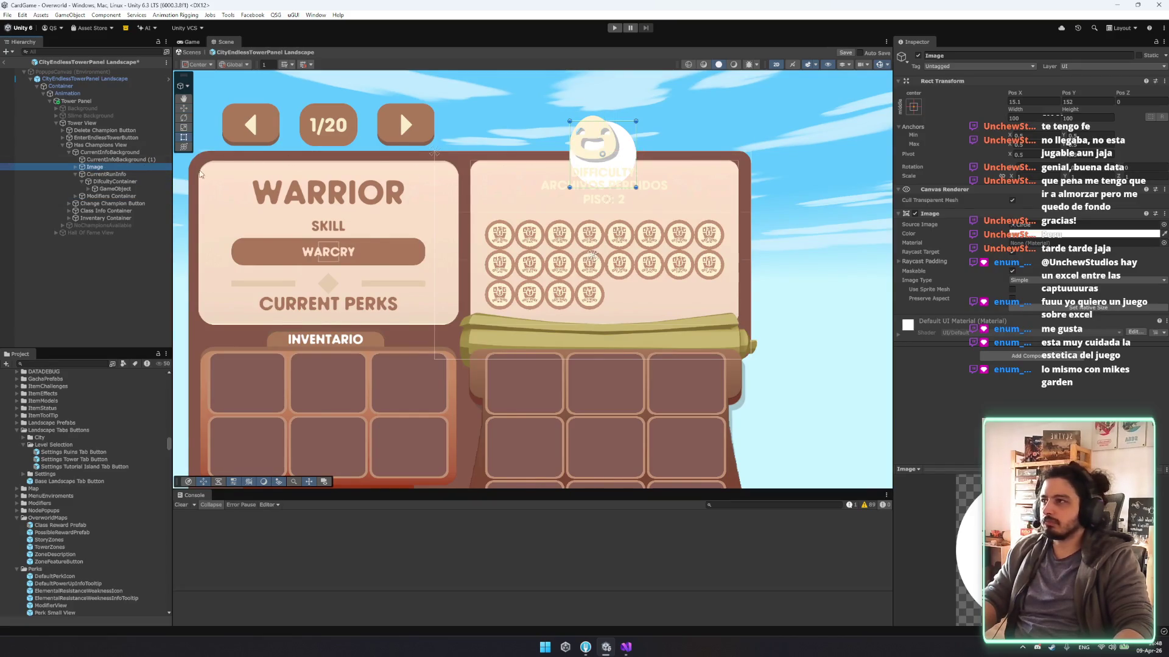
# Parent the face Icon to the circle, centre-anchor it, and slightly enlarge the circle.
pyautogui.click(76, 167)
pyautogui.click(97, 174)
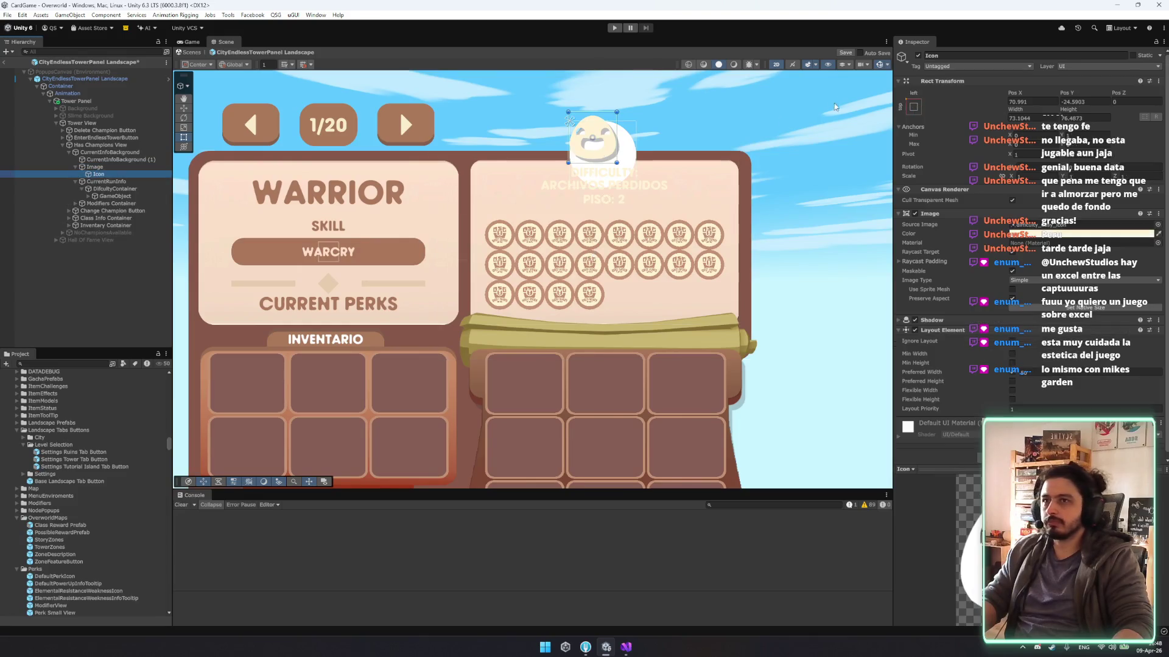
pyautogui.click(913, 104)
pyautogui.keyDown('alt'); pyautogui.click(950, 182); pyautogui.keyUp('alt')
pyautogui.click(538, 165)
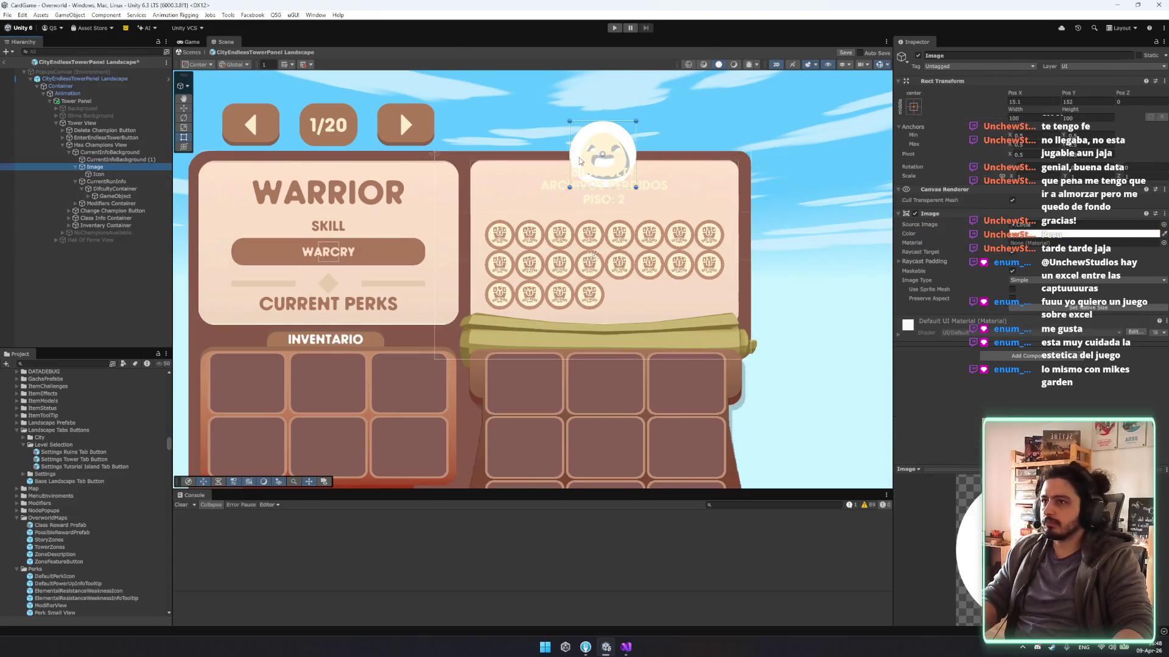
pyautogui.scroll(2, 614, 152)
pyautogui.moveTo(631, 124)
pyautogui.mouseDown()
pyautogui.moveTo(637, 118)
pyautogui.moveTo(595, 123)
pyautogui.mouseUp()
pyautogui.press('w')
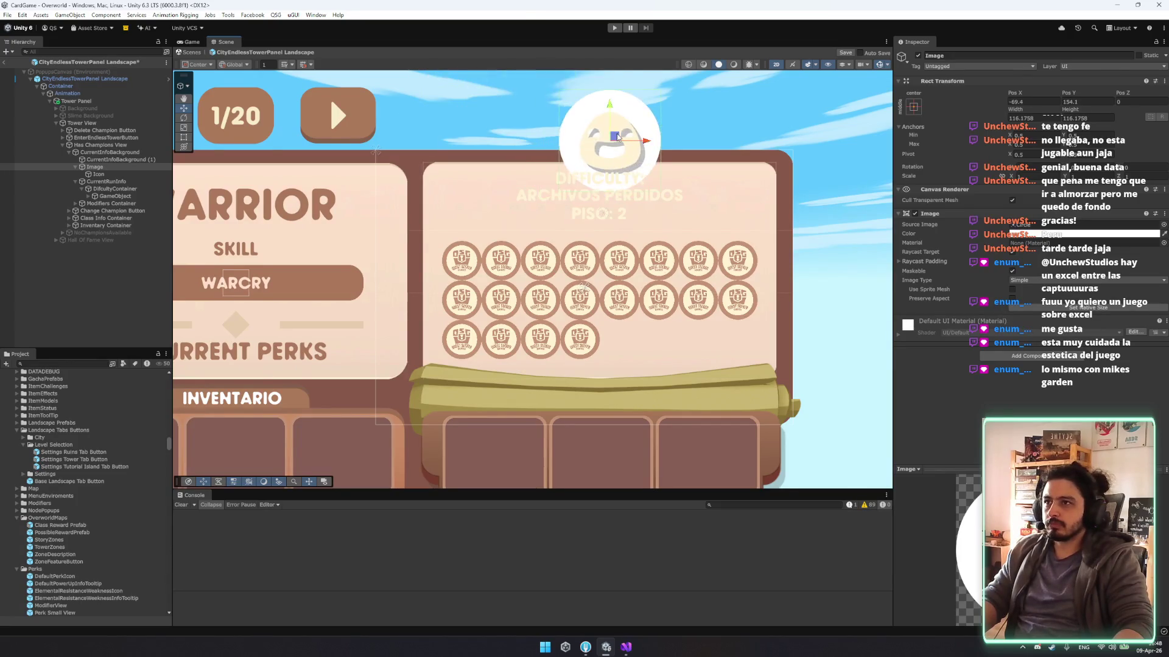
# Colour the circle the panel's brown, place it behind the panel, and enlarge it to about 134.
pyautogui.click(1161, 236)
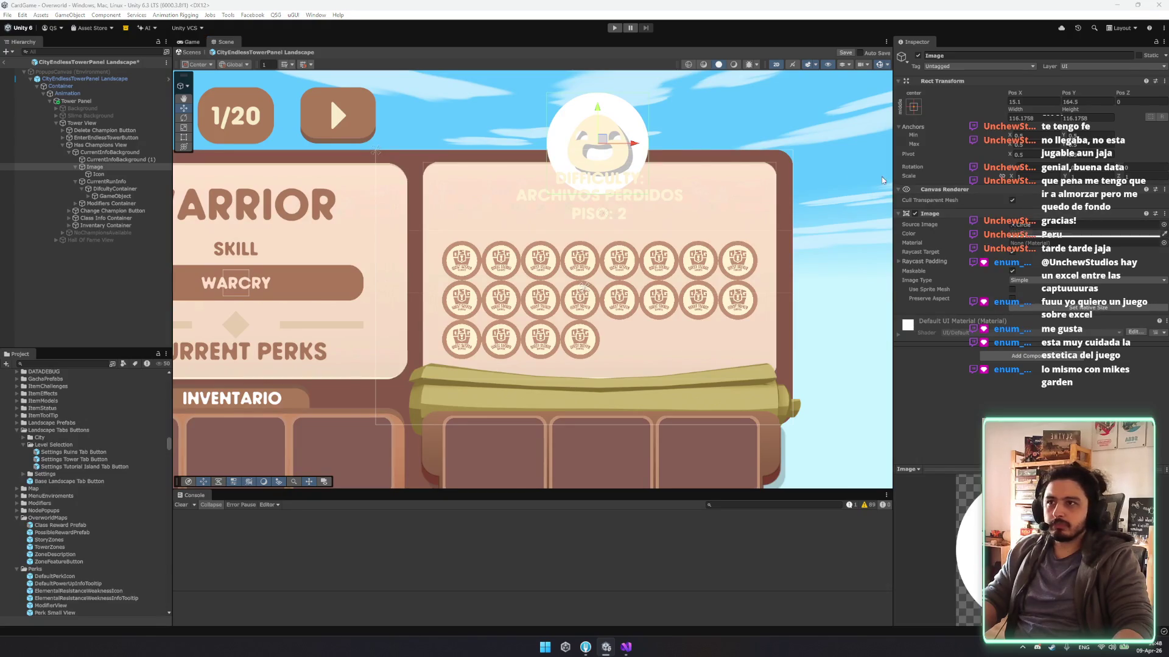
pyautogui.click(708, 154)
pyautogui.moveTo(107, 168); pyautogui.dragTo(103, 157)
pyautogui.click(588, 116)
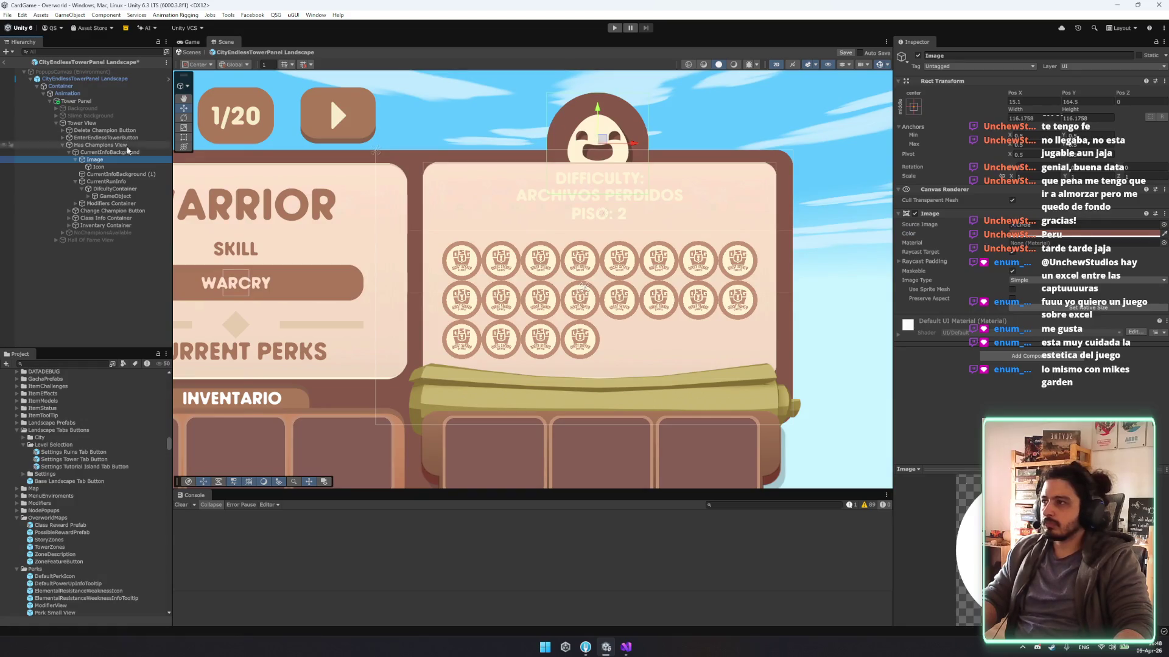
pyautogui.moveTo(596, 111); pyautogui.dragTo(601, 93)
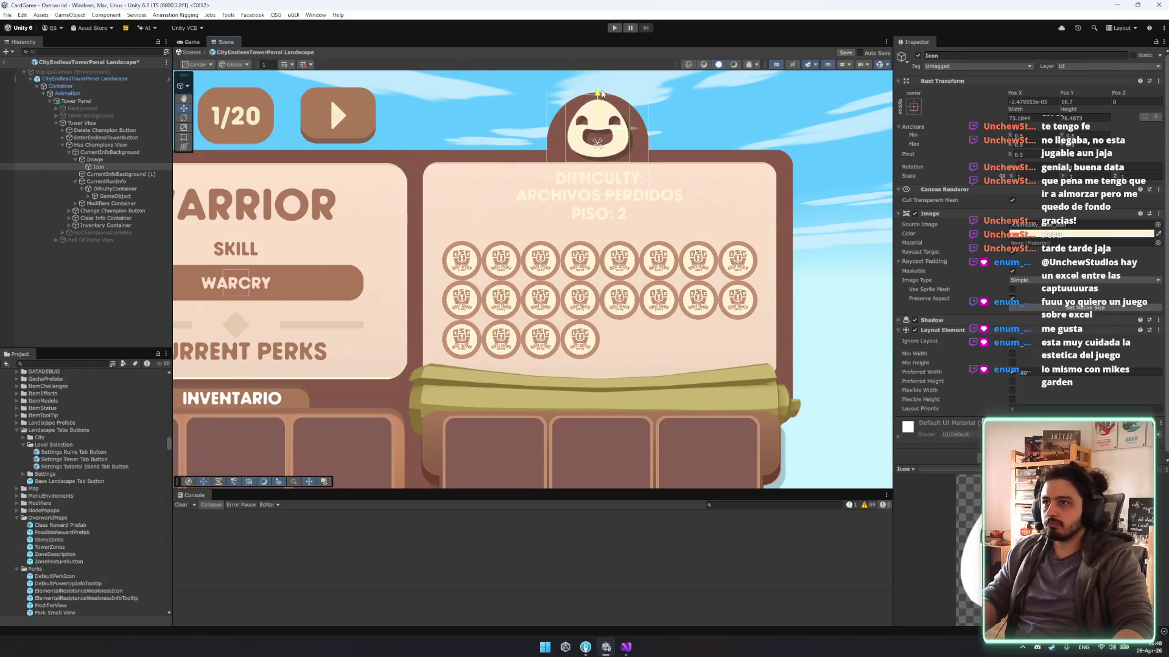
pyautogui.click(94, 159)
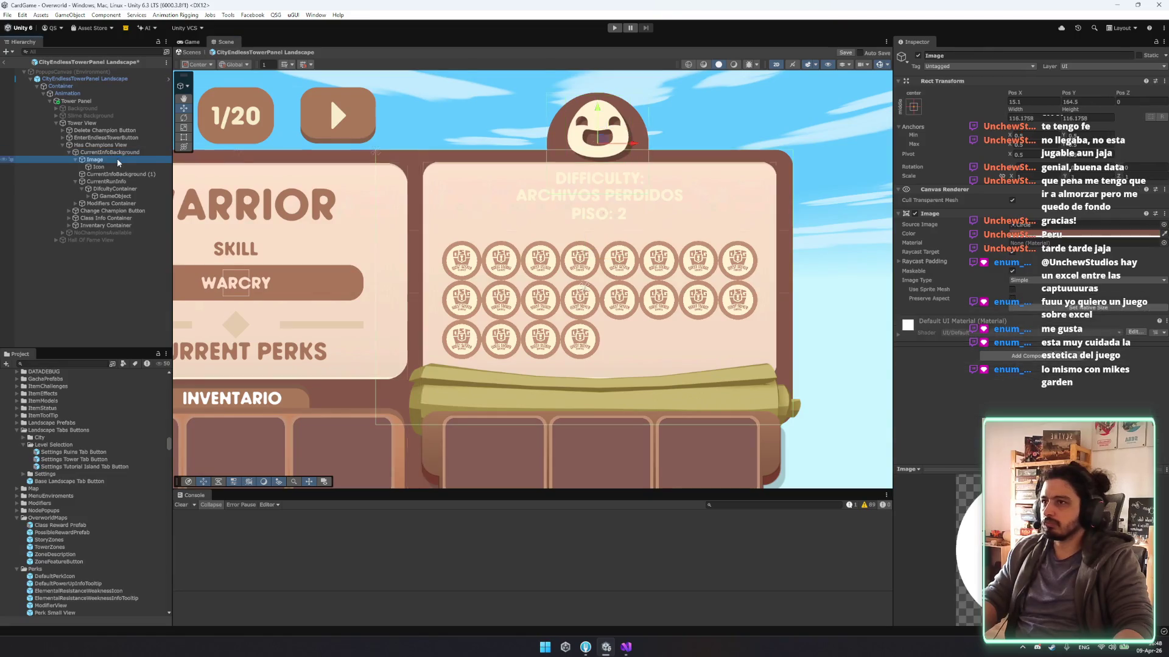
pyautogui.press('t')
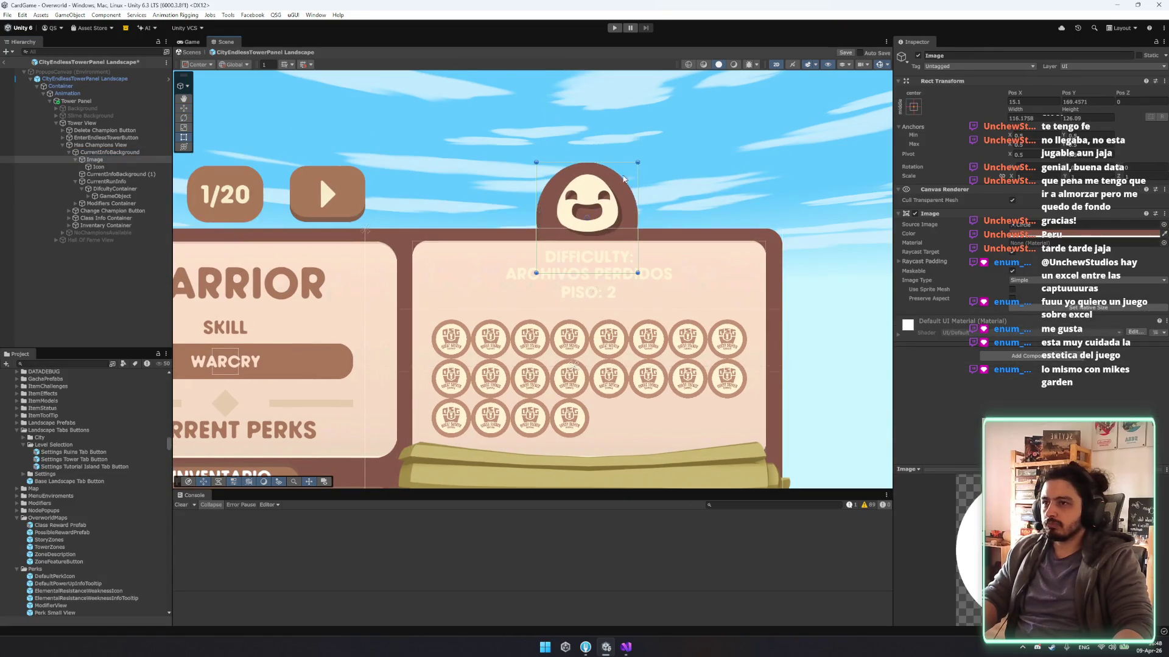
pyautogui.moveTo(638, 172); pyautogui.dragTo(648, 164)
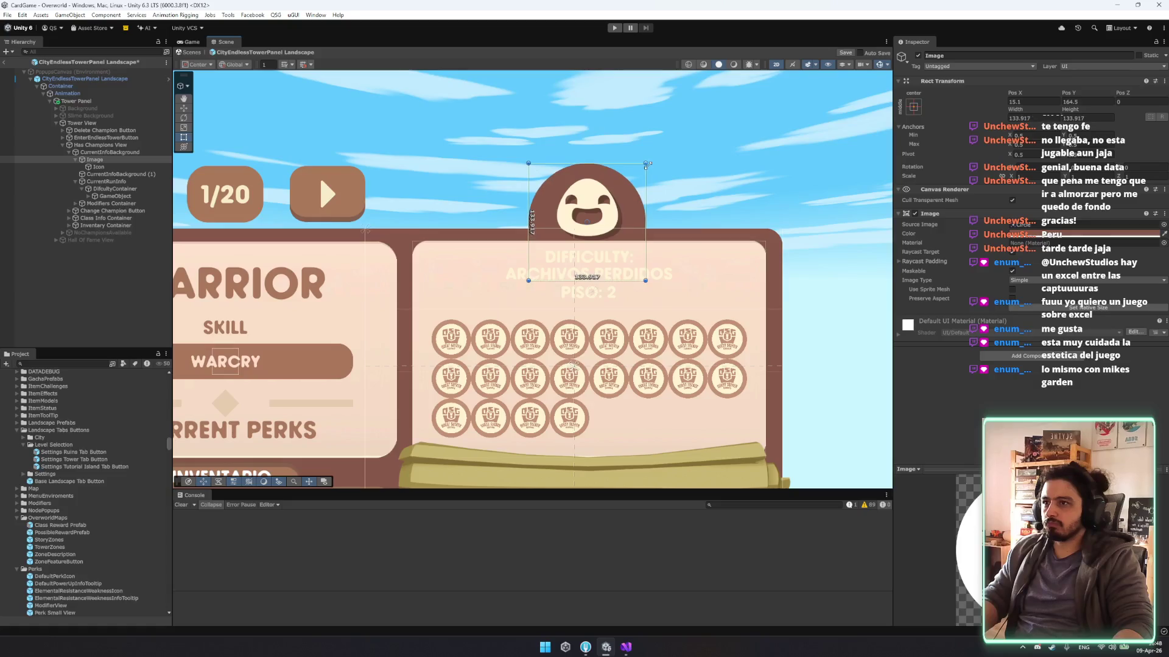
# Duplicate the face Icon to create Icon (1).
pyautogui.click(1010, 356)
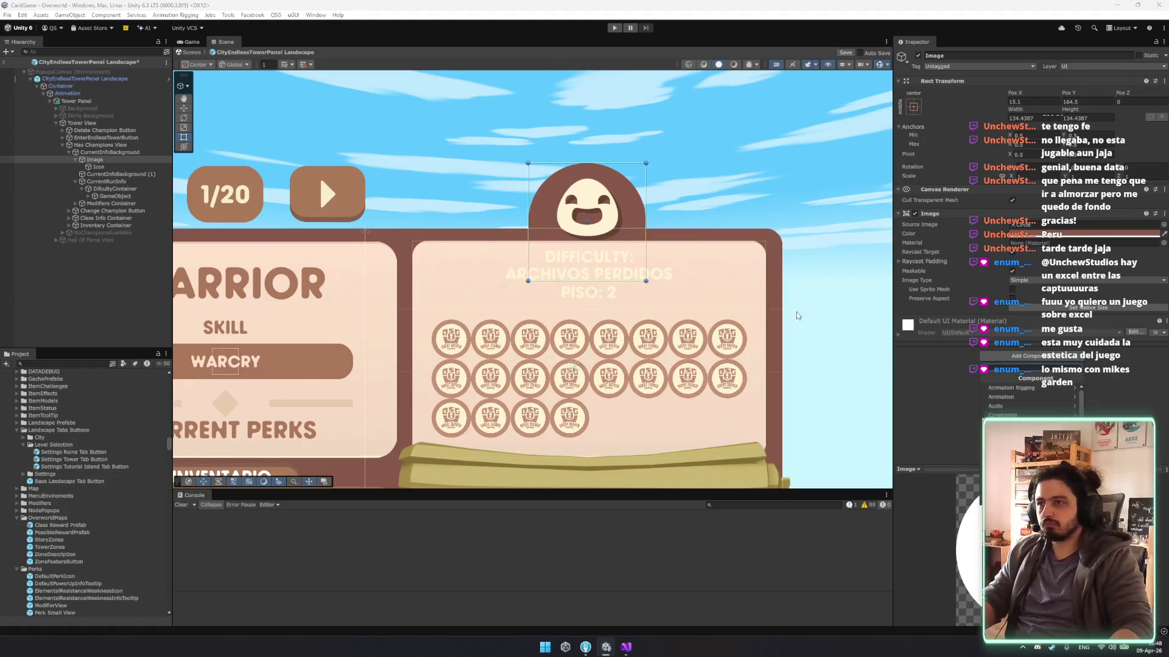
pyautogui.click(98, 166)
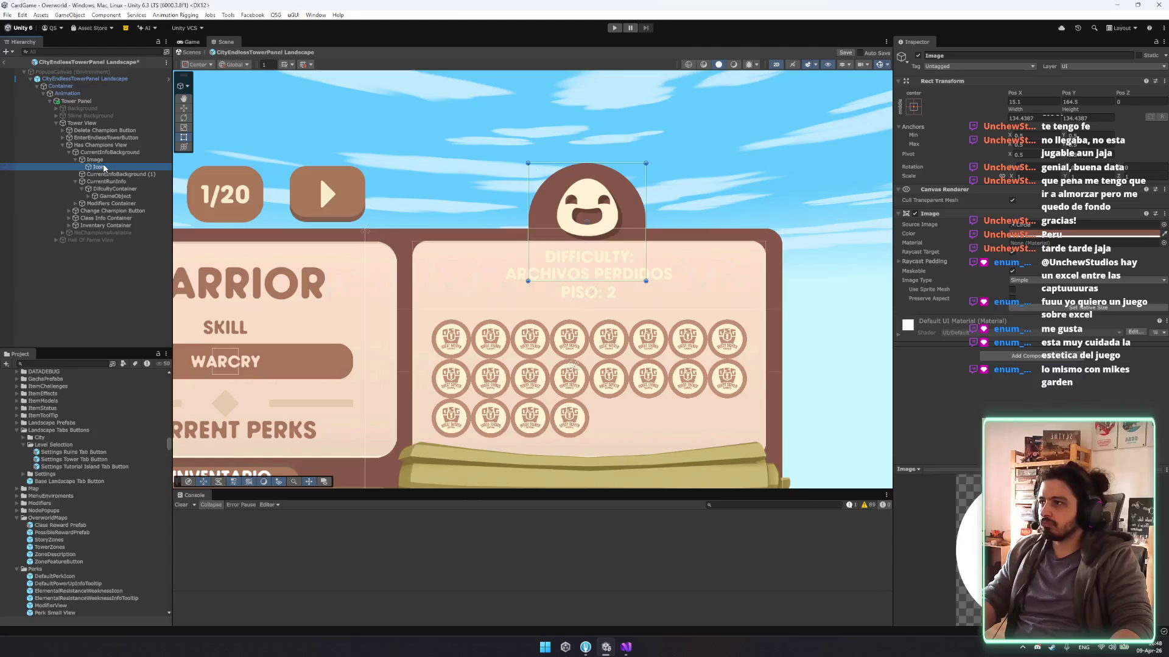
pyautogui.hotkey('ctrl', 'd')
pyautogui.click(1157, 225)
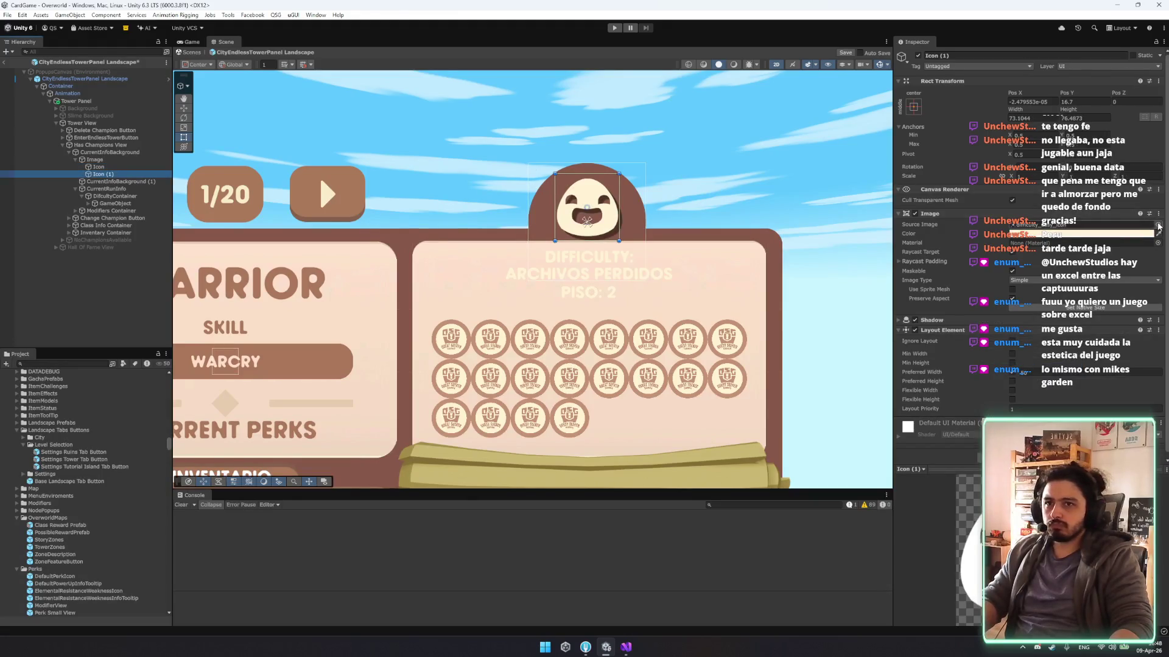
# Give Icon (1) a circle sprite in the panel's pale pink, enlarged and nudged down.
pyautogui.write('s')
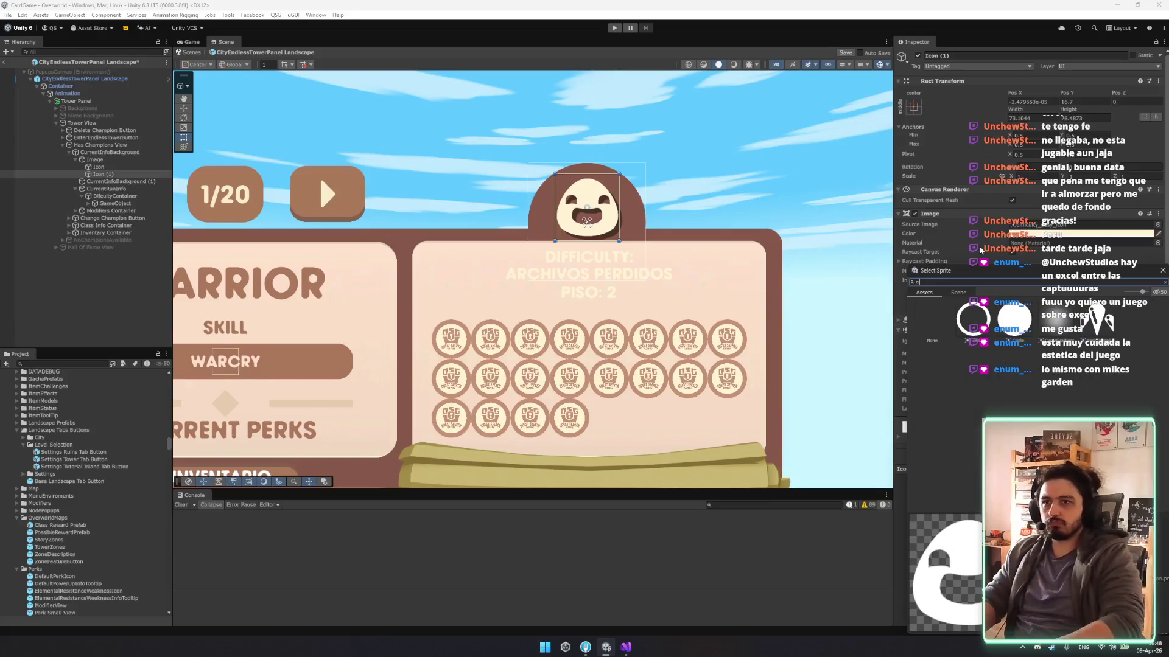
pyautogui.doubleClick(932, 335)
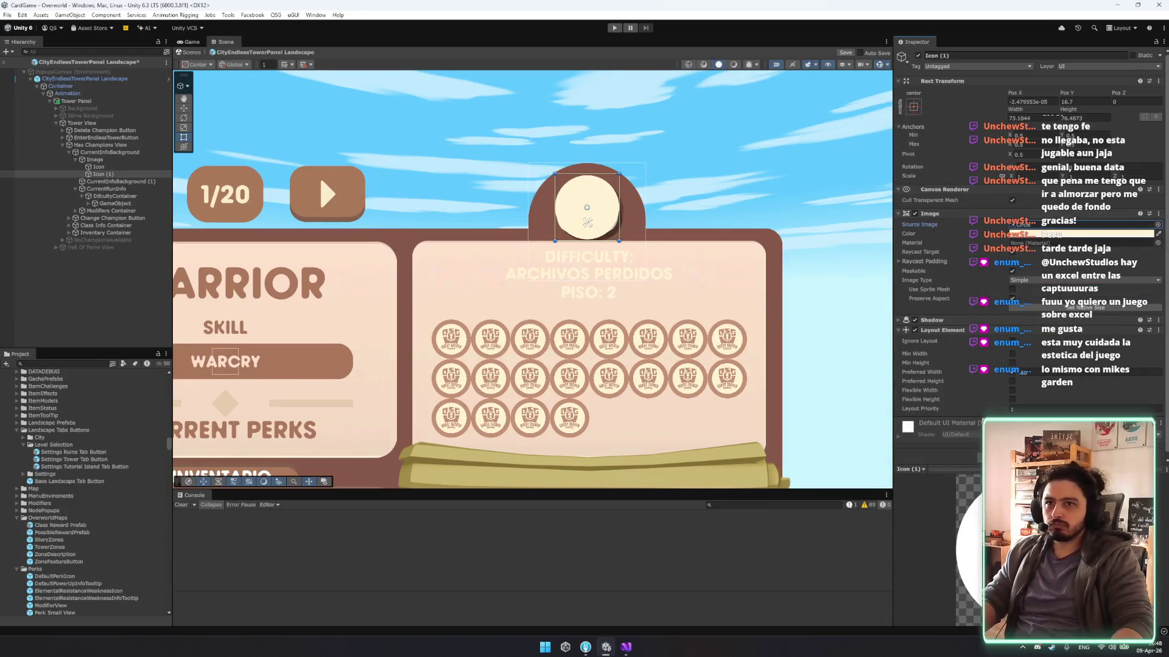
pyautogui.click(670, 261)
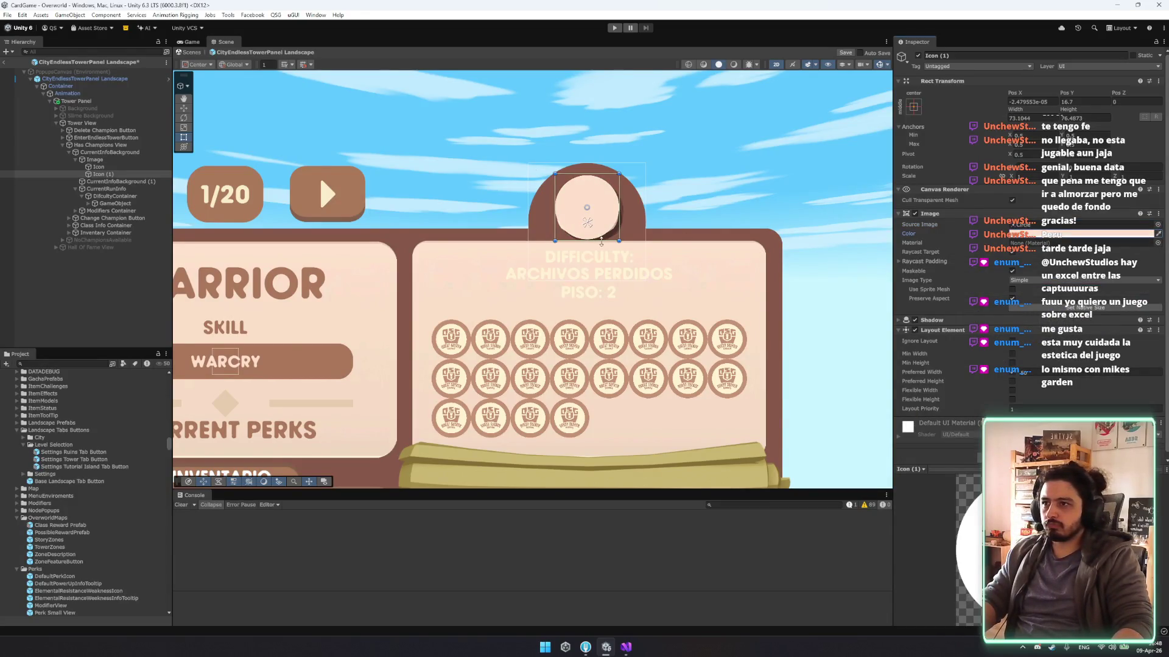
pyautogui.moveTo(617, 241); pyautogui.dragTo(631, 246)
pyautogui.press('w')
pyautogui.moveTo(590, 169); pyautogui.dragTo(589, 176)
pyautogui.press('t')
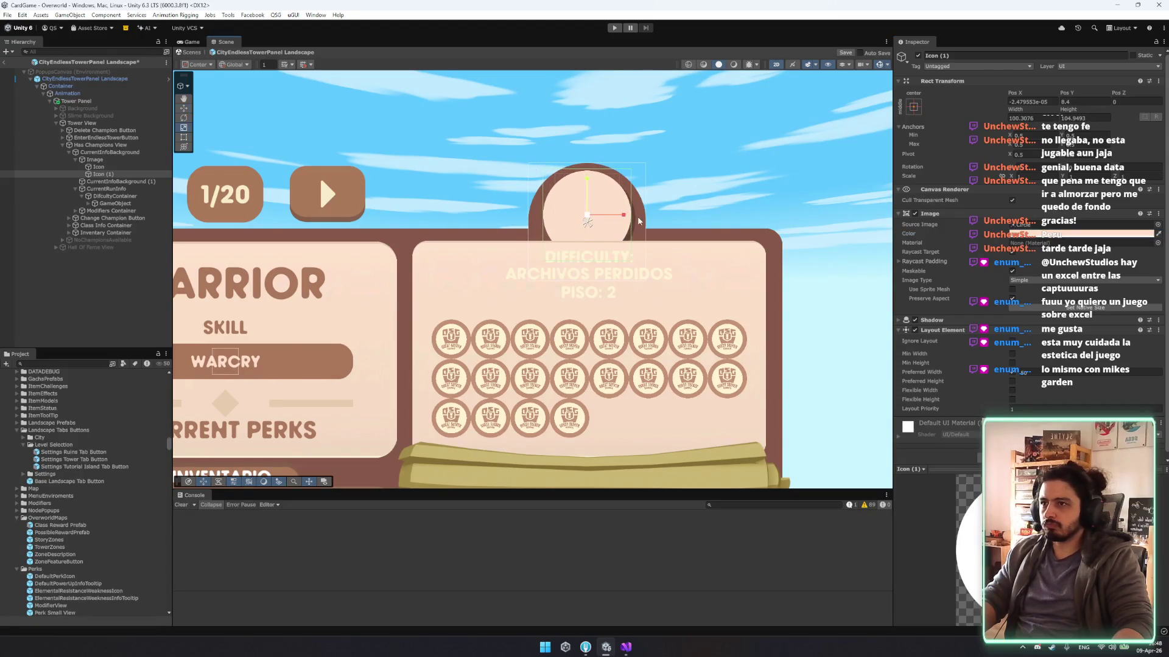
# Remove the Shadow component from the pink circle, resize it, and set Pos X to 0.
pyautogui.rightClick(998, 321)
pyautogui.click(1033, 363)
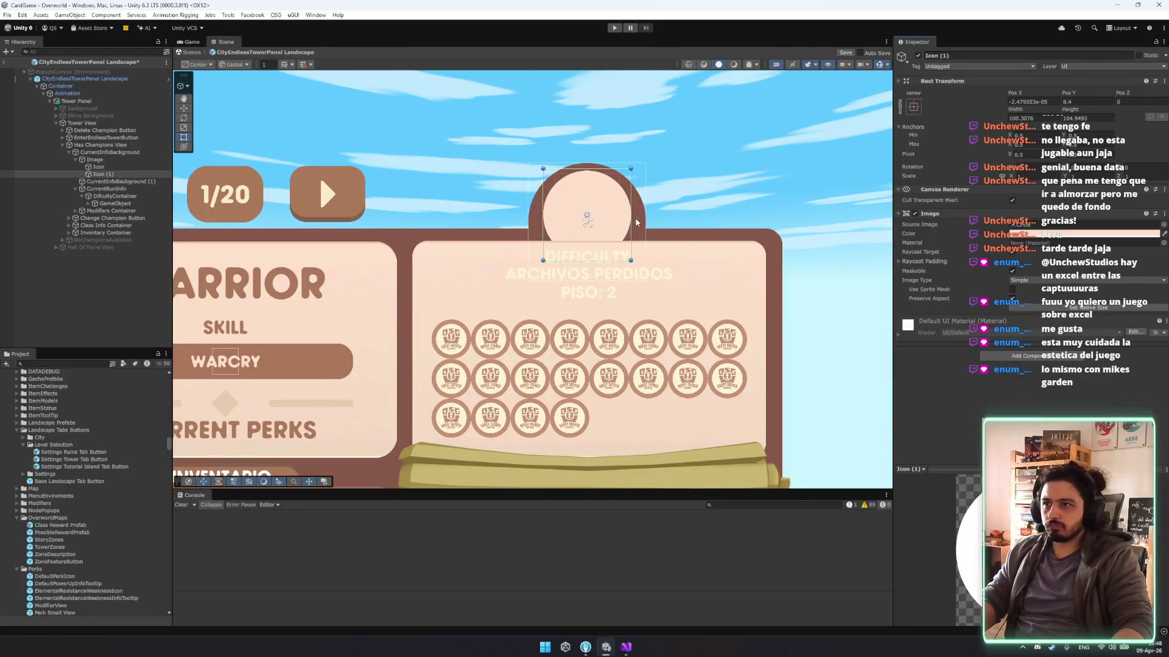
pyautogui.moveTo(631, 216); pyautogui.dragTo(634, 217)
pyautogui.moveTo(579, 170); pyautogui.dragTo(579, 174)
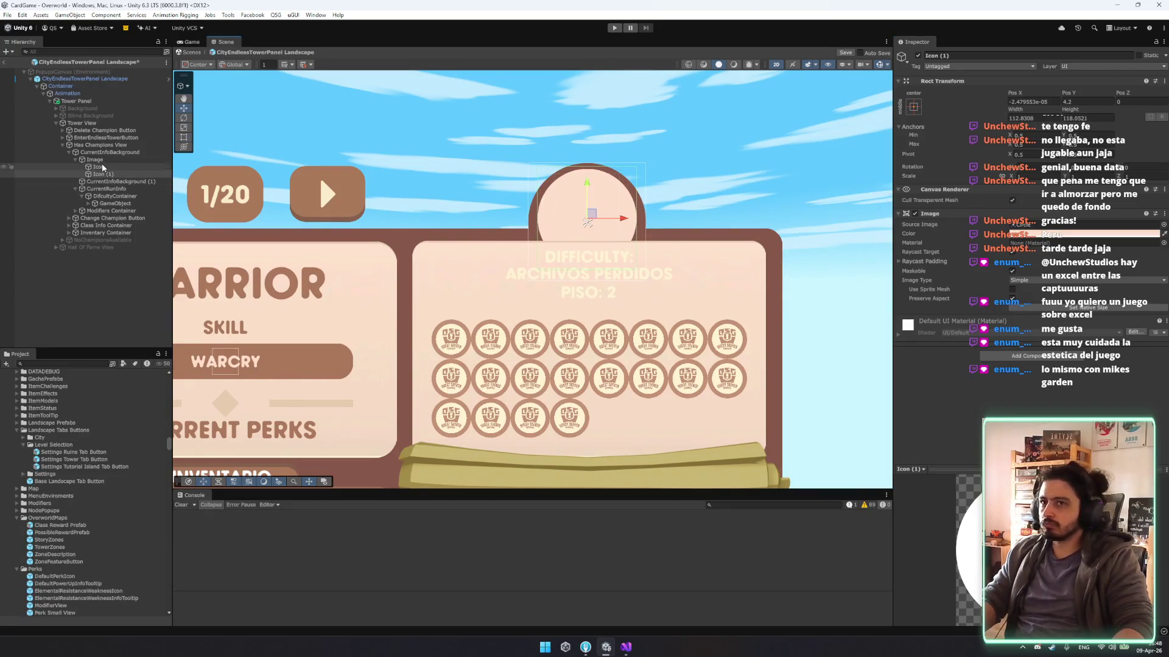
pyautogui.click(1046, 101)
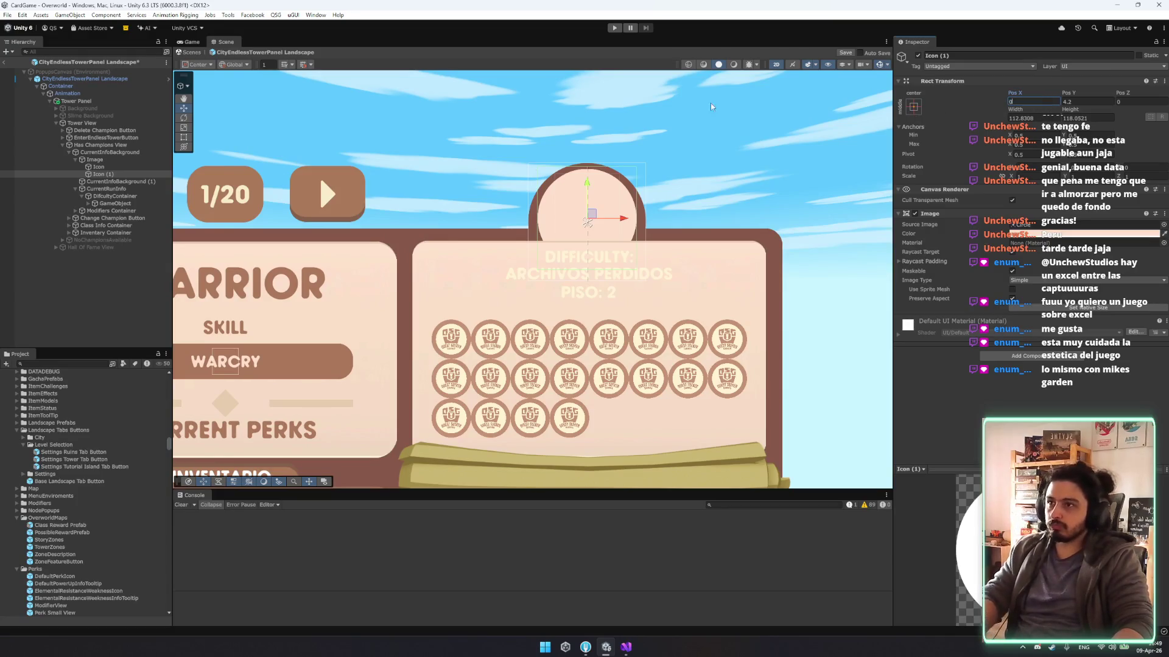
# Reorder Icon below Icon (1) so the face draws in front of the pink disc.
pyautogui.moveTo(98, 168); pyautogui.dragTo(105, 180)
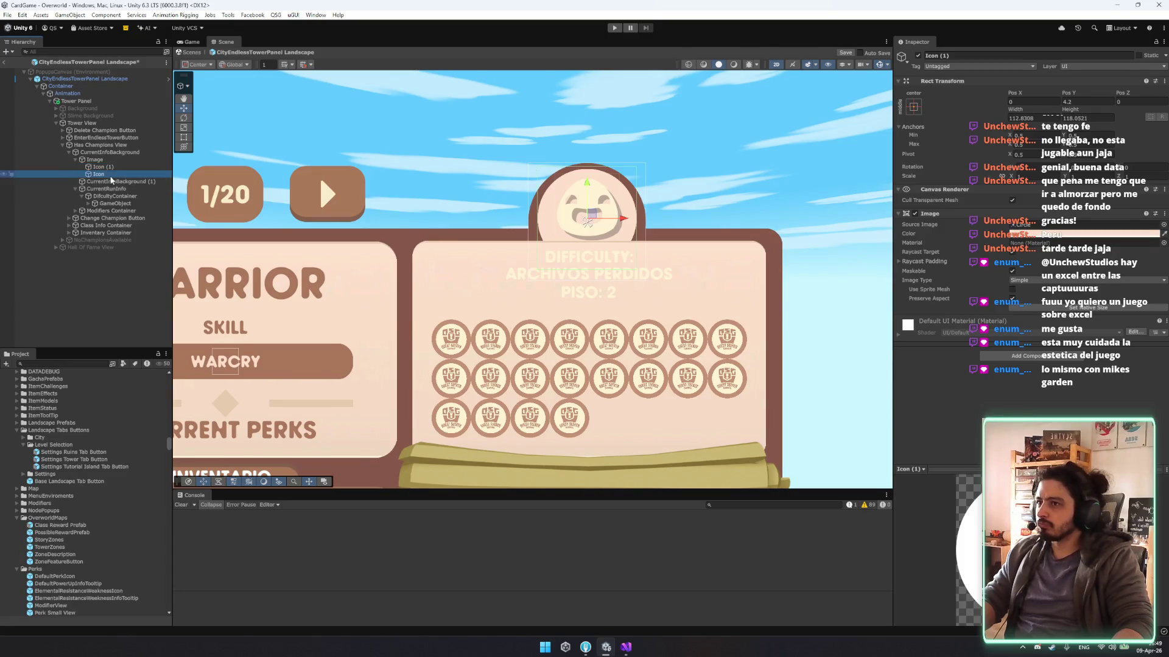
pyautogui.press('Up')
pyautogui.press('Up')
pyautogui.press('Down')
pyautogui.press('Down')
pyautogui.press('Down')
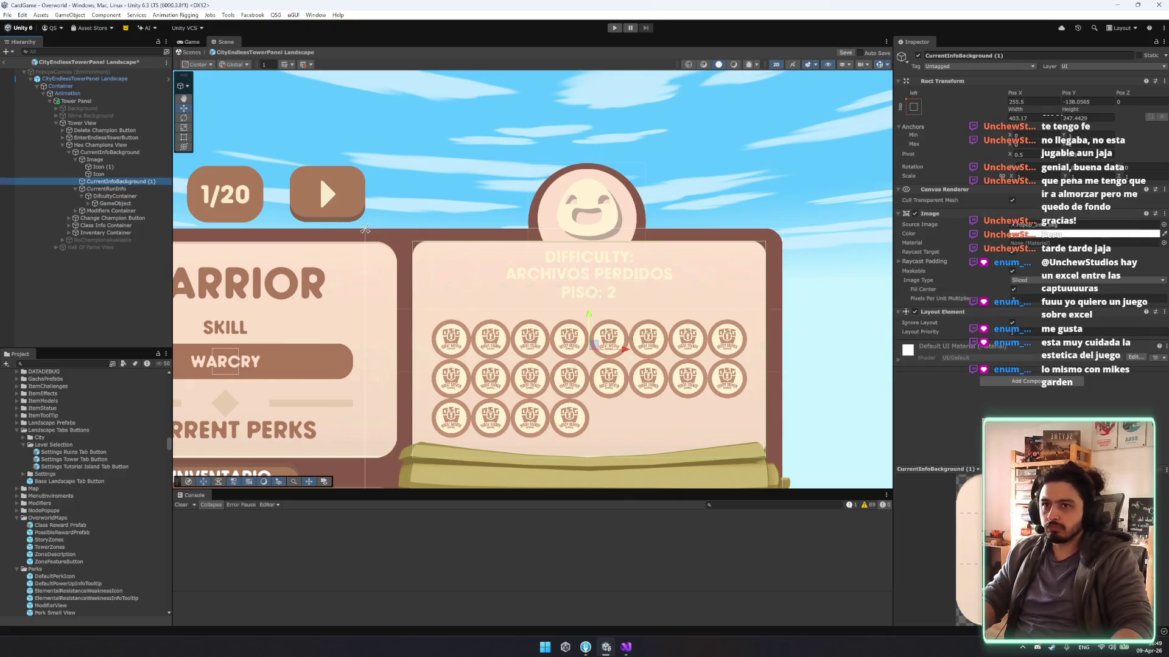
# Assign CurrentInfoBackground (1) a white rounded sprite tinted with the panel's sampled light pink.
pyautogui.click(1155, 225)
pyautogui.write('wgh')
pyautogui.write('hit')
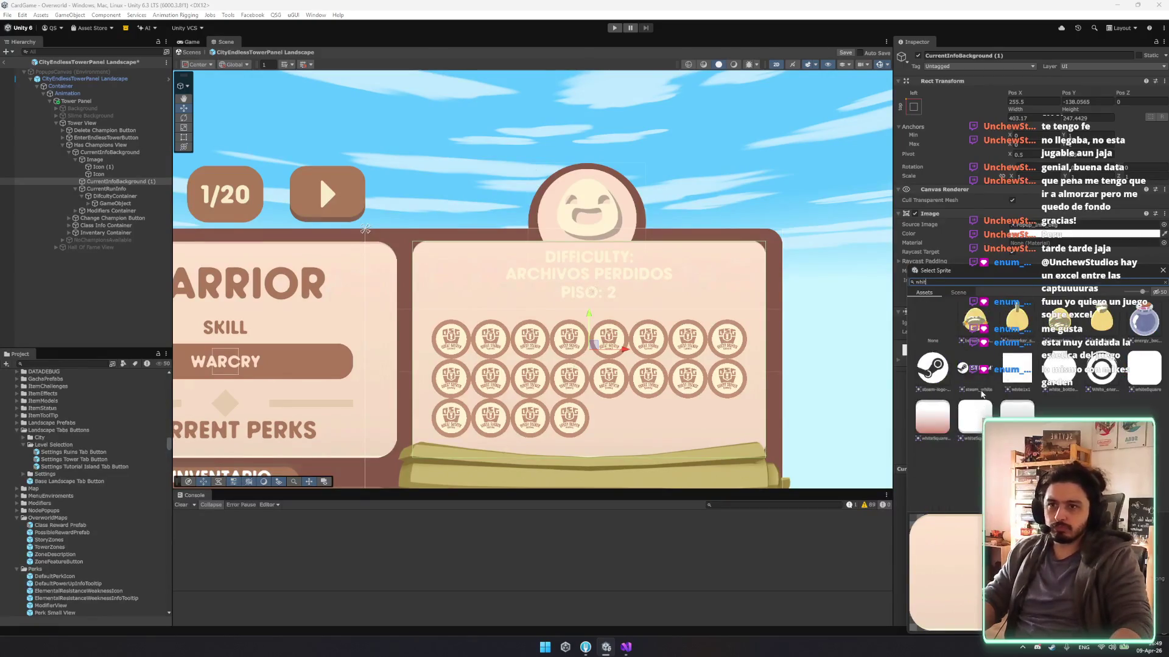
pyautogui.doubleClick(975, 417)
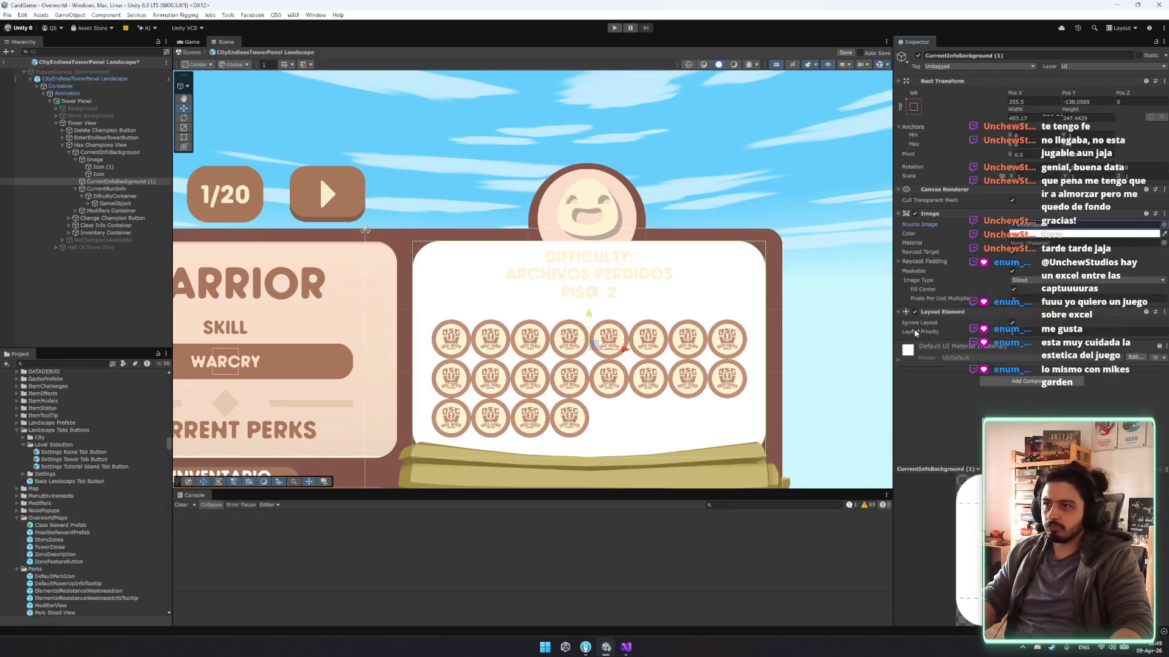
pyautogui.click(1163, 234)
pyautogui.click(632, 213)
pyautogui.press('t')
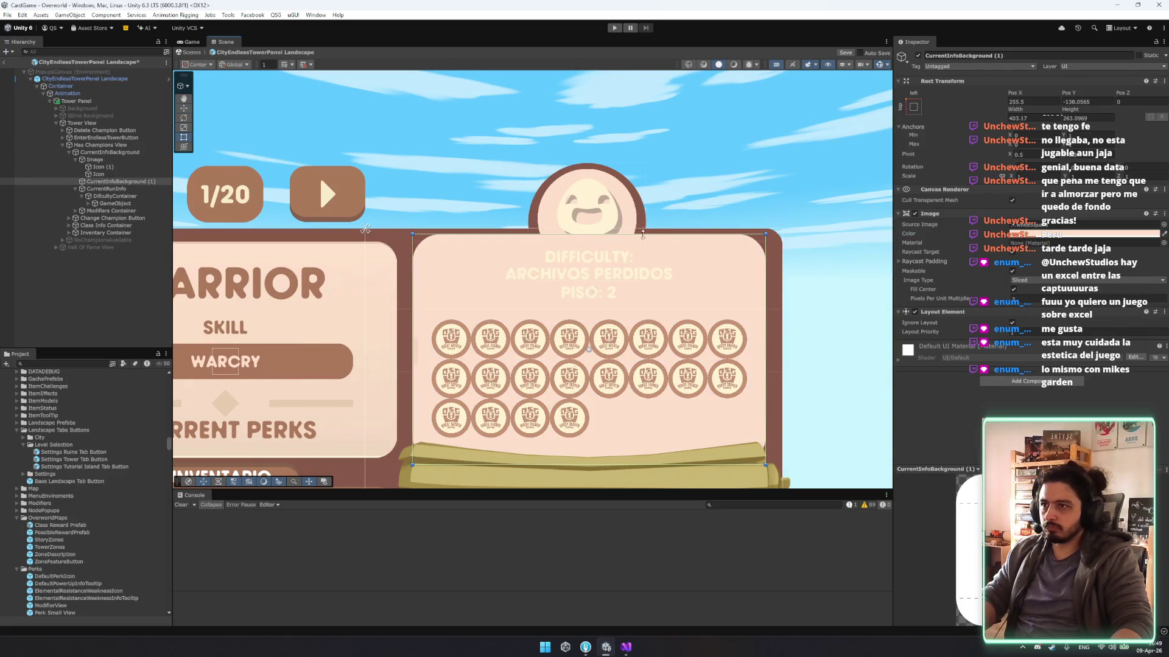
pyautogui.click(118, 161)
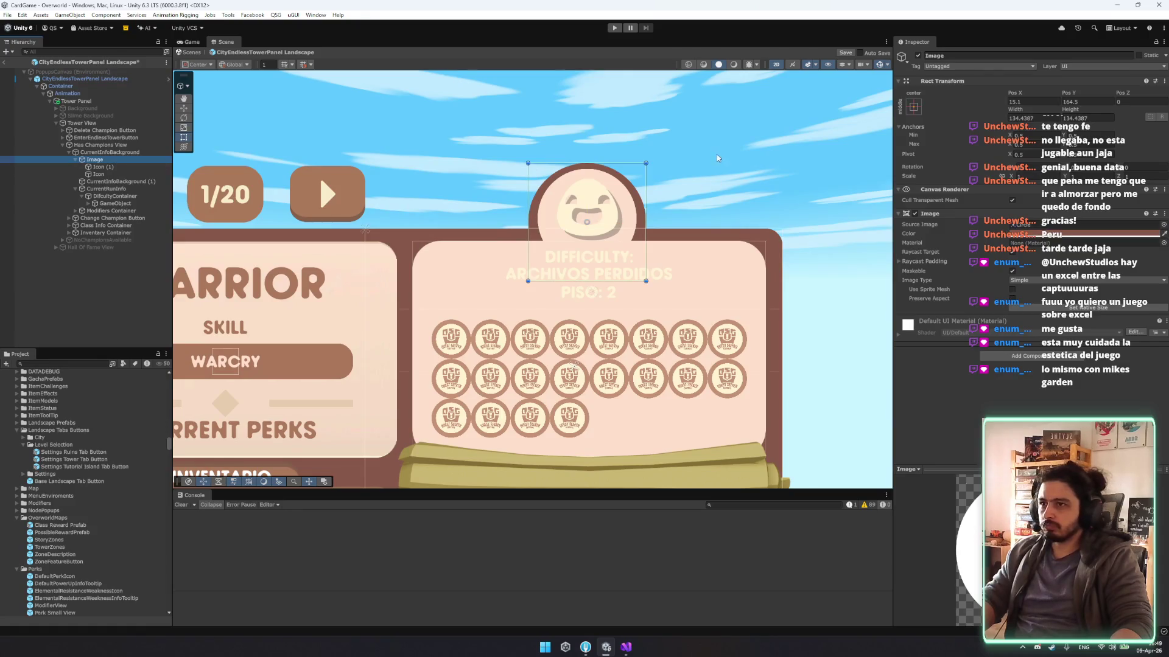
# Enlarge the round badge to about 152 px and move it down slightly.
pyautogui.moveTo(653, 169)
pyautogui.mouseDown()
pyautogui.moveTo(662, 160)
pyautogui.moveTo(646, 181)
pyautogui.moveTo(648, 162)
pyautogui.mouseUp()
pyautogui.click(127, 167)
pyautogui.press('w')
pyautogui.click(589, 190)
pyautogui.click(590, 189)
pyautogui.click(589, 190)
pyautogui.moveTo(590, 190); pyautogui.dragTo(592, 214)
# Shrink the face icon to about 58 by 61 and nudge the badge up slightly.
pyautogui.click(589, 227)
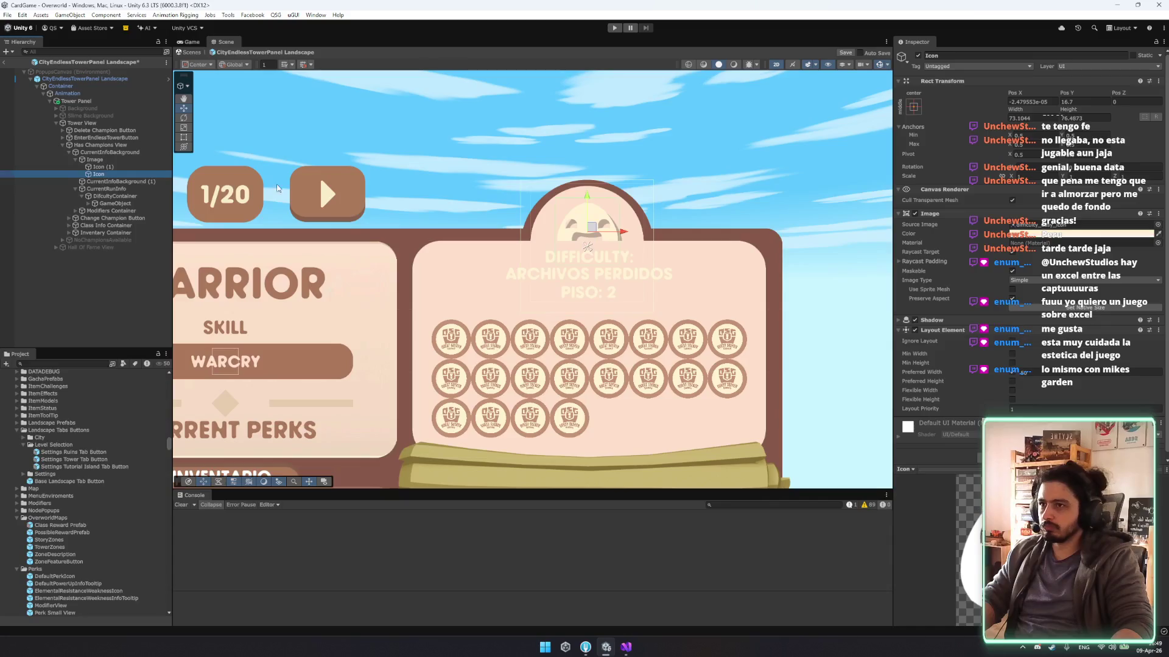
pyautogui.press('t')
pyautogui.moveTo(619, 194)
pyautogui.mouseDown()
pyautogui.moveTo(608, 204)
pyautogui.moveTo(594, 182)
pyautogui.mouseUp()
pyautogui.press('w')
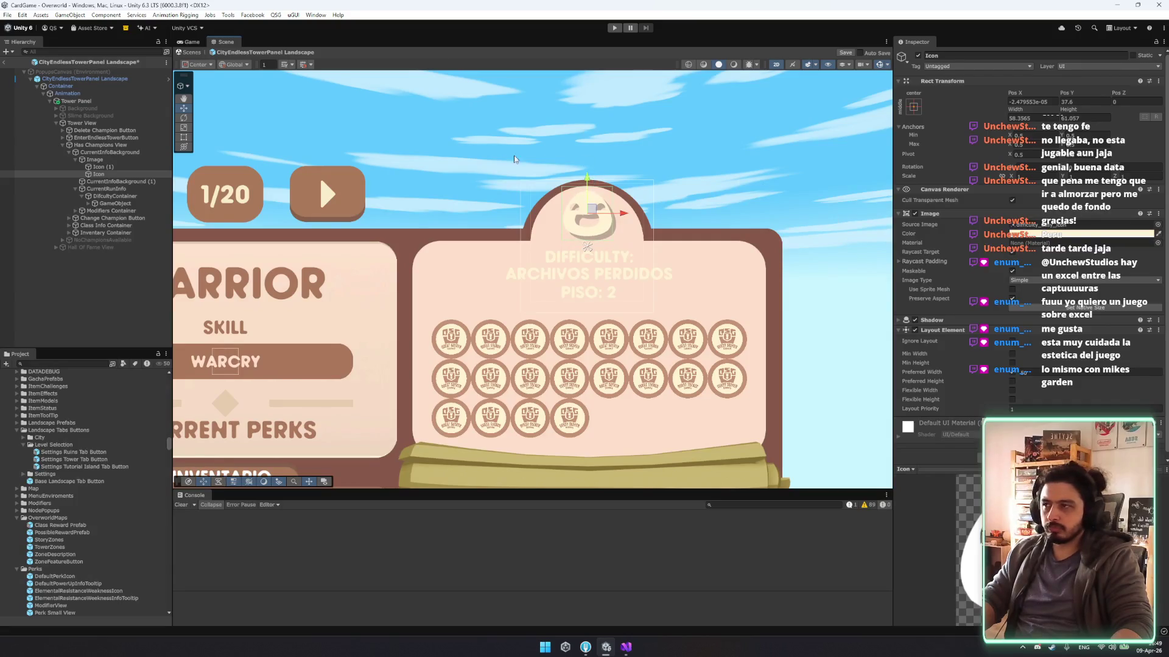
pyautogui.click(563, 172)
pyautogui.moveTo(591, 213)
pyautogui.mouseDown()
pyautogui.moveTo(669, 186)
pyautogui.moveTo(746, 199)
pyautogui.mouseUp()
# Colour the face icon with the brown sampled from the WARCRY button.
pyautogui.click(127, 175)
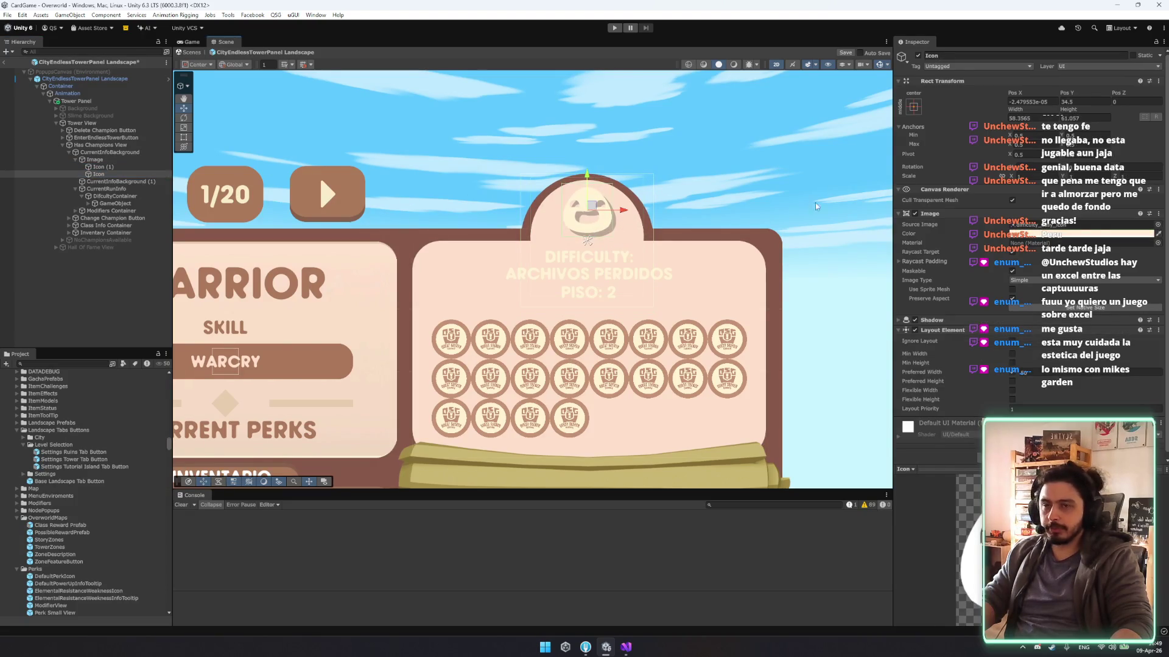
pyautogui.click(1159, 234)
pyautogui.click(347, 201)
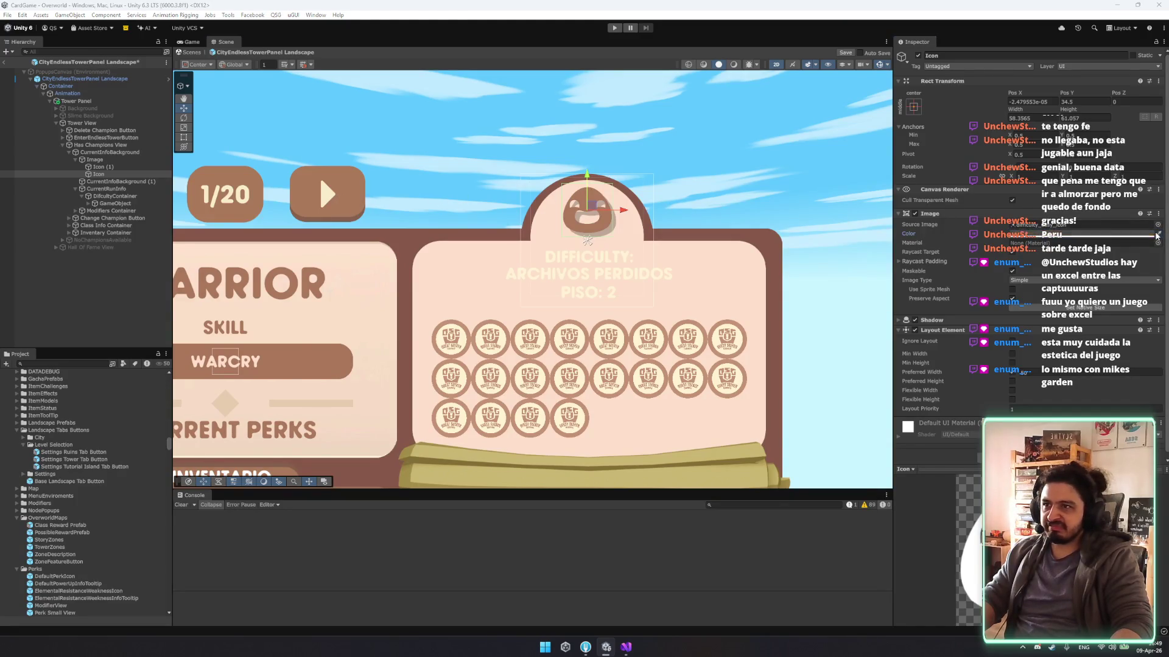
pyautogui.click(329, 194)
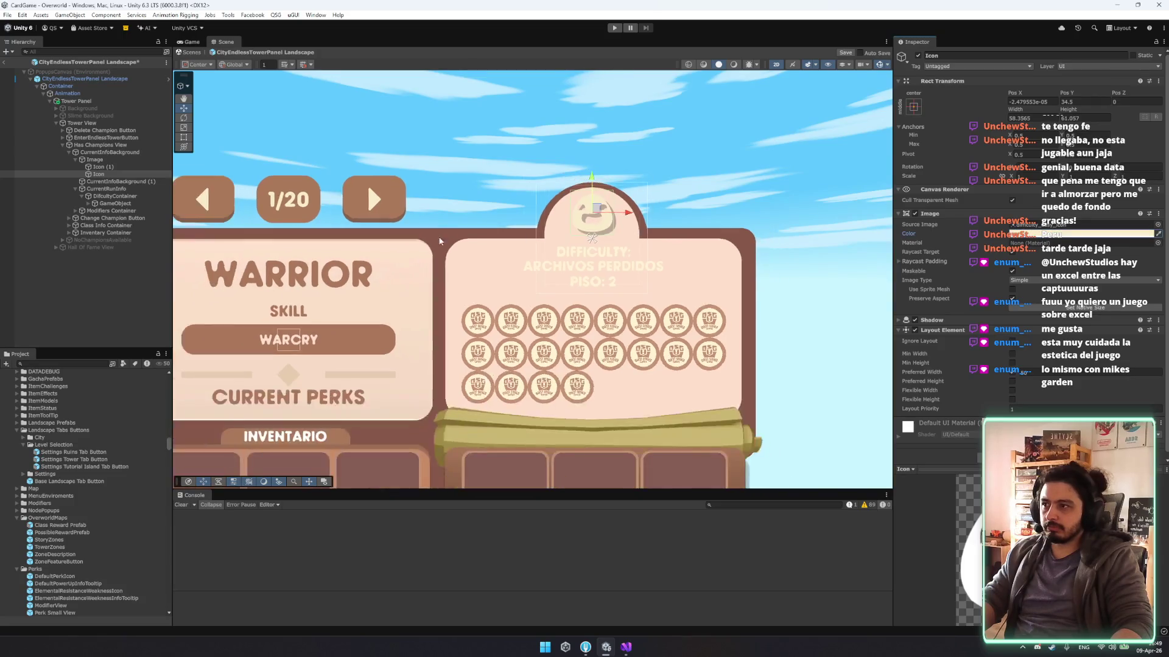
pyautogui.click(1162, 234)
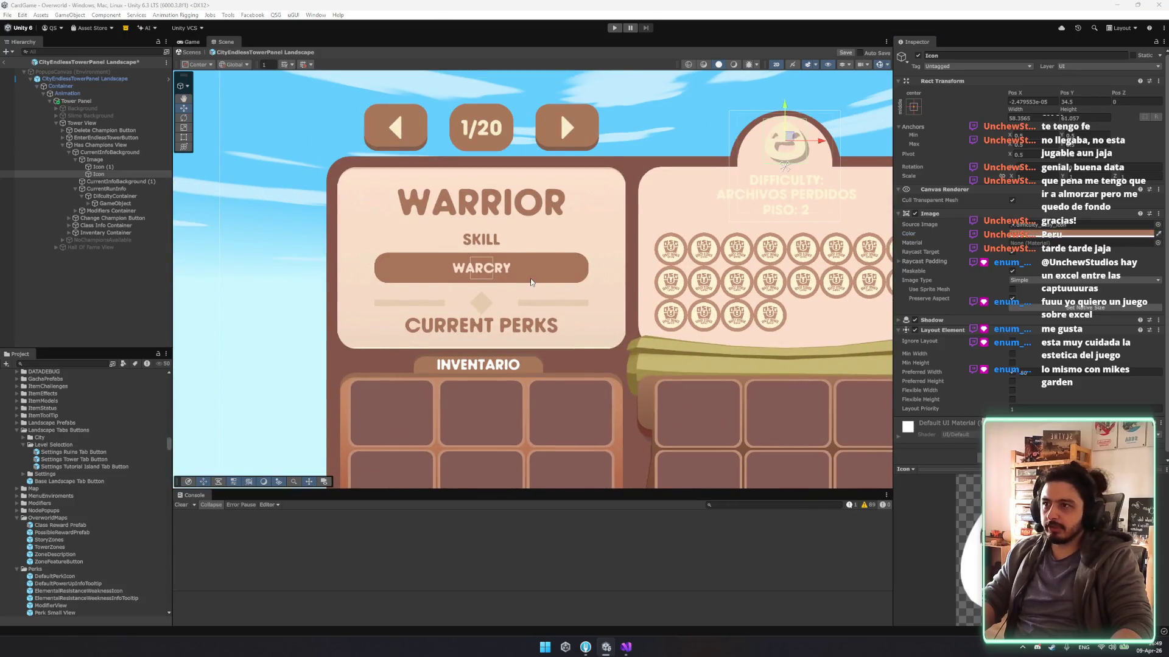
pyautogui.click(504, 289)
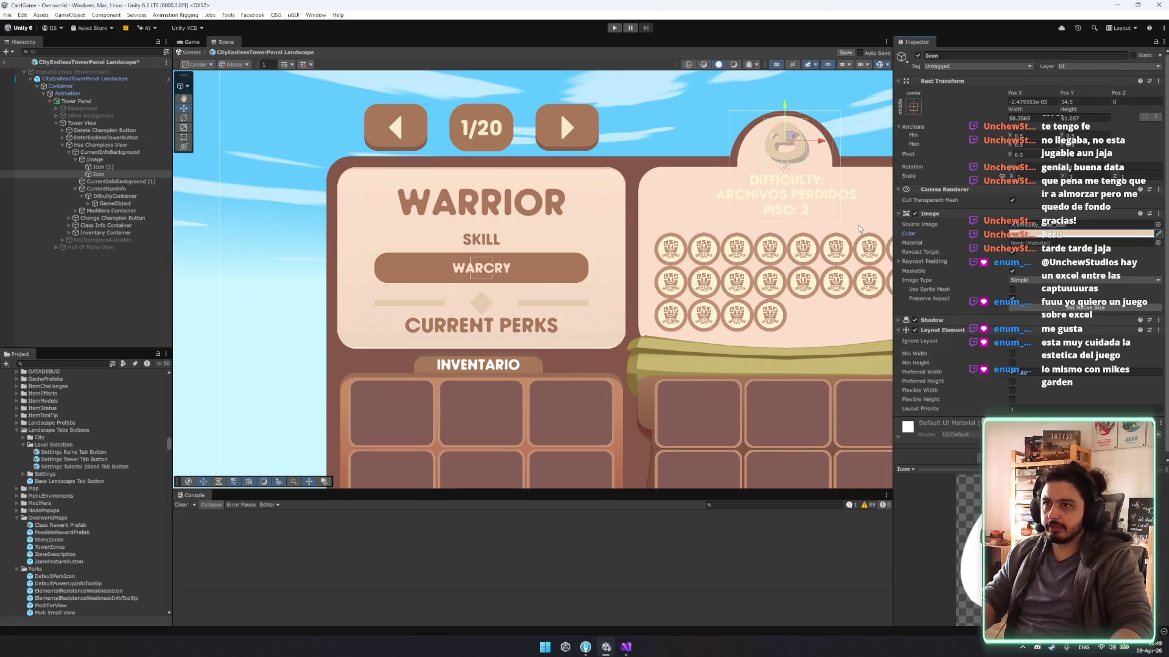
pyautogui.click(1158, 235)
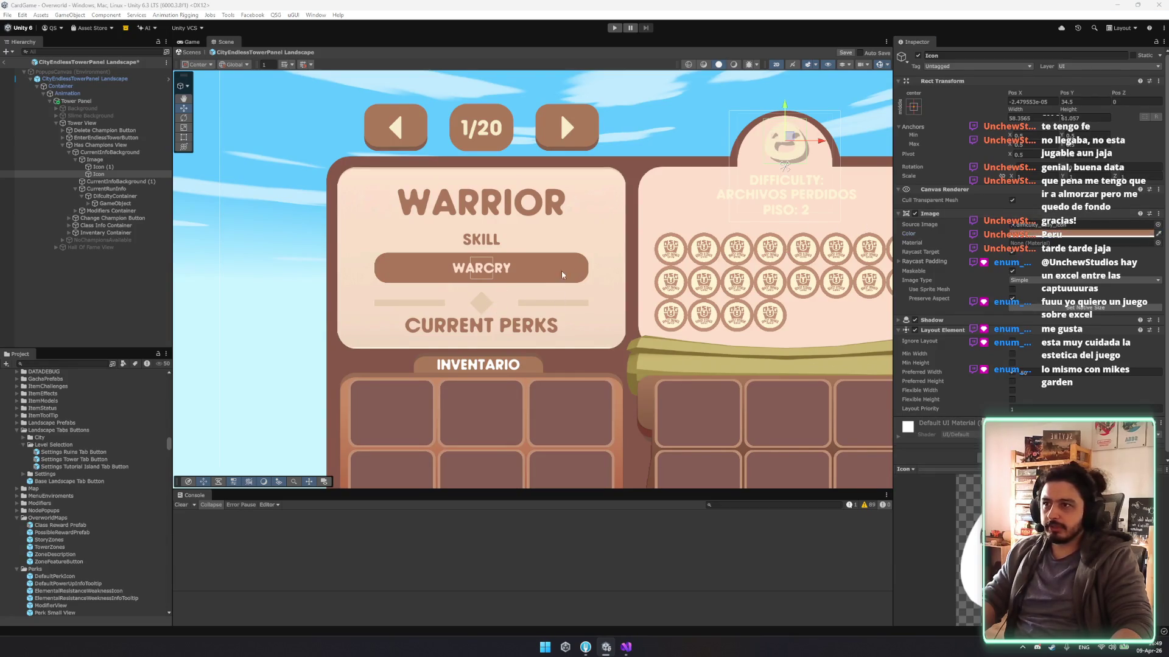
pyautogui.click(564, 269)
# Check the info panel by toggling its visibility off and on, then re-expand its children.
pyautogui.moveTo(783, 207); pyautogui.dragTo(558, 260)
pyautogui.scroll(3, 578, 231)
pyautogui.scroll(1, 578, 232)
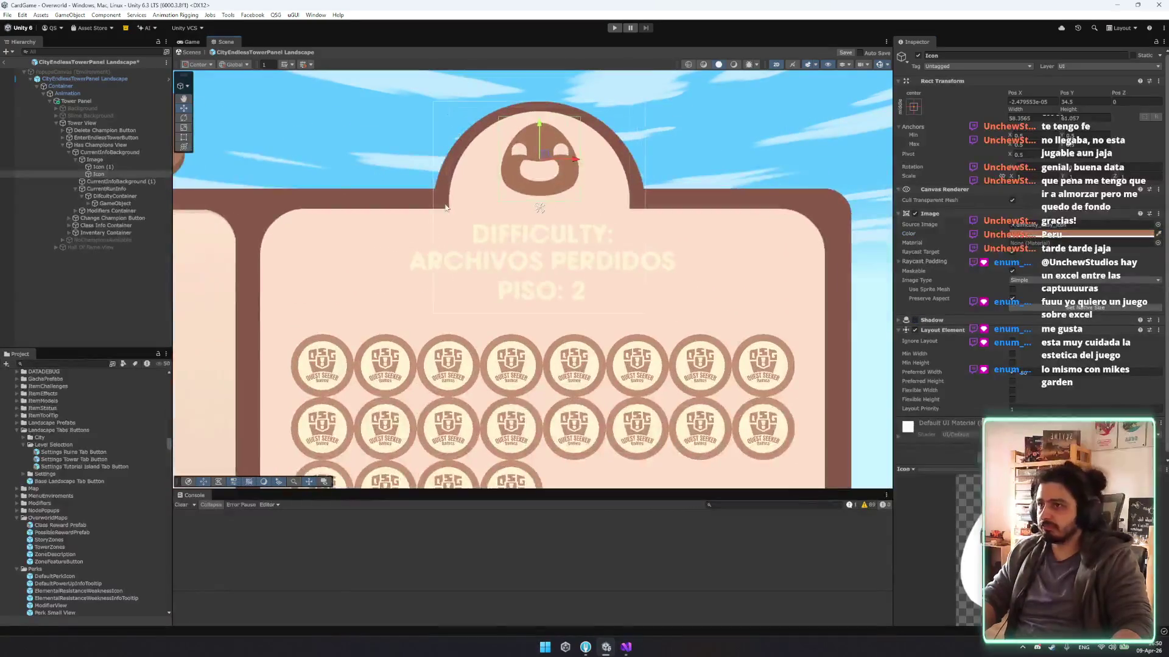
pyautogui.click(115, 182)
pyautogui.scroll(-5, 297, 161)
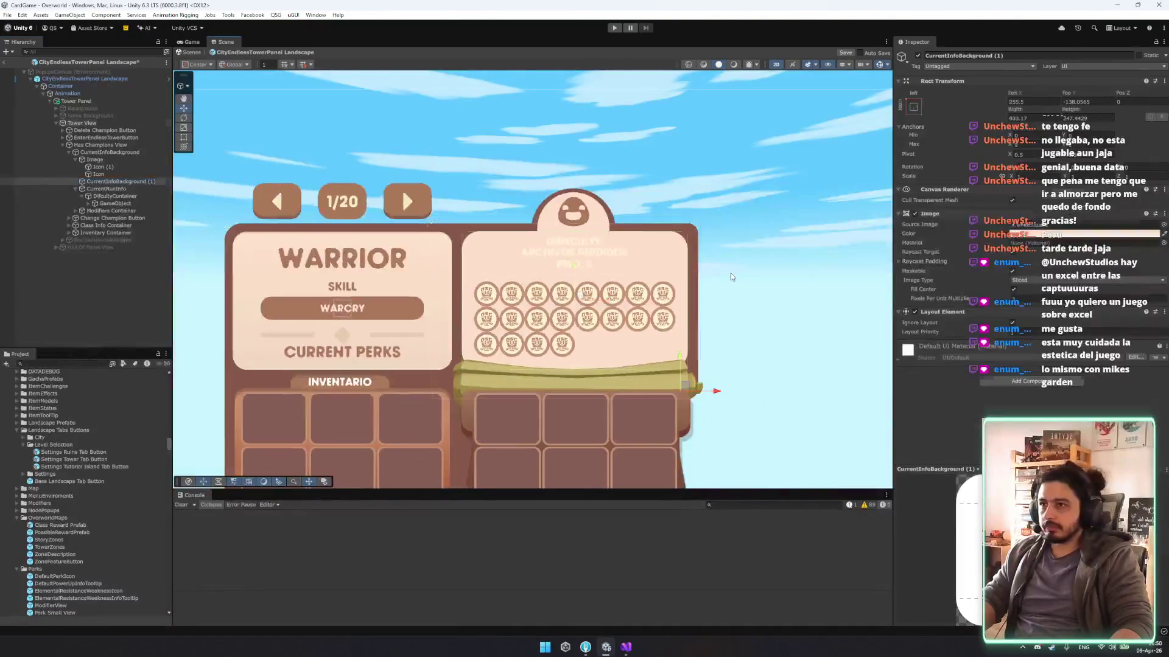
pyautogui.click(402, 189)
pyautogui.scroll(-2, 559, 144)
pyautogui.click(97, 152)
pyautogui.press('Left')
pyautogui.click(918, 55)
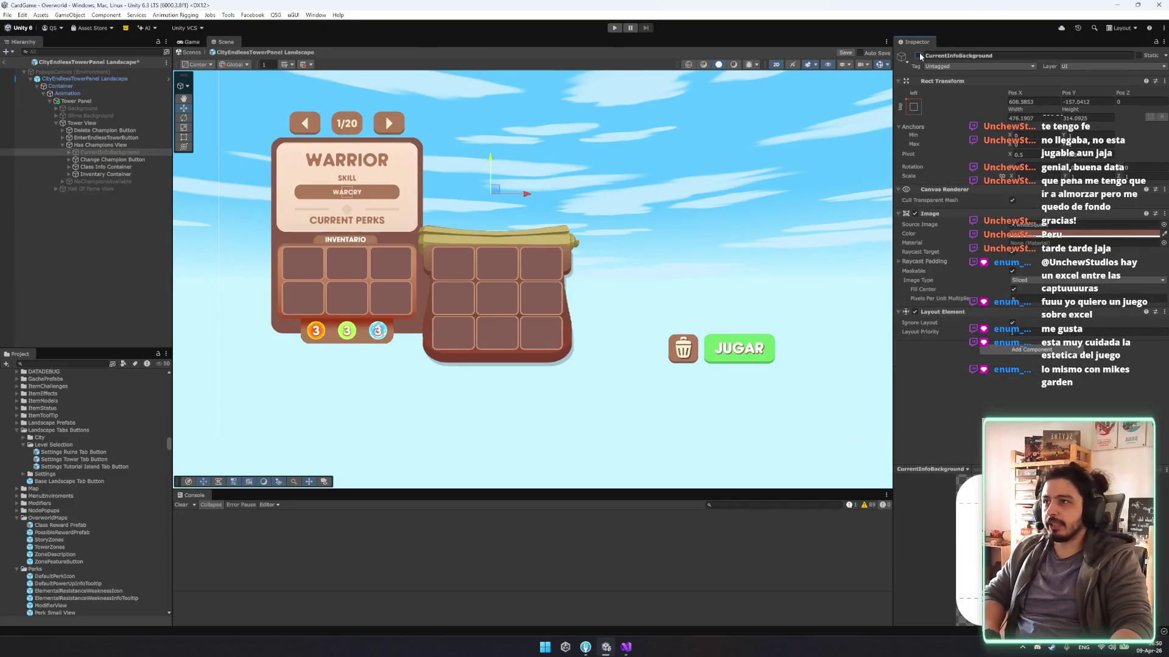
pyautogui.click(919, 55)
pyautogui.scroll(5, 528, 129)
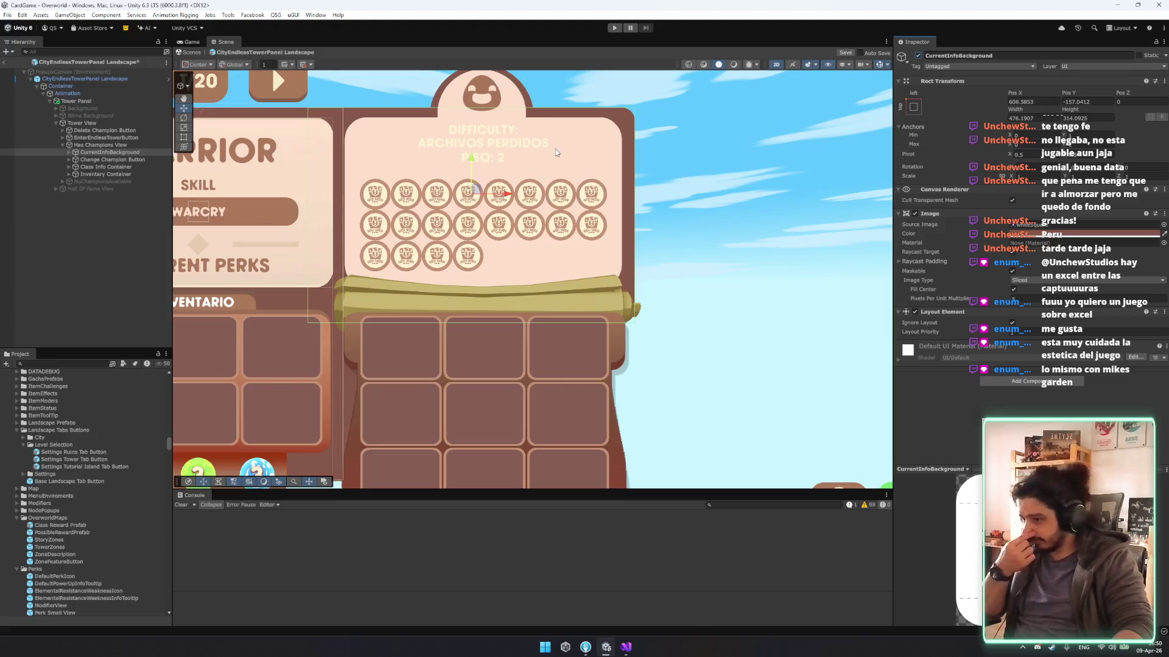
pyautogui.keyDown('alt'); pyautogui.click(69, 152); pyautogui.keyUp('alt')
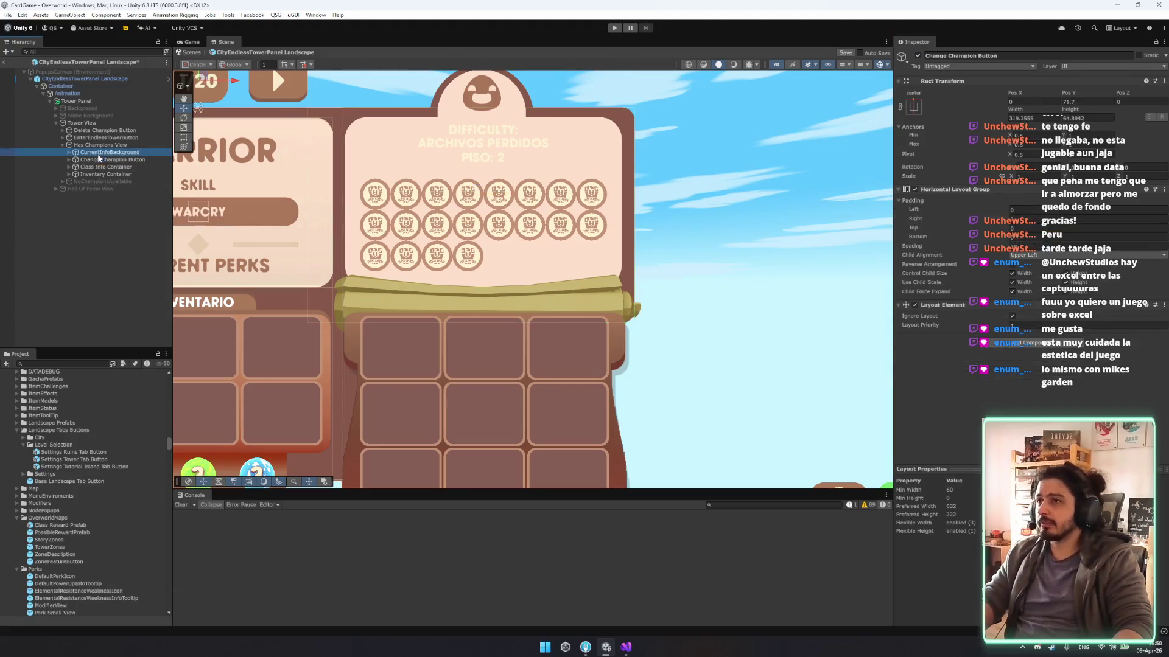
# Set the difficulty zone name and floor texts' Vertex Color alpha to fully opaque.
pyautogui.click(89, 159)
pyautogui.press('Down')
pyautogui.press('Down')
pyautogui.press('Up')
pyautogui.press('Up')
pyautogui.press('Left')
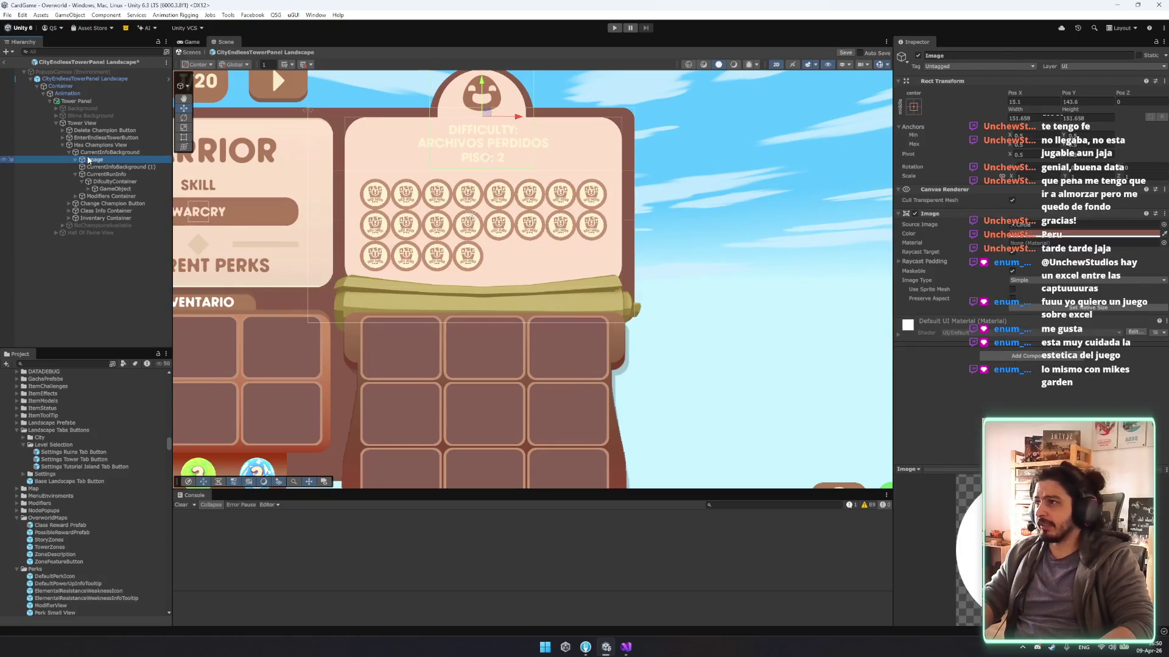
pyautogui.press('Down')
pyautogui.press('Down')
pyautogui.press('Down')
pyautogui.hotkey('alt', 'Right')
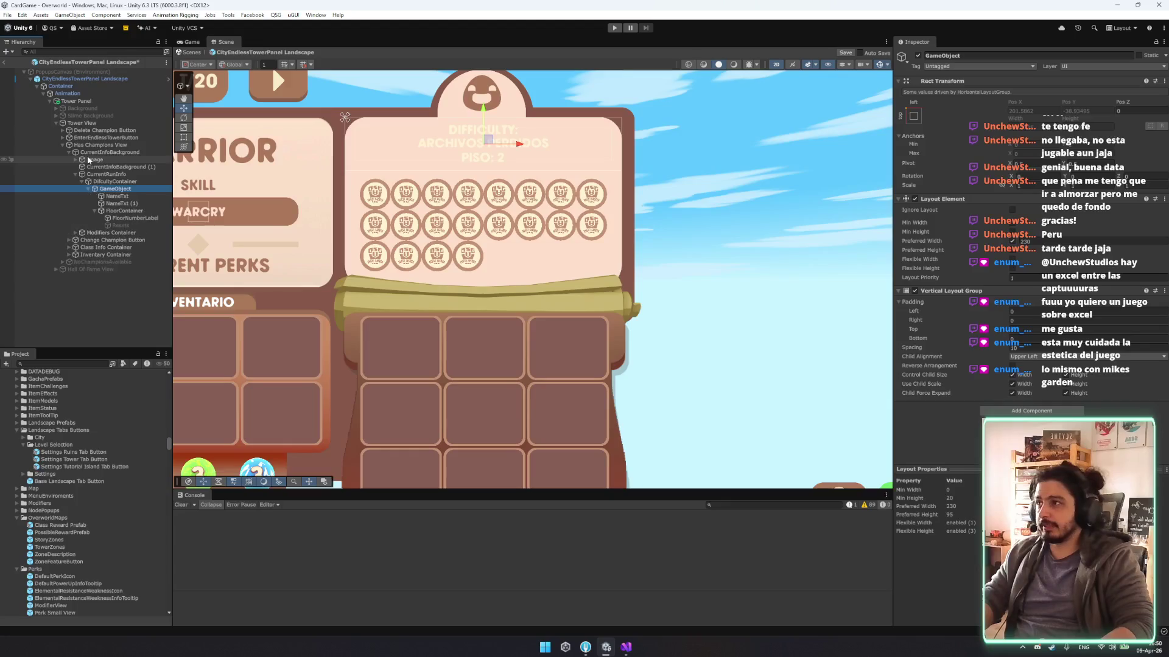
pyautogui.press('Down')
pyautogui.press('Down')
pyautogui.press('Down')
pyautogui.hotkey('shift', 'Up')
pyautogui.hotkey('shift', 'Down')
pyautogui.hotkey('shift', 'Down')
pyautogui.hotkey('shift', 'Down')
pyautogui.keyDown('ctrl'); pyautogui.click(133, 213); pyautogui.keyUp('ctrl')
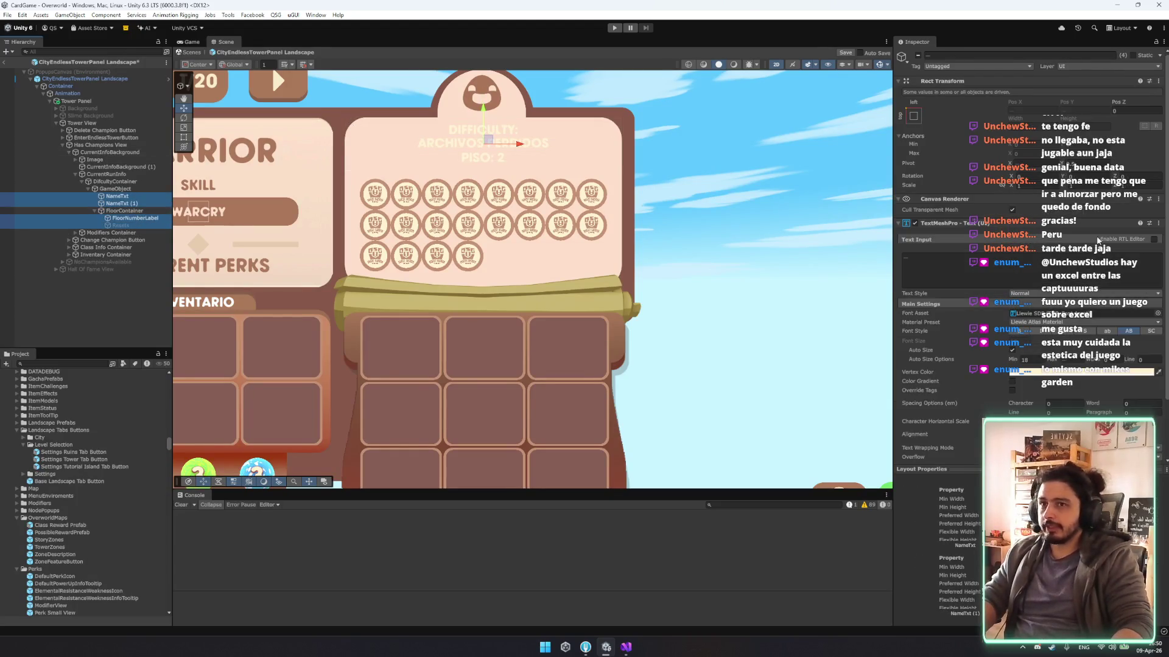
pyautogui.click(1132, 371)
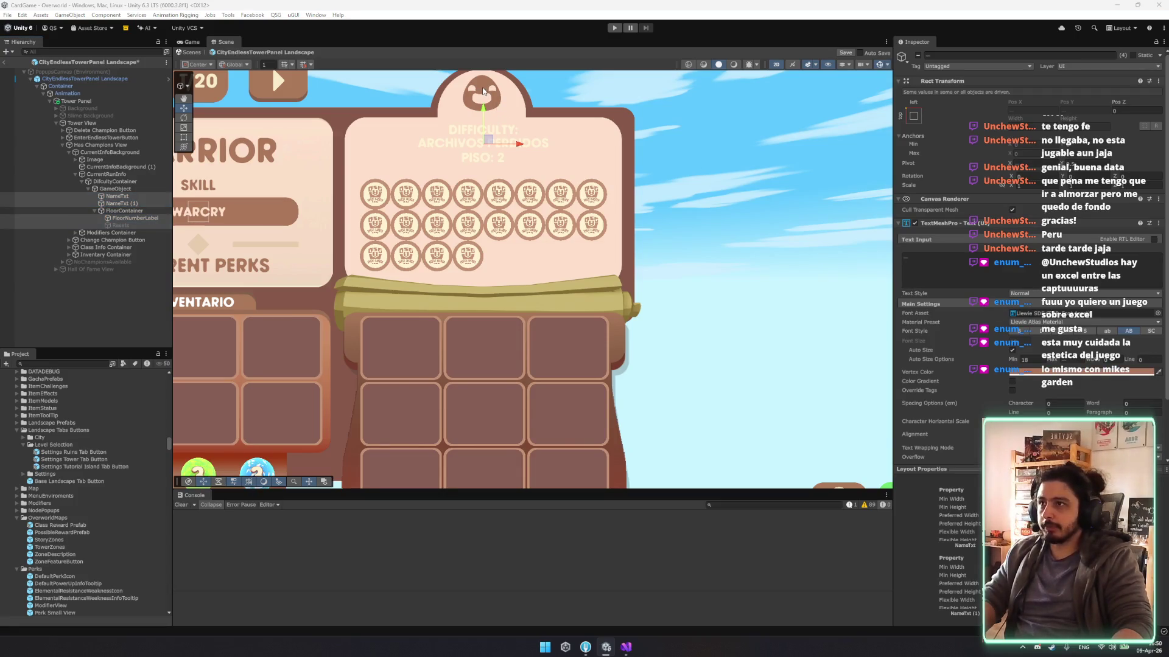
# Adjust DifcultyContainer padding and spacing, and lower its and CurrentRunInfo's top edges by about 5.
pyautogui.click(114, 182)
pyautogui.press('f')
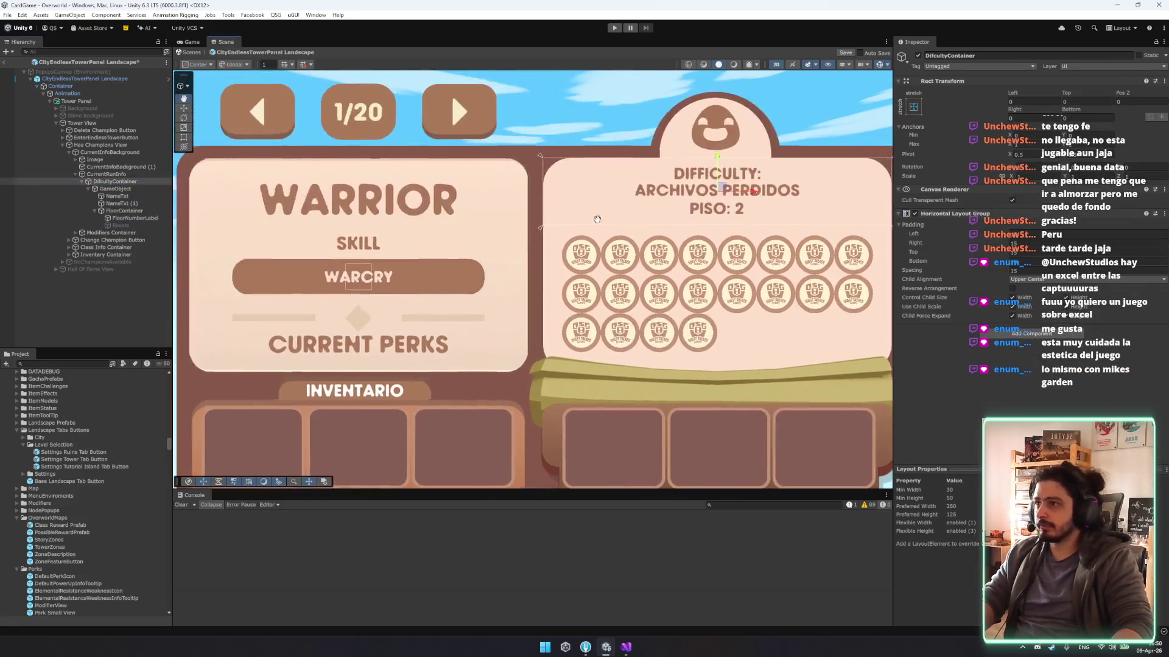
pyautogui.click(116, 189)
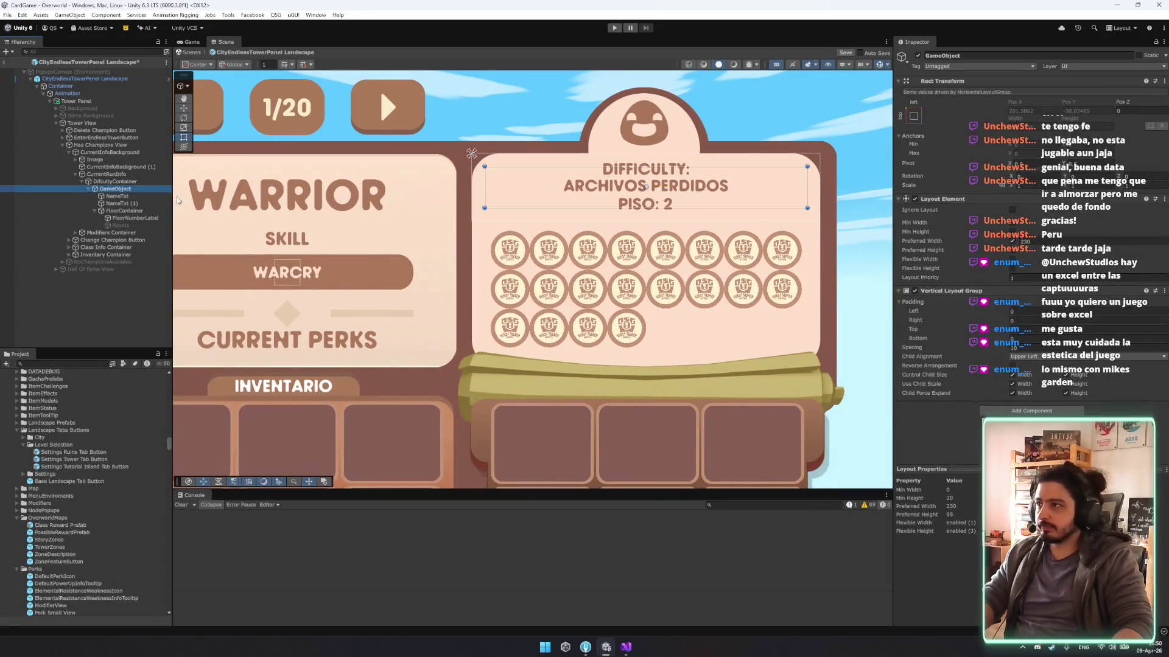
pyautogui.press('Up')
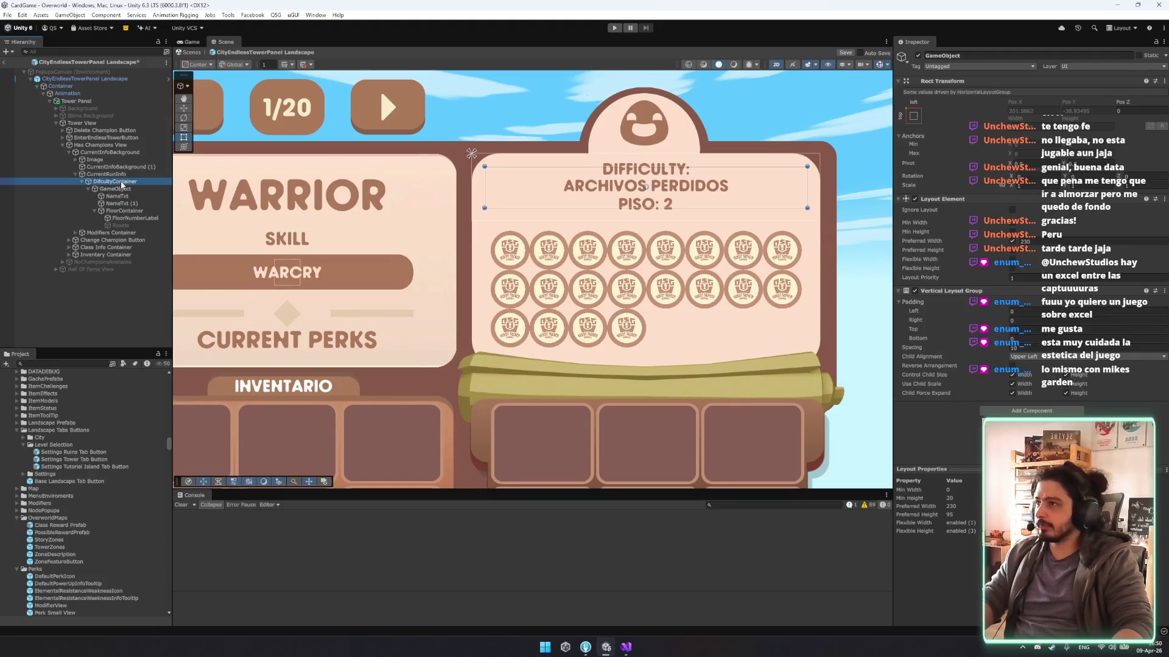
pyautogui.click(1022, 234)
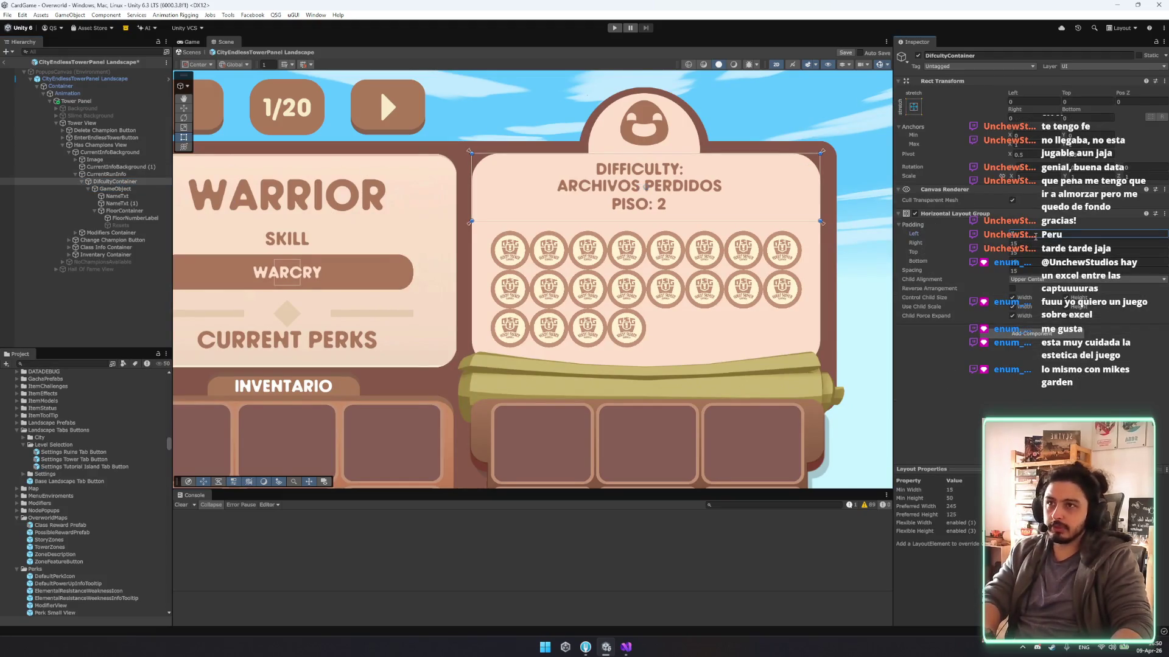
pyautogui.click(1034, 262)
pyautogui.click(1033, 272)
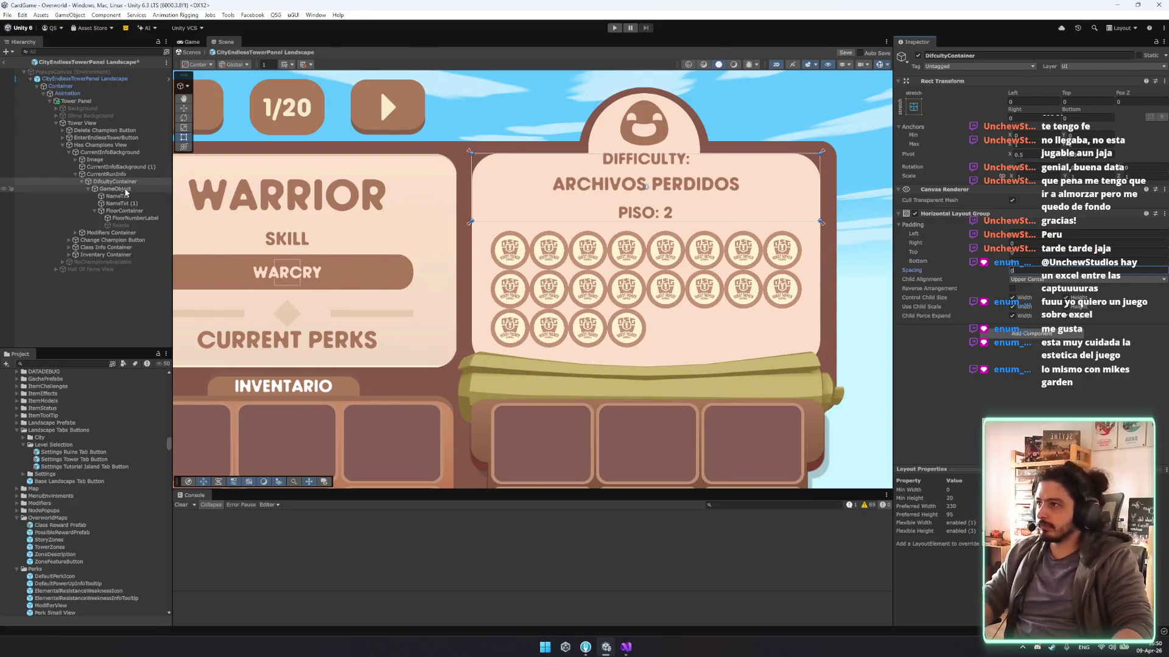
pyautogui.moveTo(775, 155); pyautogui.dragTo(708, 152)
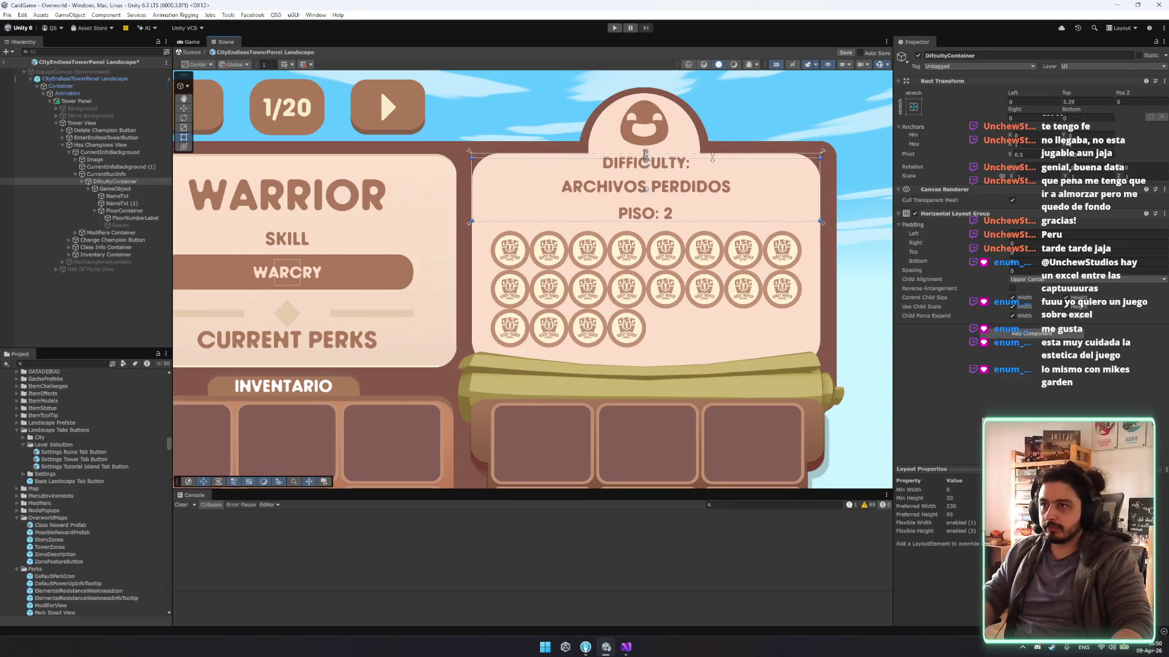
pyautogui.click(106, 175)
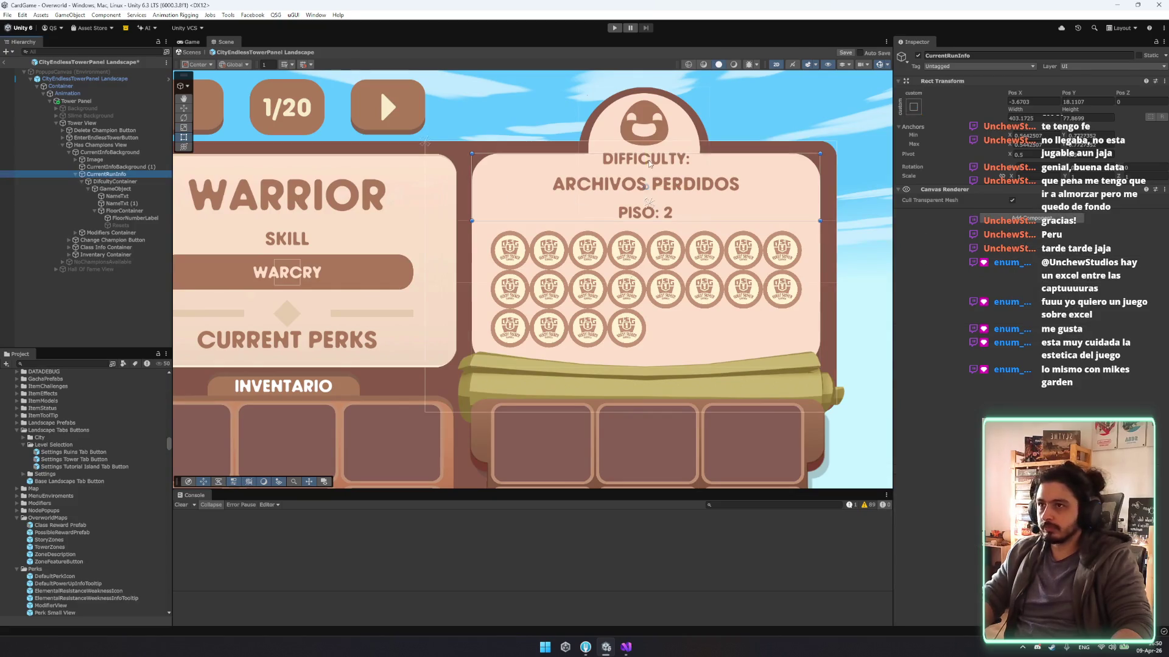
pyautogui.moveTo(667, 153); pyautogui.dragTo(727, 160)
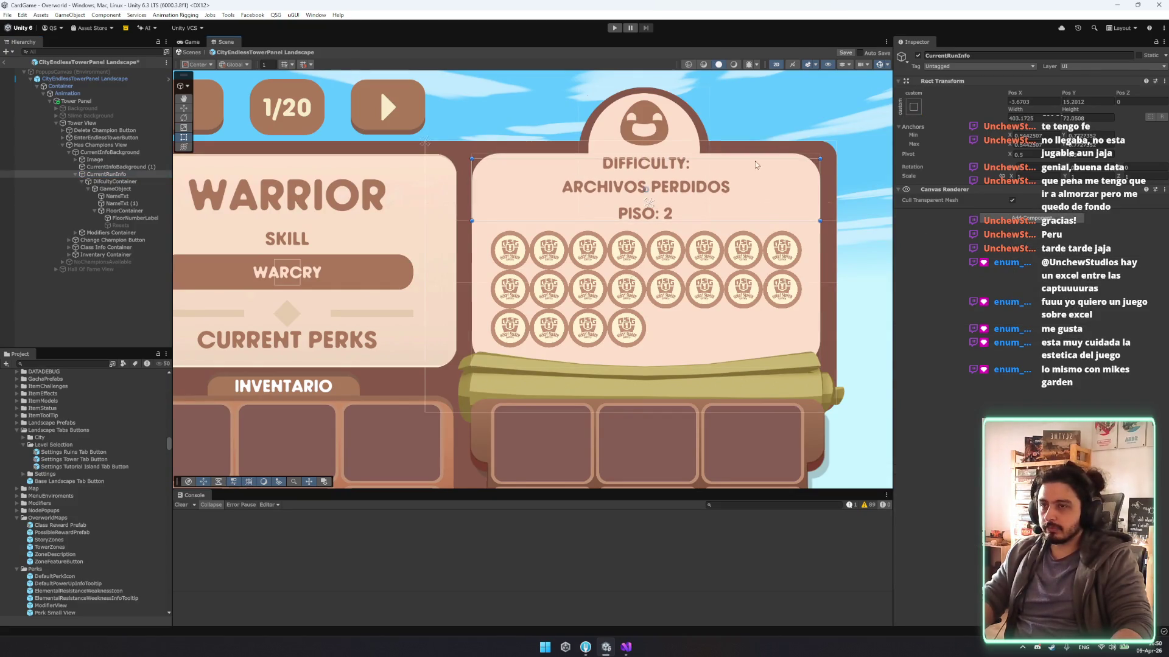
# Delete the DIFFICULTY: label (NameTxt) from the difficulty container.
pyautogui.doubleClick(81, 123)
pyautogui.click(121, 188)
pyautogui.press('Down')
pyautogui.press('Down')
pyautogui.press('Down')
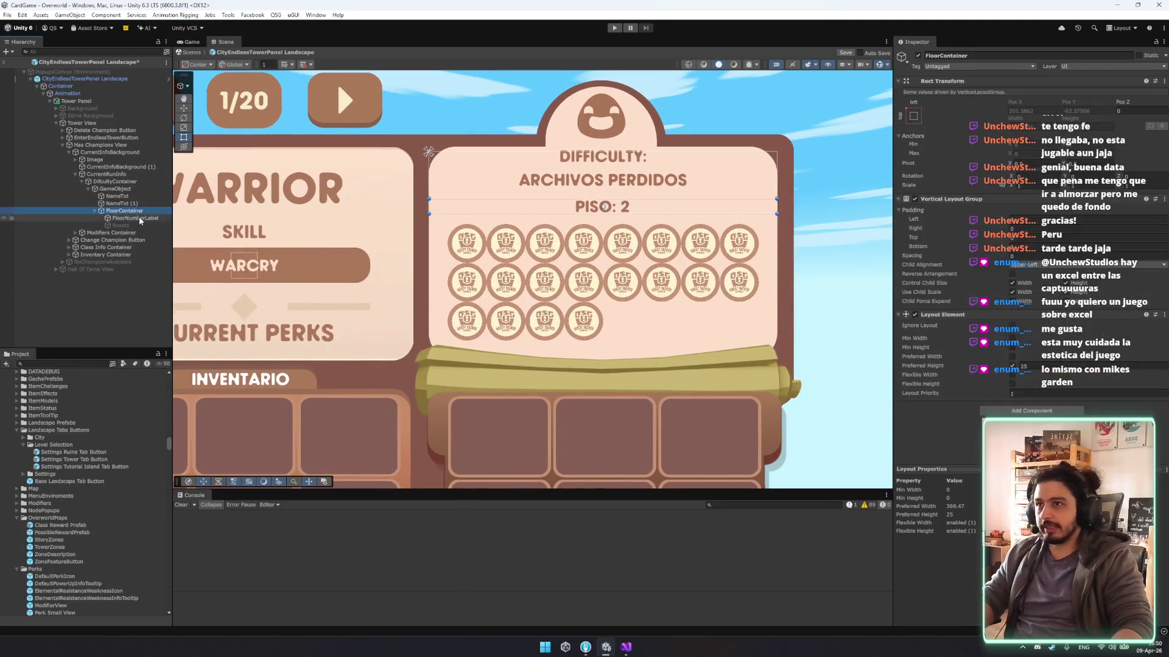
pyautogui.click(142, 197)
pyautogui.press('Delete')
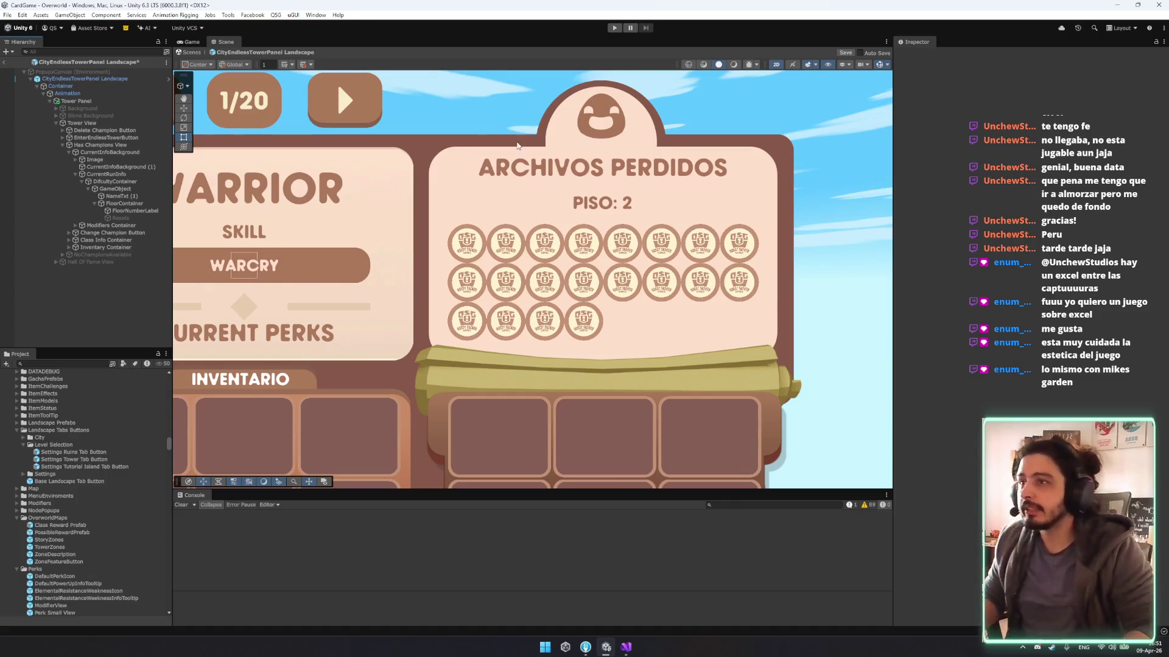
# Set the FloorContainer's Layout Element preferred height to 30.
pyautogui.click(97, 209)
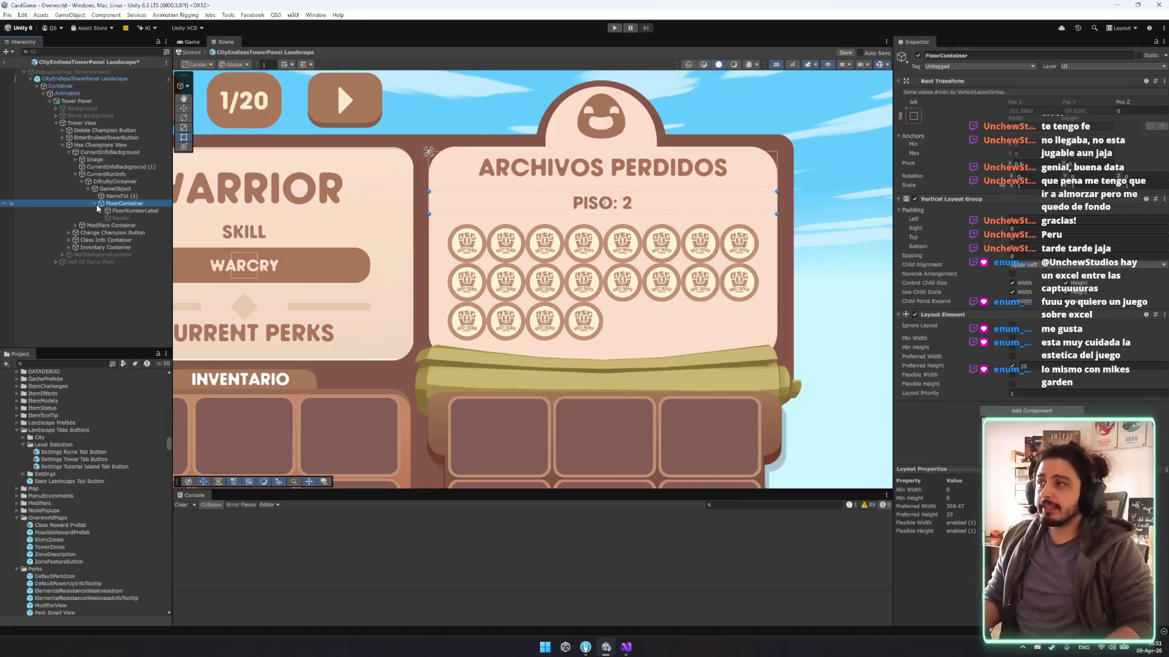
pyautogui.press('Down')
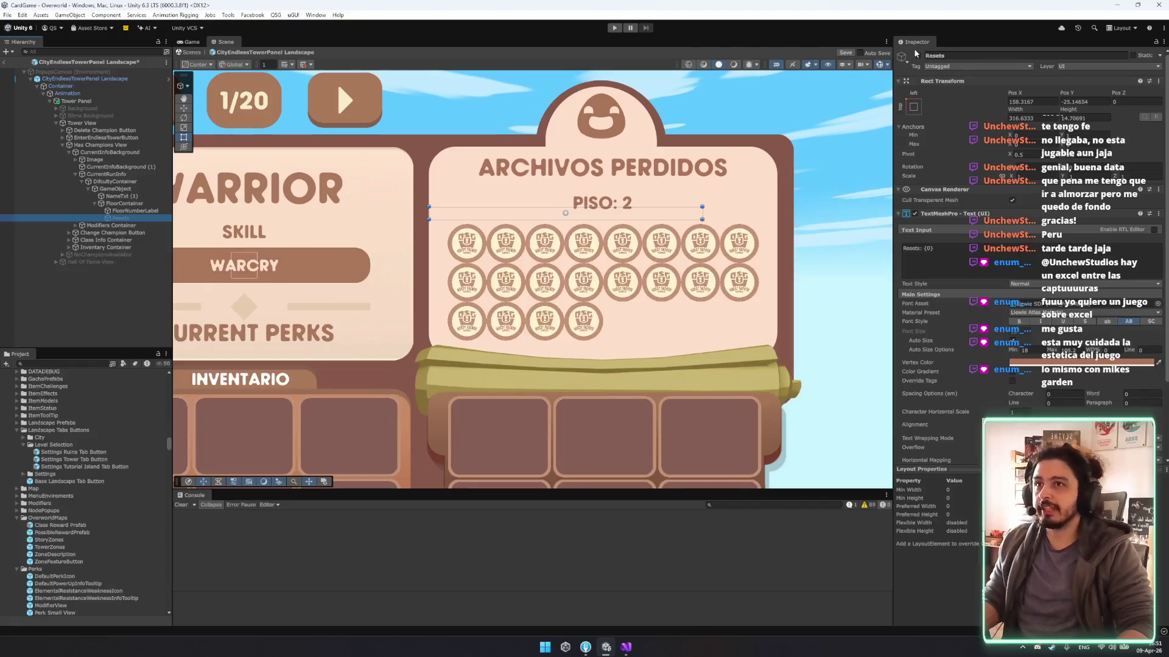
pyautogui.click(918, 55)
pyautogui.click(918, 55)
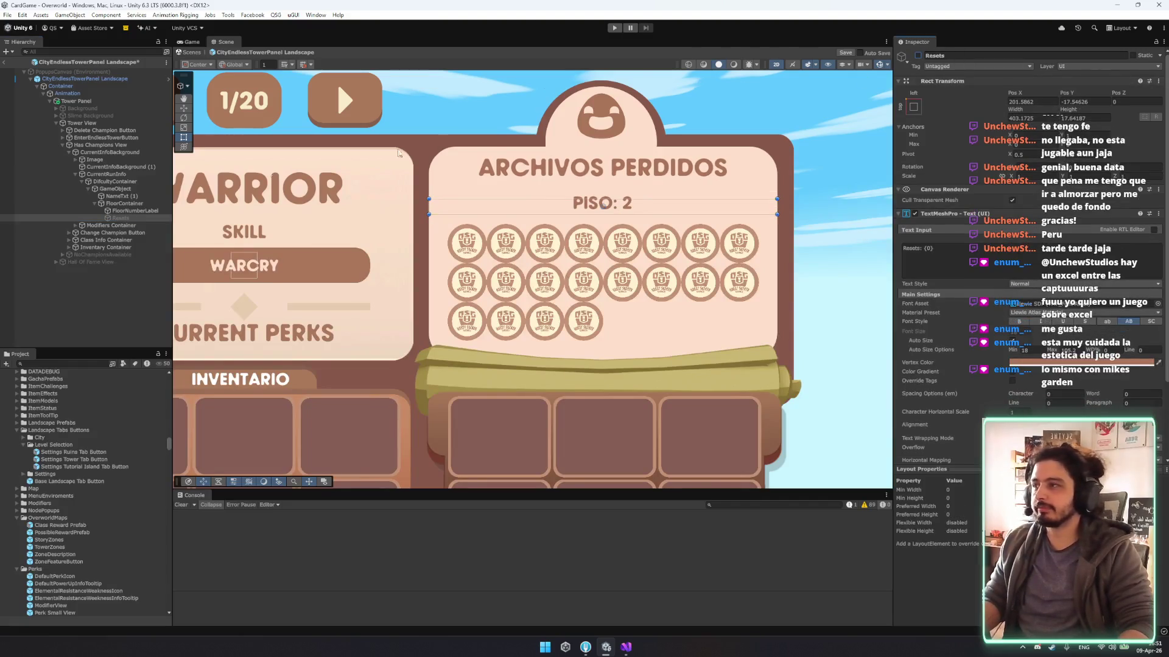
pyautogui.click(133, 204)
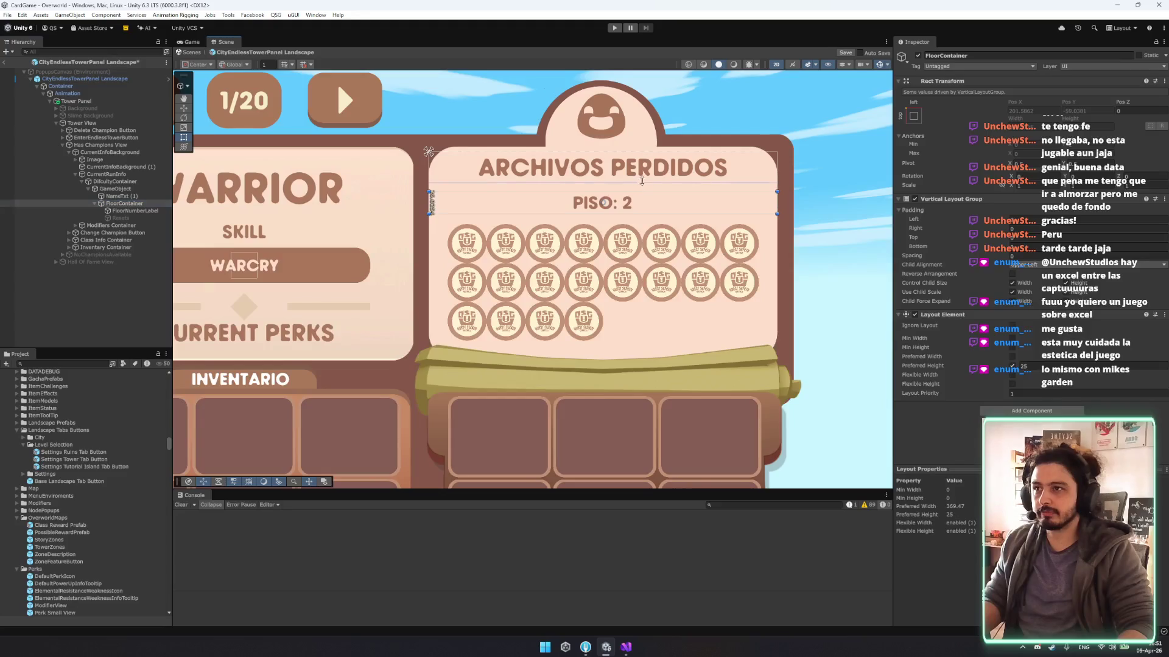
pyautogui.click(136, 204)
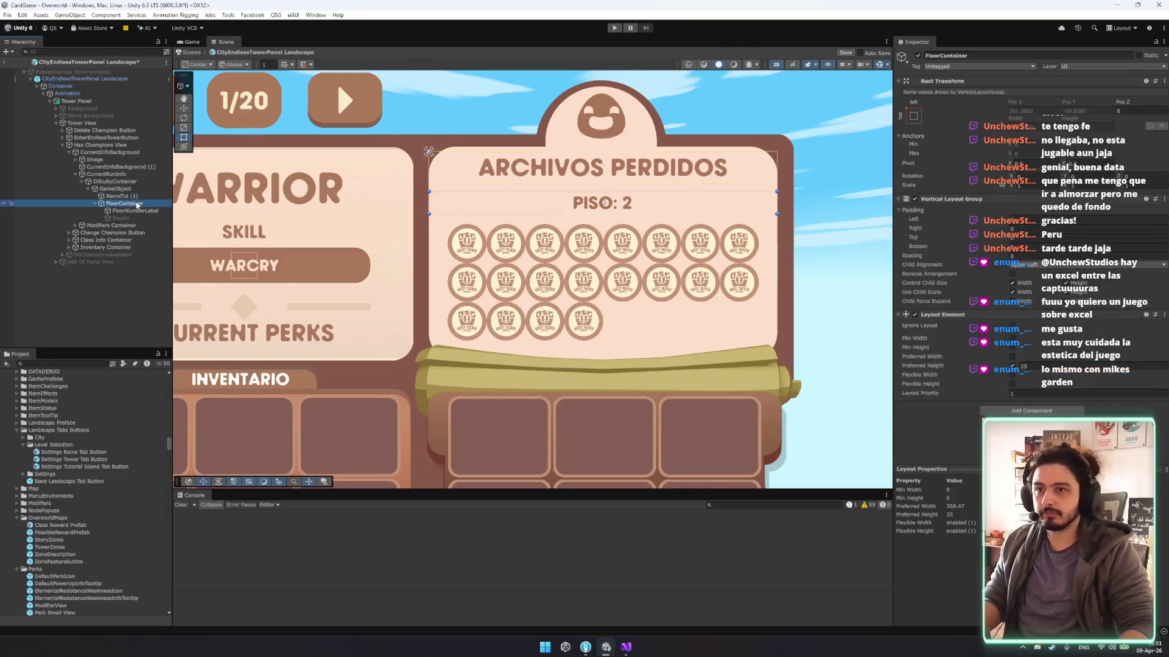
pyautogui.click(135, 198)
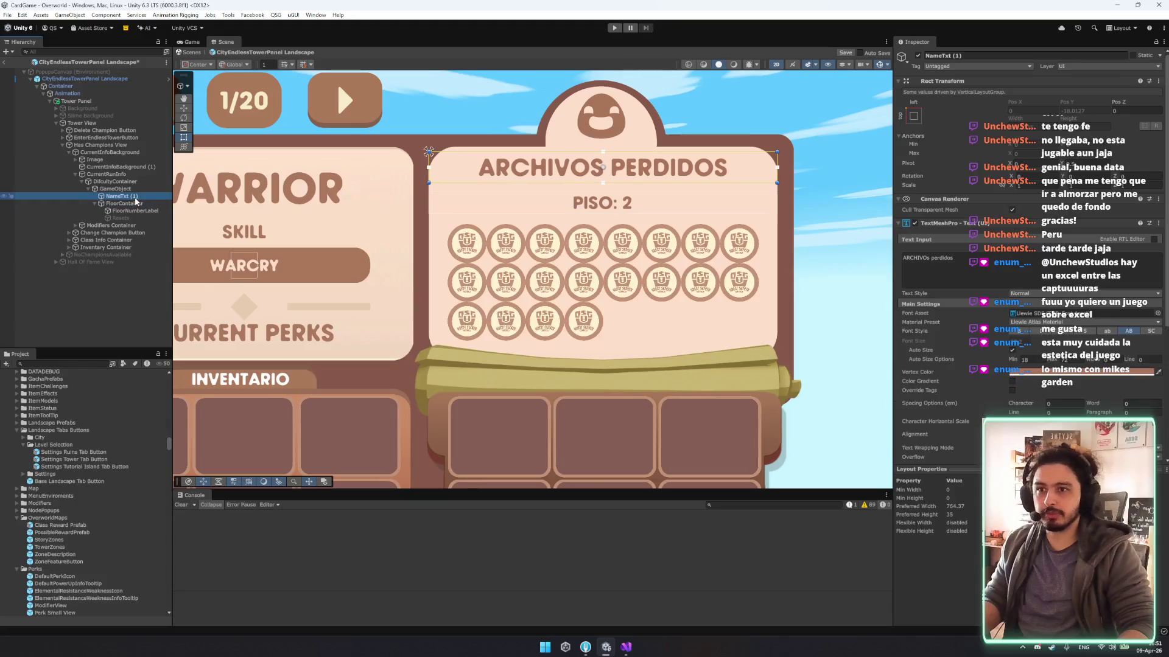
pyautogui.scroll(-5, 1029, 244)
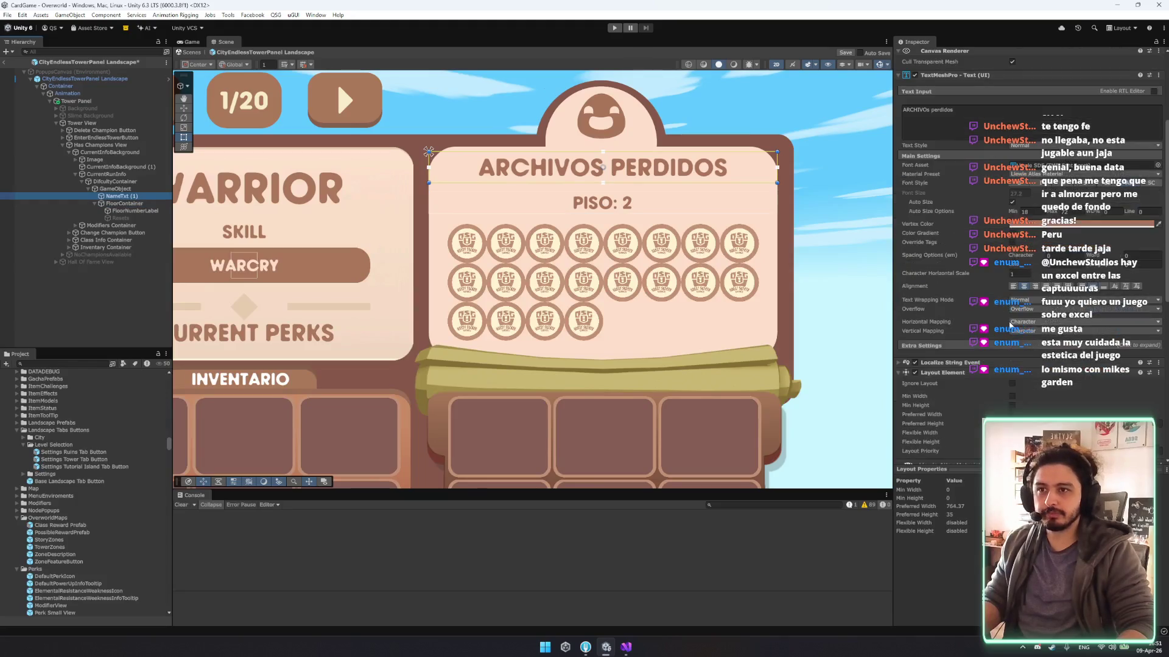
pyautogui.click(125, 203)
pyautogui.click(1035, 367)
pyautogui.write('30')
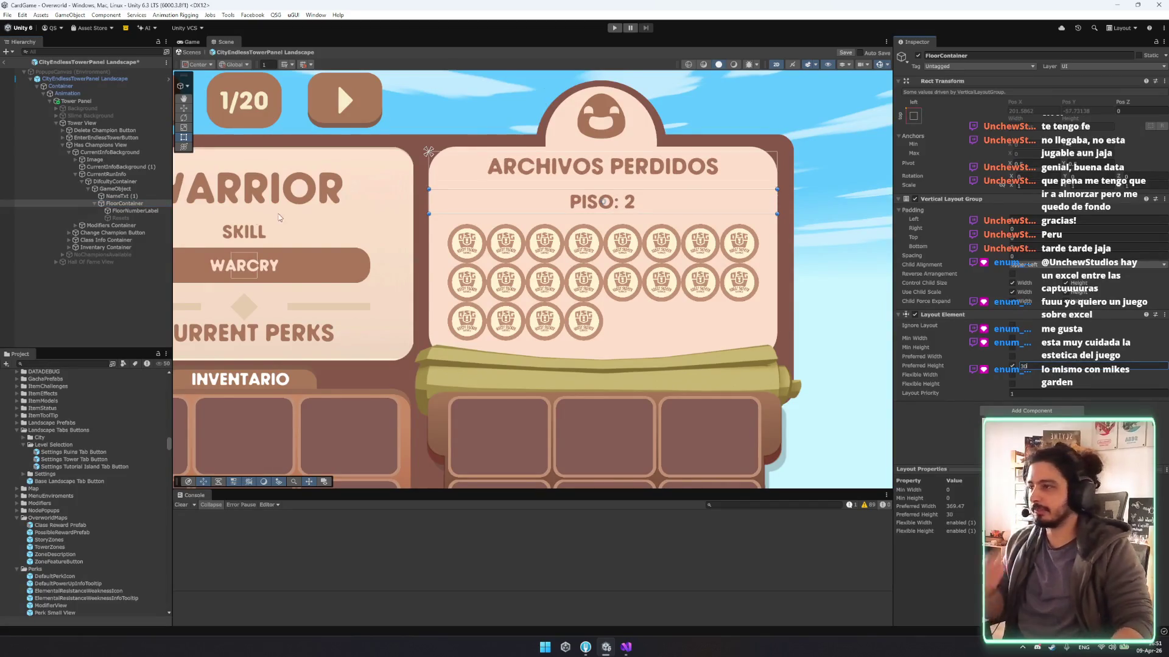
# Activate the Resets object so RESETS: {0} shows under the floor number.
pyautogui.press('Down')
pyautogui.press('Down')
pyautogui.hotkey('alt', 'shift', 'a')
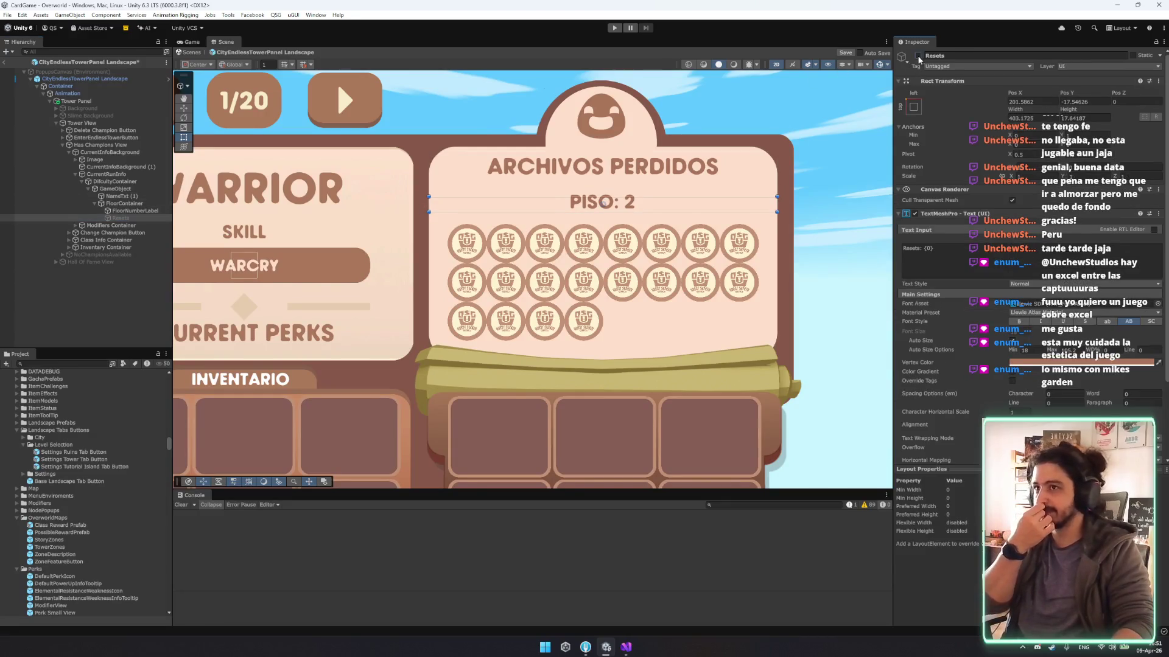
pyautogui.click(82, 123)
# Set the FloorContainer's Vertical Layout Group spacing to 10.
pyautogui.click(146, 204)
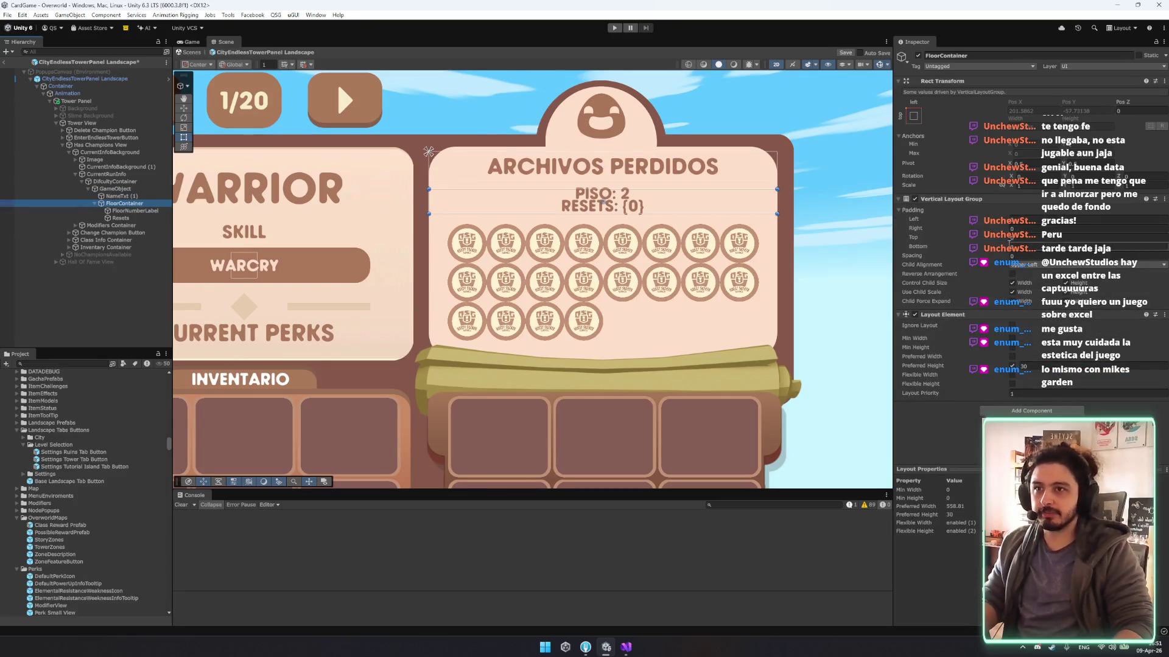
pyautogui.moveTo(1008, 258); pyautogui.dragTo(1009, 259)
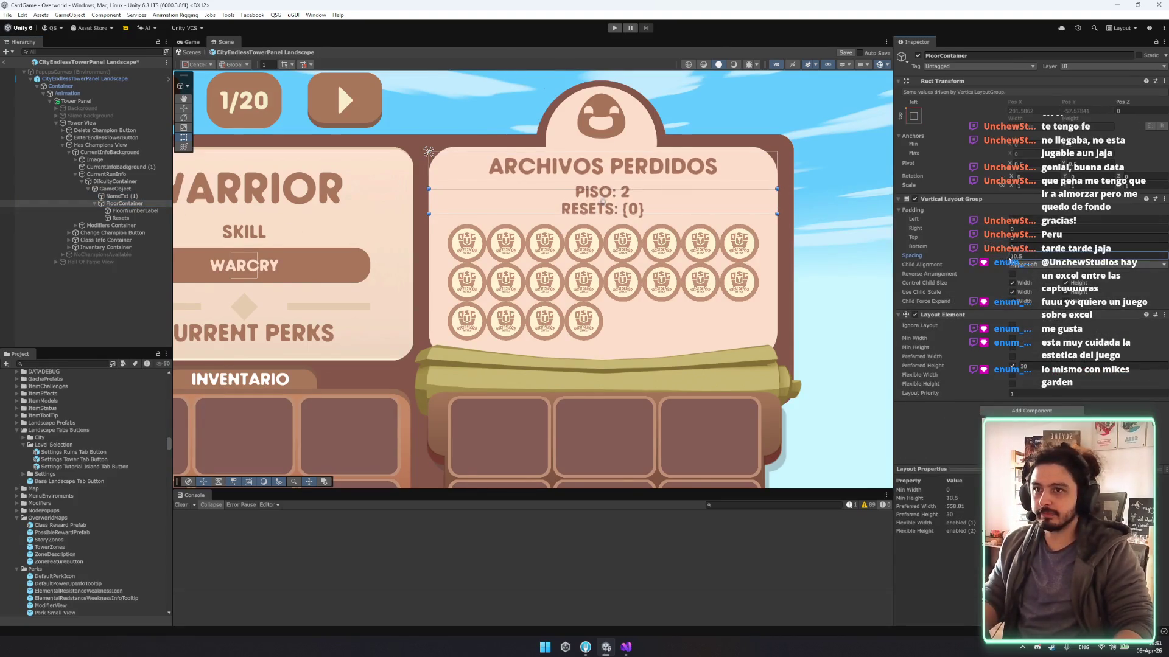
pyautogui.write('10')
pyautogui.click(121, 204)
pyautogui.press('Left')
pyautogui.press('Left')
pyautogui.press('Left')
pyautogui.press('Left')
pyautogui.press('Left')
pyautogui.press('Down')
pyautogui.press('Down')
pyautogui.press('Up')
pyautogui.press('Up')
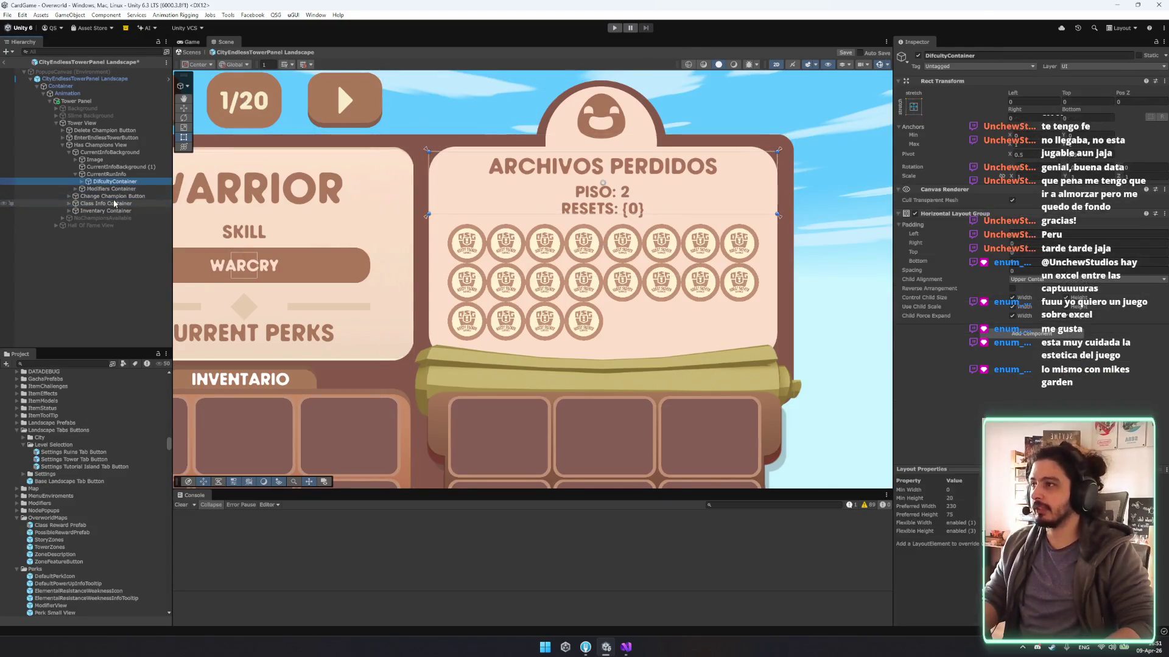
pyautogui.scroll(-2, 681, 296)
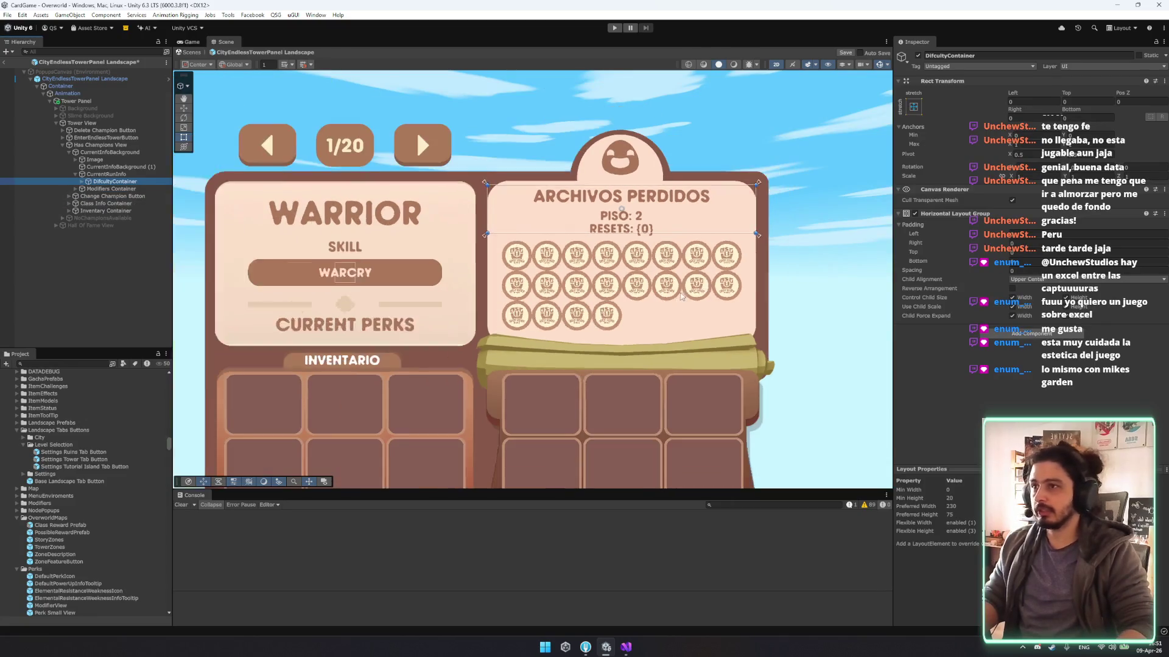
# Move DifcultyContainer below CurrentRunInfo and delete Perk Small View (1) through (17).
pyautogui.moveTo(115, 182); pyautogui.dragTo(127, 187)
pyautogui.press('Down')
pyautogui.press('Right')
pyautogui.press('Down')
pyautogui.press('Right')
pyautogui.press('Down')
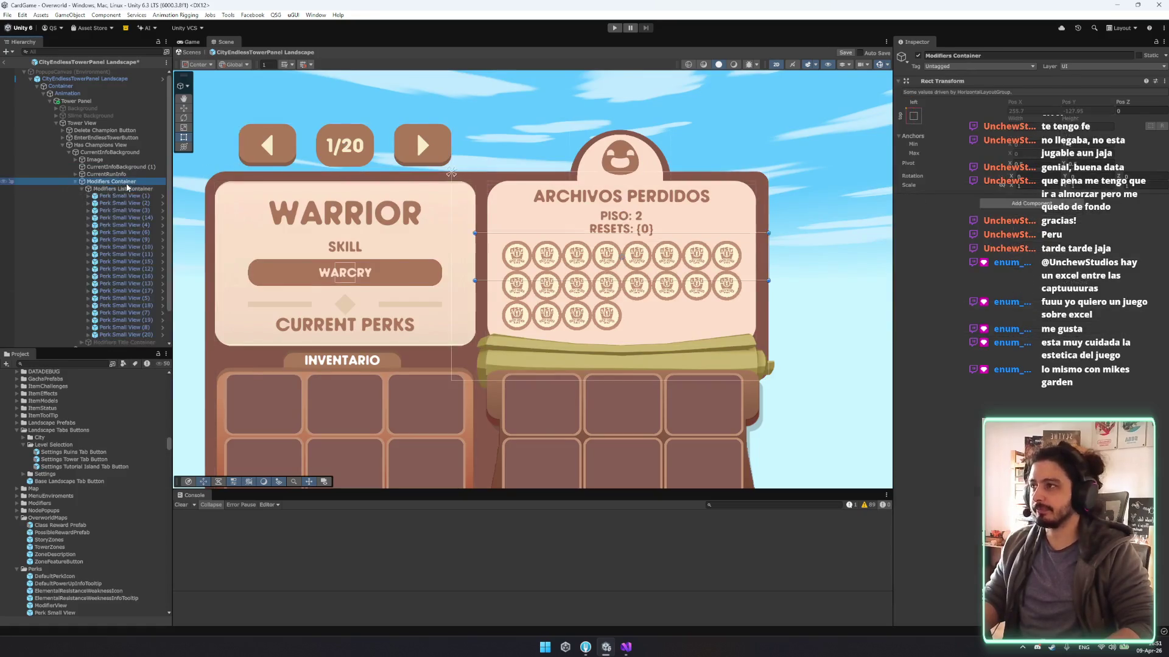
pyautogui.keyDown('shift'); pyautogui.click(125, 290); pyautogui.keyUp('shift')
pyautogui.press('Delete')
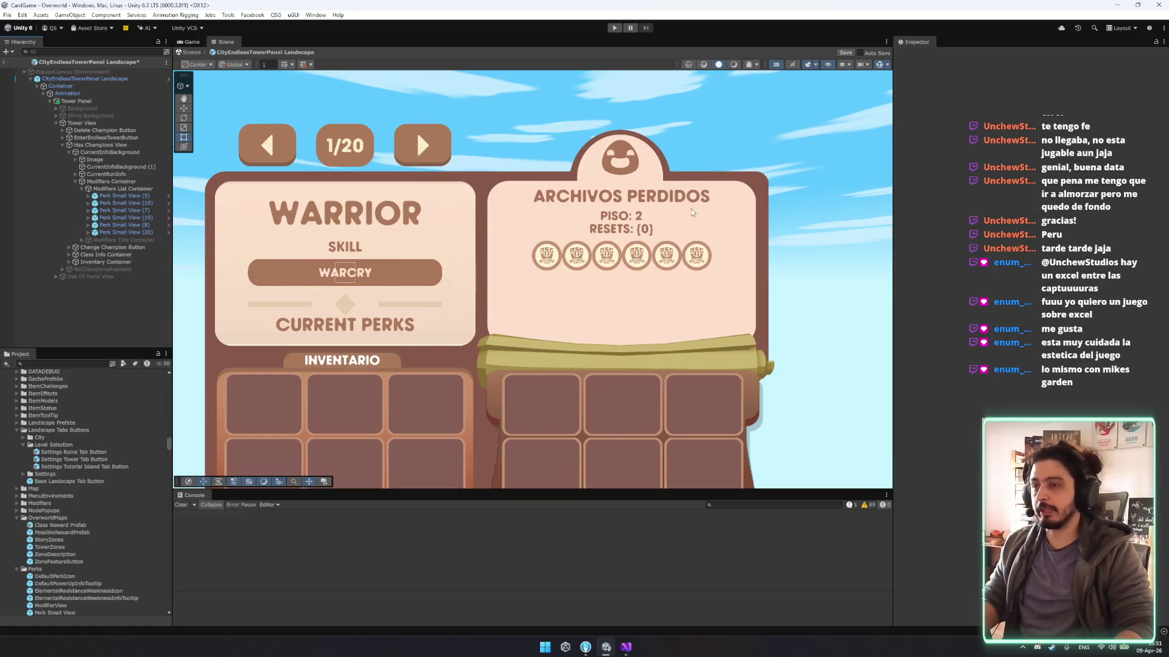
# Change the list's grid child alignment and stretch the Modifiers Container down the panel.
pyautogui.click(136, 190)
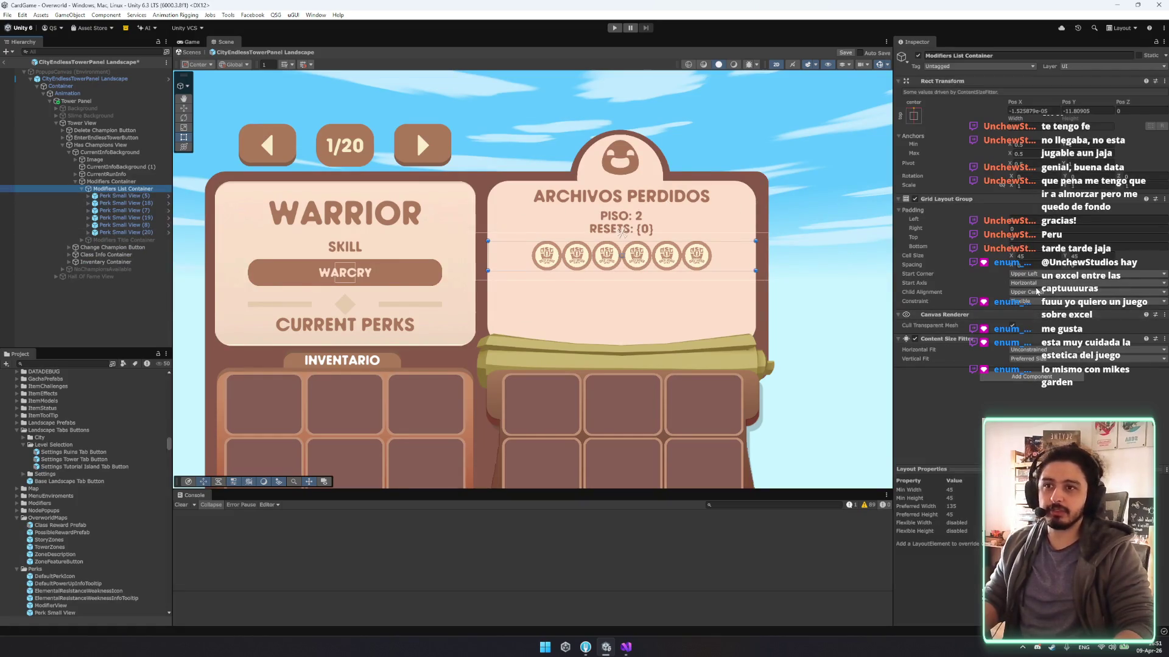
pyautogui.click(1048, 294)
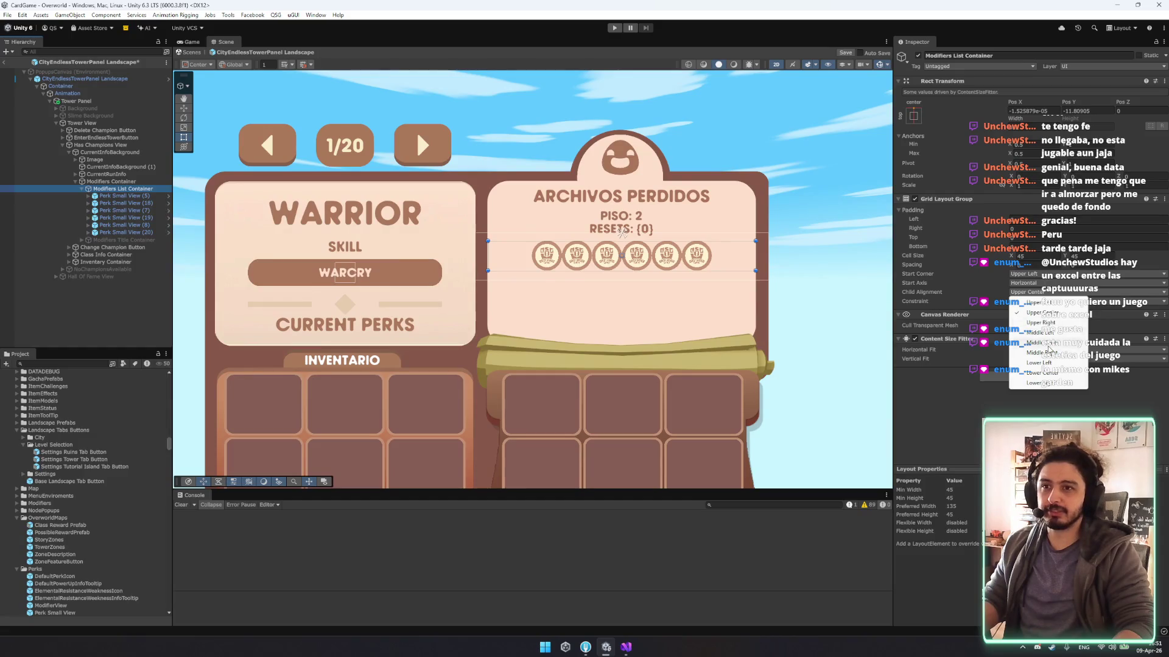
pyautogui.click(1048, 343)
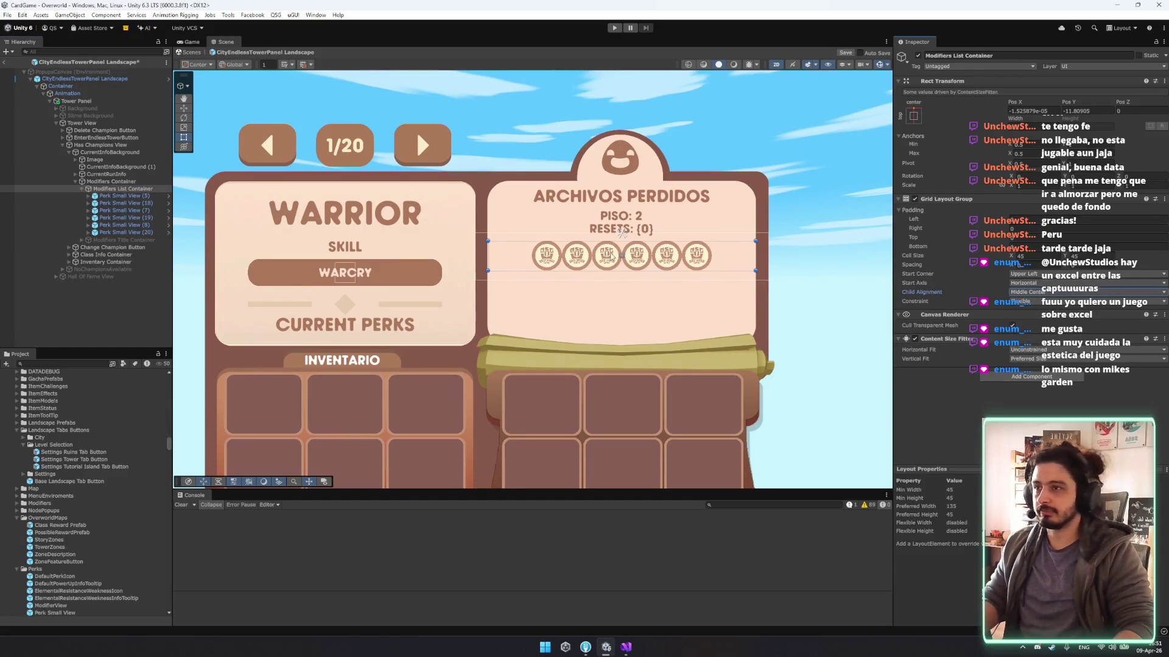
pyautogui.click(914, 115)
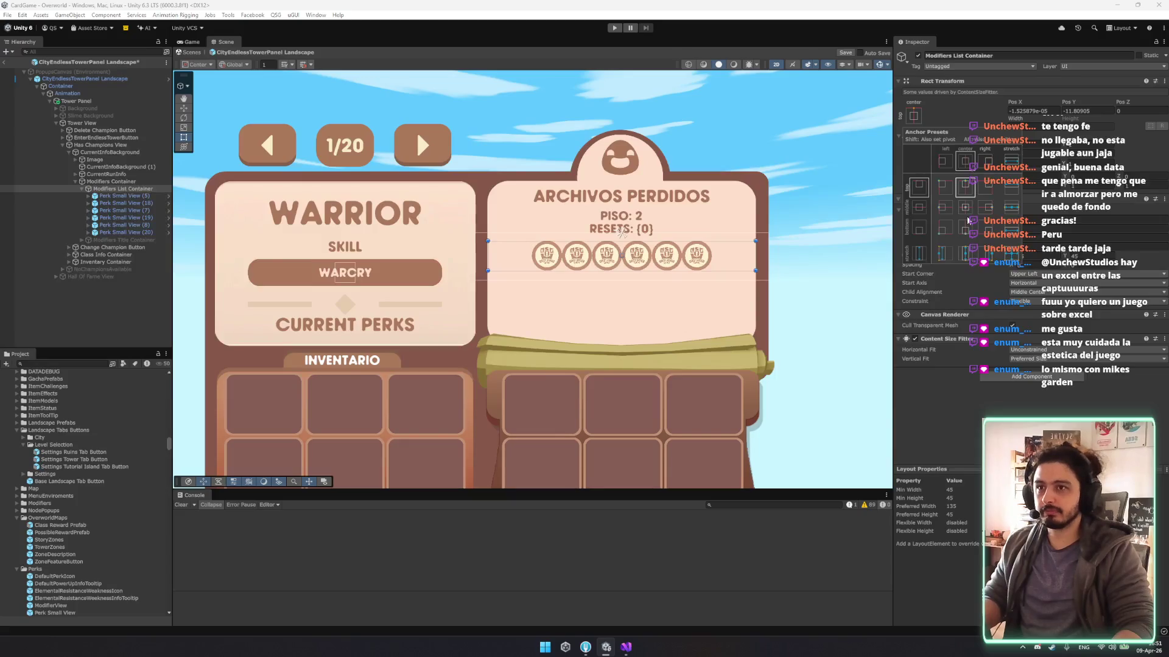
pyautogui.click(112, 181)
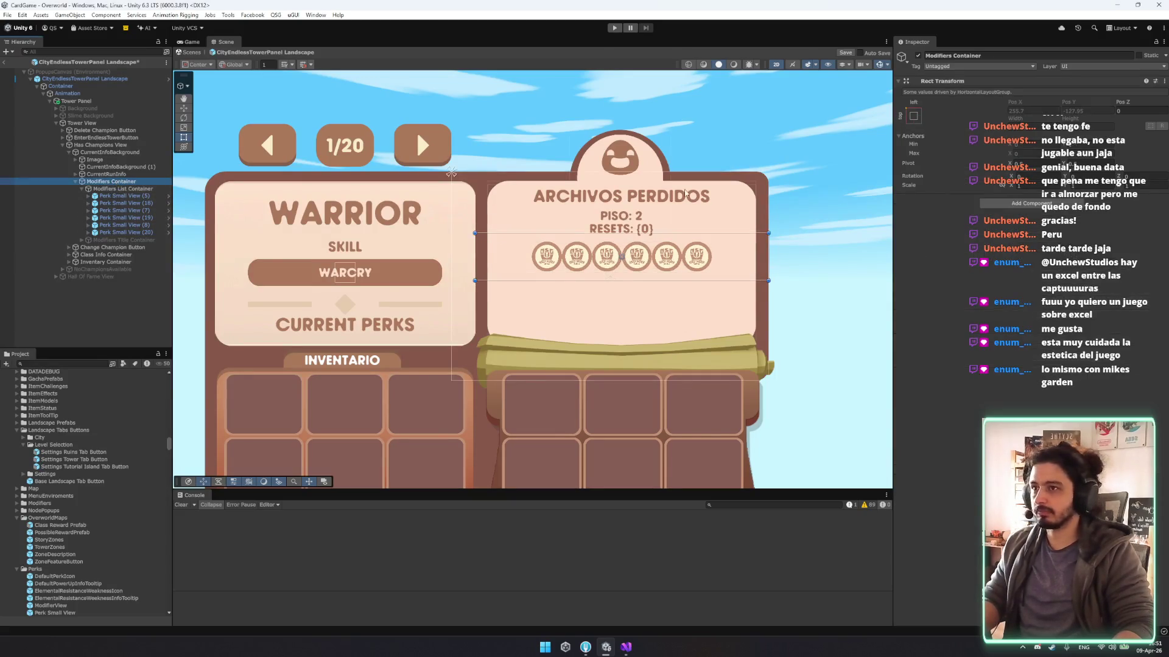
pyautogui.moveTo(729, 280)
pyautogui.mouseDown()
pyautogui.moveTo(729, 370)
pyautogui.moveTo(729, 353)
pyautogui.mouseUp()
# Keep an Upper Left start corner, align children Upper Center, and anchor the perk row below RESETS.
pyautogui.click(97, 189)
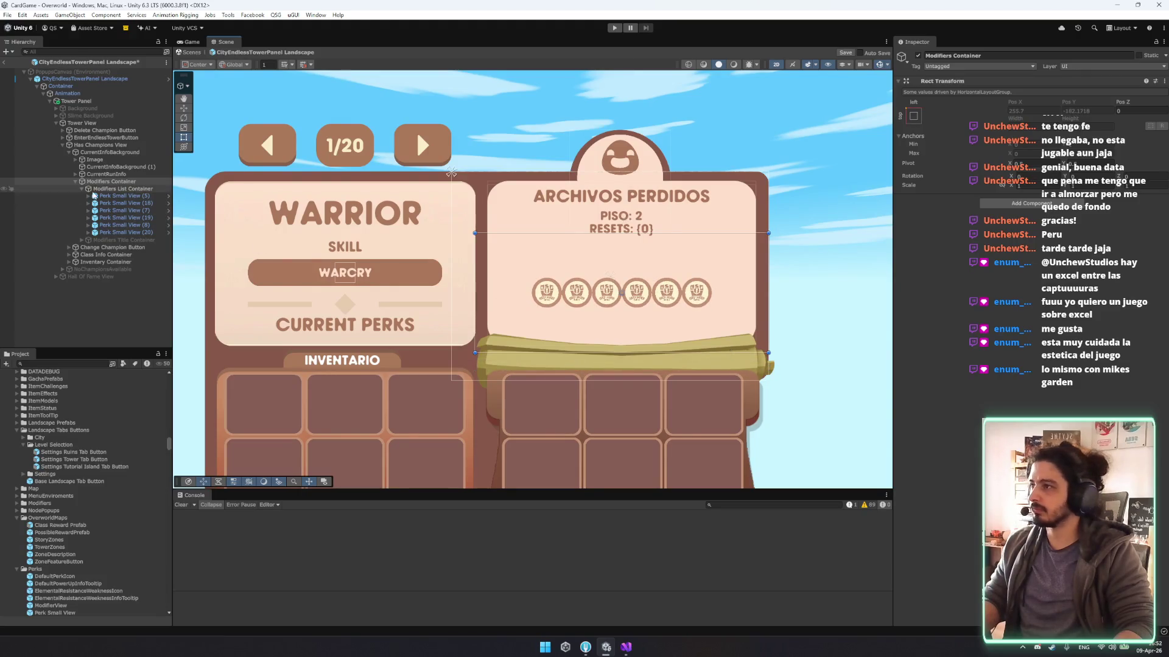
pyautogui.click(1024, 274)
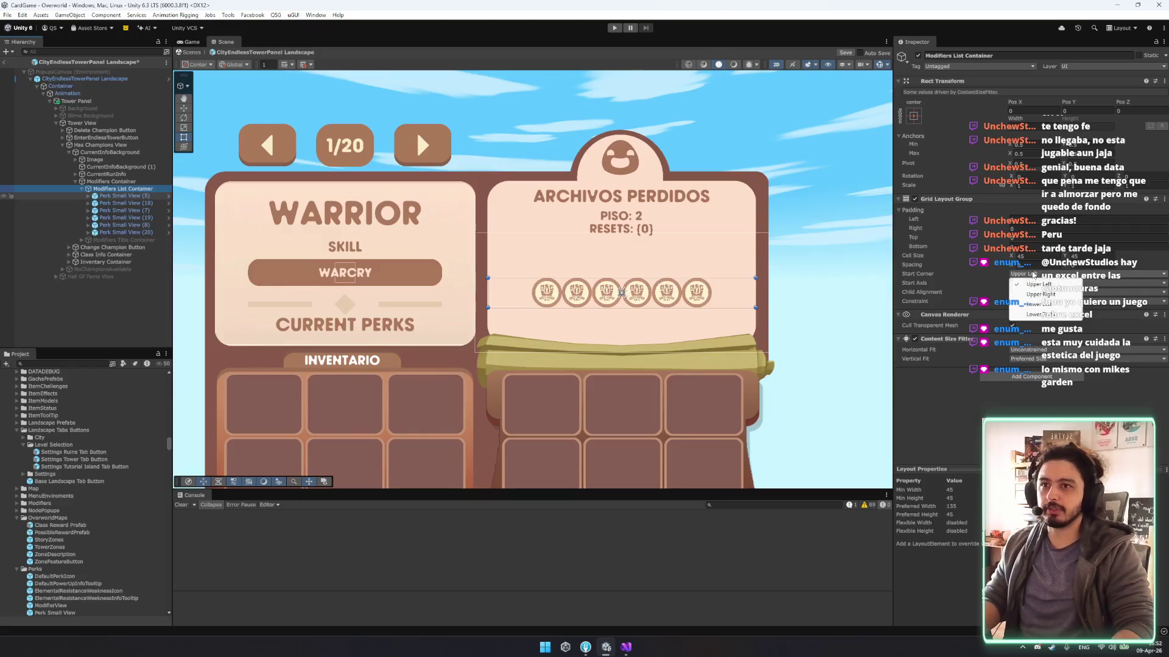
pyautogui.click(1037, 284)
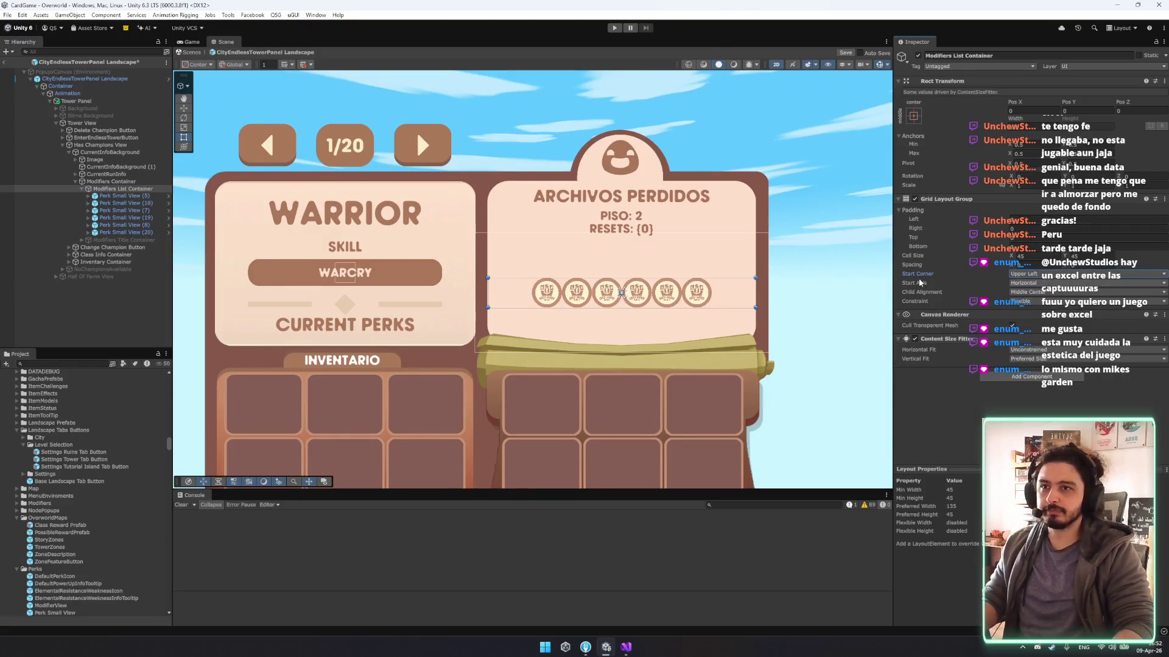
pyautogui.click(1038, 292)
pyautogui.click(1054, 314)
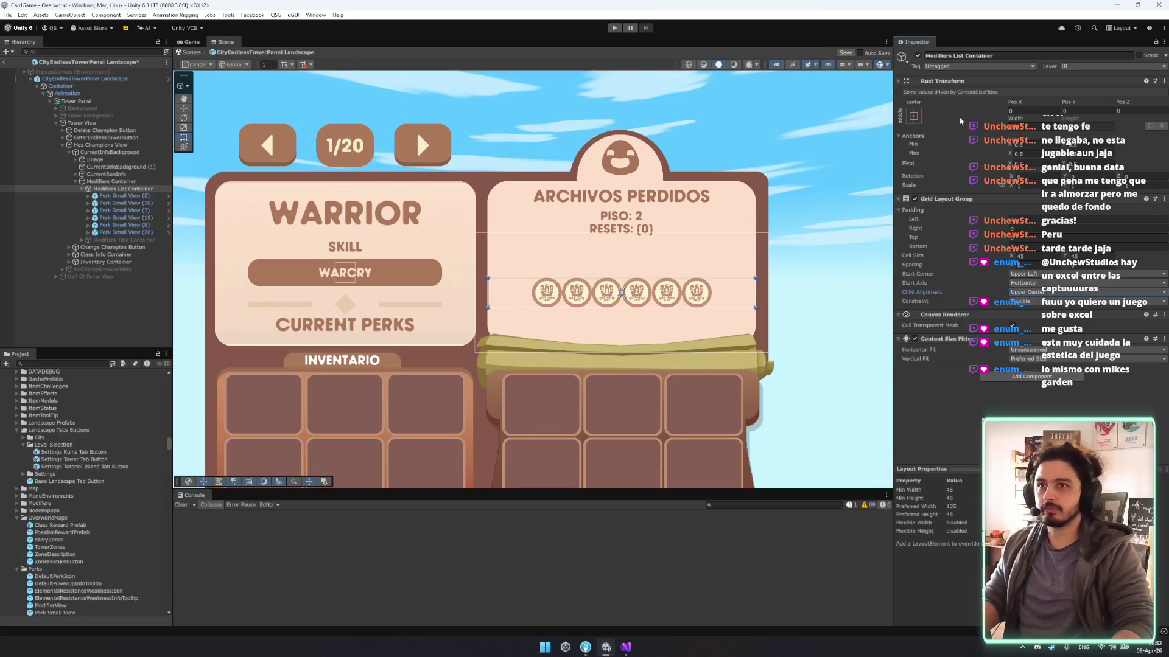
pyautogui.click(913, 115)
pyautogui.click(965, 187)
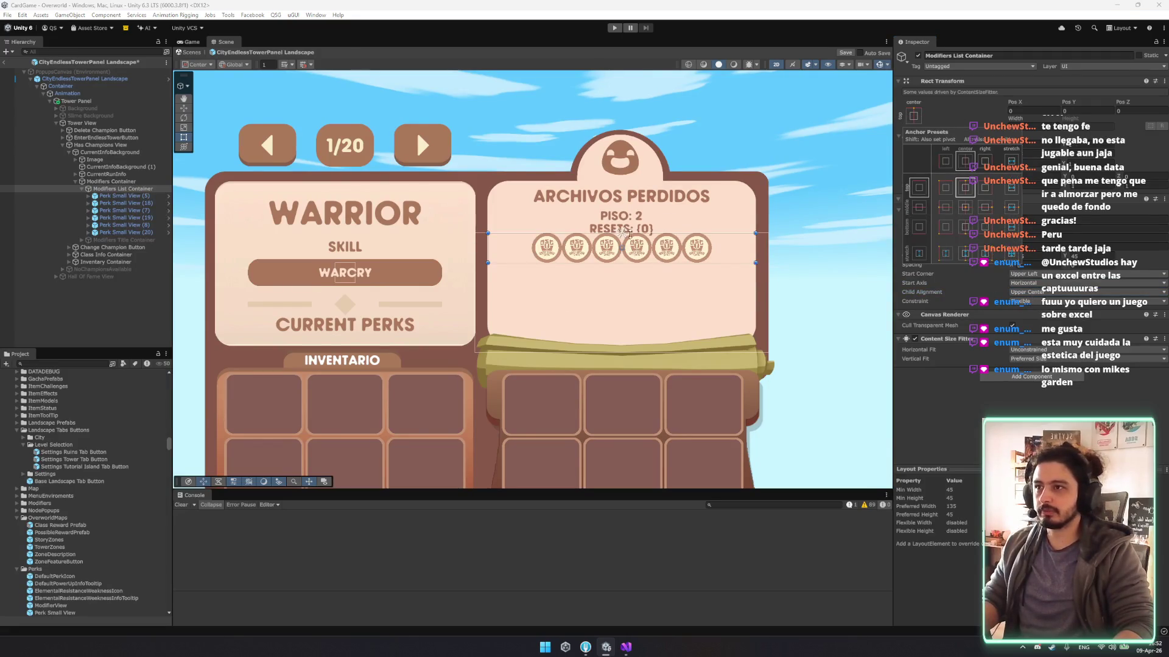
# Nudge the Modifiers Container's perk row slightly lower.
pyautogui.click(566, 201)
pyautogui.press('w')
pyautogui.press('t')
pyautogui.moveTo(633, 239); pyautogui.dragTo(633, 252)
# Delete Perk Small View (8), leaving five perk placeholders.
pyautogui.click(112, 206)
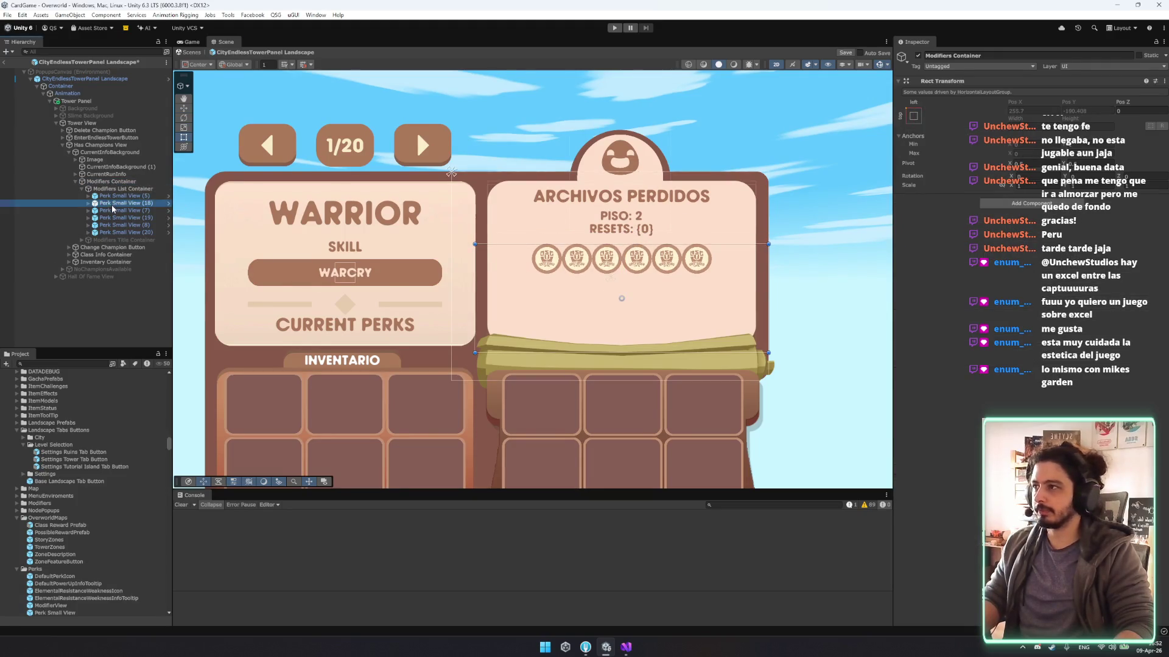
pyautogui.click(122, 195)
pyautogui.keyDown('shift'); pyautogui.click(121, 232); pyautogui.keyUp('shift')
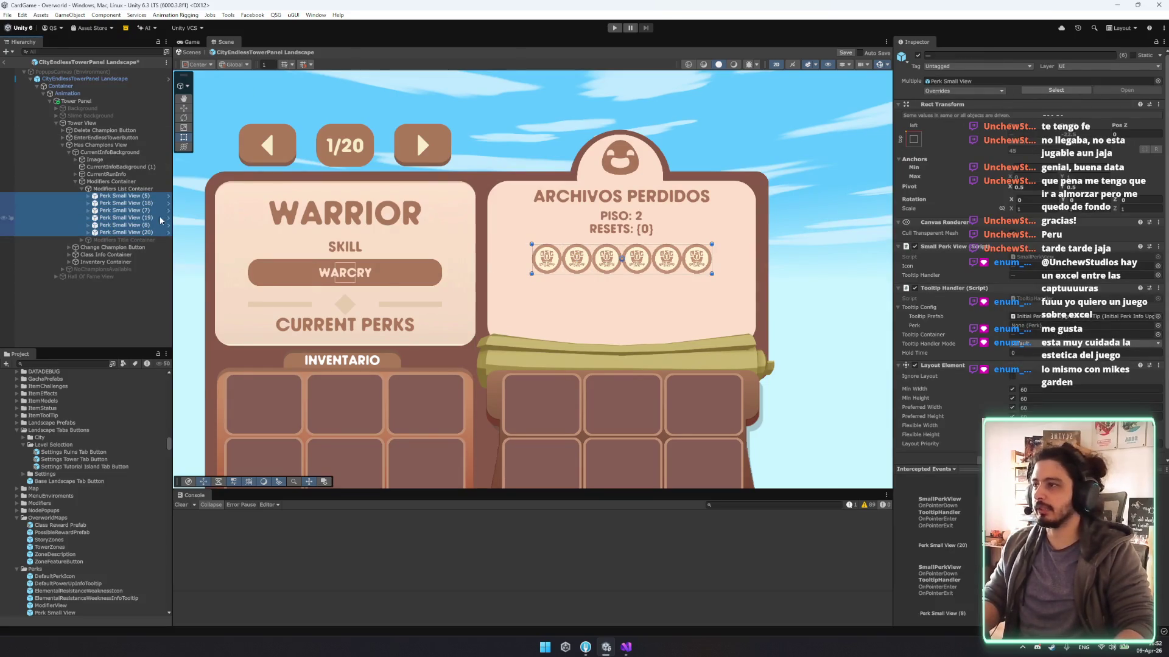
pyautogui.click(126, 225)
pyautogui.press('Delete')
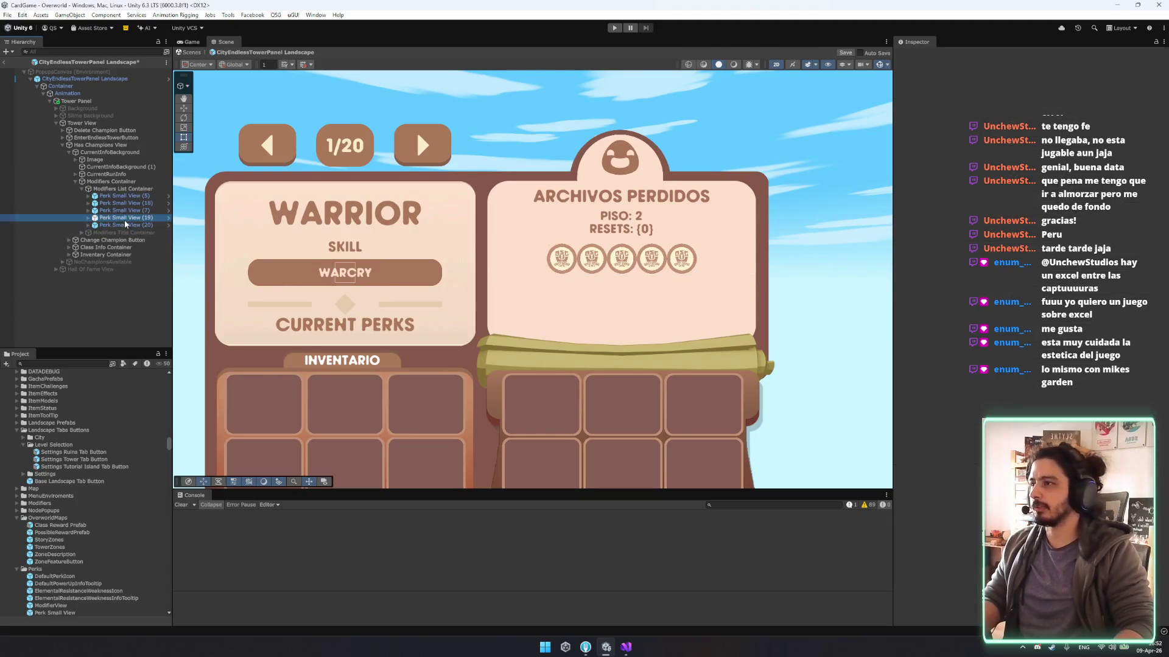
# Duplicate the five perks repeatedly to build up the grid.
pyautogui.click(126, 224)
pyautogui.keyDown('shift'); pyautogui.click(122, 196); pyautogui.keyUp('shift')
pyautogui.hotkey('ctrl', 'd')
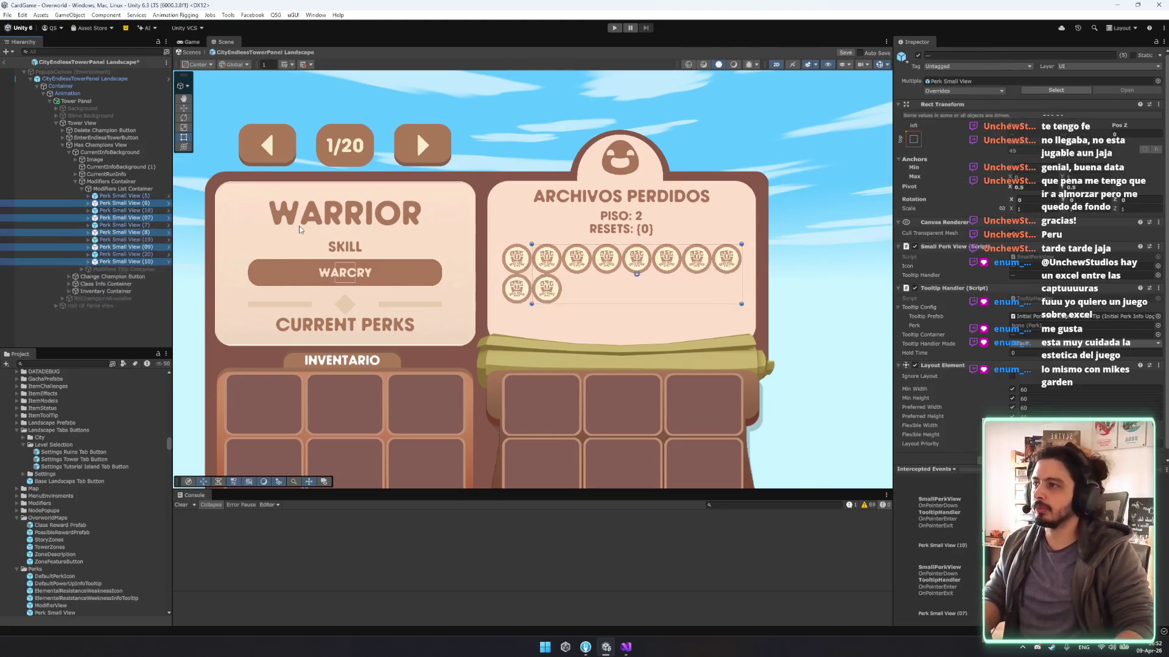
pyautogui.hotkey('ctrl', 'd')
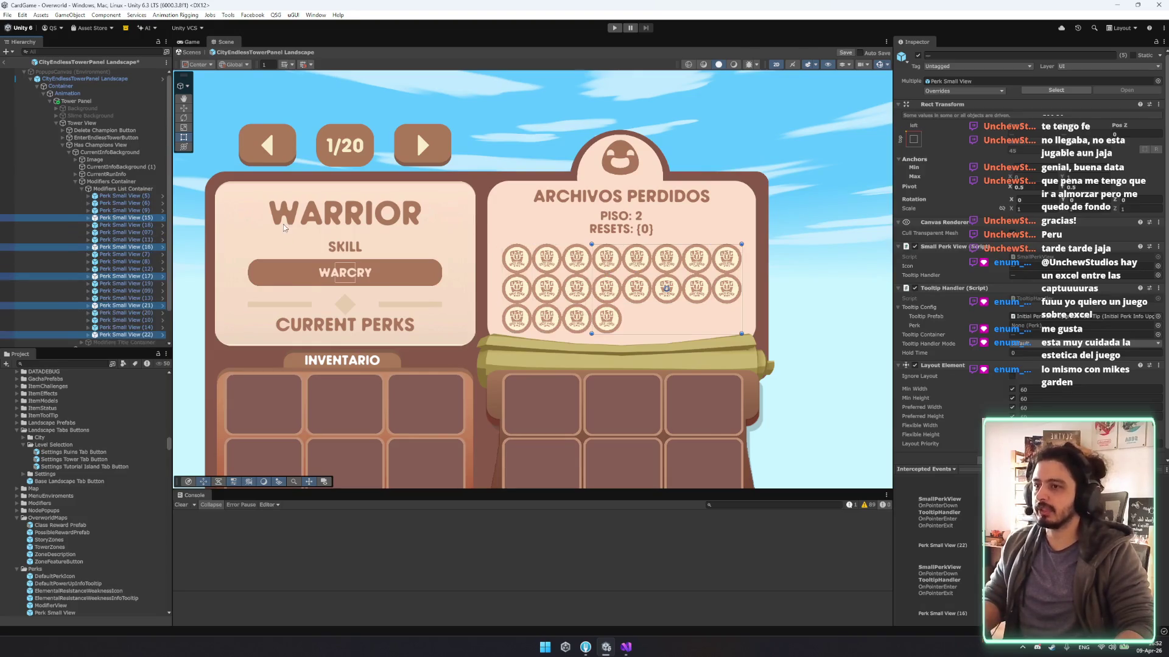
pyautogui.hotkey('ctrl', 'd')
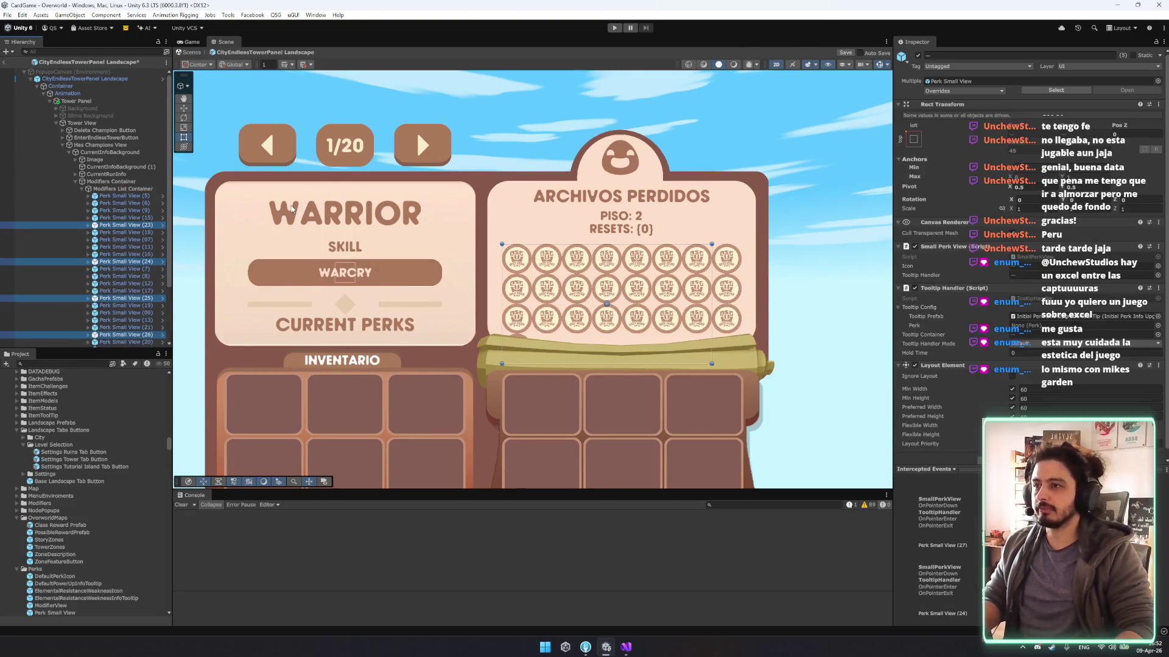
# Delete the five extra perks, leaving 20 icons in rows of eight, eight and four.
pyautogui.click(124, 195)
pyautogui.scroll(-3, 124, 201)
pyautogui.keyDown('shift'); pyautogui.click(147, 300); pyautogui.keyUp('shift')
pyautogui.keyDown('shift'); pyautogui.click(147, 300); pyautogui.keyUp('shift')
pyautogui.click(147, 300)
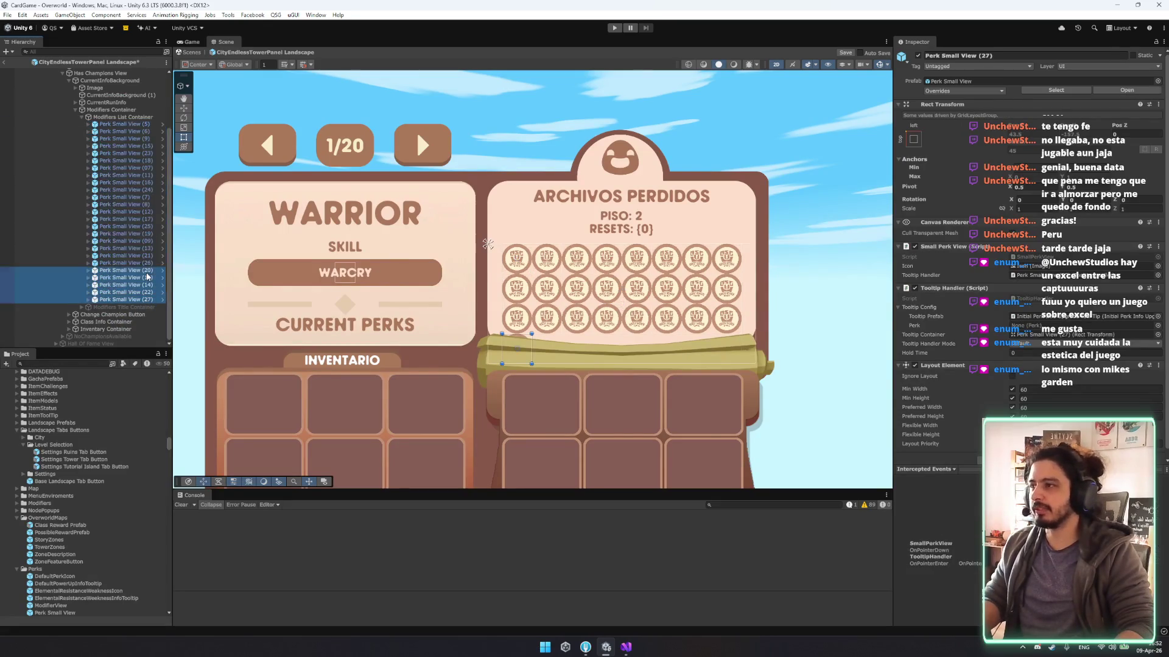
pyautogui.keyDown('shift'); pyautogui.click(163, 271); pyautogui.keyUp('shift')
pyautogui.press('Delete')
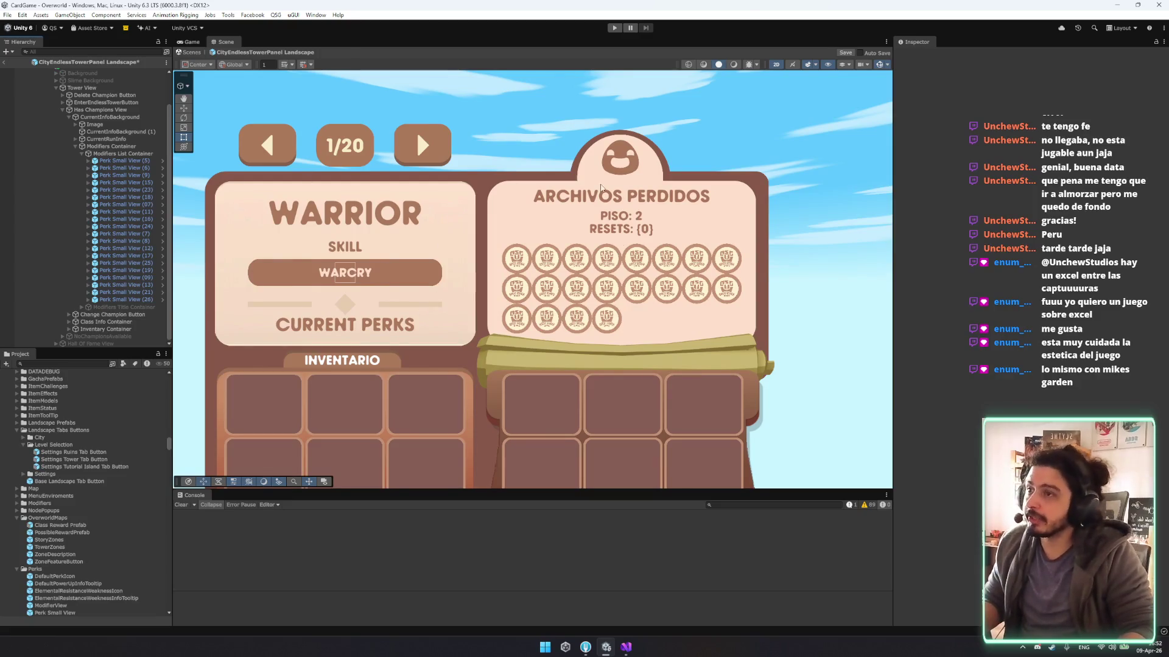
pyautogui.scroll(-2, 671, 243)
pyautogui.moveTo(807, 274); pyautogui.dragTo(488, 182)
# Set the Modifiers List Container grid to start Upper Left with Middle Center child alignment.
pyautogui.scroll(-2, 488, 182)
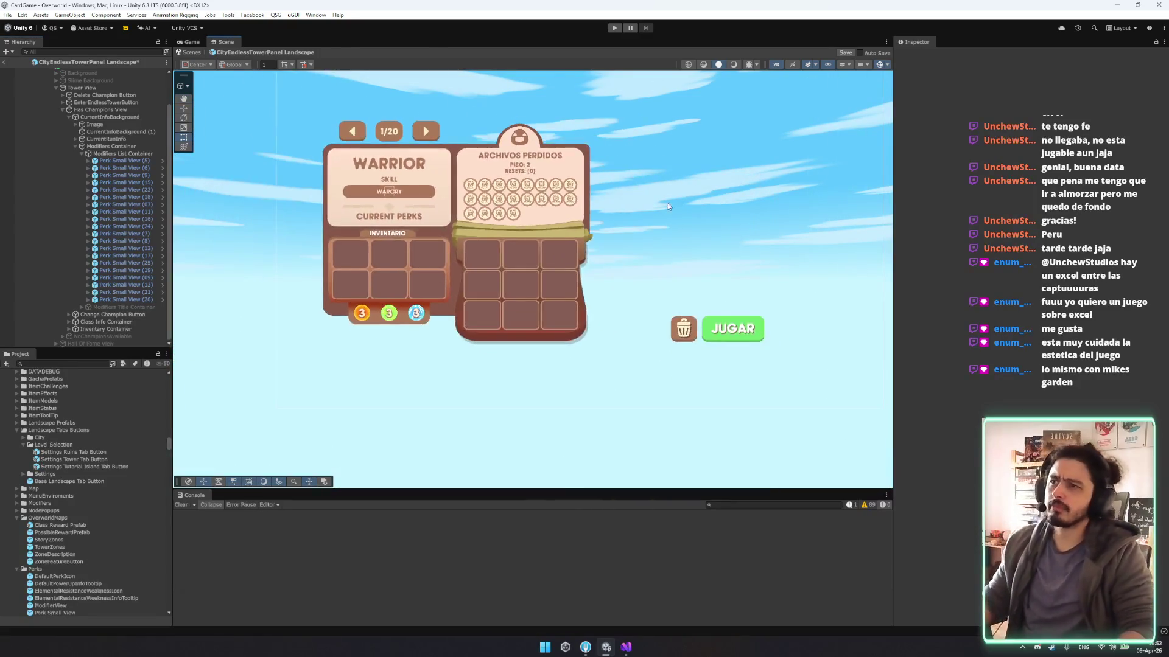
pyautogui.click(467, 195)
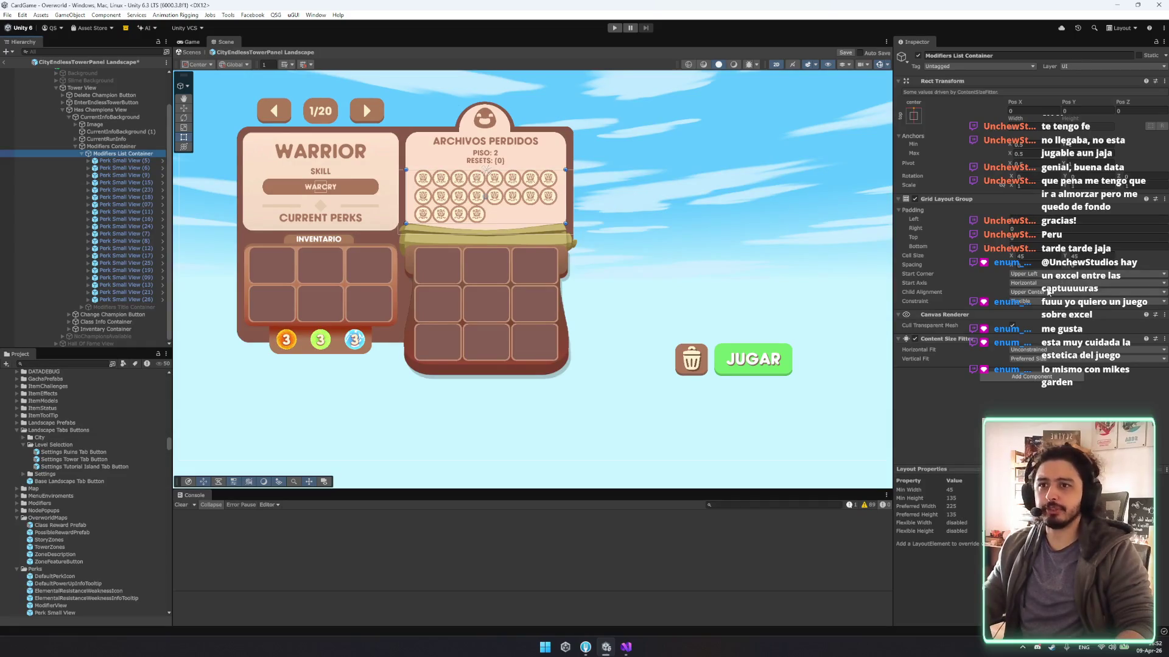
pyautogui.click(1039, 292)
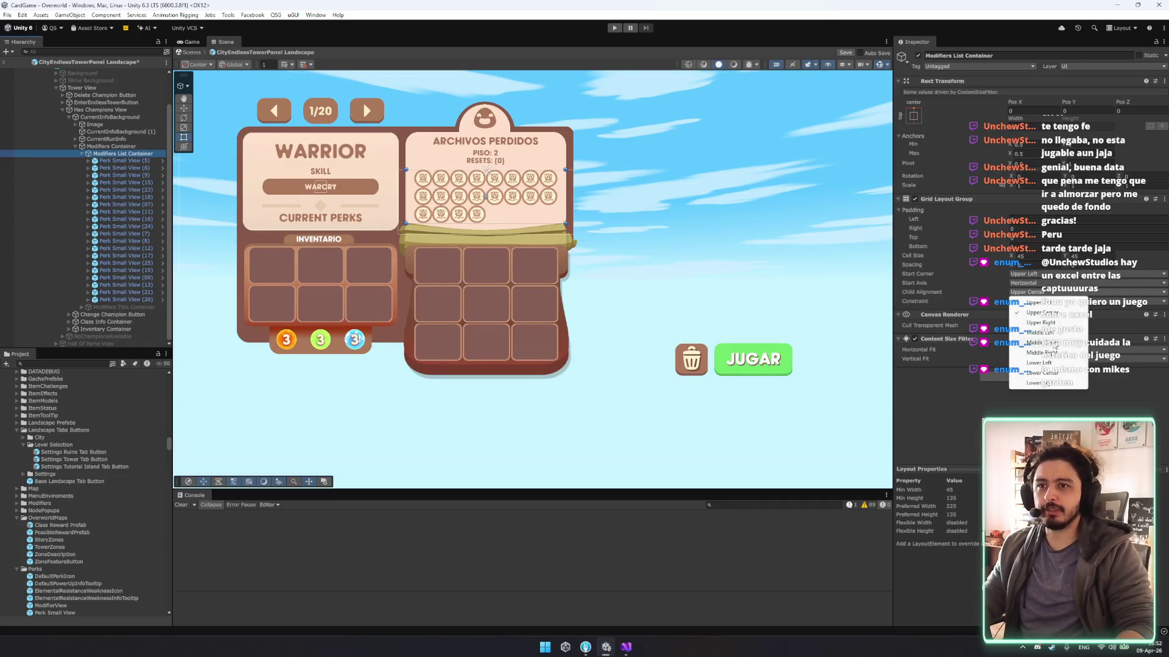
pyautogui.click(1052, 343)
pyautogui.click(1028, 275)
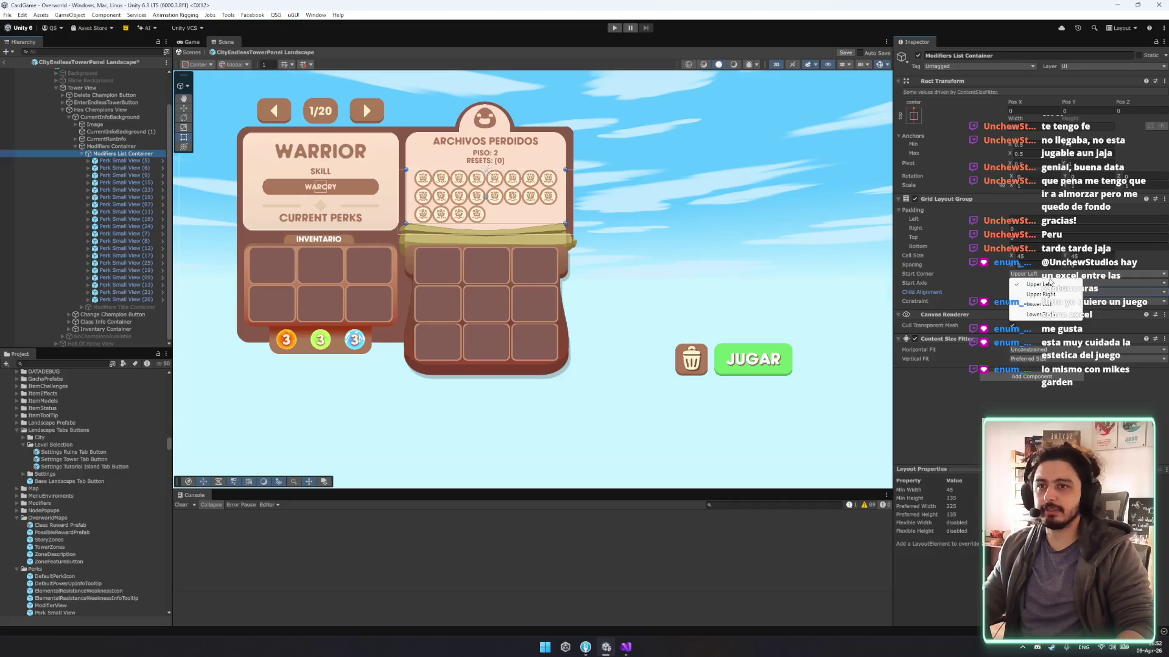
pyautogui.click(1051, 284)
pyautogui.click(1046, 294)
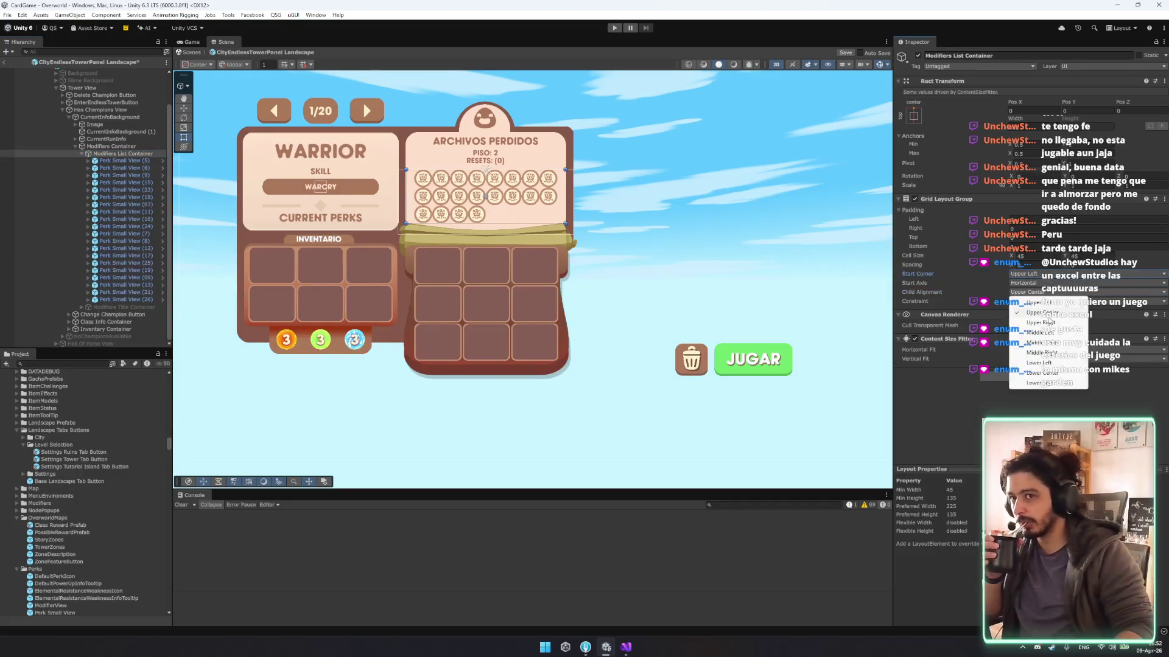
pyautogui.click(1049, 342)
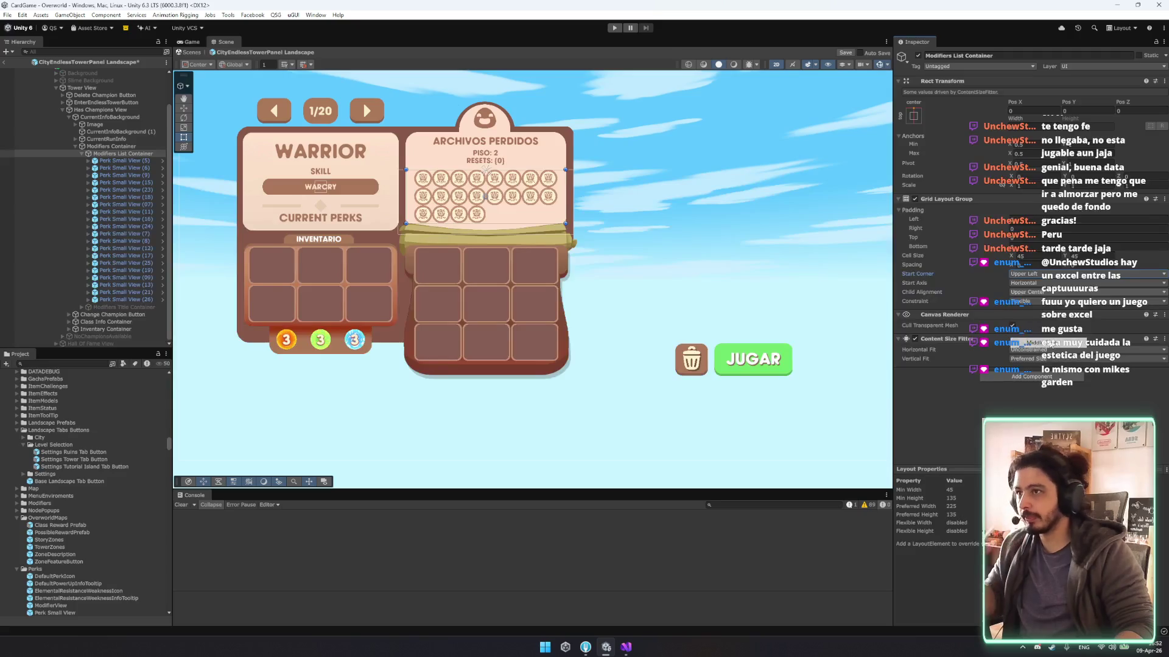
# Select a range of perk icons and keep the grid's start axis Horizontal.
pyautogui.click(122, 241)
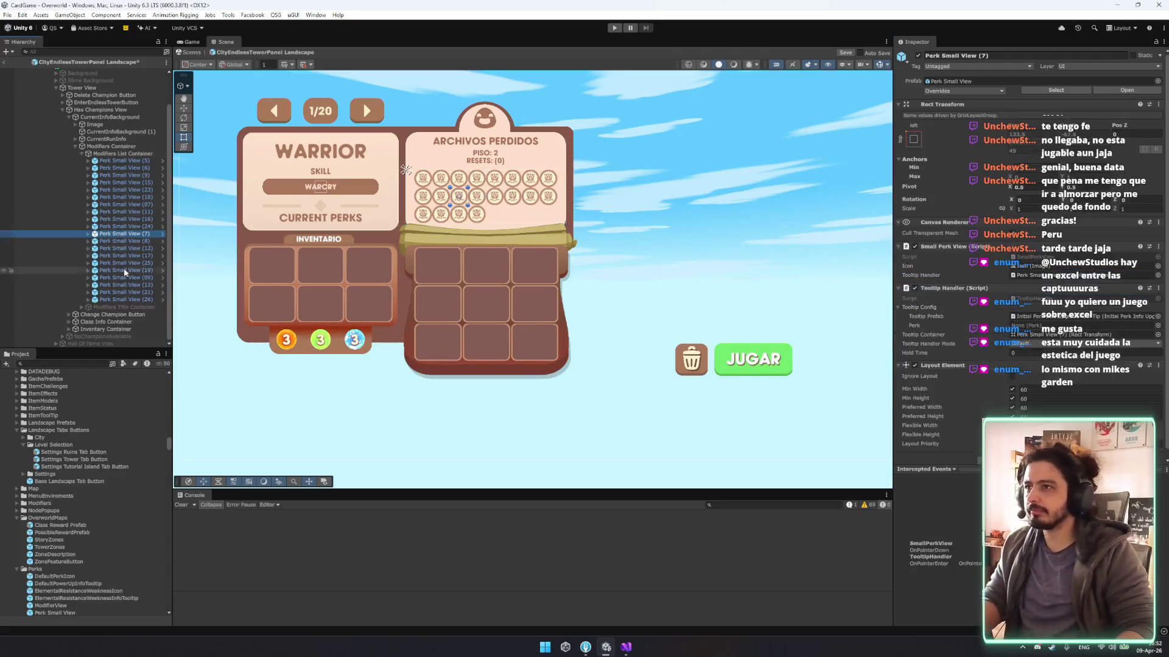
pyautogui.click(122, 307)
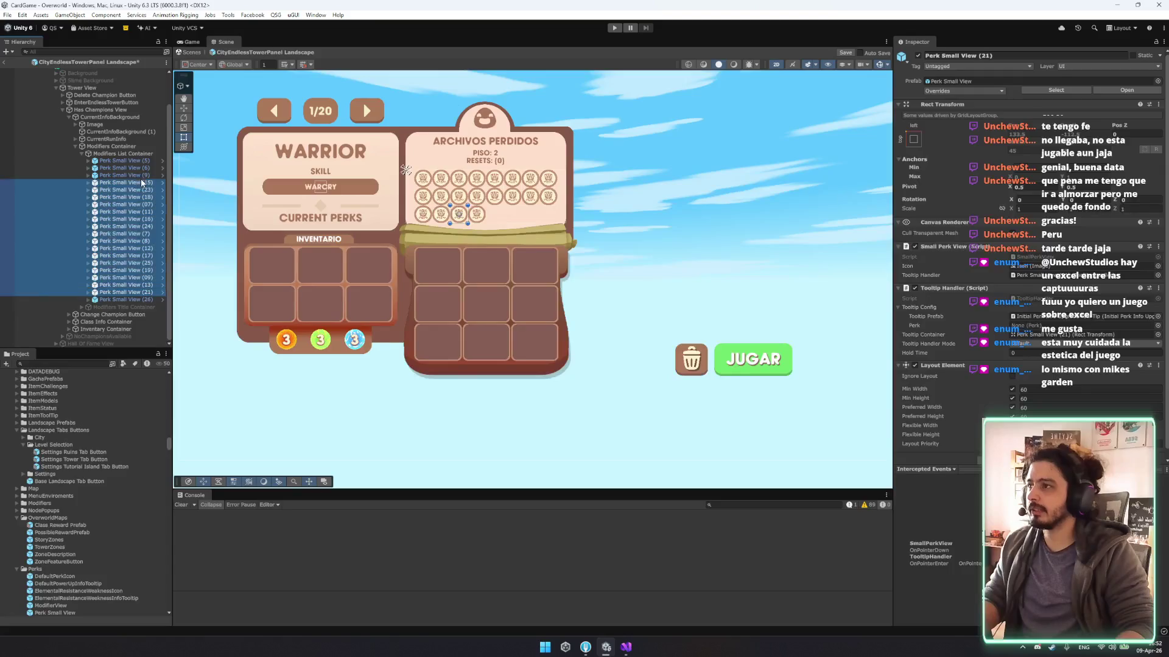
pyautogui.click(121, 189)
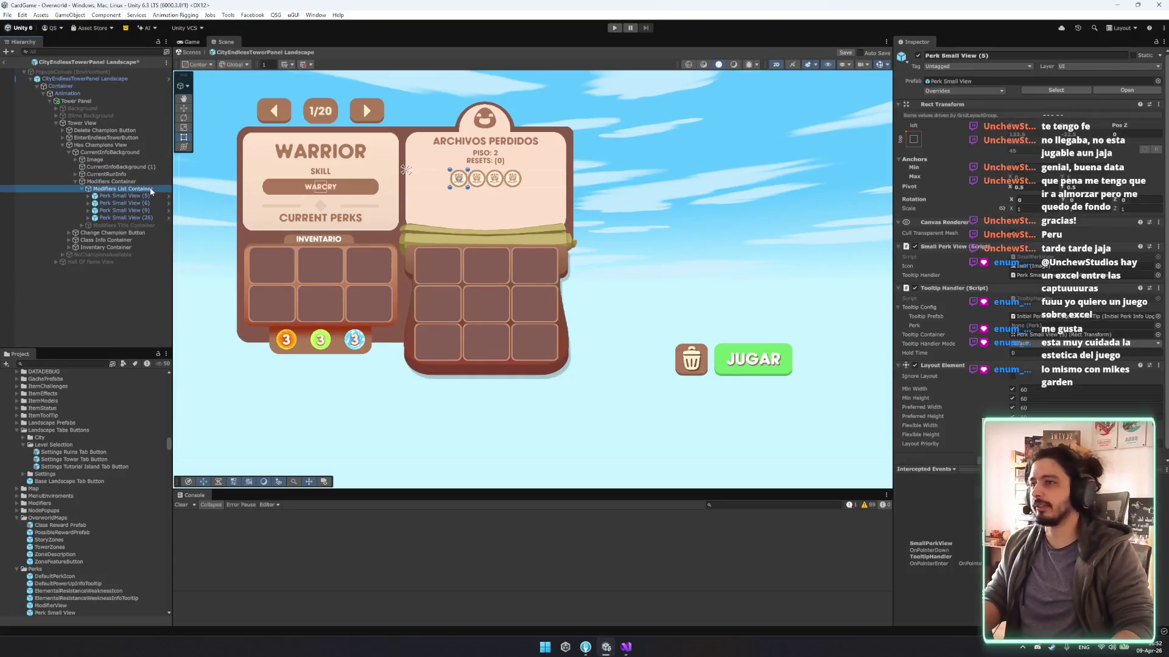
pyautogui.click(1039, 284)
pyautogui.click(986, 293)
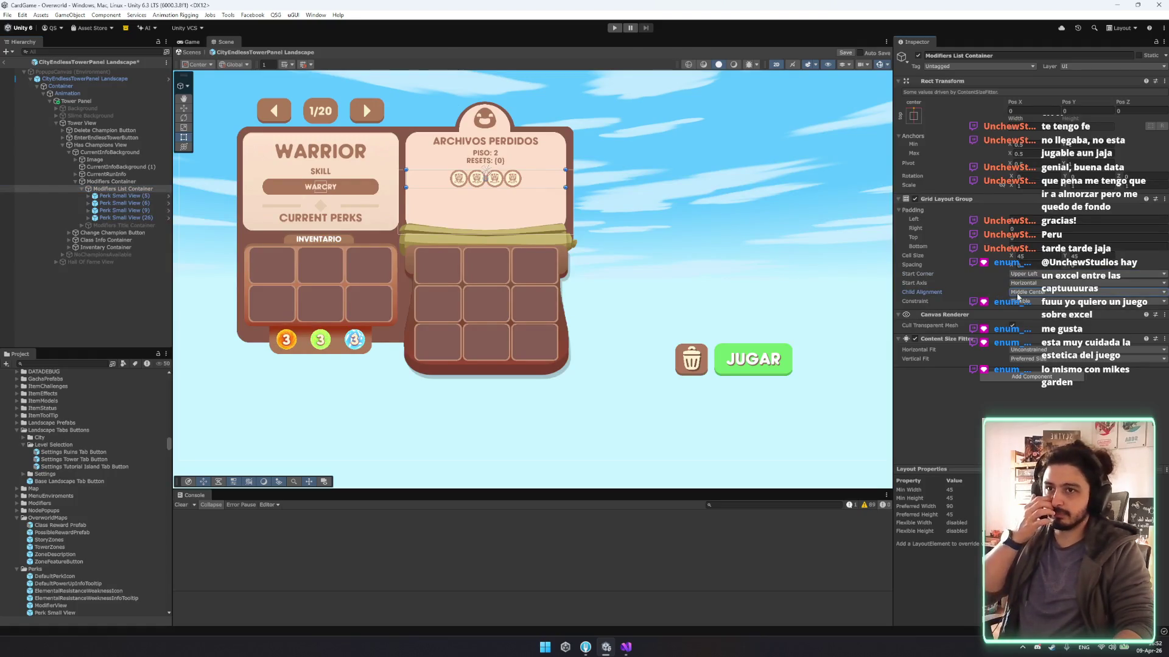
pyautogui.click(1024, 283)
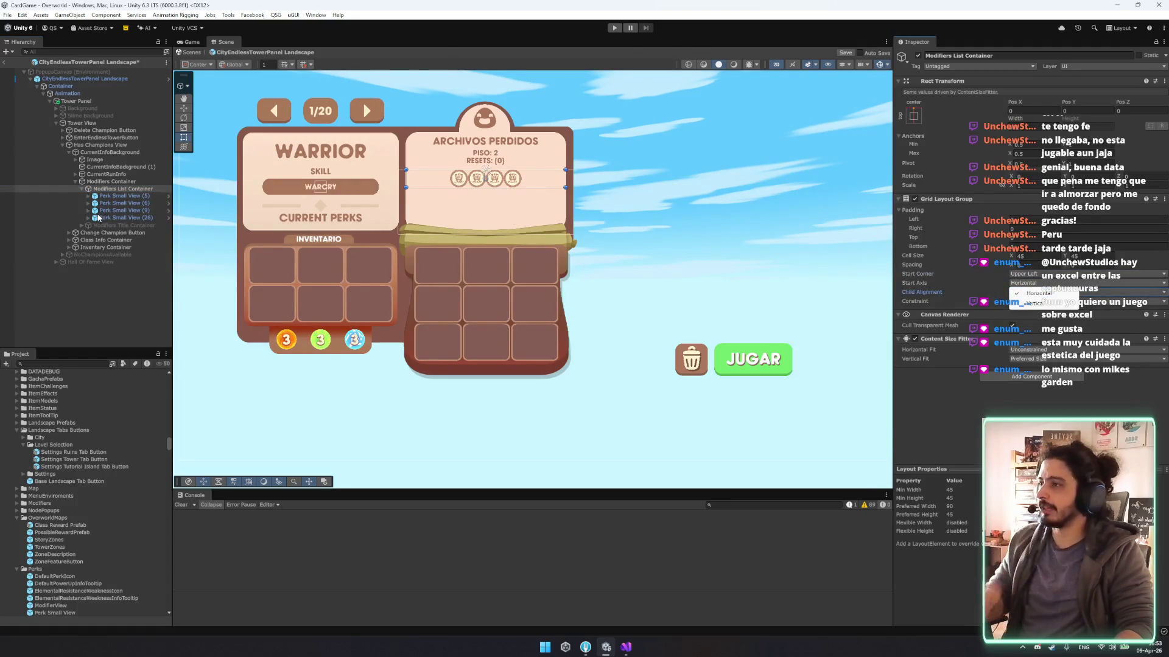
# Duplicate the selected perk icons to fill the grid with more rows.
pyautogui.click(98, 217)
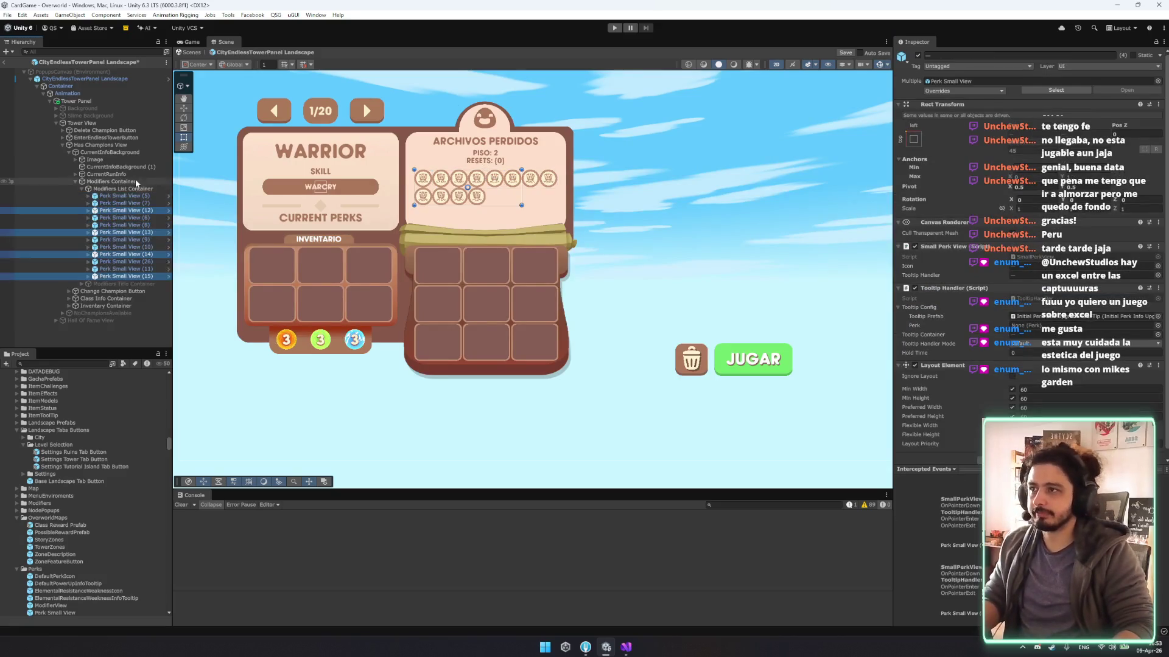
pyautogui.hotkey('ctrl', 'd')
pyautogui.hotkey('ctrl', 'd')
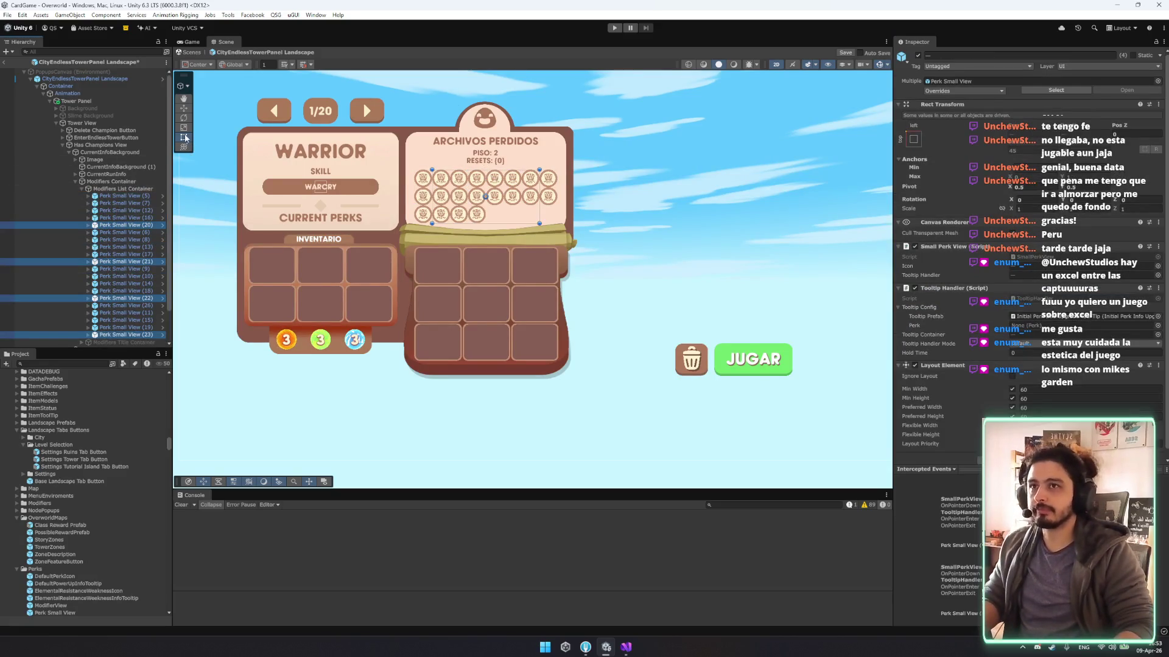
pyautogui.click(121, 196)
pyautogui.scroll(-2, 122, 244)
pyautogui.keyDown('shift'); pyautogui.click(144, 300); pyautogui.keyUp('shift')
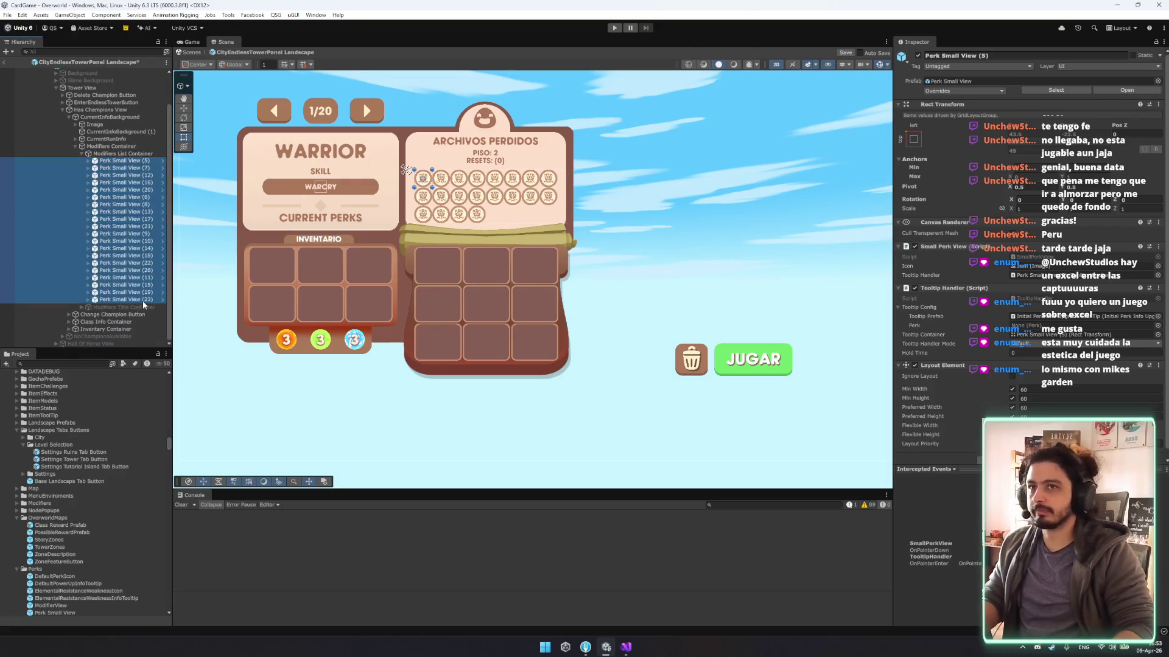
pyautogui.scroll(2, 122, 274)
pyautogui.click(123, 189)
pyautogui.scroll(2, 485, 166)
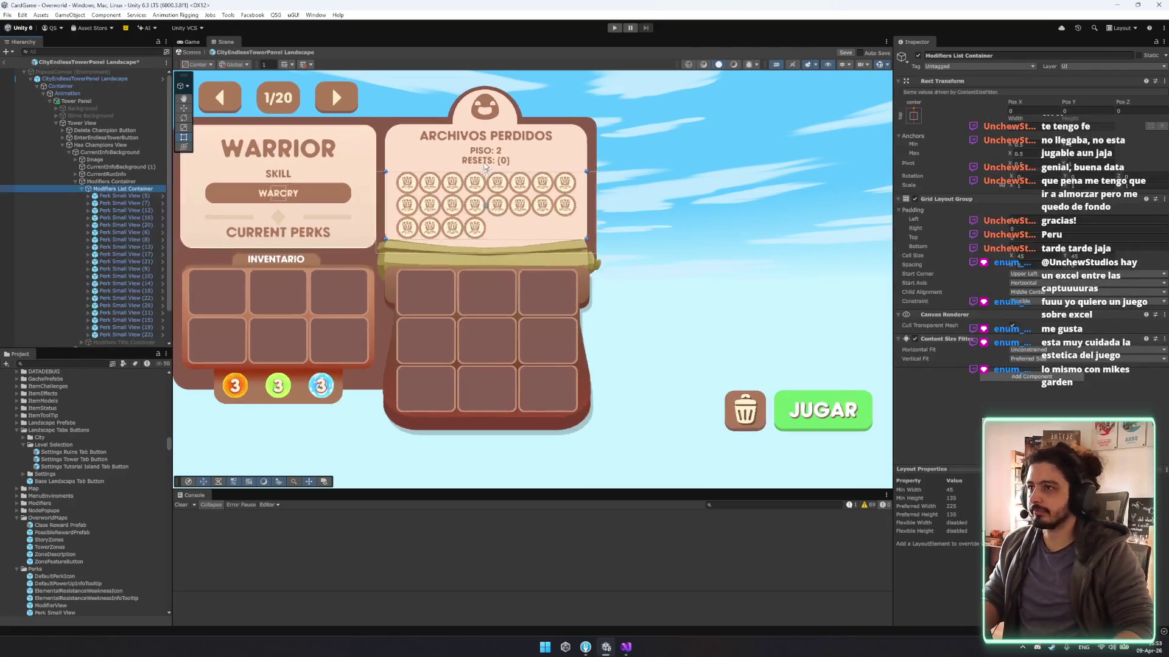
# Shorten the CurrentRunInfo box's height from about 72 to 51.
pyautogui.scroll(3, 485, 166)
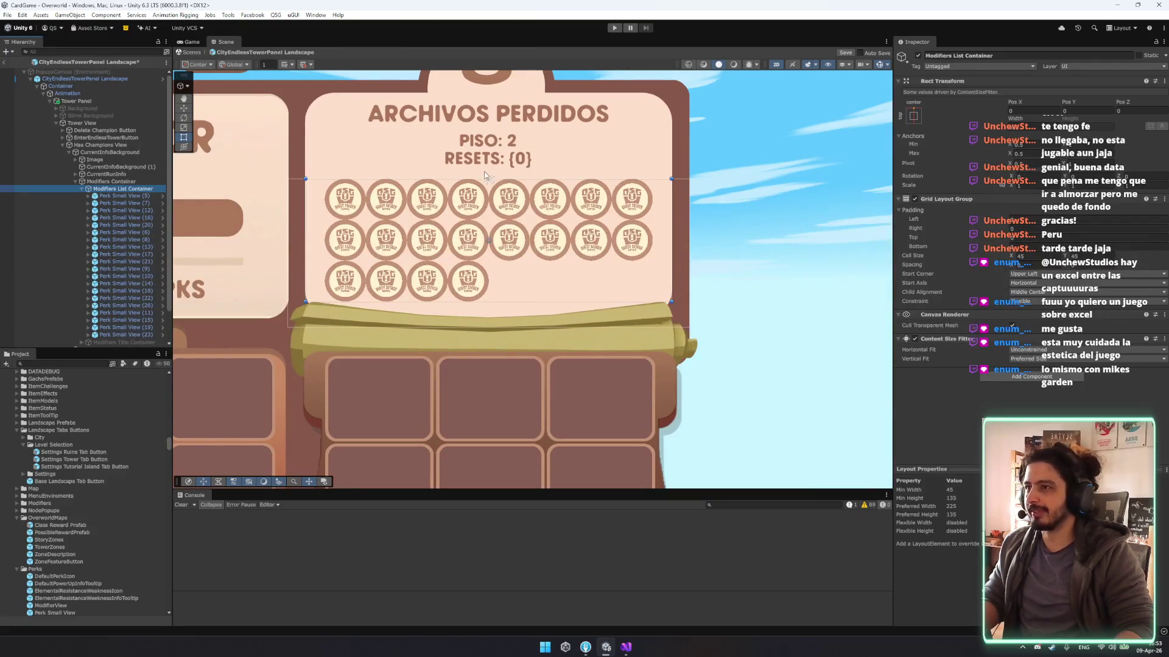
pyautogui.press('f')
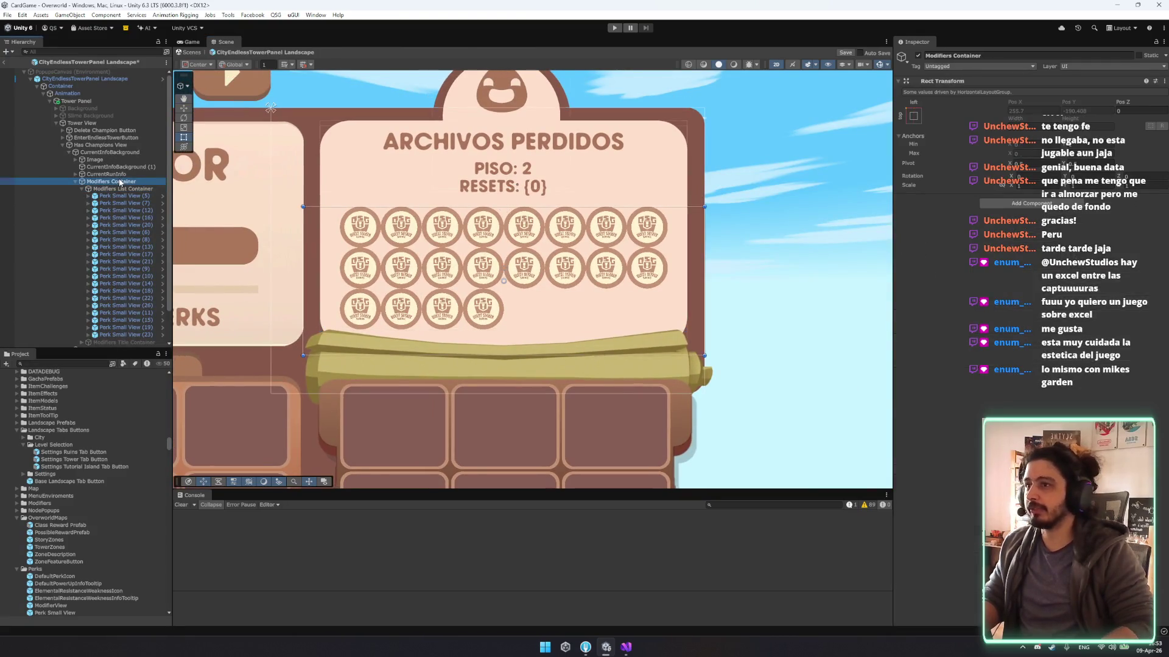
pyautogui.click(107, 174)
pyautogui.click(76, 174)
pyautogui.click(582, 193)
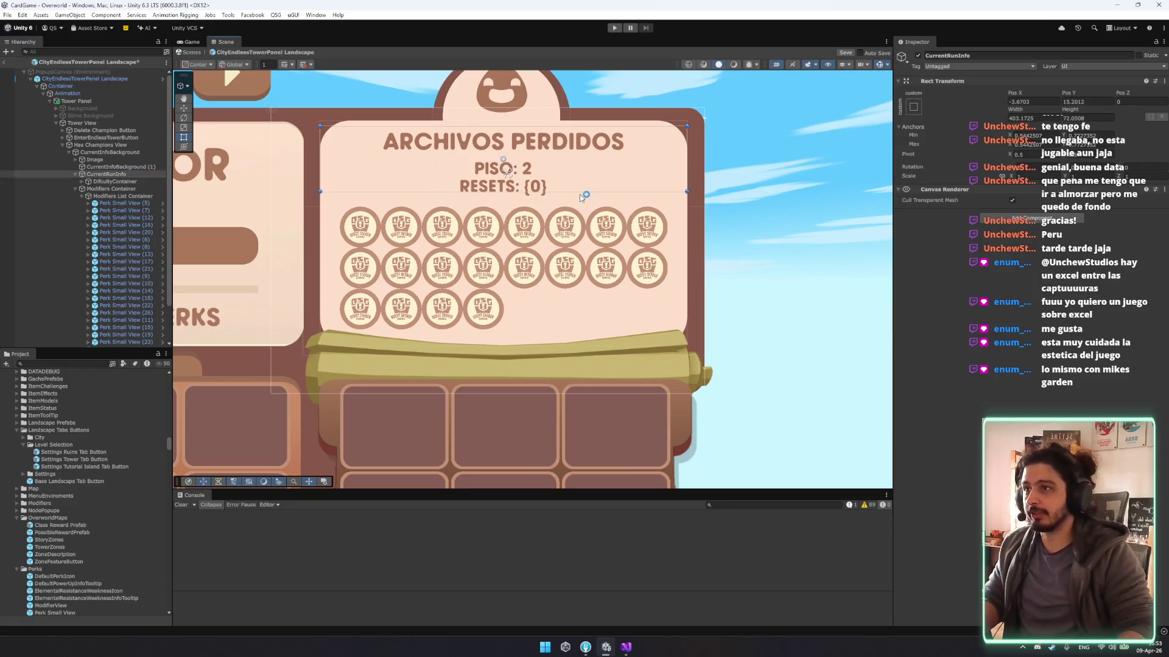
pyautogui.moveTo(583, 193); pyautogui.dragTo(587, 173)
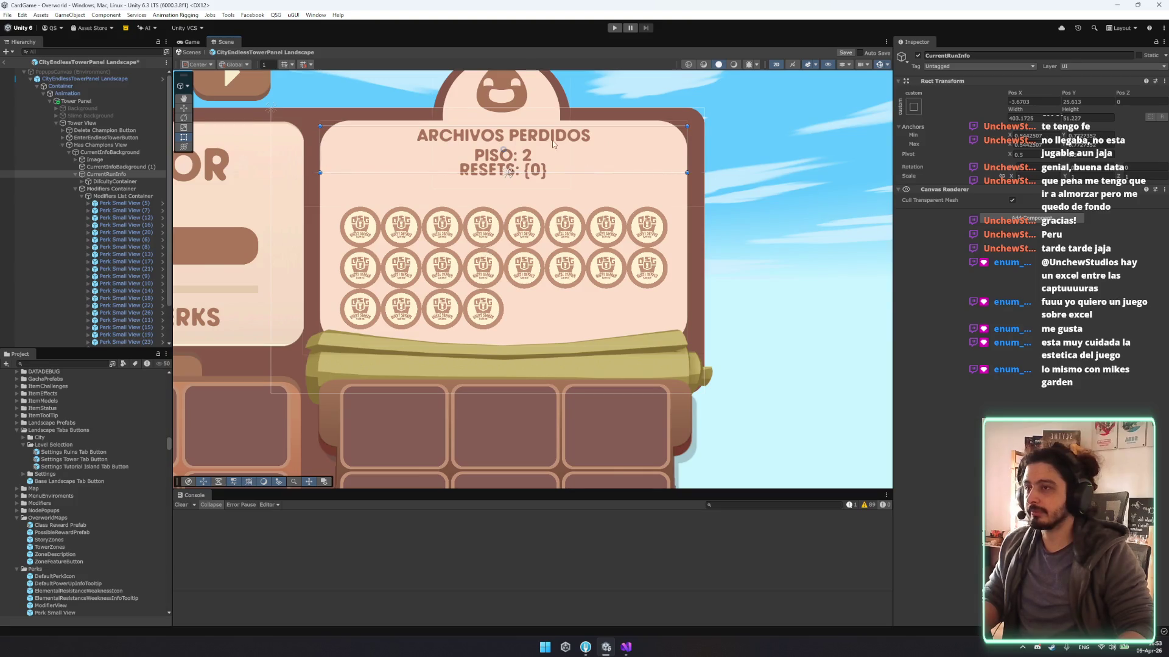
# Duplicate the Resets label inside DifcultyContainer's FloorContainer to make Resets (1).
pyautogui.click(106, 180)
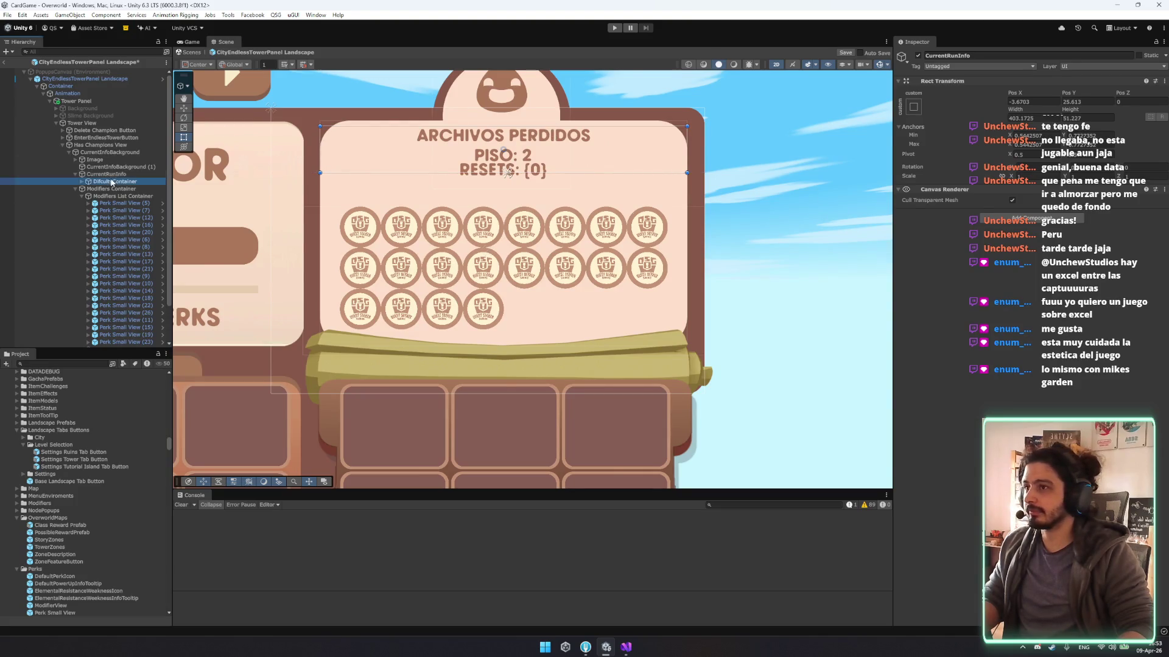
pyautogui.press('Right')
pyautogui.press('Down')
pyautogui.press('Down')
pyautogui.press('Down')
pyautogui.press('Down')
pyautogui.press('Up')
pyautogui.press('Right')
pyautogui.press('Down')
pyautogui.press('Down')
pyautogui.hotkey('ctrl', 'd')
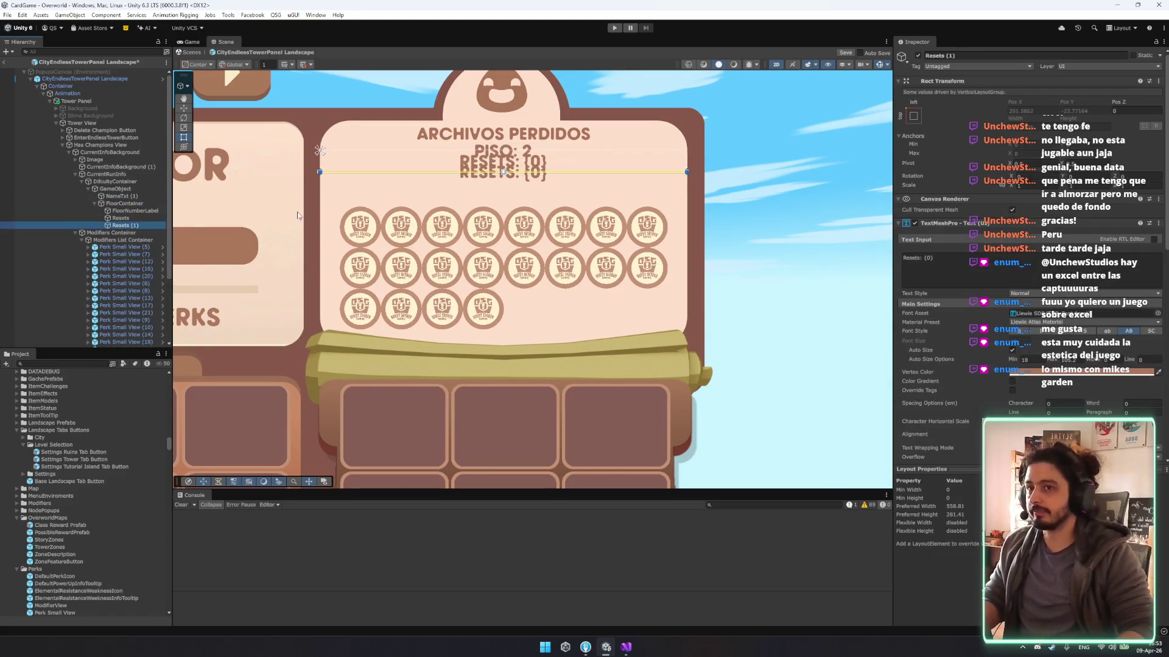
pyautogui.click(1006, 257)
# Retext Resets (1) to MODIFIERS, move it into Modifiers Container, and anchor it top-stretch.
pyautogui.hotkey('ctrl', 'a')
pyautogui.write('MOD')
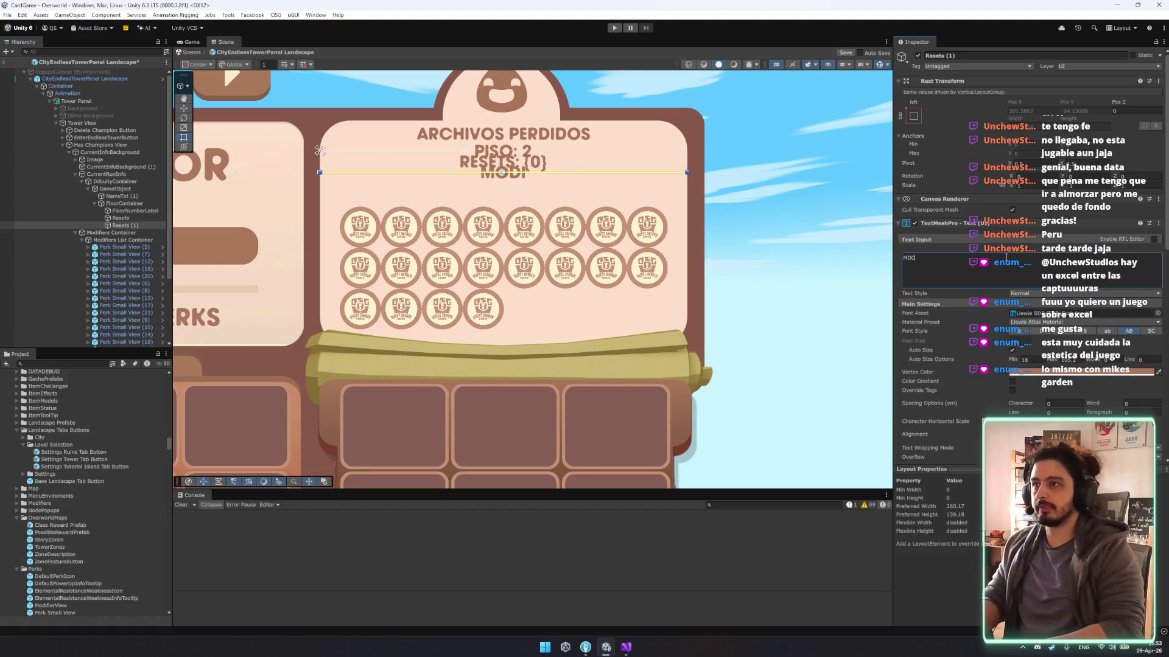
pyautogui.write('IFIERS')
pyautogui.click(115, 228)
pyautogui.moveTo(115, 231); pyautogui.dragTo(114, 233)
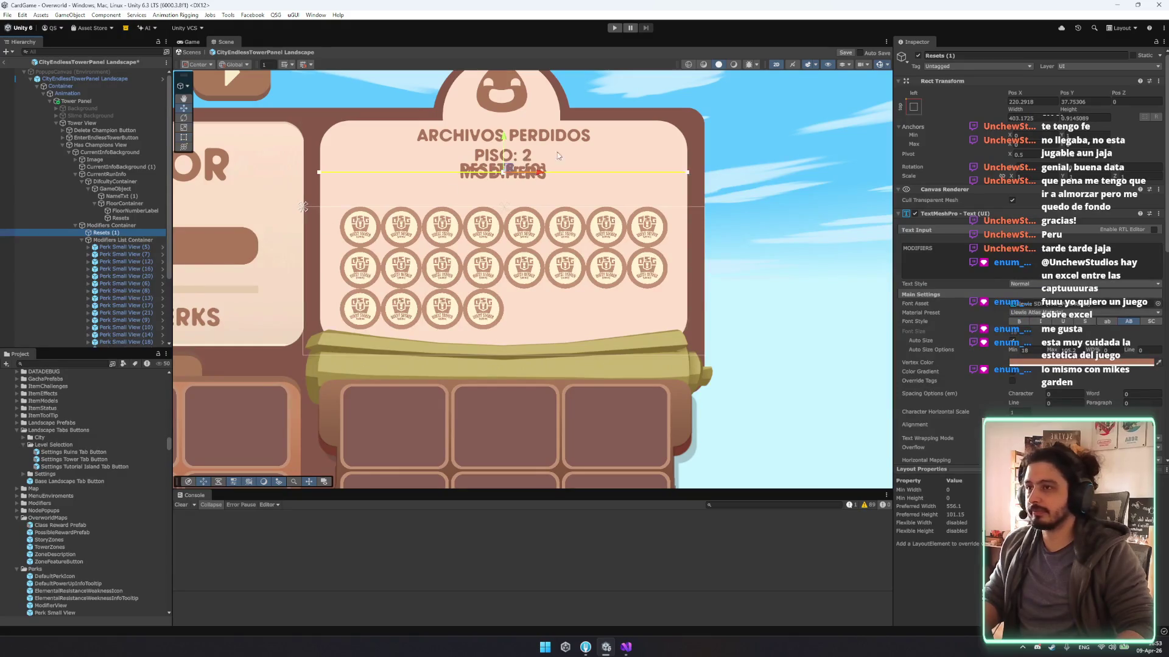
pyautogui.click(913, 106)
pyautogui.keyDown('alt'); pyautogui.click(1011, 152); pyautogui.keyUp('alt')
# Make the heading about 28 units tall, finish it as 'MODIFIERS:', and frame Tower View.
pyautogui.moveTo(533, 208); pyautogui.dragTo(541, 182)
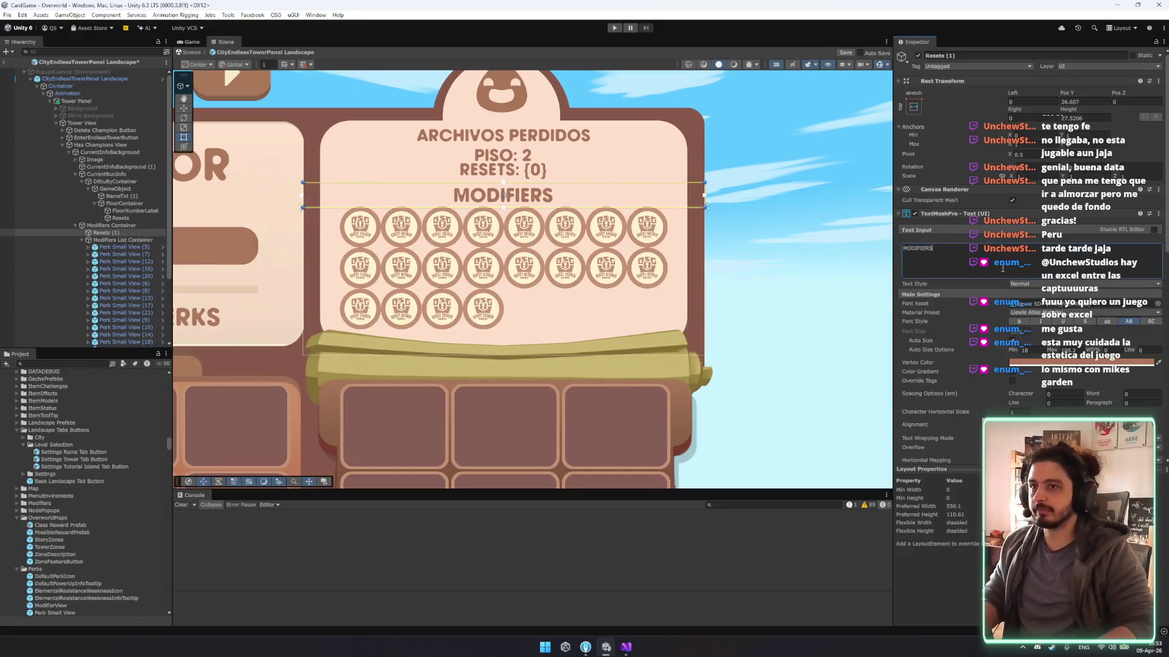
pyautogui.write(':')
pyautogui.click(729, 243)
pyautogui.press('f')
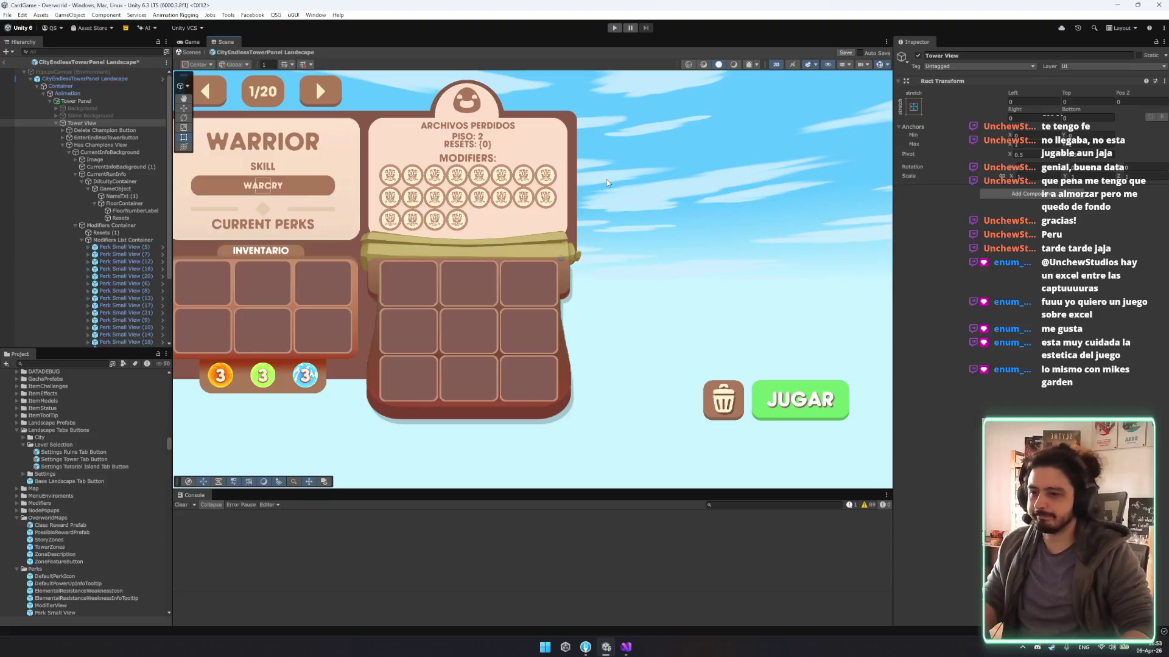
pyautogui.click(103, 232)
# Delete the MODIFIERS label and stretch the CurrentRunInfo box taller.
pyautogui.press('Delete')
pyautogui.click(120, 204)
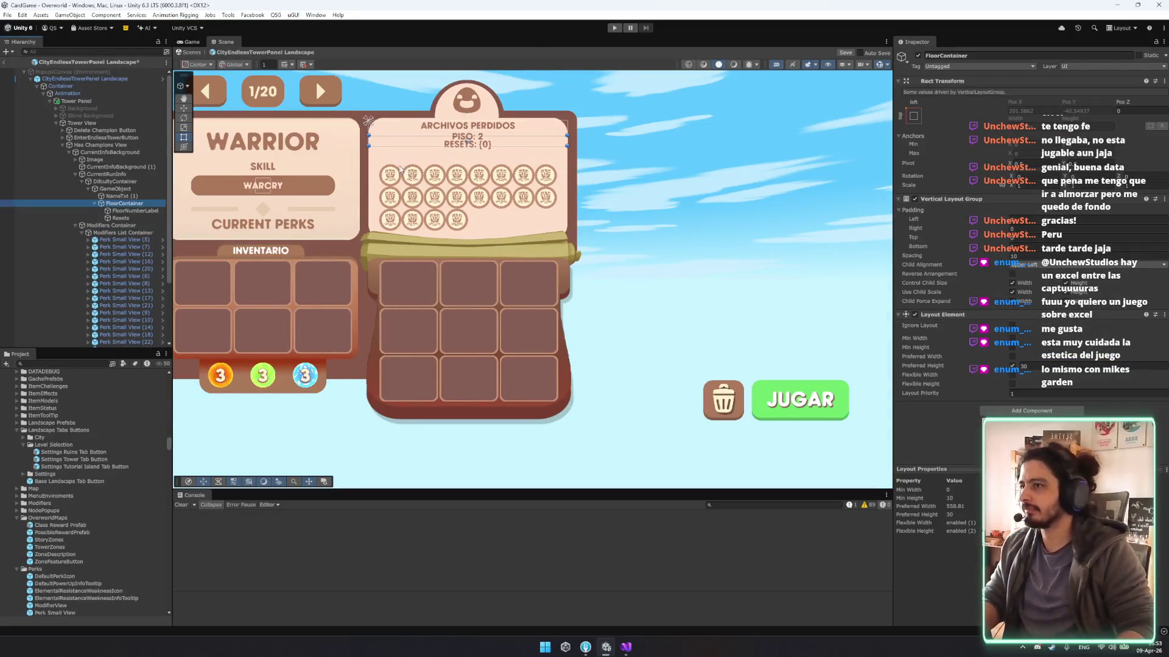
pyautogui.click(370, 149)
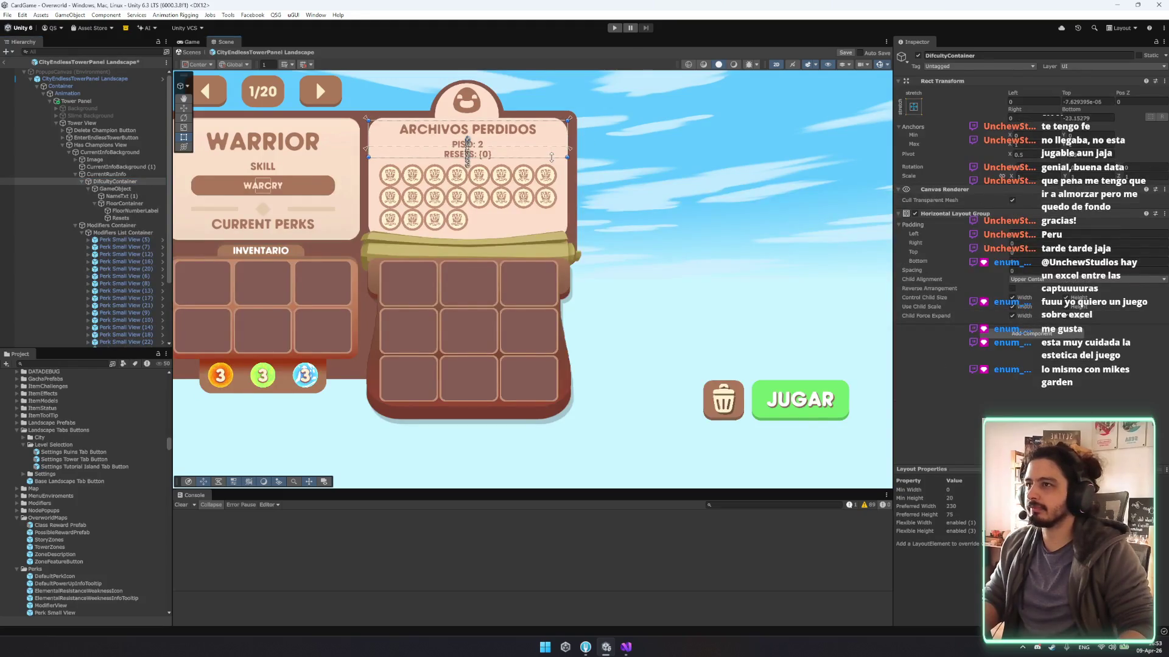
pyautogui.click(116, 189)
pyautogui.press('Left')
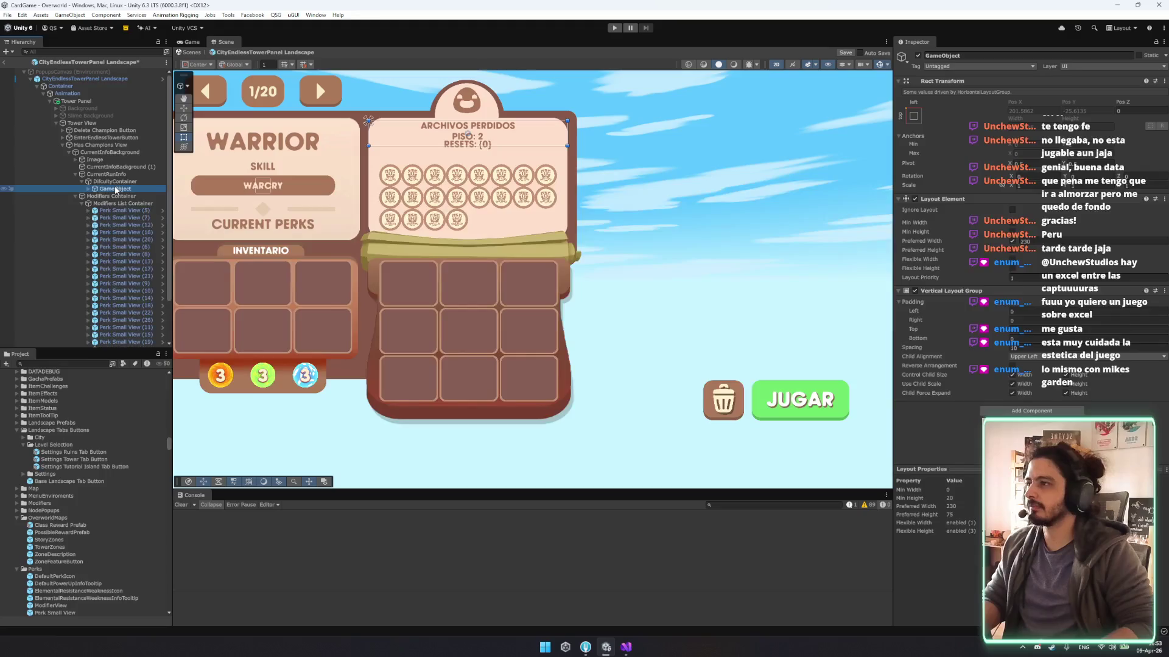
pyautogui.press('Left')
pyautogui.press('Left')
pyautogui.press('Left')
pyautogui.moveTo(523, 147); pyautogui.dragTo(524, 156)
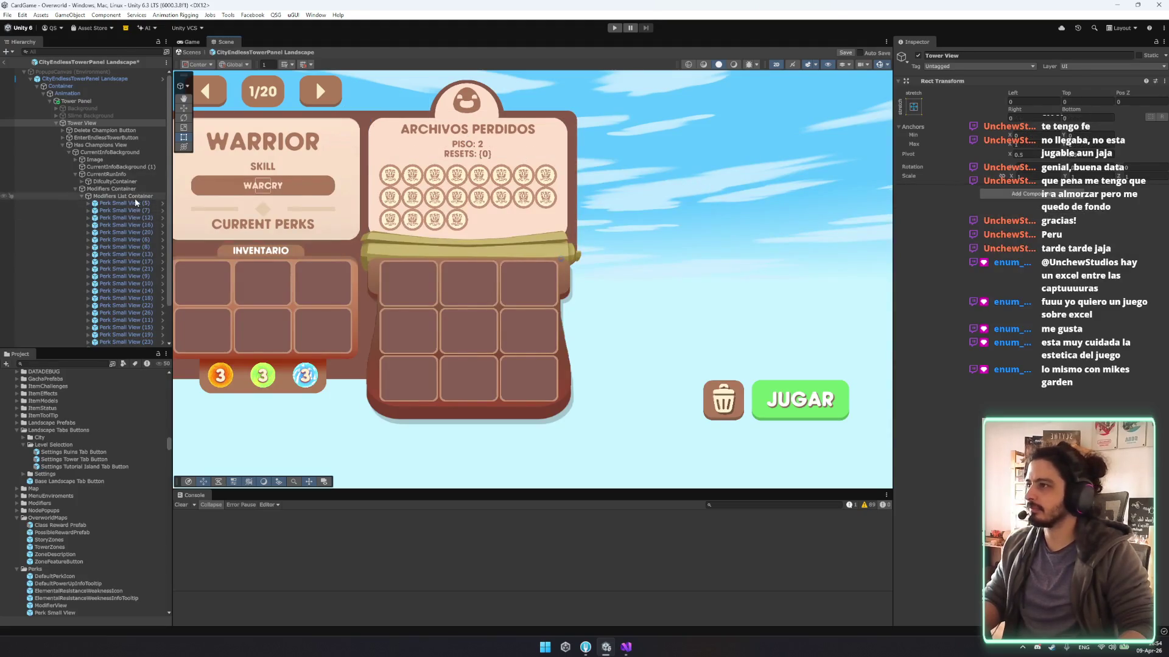
# Delete a large range of perk medals starting from Perk Small View (16).
pyautogui.click(111, 189)
pyautogui.click(746, 190)
pyautogui.scroll(-2, 729, 206)
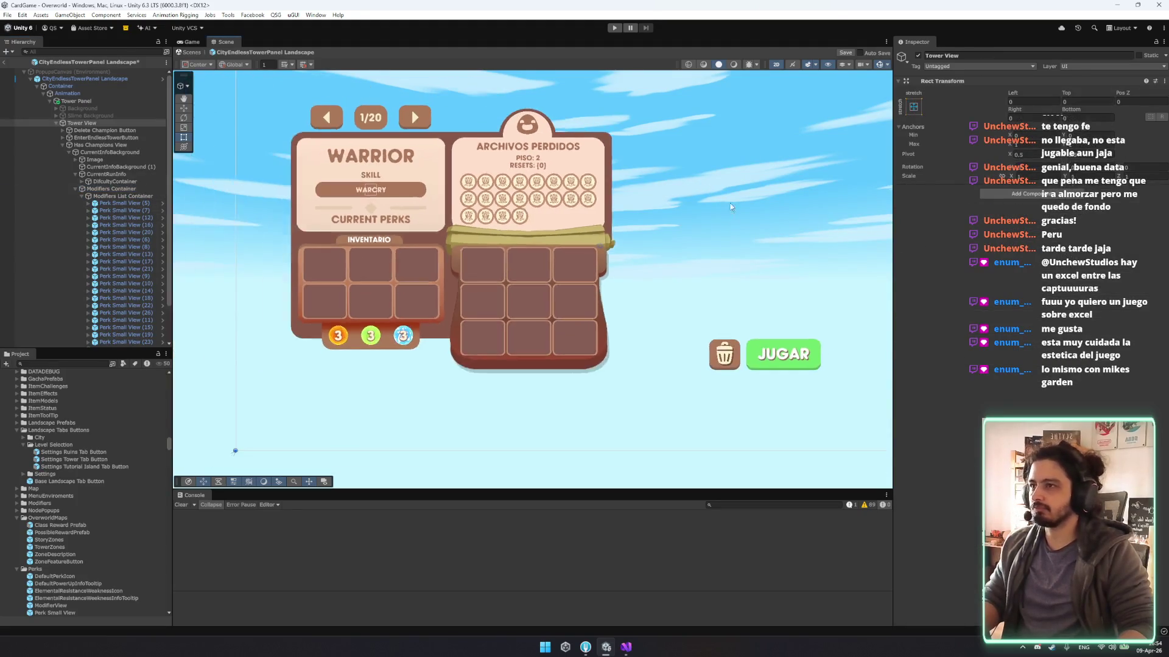
pyautogui.scroll(5, 671, 224)
pyautogui.scroll(-2, 537, 286)
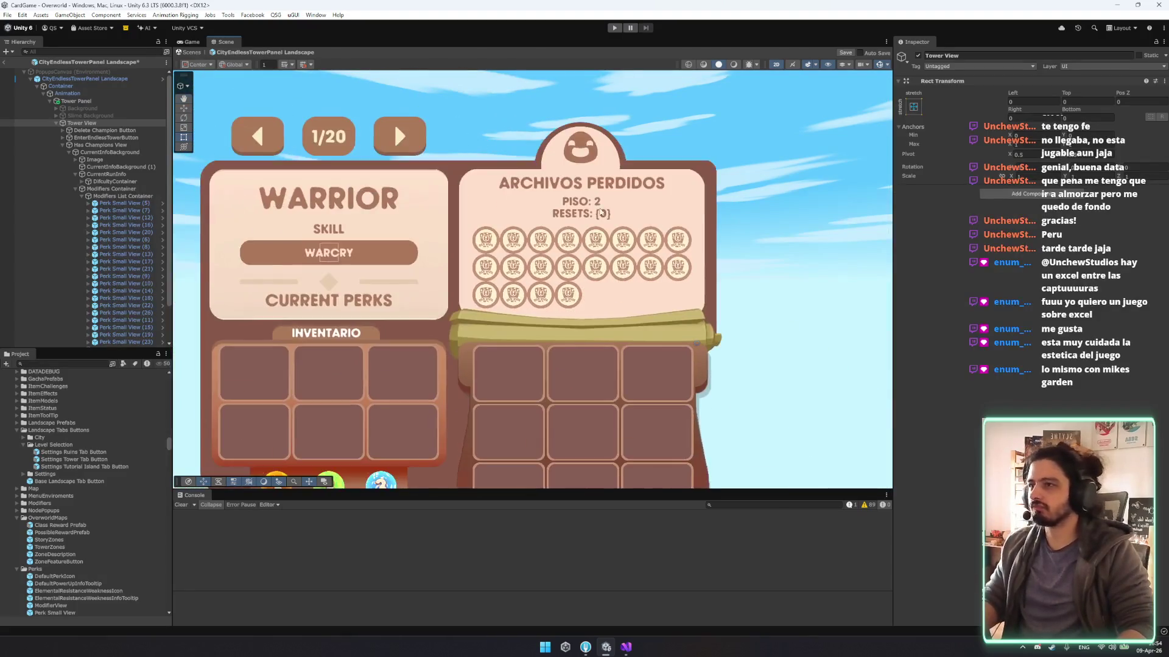
pyautogui.click(122, 227)
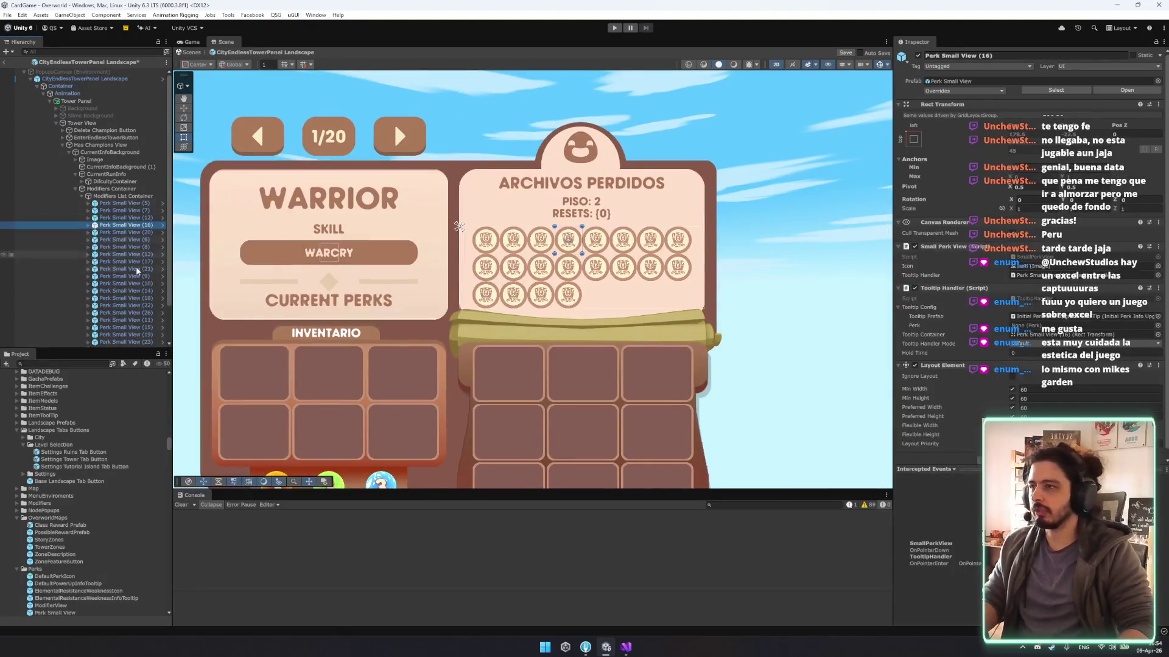
pyautogui.keyDown('shift'); pyautogui.click(120, 299); pyautogui.keyUp('shift')
pyautogui.press('Delete')
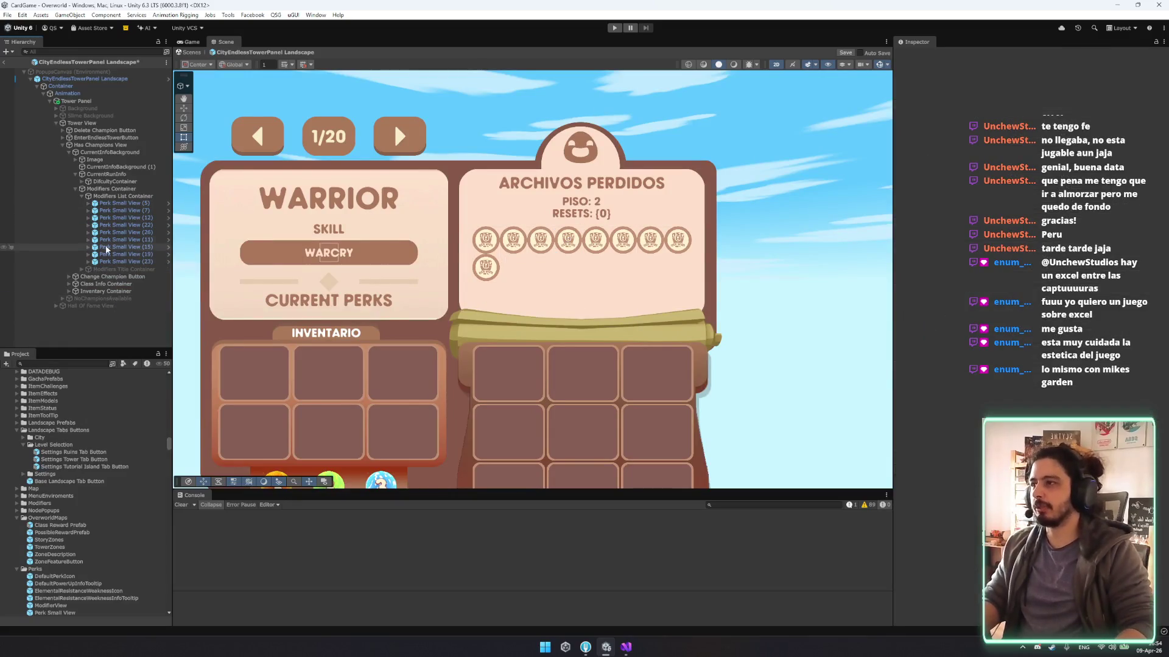
# Delete the remaining extra perk medals so only two centred icons remain.
pyautogui.click(103, 254)
pyautogui.keyDown('shift'); pyautogui.click(103, 233); pyautogui.keyUp('shift')
pyautogui.press('Delete')
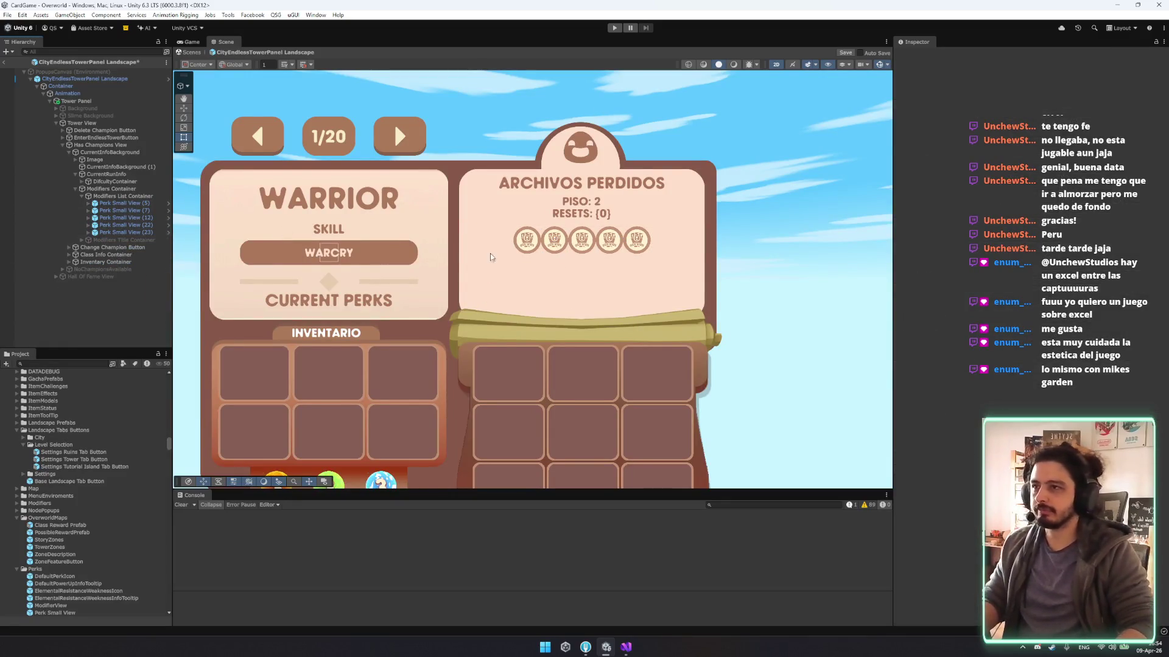
pyautogui.moveTo(276, 226); pyautogui.dragTo(162, 227)
pyautogui.click(122, 225)
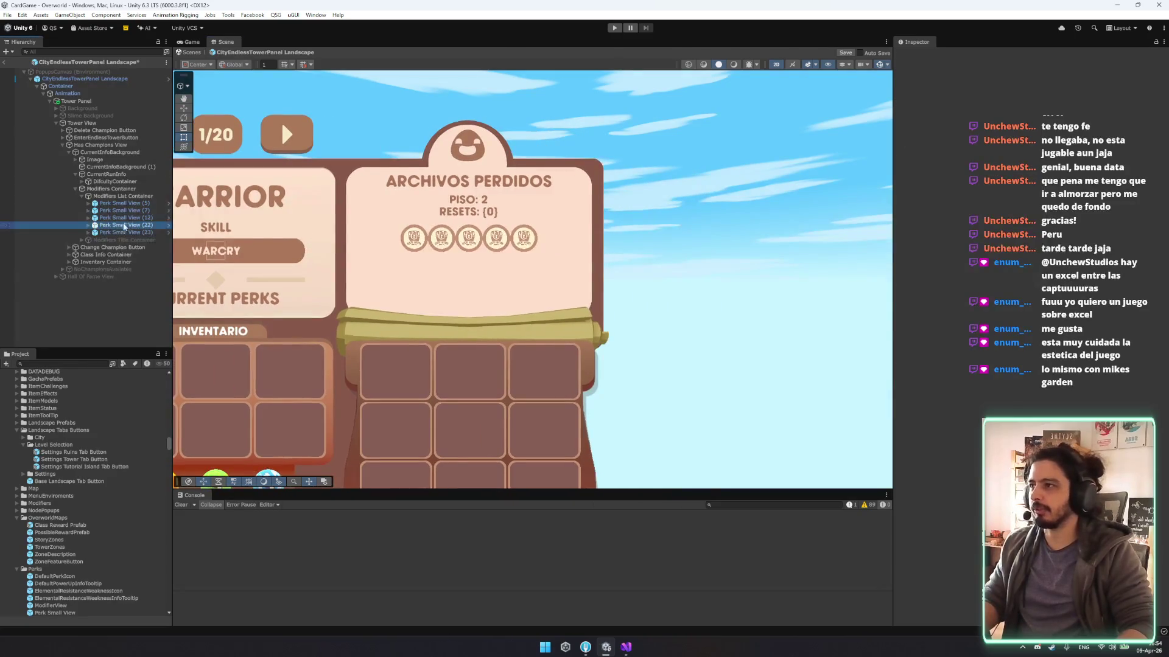
pyautogui.keyDown('shift'); pyautogui.click(122, 210); pyautogui.keyUp('shift')
pyautogui.press('Delete')
pyautogui.scroll(-3, 775, 233)
# Apply a new anchor preset to the Modifiers List Container.
pyautogui.scroll(1, 731, 244)
pyautogui.click(123, 196)
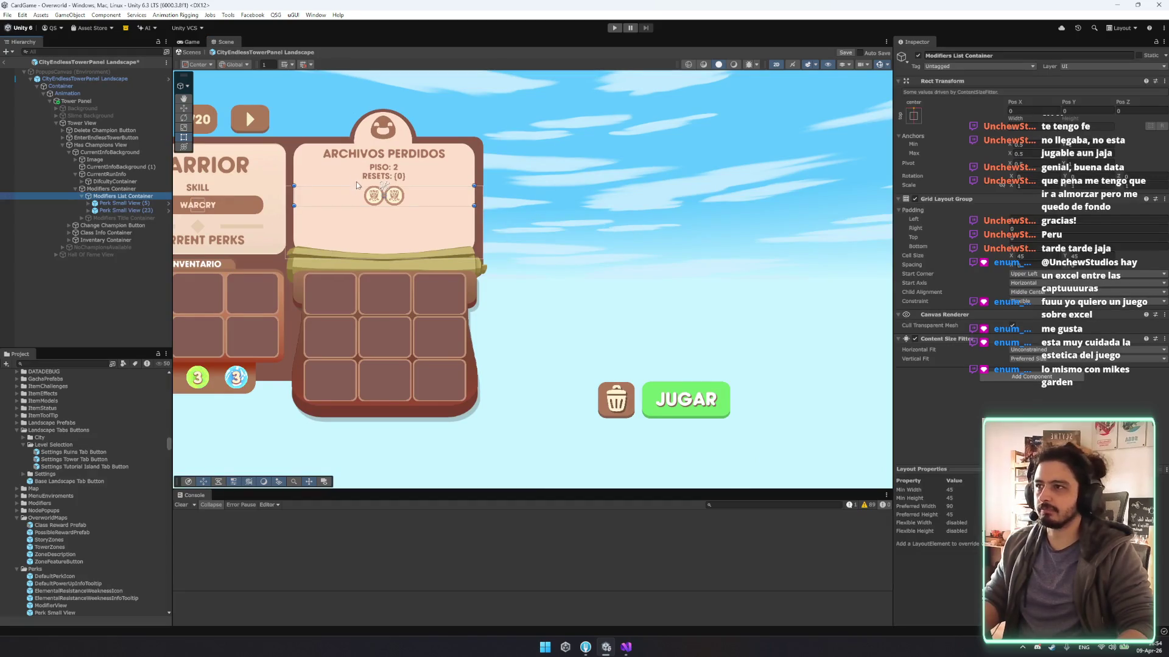
pyautogui.click(913, 116)
pyautogui.click(964, 207)
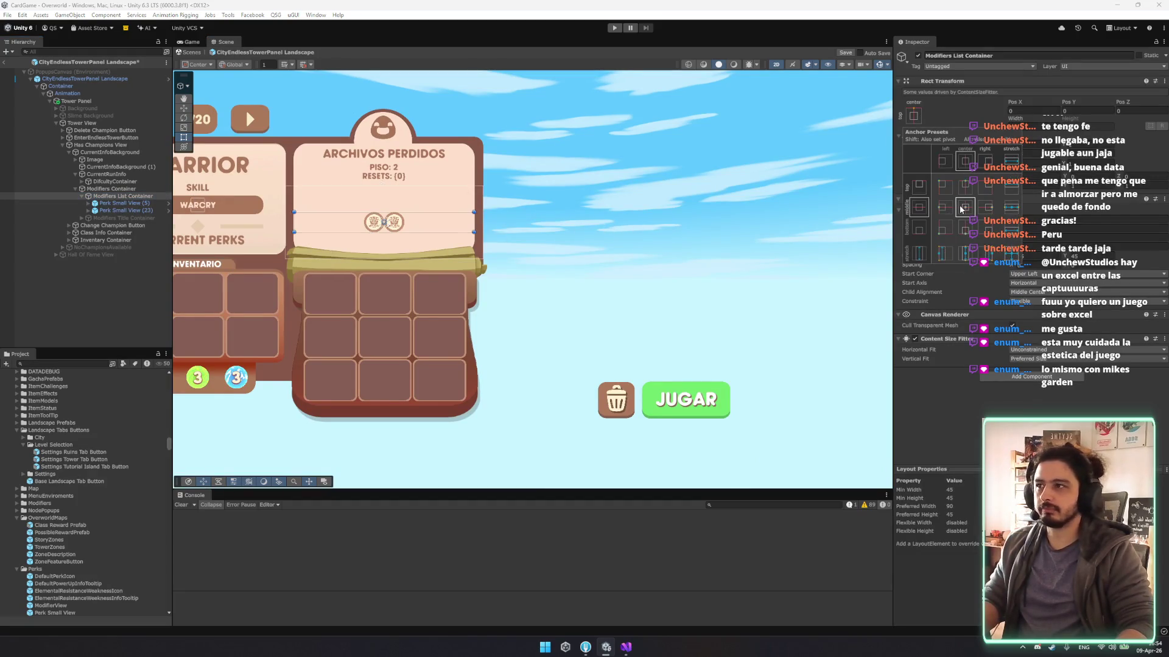
# Duplicate a Perk Small View medal to fill the grid, undoing the three surplus copies.
pyautogui.click(121, 210)
pyautogui.hotkey('ctrl', 'd')
pyautogui.hotkey('ctrl', 'd')
pyautogui.hotkey('ctrl', 'd')
pyautogui.hotkey('ctrl', 'd')
pyautogui.hotkey('ctrl', 'd')
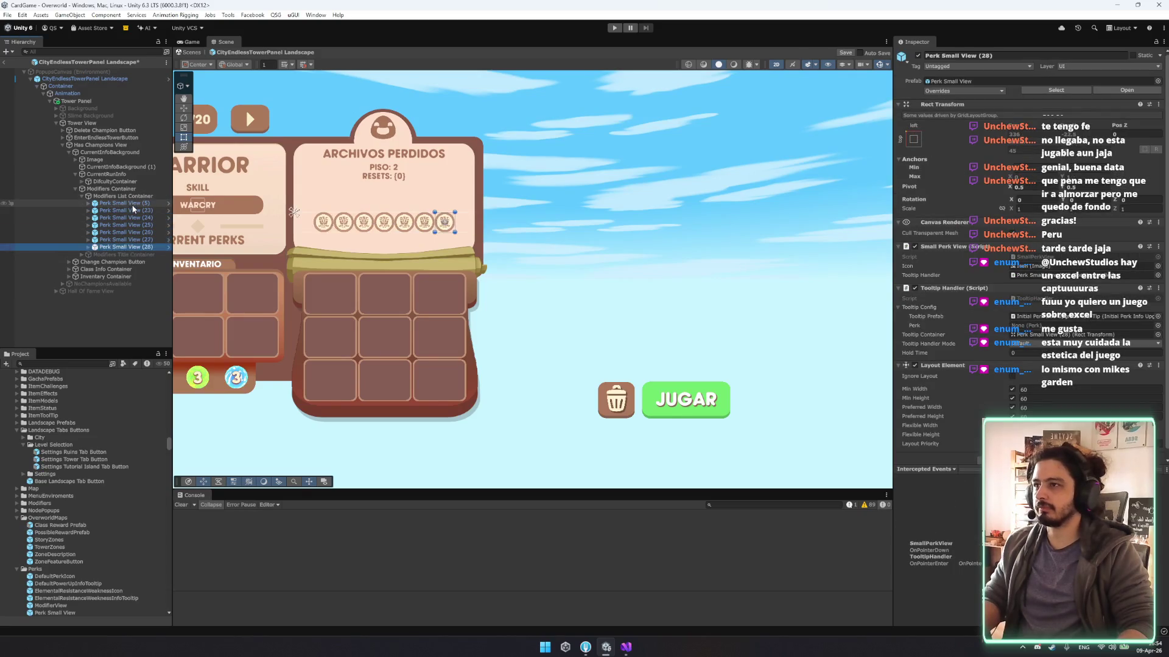
pyautogui.hotkey('ctrl', 'd')
pyautogui.hotkey('ctrl', 'd')
pyautogui.hotkey('ctrl', 'd')
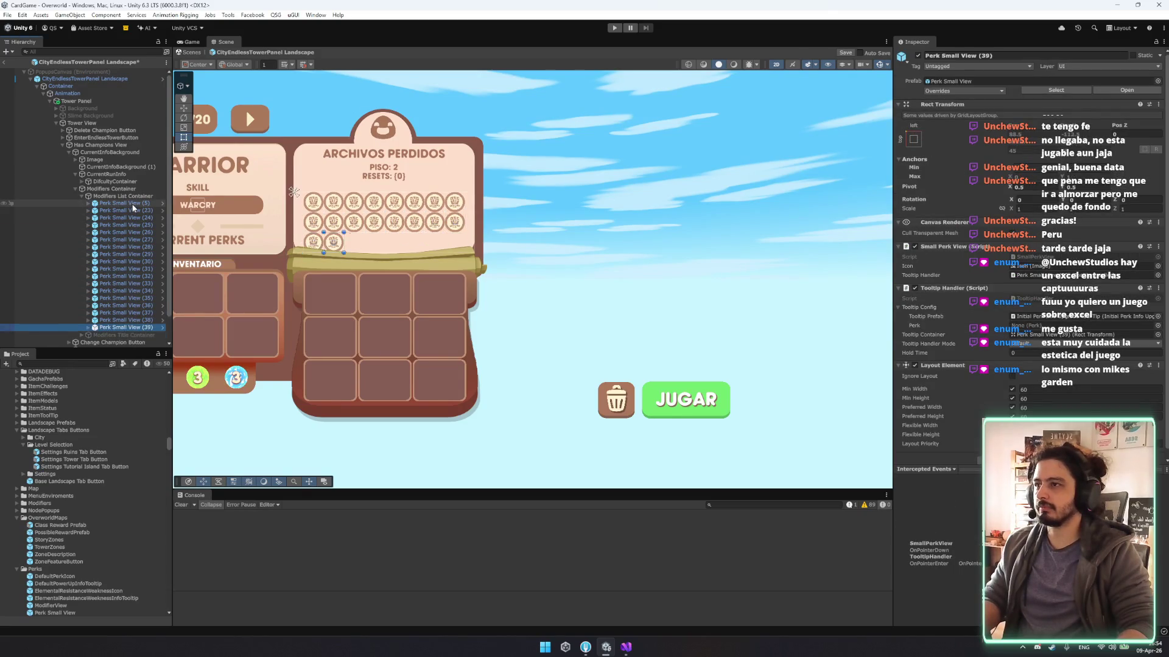
pyautogui.hotkey('ctrl', 'z')
pyautogui.hotkey('ctrl', 'z')
pyautogui.hotkey('ctrl', 'z')
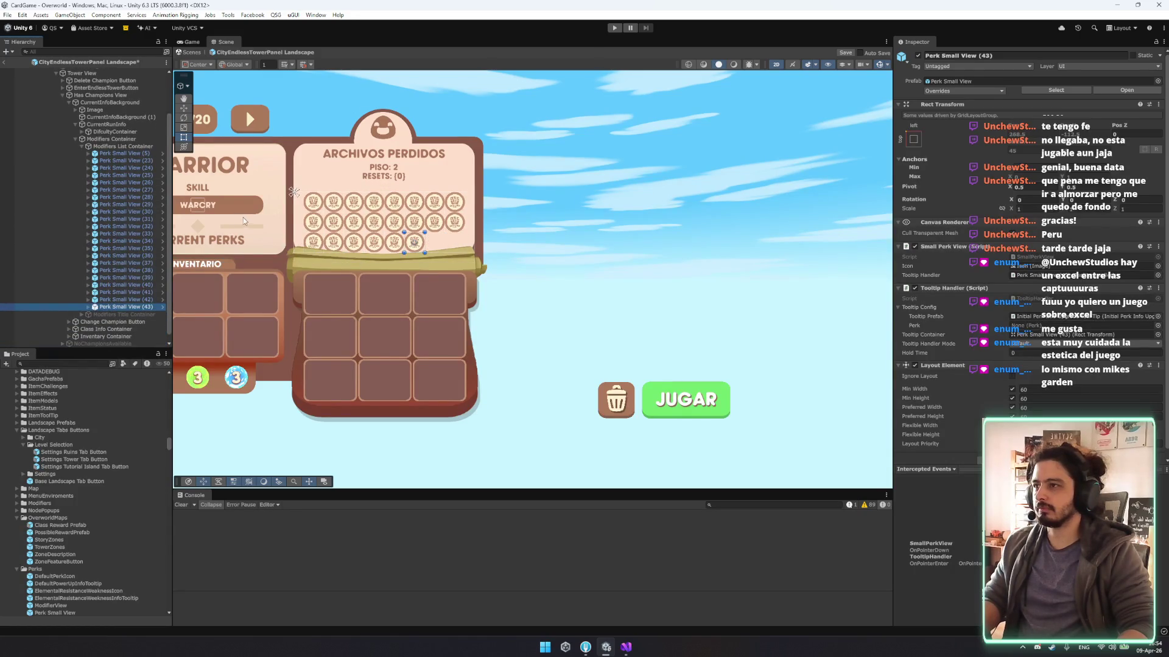
# Test deleting all perk medals, then restore them with undo.
pyautogui.click(128, 160)
pyautogui.click(145, 154)
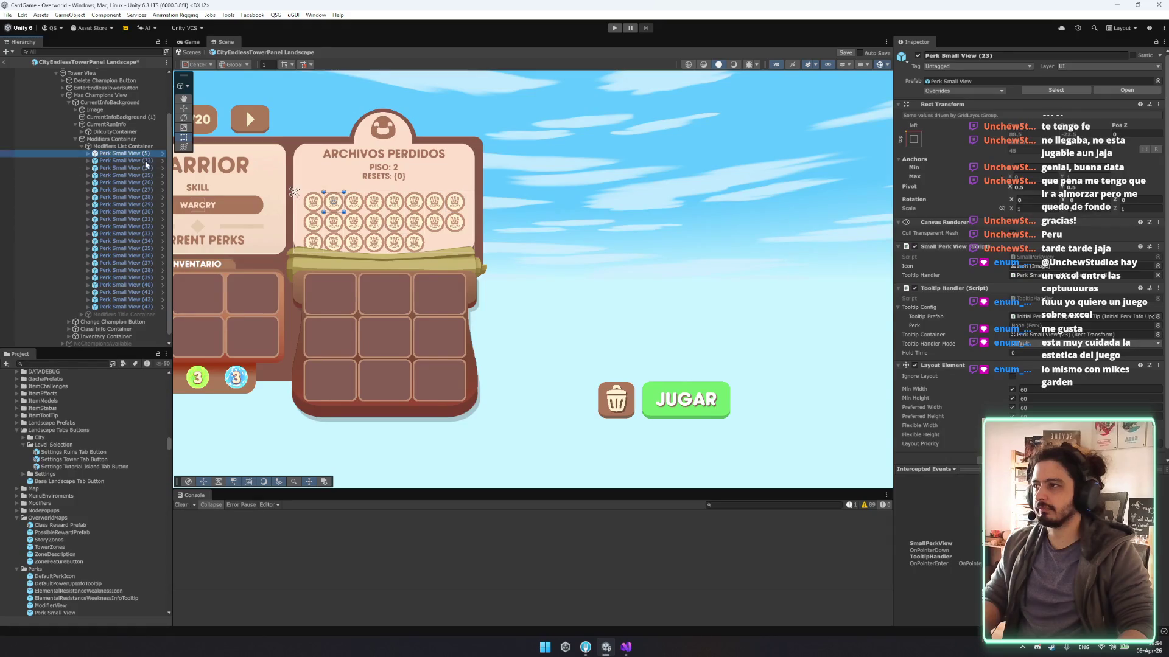
pyautogui.keyDown('shift'); pyautogui.click(151, 308); pyautogui.keyUp('shift')
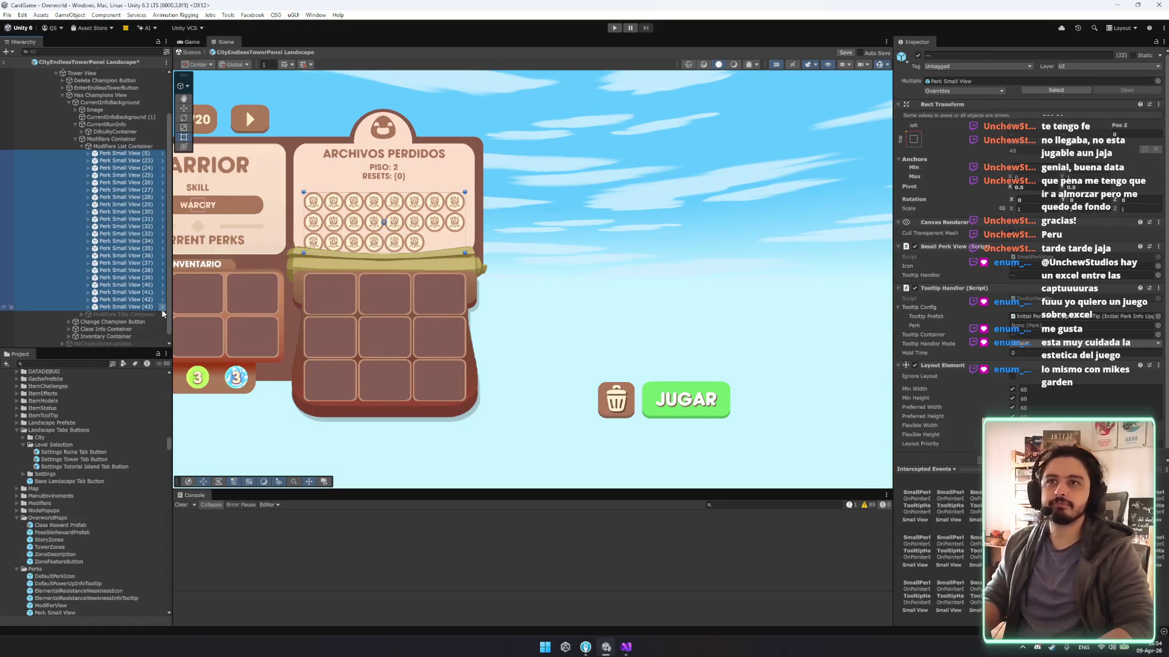
pyautogui.press('Delete')
pyautogui.hotkey('ctrl', 'z')
pyautogui.hotkey('ctrl', 'z')
pyautogui.hotkey('ctrl', 'z')
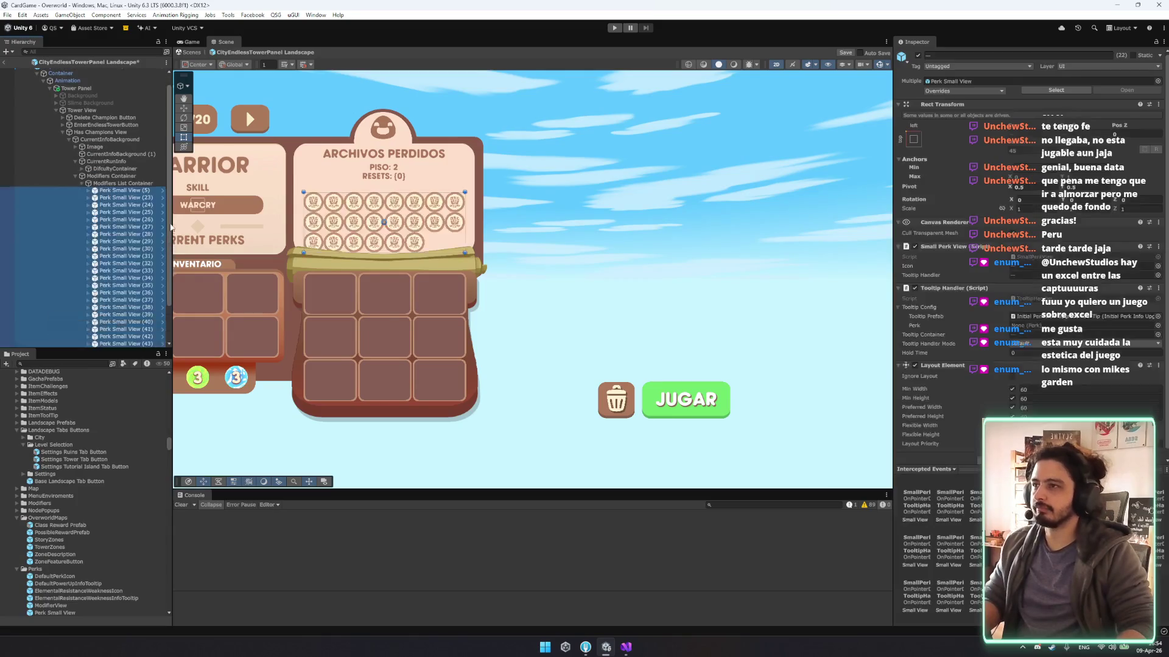
pyautogui.hotkey('ctrl', 'y')
pyautogui.hotkey('ctrl', 'y')
pyautogui.hotkey('ctrl', 'y')
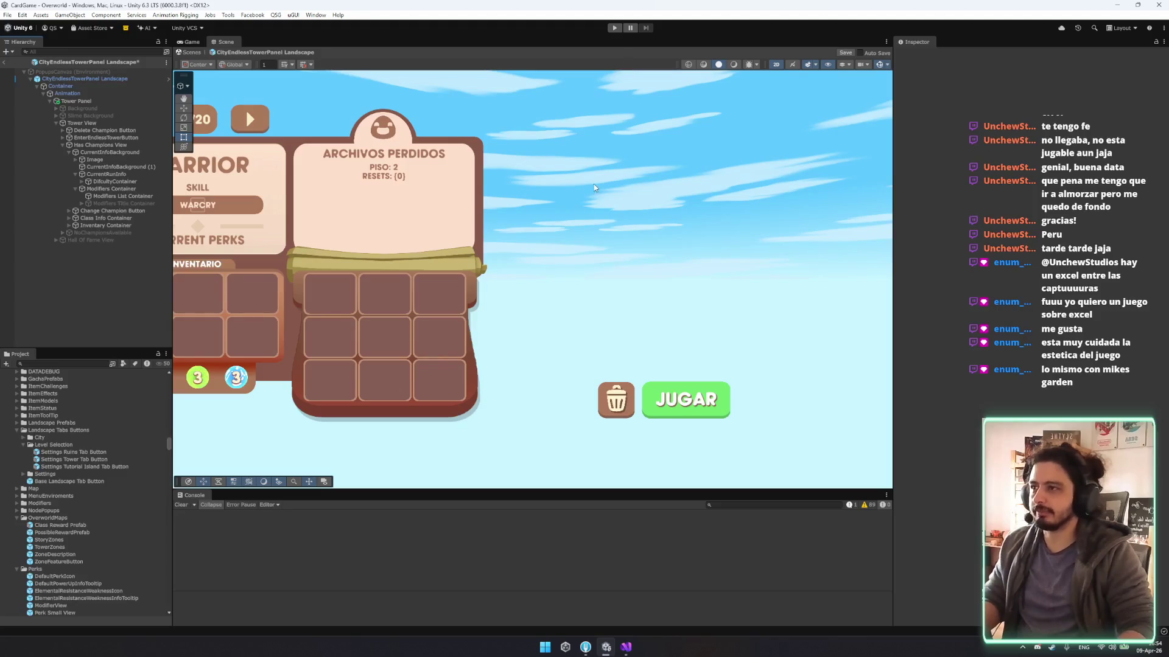
pyautogui.moveTo(621, 203); pyautogui.dragTo(740, 251)
pyautogui.hotkey('ctrl', 'z')
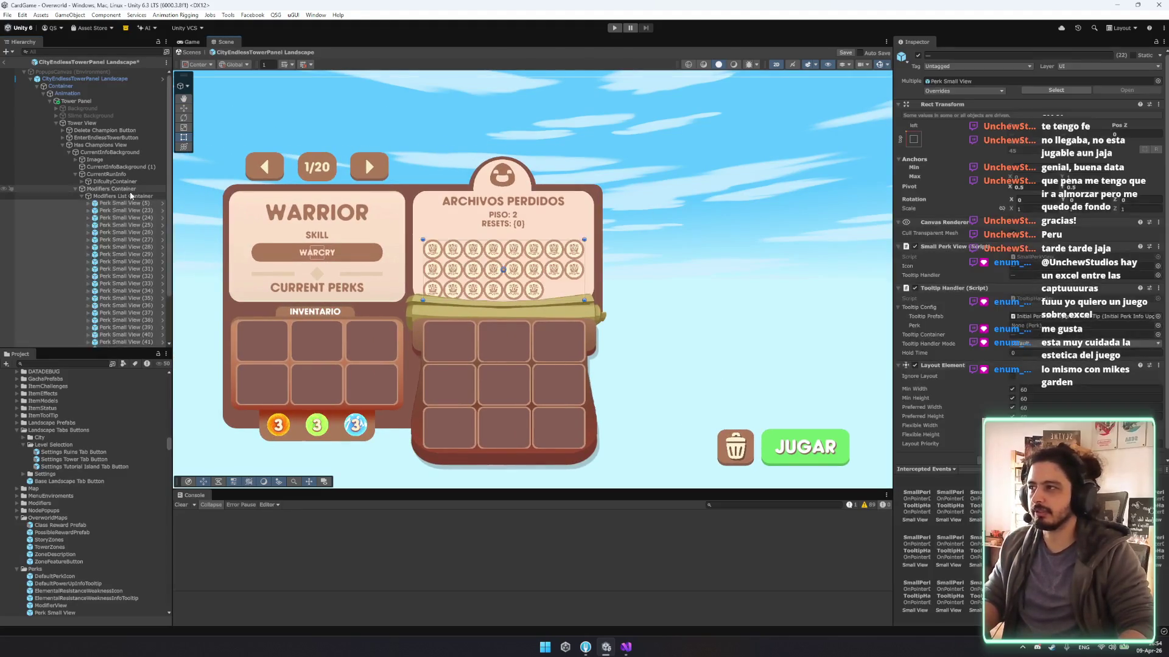
# Collapse the panel hierarchy and select CurrentInfoBackground (1) on its own.
pyautogui.click(130, 192)
pyautogui.press('Left')
pyautogui.press('Up')
pyautogui.press('Left')
pyautogui.press('Down')
pyautogui.click(126, 191)
pyautogui.press('Up')
pyautogui.press('Up')
pyautogui.press('Up')
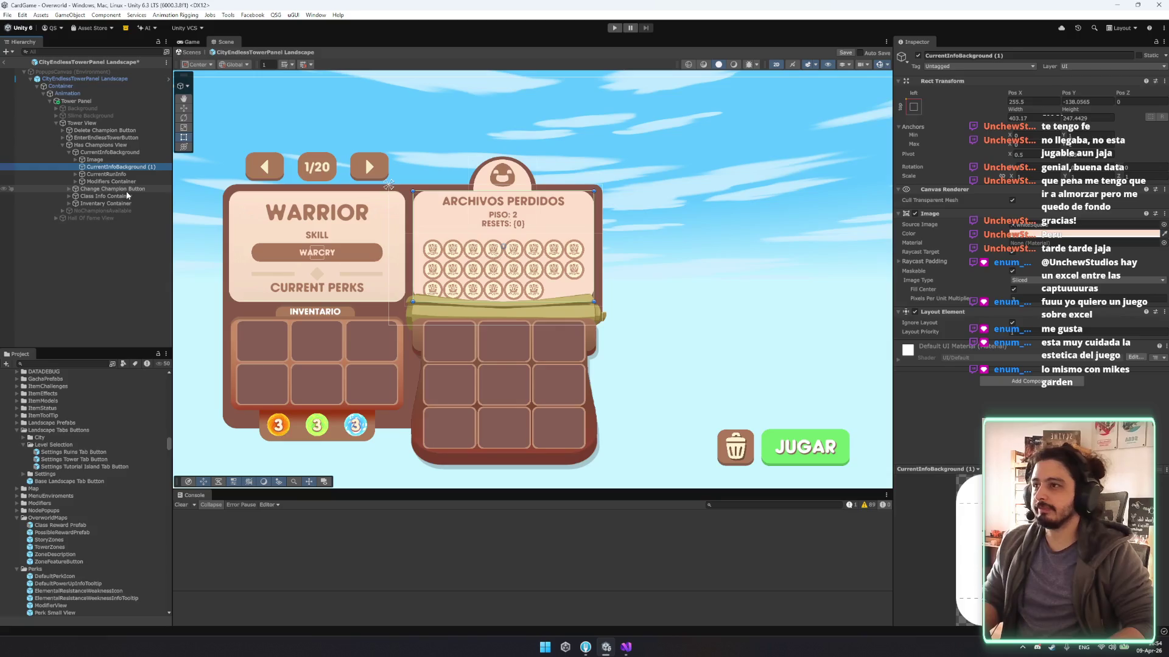
pyautogui.click(109, 181)
pyautogui.keyDown('shift'); pyautogui.click(100, 175); pyautogui.keyUp('shift')
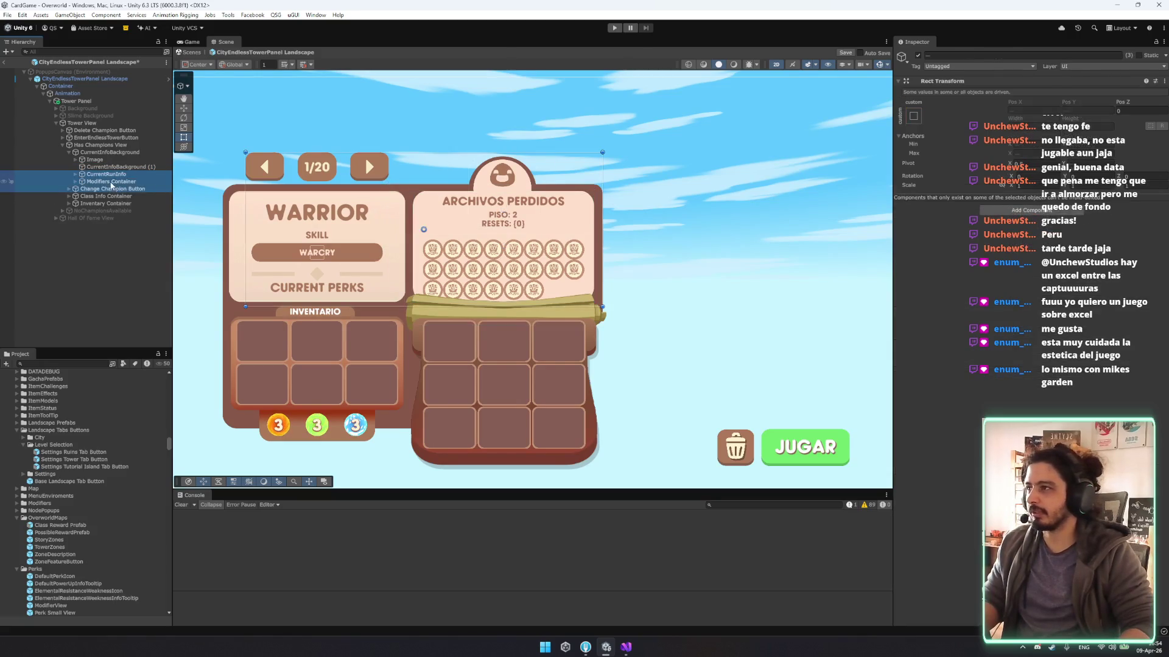
pyautogui.moveTo(101, 177); pyautogui.dragTo(124, 171)
pyautogui.click(124, 168)
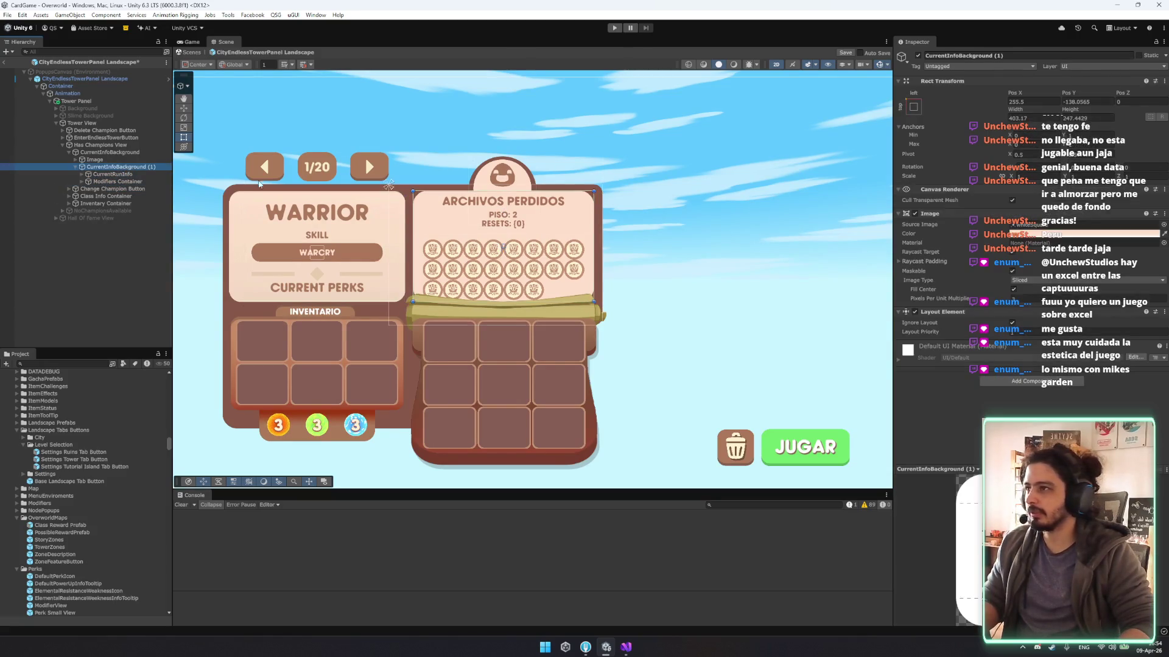
# Add a Vertical Layout Group to the background with Upper Center child alignment.
pyautogui.click(1010, 325)
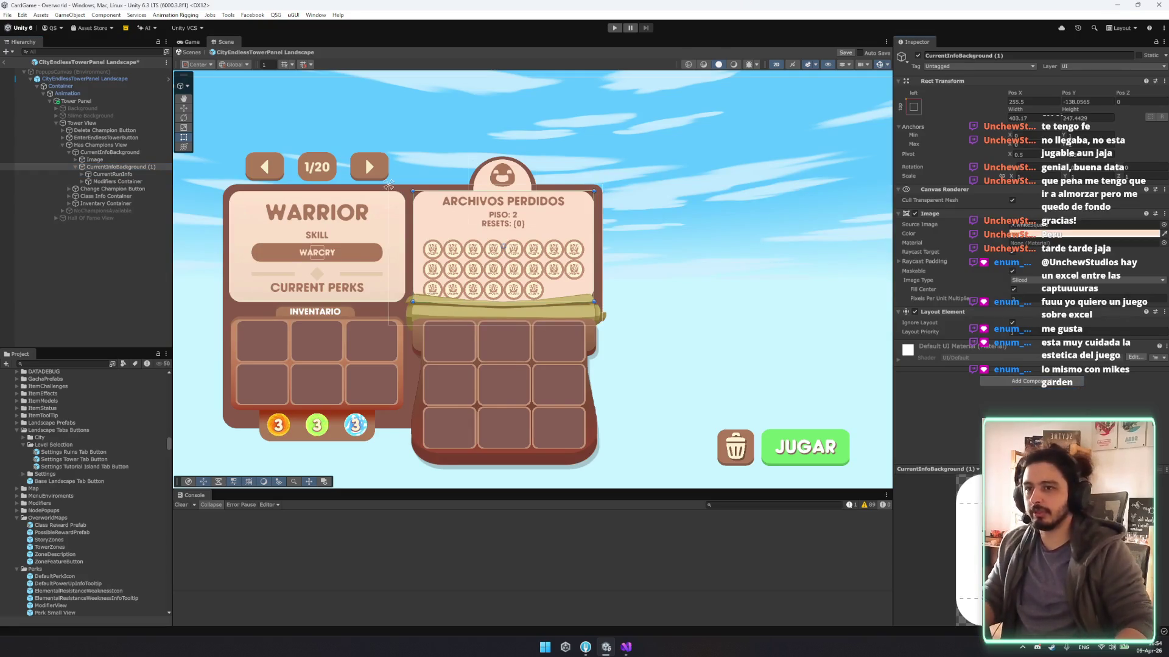
pyautogui.click(1051, 383)
pyautogui.write('lay')
pyautogui.press('BackSpace')
pyautogui.press('BackSpace')
pyautogui.press('BackSpace')
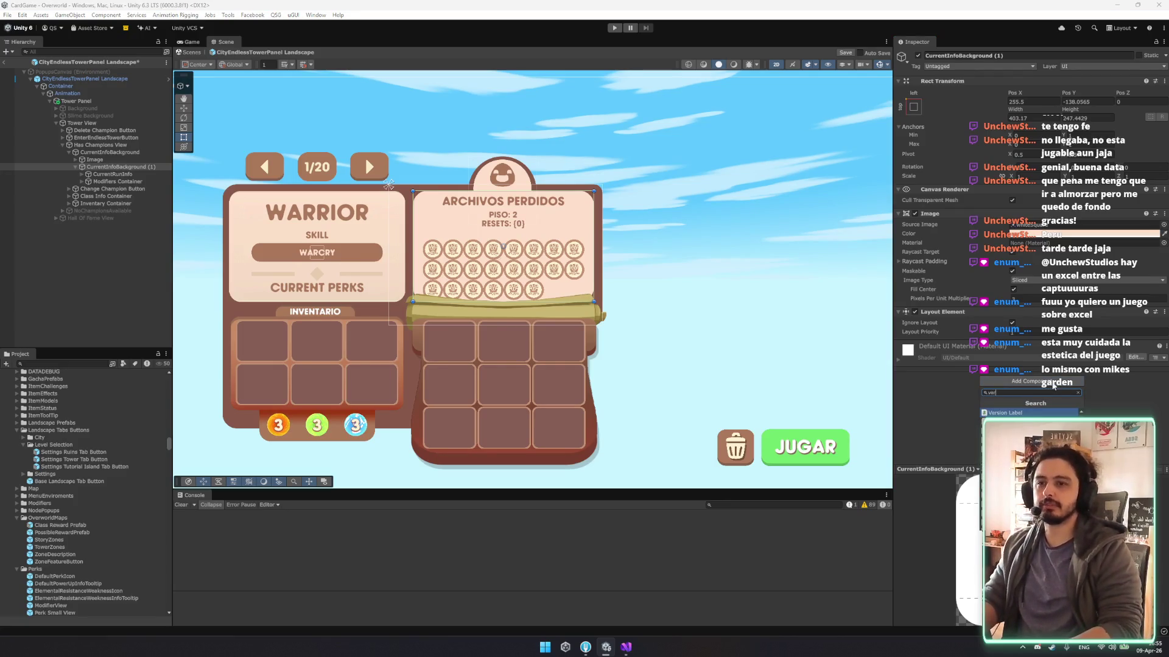
pyautogui.press('Return')
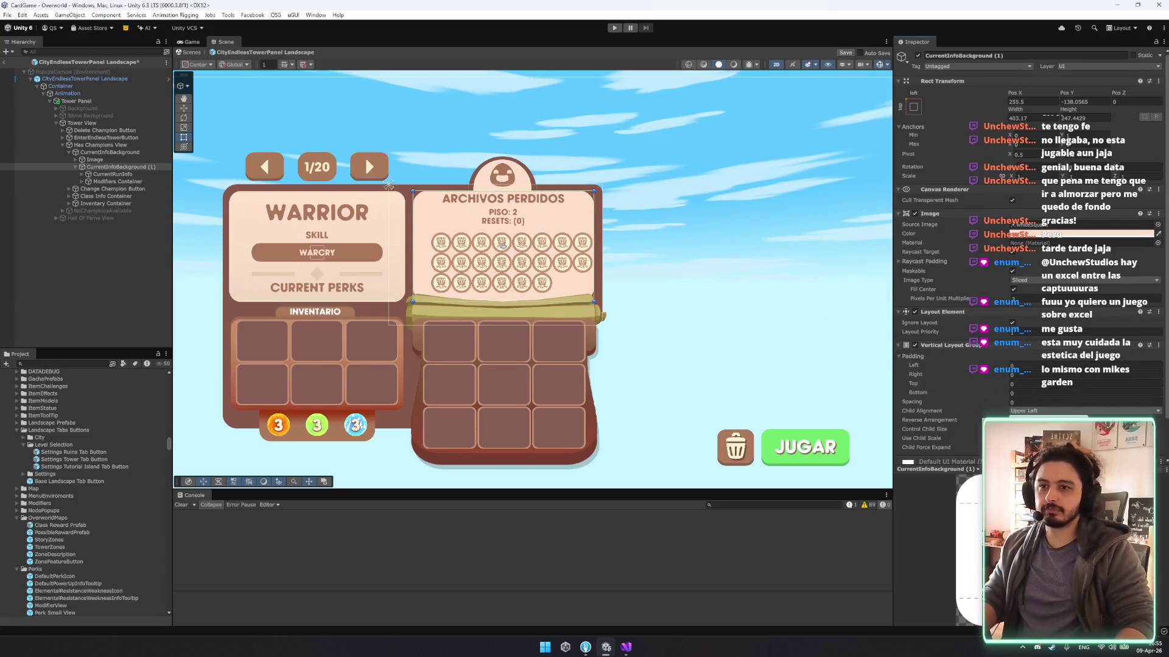
pyautogui.click(1047, 433)
# Expand the Modifiers List Container and select the first surplus perk medal.
pyautogui.click(131, 181)
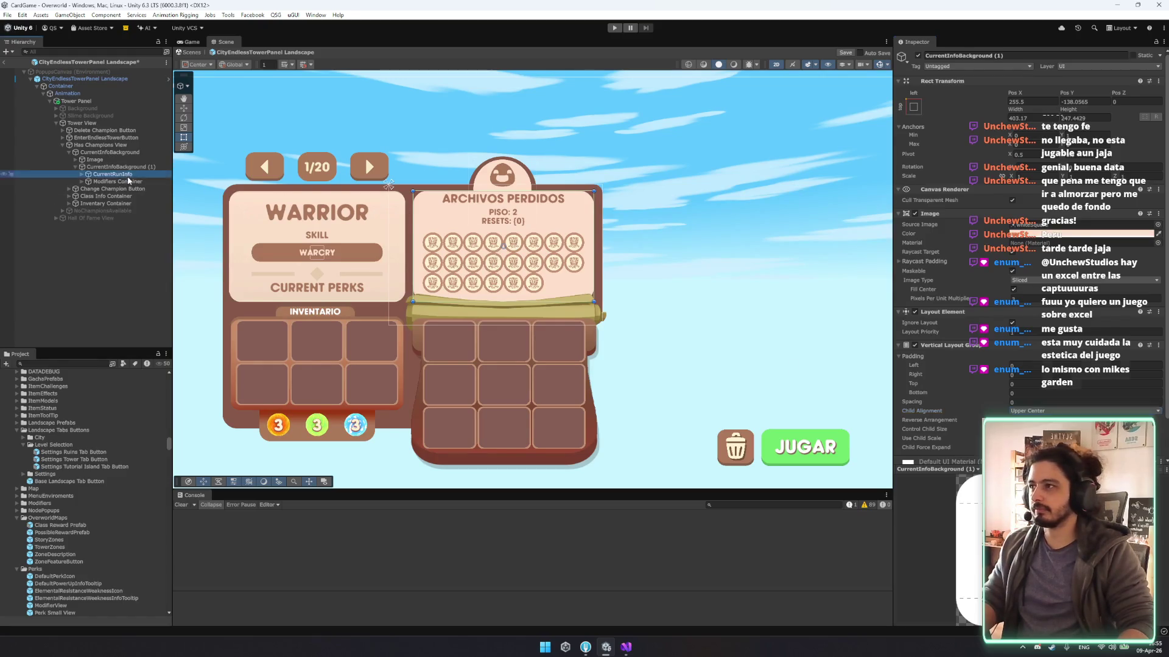
pyautogui.press('Right')
pyautogui.click(133, 188)
pyautogui.click(142, 204)
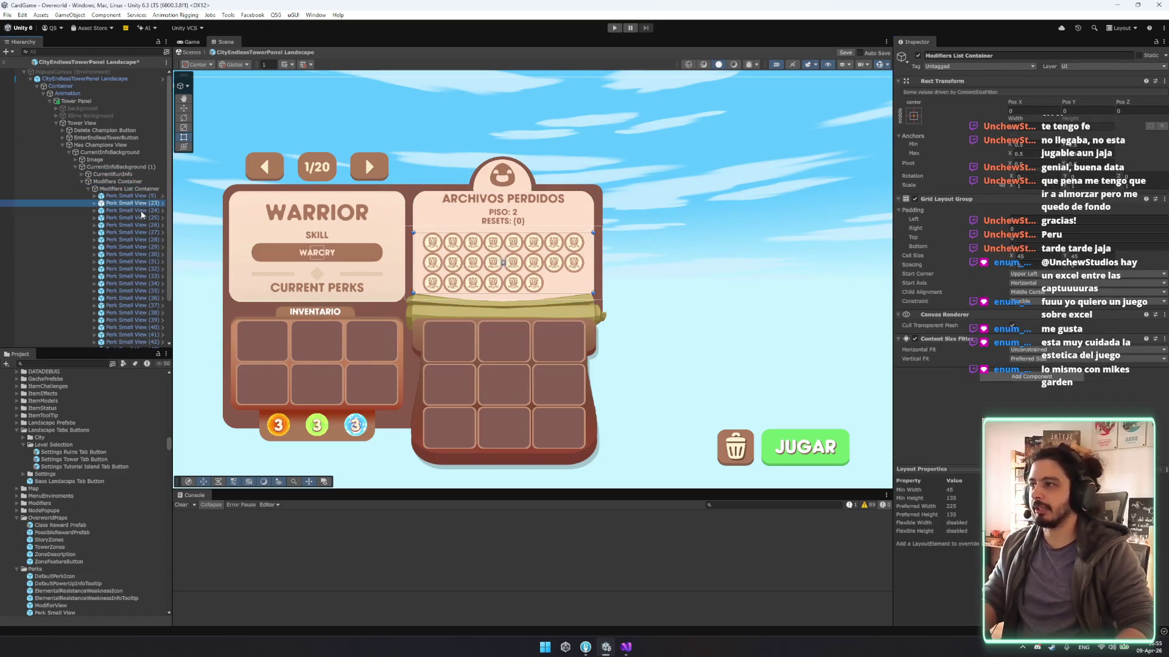
# Delete Perk Small View (23) through (33), leaving eleven medals.
pyautogui.keyDown('shift'); pyautogui.click(132, 276); pyautogui.keyUp('shift')
pyautogui.press('Delete')
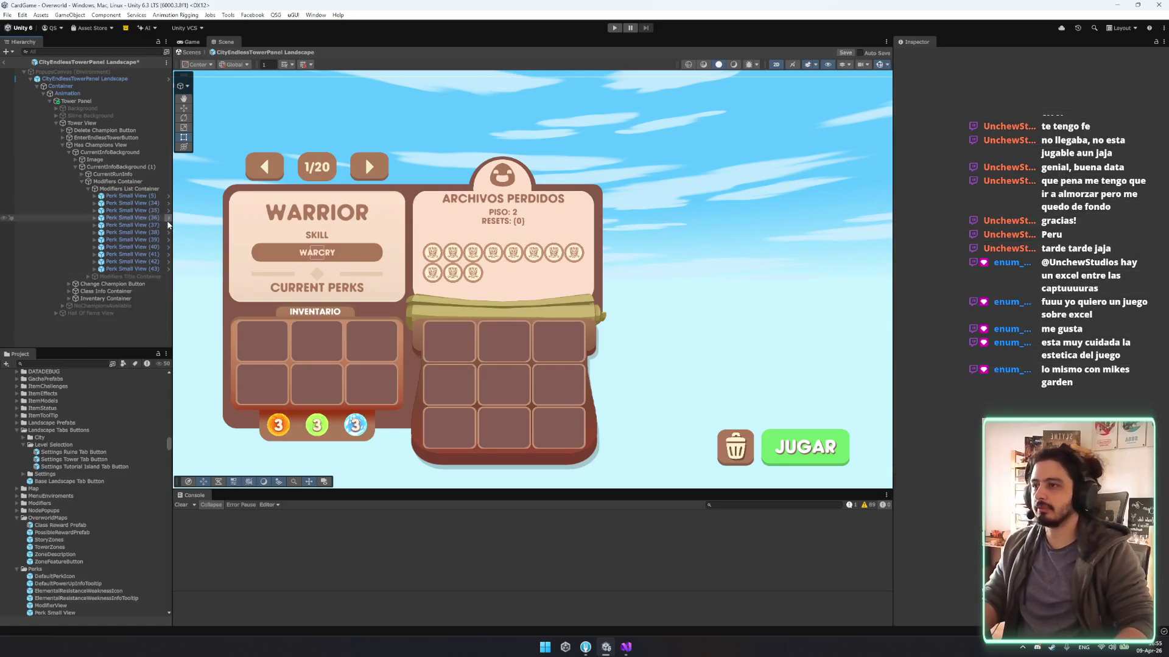
pyautogui.click(142, 189)
pyautogui.press('Left')
pyautogui.press('Left')
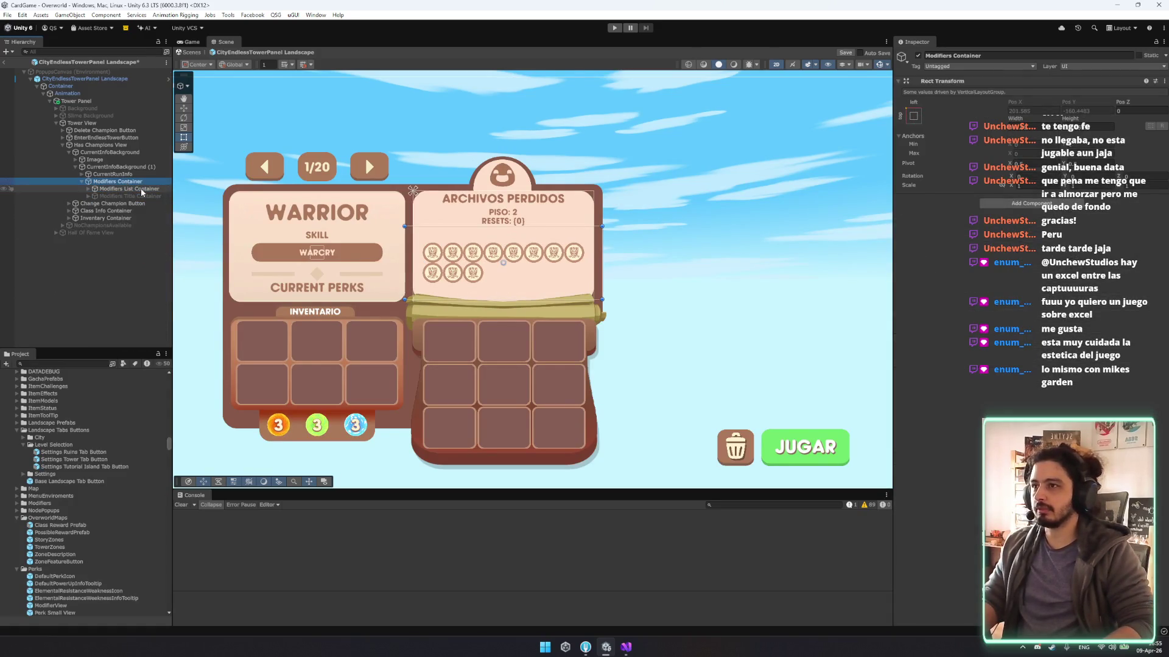
# Add a Layout Element to CurrentRunInfo and Modifiers Container, test preferred width, then remove it.
pyautogui.press('Up')
pyautogui.press('Down')
pyautogui.press('Up')
pyautogui.hotkey('shift', 'Down')
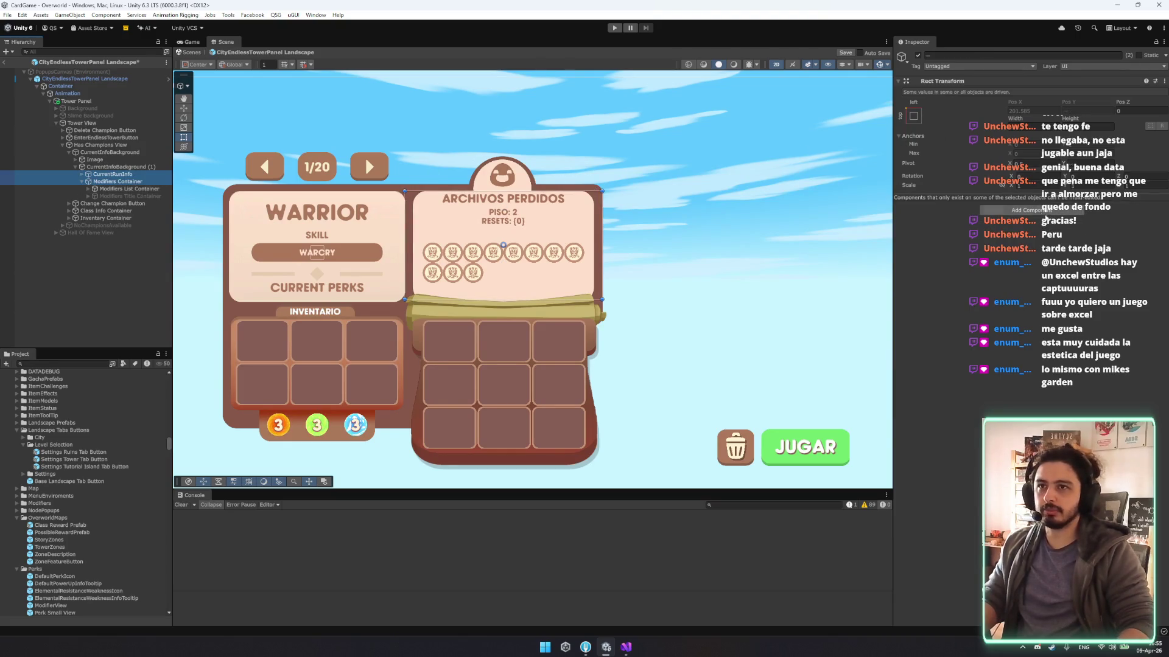
pyautogui.click(1035, 211)
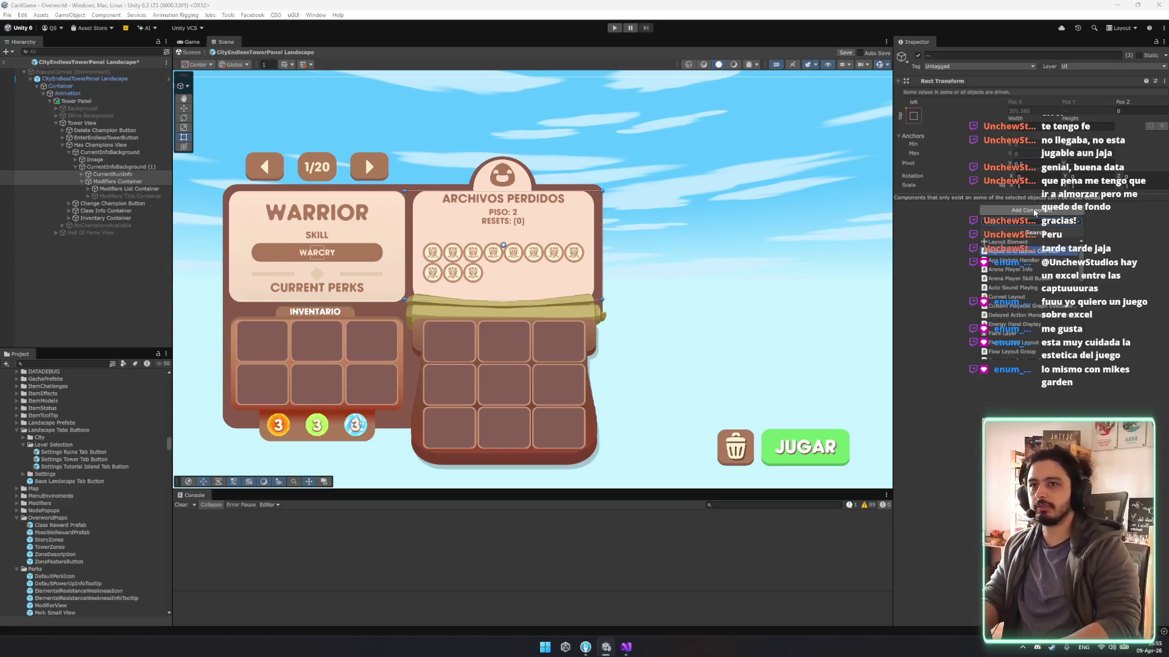
pyautogui.click(1010, 241)
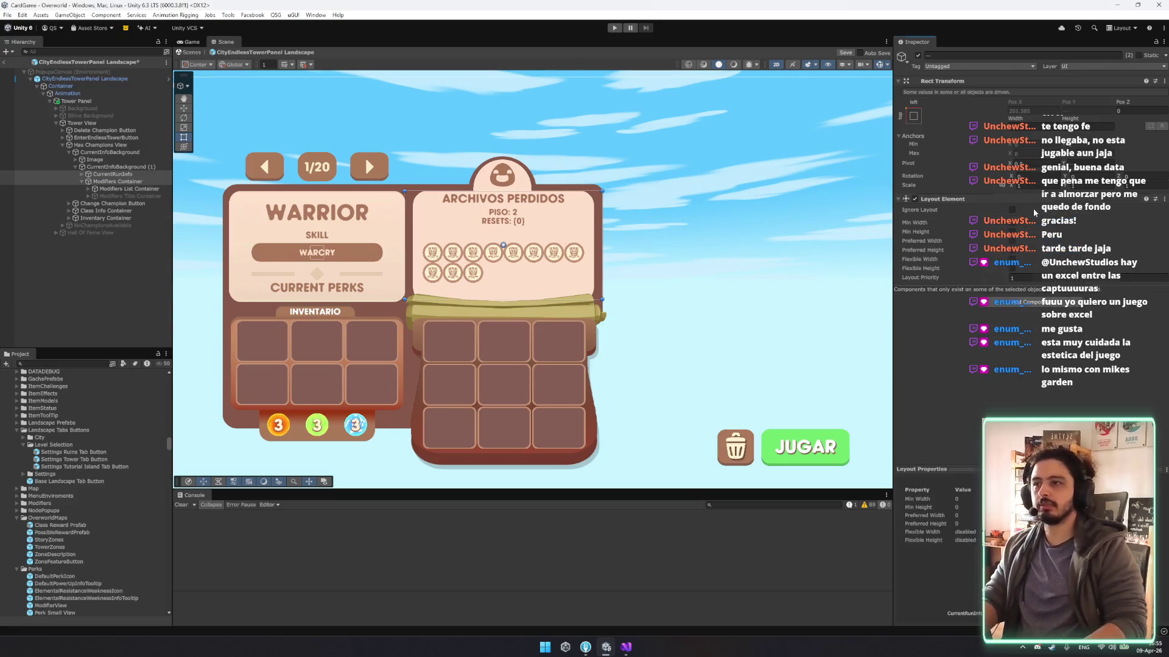
pyautogui.click(1012, 241)
pyautogui.click(1012, 242)
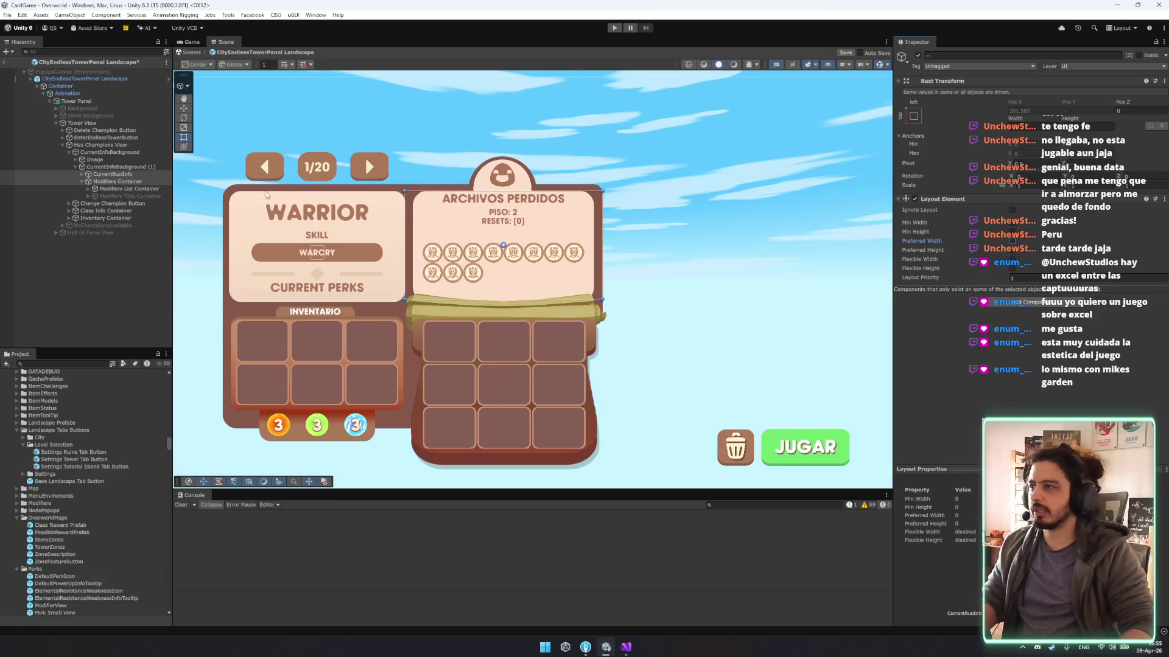
pyautogui.rightClick(967, 202)
pyautogui.click(1027, 241)
# Select CurrentInfoBackground (1) in the hierarchy.
pyautogui.click(121, 174)
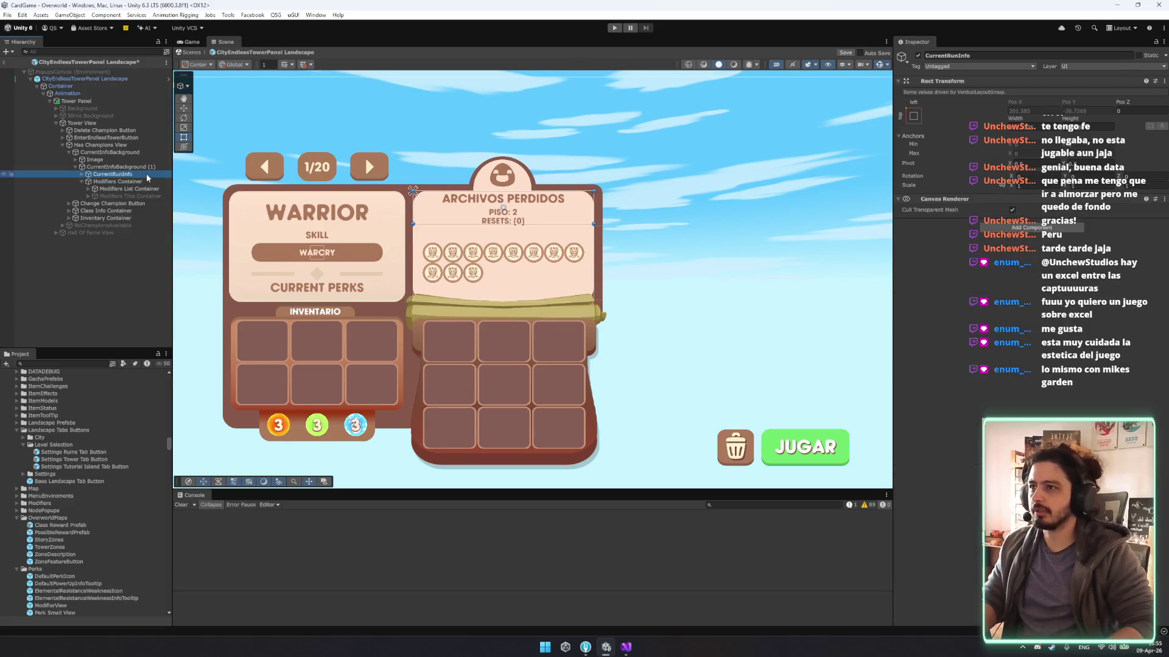
pyautogui.press('Down')
pyautogui.press('Up')
pyautogui.press('Down')
pyautogui.press('Up')
pyautogui.press('Up')
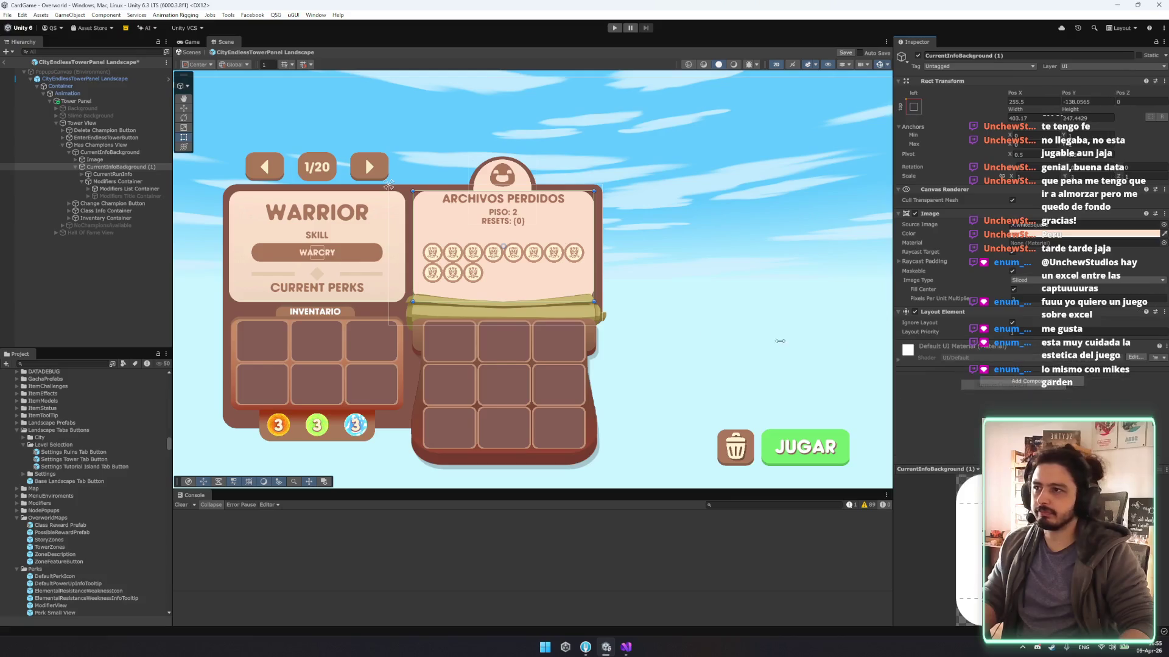
# Delete the surplus perk medals from the Modifiers List Container.
pyautogui.click(121, 189)
pyautogui.press('Right')
pyautogui.press('Right')
pyautogui.hotkey('shift', 'Down')
pyautogui.hotkey('shift', 'Down')
pyautogui.hotkey('shift', 'Down')
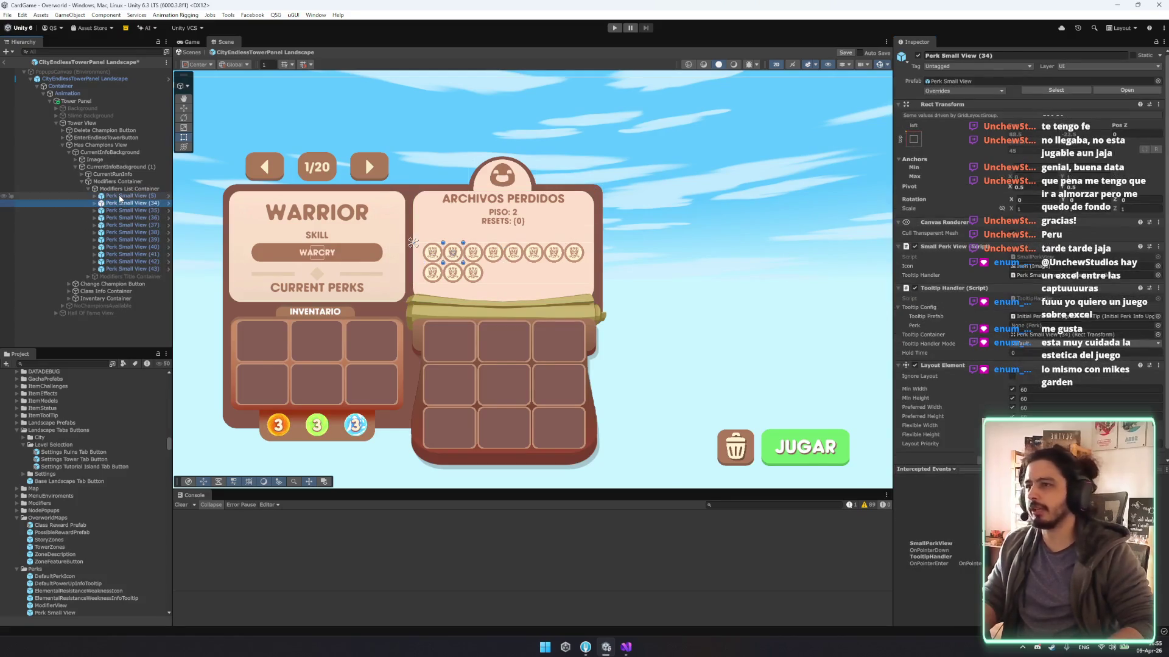
pyautogui.press('Delete')
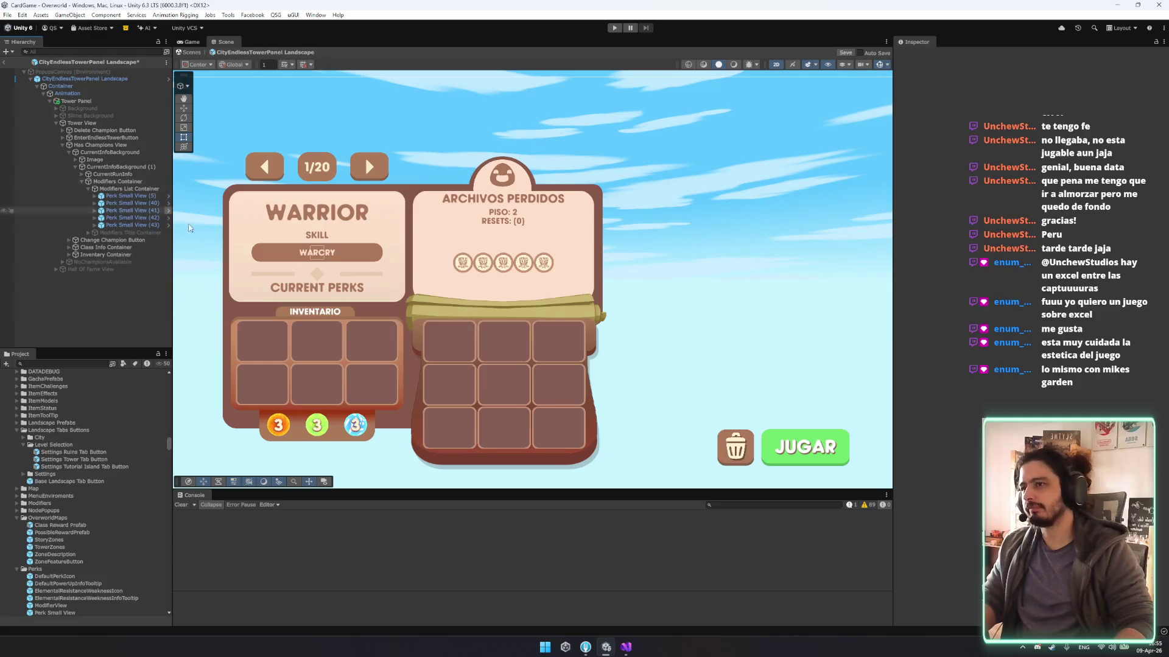
# Delete the five placeholder perk views under the Modifiers Container.
pyautogui.click(137, 182)
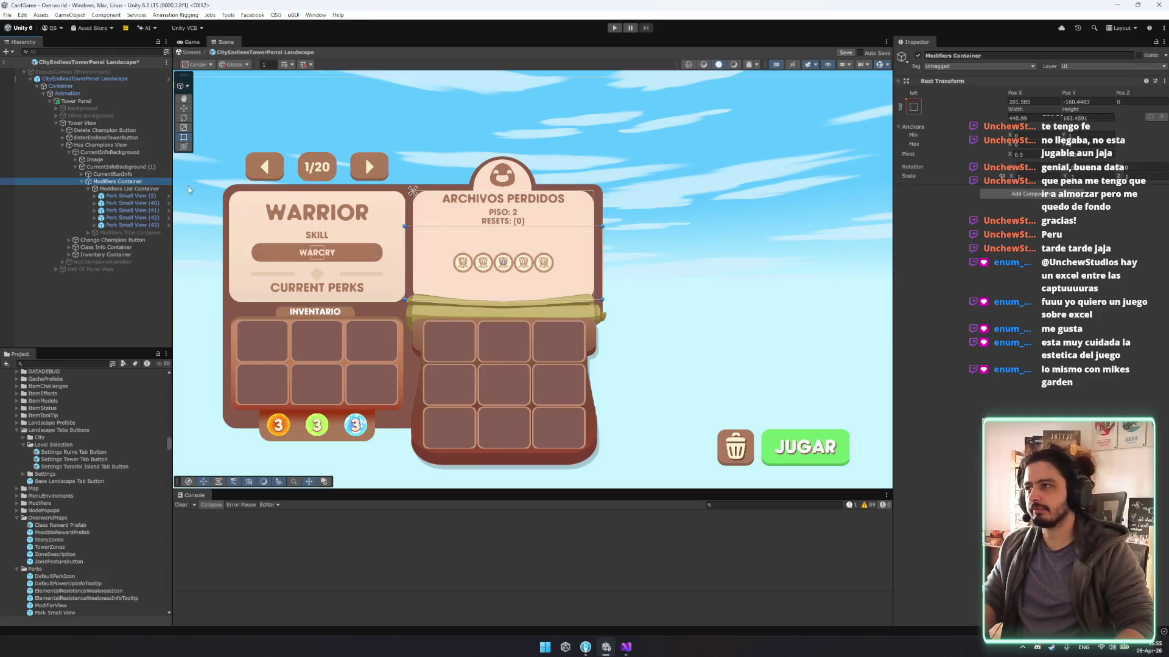
pyautogui.press('Down')
pyautogui.press('Down')
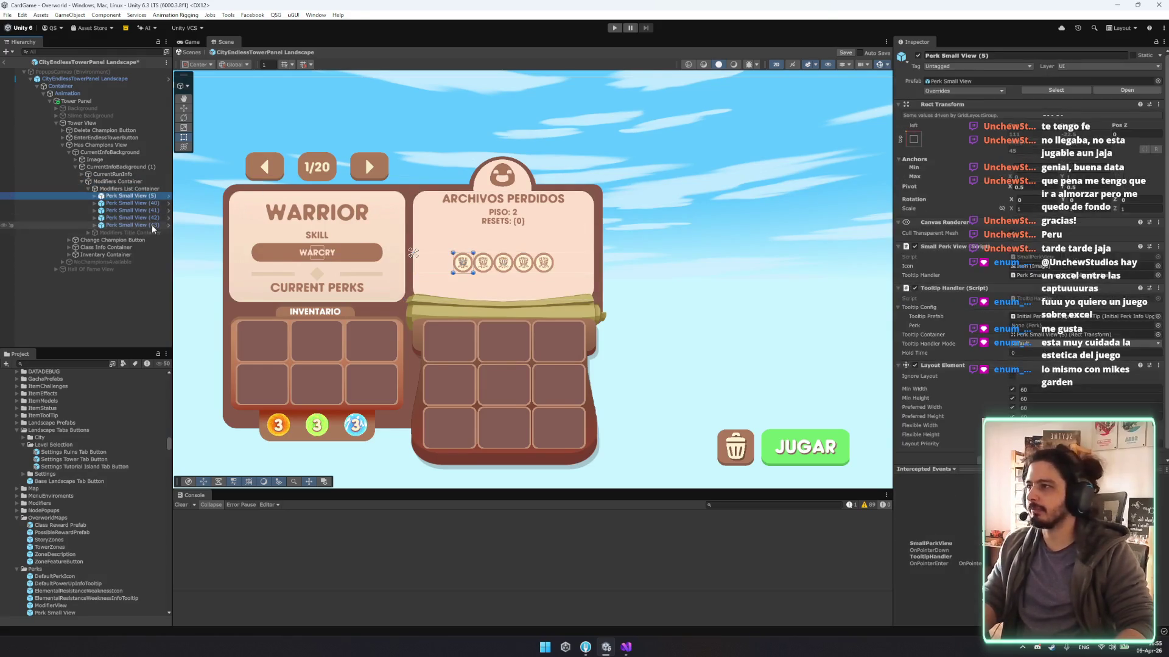
pyautogui.keyDown('shift'); pyautogui.click(152, 226); pyautogui.keyUp('shift')
pyautogui.press('Delete')
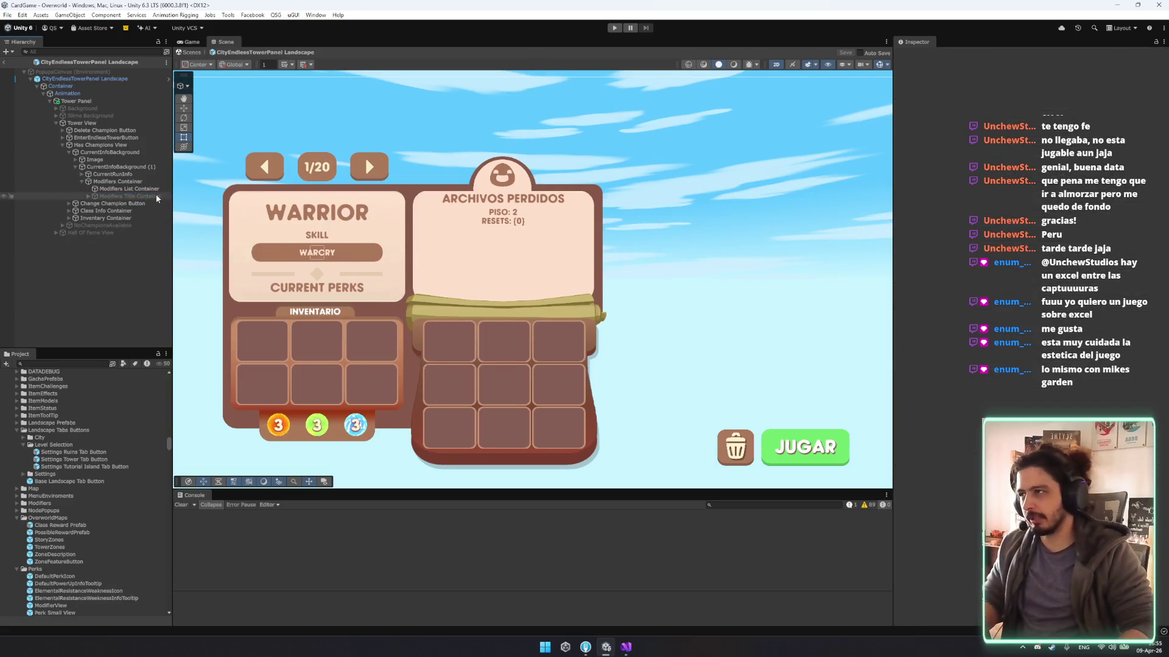
# Paste a DifcultyContainer under CurrentRunInfo, nudge the text down, and open EndlessTowerUI script.
pyautogui.click(159, 174)
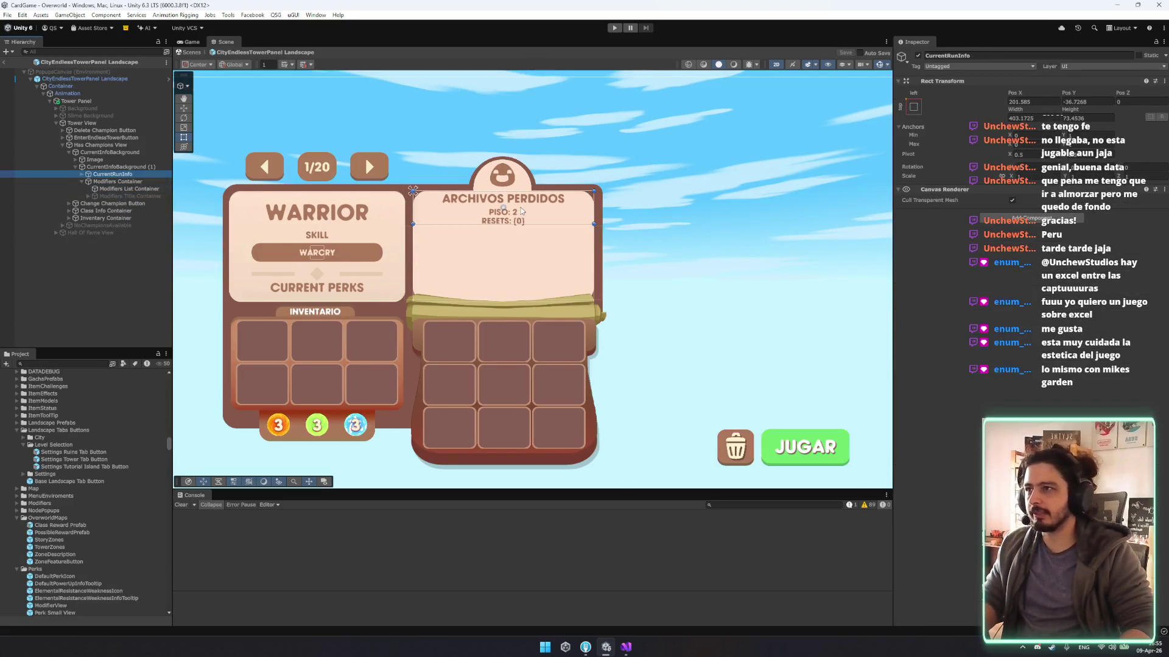
pyautogui.press('r')
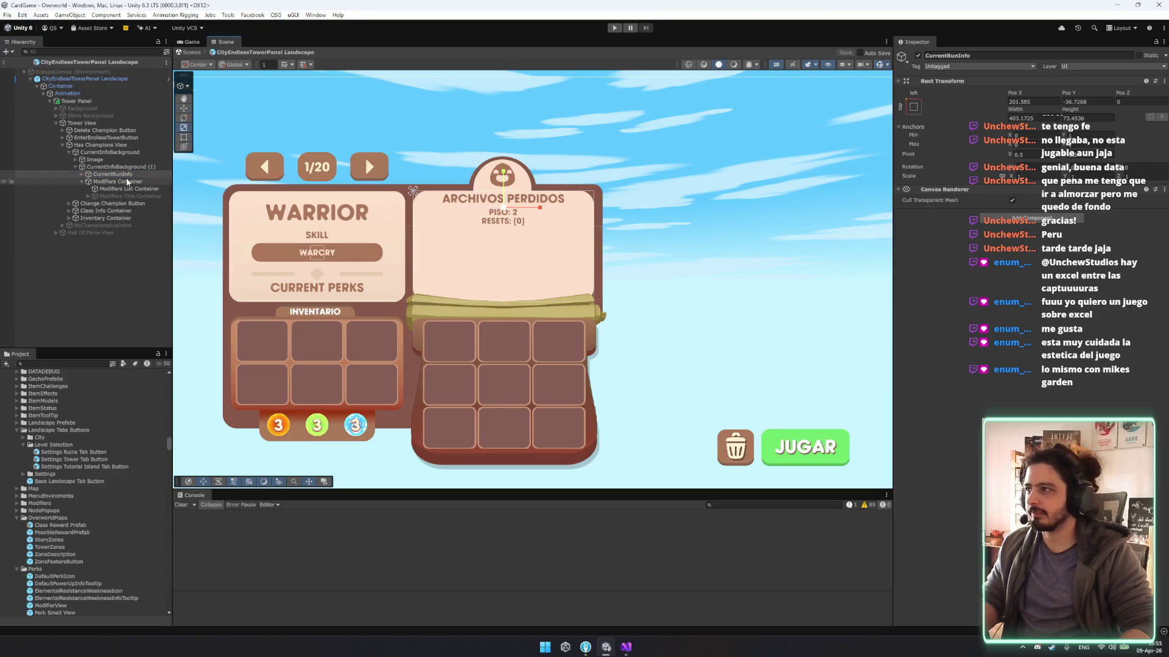
pyautogui.hotkey('ctrl', 'shift', 'v')
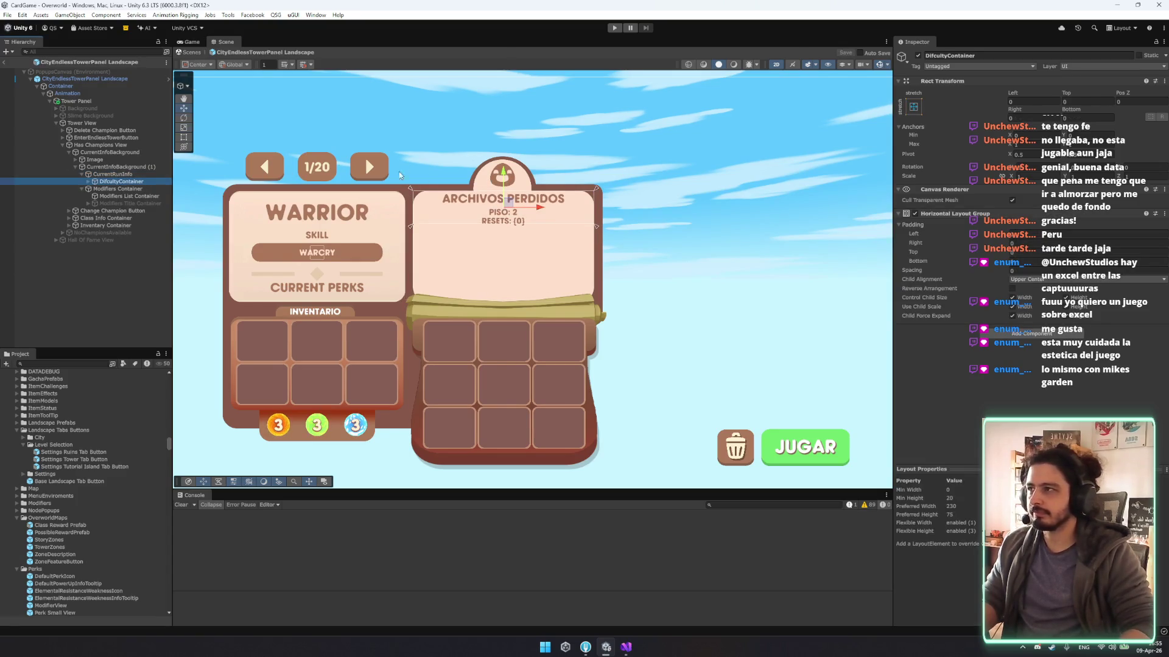
pyautogui.click(473, 188)
pyautogui.moveTo(503, 178); pyautogui.dragTo(502, 183)
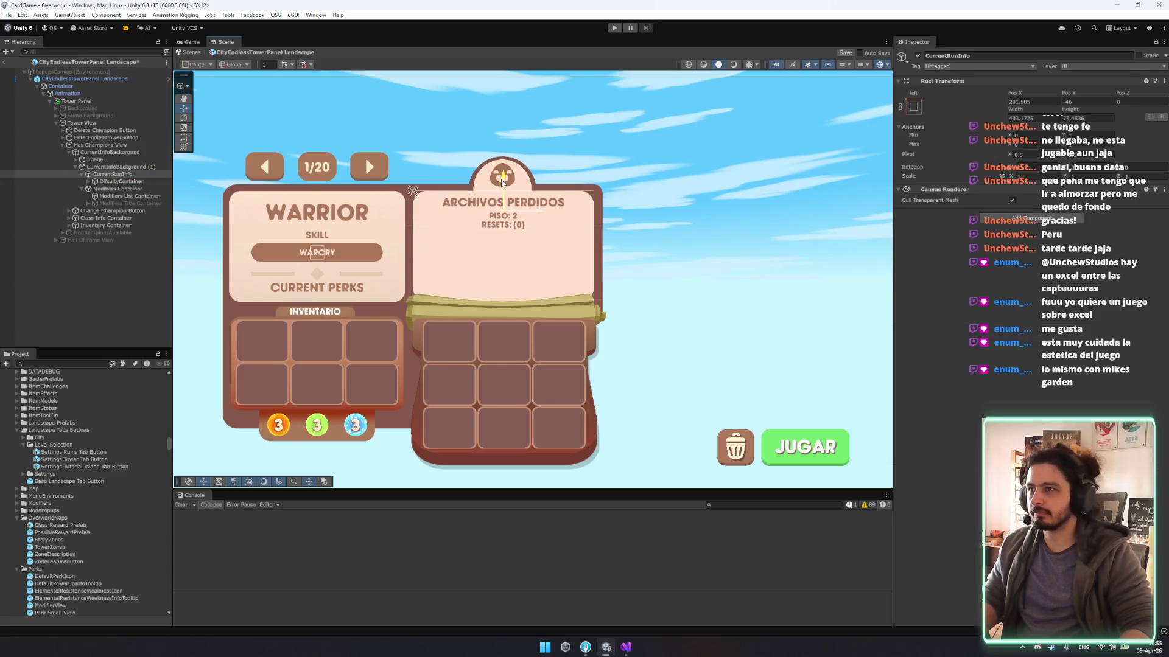
pyautogui.click(110, 78)
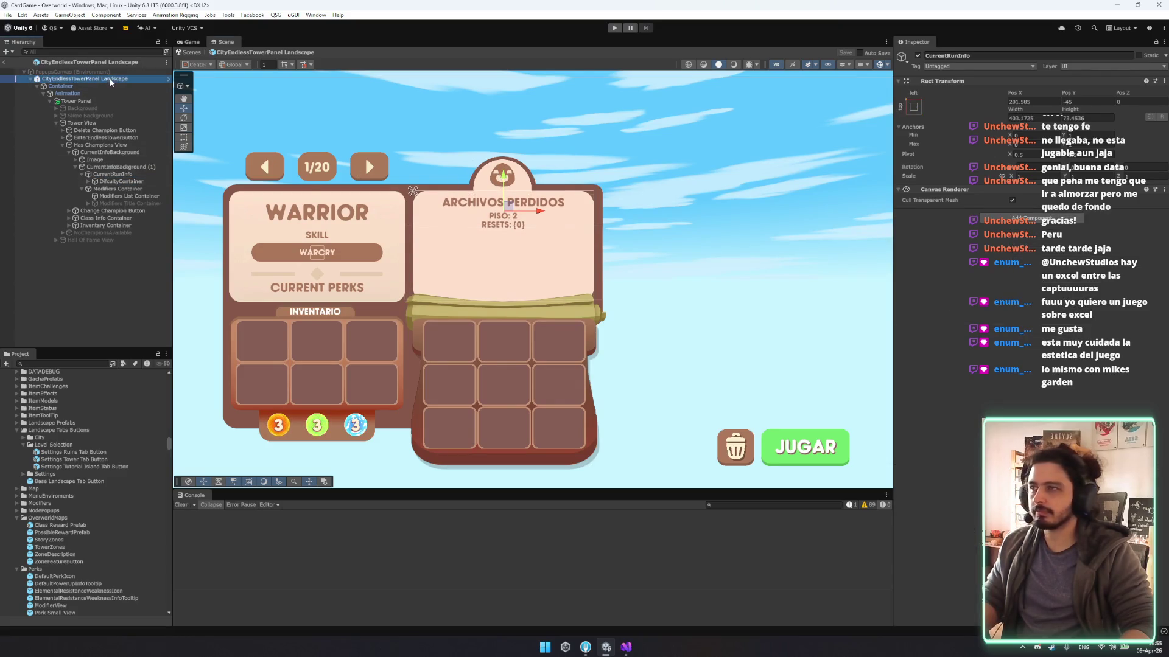
pyautogui.click(1041, 265)
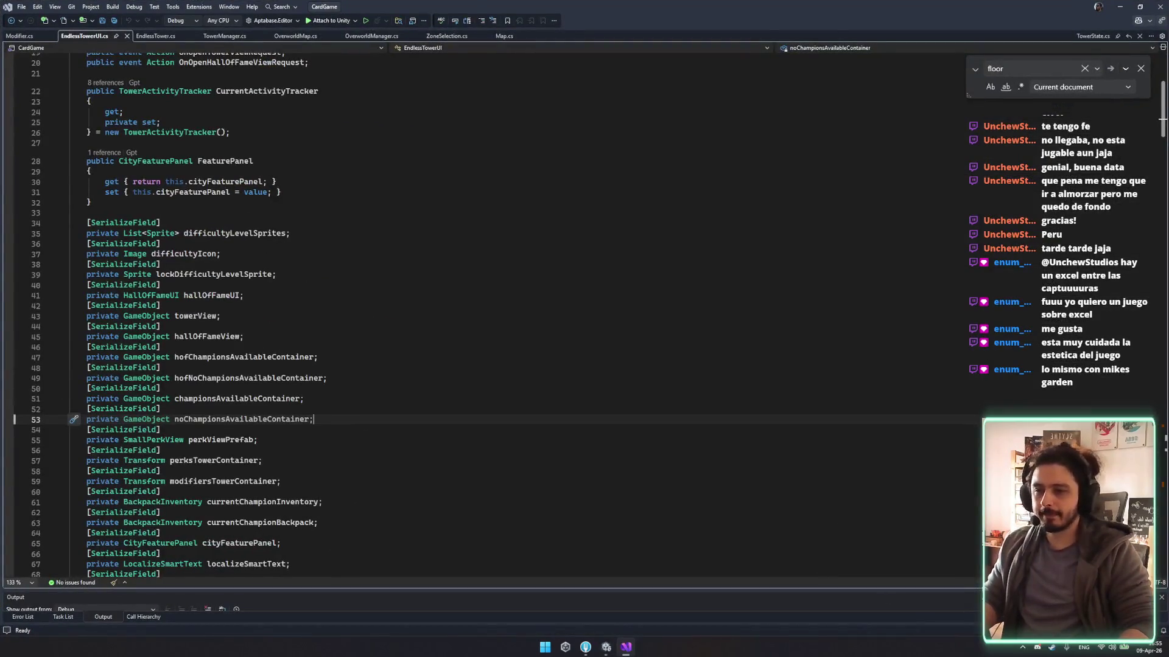
# Paste a copy of the championNumberLabel field after the ChampionView field.
pyautogui.moveTo(606, 646)
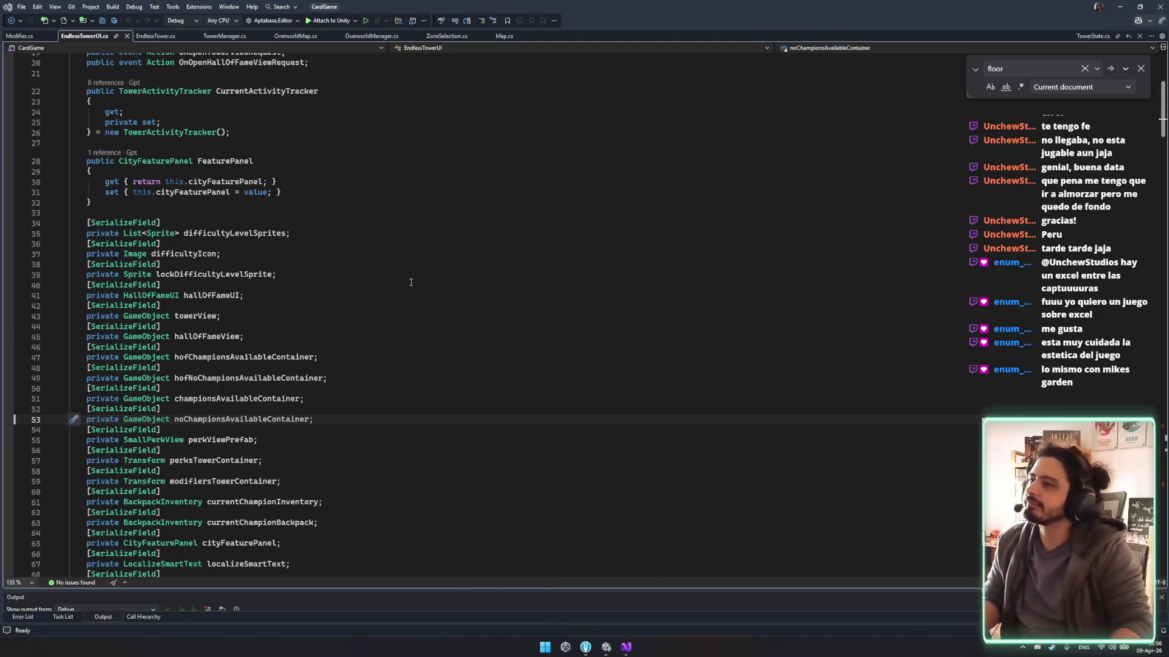
pyautogui.scroll(-9, 295, 378)
pyautogui.moveTo(277, 461); pyautogui.dragTo(319, 442)
pyautogui.hotkey('ctrl', 'c')
pyautogui.click(316, 431)
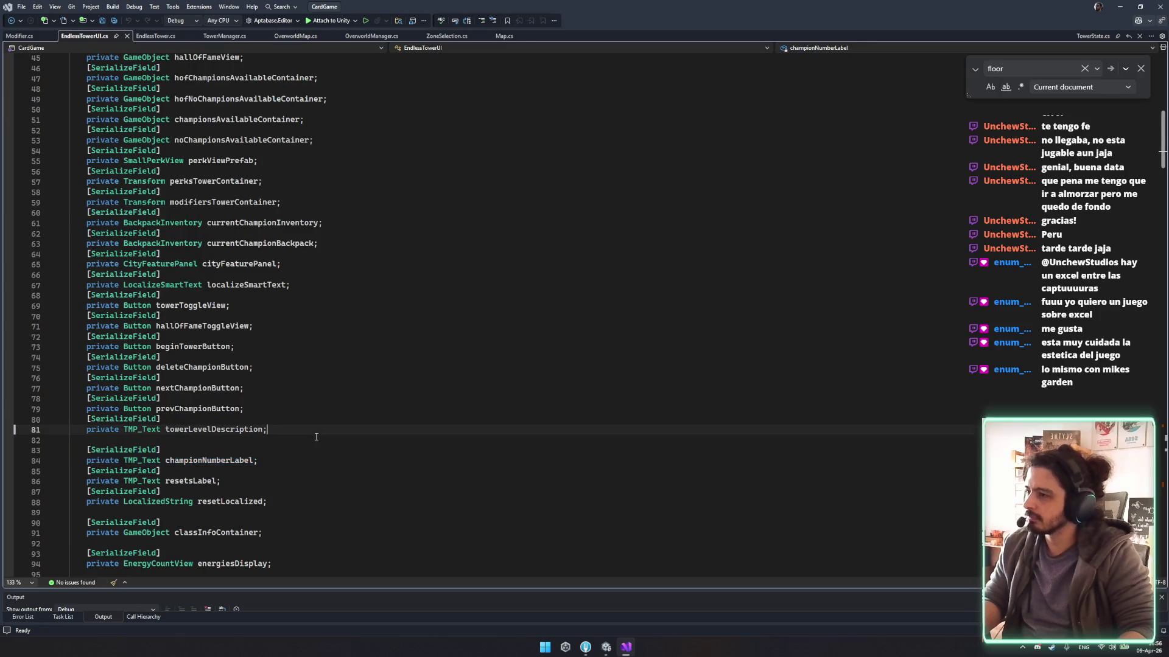
pyautogui.scroll(-7, 311, 444)
pyautogui.click(301, 443)
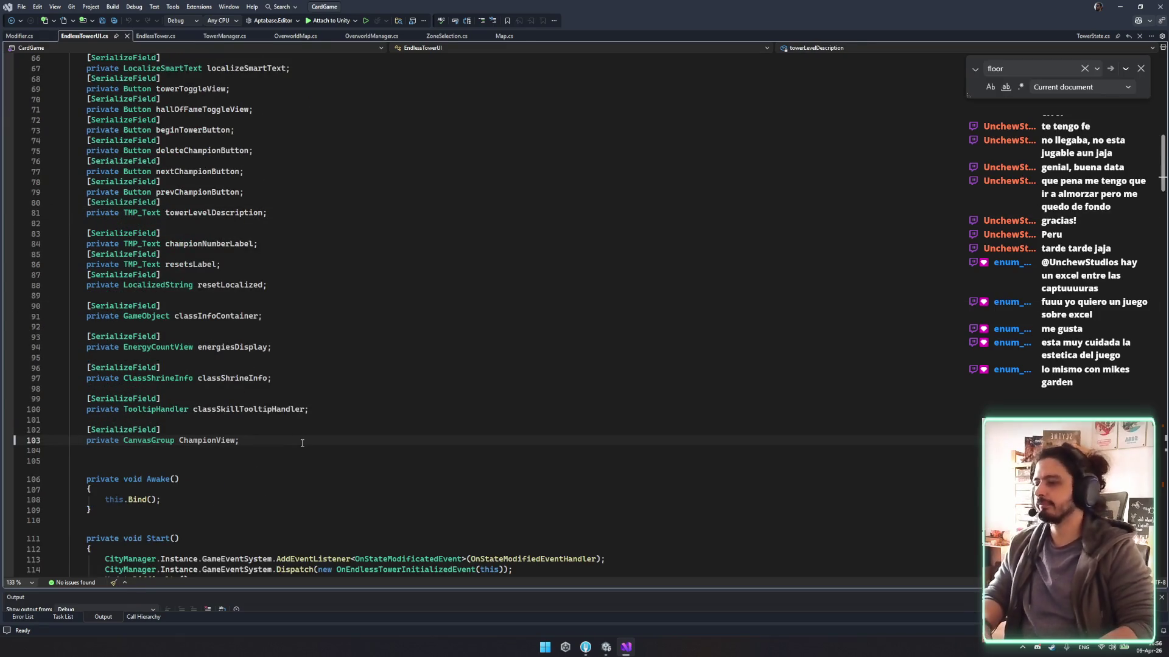
pyautogui.hotkey('ctrl', 'v')
# Rename the pasted field to difficultyZoneNameLabel and save the script.
pyautogui.doubleClick(196, 469)
pyautogui.write('zo')
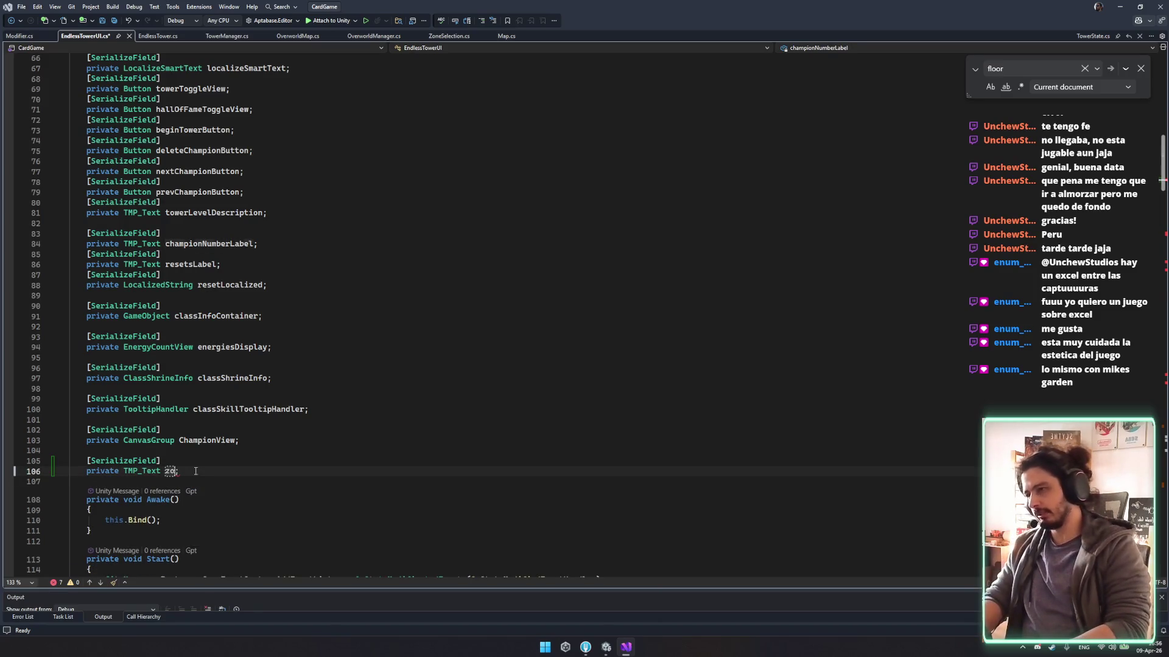
pyautogui.write('ne')
pyautogui.press('BackSpace')
pyautogui.press('BackSpace')
pyautogui.press('BackSpace')
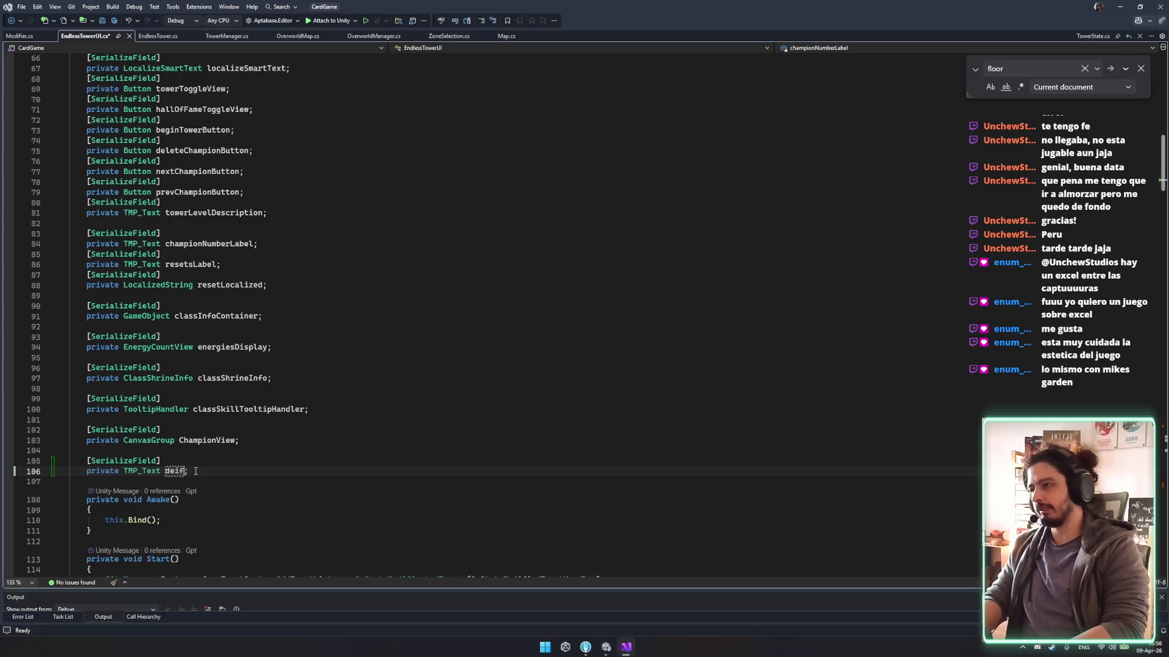
pyautogui.write('d')
pyautogui.write('ifficultyu')
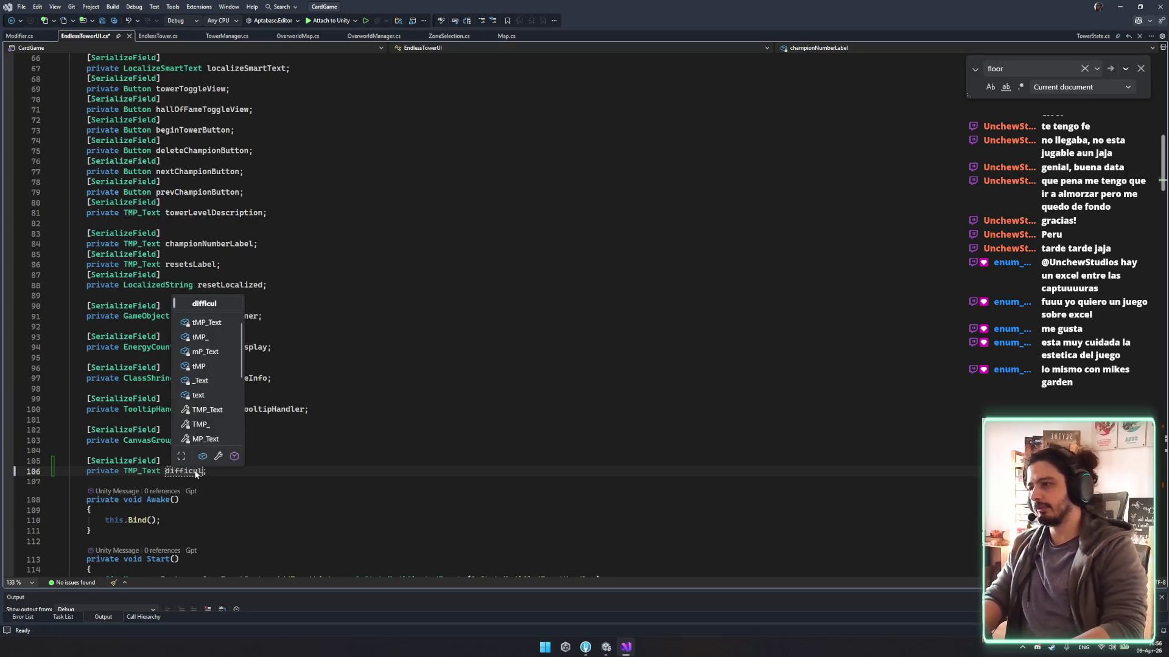
pyautogui.write('neL')
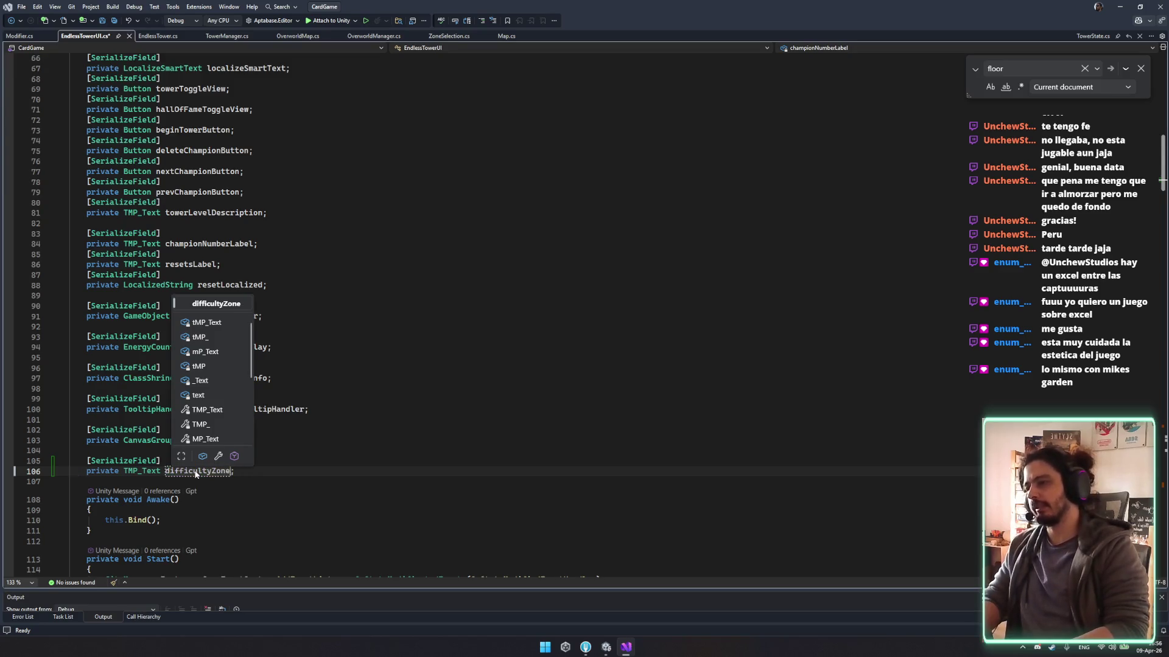
pyautogui.press('BackSpace')
pyautogui.write('NameLA')
pyautogui.write('bel')
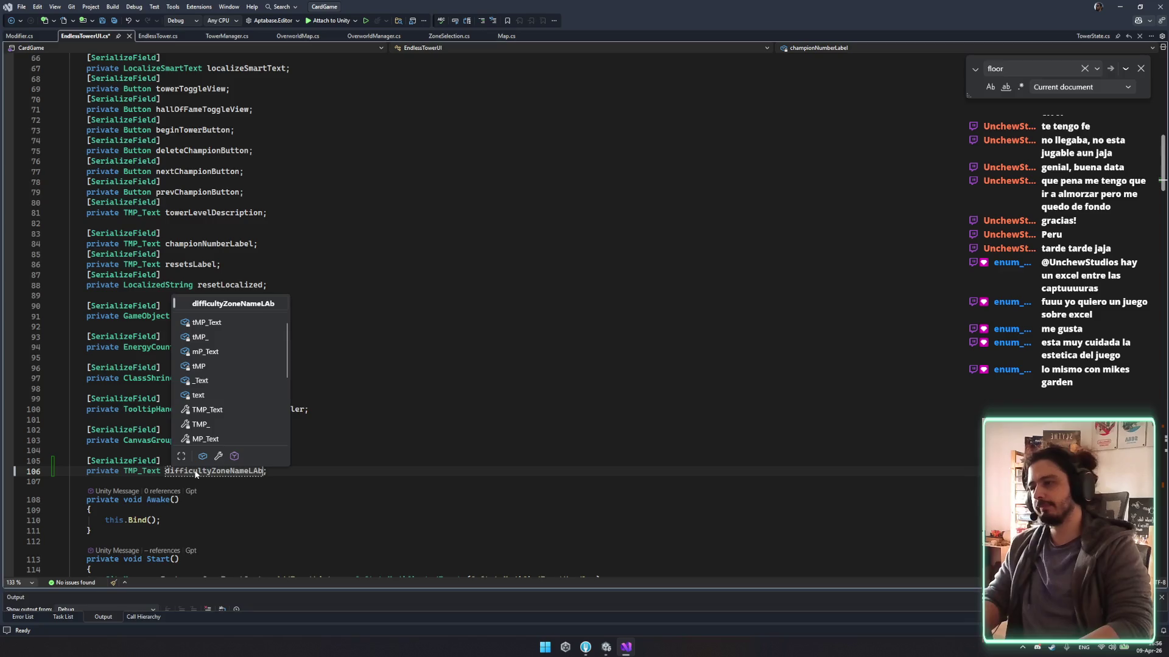
pyautogui.press('BackSpace')
pyautogui.write('el')
pyautogui.hotkey('ctrl', 's')
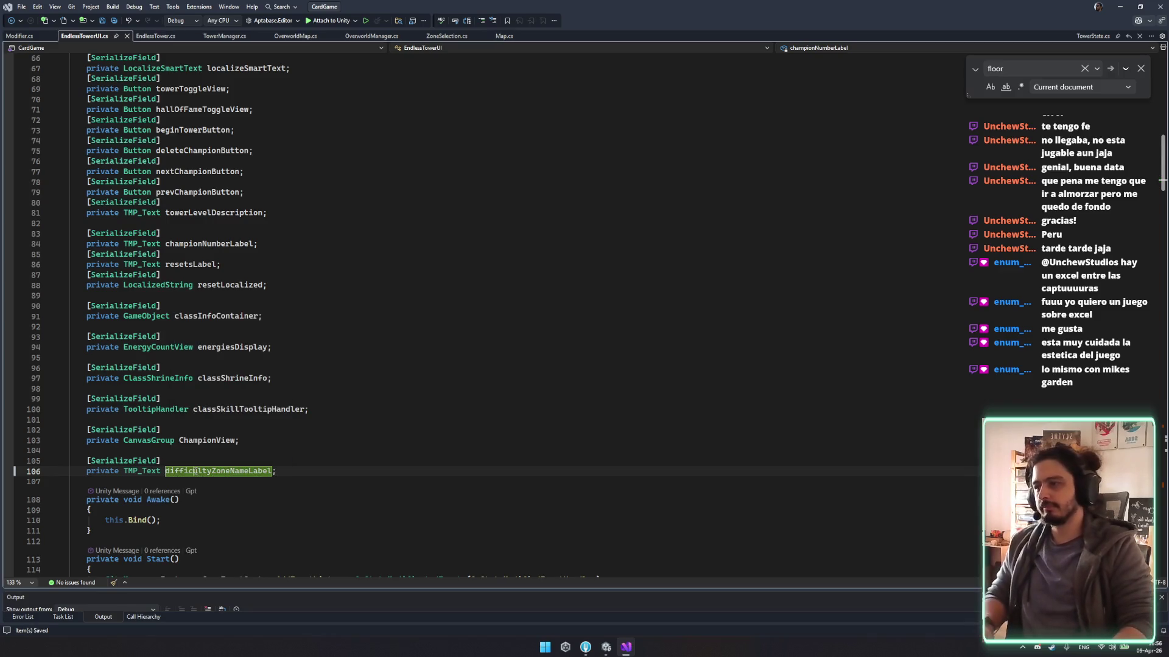
# Search for the floor label code and jump to the UpdateDifficulty method's end.
pyautogui.scroll(-5, 410, 372)
pyautogui.hotkey('ctrl', 'f')
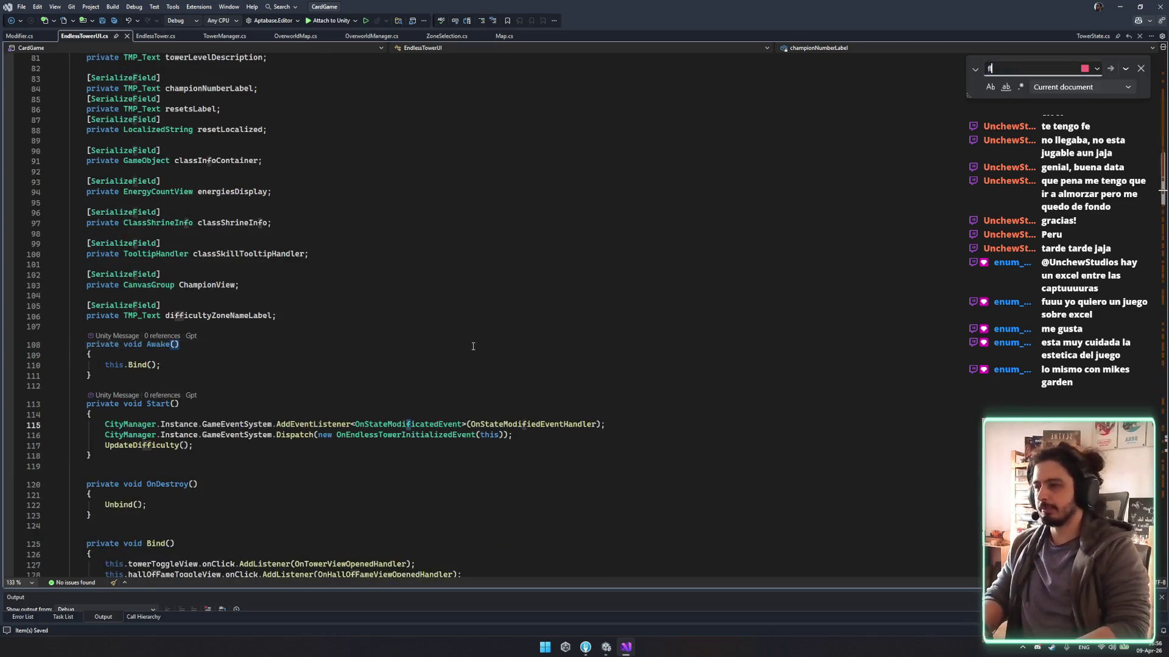
pyautogui.write('floo')
pyautogui.click(201, 304)
pyautogui.doubleClick(168, 252)
pyautogui.click(344, 314)
pyautogui.click(186, 325)
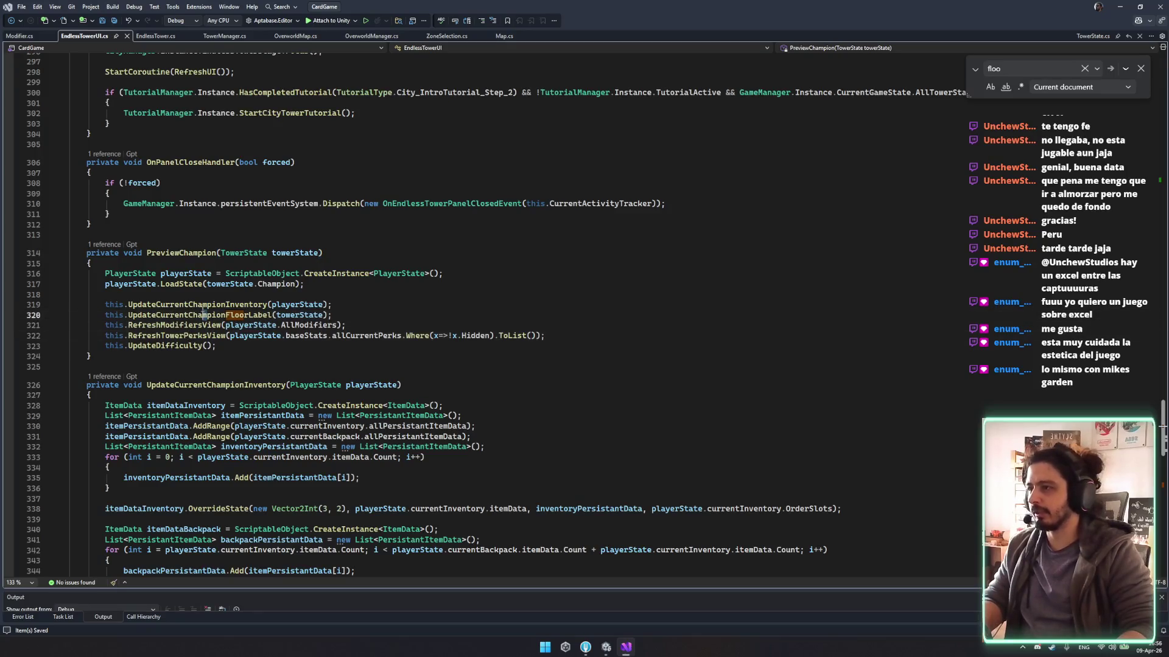
pyautogui.doubleClick(200, 314)
pyautogui.keyDown('ctrl'); pyautogui.click(180, 345); pyautogui.keyUp('ctrl')
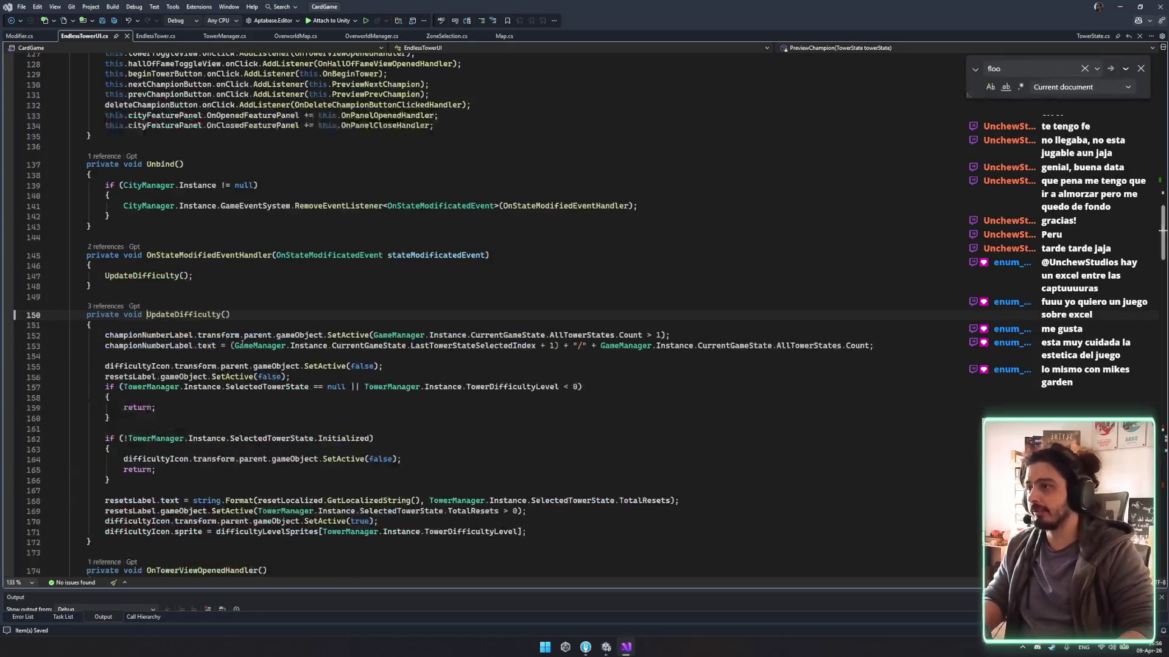
pyautogui.scroll(-5, 280, 445)
pyautogui.click(613, 381)
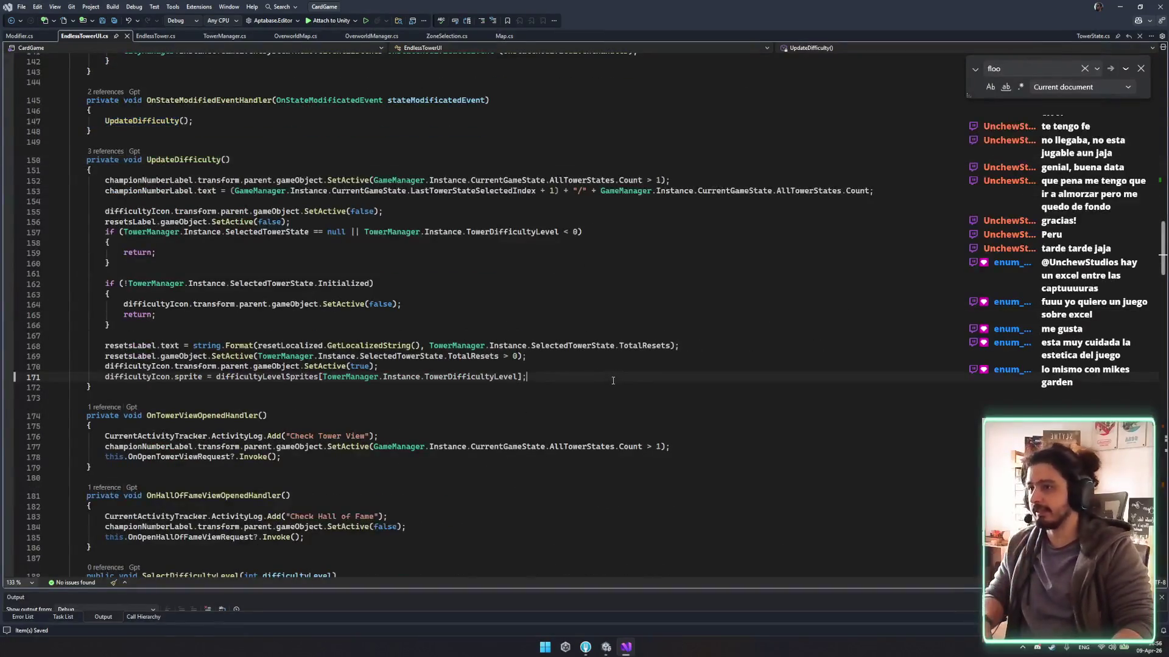
# Start a new line in UpdateDifficulty with difficultyZoneNameLabel.text.
pyautogui.press('Return')
pyautogui.press('Return')
pyautogui.write('difficultyZoneNameLabel.')
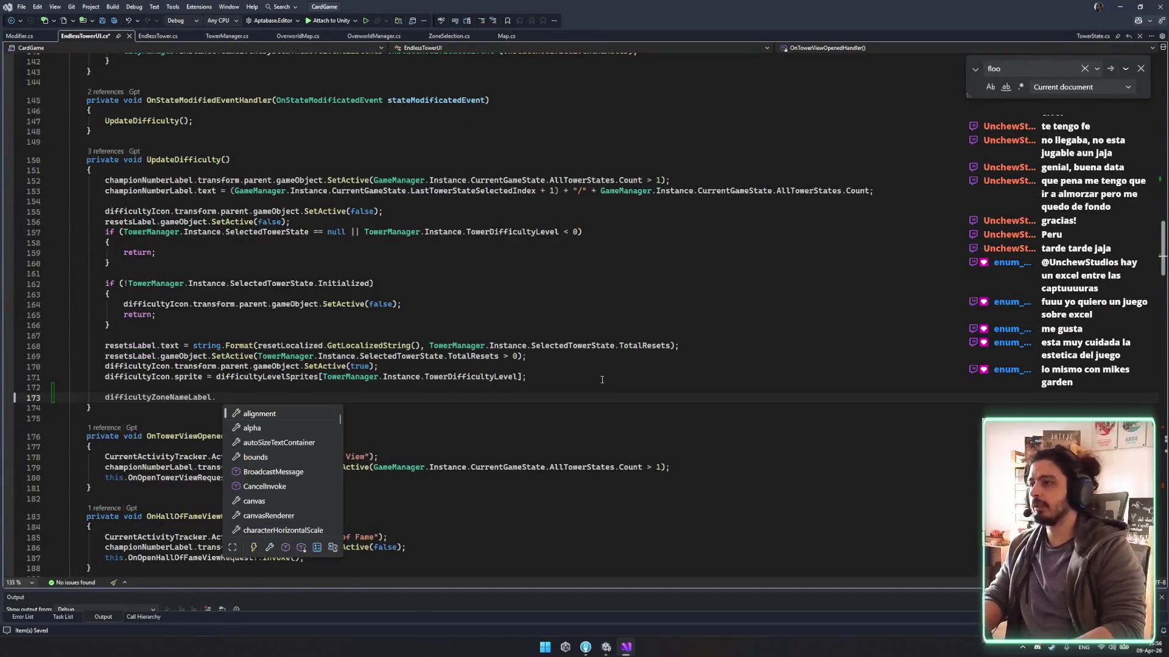
pyautogui.write('text')
pyautogui.press('Escape')
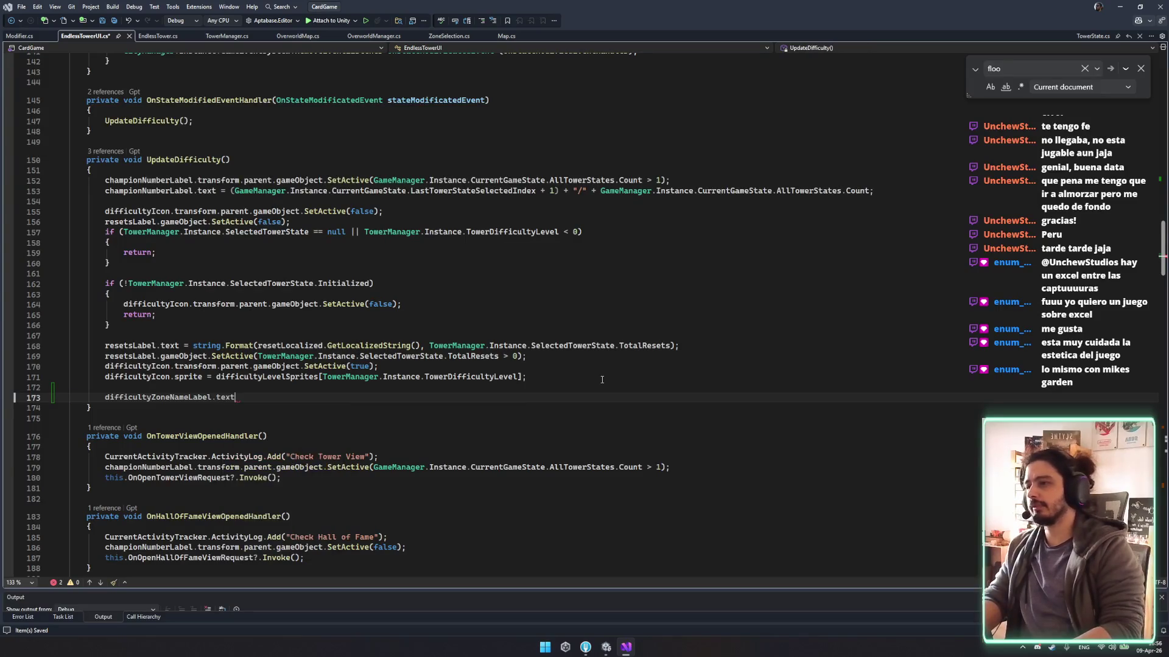
pyautogui.moveTo(519, 376); pyautogui.dragTo(297, 379)
pyautogui.moveTo(225, 374); pyautogui.dragTo(216, 377)
pyautogui.press('Left')
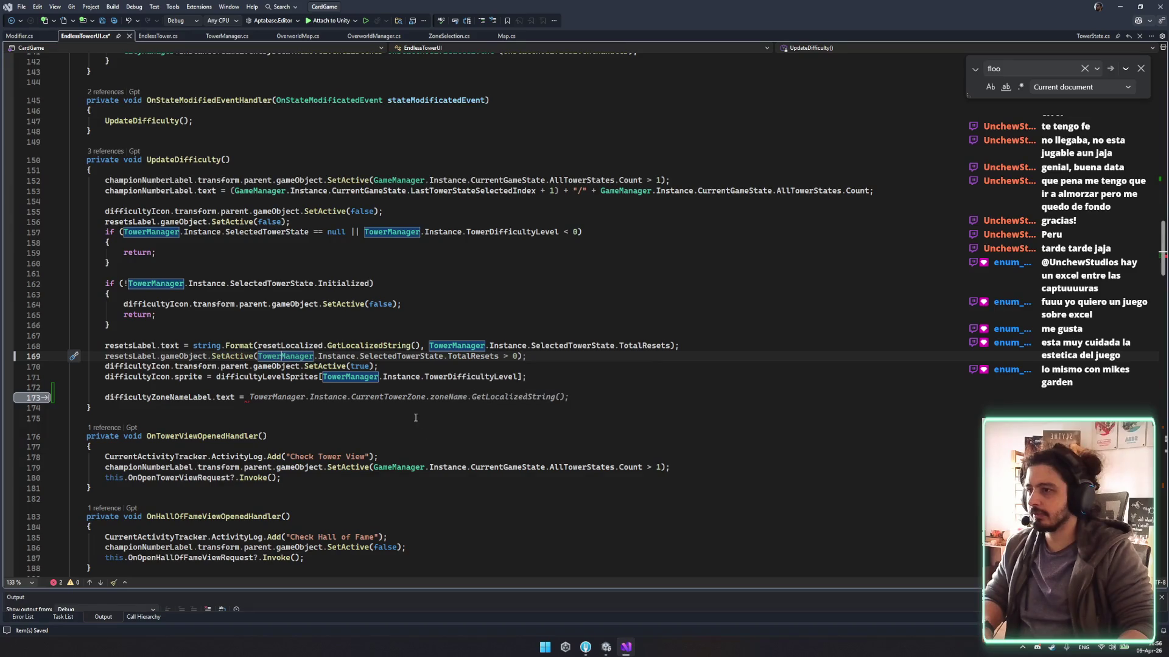
# Try assigning a SelectedTowerState difficulty member, then delete the wrong member chain on line 173.
pyautogui.click(409, 397)
pyautogui.write('TowerManager.Instance.CurrentTower.')
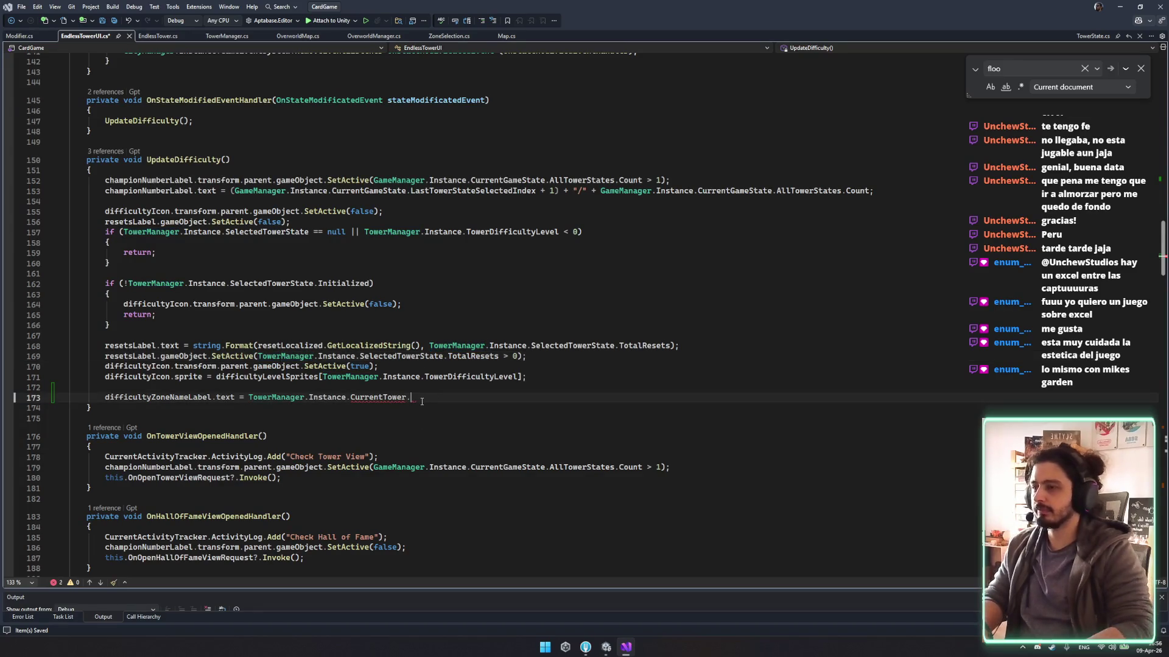
pyautogui.hotkey('ctrl', 'BackSpace')
pyautogui.write('c')
pyautogui.press('BackSpace')
pyautogui.write('selec')
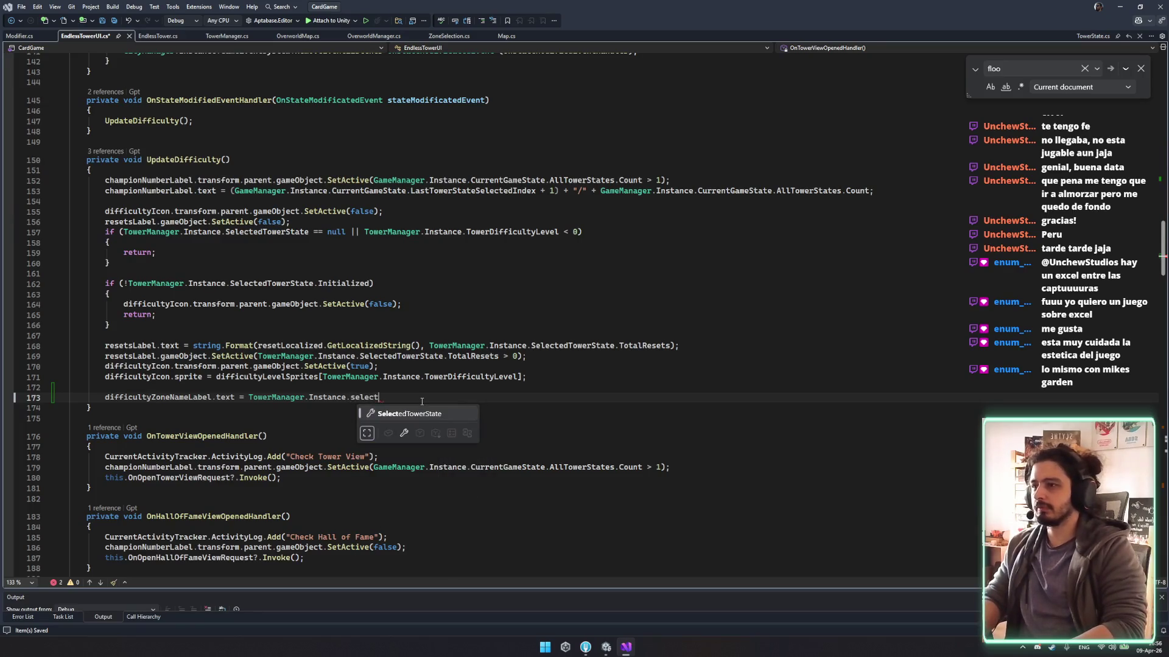
pyautogui.press('Tab')
pyautogui.write('.')
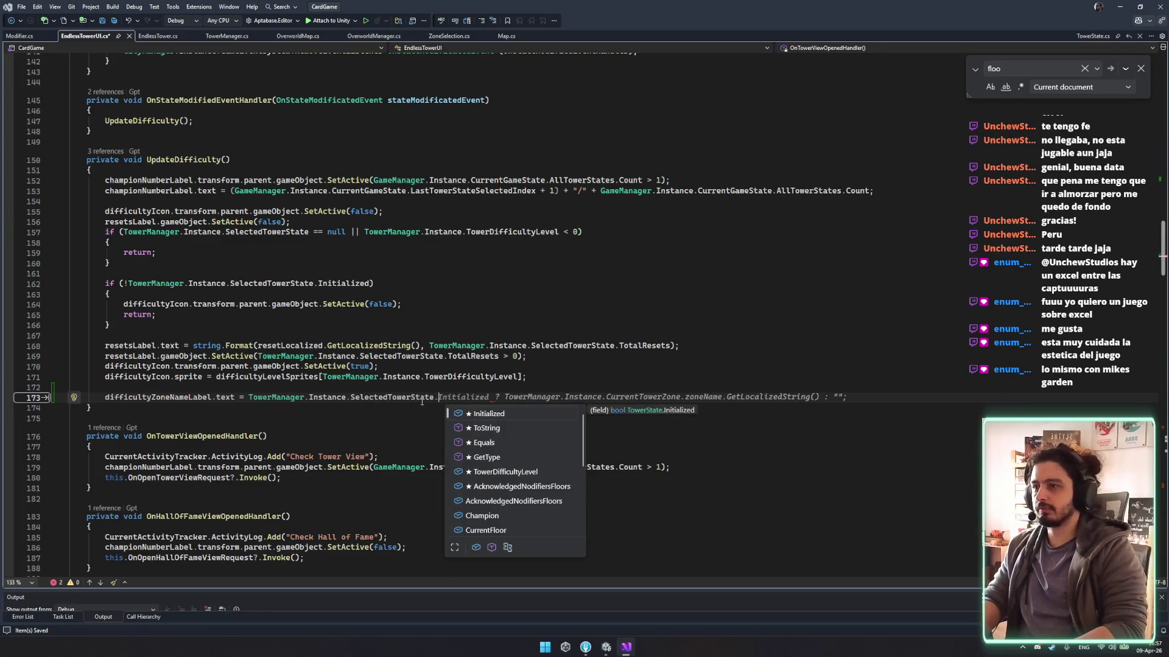
pyautogui.write('cu')
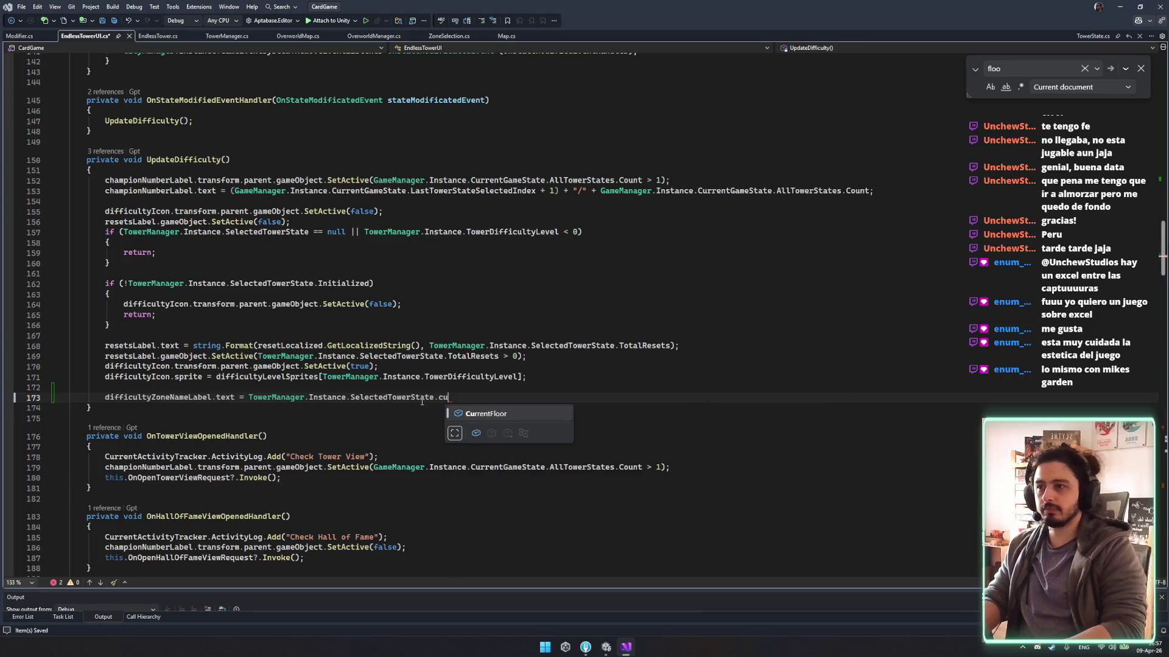
pyautogui.write('rrenone')
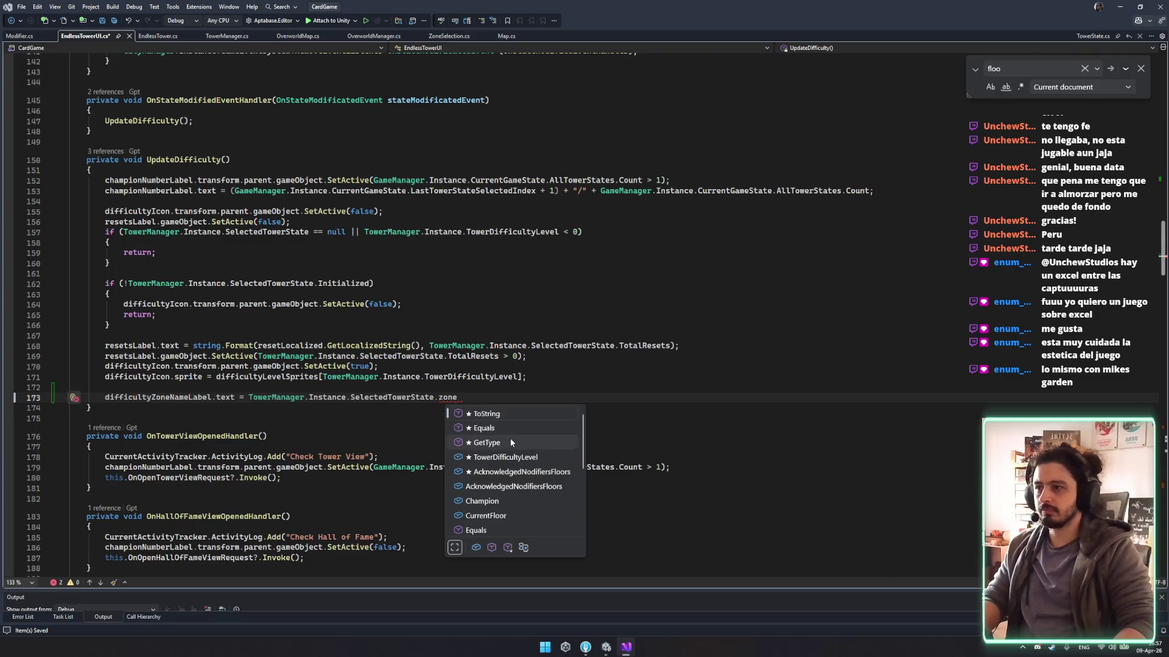
pyautogui.doubleClick(511, 459)
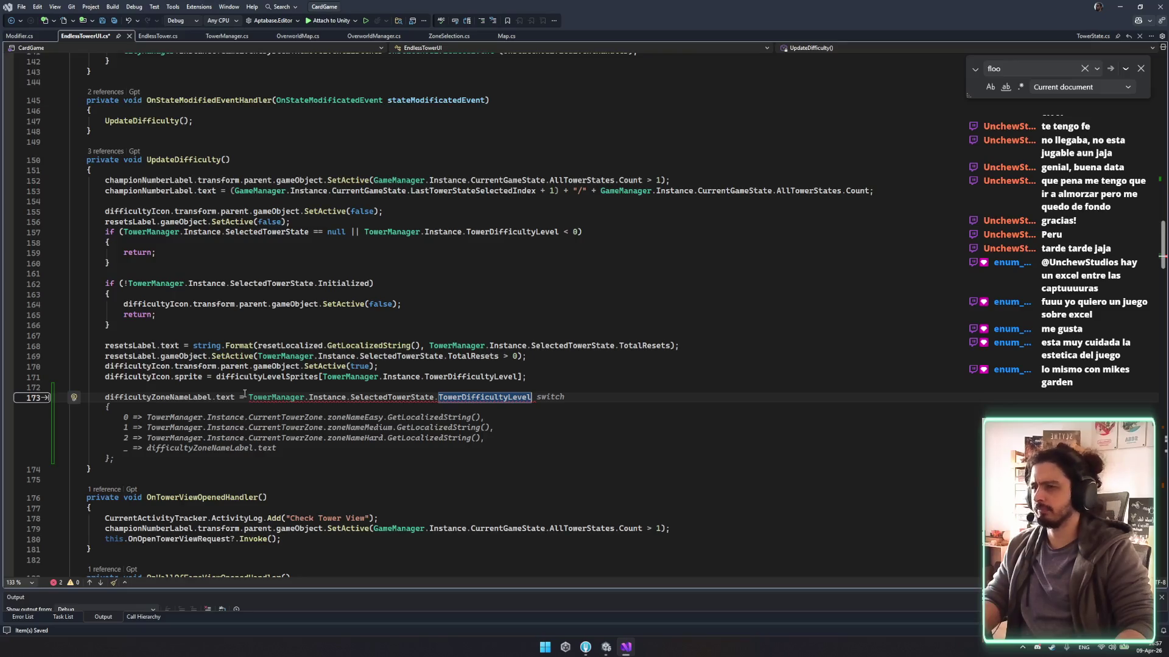
pyautogui.click(246, 396)
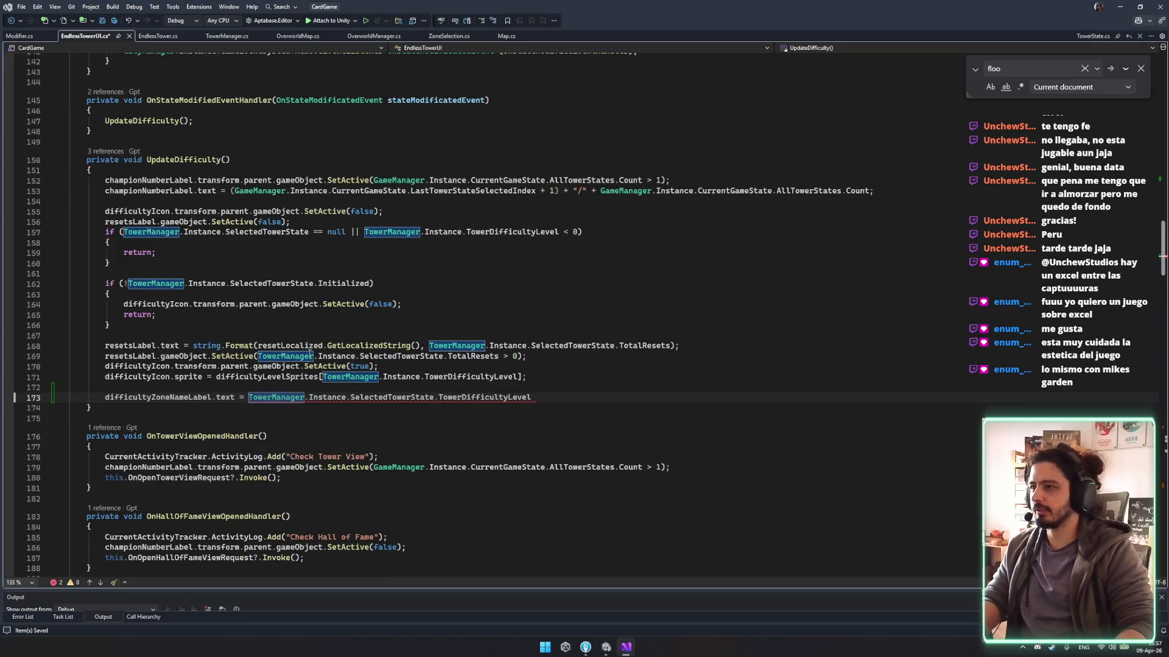
pyautogui.doubleClick(472, 397)
pyautogui.press('BackSpace')
pyautogui.hotkey('ctrl', 'BackSpace')
pyautogui.hotkey('ctrl', 'BackSpace')
# Complete the assignment as CurrentTowerZone.zoneTitle.GetLocalizedString() using IntelliSense.
pyautogui.hotkey('ctrl', 'f')
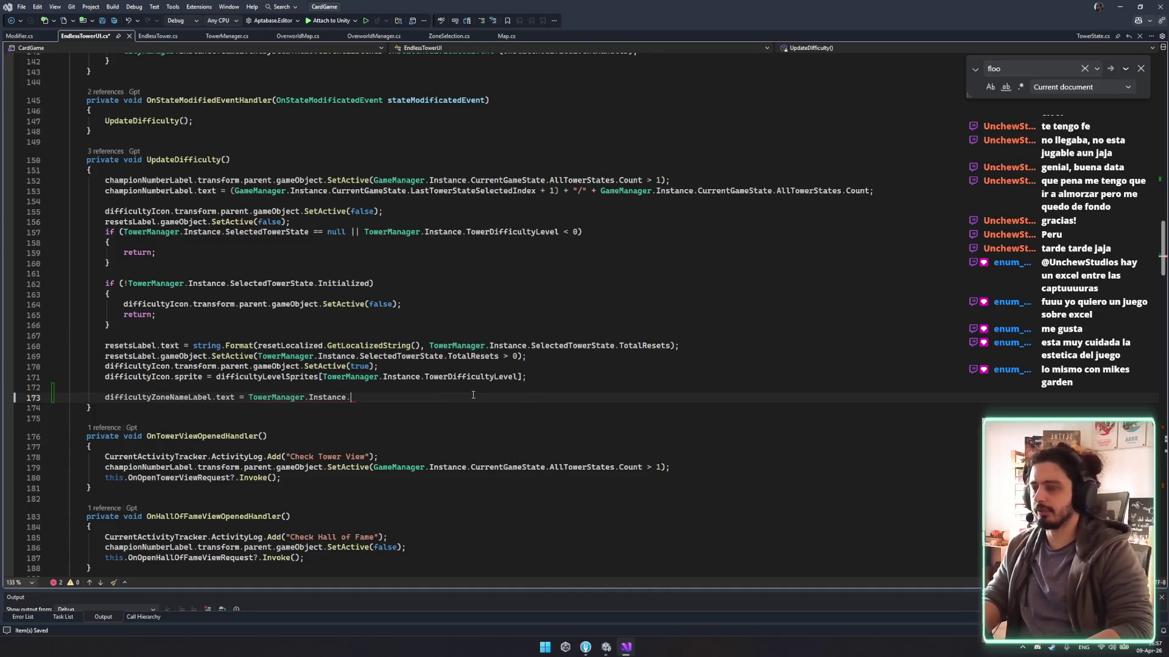
pyautogui.write('zone')
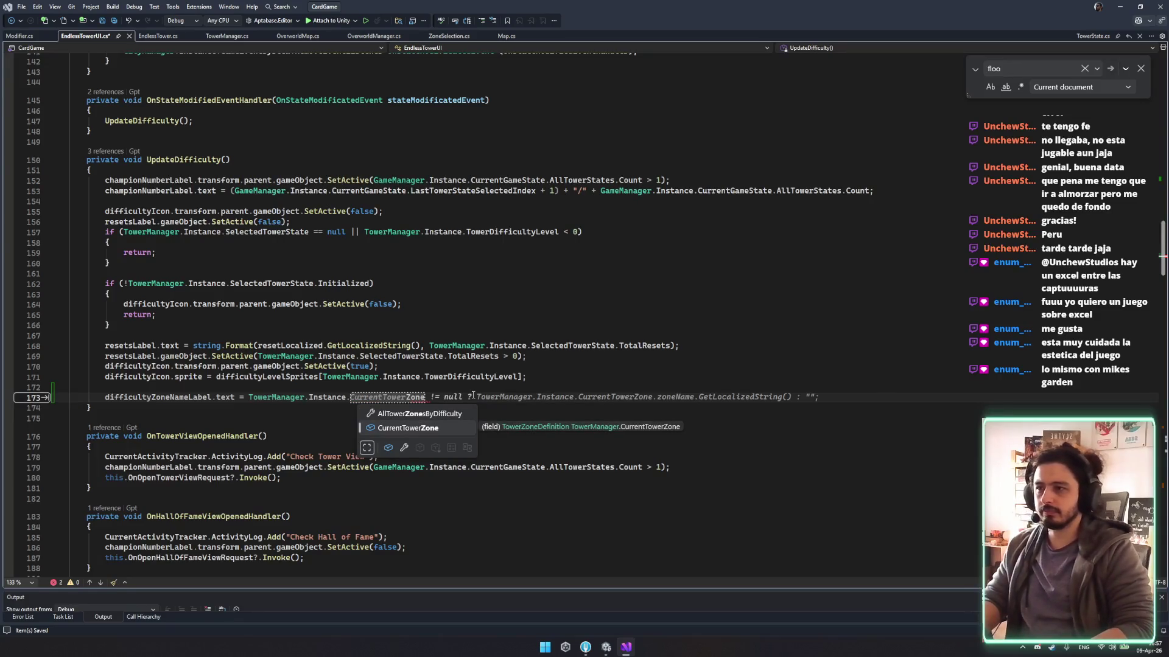
pyautogui.write('.local')
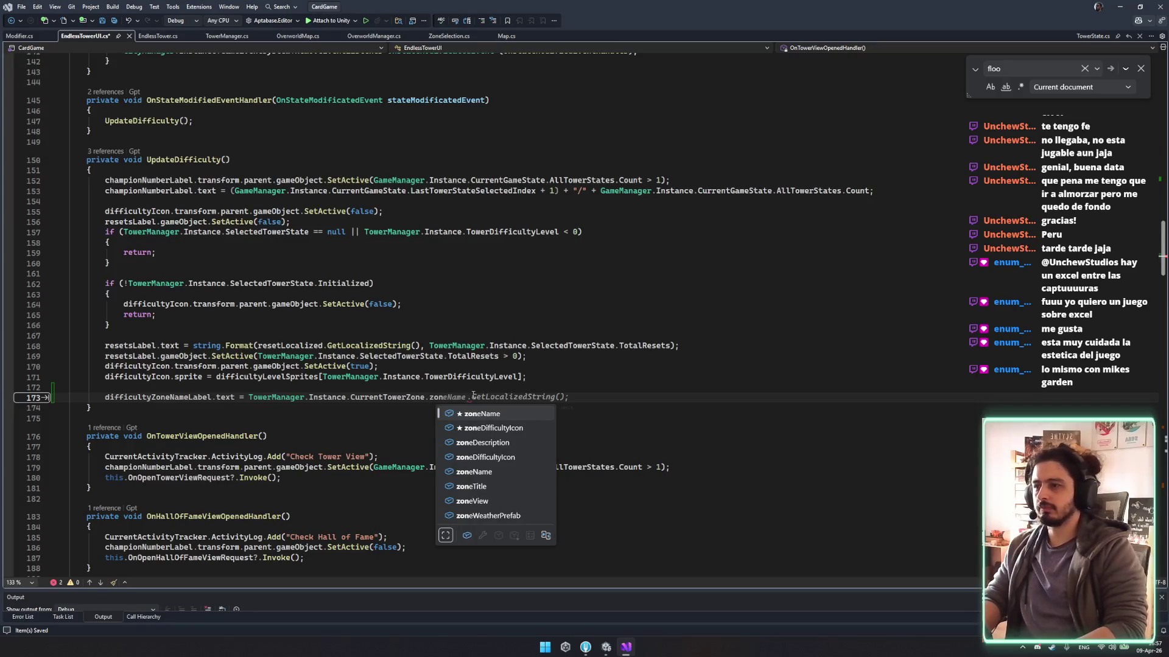
pyautogui.write('.get')
pyautogui.press('BackSpace')
pyautogui.press('BackSpace')
pyautogui.press('BackSpace')
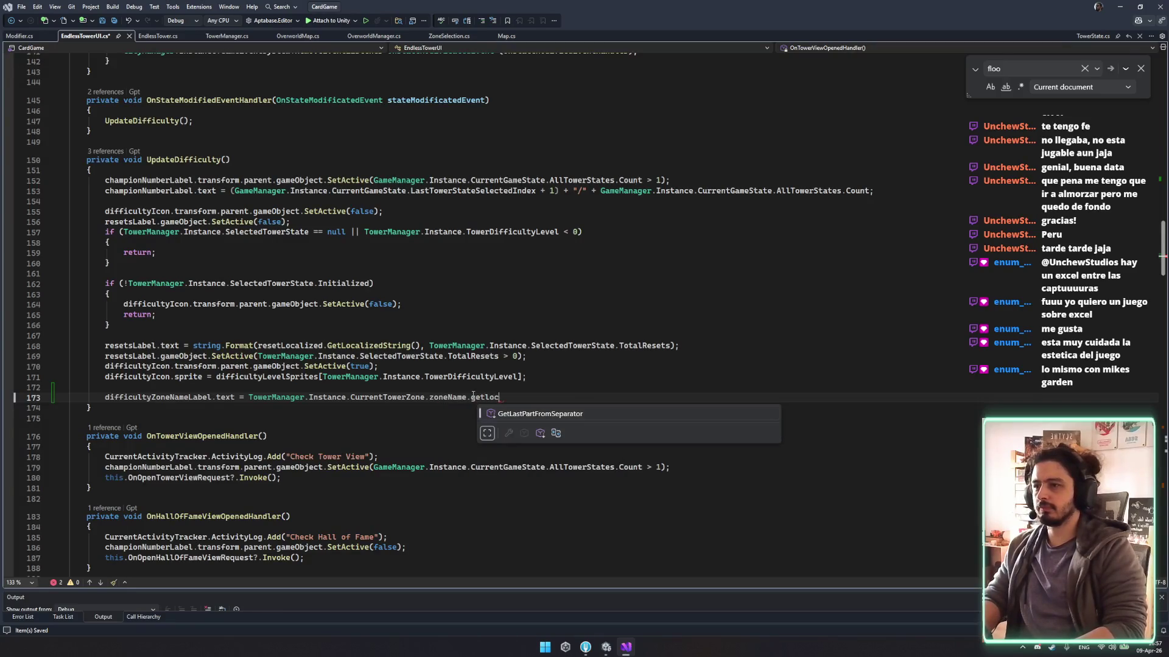
pyautogui.hotkey('ctrl', 'space')
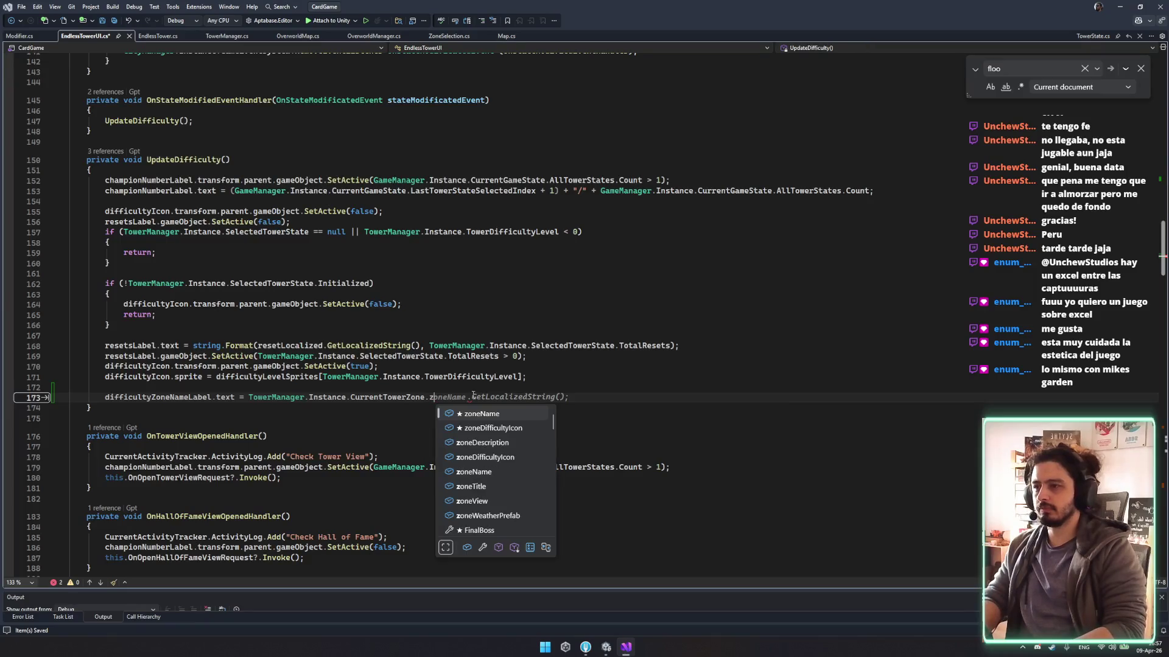
pyautogui.press('Down')
pyautogui.press('Down')
pyautogui.press('Down')
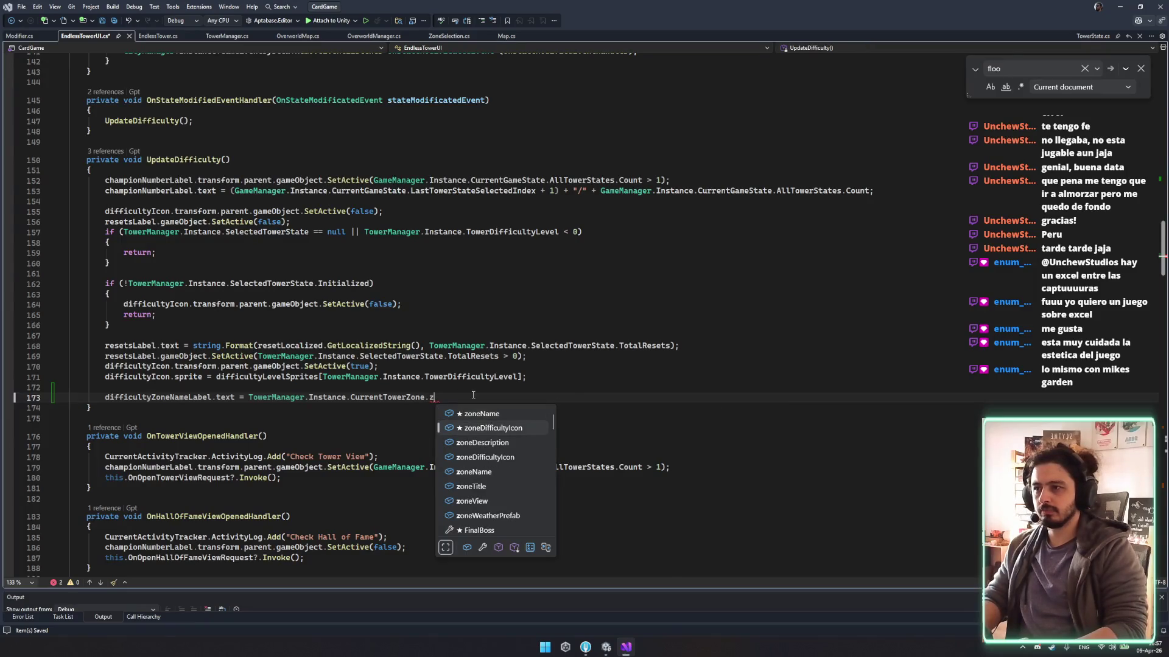
pyautogui.press('Down')
pyautogui.press('Tab')
pyautogui.write('.G')
pyautogui.press('Tab')
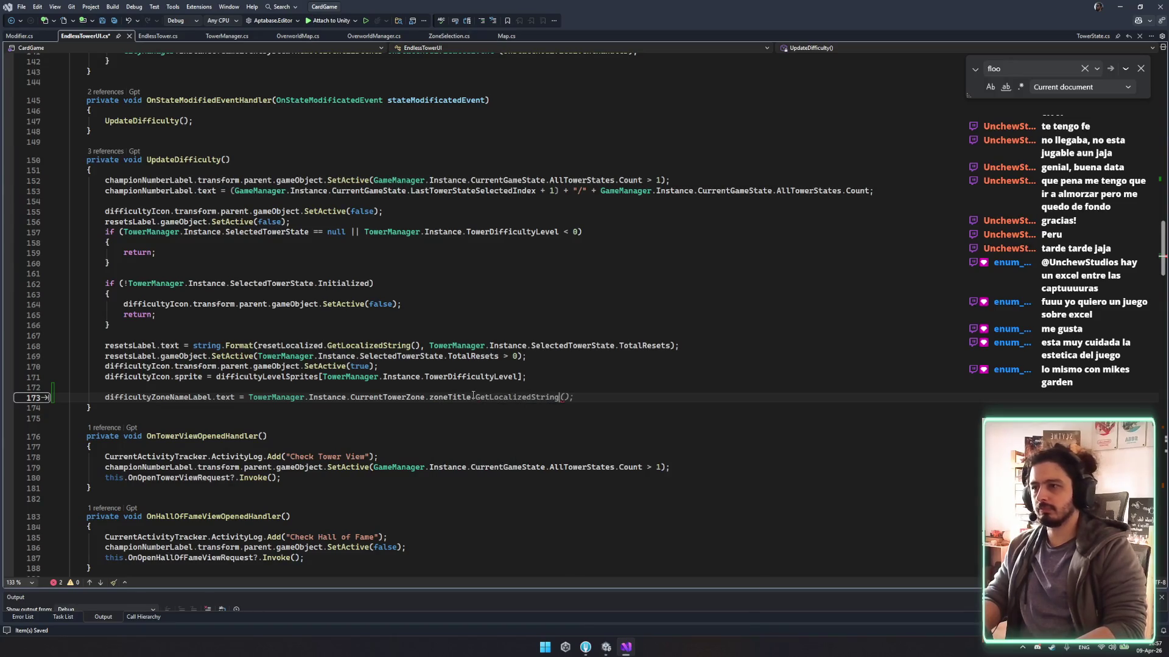
# Go to the CurrentTowerZone declaration in TowerManager.cs with F12.
pyautogui.doubleClick(450, 397)
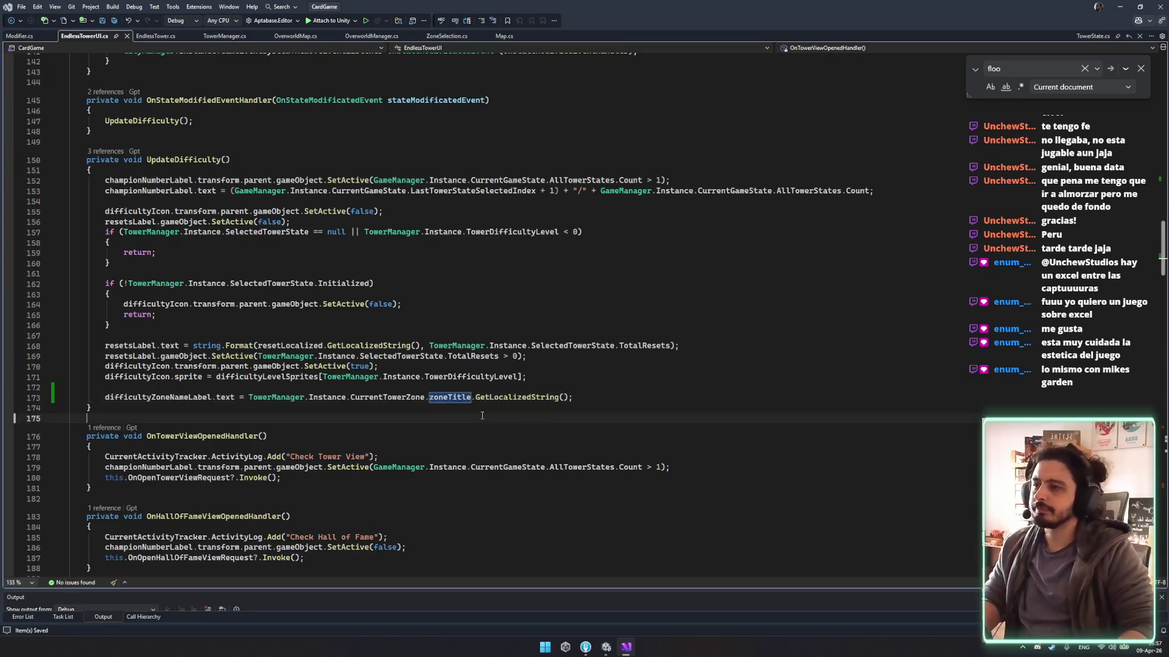
pyautogui.doubleClick(403, 397)
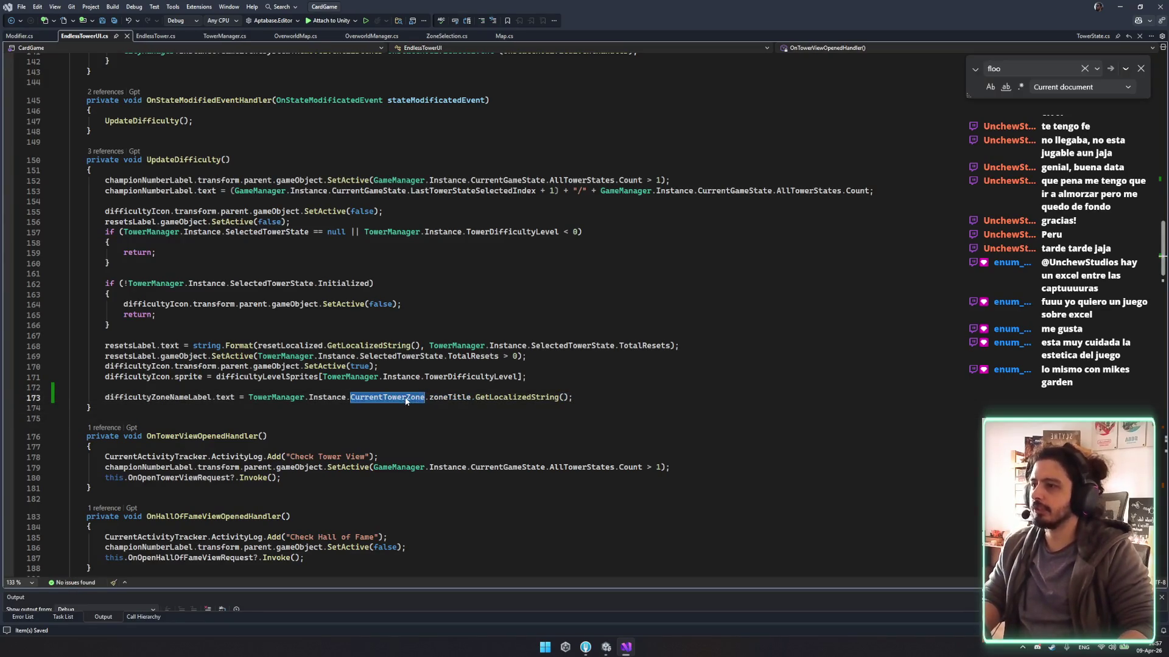
pyautogui.press('F12')
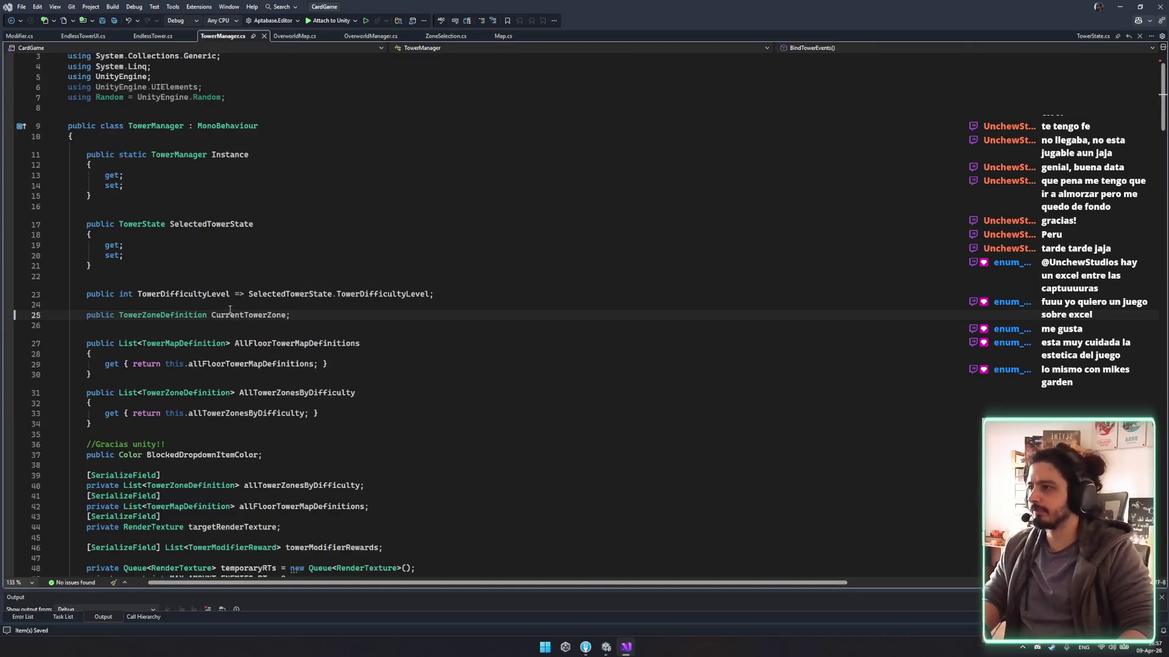
# Search TowerManager.cs for CurrentTowerZone and step through its matches, including the TowerDifficultyLevel lookup on line 88.
pyautogui.click(174, 316)
pyautogui.doubleClick(249, 315)
pyautogui.hotkey('ctrl', 'f')
pyautogui.press('Return')
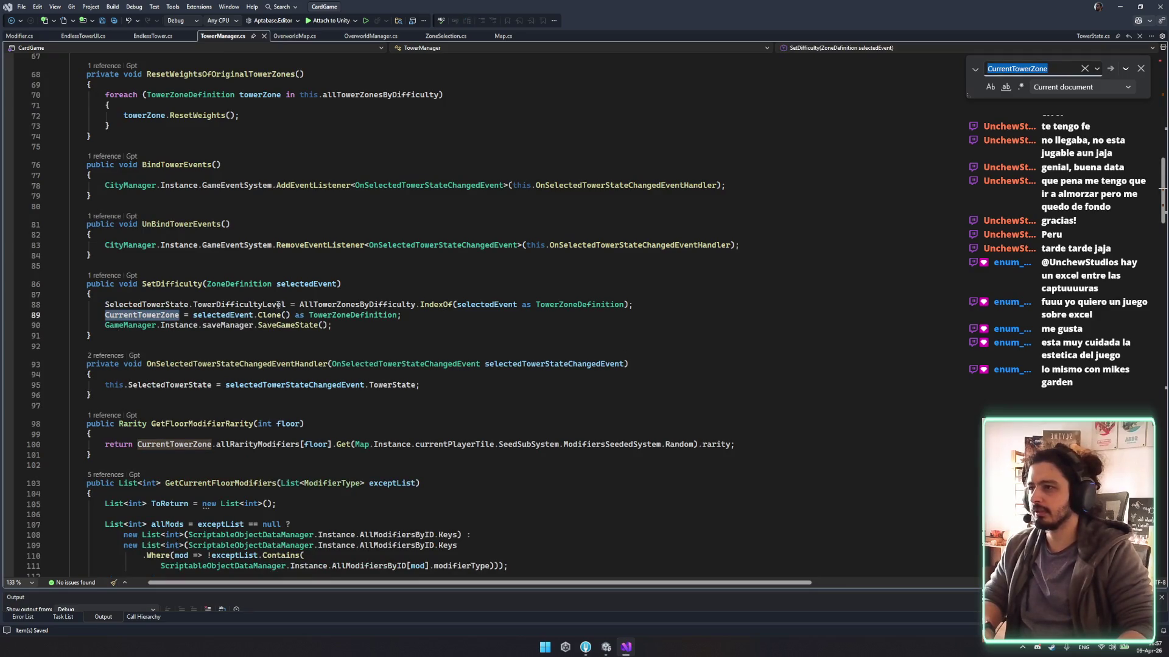
pyautogui.moveTo(311, 304); pyautogui.dragTo(673, 303)
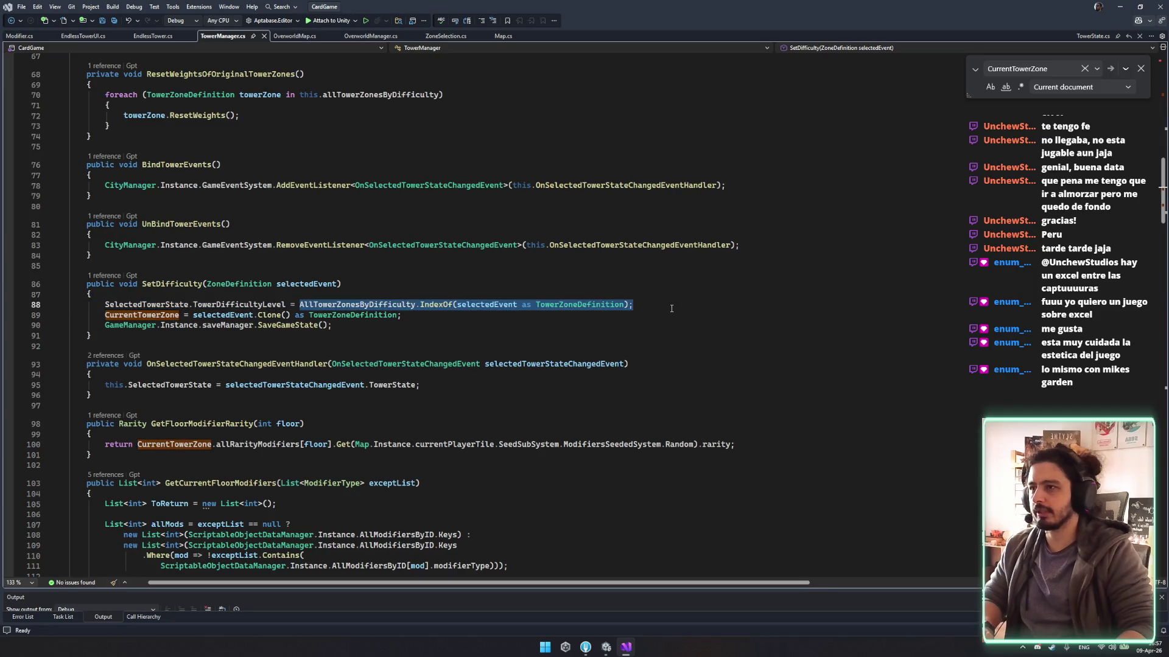
pyautogui.doubleClick(263, 308)
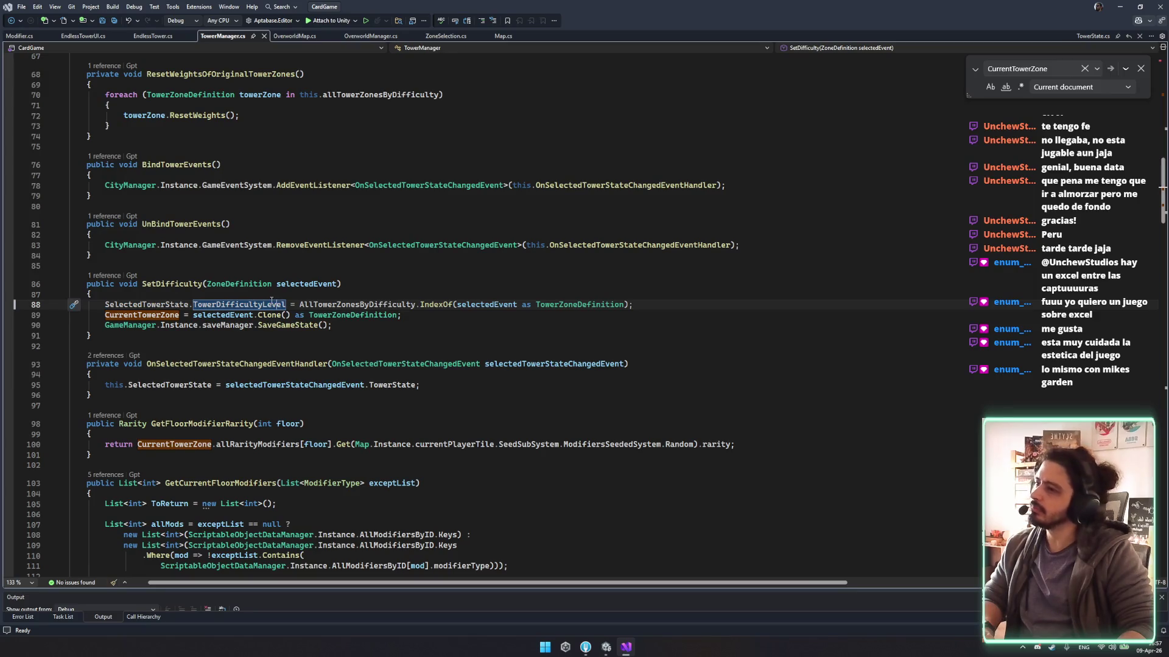
pyautogui.hotkey('shift', 'F3')
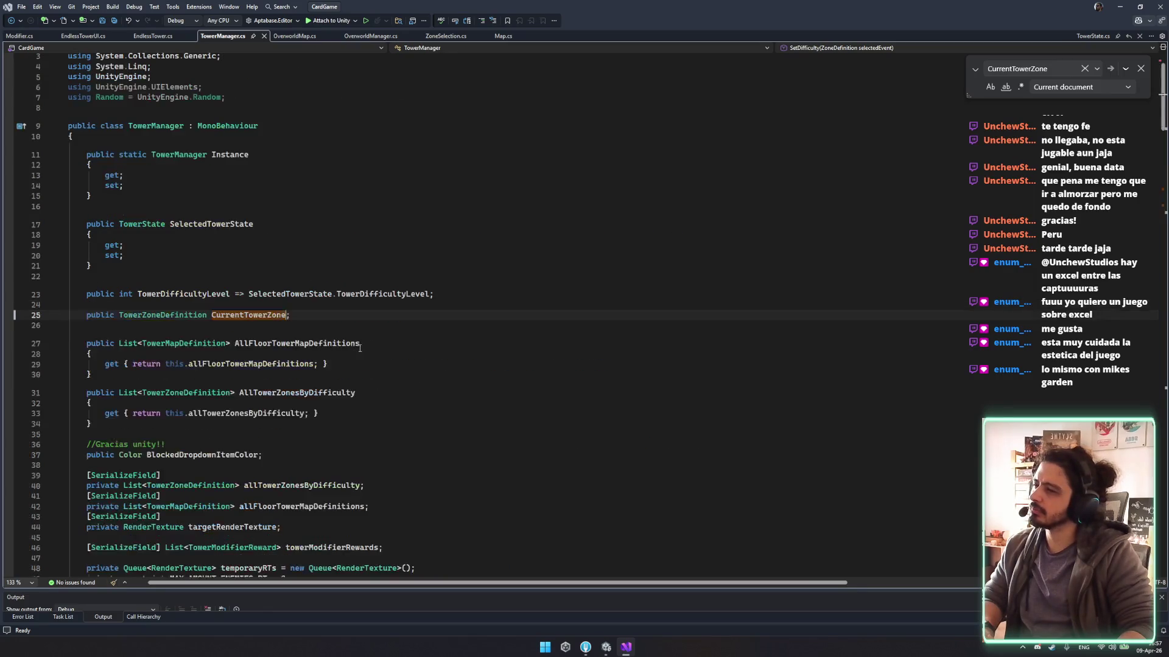
pyautogui.hotkey('shift', 'F3')
pyautogui.press('F3')
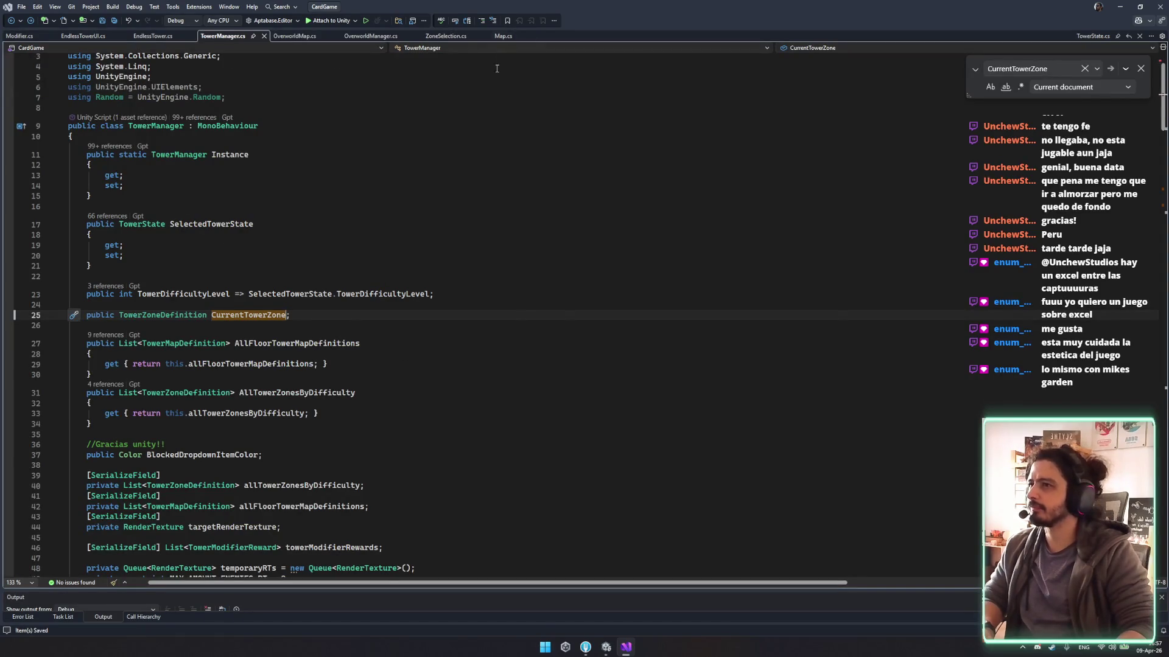
# Bring up EndlessTower.cs, scroll through it, then return to the Unity project.
pyautogui.click(140, 38)
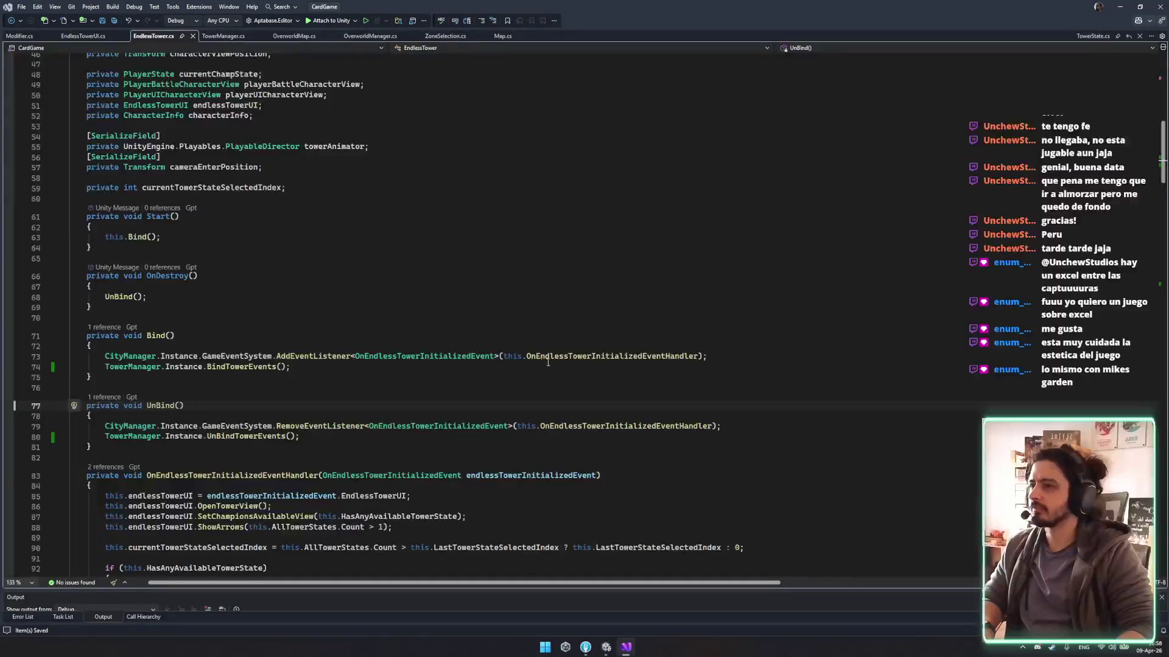
pyautogui.scroll(-7, 547, 362)
pyautogui.click(606, 647)
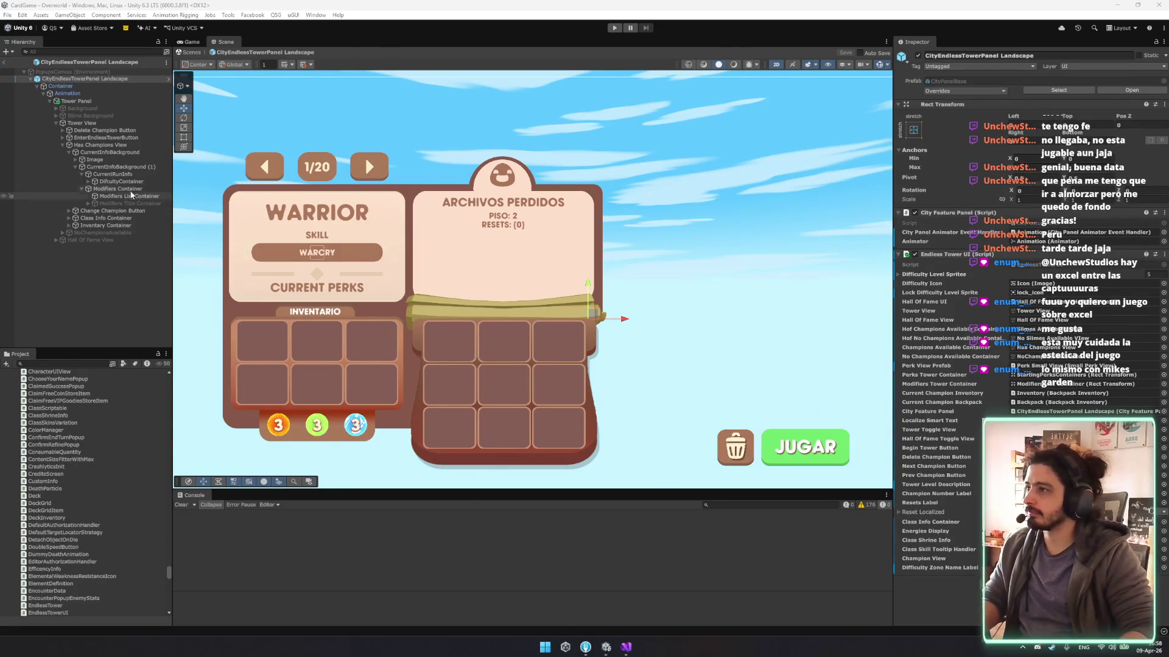
# Expand DifcultyContainer and its child in the Hierarchy to reveal the name, floor and resets labels.
pyautogui.click(115, 181)
pyautogui.press('Right')
pyautogui.press('Down')
pyautogui.press('Right')
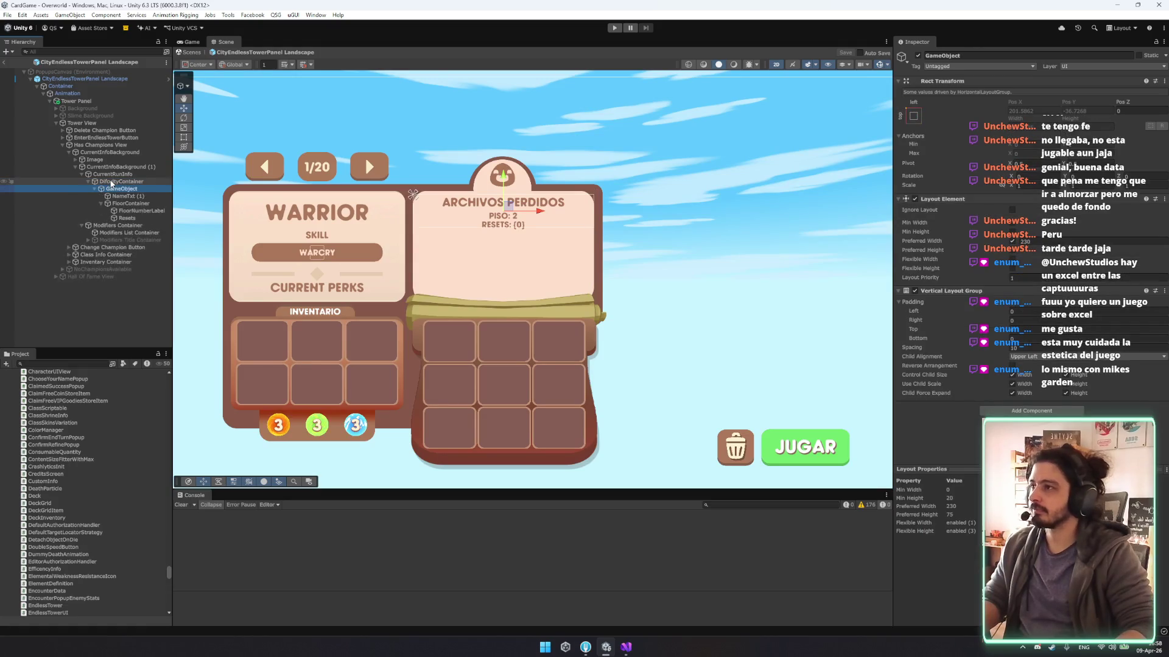
# Select the tower panel root object and enter Play mode to test the panel.
pyautogui.click(91, 101)
pyautogui.click(92, 86)
pyautogui.click(84, 72)
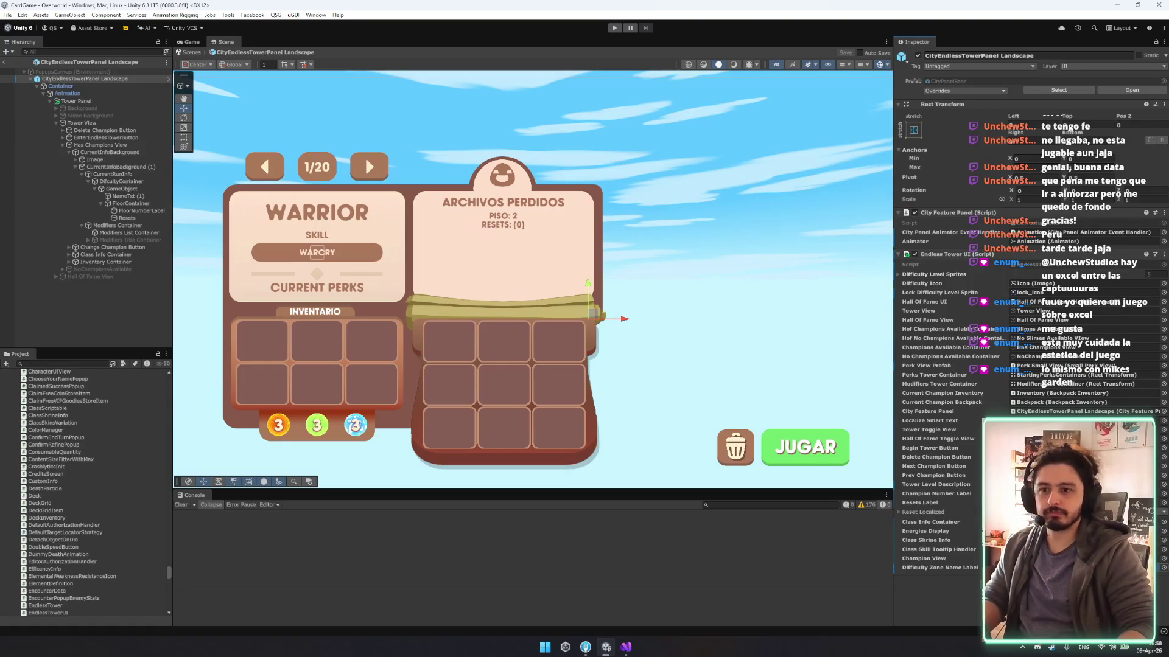
pyautogui.click(614, 28)
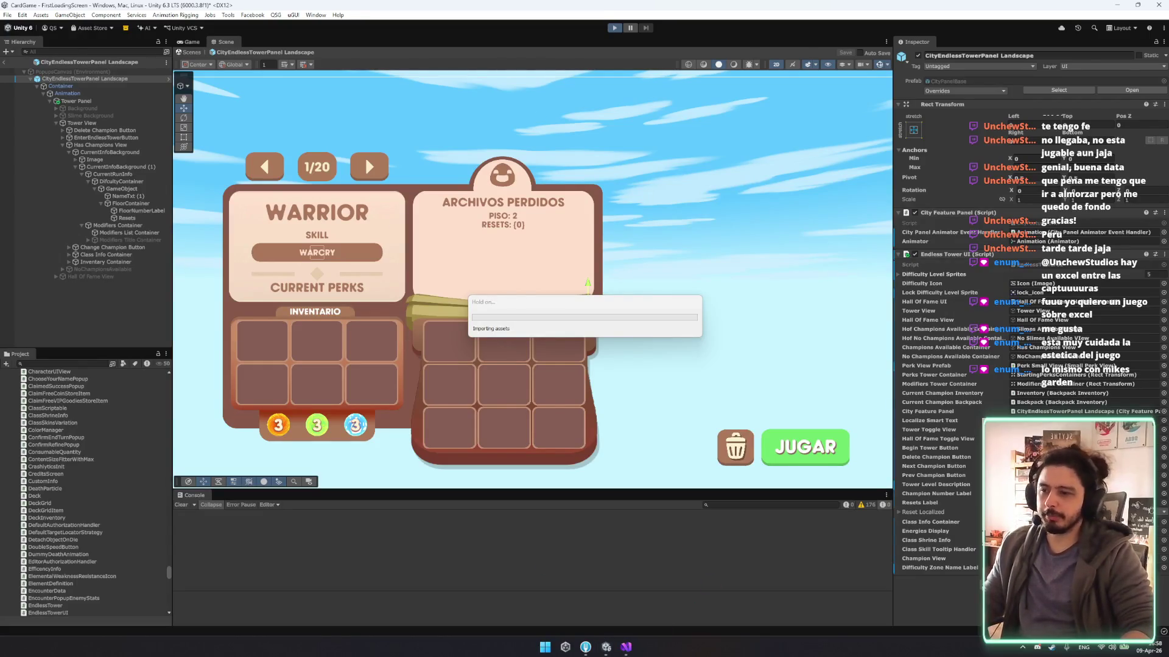
pyautogui.moveTo(586, 645)
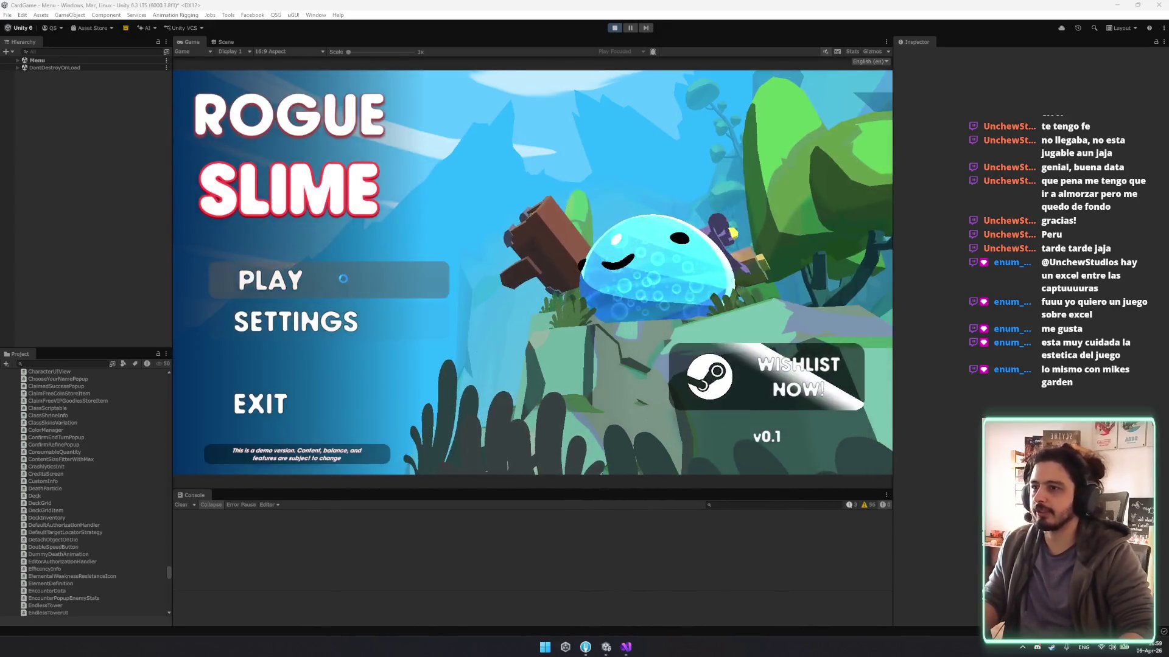
# Start the game from the main menu, open the Tower view and page through the characters.
pyautogui.click(343, 279)
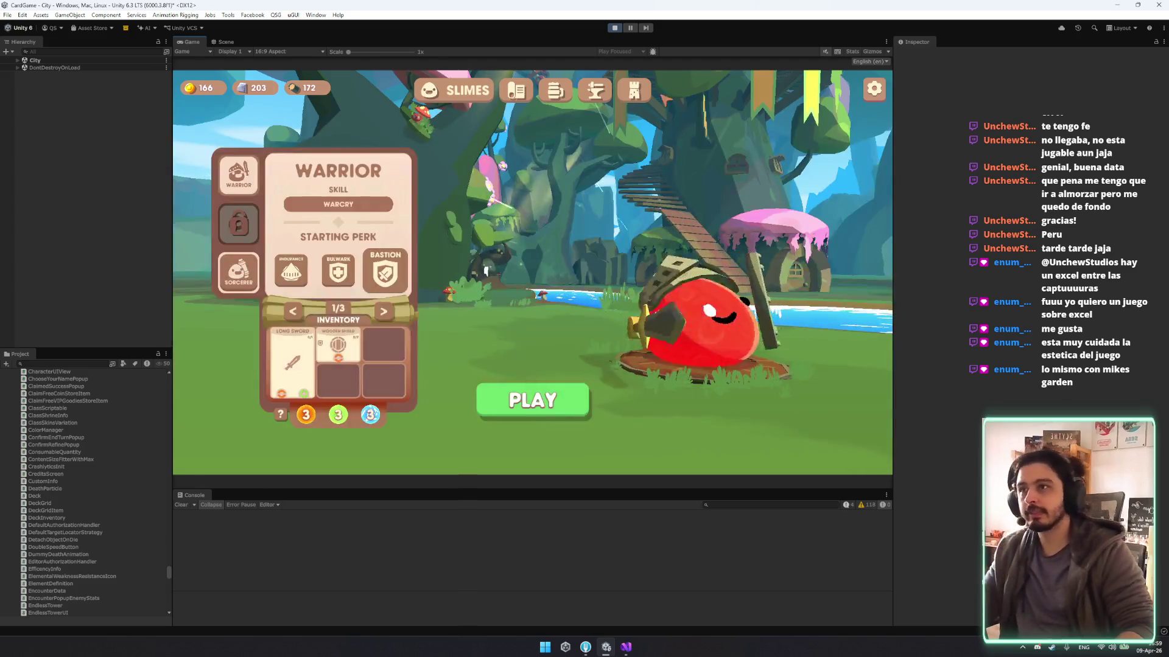
pyautogui.click(633, 90)
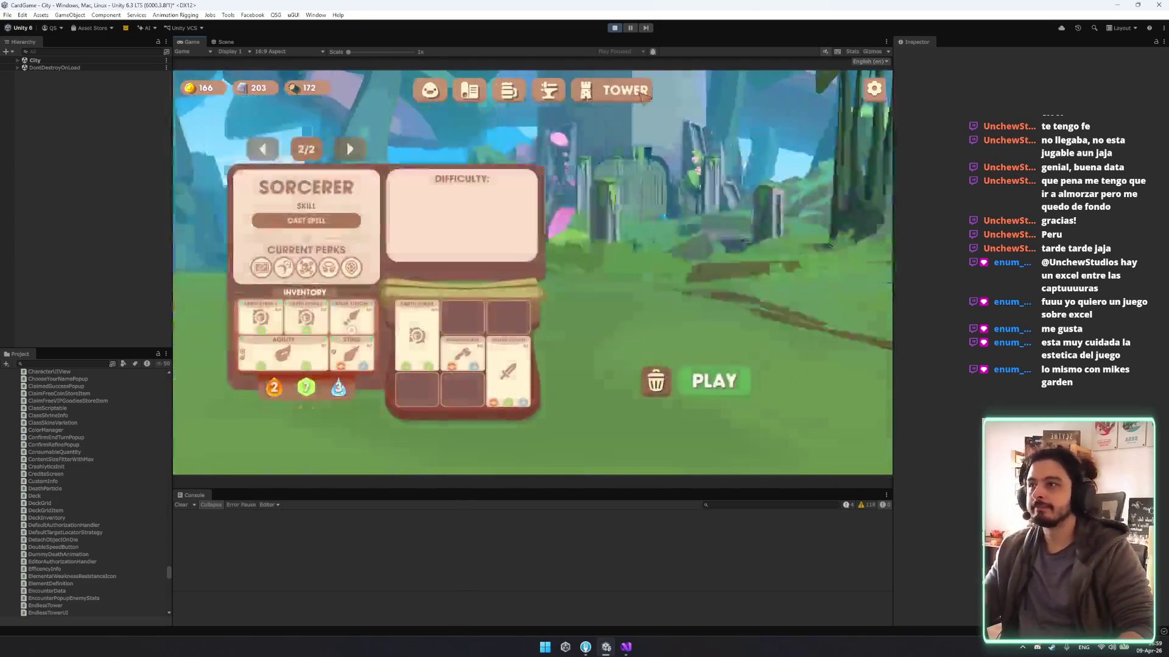
pyautogui.click(350, 150)
pyautogui.click(351, 151)
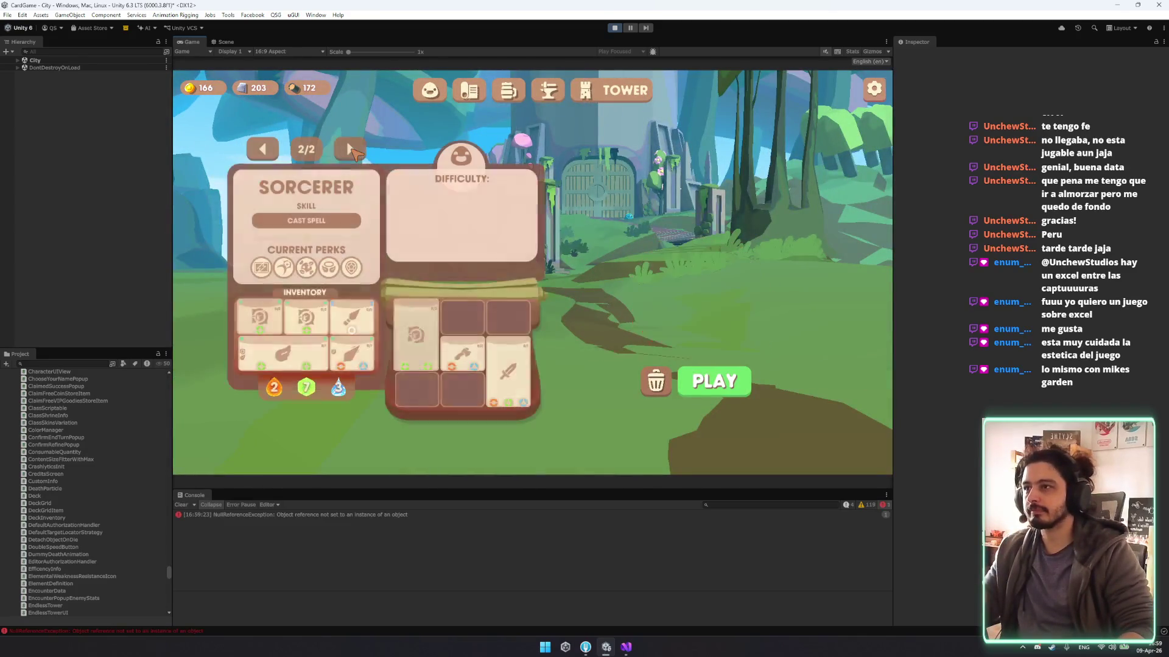
pyautogui.click(352, 151)
# Page back to the Warrior, switch the panel to the Sorcerer and start the tower run.
pyautogui.click(351, 151)
pyautogui.click(351, 151)
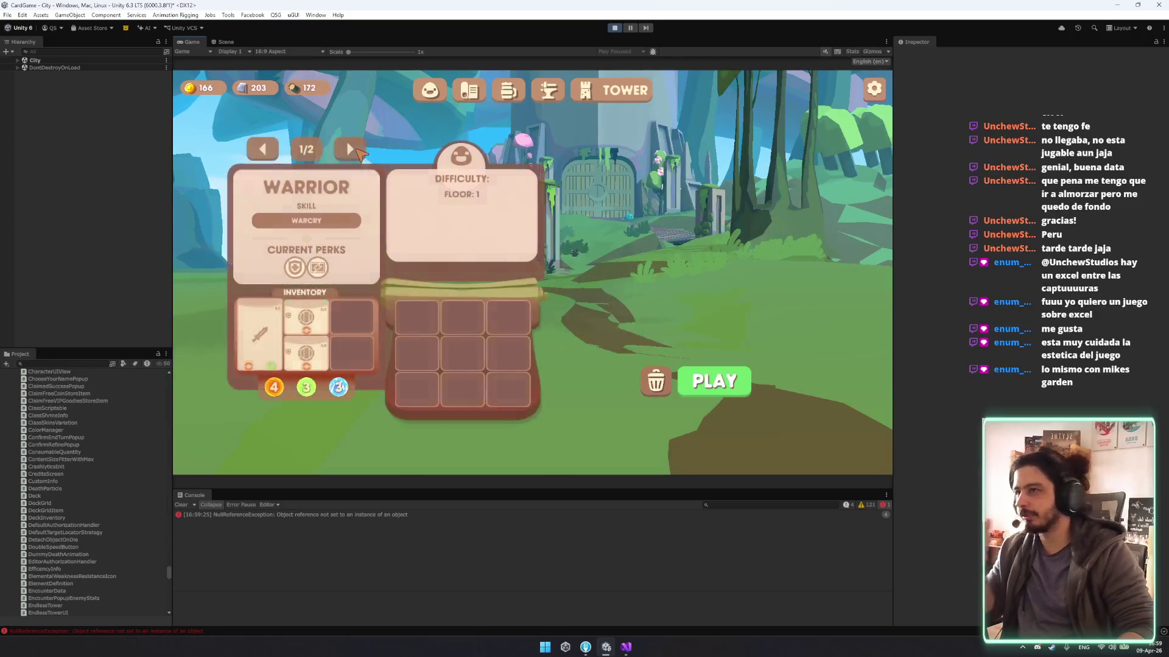
pyautogui.click(350, 150)
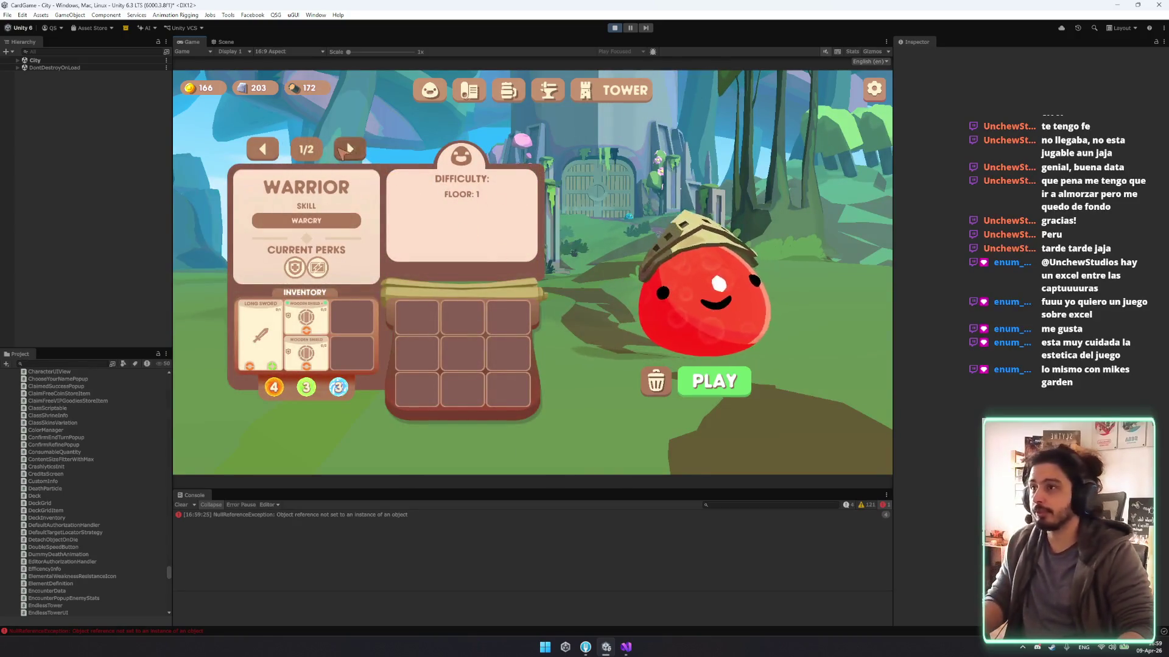
pyautogui.click(709, 374)
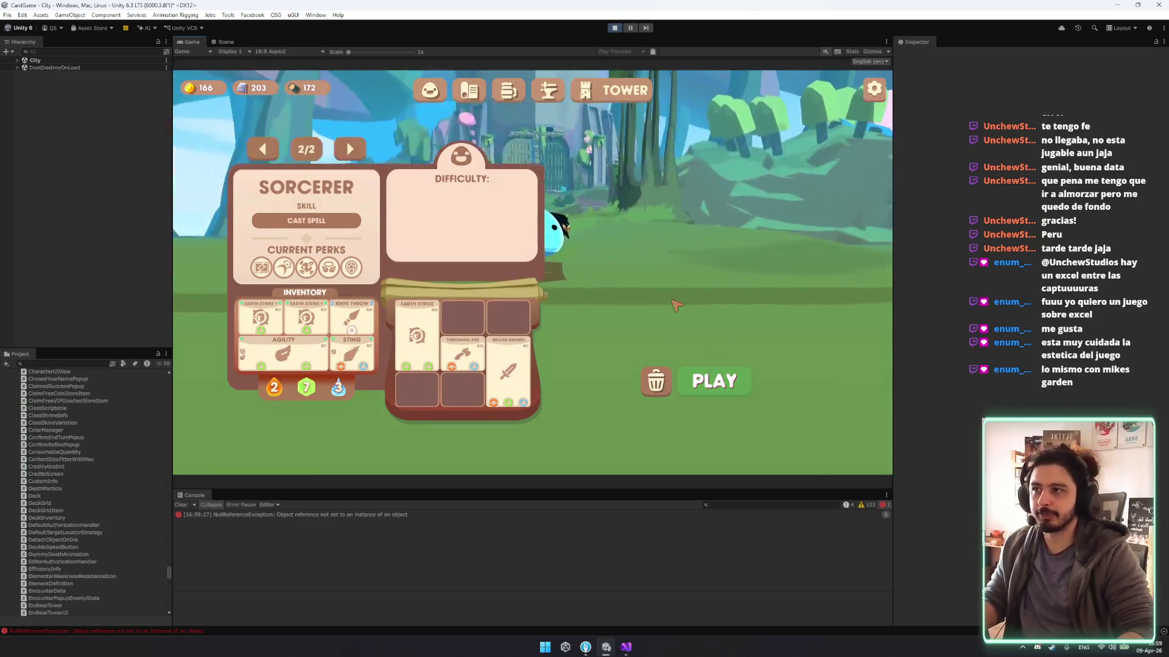